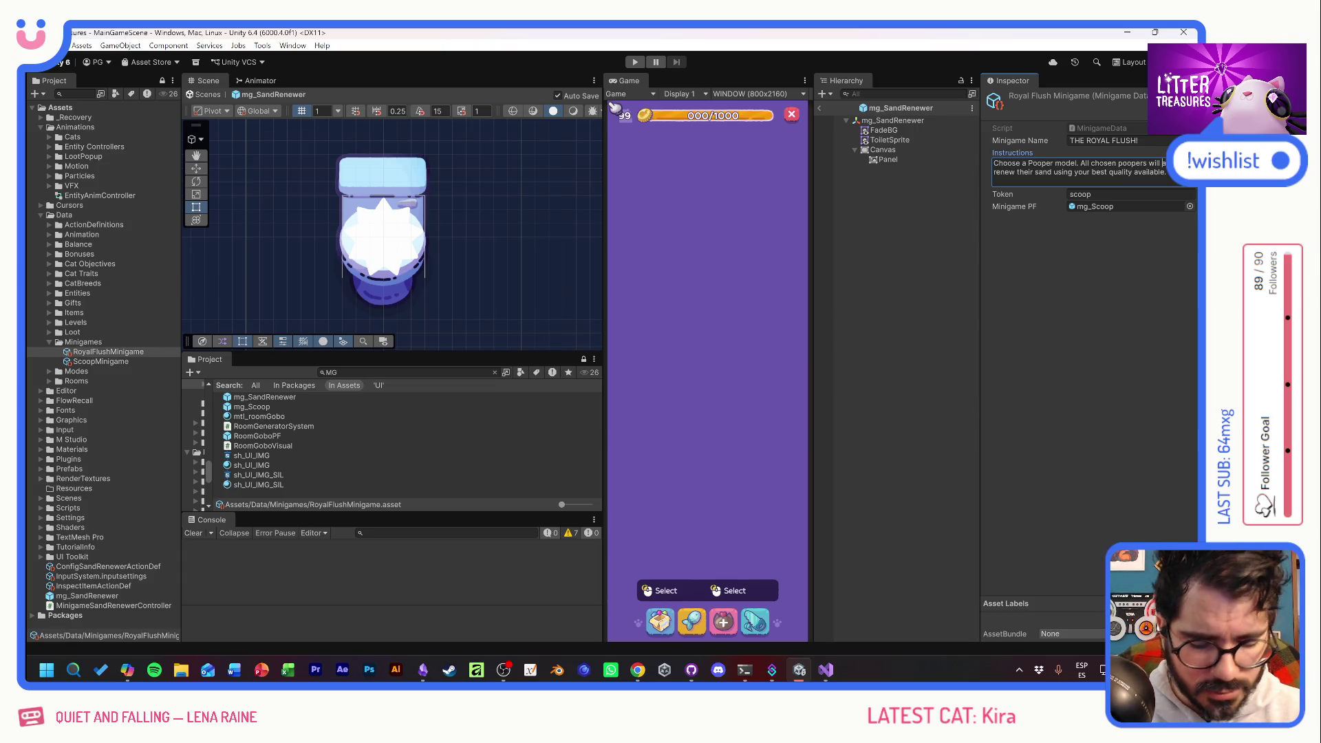
Bold 'auto-renew' and 'best quality available' in the Instructions text using <b></b> rich-text tags.
{"action": "key", "text": "alt+shift"}
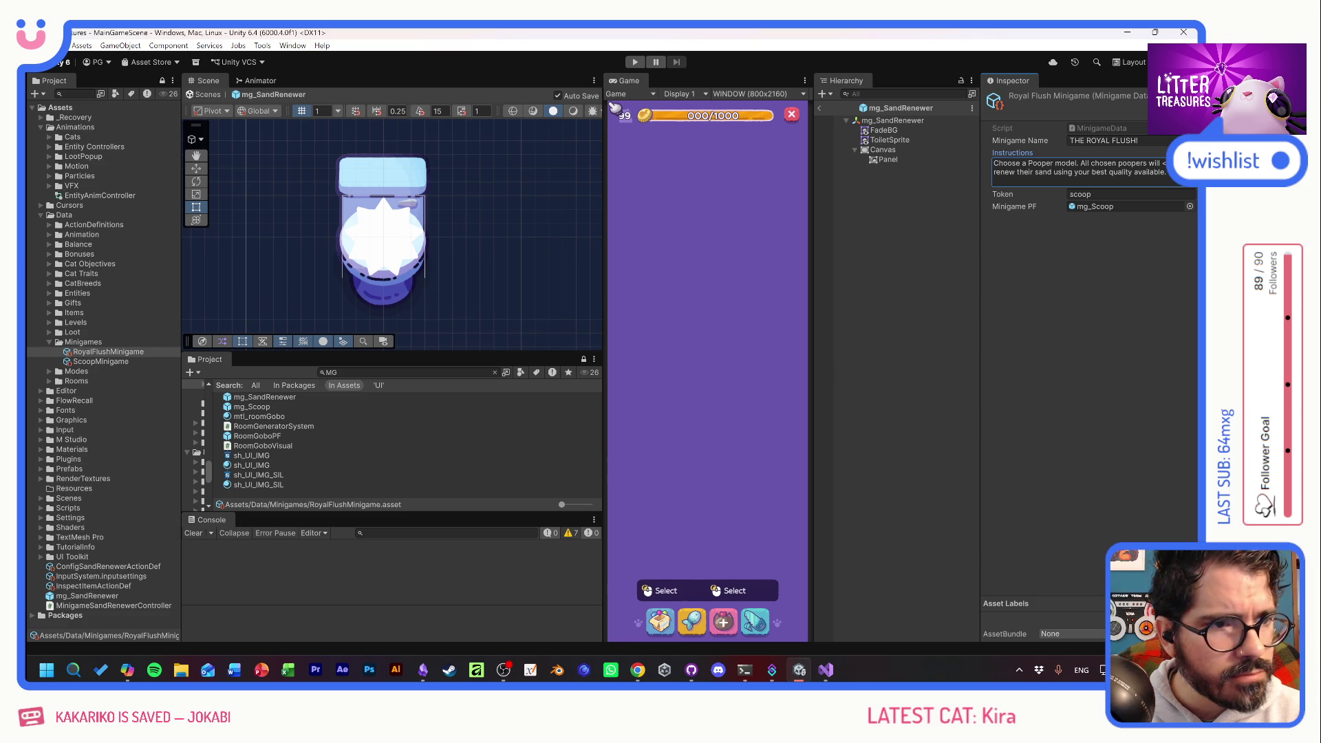
{"action": "type", "text": "b>auto-"}
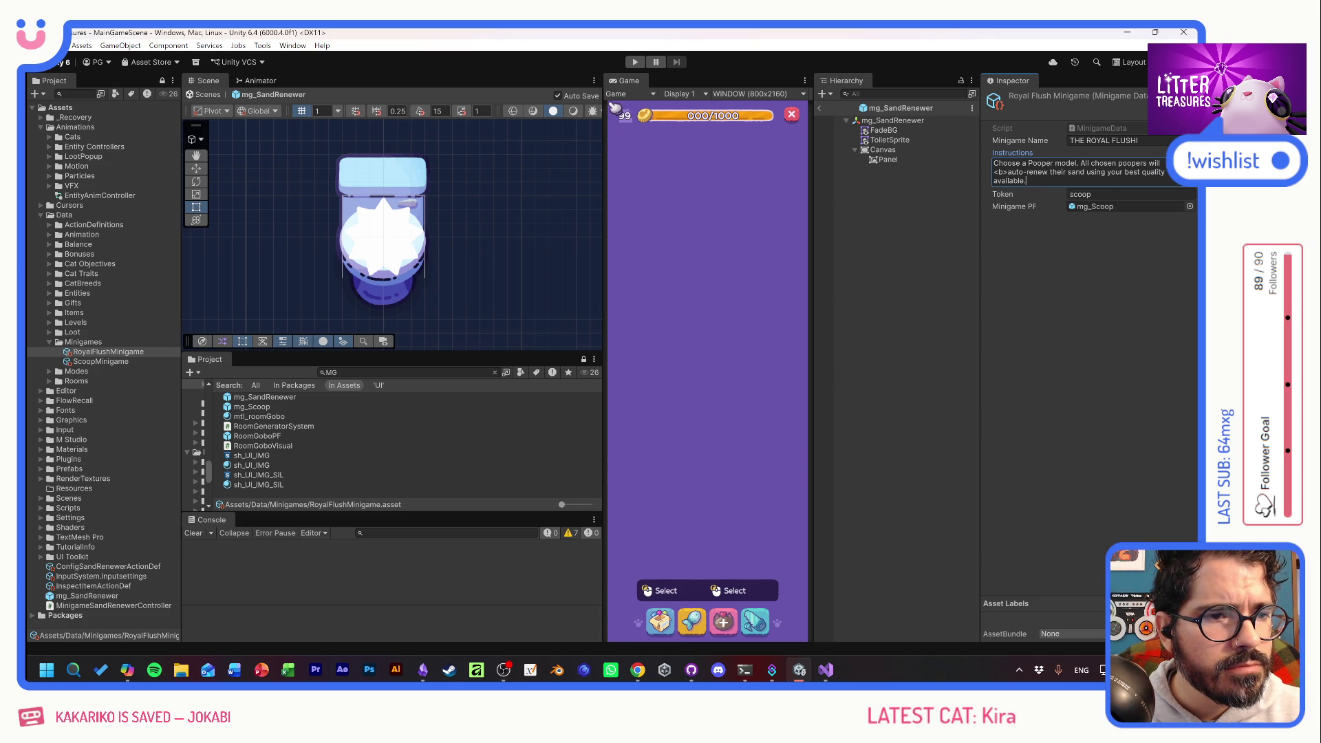
{"action": "type", "text": "<"}
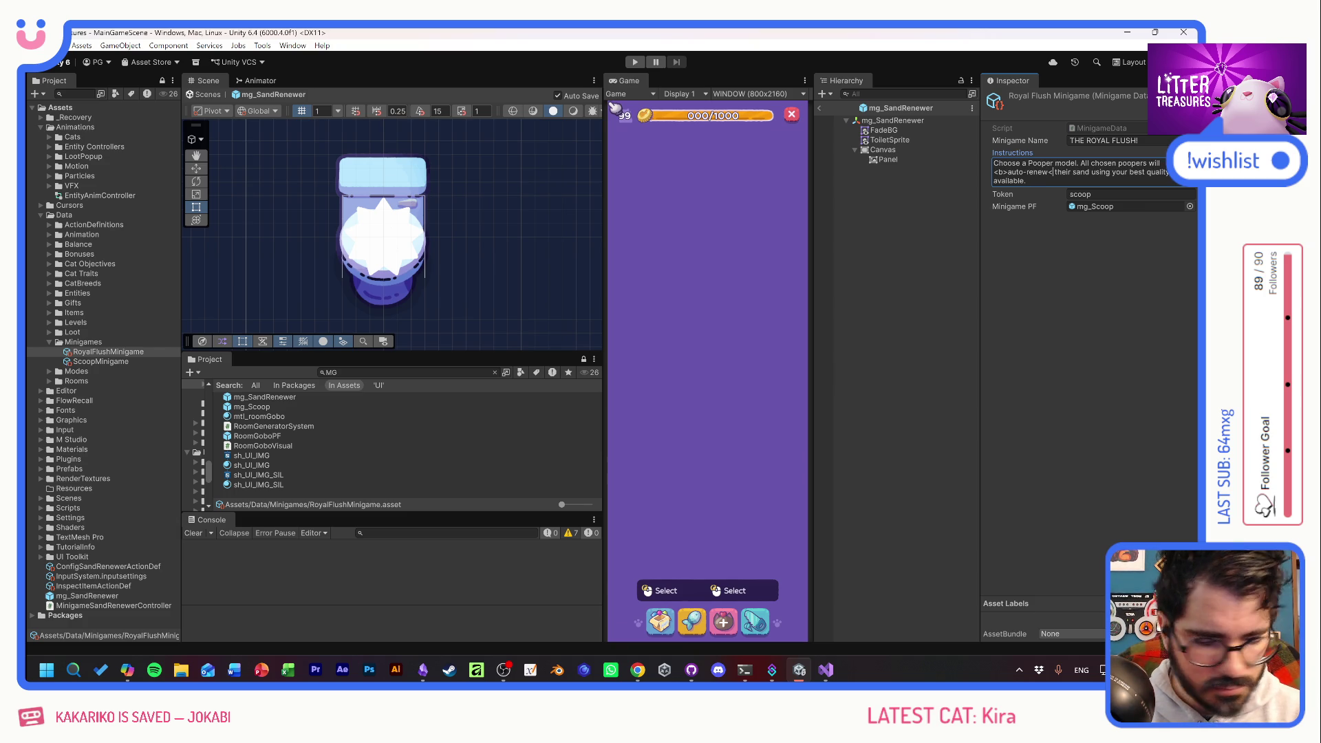
{"action": "type", "text": "/b>"}
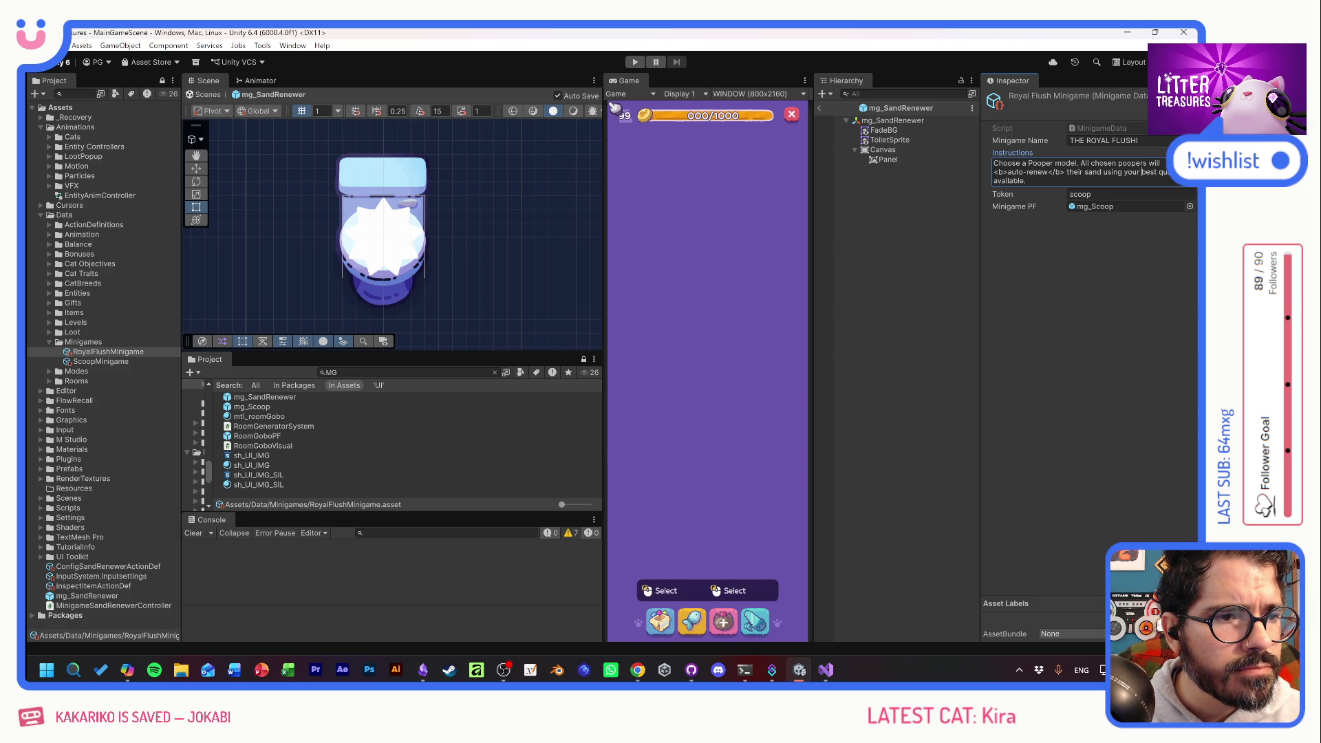
{"action": "type", "text": "<b>"}
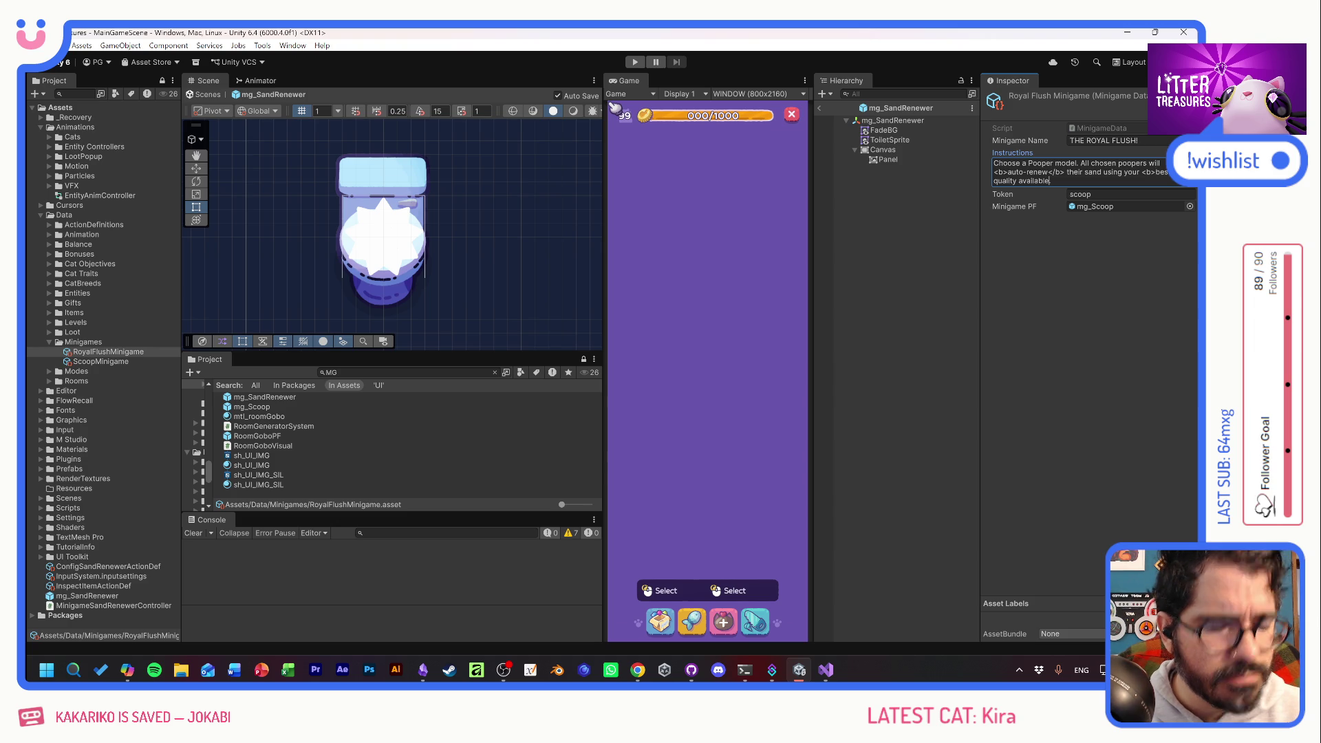
{"action": "type", "text": "</>"}
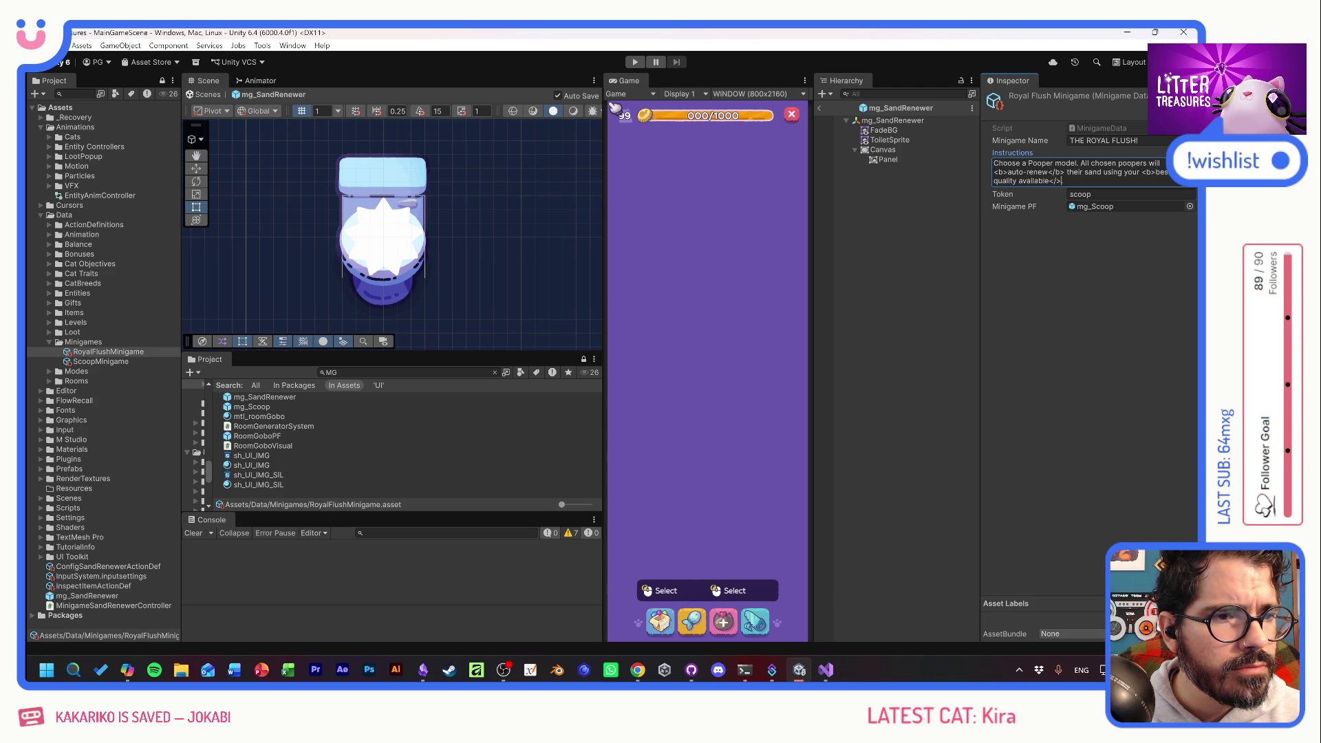
{"action": "key", "text": "Tab"}
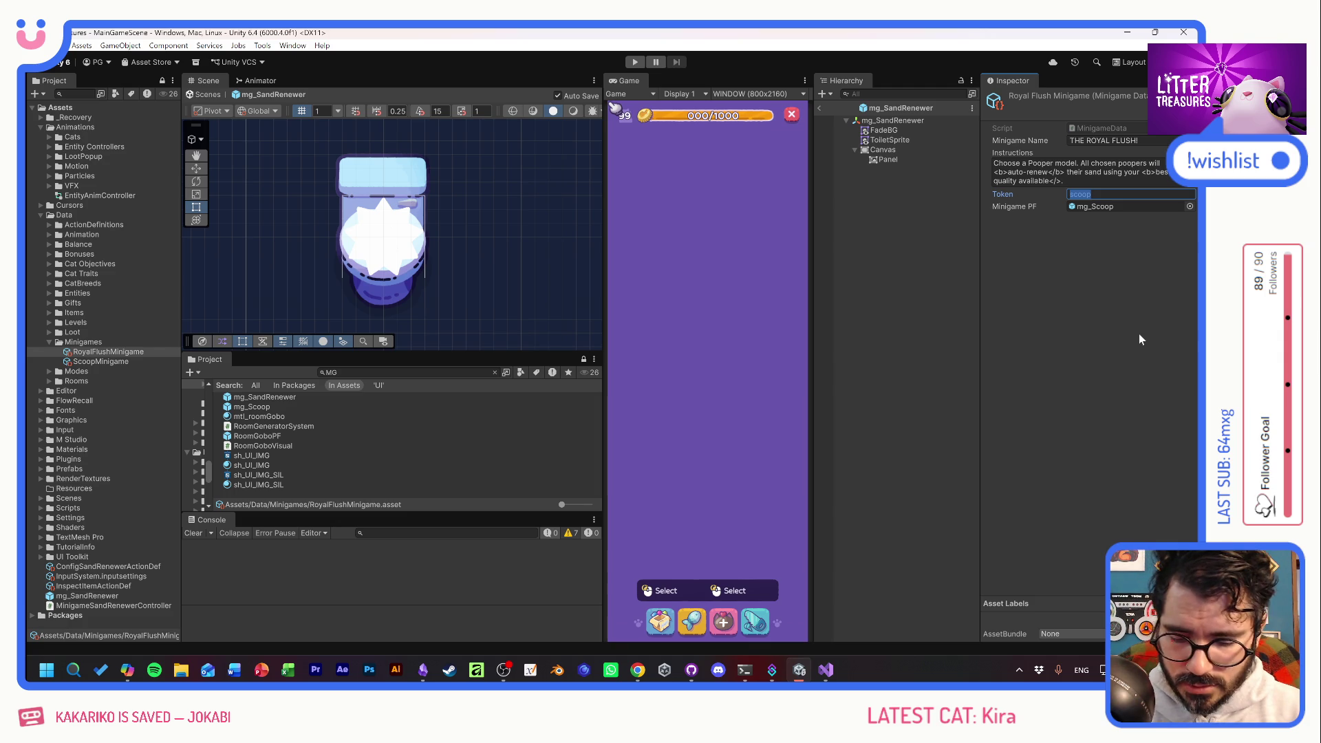
Set the Token to royalFlush and Minigame PF to mg_SandRenewer, then exit prefab mode.
{"action": "type", "text": "royalFlush"}
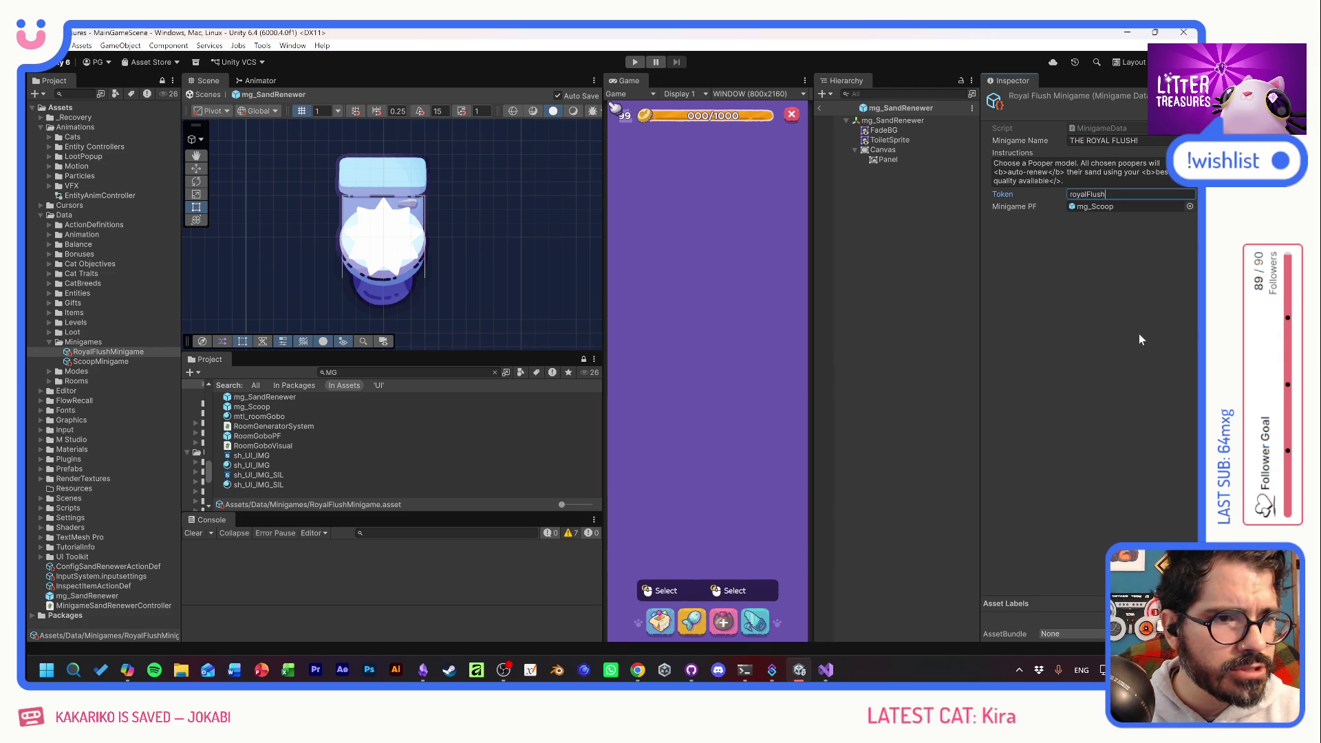
{"action": "left_click", "coordinate": [1189, 205]}
{"action": "scroll", "coordinate": [1040, 309], "scroll_direction": "down", "scroll_amount": 5}
{"action": "mouse_move", "coordinate": [1016, 162]}
{"action": "left_mouse_down"}
{"action": "mouse_move", "coordinate": [906, 171]}
{"action": "mouse_move", "coordinate": [816, 213]}
{"action": "left_mouse_up"}
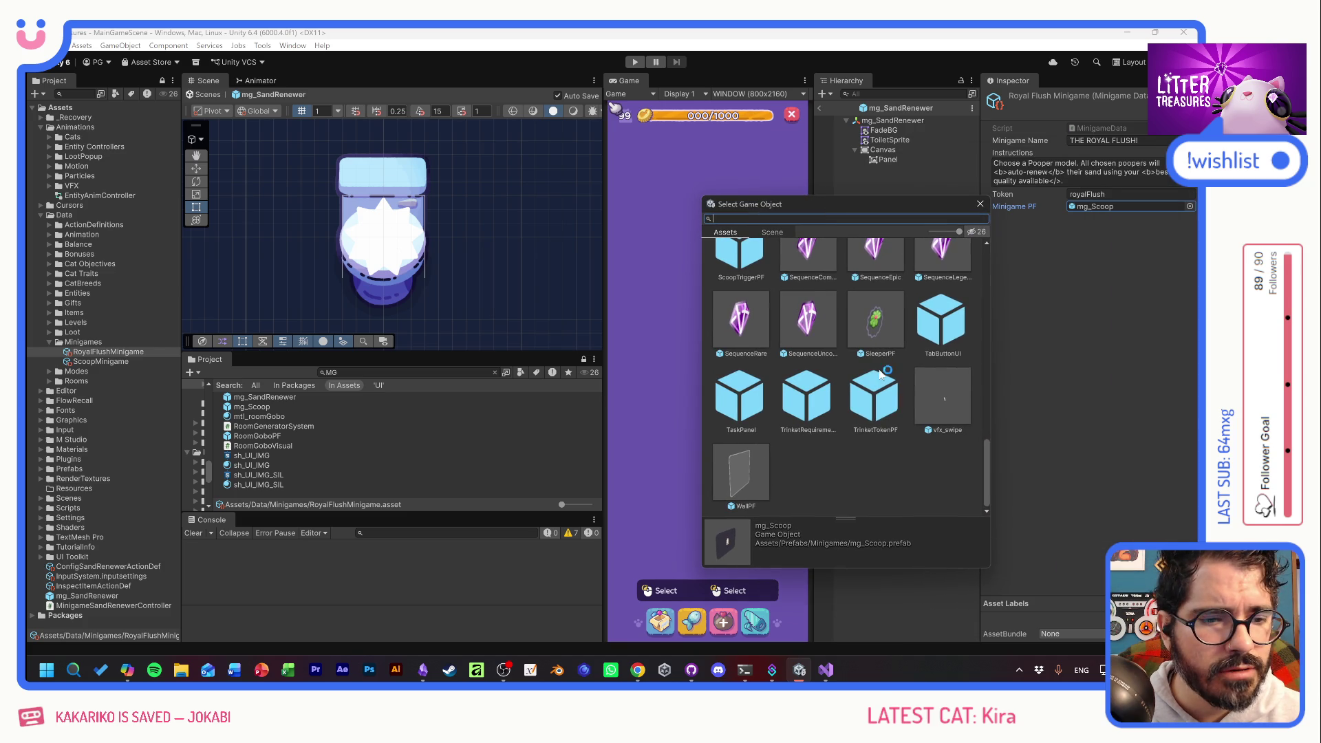
{"action": "type", "text": "mg"}
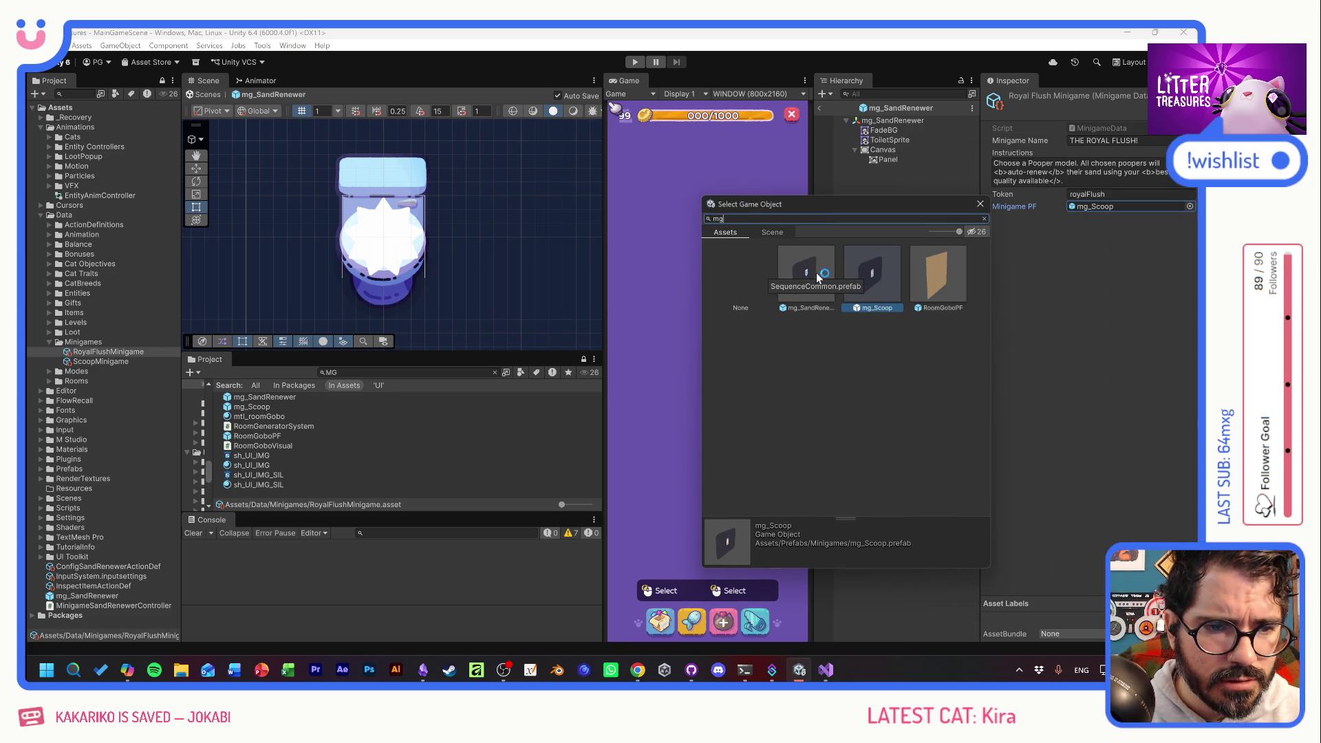
{"action": "double_click", "coordinate": [808, 275]}
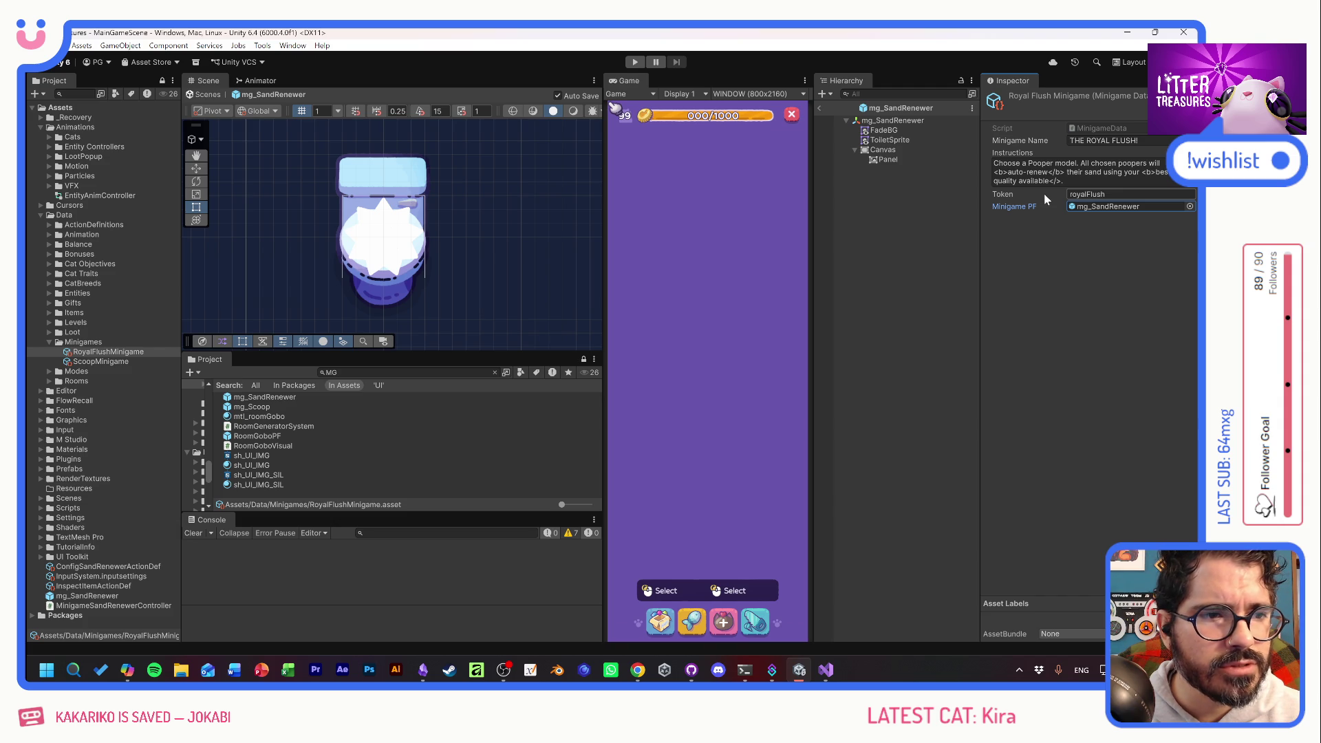
{"action": "left_click", "coordinate": [820, 108]}
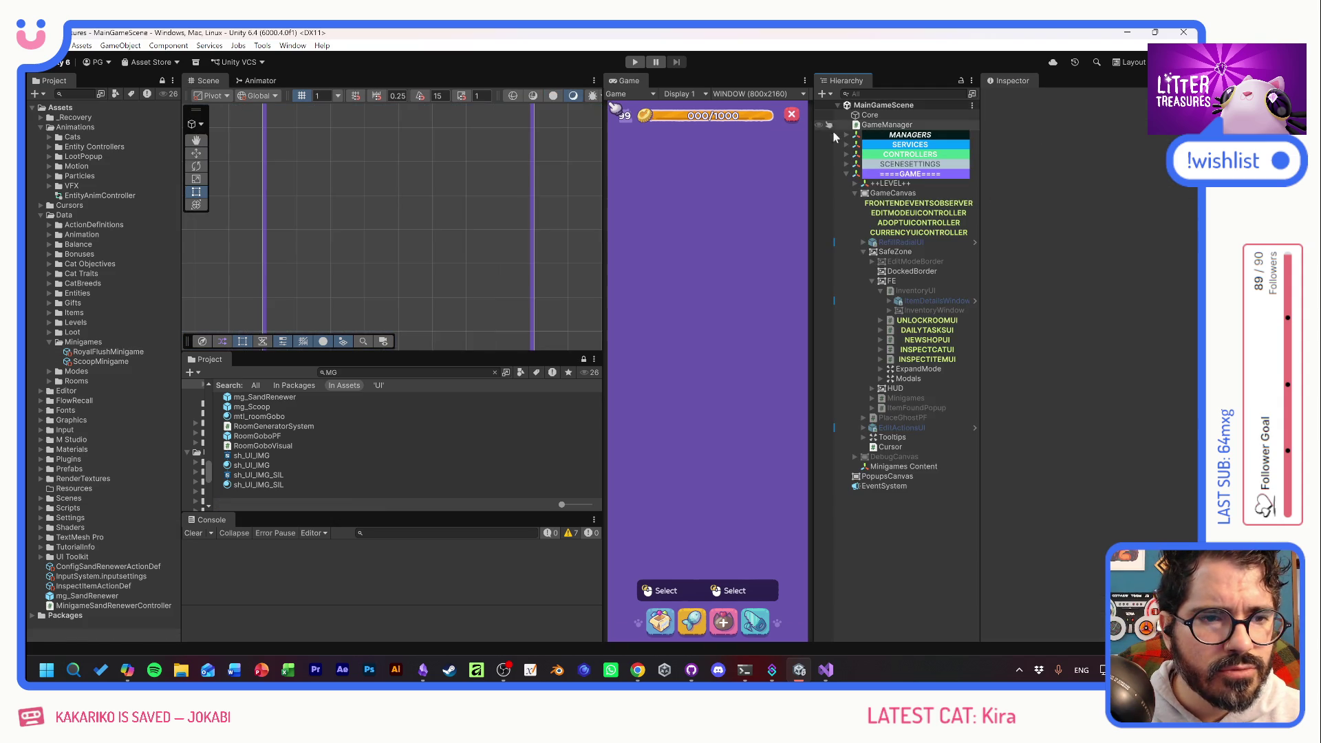
Add RoyalFlushMinigame as Element 1 of MinigamesManager's Minigames Data List, then search the Project for 'pooper'.
{"action": "left_click", "coordinate": [847, 135]}
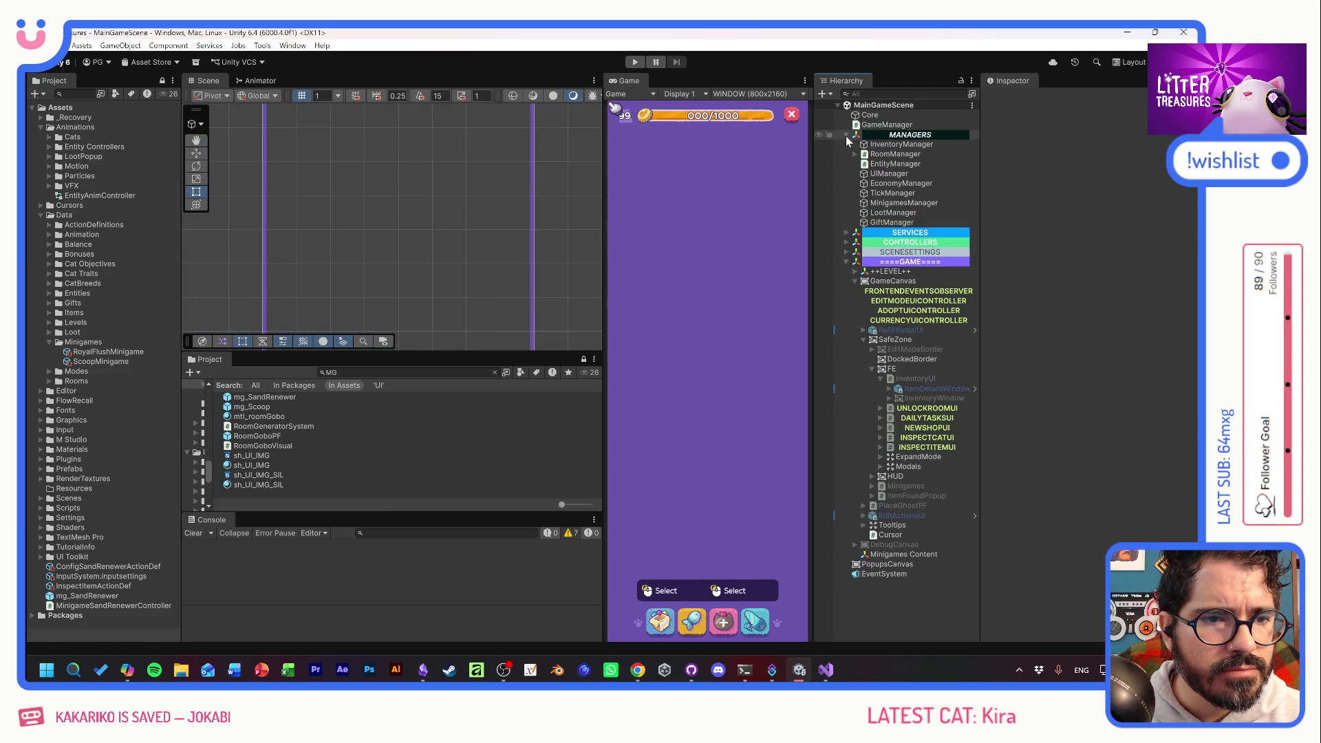
{"action": "left_click", "coordinate": [904, 203]}
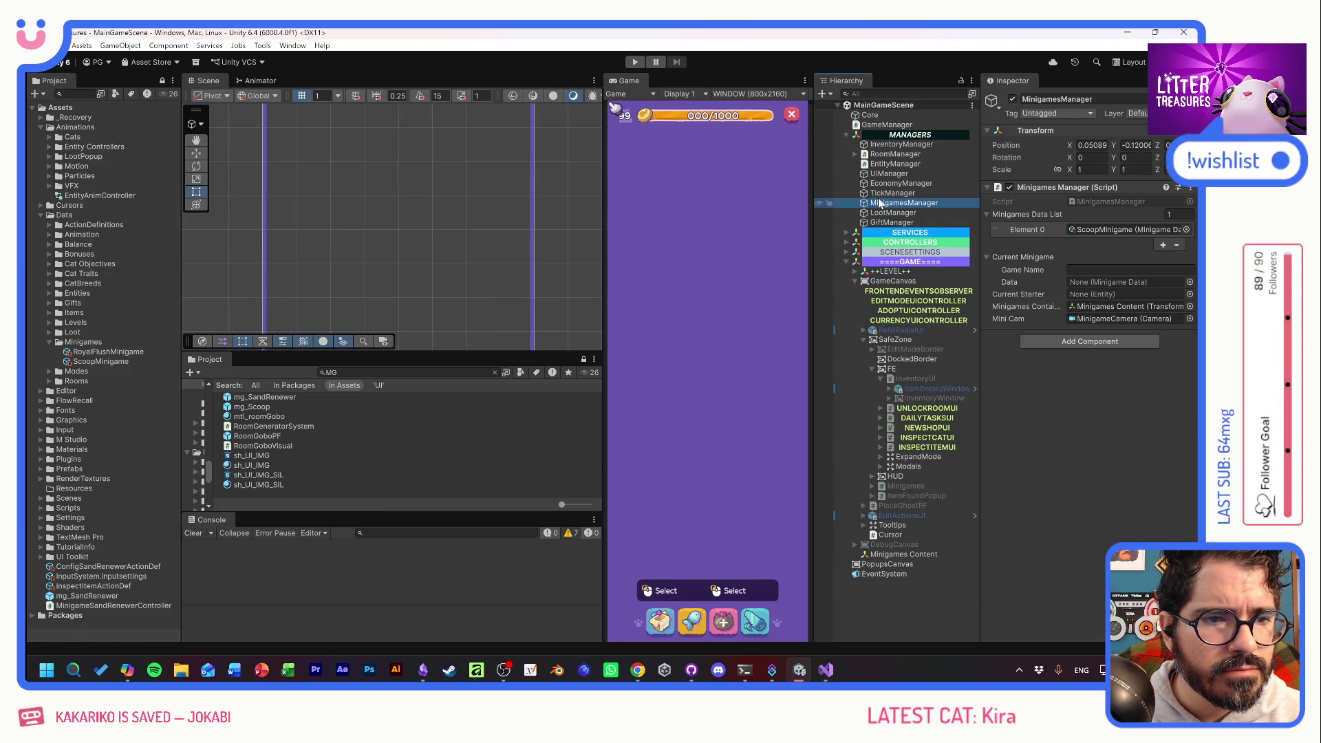
{"action": "left_click", "coordinate": [1162, 245]}
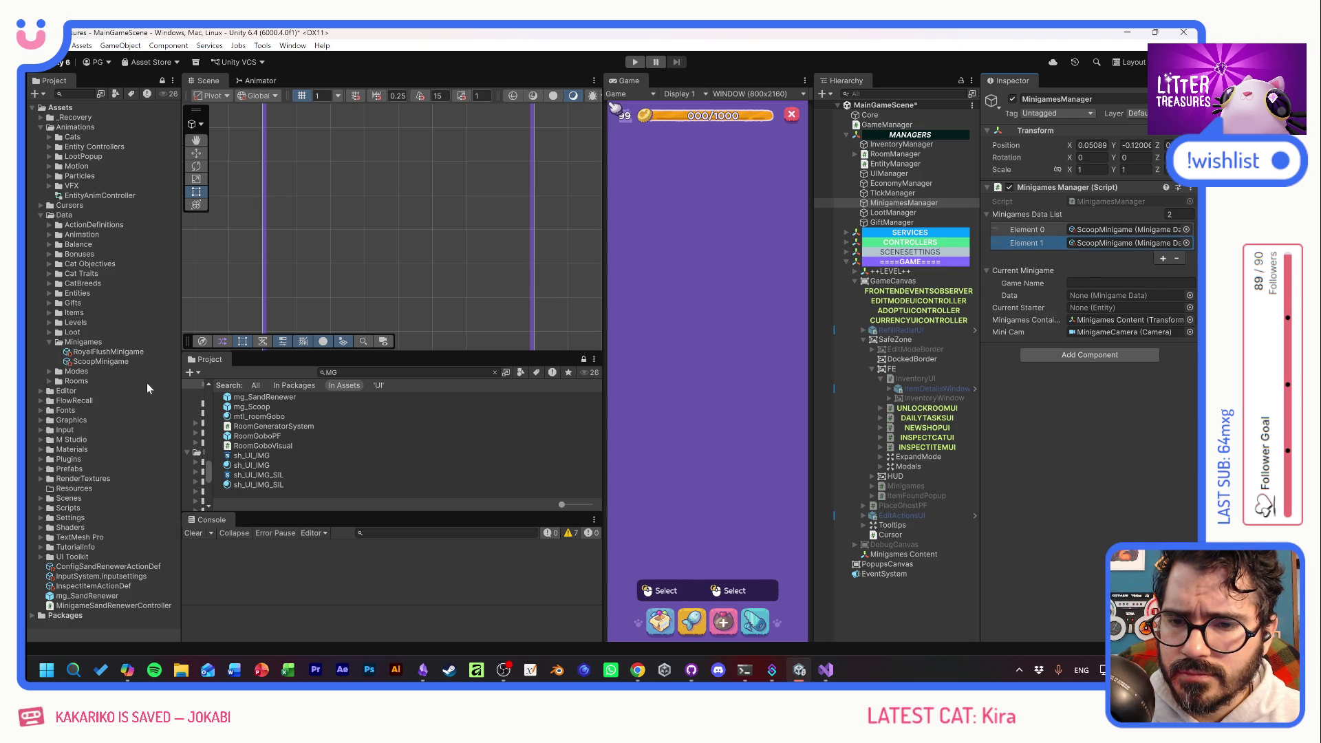
{"action": "mouse_move", "coordinate": [108, 352]}
{"action": "left_mouse_down"}
{"action": "mouse_move", "coordinate": [227, 352]}
{"action": "mouse_move", "coordinate": [1113, 245]}
{"action": "left_mouse_up"}
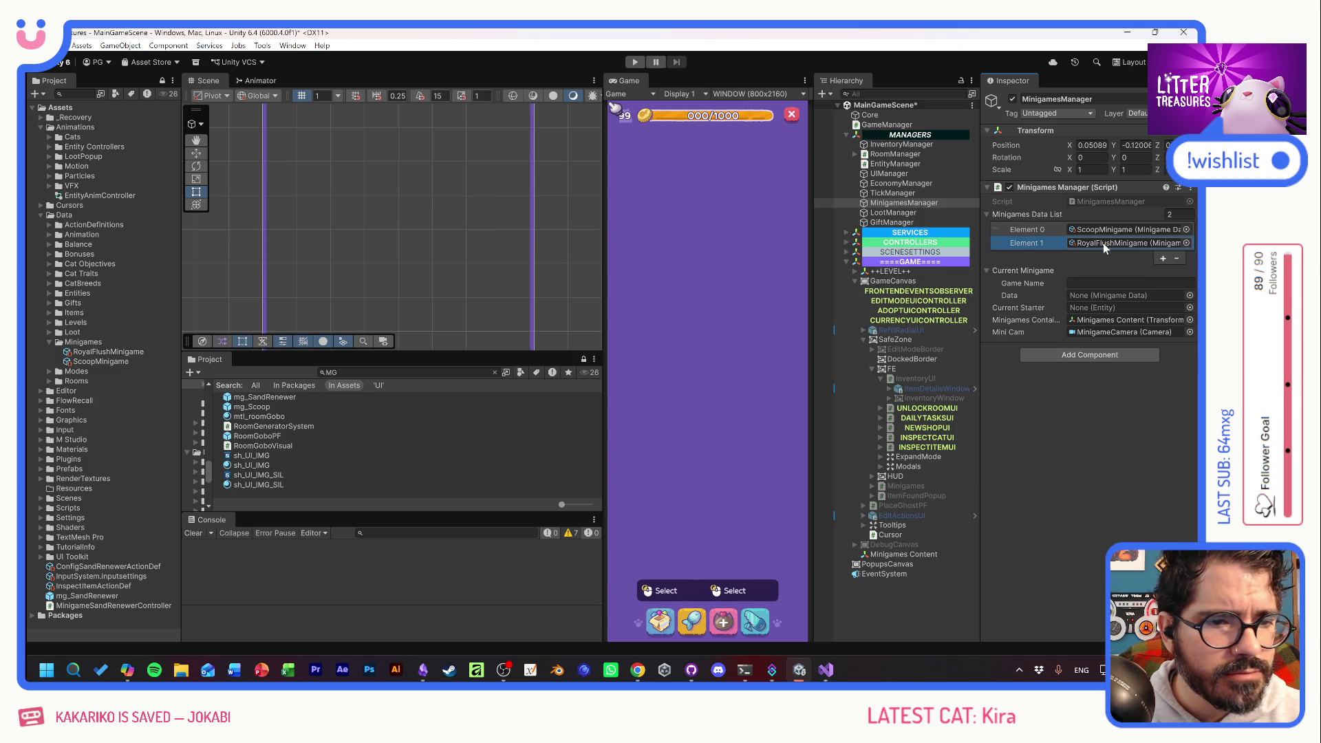
{"action": "left_click", "coordinate": [367, 372]}
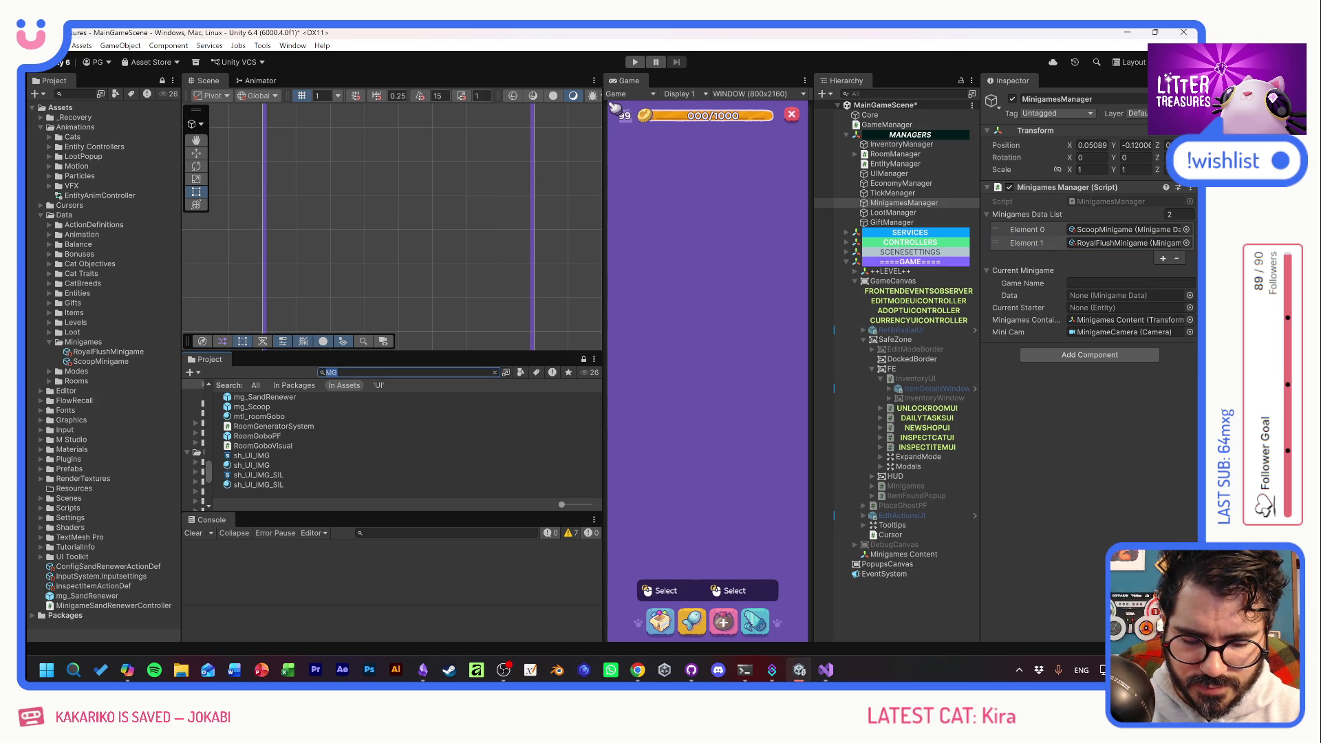
{"action": "type", "text": "pooper"}
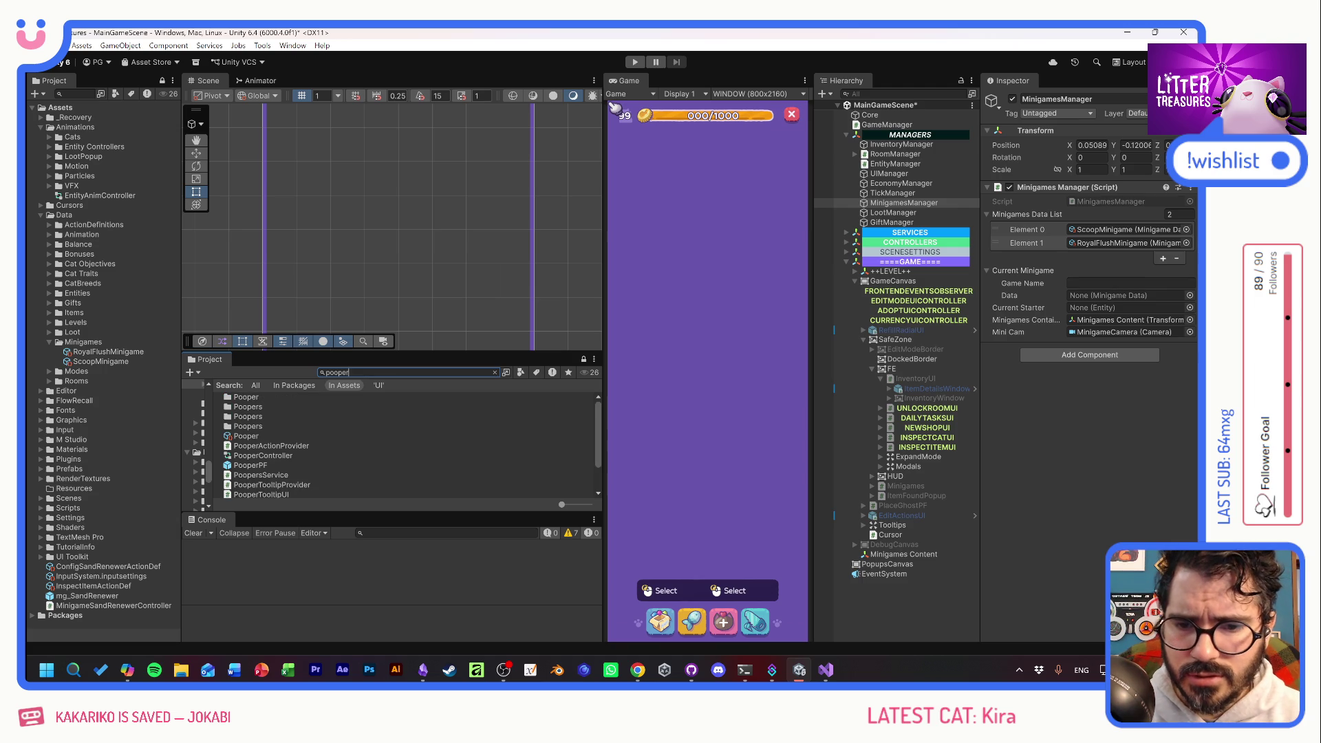
Open PooperActionProvider.cs and go to the ScoopSandAction definition and its Execute method.
{"action": "double_click", "coordinate": [265, 446]}
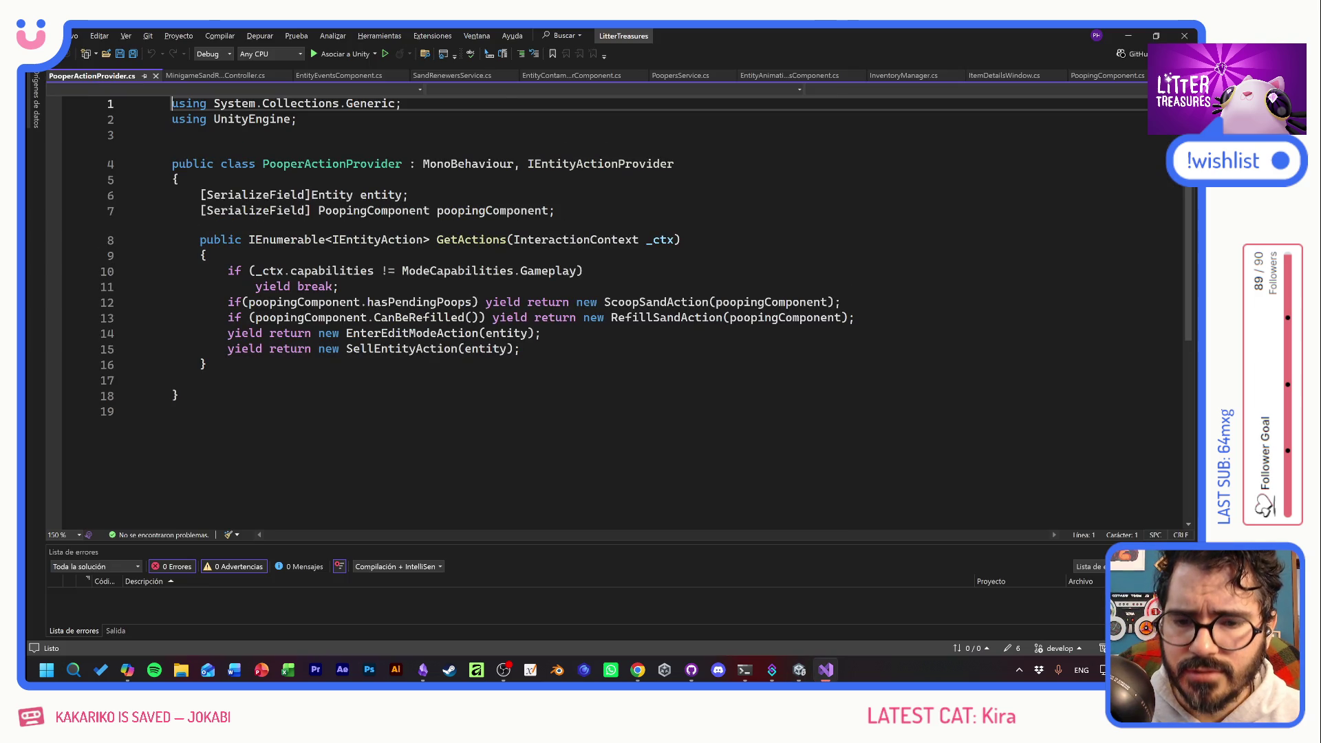
{"action": "double_click", "coordinate": [647, 302]}
{"action": "key", "text": "F12"}
{"action": "left_click", "coordinate": [647, 303]}
{"action": "scroll", "coordinate": [647, 303], "scroll_direction": "down", "scroll_amount": 3}
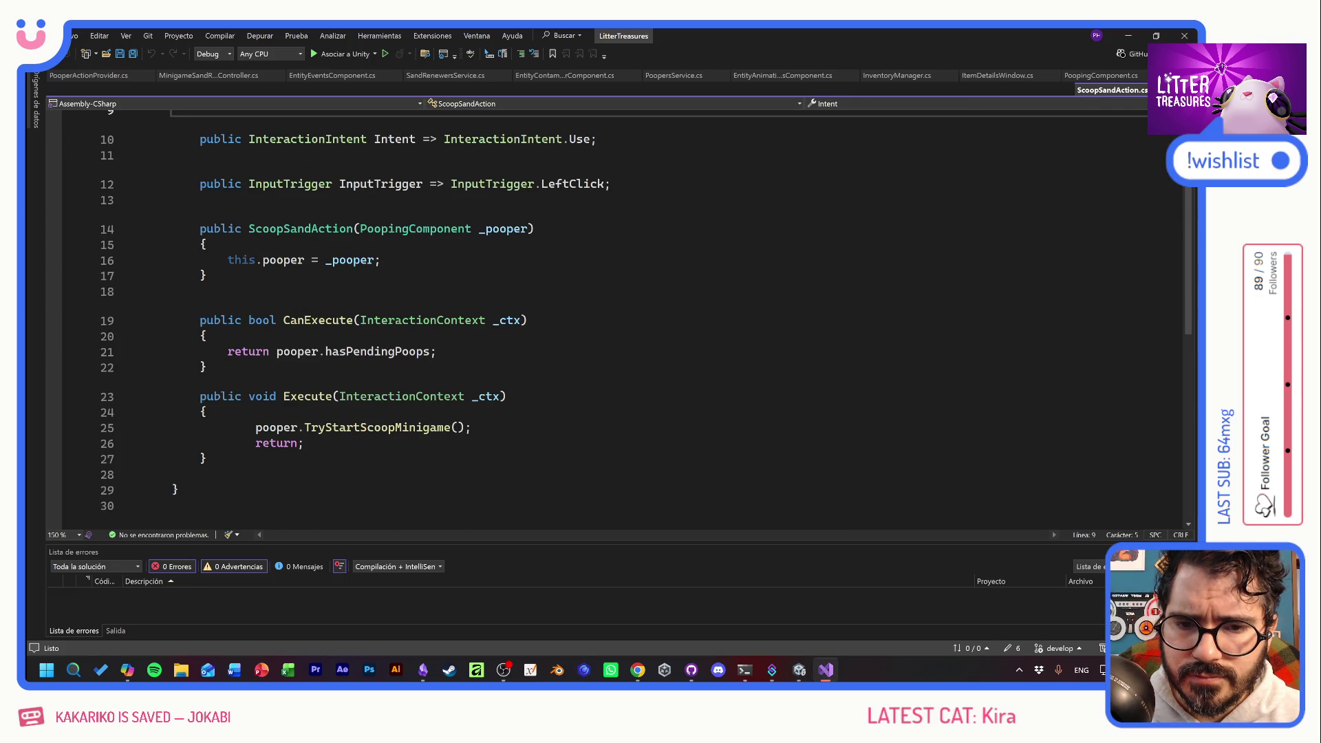
{"action": "left_click", "coordinate": [299, 444]}
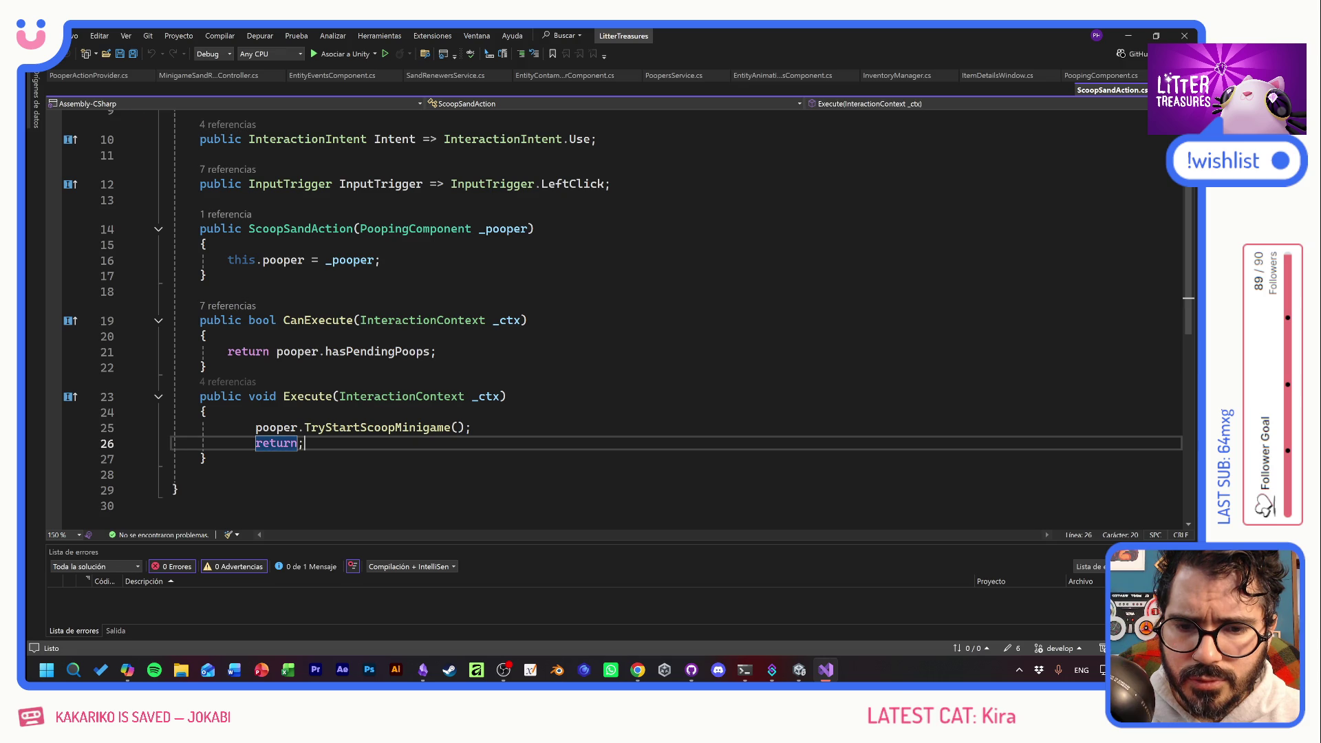
Go to TryStartScoopMinigame in PoopingComponent.cs, select the whole method, and return to Unity.
{"action": "double_click", "coordinate": [371, 427]}
{"action": "key", "text": "F12"}
{"action": "left_click", "coordinate": [367, 378]}
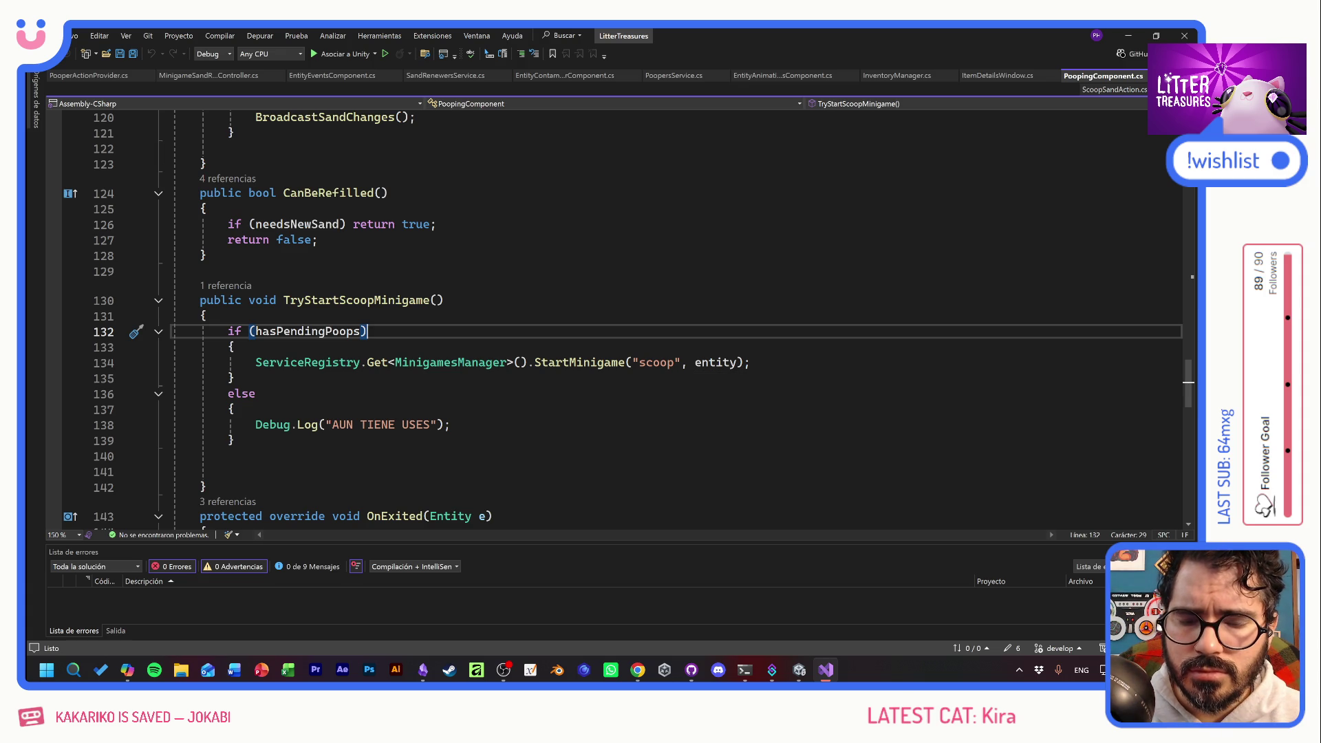
{"action": "left_click", "coordinate": [235, 441]}
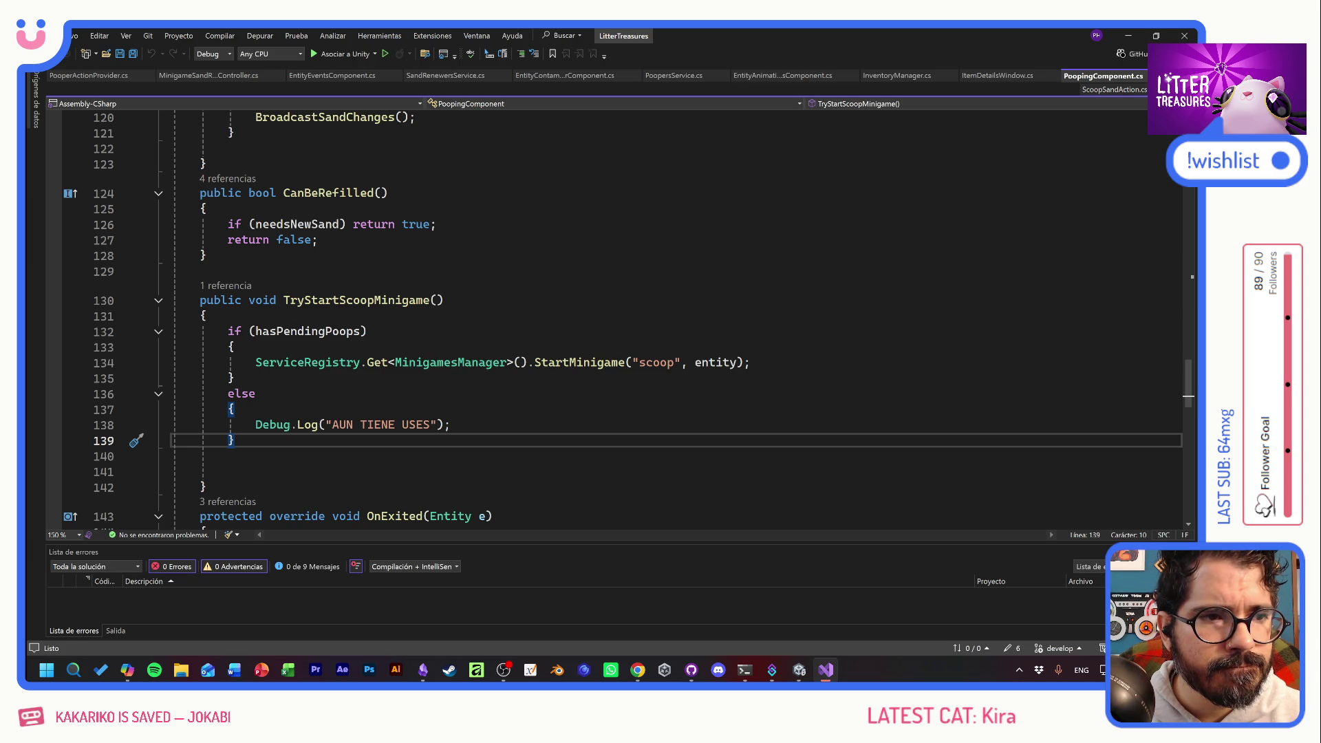
{"action": "key", "text": "shift+Up"}
{"action": "key", "text": "shift+Up"}
{"action": "key", "text": "shift+Up"}
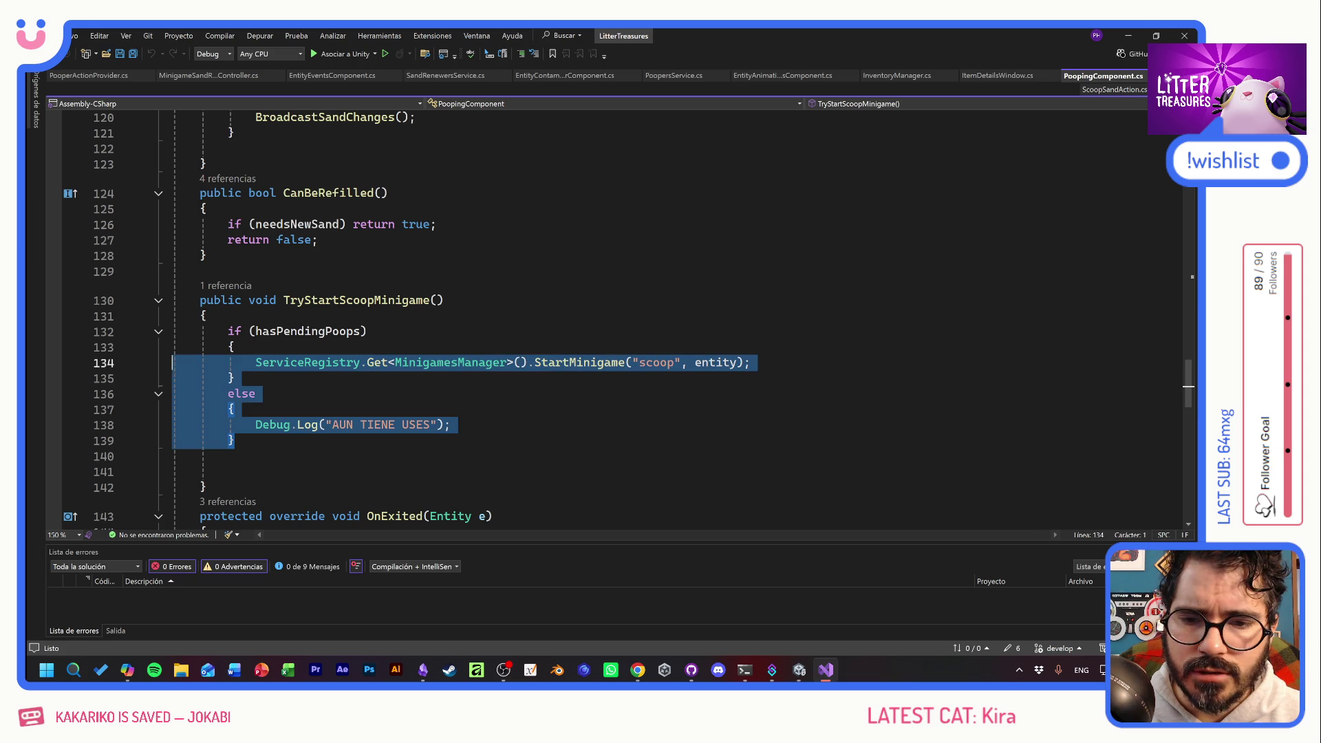
{"action": "key", "text": "shift+Down"}
{"action": "key", "text": "shift+Down"}
{"action": "key", "text": "shift+Down"}
{"action": "key", "text": "Down"}
{"action": "key", "text": "Down"}
{"action": "key", "text": "Down"}
{"action": "key", "text": "shift+Up"}
{"action": "key", "text": "shift+Up"}
{"action": "key", "text": "shift+Up"}
{"action": "key", "text": "shift+Home"}
{"action": "key", "text": "shift+Home"}
{"action": "key", "text": "ctrl+c"}
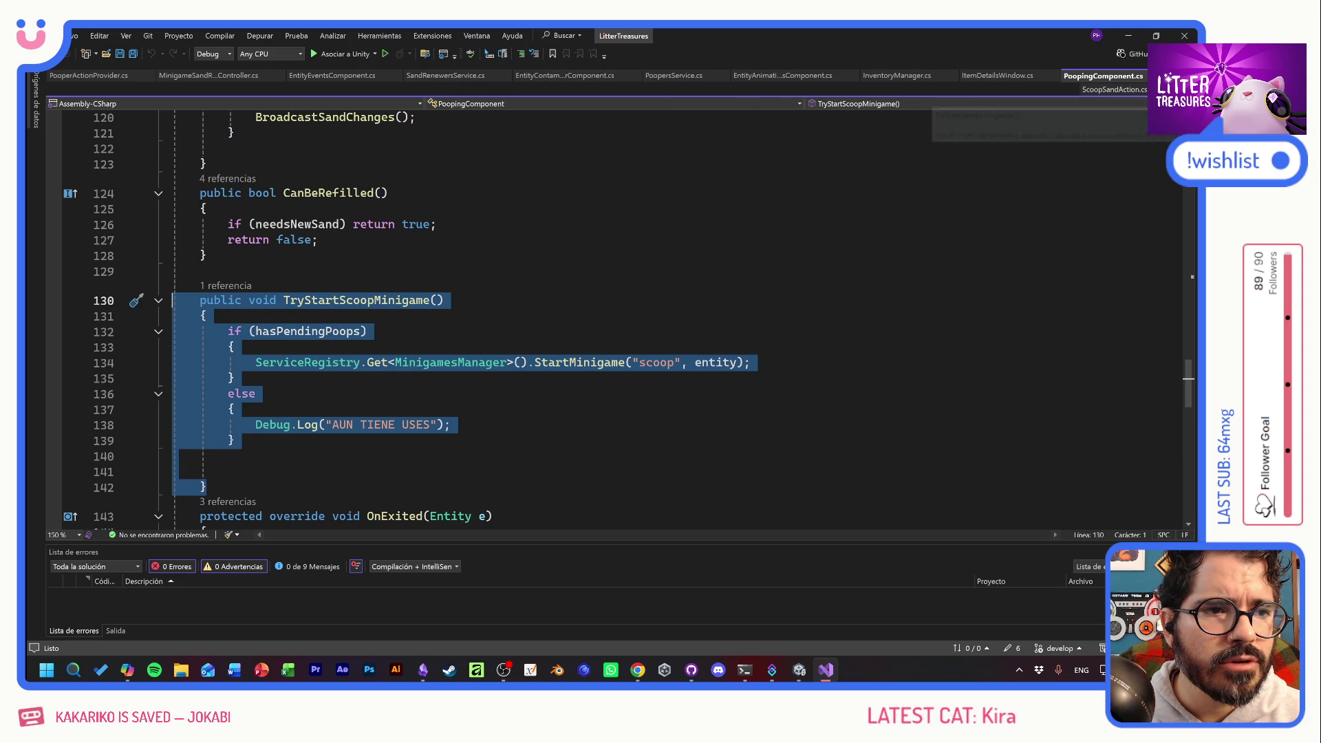
{"action": "key", "text": "alt+Tab"}
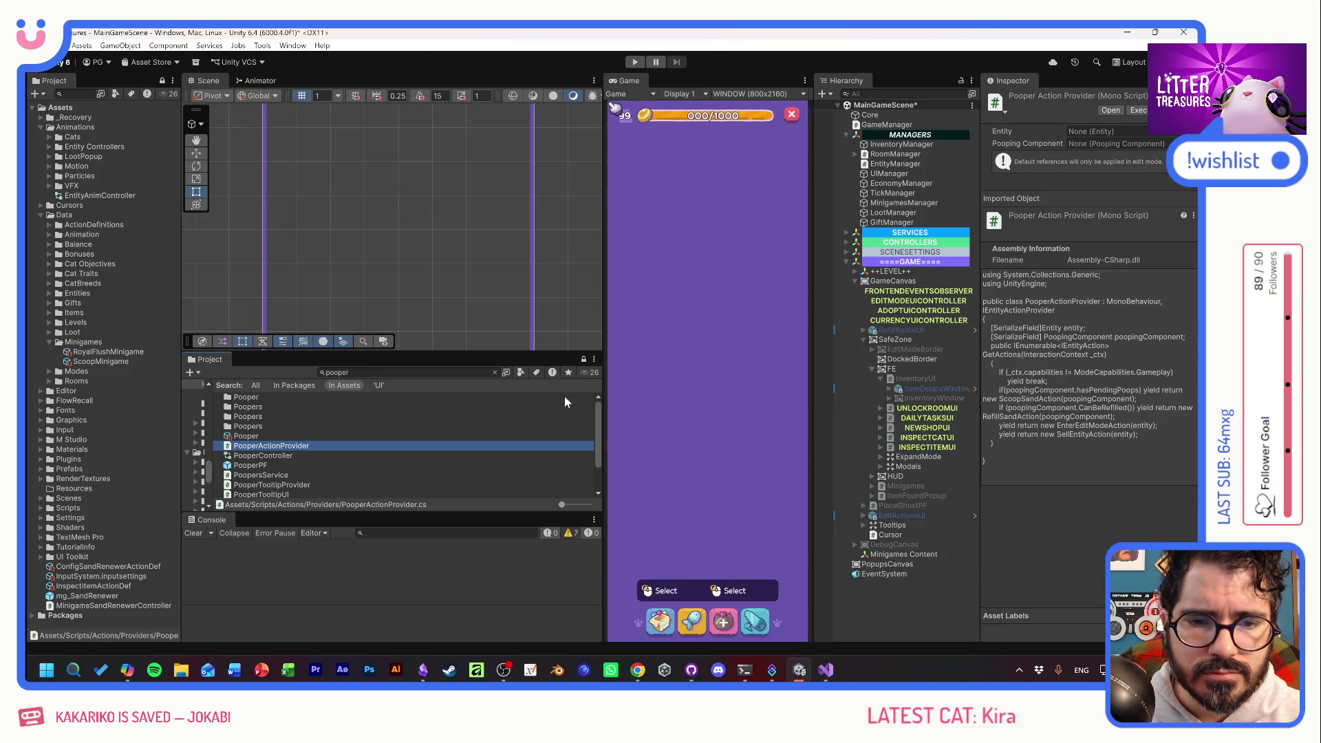
Search the Project for 'sandre' and open SandRenewerComponent.cs in Visual Studio.
{"action": "left_click", "coordinate": [372, 373]}
{"action": "type", "text": "sandre"}
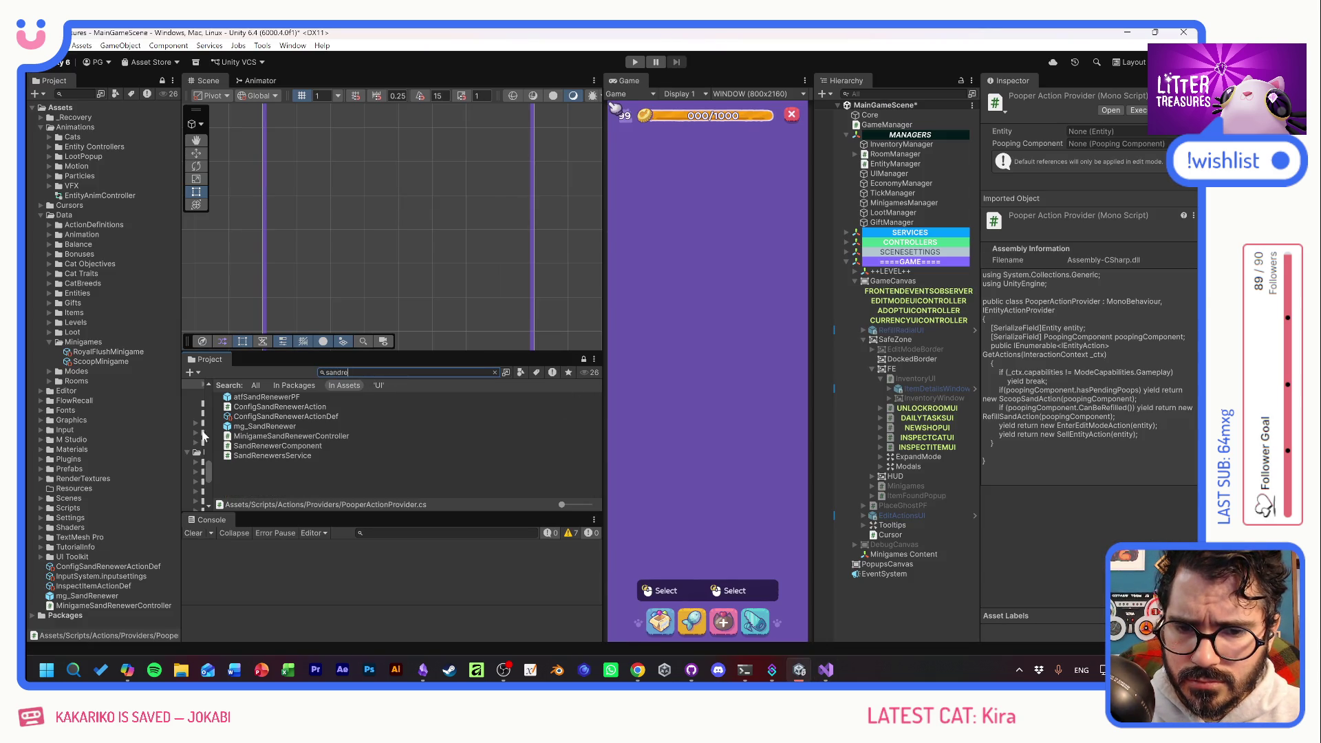
{"action": "double_click", "coordinate": [231, 447]}
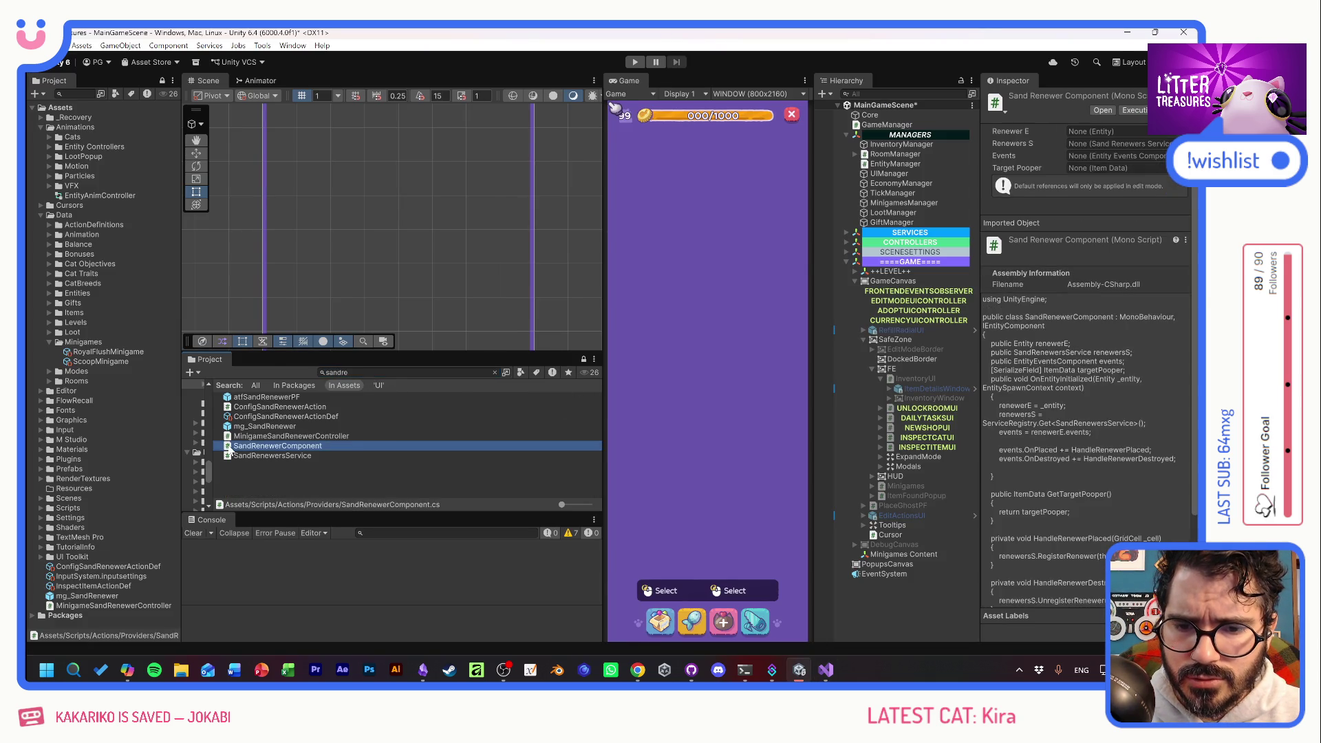
{"action": "scroll", "coordinate": [619, 317], "scroll_direction": "down", "scroll_amount": 5}
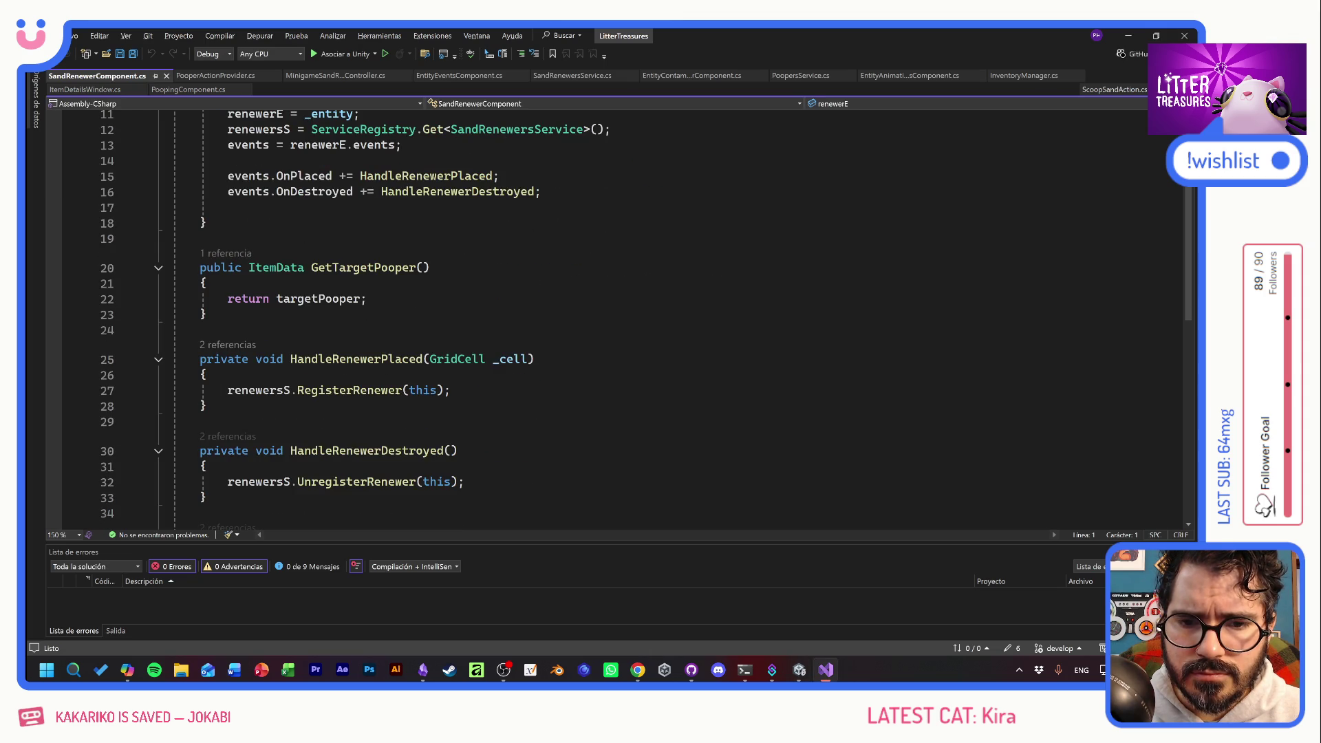
Paste the copied TryStartScoopMinigame method below GetTargetPooper.
{"action": "scroll", "coordinate": [619, 317], "scroll_direction": "up", "scroll_amount": 7}
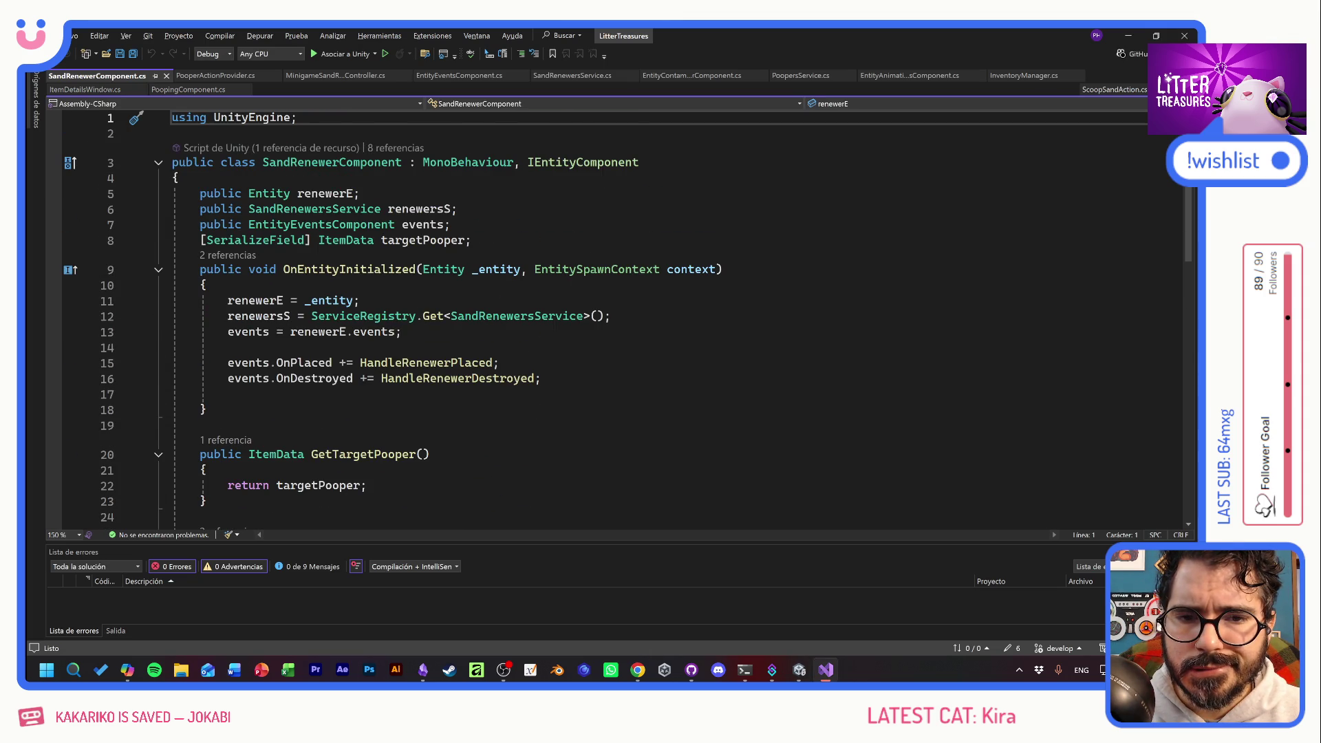
{"action": "scroll", "coordinate": [619, 317], "scroll_direction": "down", "scroll_amount": 4}
{"action": "left_click", "coordinate": [206, 406]}
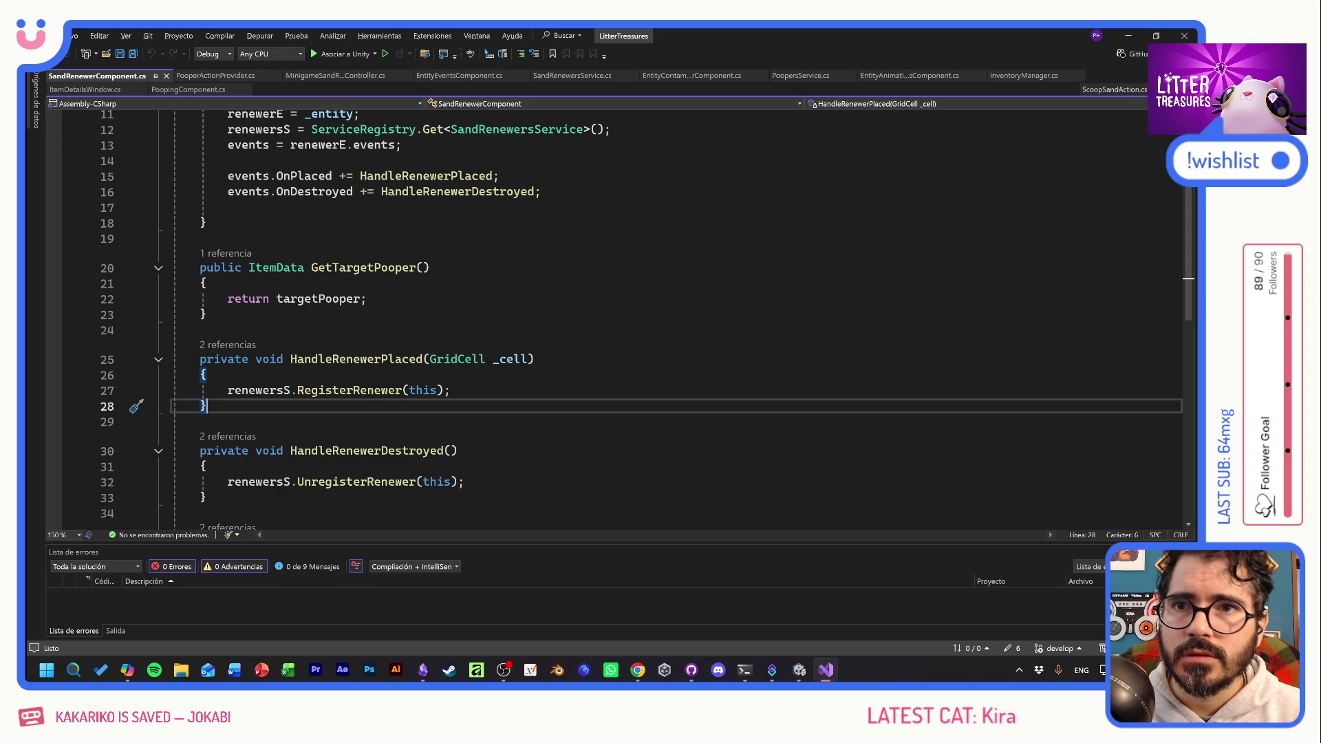
{"action": "key", "text": "Return"}
{"action": "key", "text": "Return"}
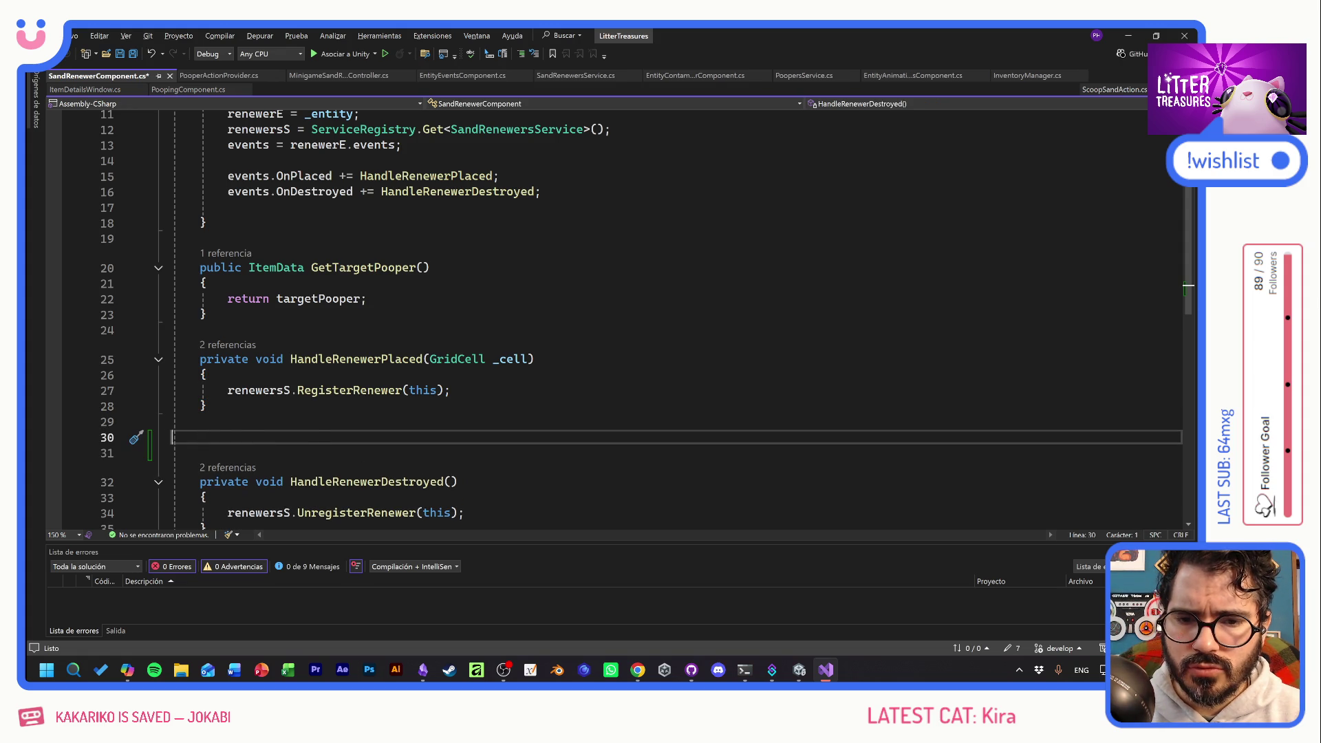
{"action": "key", "text": "BackSpace"}
{"action": "left_click", "coordinate": [289, 299]}
{"action": "left_click", "coordinate": [207, 314]}
{"action": "key", "text": "Return"}
{"action": "key", "text": "Return"}
{"action": "key", "text": "ctrl+v"}
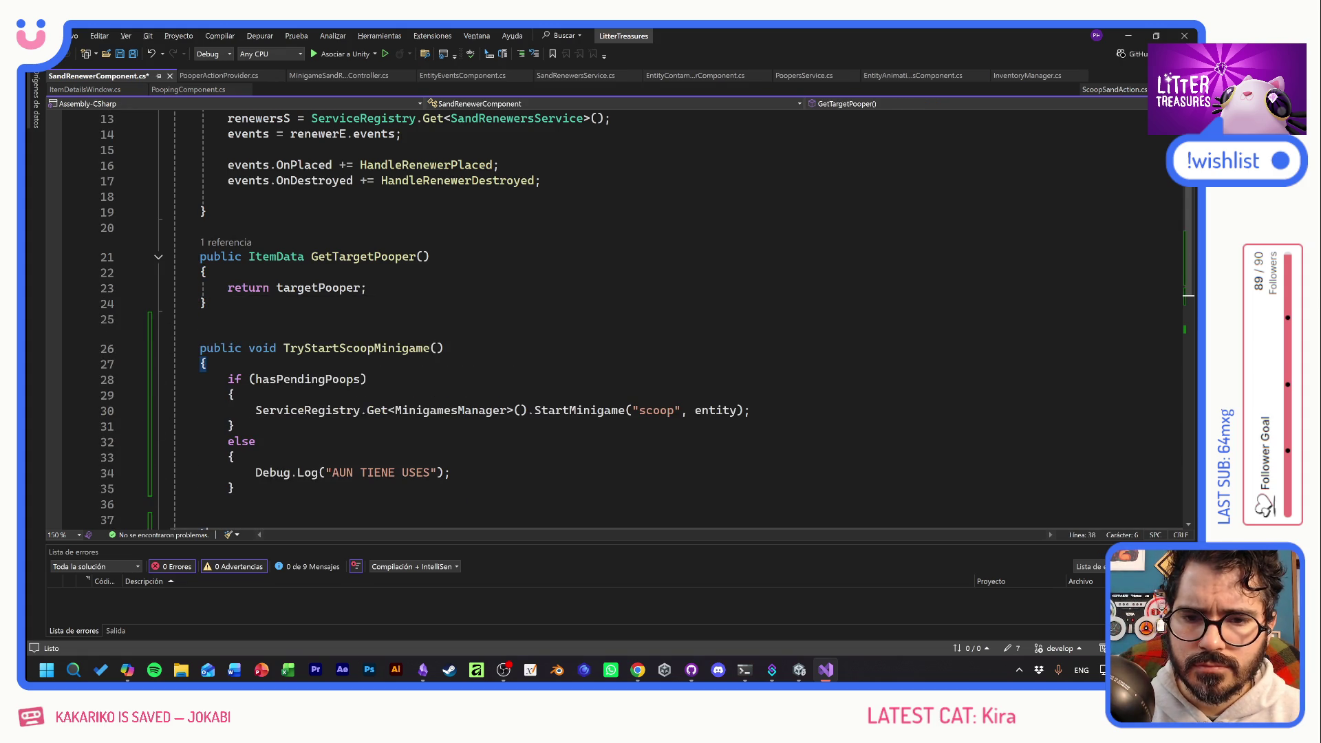
Rename the pasted method to TryStartSandRenewMinigame.
{"action": "left_click_drag", "start_coordinate": [339, 349], "coordinate": [374, 348]}
{"action": "key", "text": "ctrl+r"}
{"action": "key", "text": "ctrl+r"}
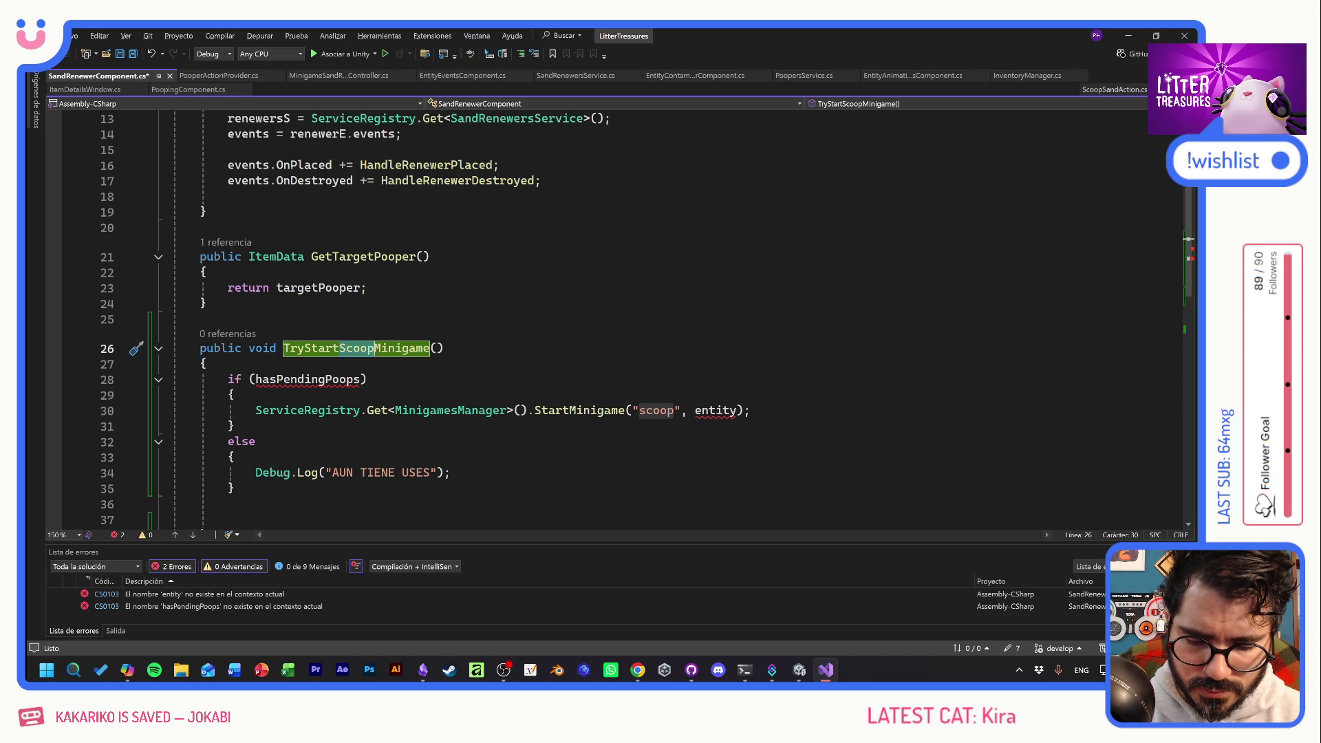
{"action": "type", "text": "SandRen"}
{"action": "type", "text": "ew"}
{"action": "key", "text": "Return"}
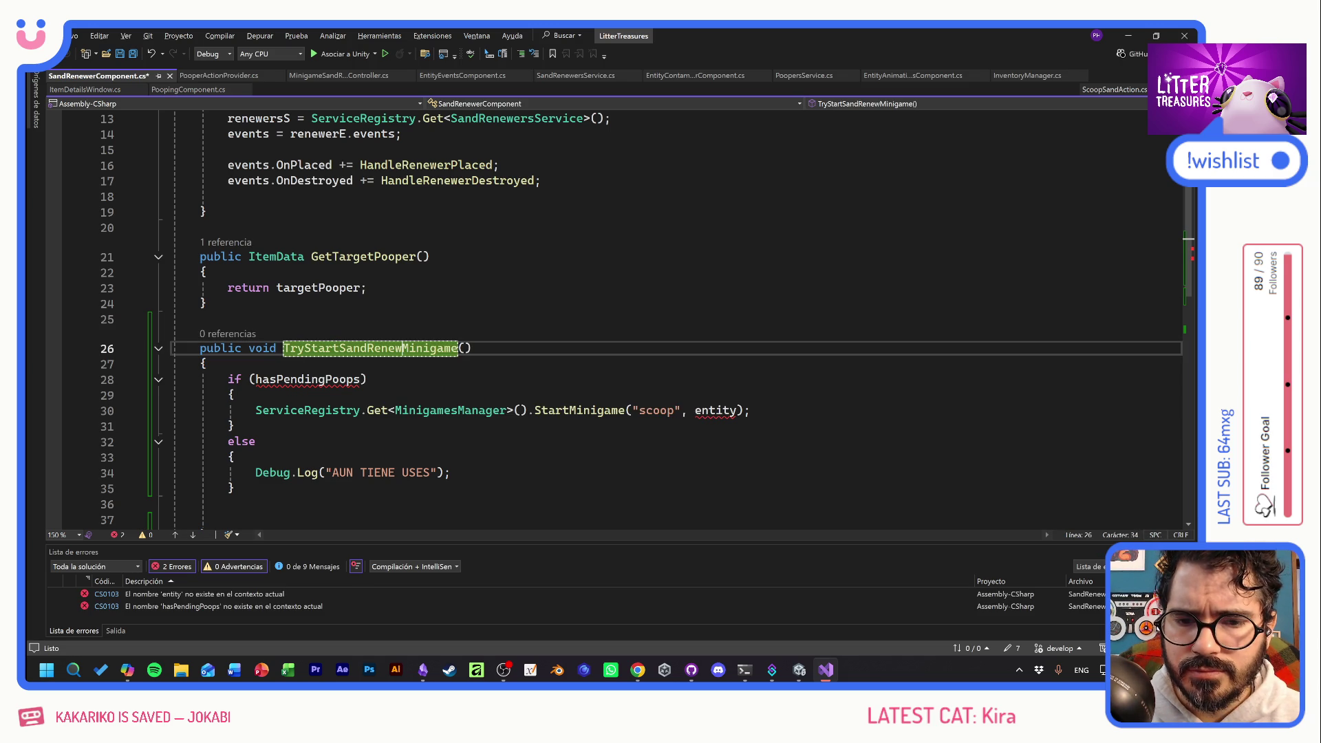
Replace the method's if/else block with a single StartMinigame("royalFlush", ...) call and save.
{"action": "left_click", "coordinate": [235, 394]}
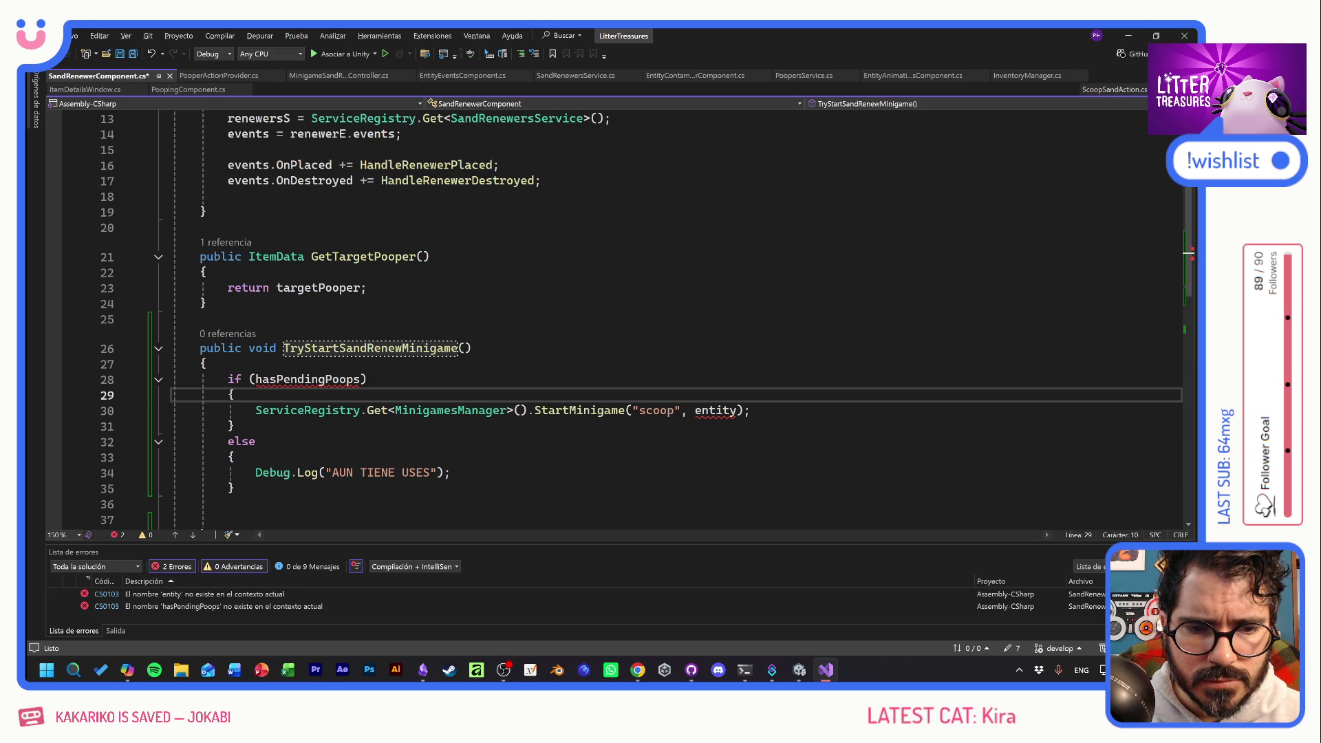
{"action": "left_click_drag", "start_coordinate": [255, 410], "coordinate": [750, 410]}
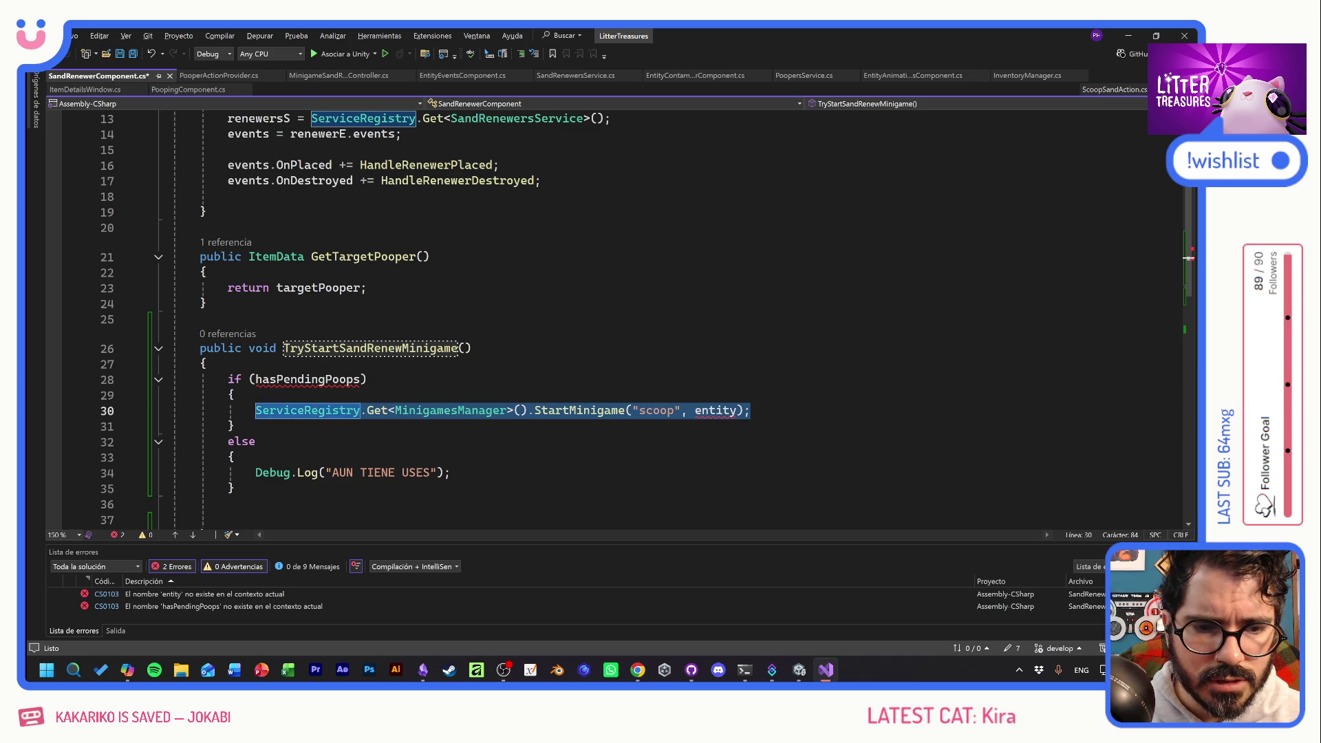
{"action": "key", "text": "ctrl+x"}
{"action": "left_click_drag", "start_coordinate": [236, 489], "coordinate": [172, 379]}
{"action": "key", "text": "ctrl+v"}
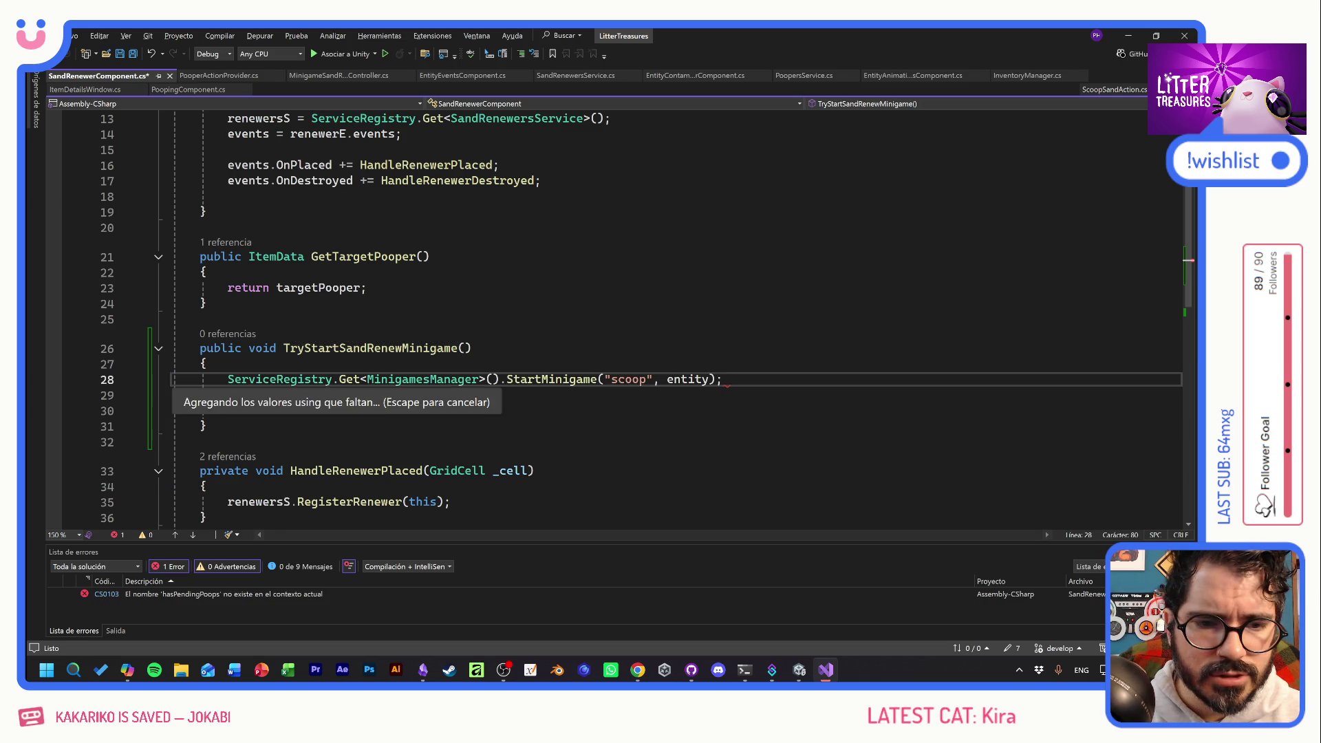
{"action": "left_click_drag", "start_coordinate": [646, 379], "coordinate": [612, 379]}
{"action": "type", "text": "royalFlush"}
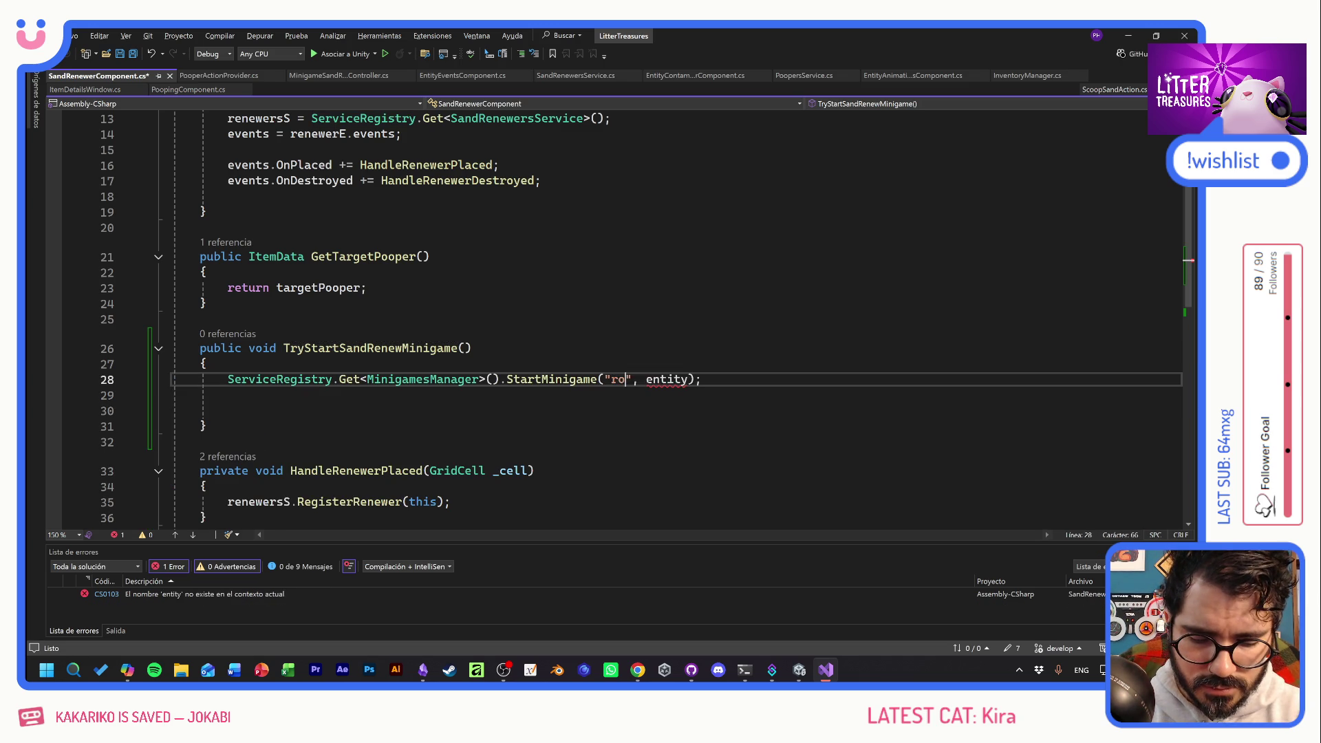
{"action": "key", "text": "ctrl+s"}
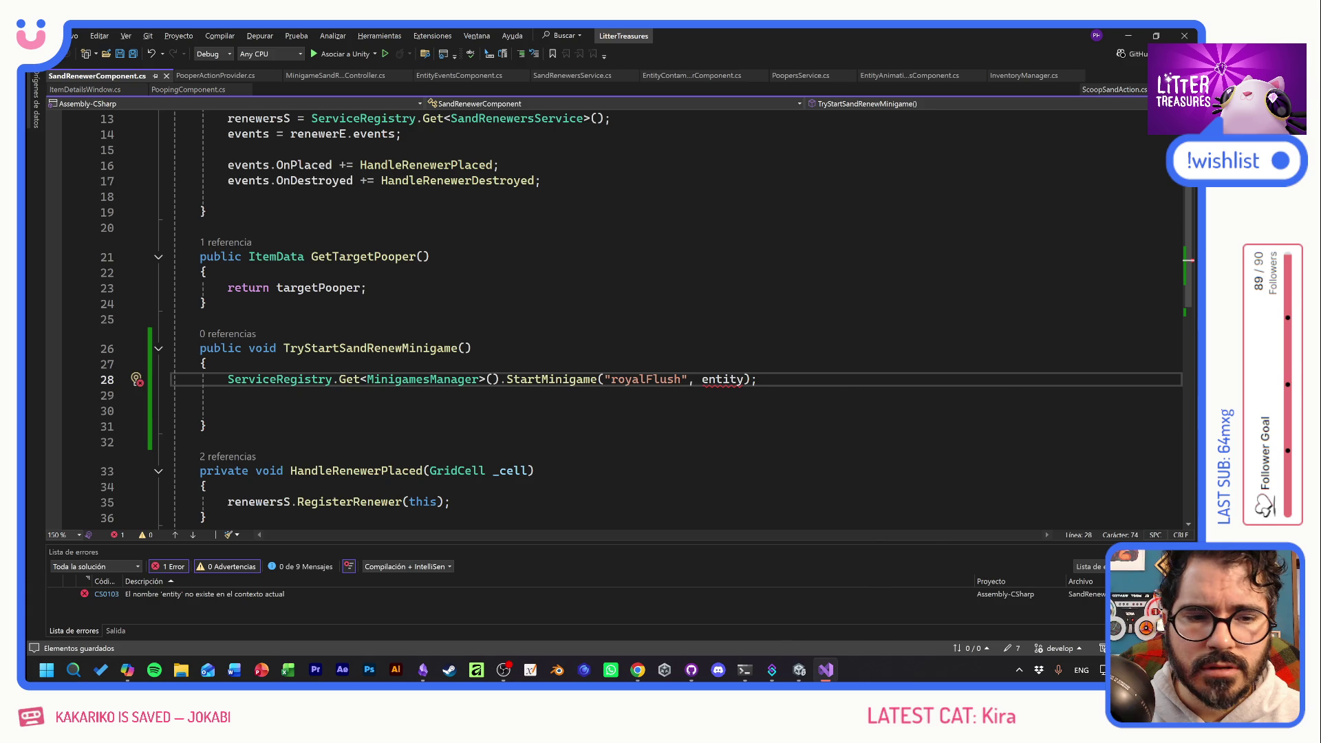
Pass renewerE instead of entity to StartMinigame, remove the extra blank line, and save.
{"action": "scroll", "coordinate": [716, 380], "scroll_direction": "up", "scroll_amount": 5}
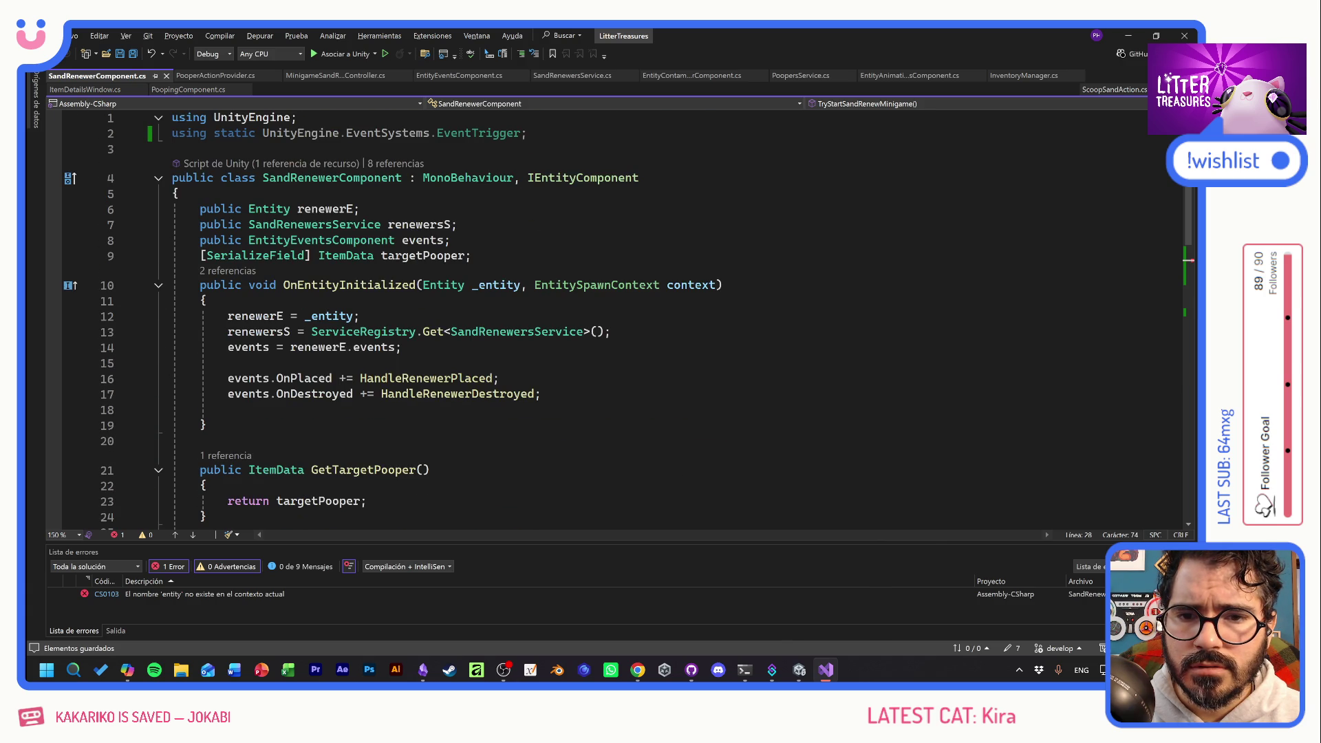
{"action": "left_click", "coordinate": [345, 210]}
{"action": "scroll", "coordinate": [550, 310], "scroll_direction": "down", "scroll_amount": 5}
{"action": "double_click", "coordinate": [731, 360]}
{"action": "key", "text": "ctrl+v"}
{"action": "key", "text": "Down"}
{"action": "key", "text": "Down"}
{"action": "key", "text": "Down"}
{"action": "key", "text": "Up"}
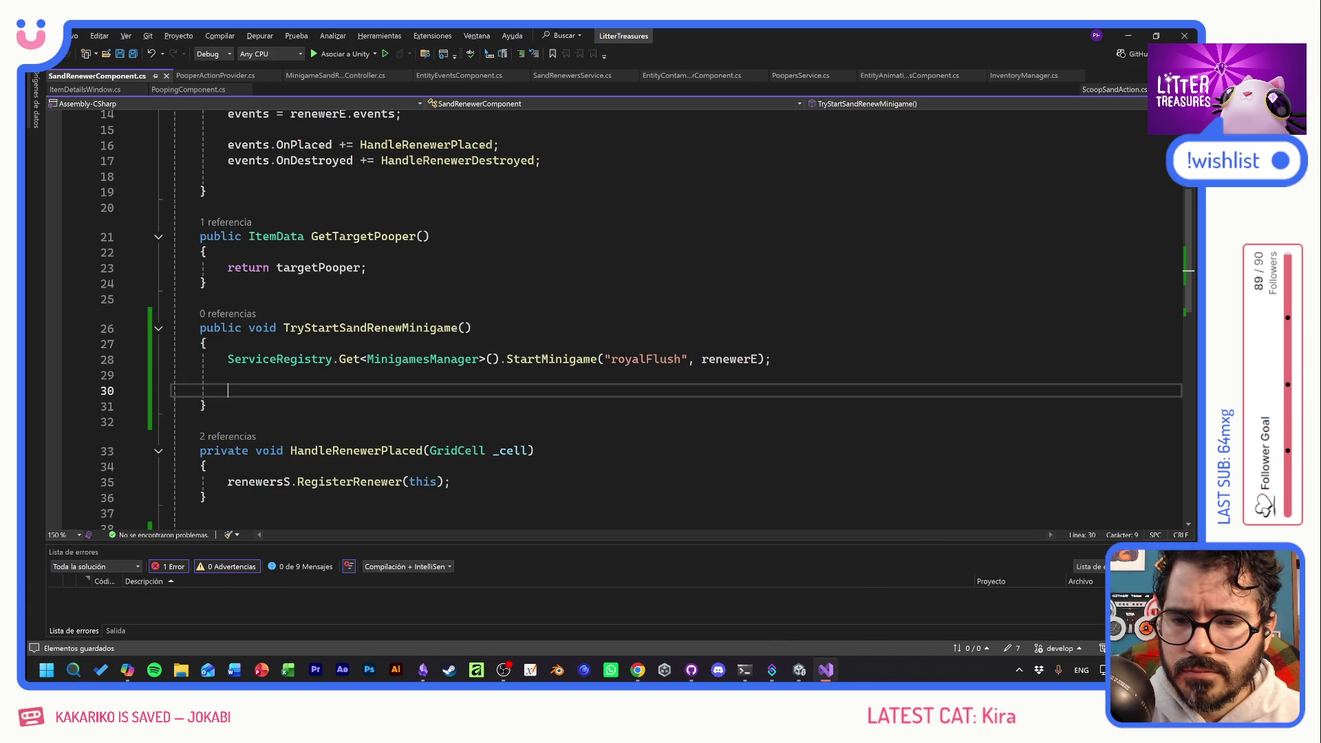
{"action": "key", "text": "BackSpace"}
{"action": "key", "text": "BackSpace"}
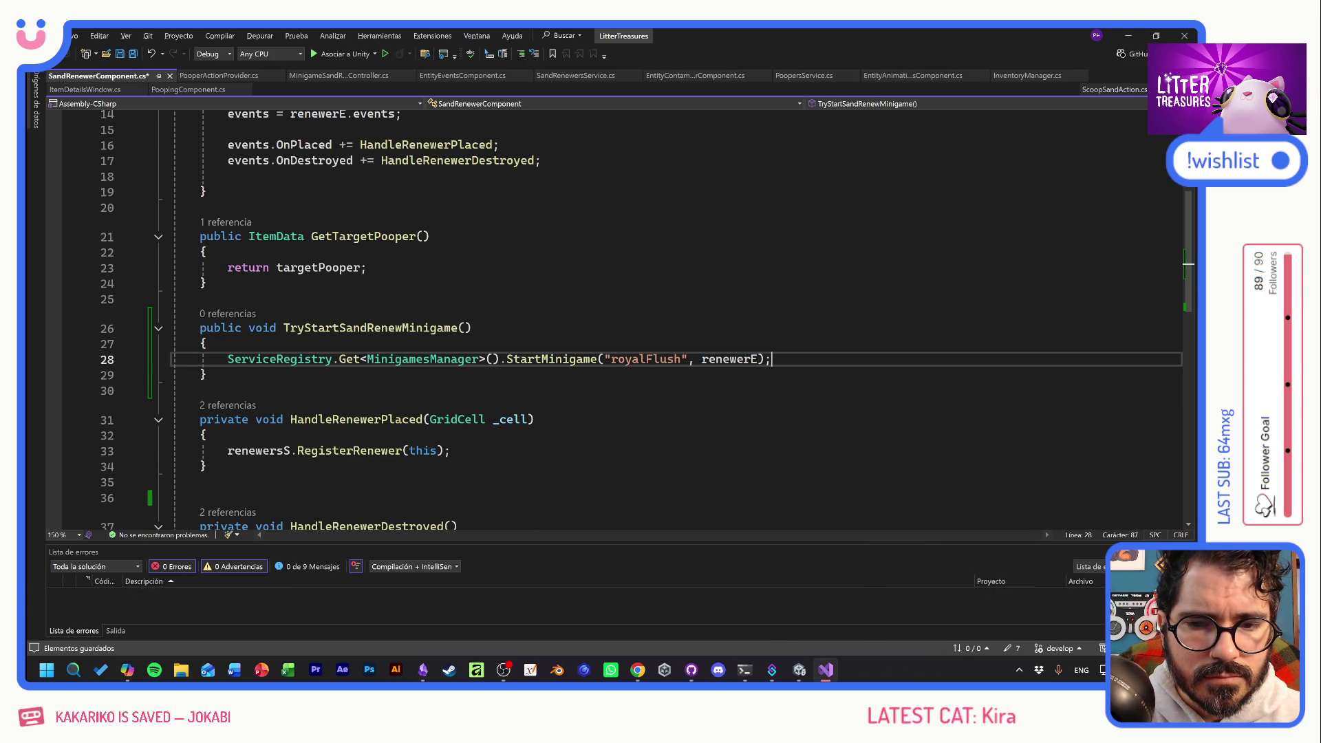
{"action": "key", "text": "ctrl+s"}
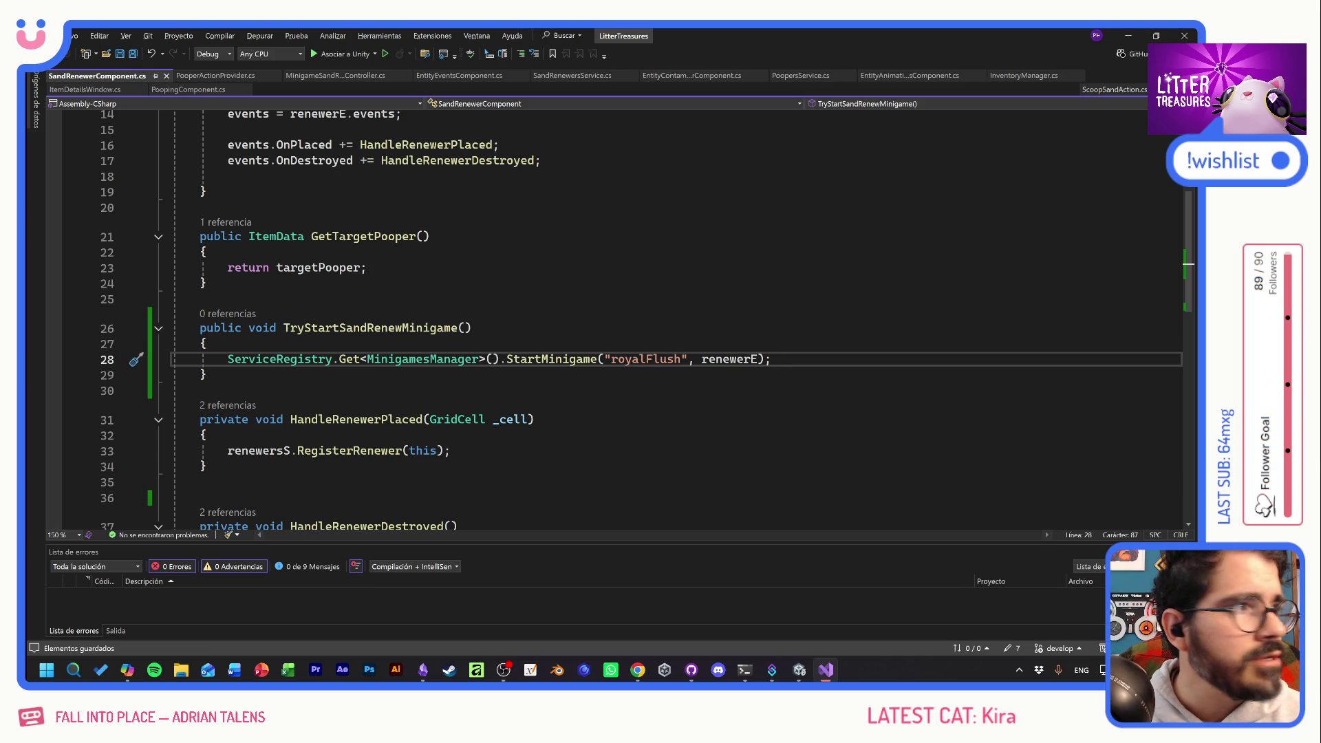
Review the new method, then scroll back up to the targetPooper field declaration.
{"action": "left_click", "coordinate": [200, 391]}
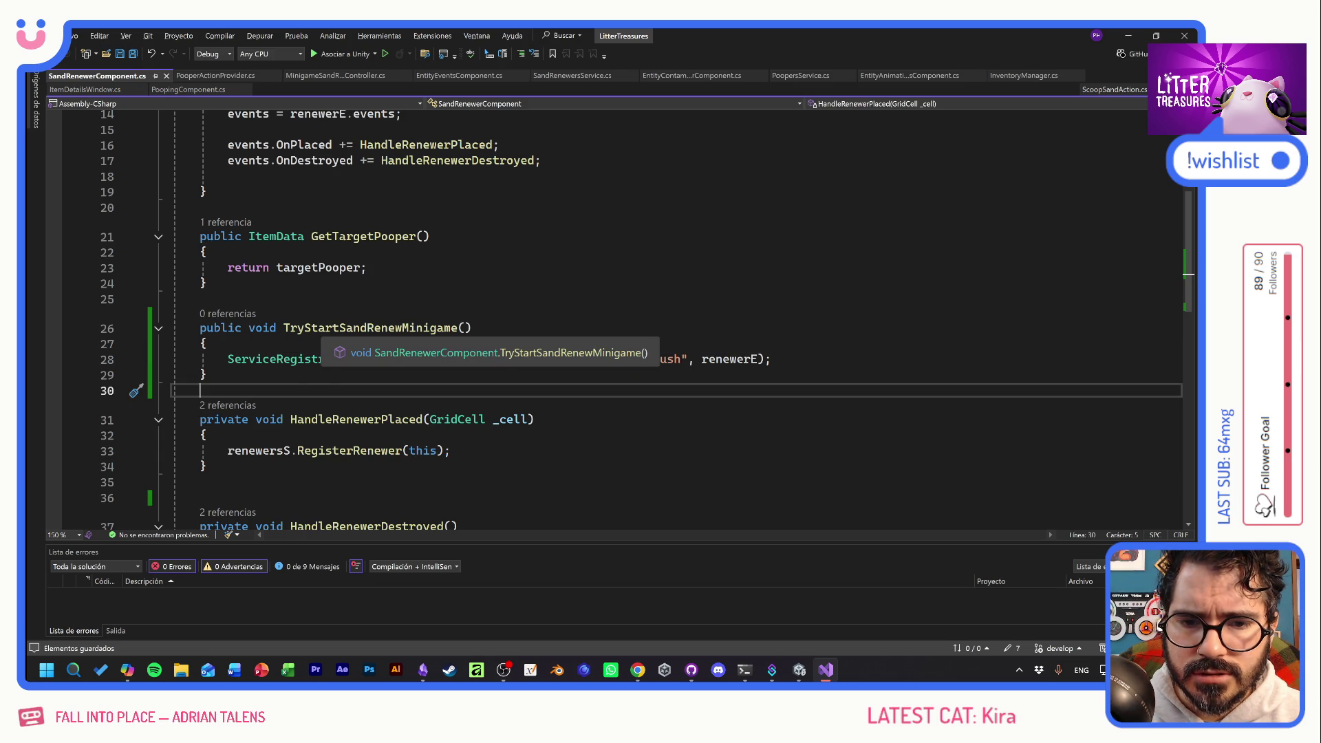
{"action": "left_click", "coordinate": [200, 300]}
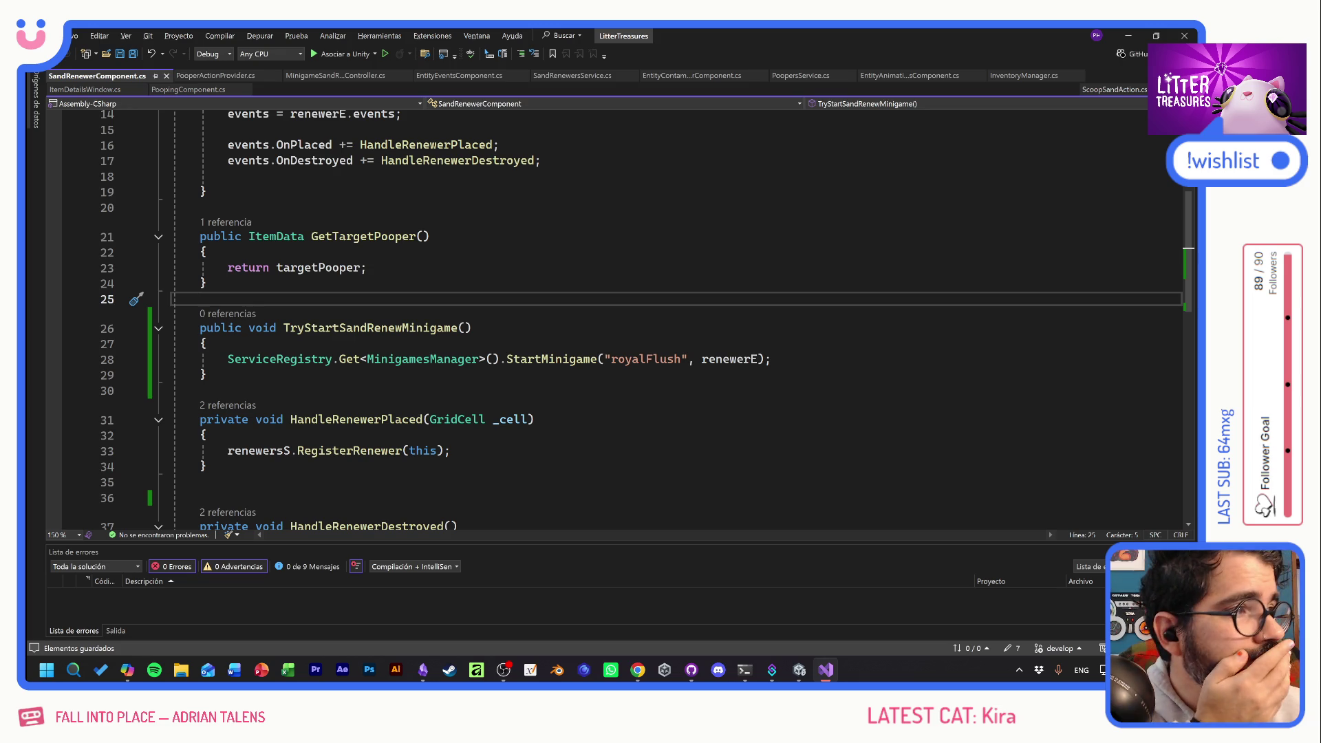
{"action": "mouse_move", "coordinate": [578, 360]}
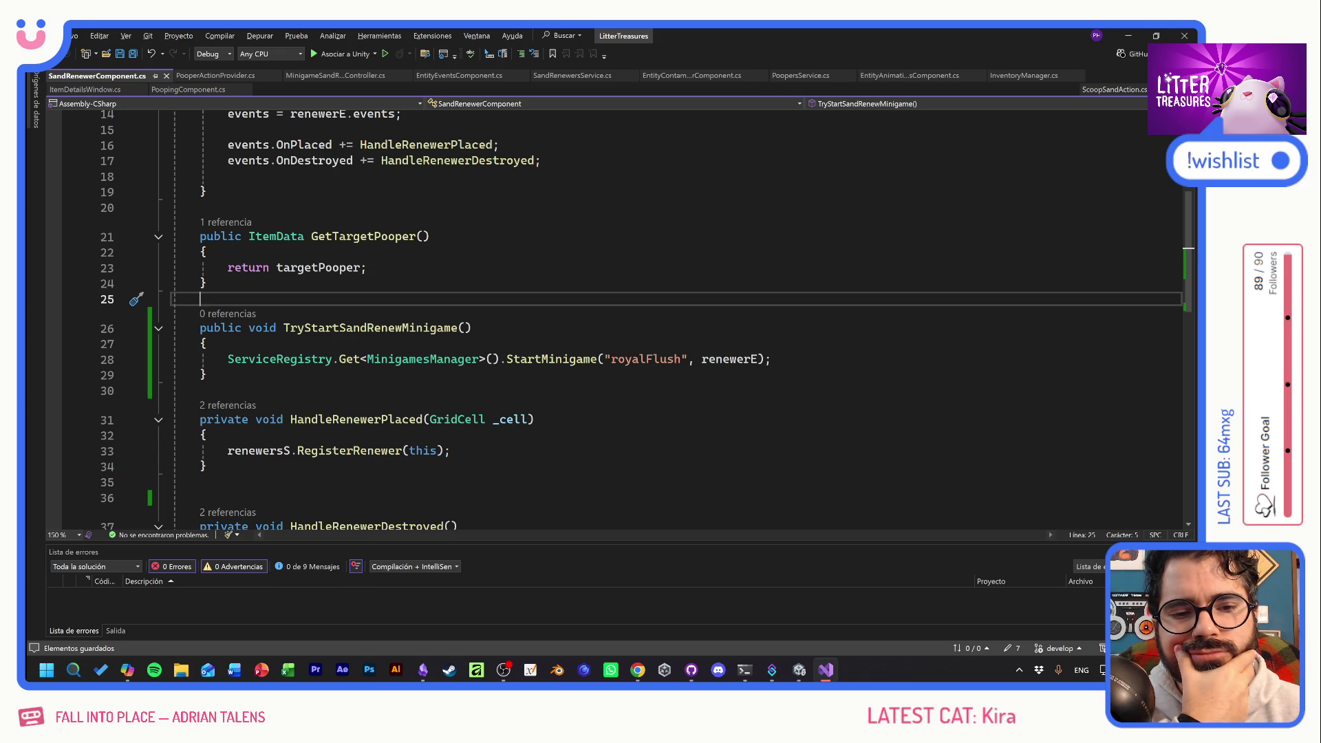
{"action": "scroll", "coordinate": [619, 317], "scroll_direction": "up", "scroll_amount": 1}
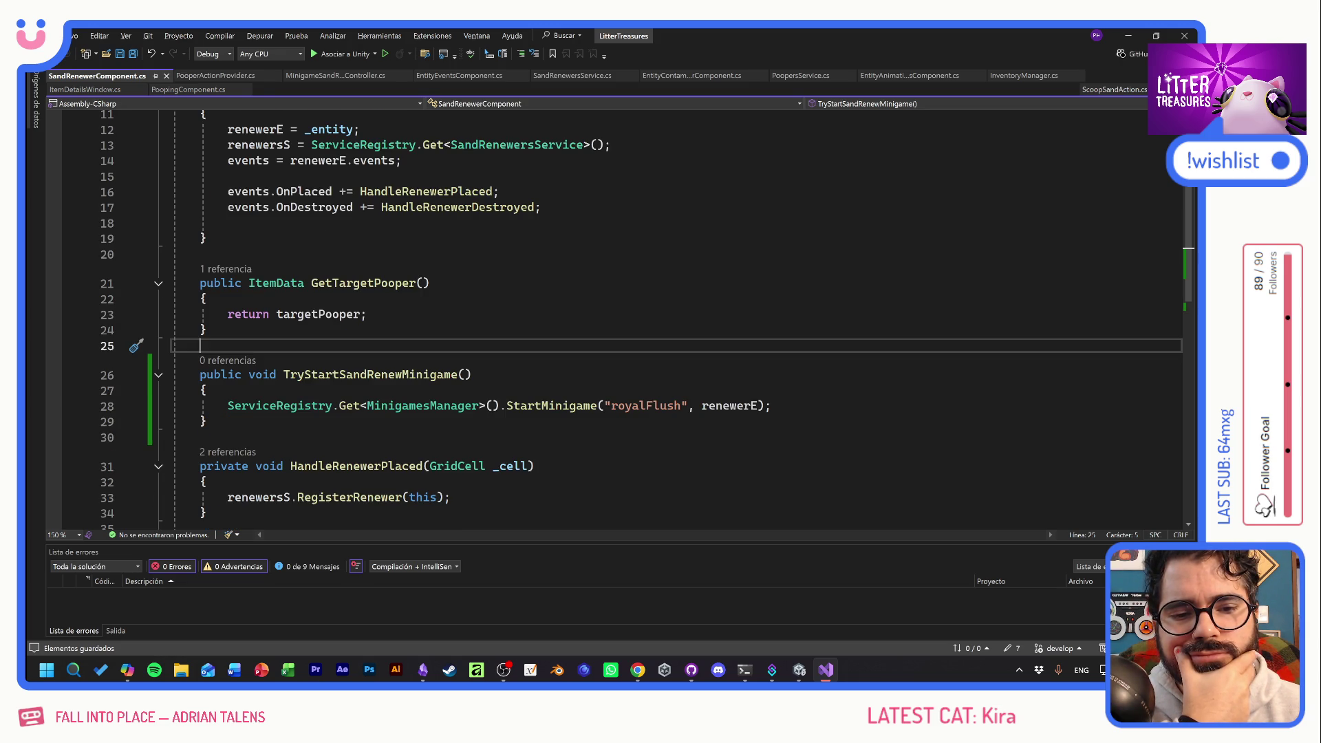
{"action": "scroll", "coordinate": [619, 317], "scroll_direction": "up", "scroll_amount": 2}
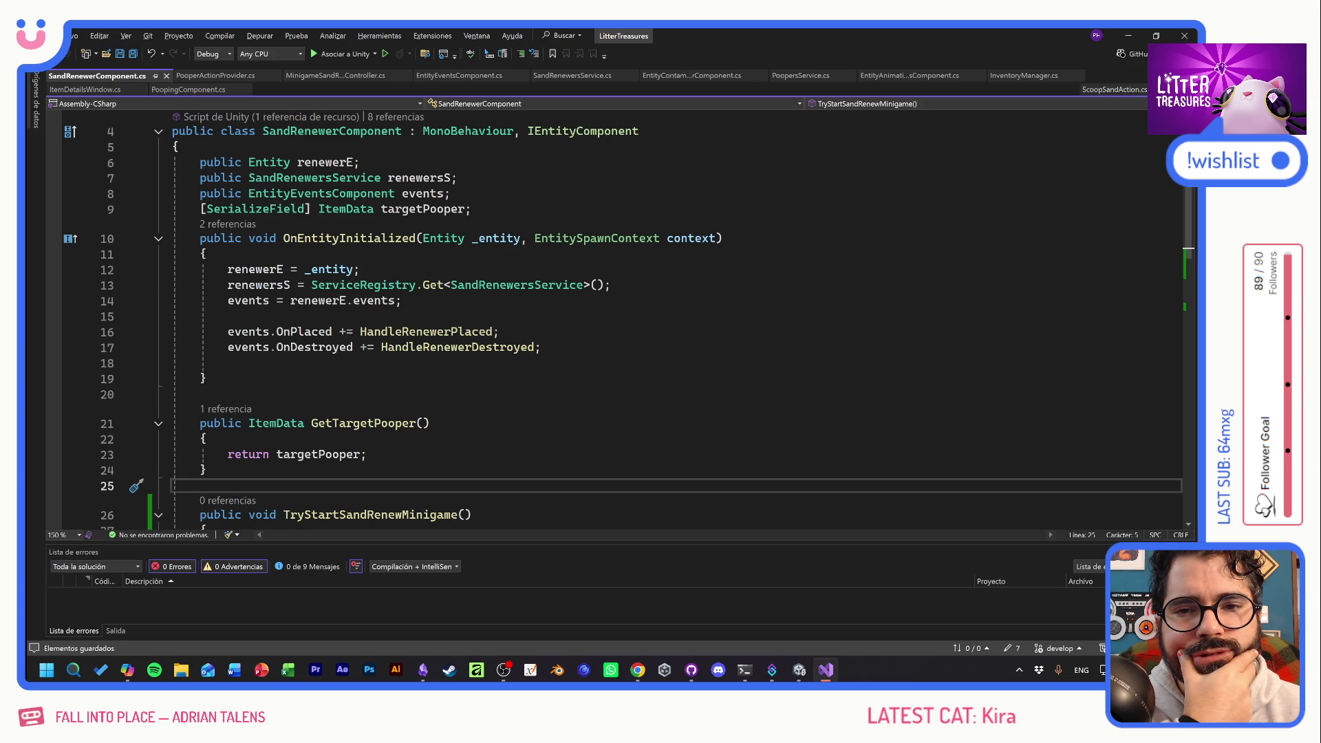
{"action": "scroll", "coordinate": [620, 317], "scroll_direction": "up", "scroll_amount": 1}
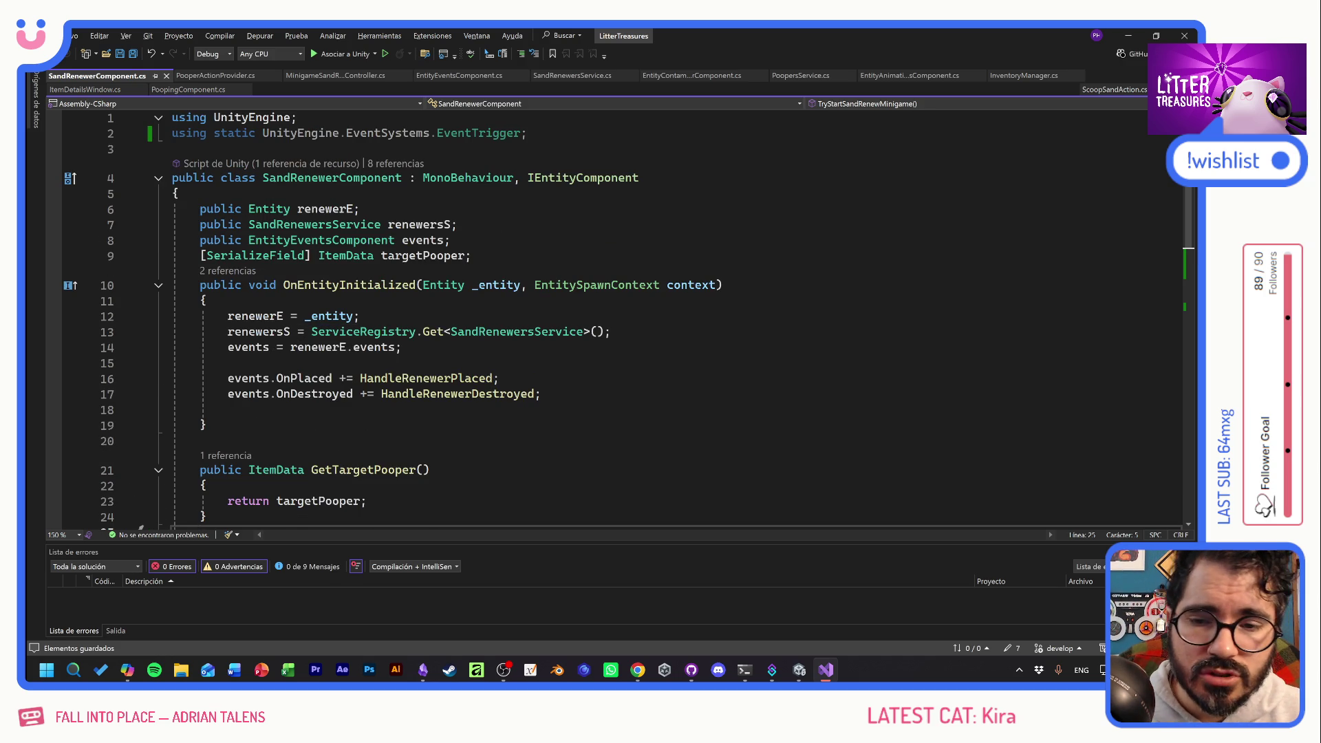
{"action": "left_click", "coordinate": [472, 256]}
Duplicate the targetPooper field and turn the copy into a serialized string field named mgToken.
{"action": "key", "text": "ctrl+d"}
{"action": "key", "text": "ctrl+shift+Left"}
{"action": "key", "text": "ctrl+shift+Left"}
{"action": "type", "text": "sourcePooper;"}
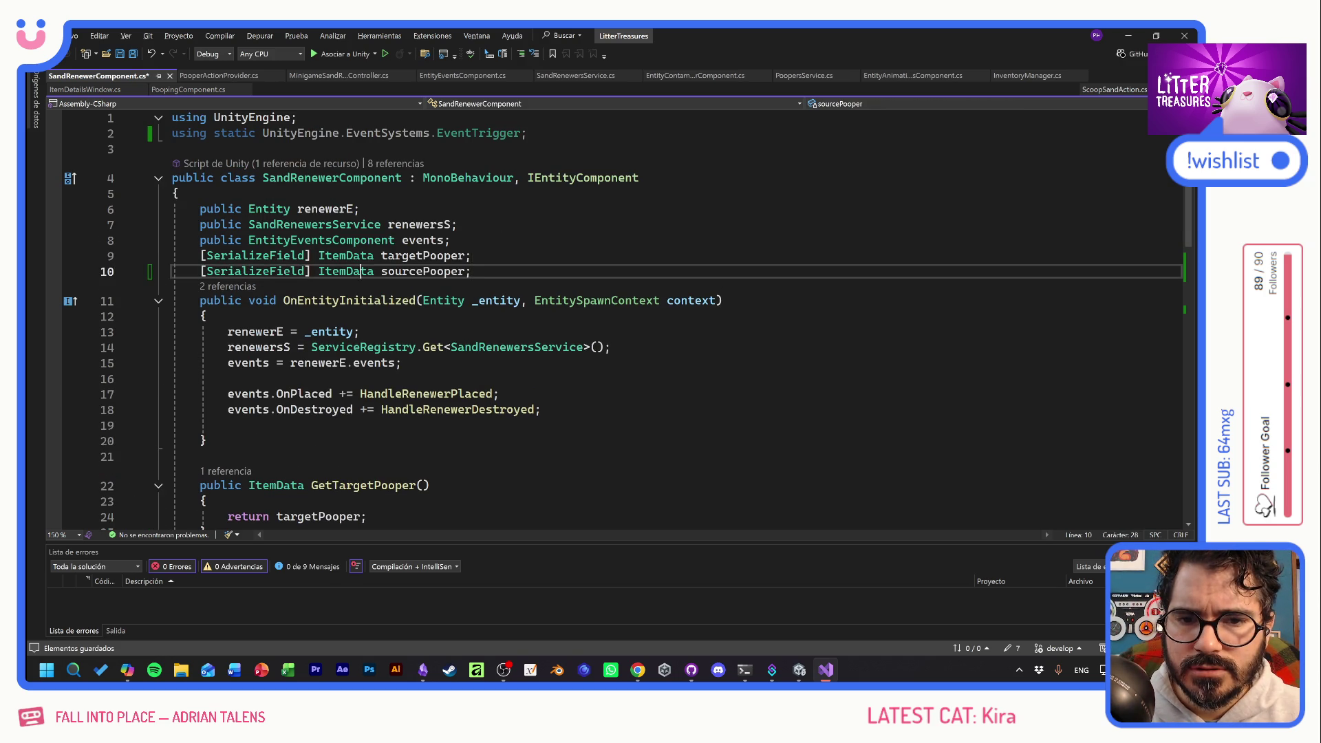
{"action": "double_click", "coordinate": [360, 272]}
{"action": "type", "text": "string"}
{"action": "left_click_drag", "start_coordinate": [452, 272], "coordinate": [367, 271]}
{"action": "type", "text": "mgToken"}
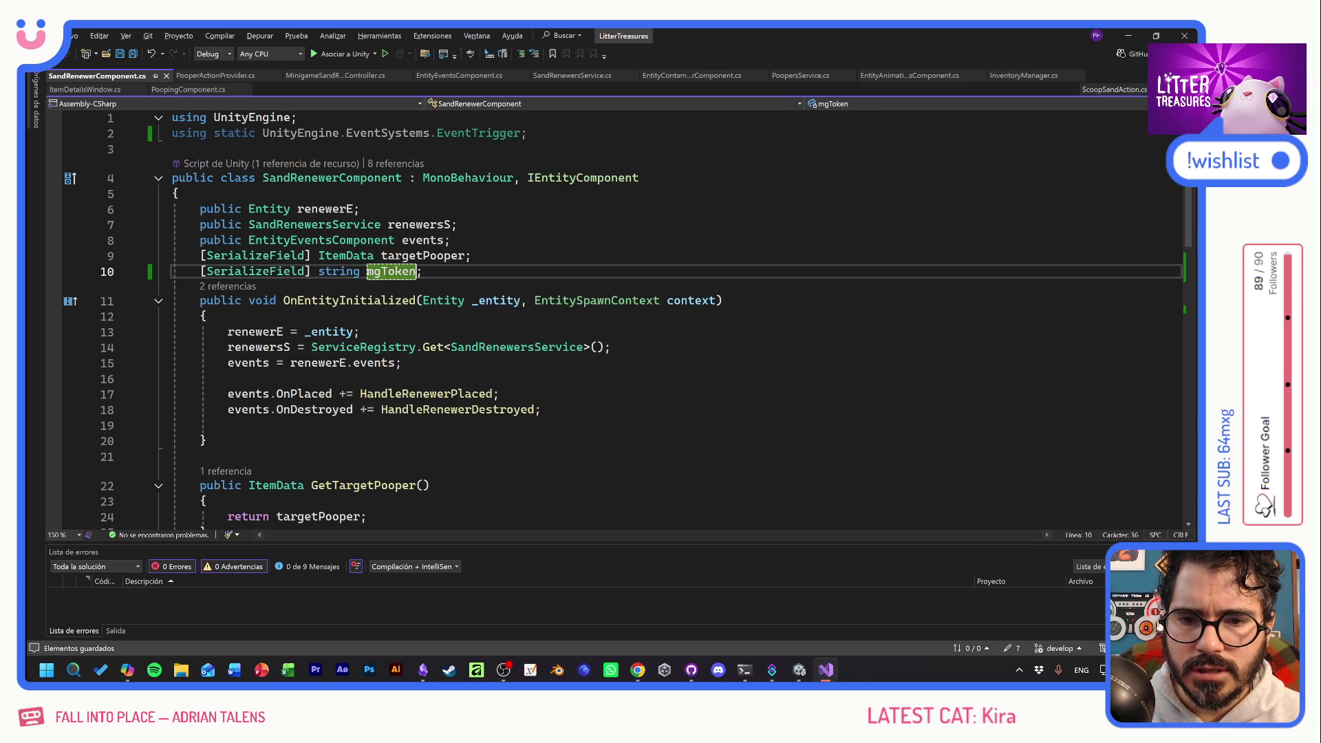
Review the renewerE and renewersS assignments in OnEntityInitialized, then go to the Entity class definition.
{"action": "left_click", "coordinate": [206, 315]}
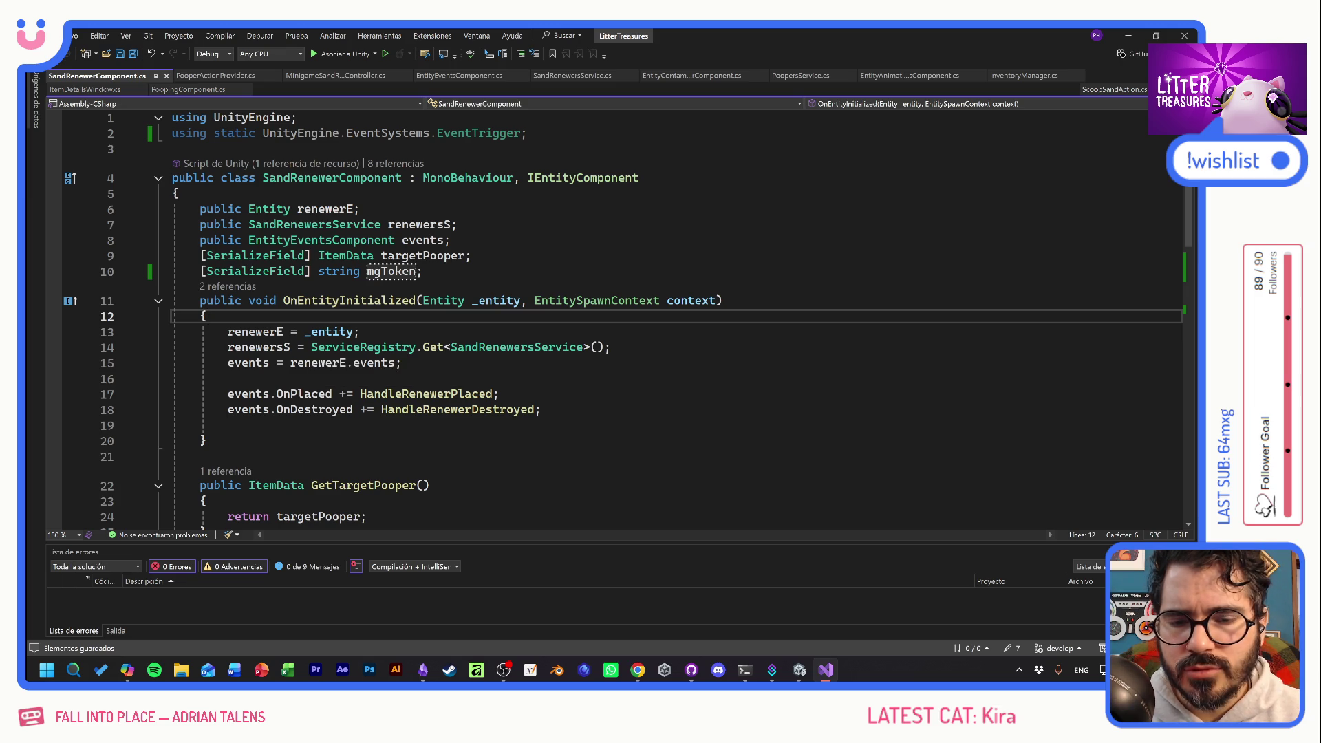
{"action": "left_click", "coordinate": [360, 331]}
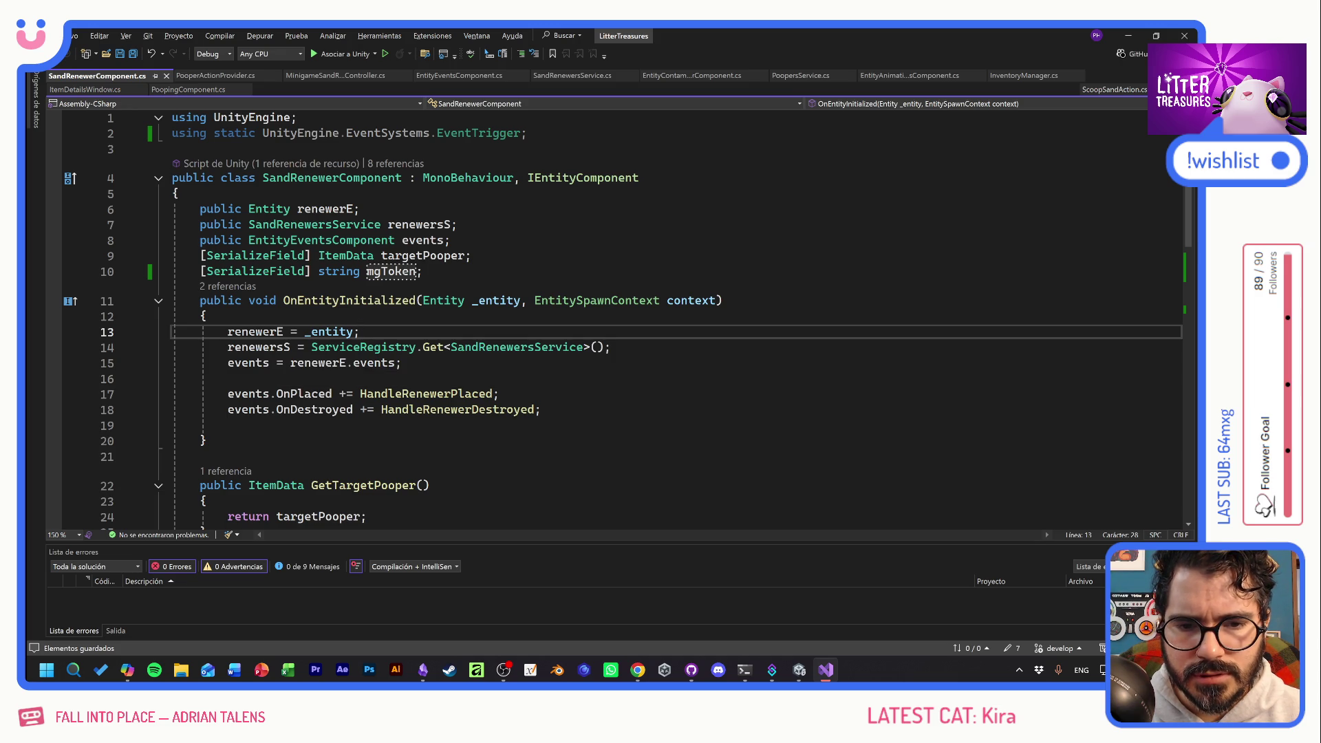
{"action": "left_click", "coordinate": [611, 347]}
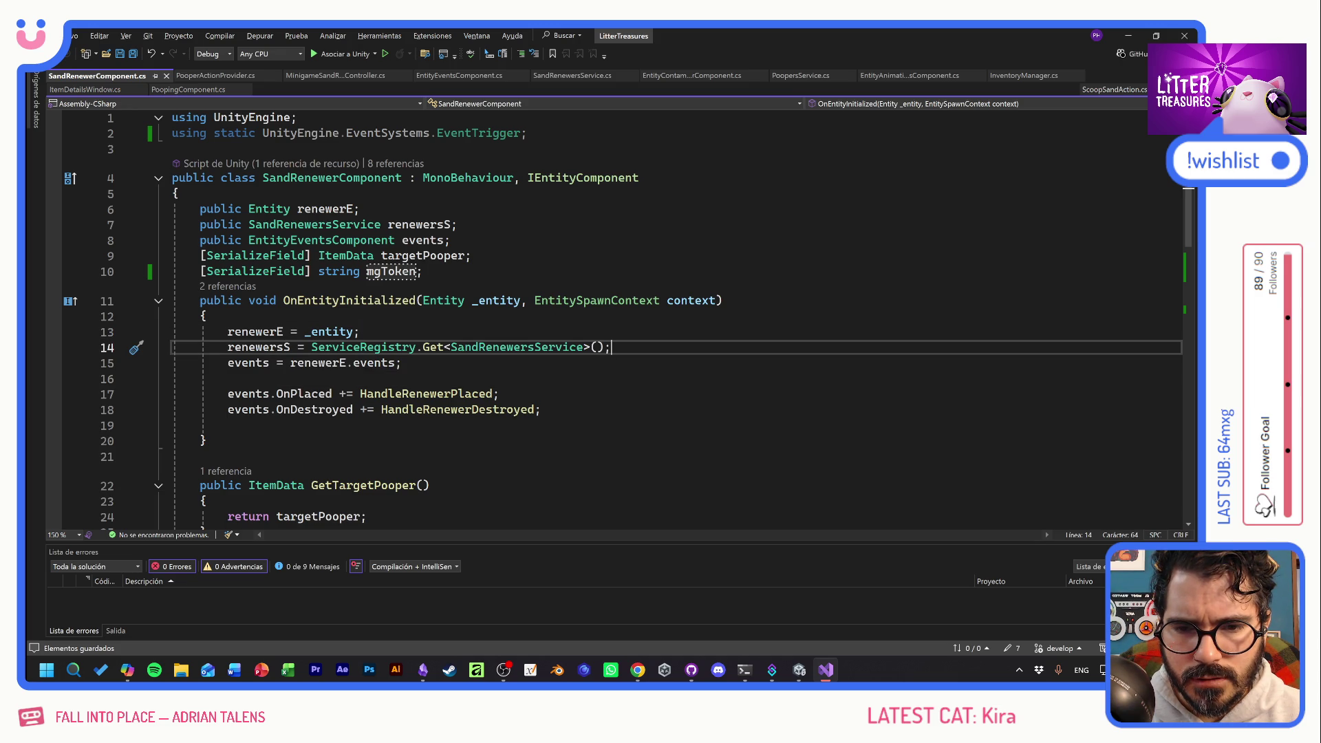
{"action": "right_click", "coordinate": [664, 346]}
{"action": "key", "text": "Escape"}
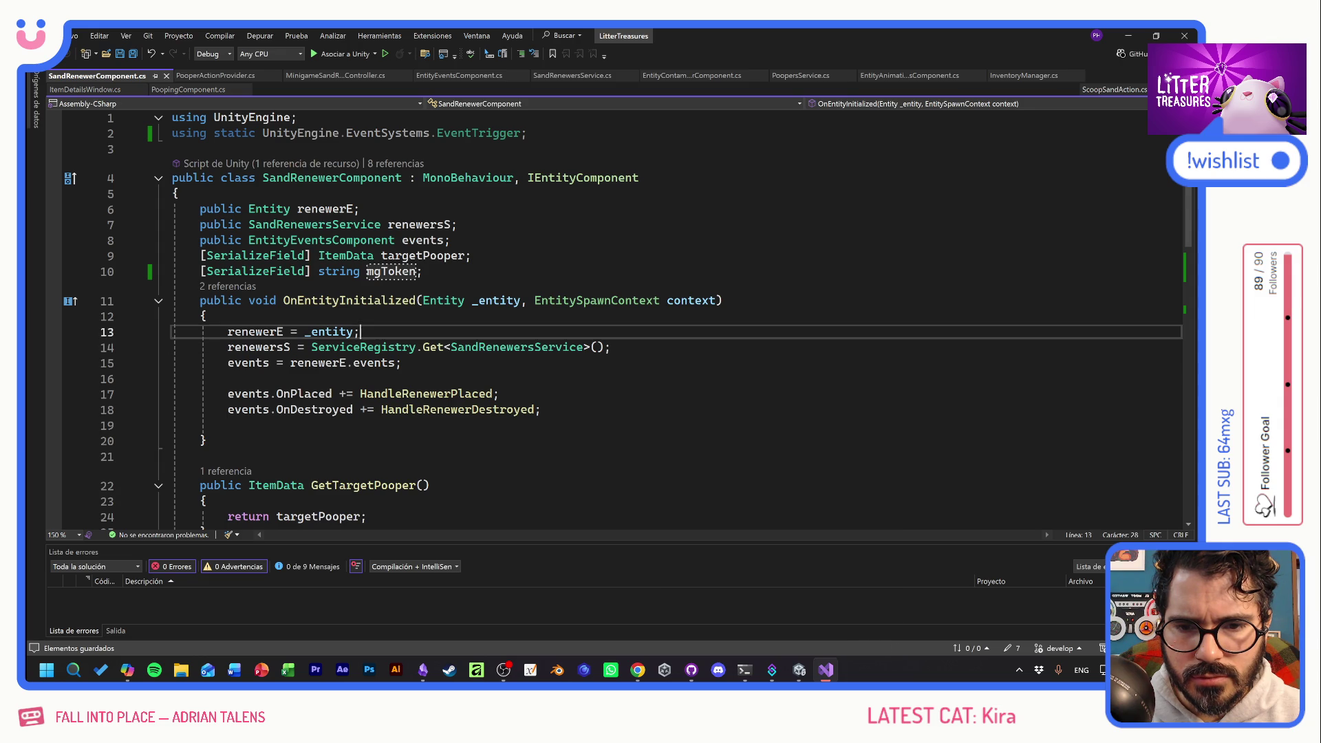
{"action": "mouse_move", "coordinate": [279, 332]}
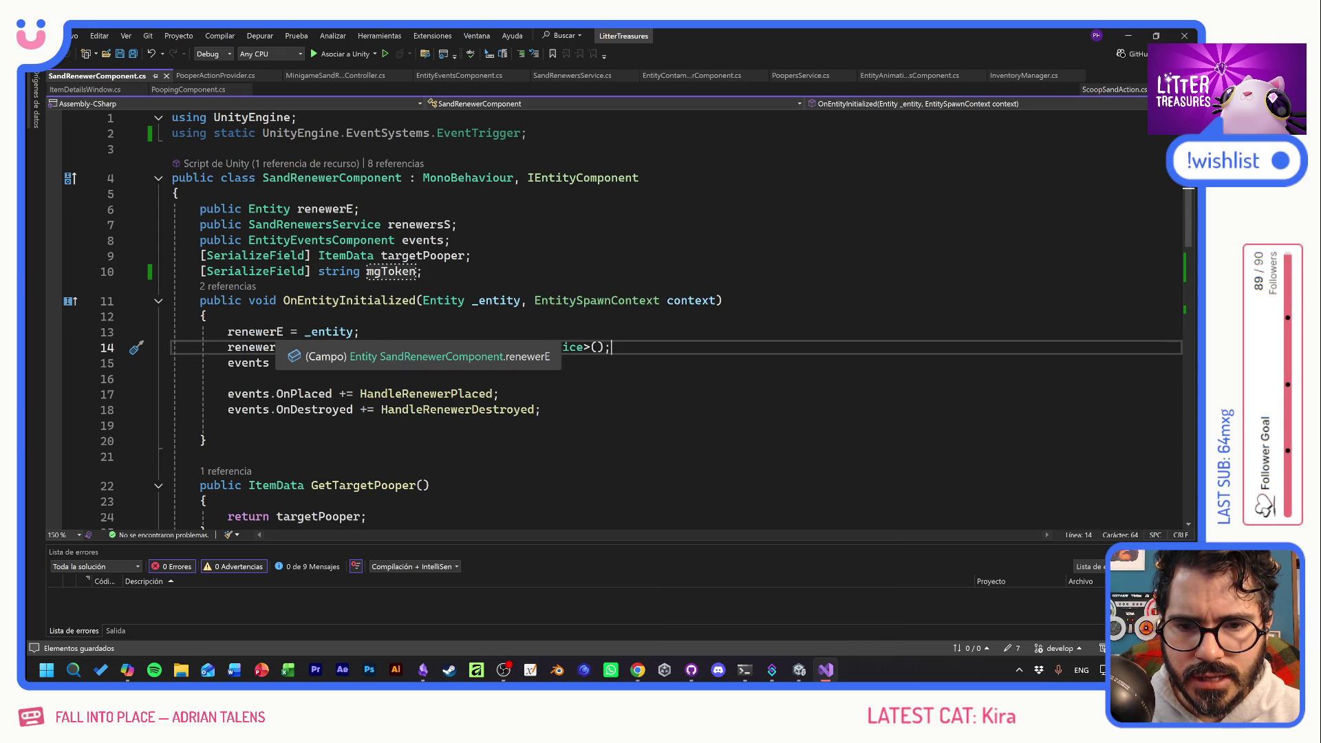
{"action": "left_click", "coordinate": [421, 271]}
{"action": "left_click_drag", "start_coordinate": [421, 271], "coordinate": [199, 271]}
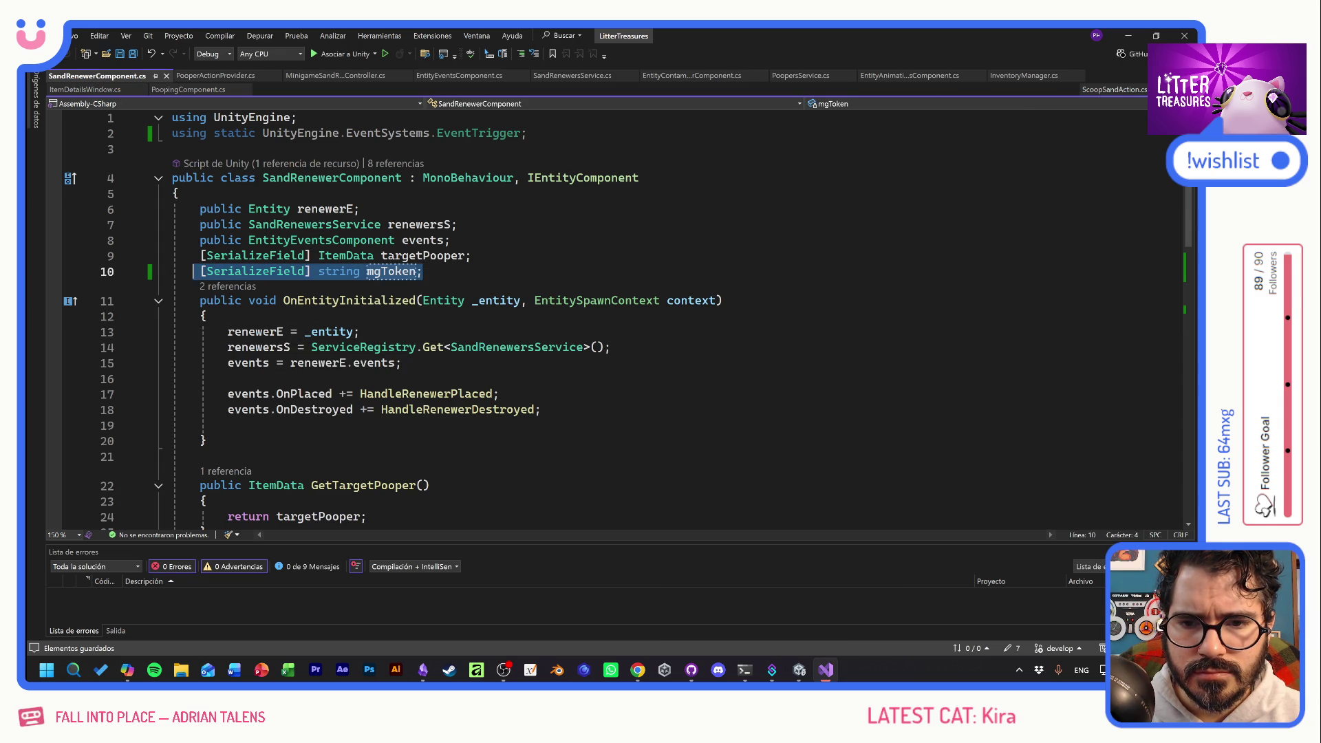
{"action": "mouse_move", "coordinate": [326, 333]}
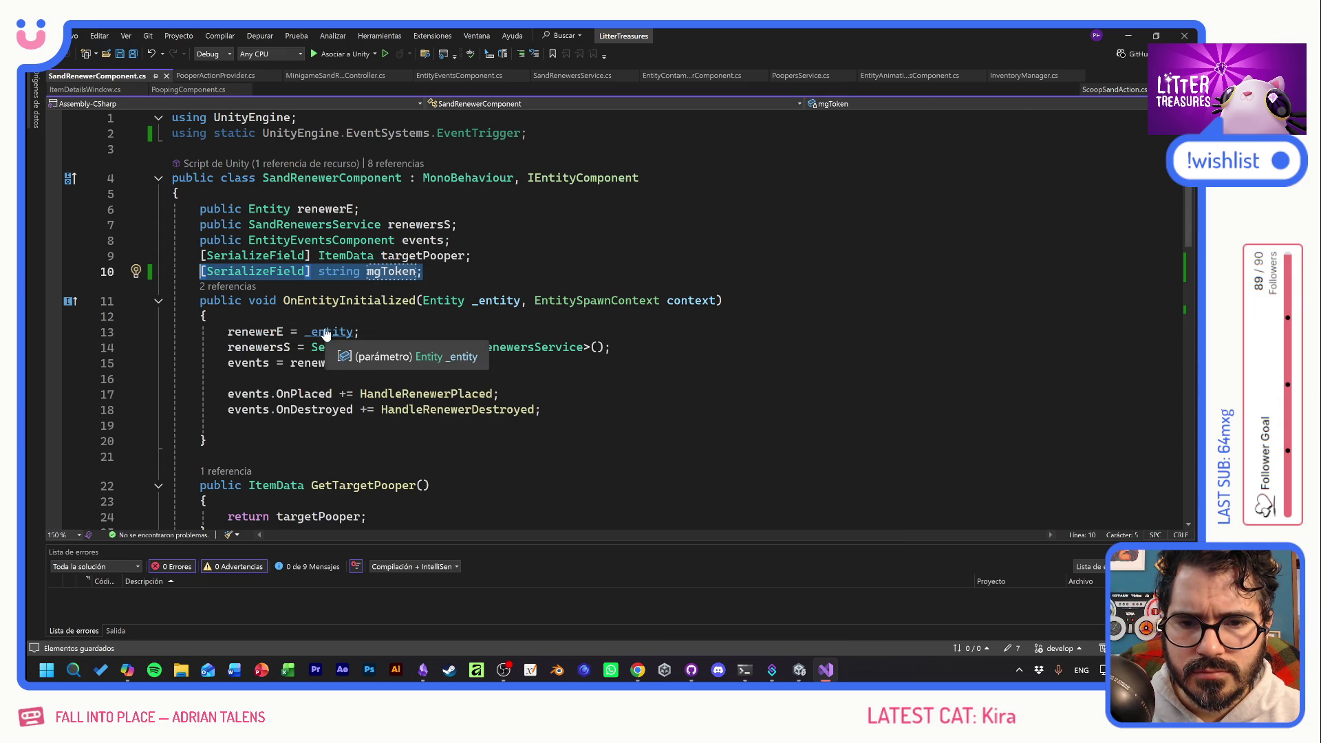
{"action": "left_click", "coordinate": [255, 334], "text": "ctrl"}
{"action": "key", "text": "F12"}
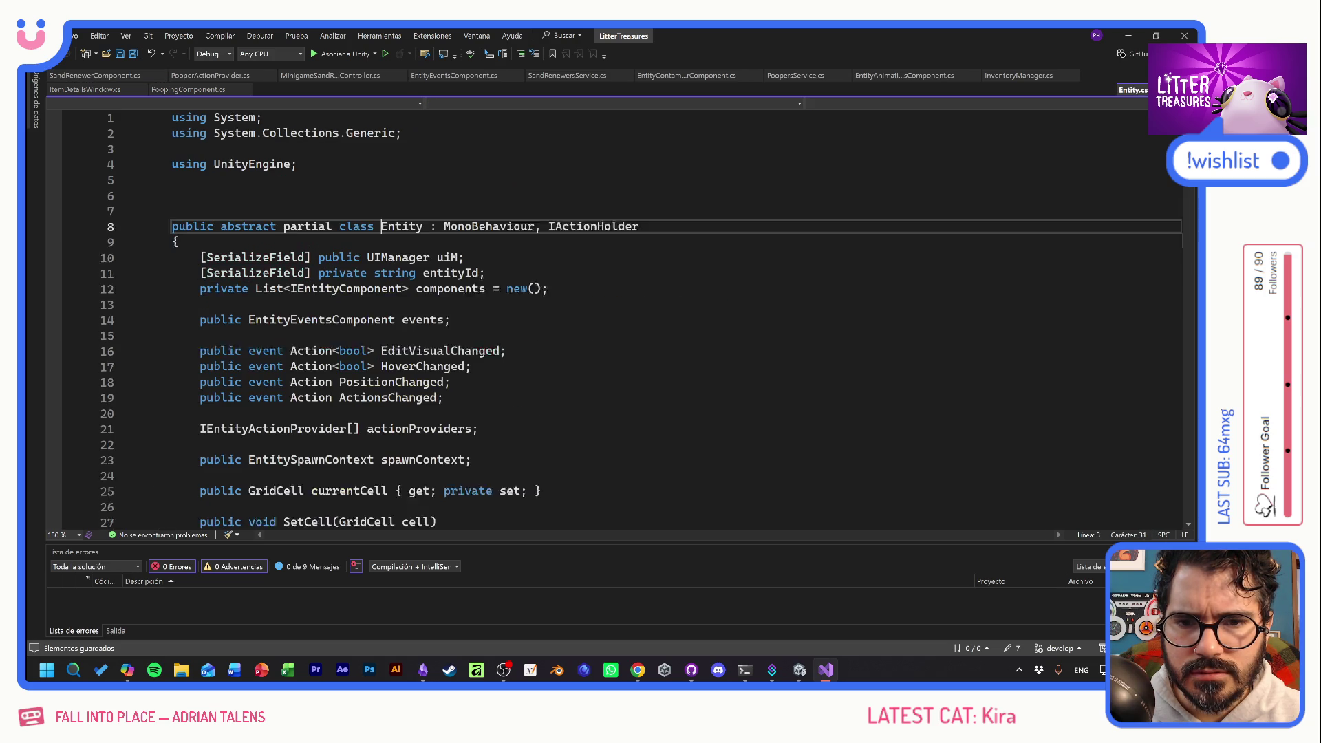
Browse Entity.cs, inspecting OnInitialize, its context parameter, and CacheComponents.
{"action": "left_click", "coordinate": [479, 365]}
{"action": "scroll", "coordinate": [619, 345], "scroll_direction": "down", "scroll_amount": 7}
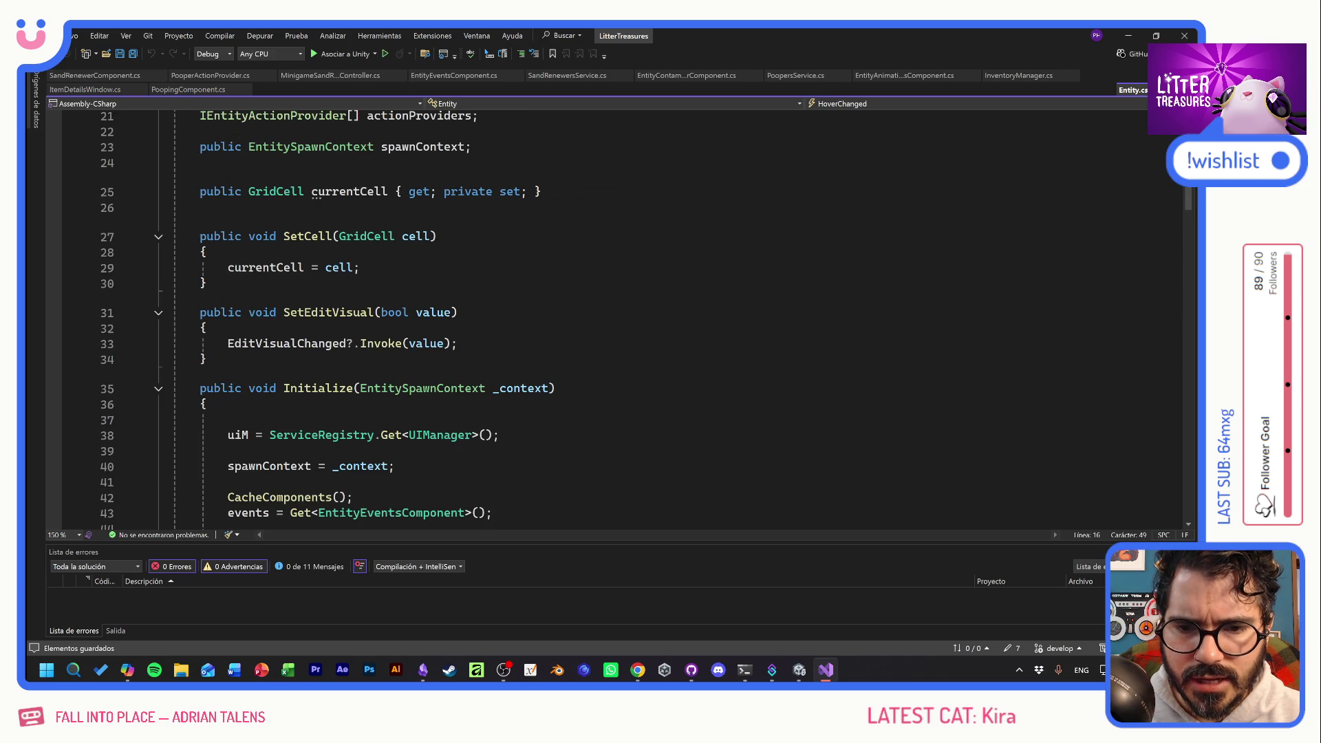
{"action": "scroll", "coordinate": [619, 316], "scroll_direction": "down", "scroll_amount": 3}
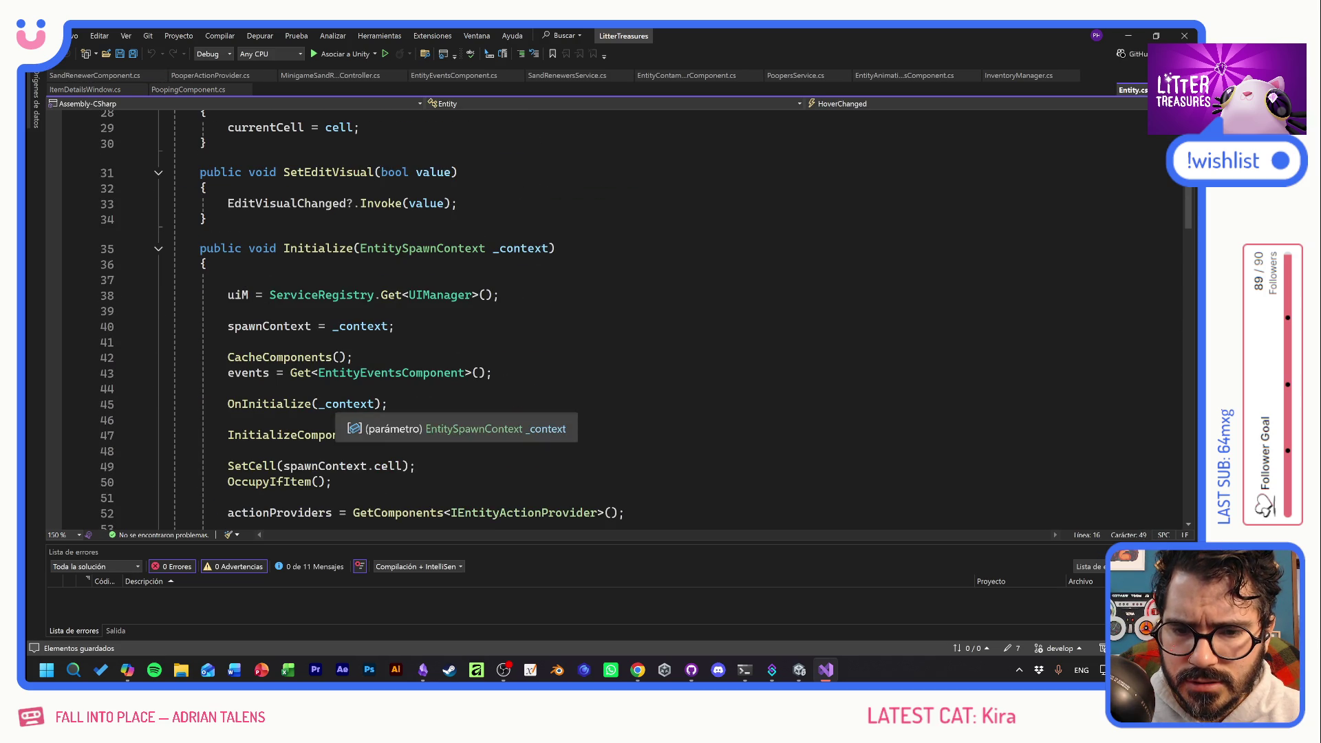
{"action": "scroll", "coordinate": [348, 406], "scroll_direction": "down", "scroll_amount": 2}
{"action": "scroll", "coordinate": [627, 320], "scroll_direction": "down", "scroll_amount": 8}
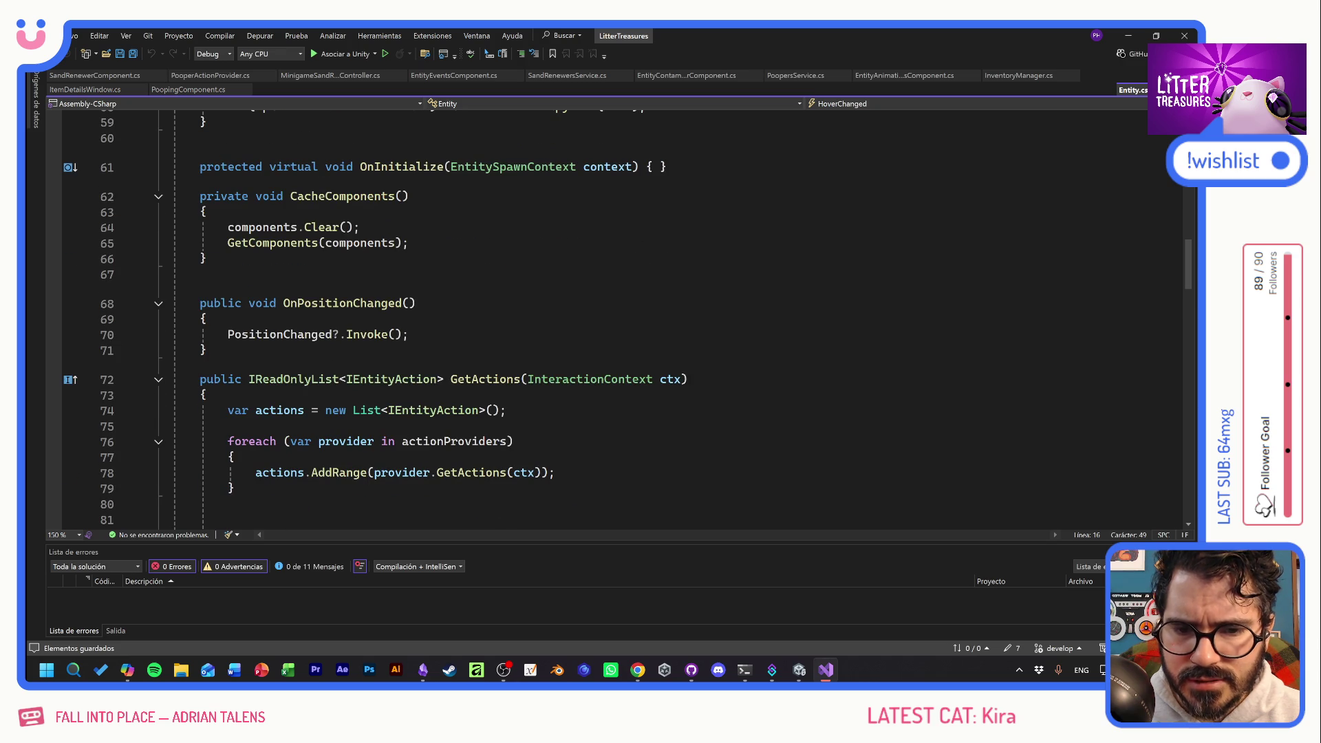
{"action": "scroll", "coordinate": [620, 317], "scroll_direction": "up", "scroll_amount": 9}
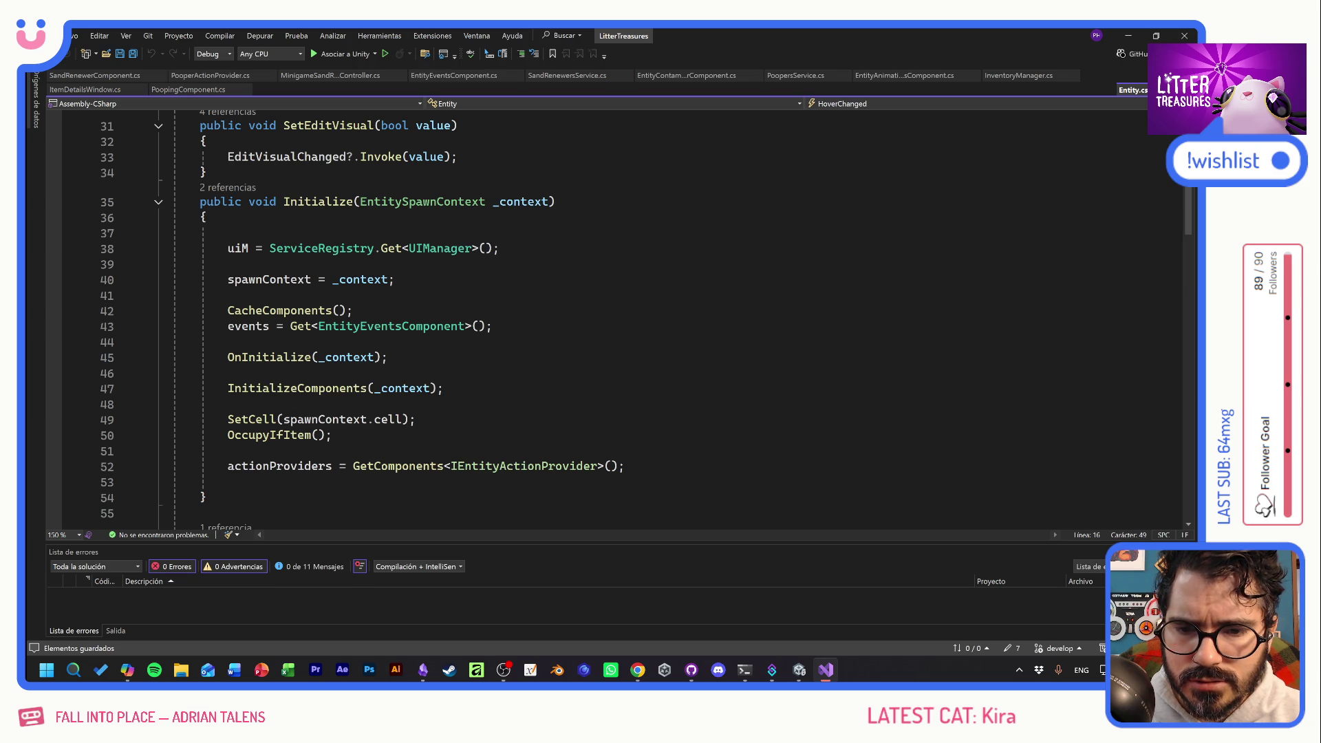
{"action": "left_click", "coordinate": [269, 357], "text": "ctrl"}
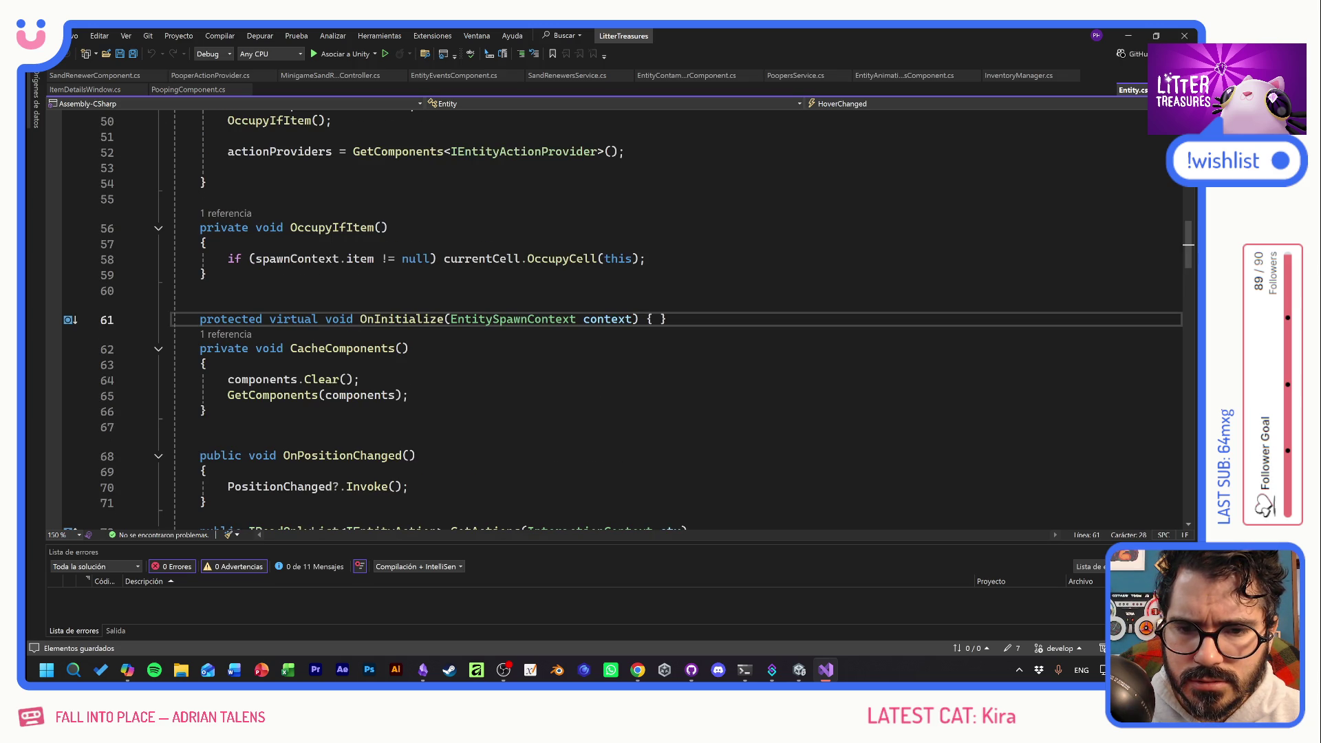
{"action": "left_click", "coordinate": [619, 319]}
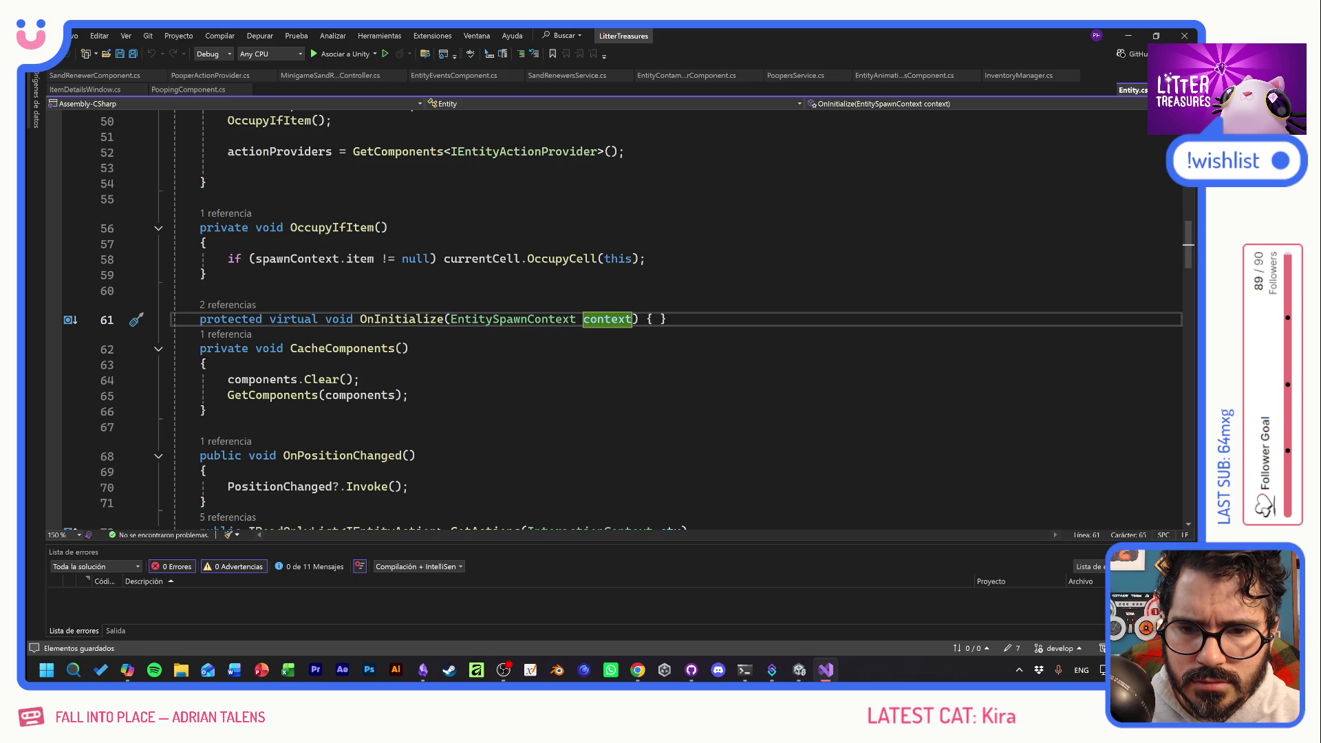
{"action": "left_click", "coordinate": [359, 380]}
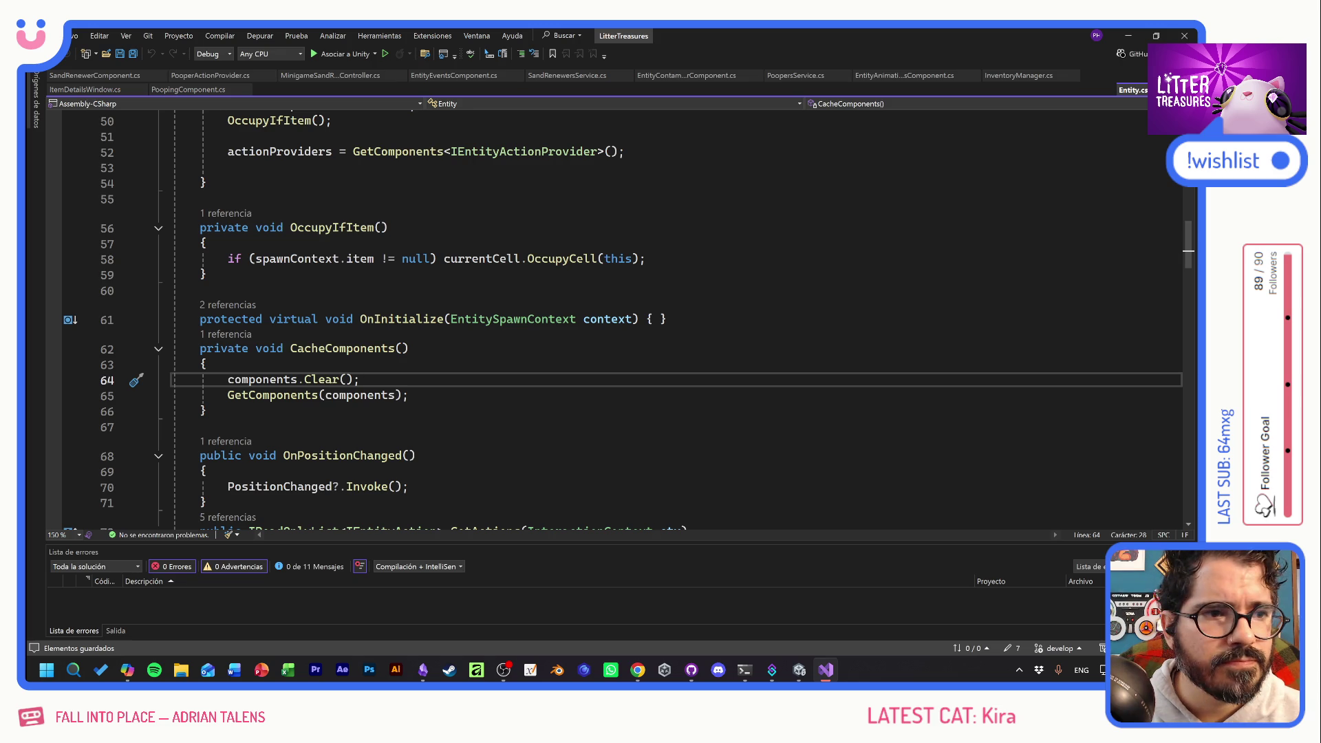
View the '2 referencias' CodeLens list of Initialize callers, then return to Unity.
{"action": "scroll", "coordinate": [627, 322], "scroll_direction": "down", "scroll_amount": 5}
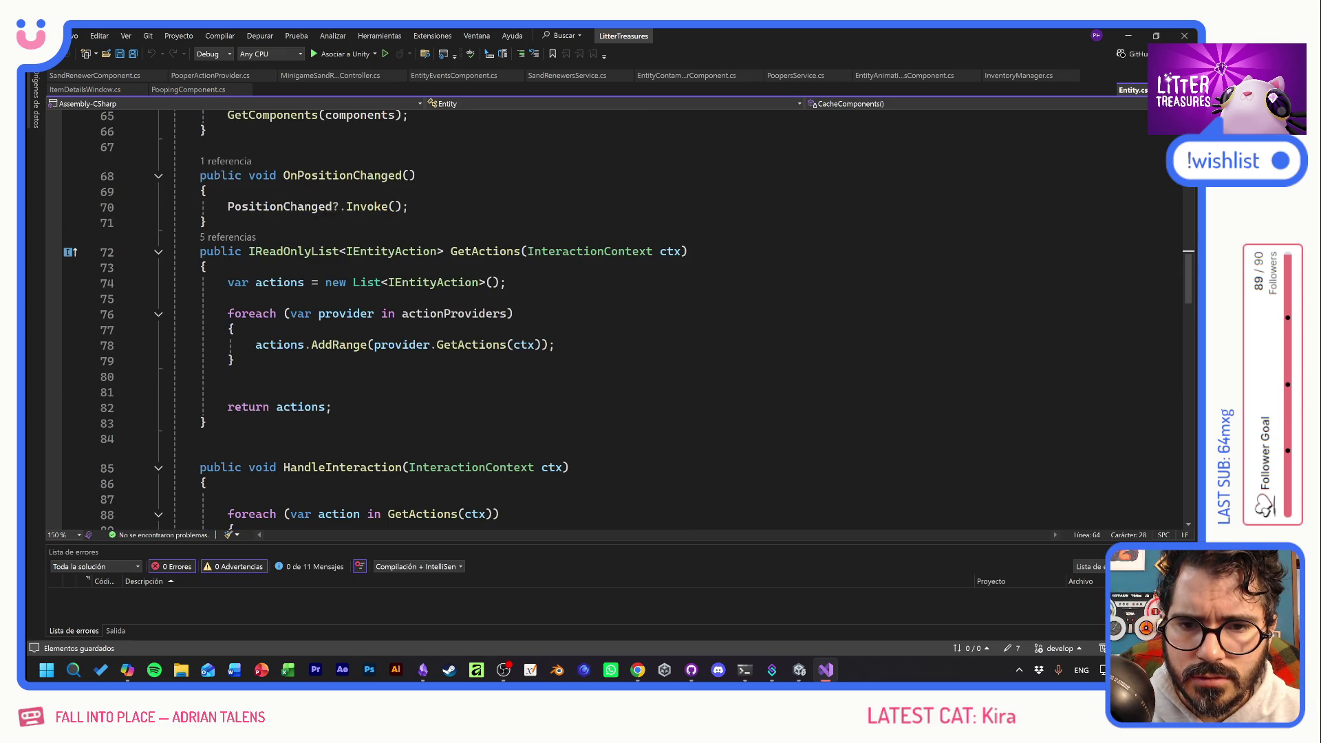
{"action": "scroll", "coordinate": [628, 322], "scroll_direction": "down", "scroll_amount": 12}
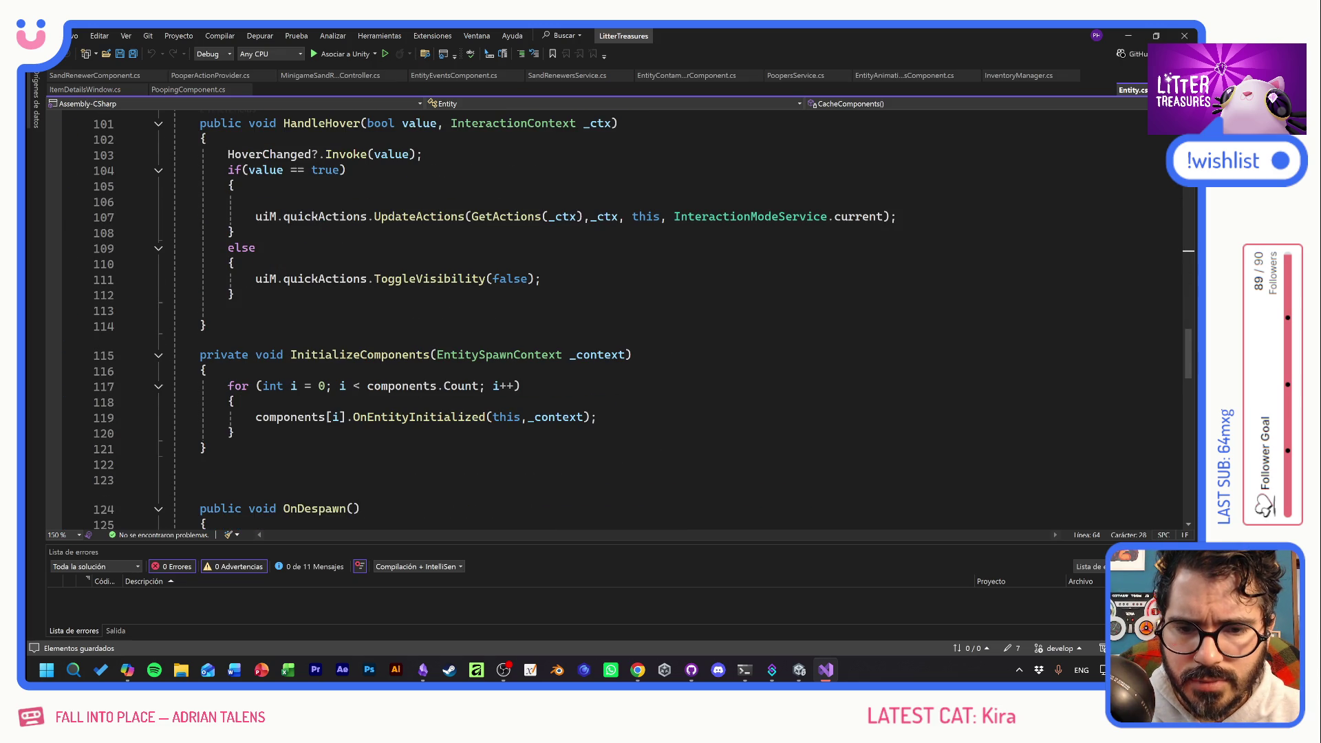
{"action": "scroll", "coordinate": [628, 323], "scroll_direction": "down", "scroll_amount": 11}
{"action": "scroll", "coordinate": [628, 322], "scroll_direction": "down", "scroll_amount": 5}
{"action": "scroll", "coordinate": [628, 322], "scroll_direction": "up", "scroll_amount": 20}
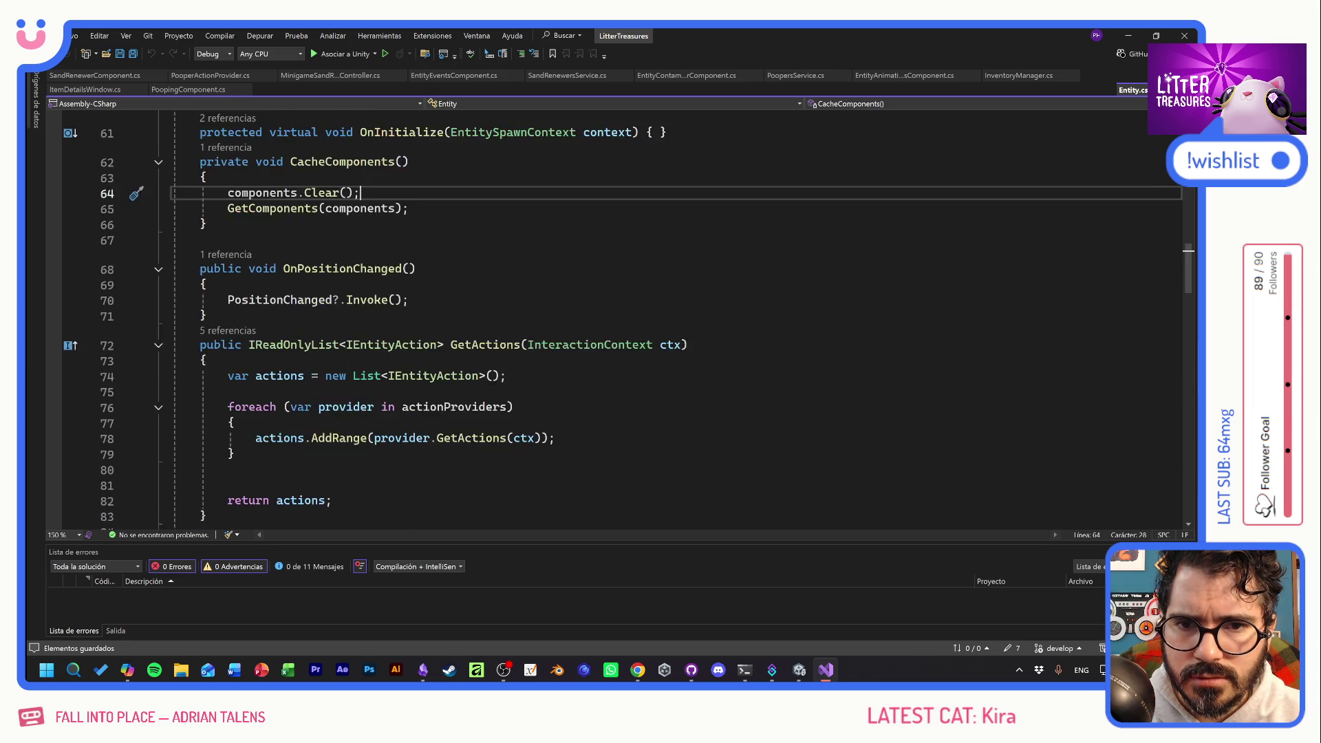
{"action": "scroll", "coordinate": [627, 322], "scroll_direction": "up", "scroll_amount": 9}
{"action": "scroll", "coordinate": [627, 322], "scroll_direction": "up", "scroll_amount": 3}
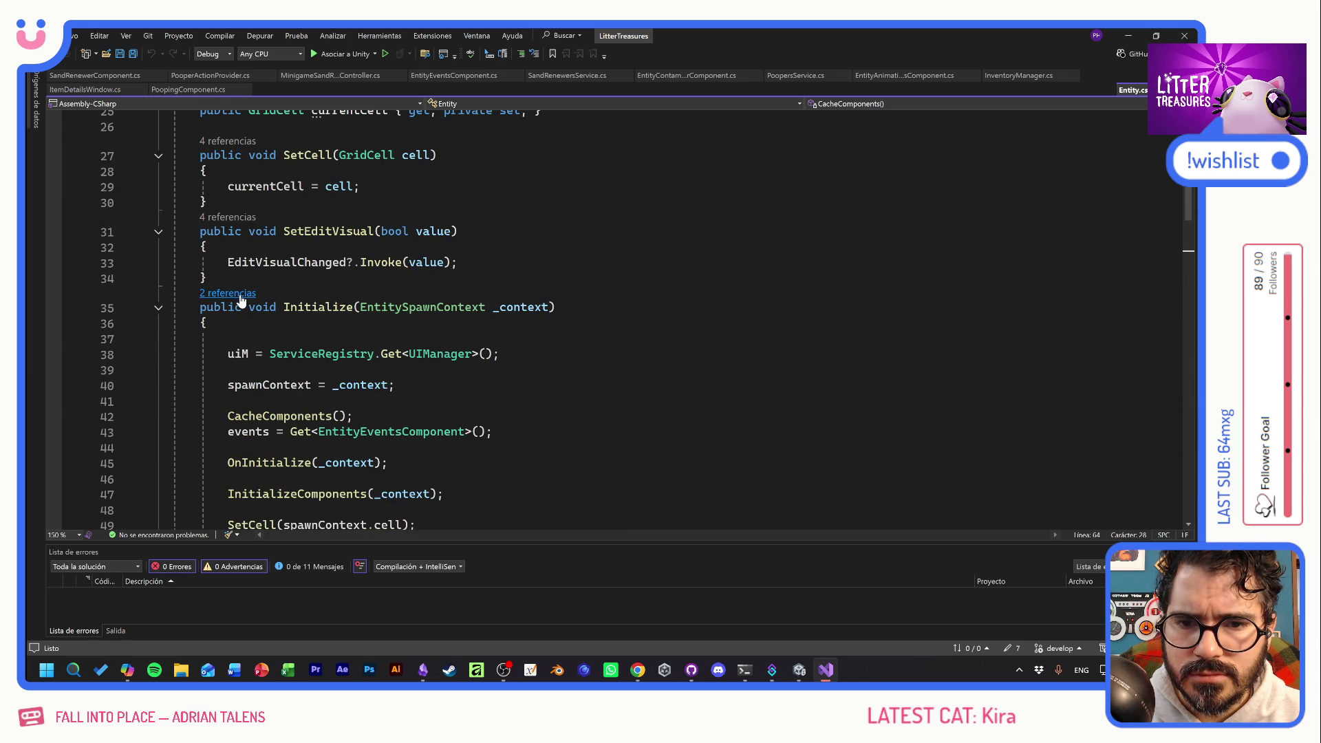
{"action": "left_click", "coordinate": [241, 296]}
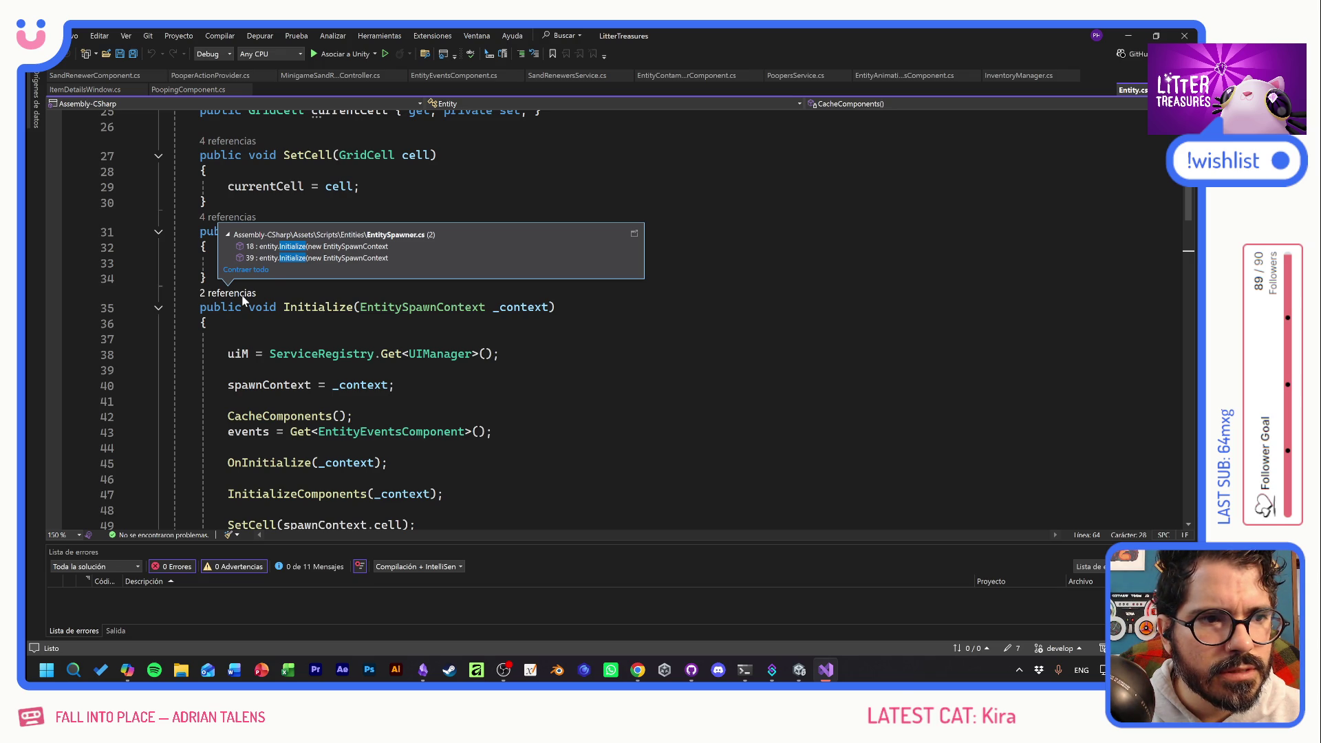
{"action": "left_click", "coordinate": [243, 320]}
{"action": "scroll", "coordinate": [482, 310], "scroll_direction": "up", "scroll_amount": 2}
{"action": "key", "text": "alt+Tab"}
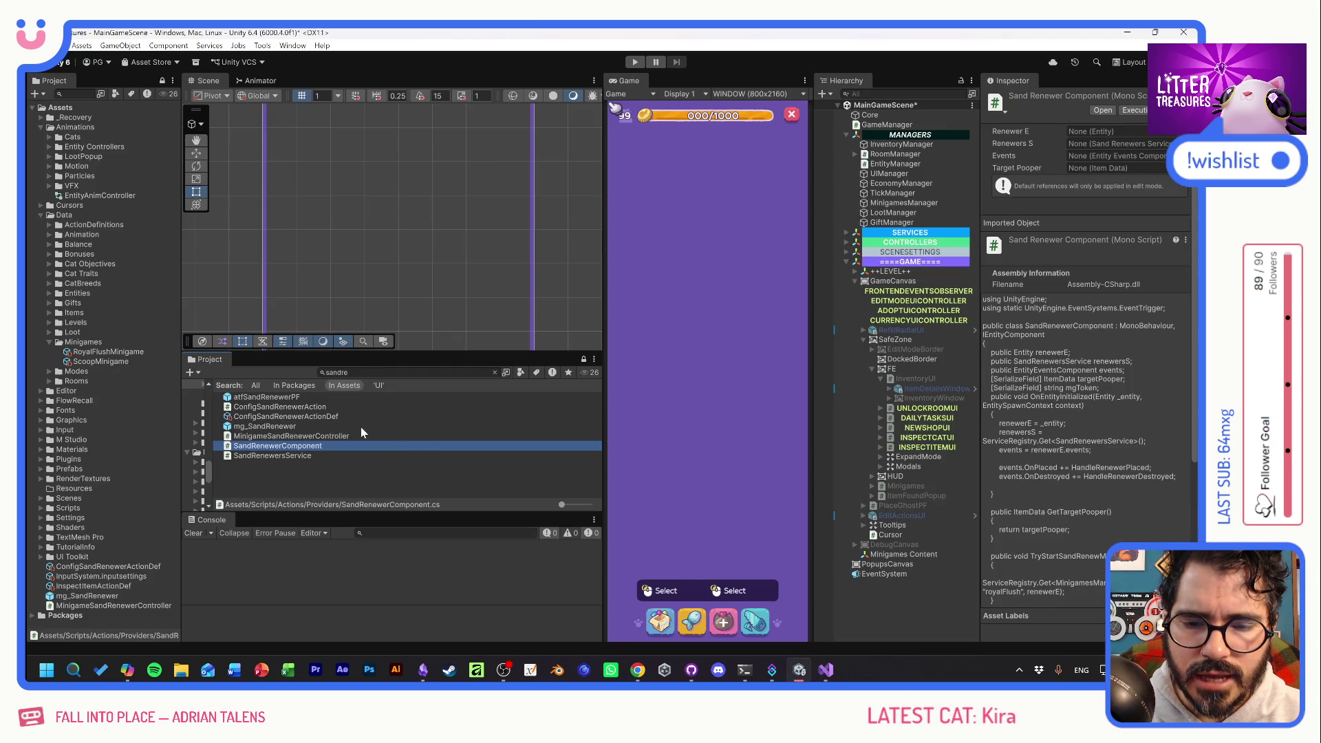
Change the Project search from 'sandre' to 'item' to list ItemDetails, ItemIcons, DebugItemPF and InspectItemAction.
{"action": "left_click", "coordinate": [369, 374]}
{"action": "type", "text": "item"}
{"action": "key", "text": "alt+Tab"}
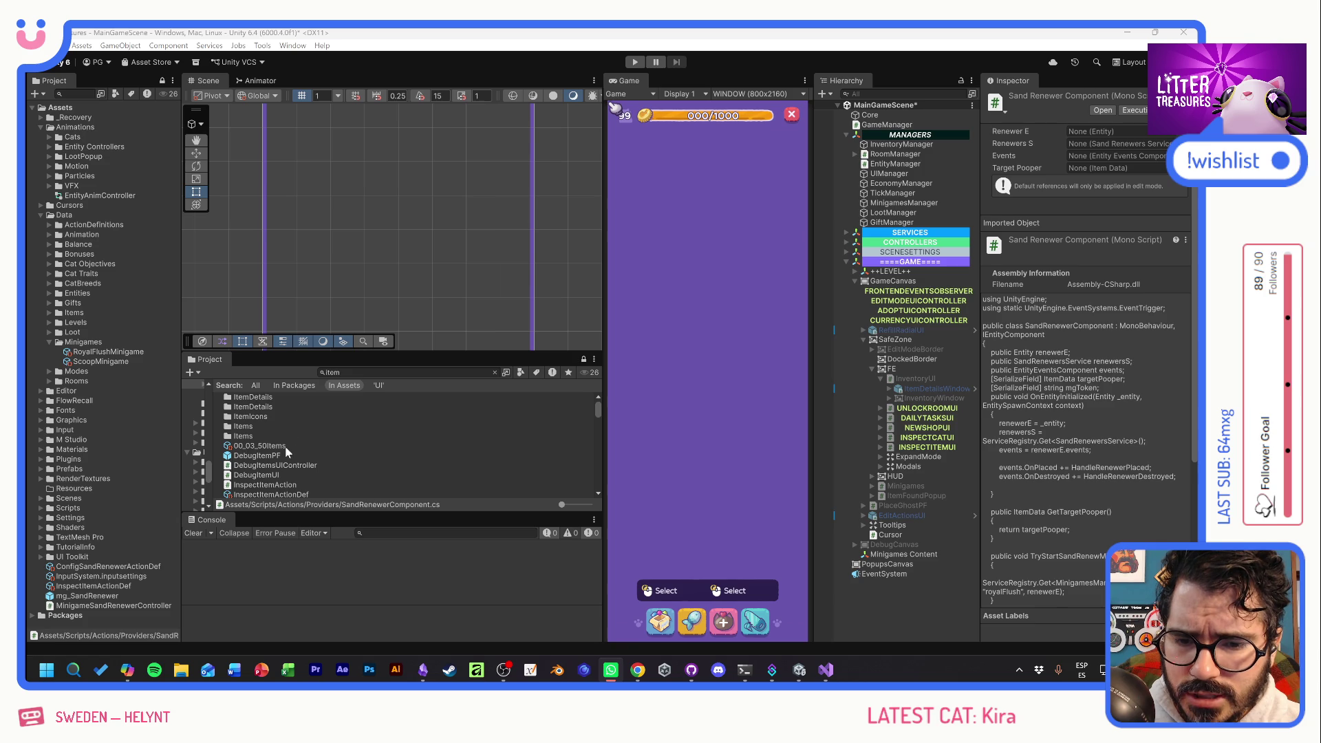
{"action": "scroll", "coordinate": [286, 446], "scroll_direction": "down", "scroll_amount": 3}
Open Item.cs and add a '[SerializeField] string mgToken;' field after the stats field.
{"action": "left_click", "coordinate": [237, 462]}
{"action": "double_click", "coordinate": [236, 465]}
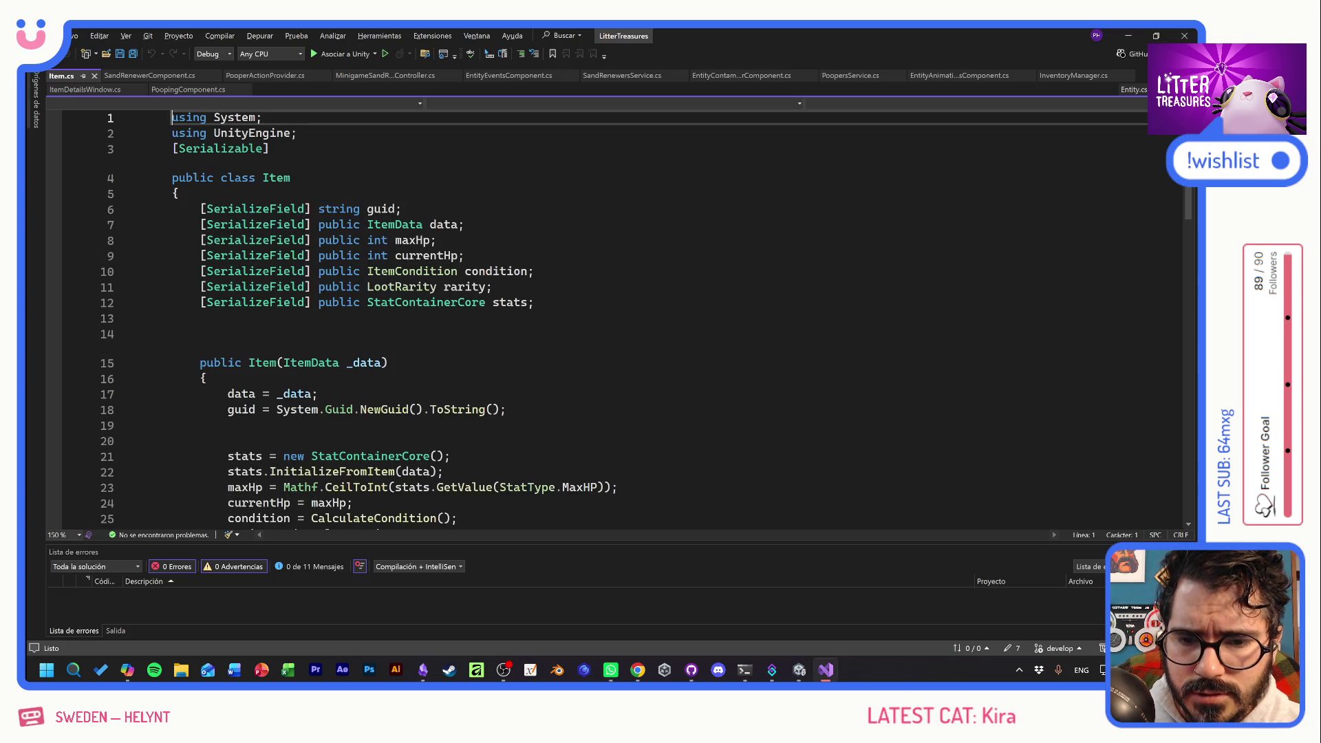
{"action": "scroll", "coordinate": [606, 320], "scroll_direction": "down", "scroll_amount": 1}
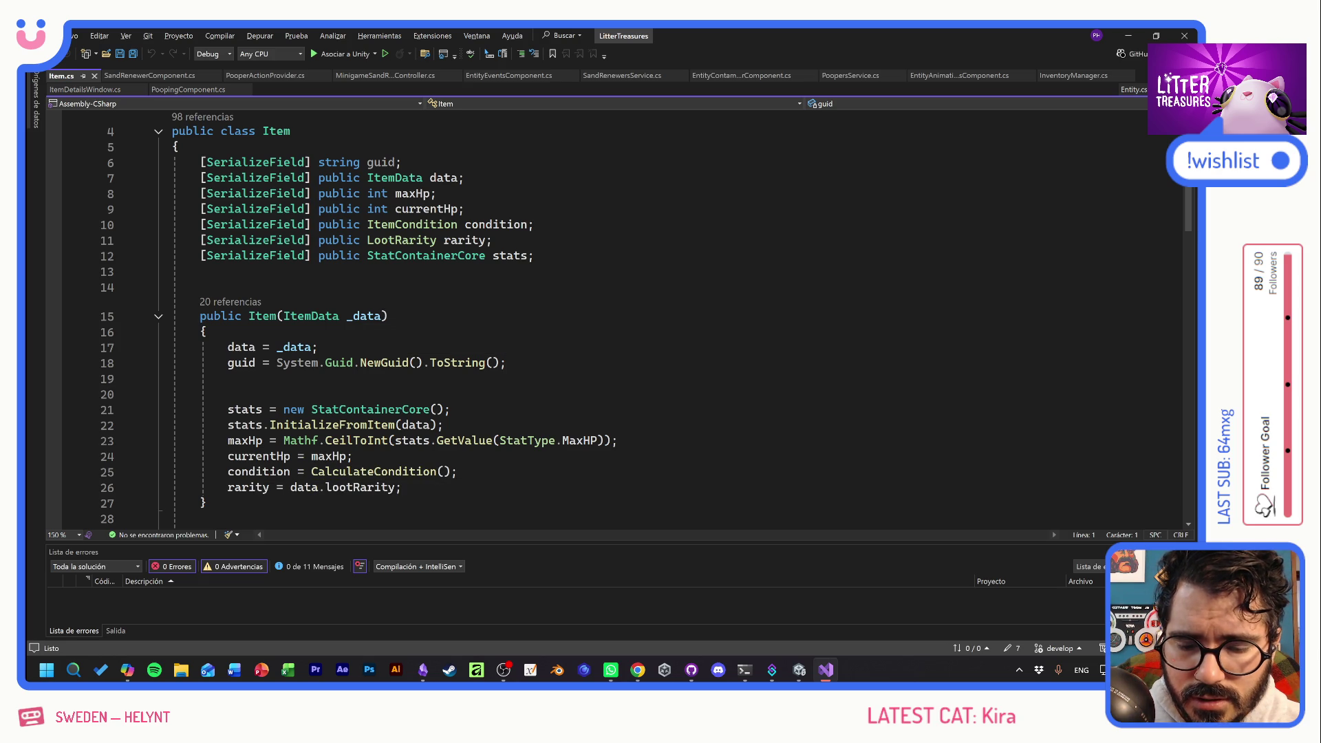
{"action": "left_click", "coordinate": [402, 487]}
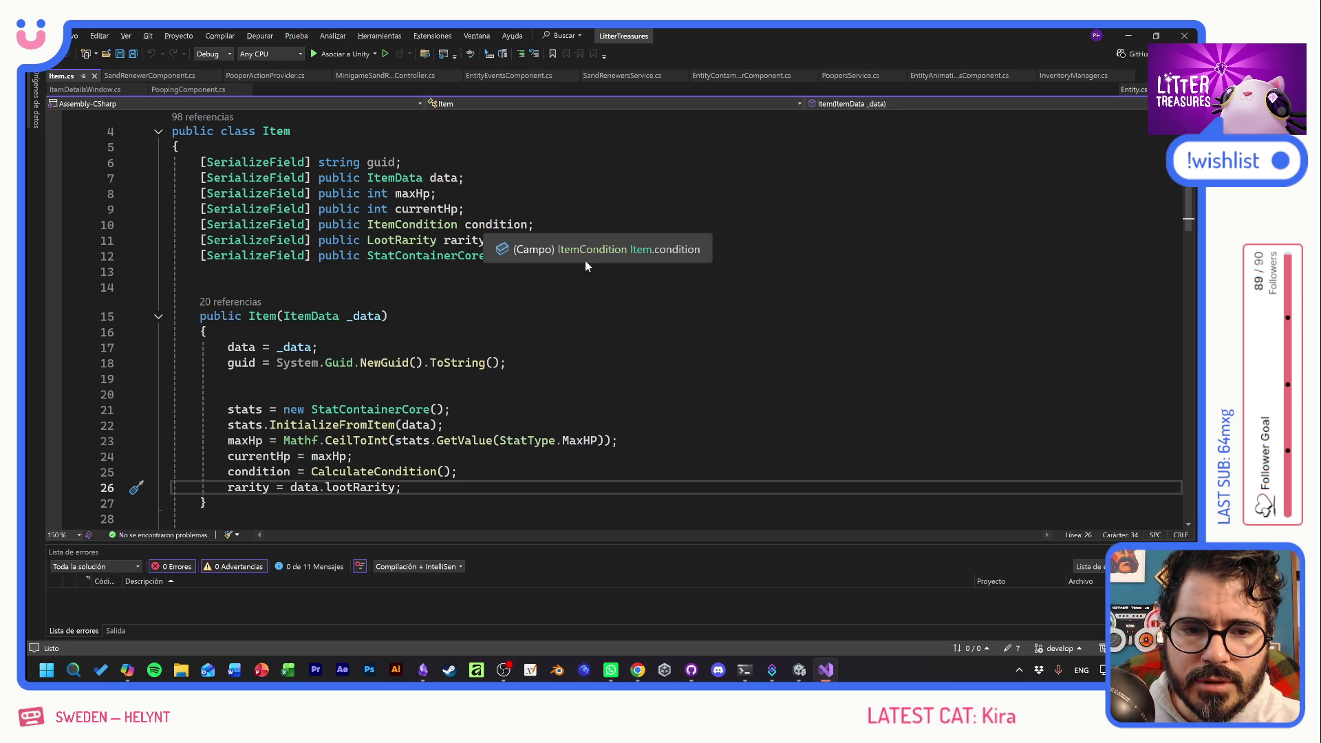
{"action": "left_click", "coordinate": [534, 255]}
{"action": "key", "text": "Return"}
{"action": "key", "text": "Tab"}
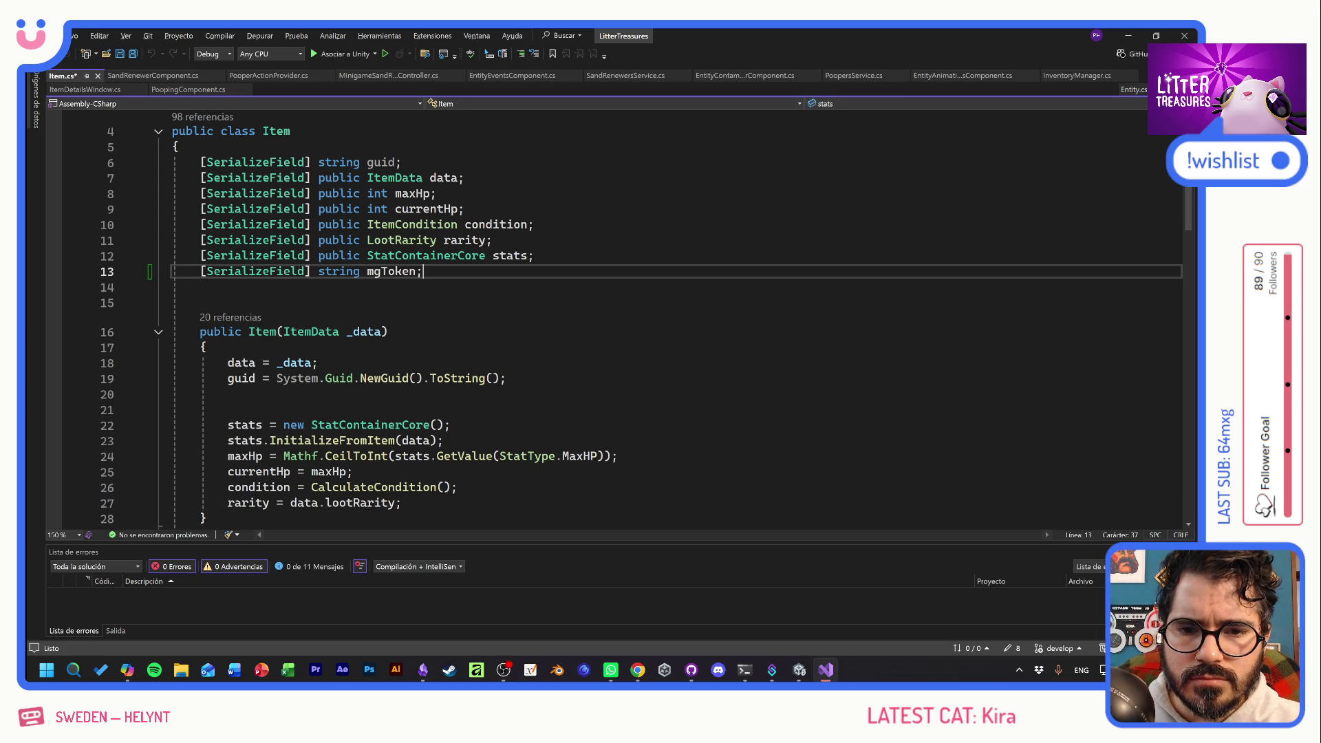
Add 'mgToken = data.mgToken;' to the Item constructor, save, and open ItemData's definition.
{"action": "left_click", "coordinate": [402, 503]}
{"action": "key", "text": "Return"}
{"action": "type", "text": "mgToke"}
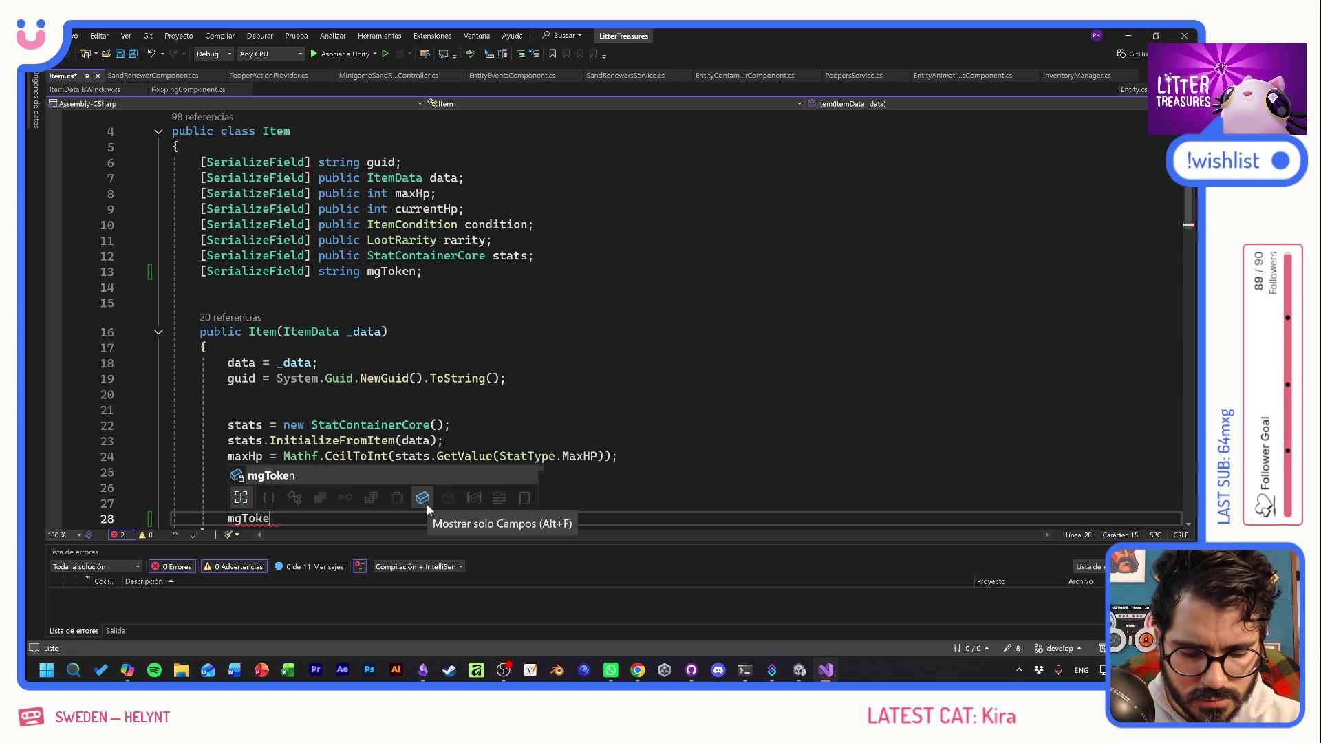
{"action": "type", "text": "n = "}
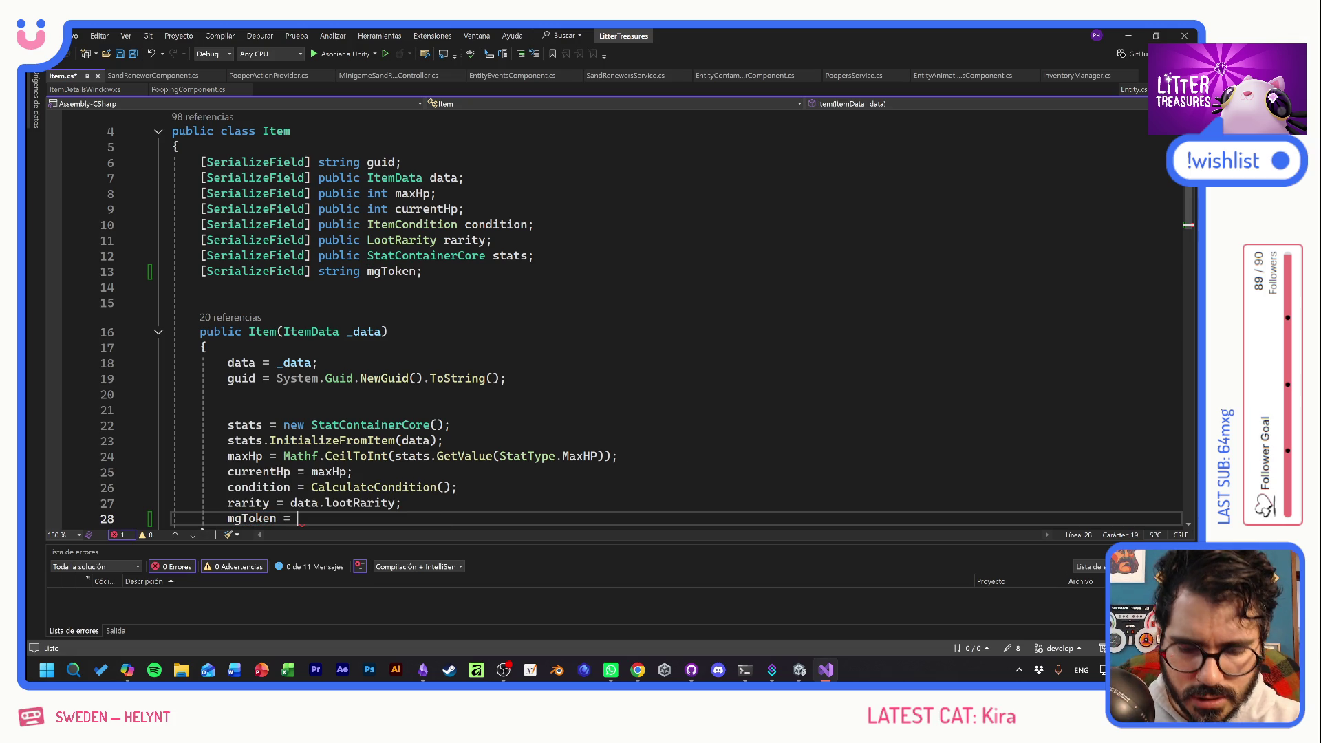
{"action": "type", "text": "data.mg"}
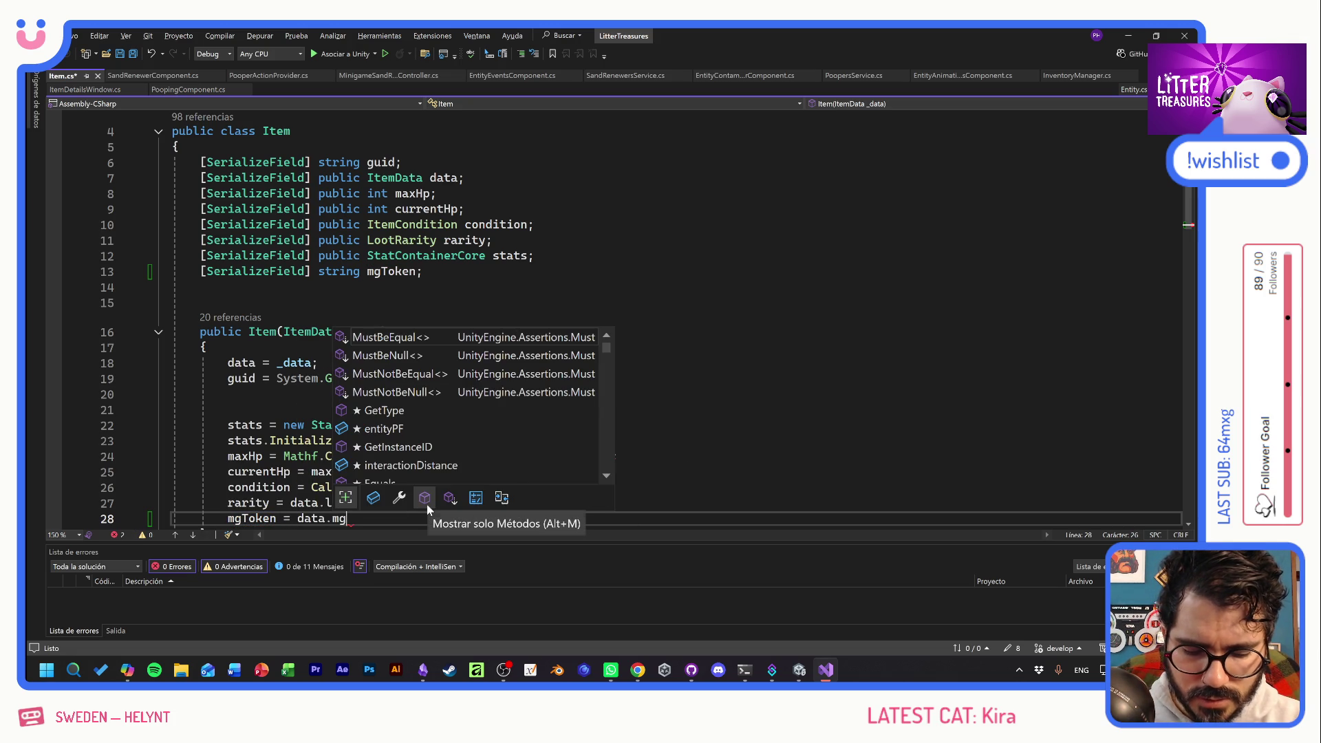
{"action": "type", "text": "Token;"}
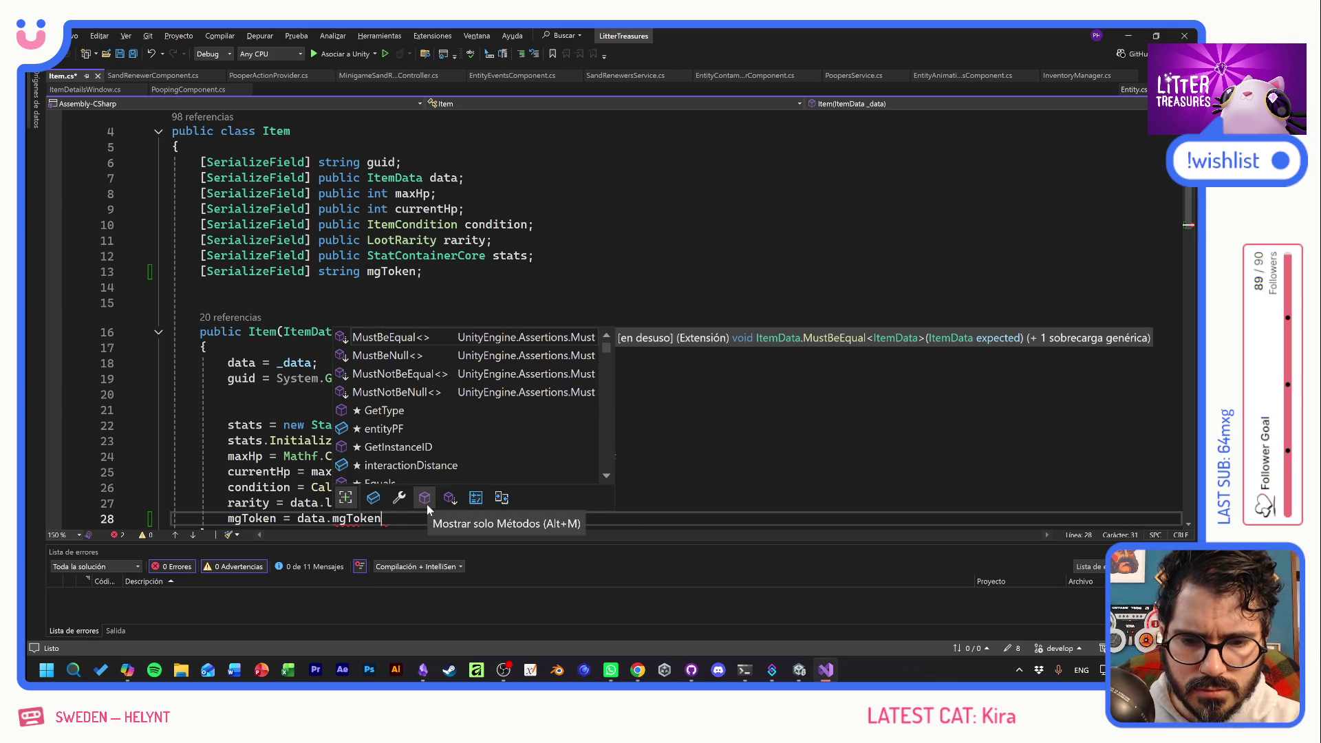
{"action": "key", "text": "ctrl+s"}
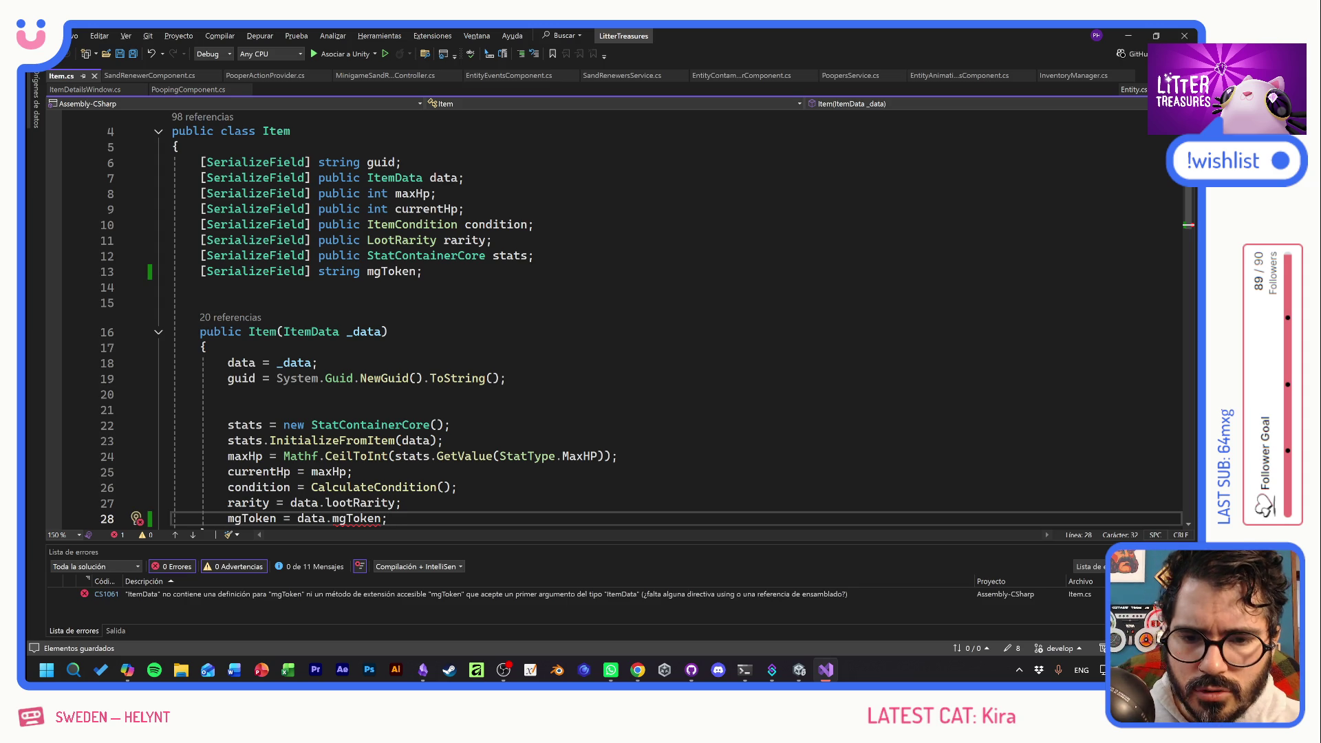
{"action": "double_click", "coordinate": [311, 331]}
{"action": "key", "text": "F12"}
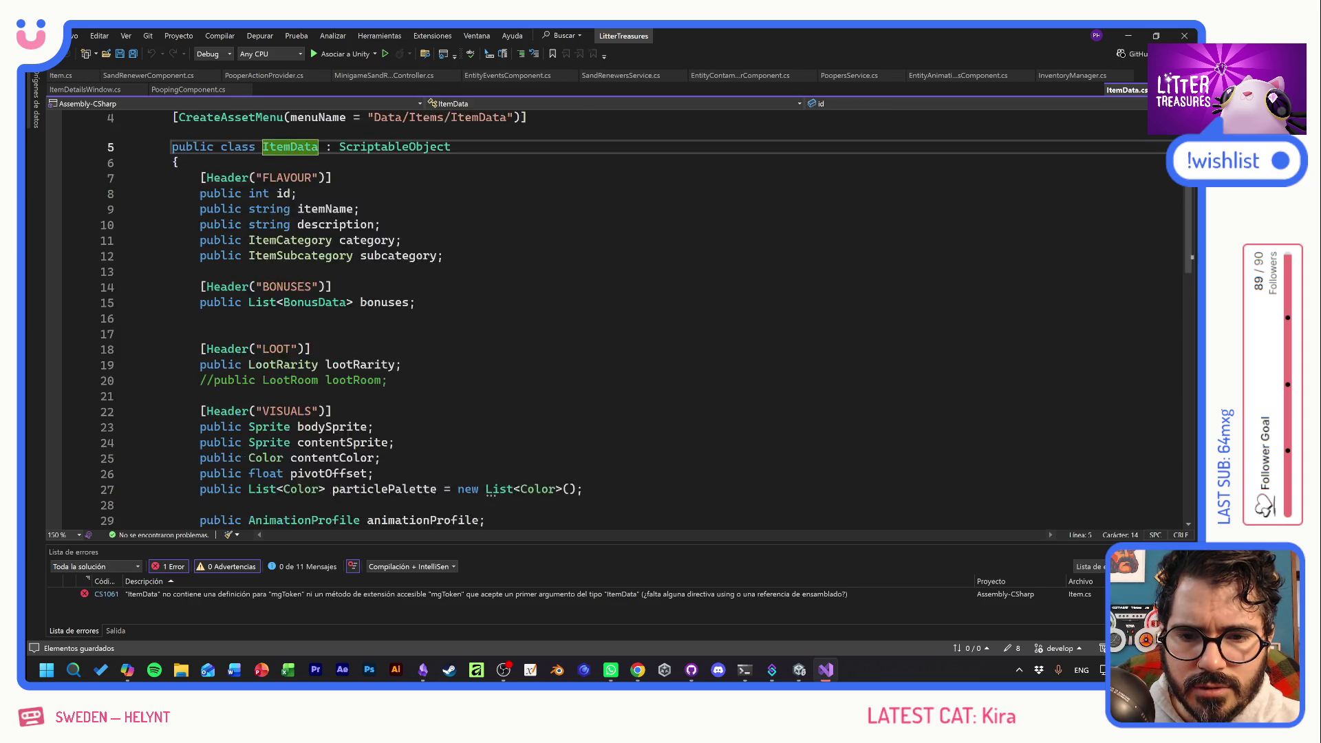
Add 'public string mgToken;' below the quality field in ItemData.cs and save.
{"action": "scroll", "coordinate": [426, 430], "scroll_direction": "up", "scroll_amount": 3}
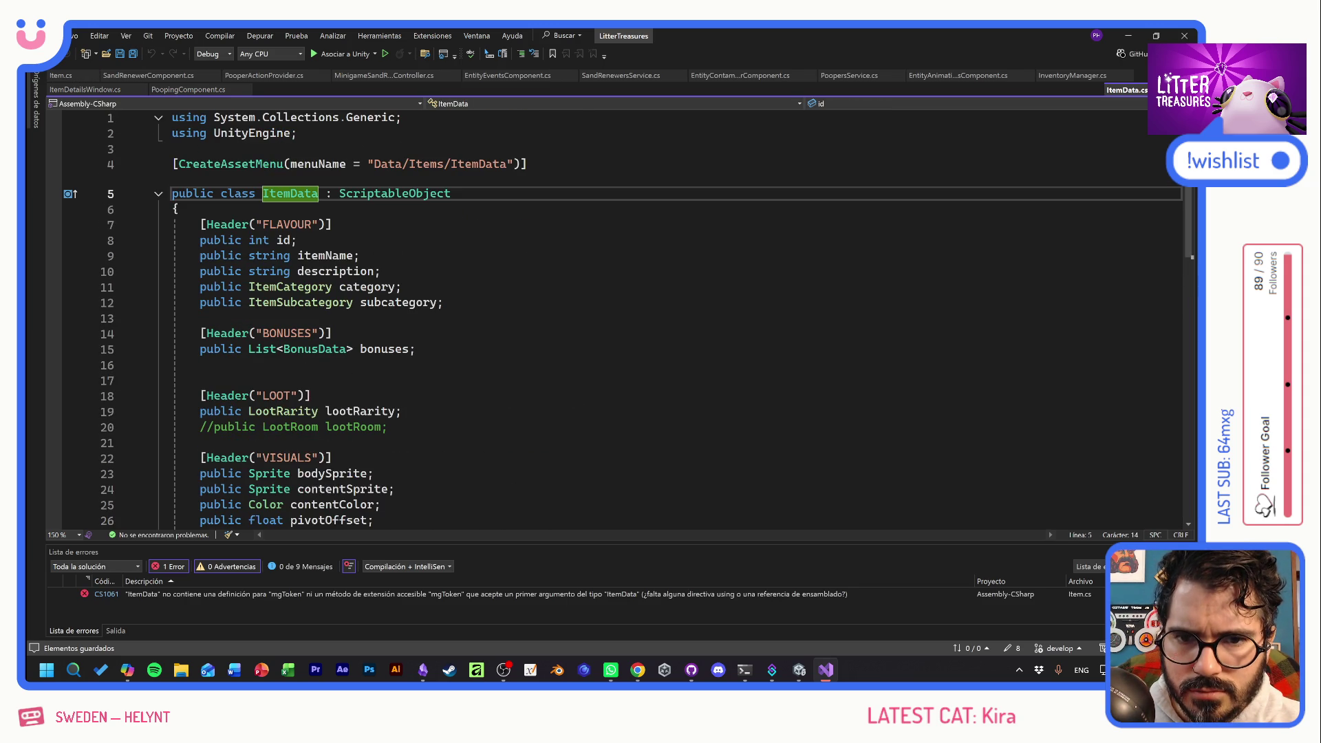
{"action": "scroll", "coordinate": [396, 358], "scroll_direction": "down", "scroll_amount": 2}
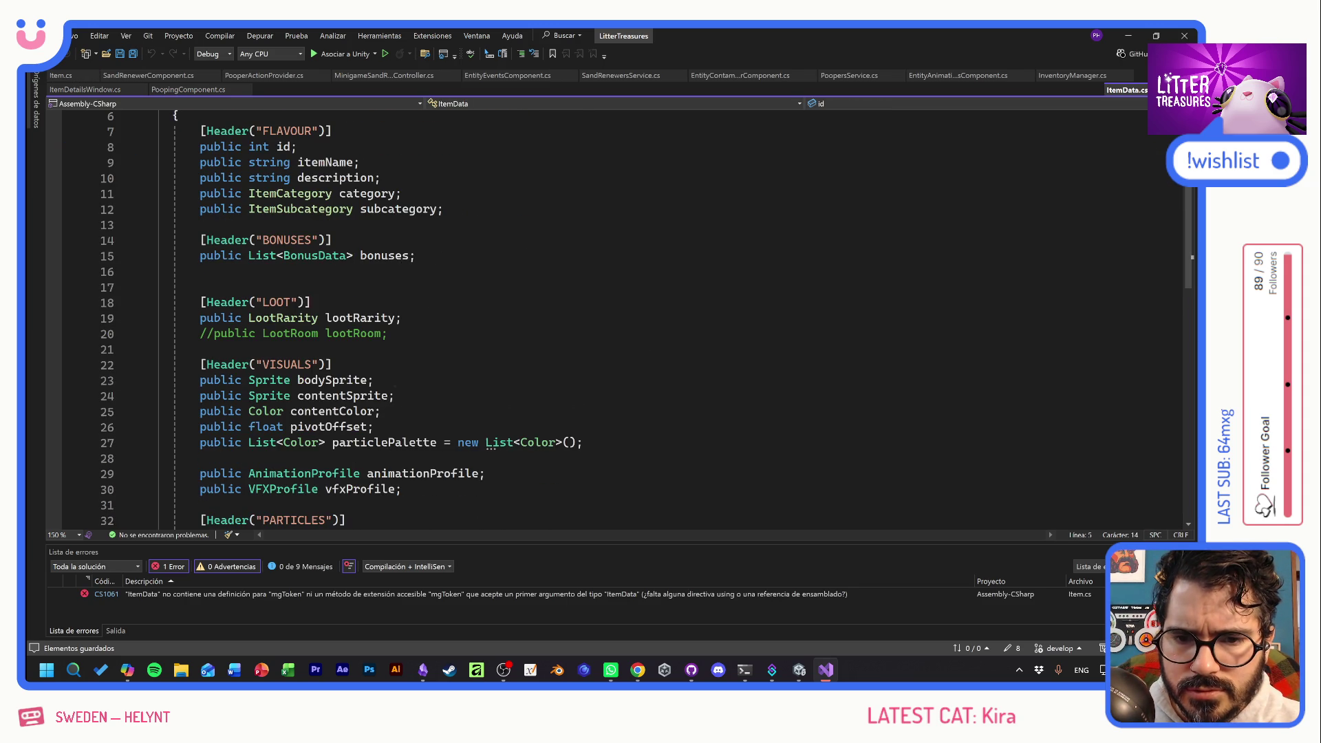
{"action": "scroll", "coordinate": [396, 358], "scroll_direction": "down", "scroll_amount": 2}
{"action": "scroll", "coordinate": [395, 358], "scroll_direction": "down", "scroll_amount": 4}
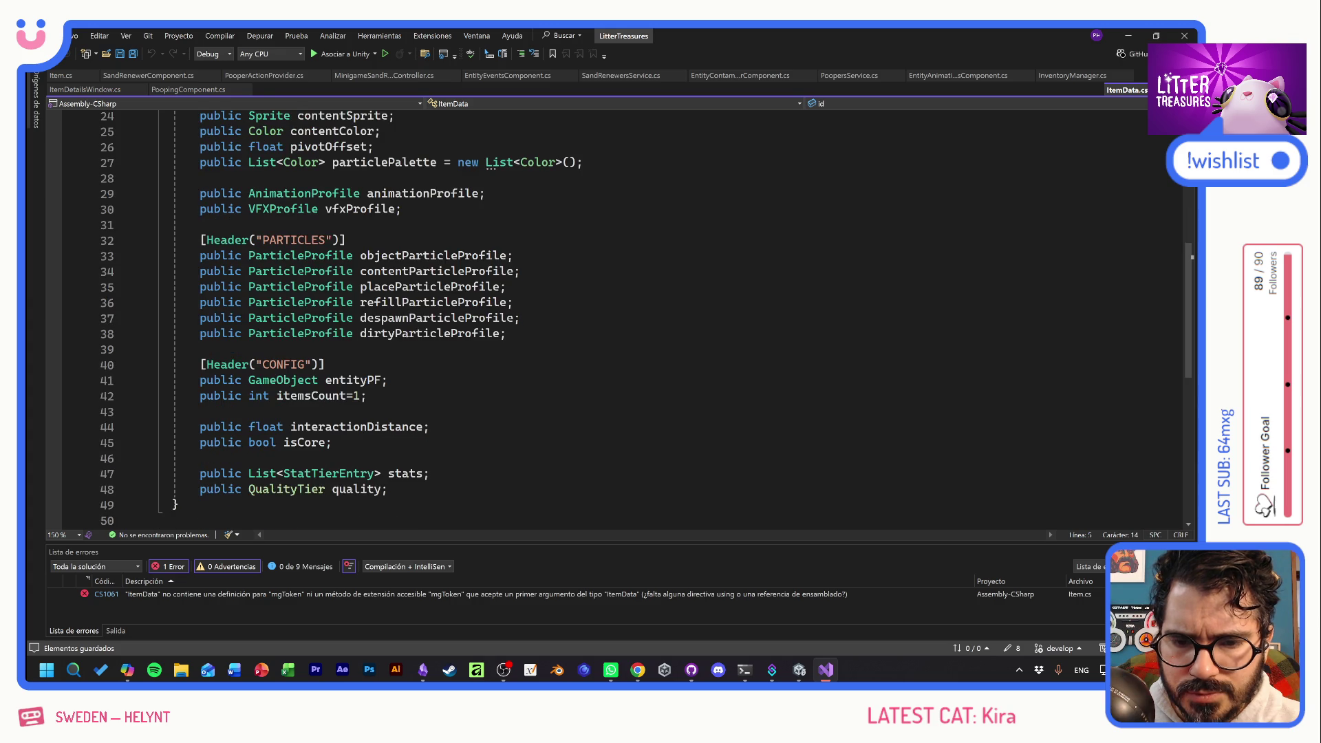
{"action": "left_click", "coordinate": [441, 488]}
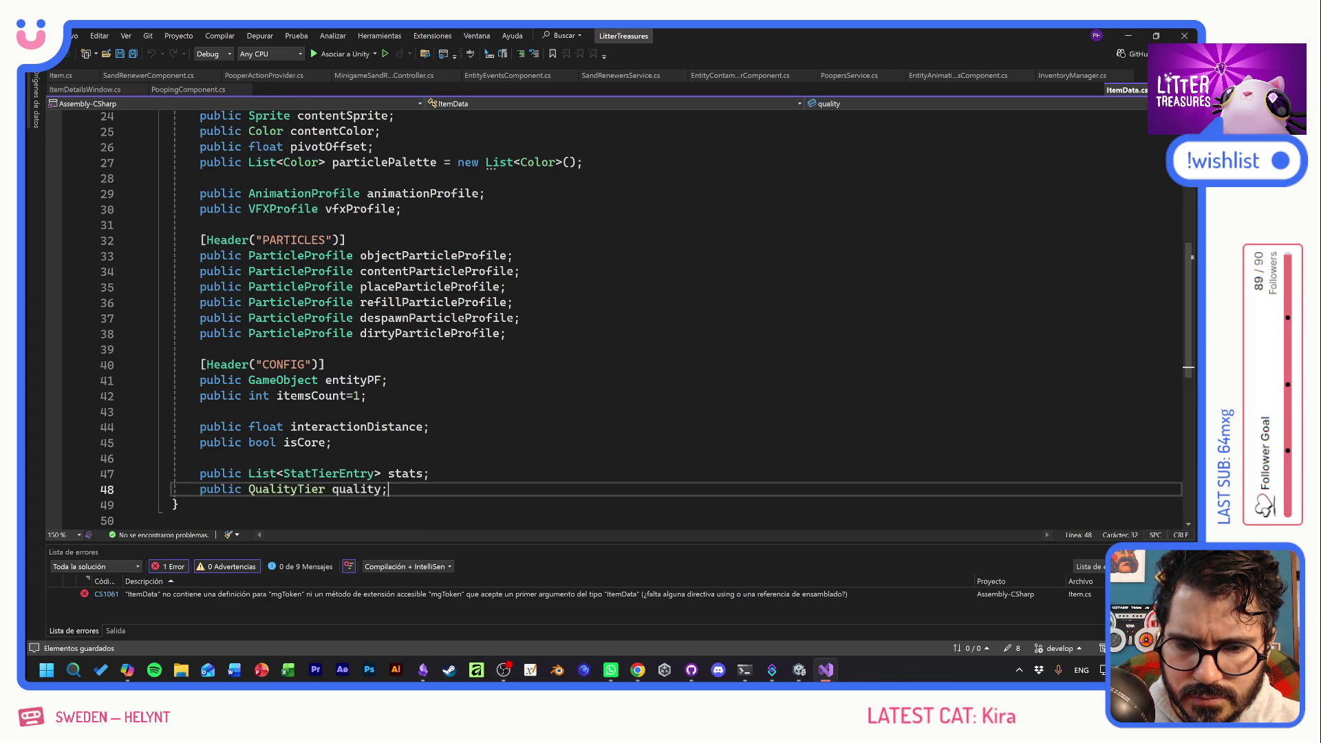
{"action": "key", "text": "Return"}
{"action": "key", "text": "Return"}
{"action": "type", "text": "public "}
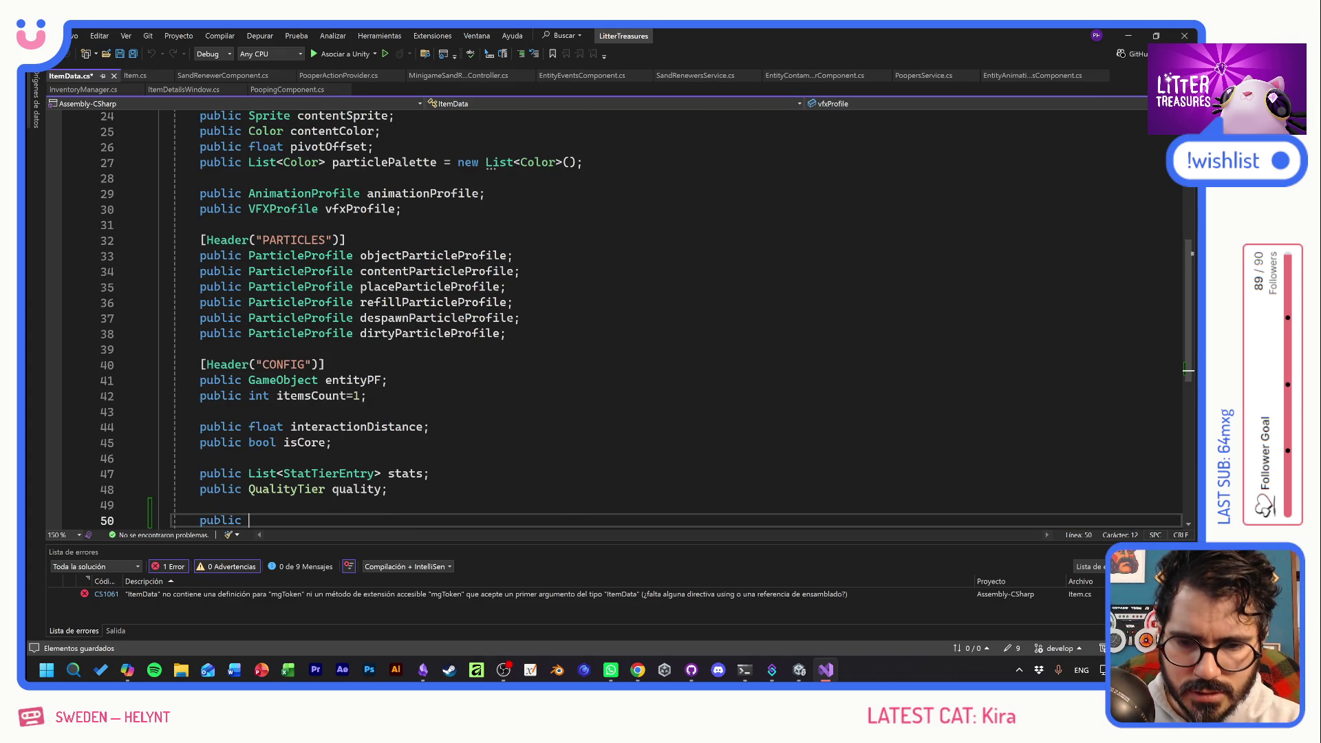
{"action": "type", "text": "string m"}
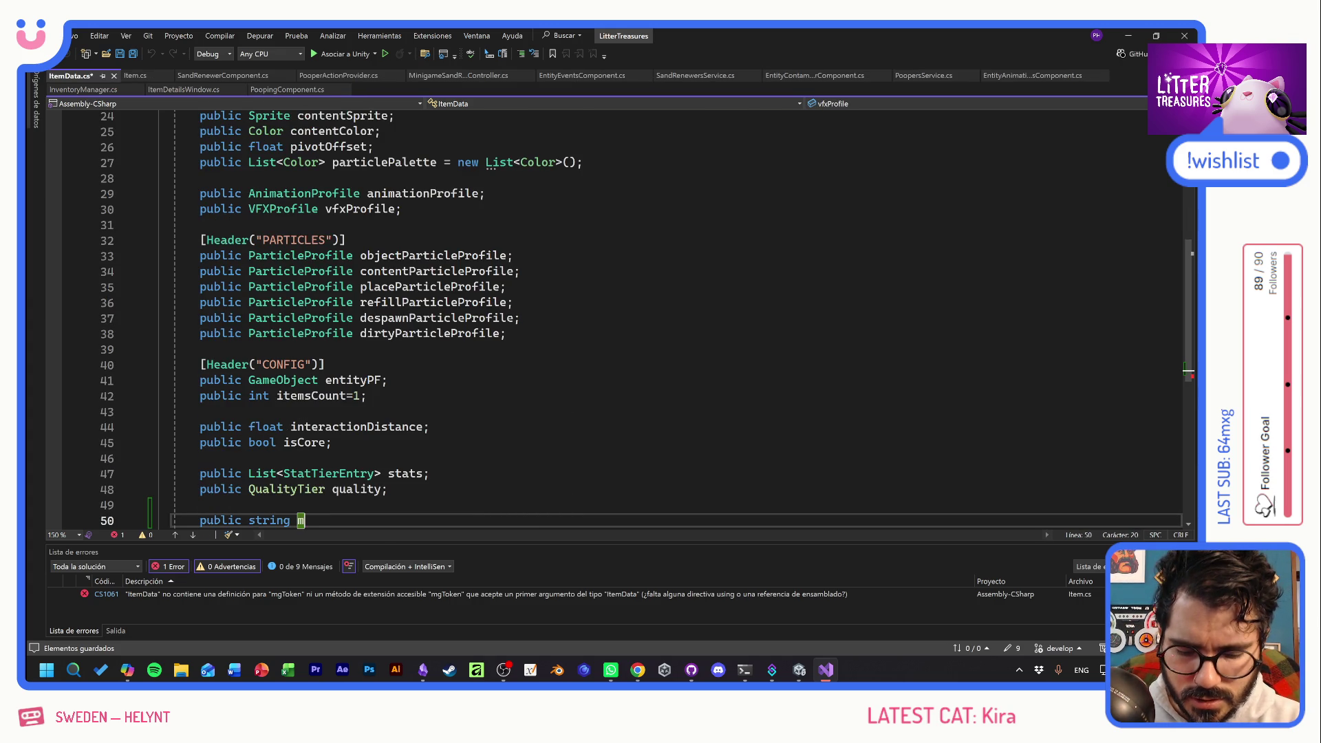
{"action": "type", "text": "gToken;"}
{"action": "key", "text": "ctrl+s"}
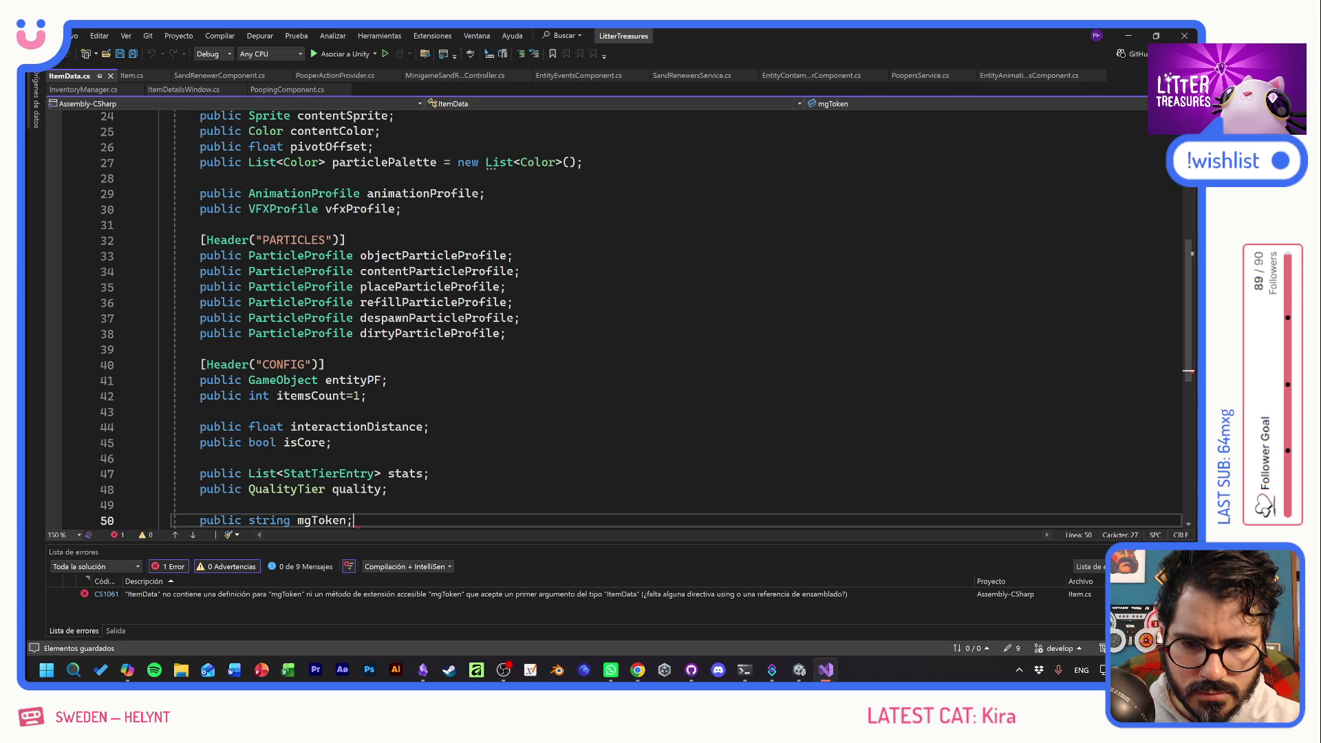
Let Unity recompile the scripts, then return to ItemData.cs in Visual Studio.
{"action": "scroll", "coordinate": [612, 317], "scroll_direction": "up", "scroll_amount": 5}
{"action": "scroll", "coordinate": [612, 317], "scroll_direction": "up", "scroll_amount": 3}
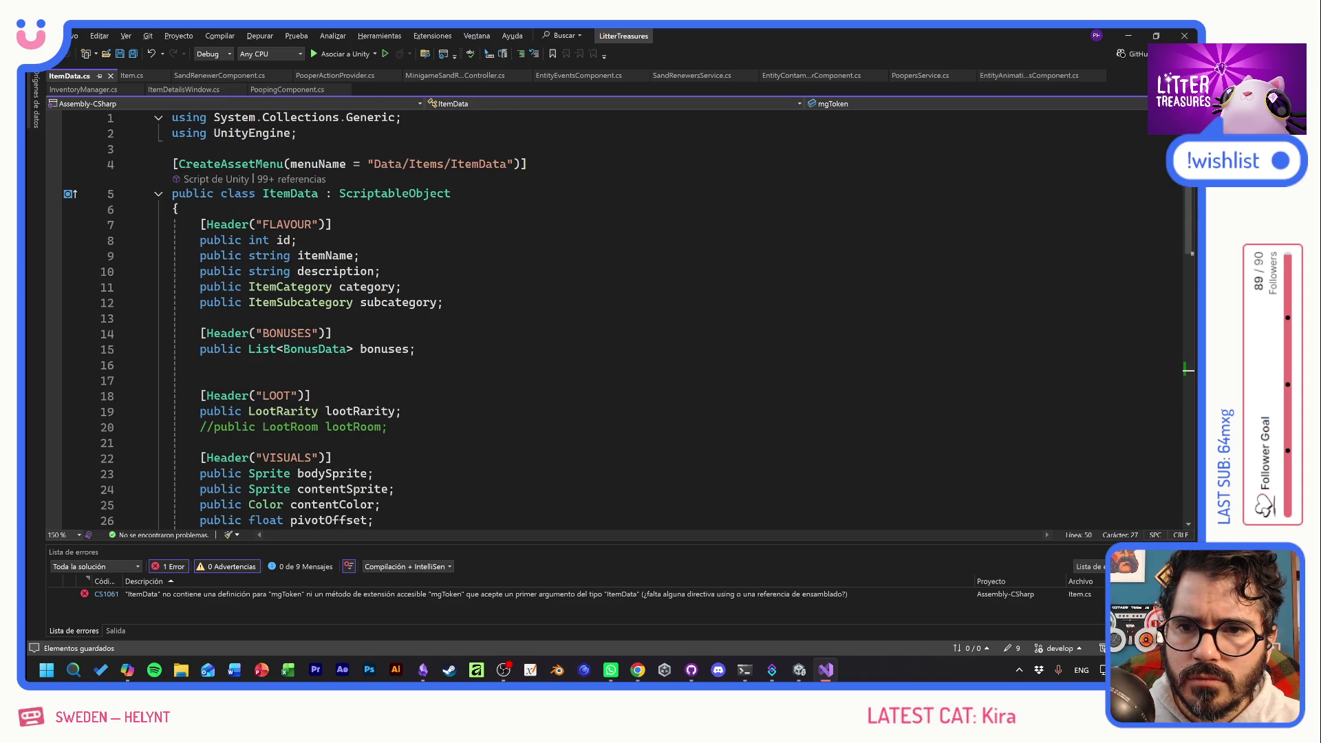
{"action": "key", "text": "alt+shift"}
{"action": "key", "text": "alt+Tab"}
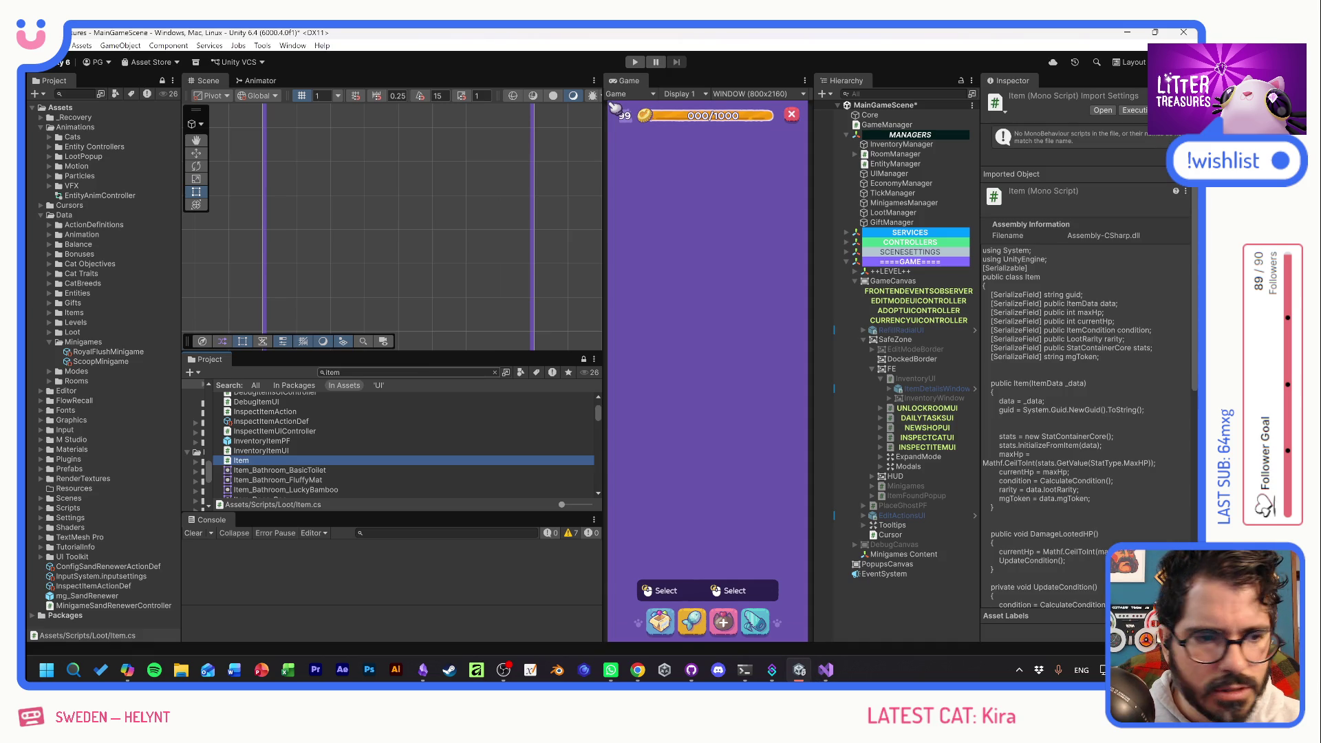
{"action": "key", "text": "alt+Tab"}
{"action": "left_click", "coordinate": [423, 369]}
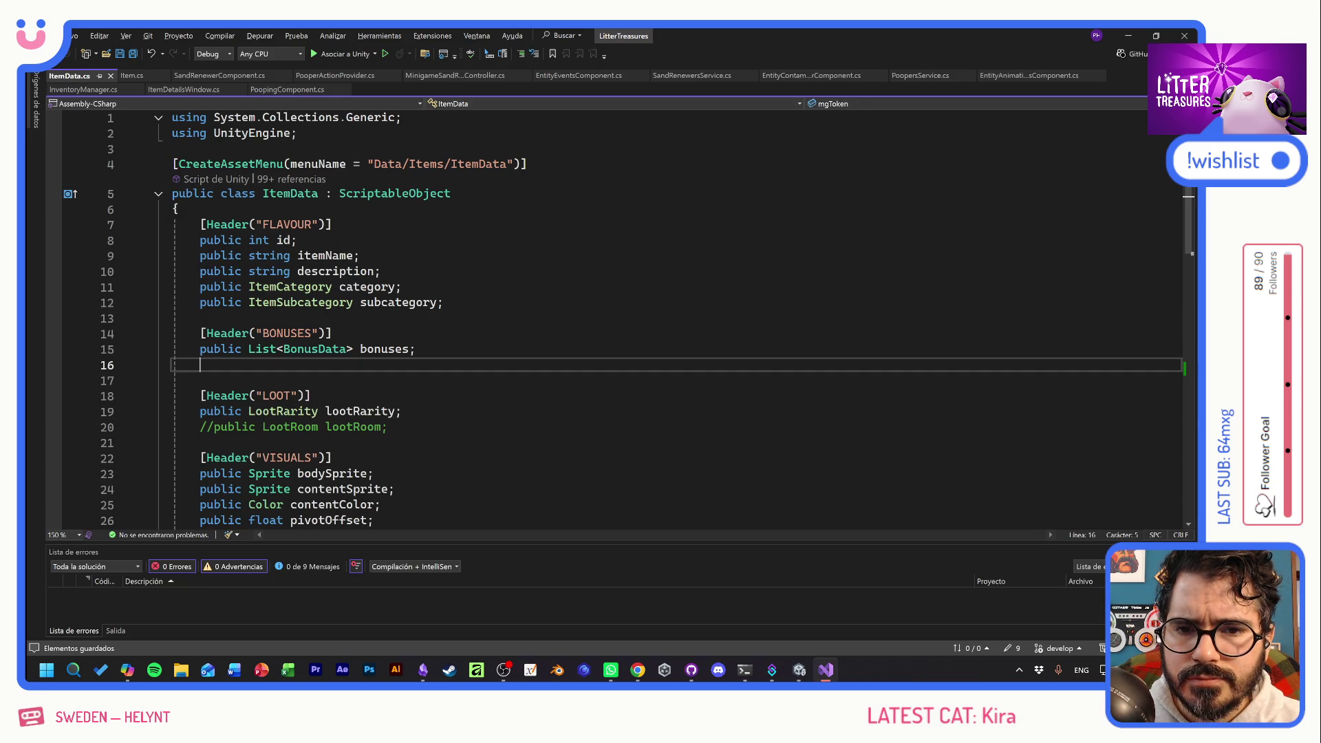
Add 'mgToken = renewerE.spawnContext.item.mgToken;' to OnEntityInitialized in SandRenewerComponent.cs and save.
{"action": "left_click", "coordinate": [227, 77]}
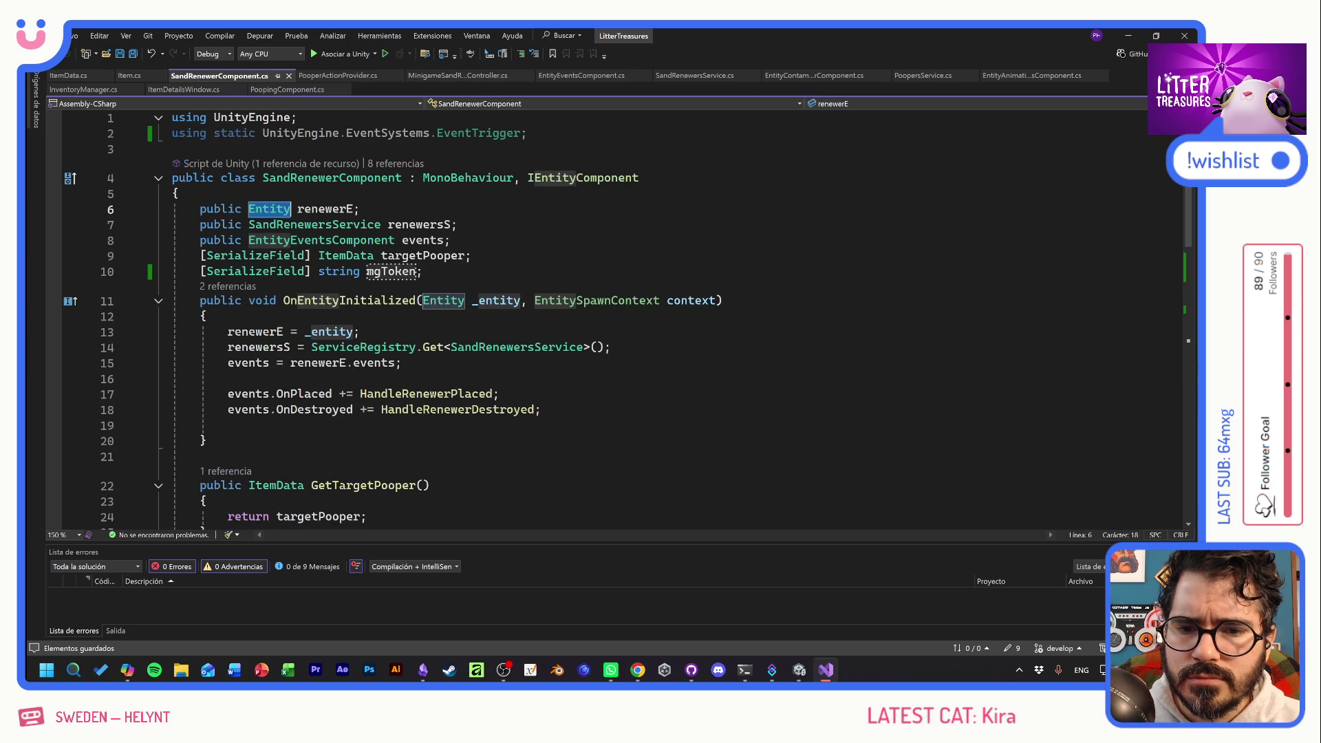
{"action": "left_click", "coordinate": [228, 425]}
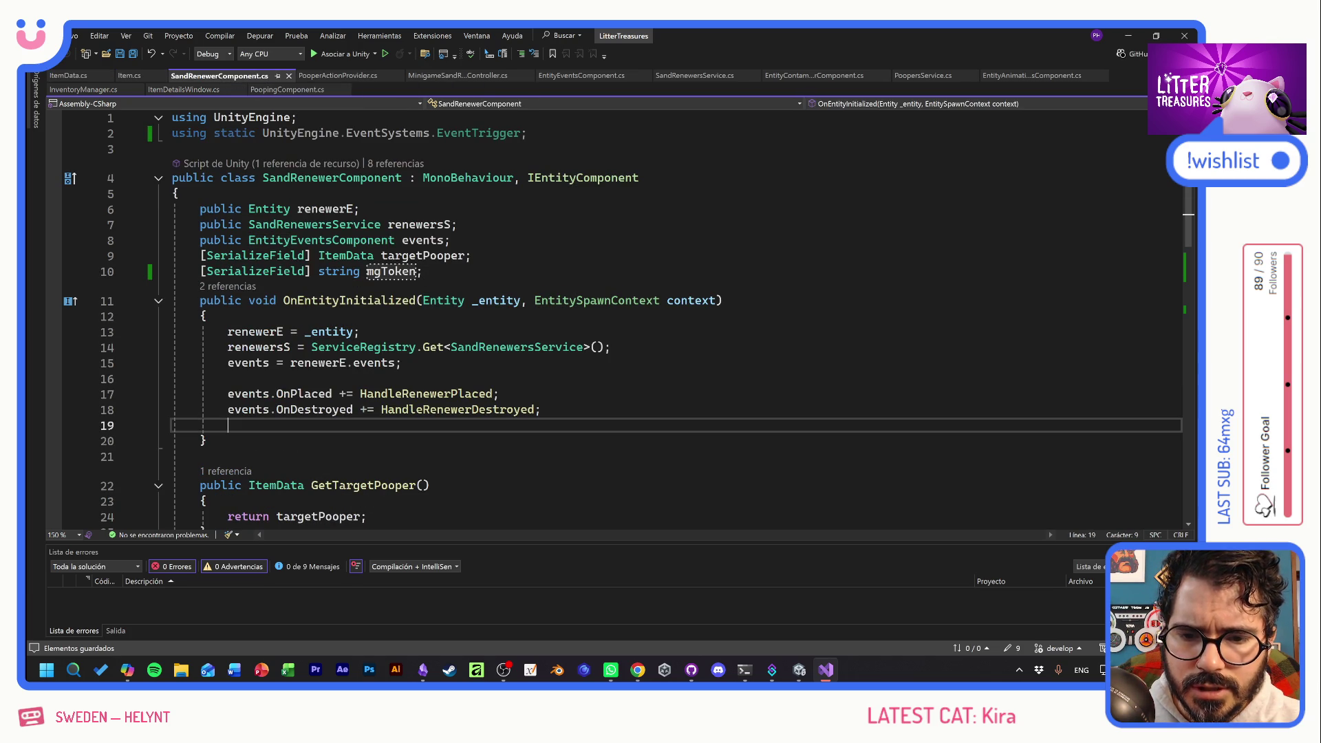
{"action": "type", "text": "mgToken ="}
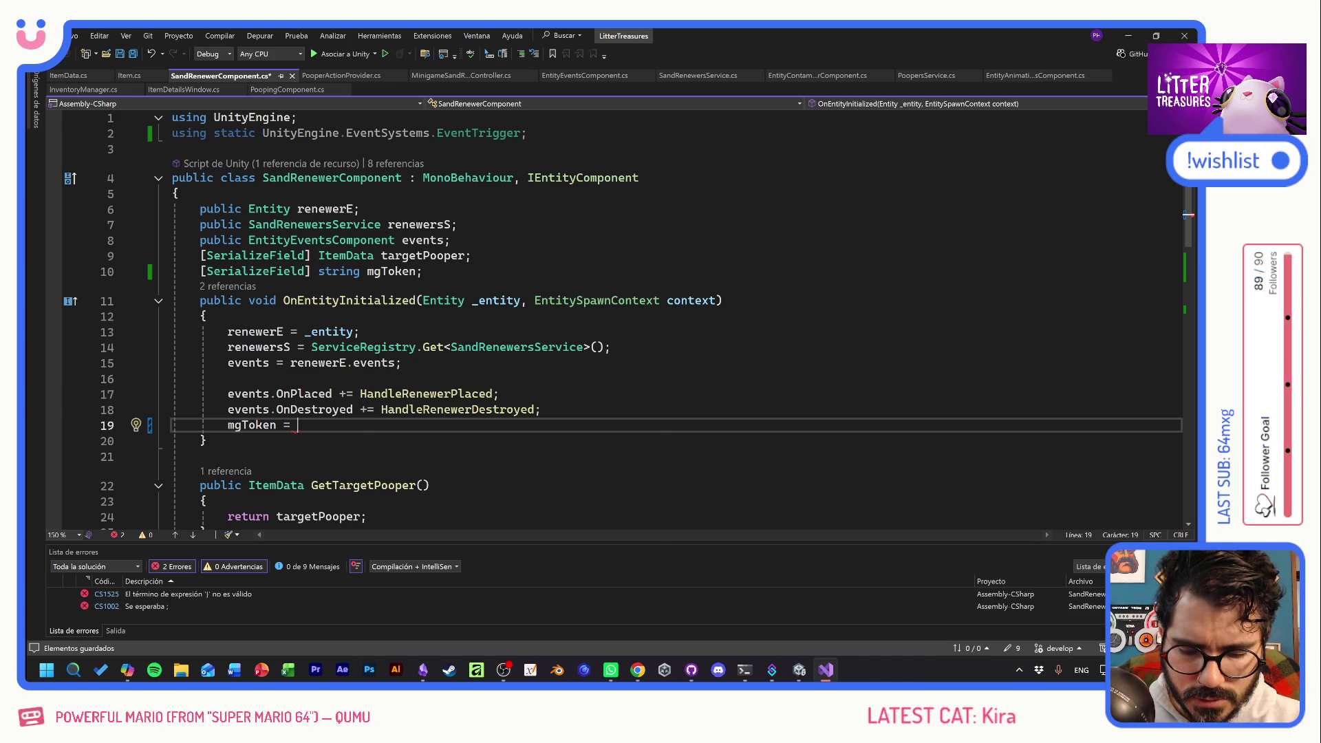
{"action": "type", "text": "renewe"}
{"action": "key", "text": "Tab"}
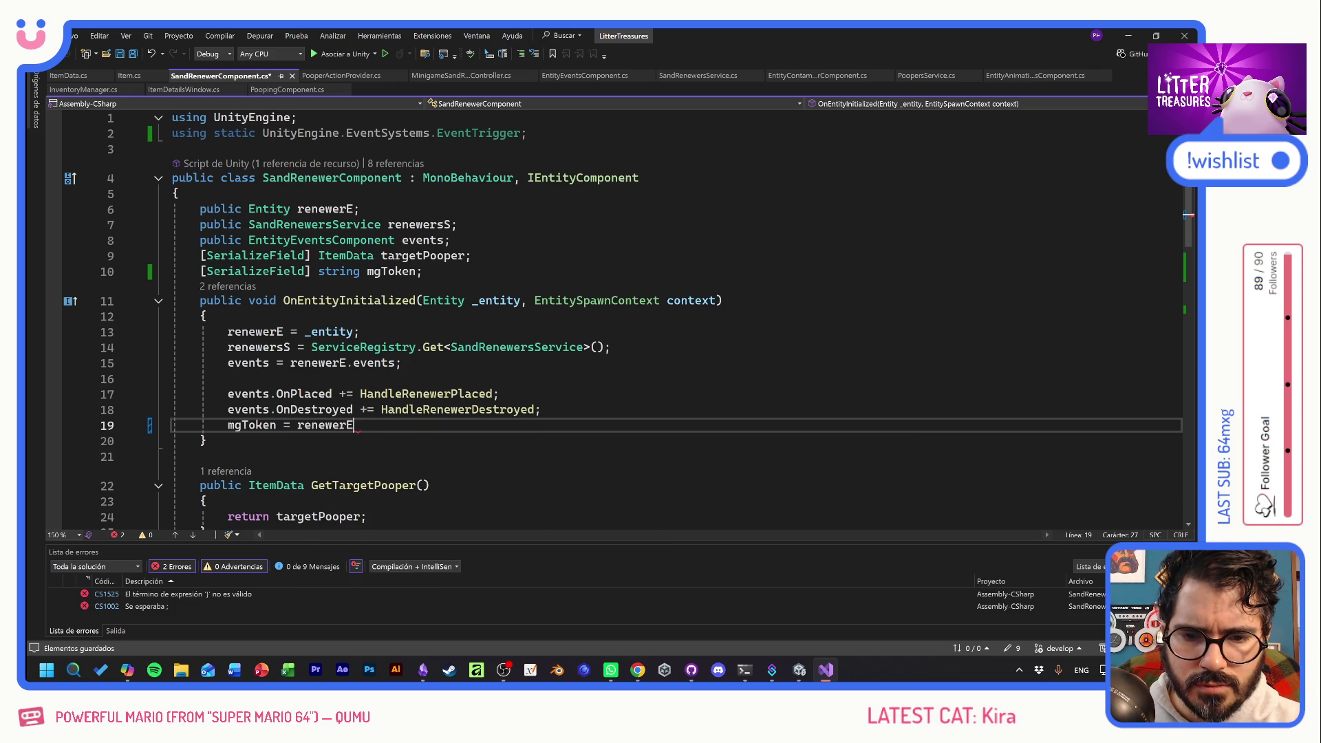
{"action": "type", "text": ".con"}
{"action": "key", "text": "Tab"}
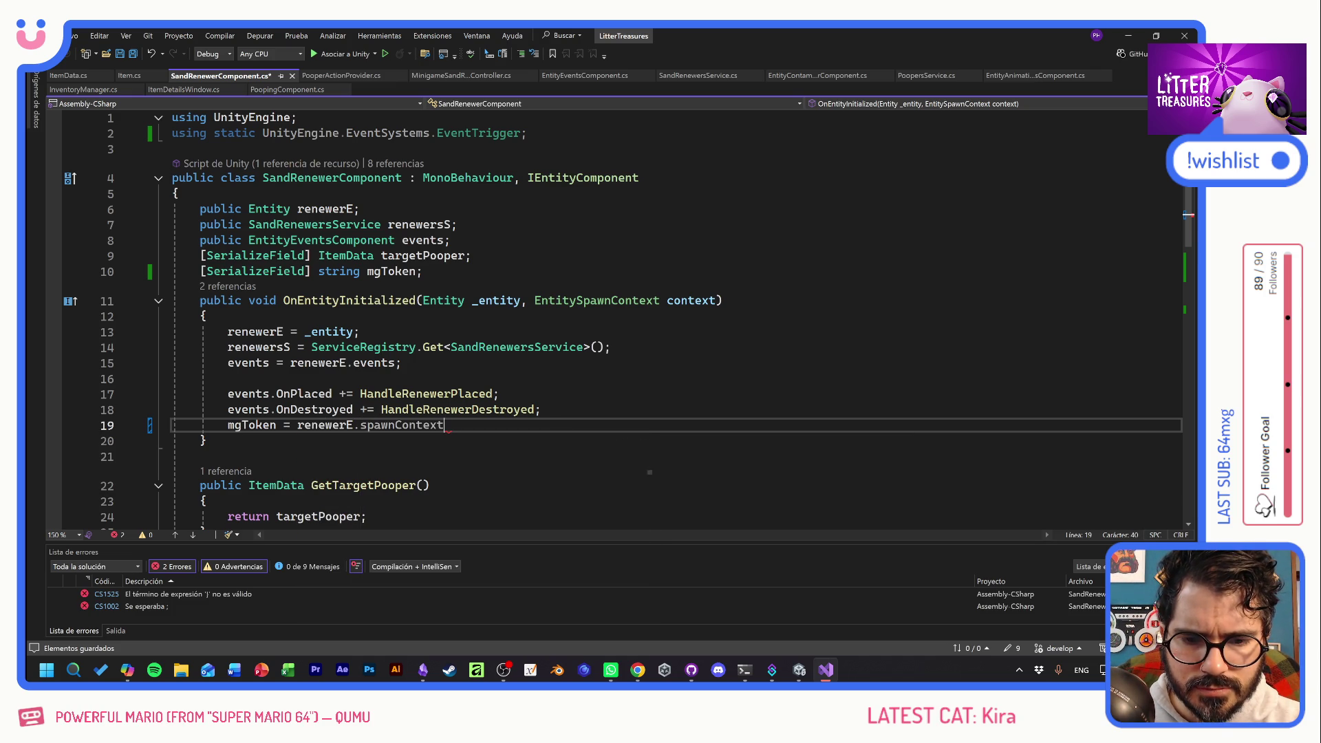
{"action": "type", "text": "."}
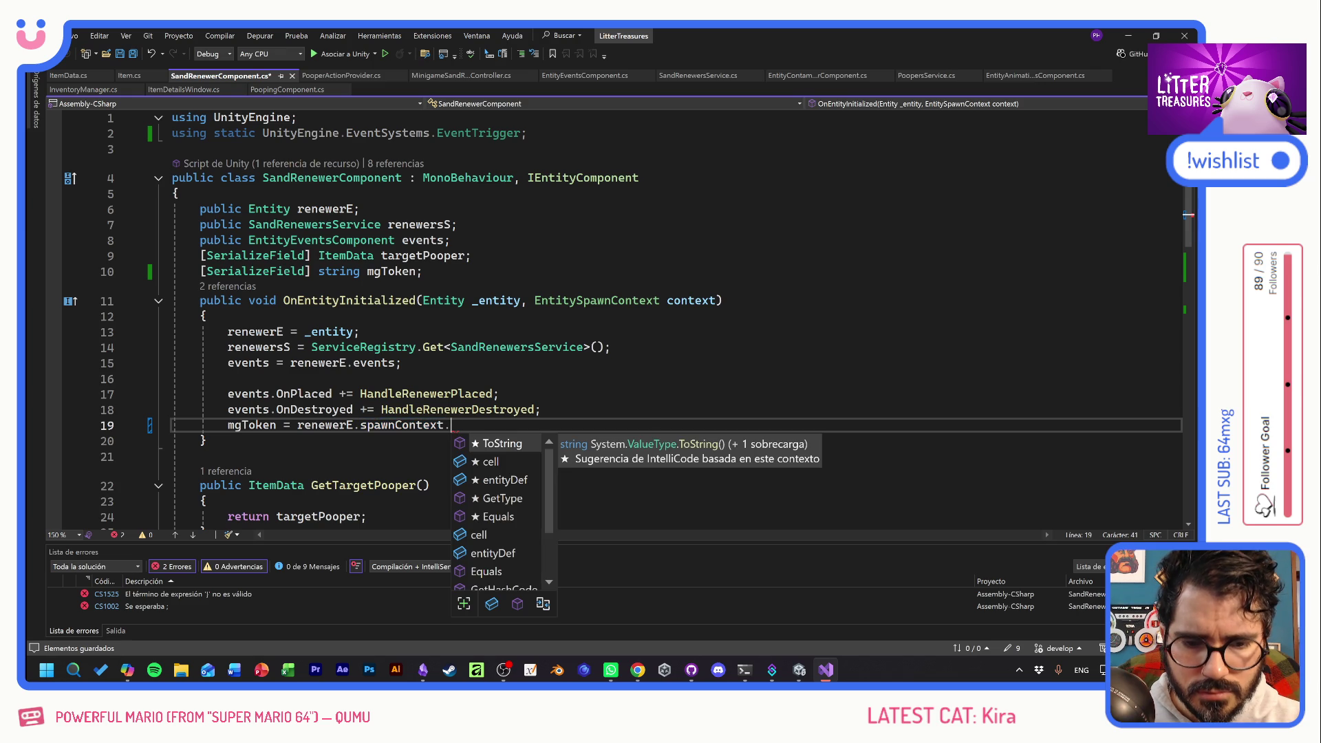
{"action": "type", "text": "item"}
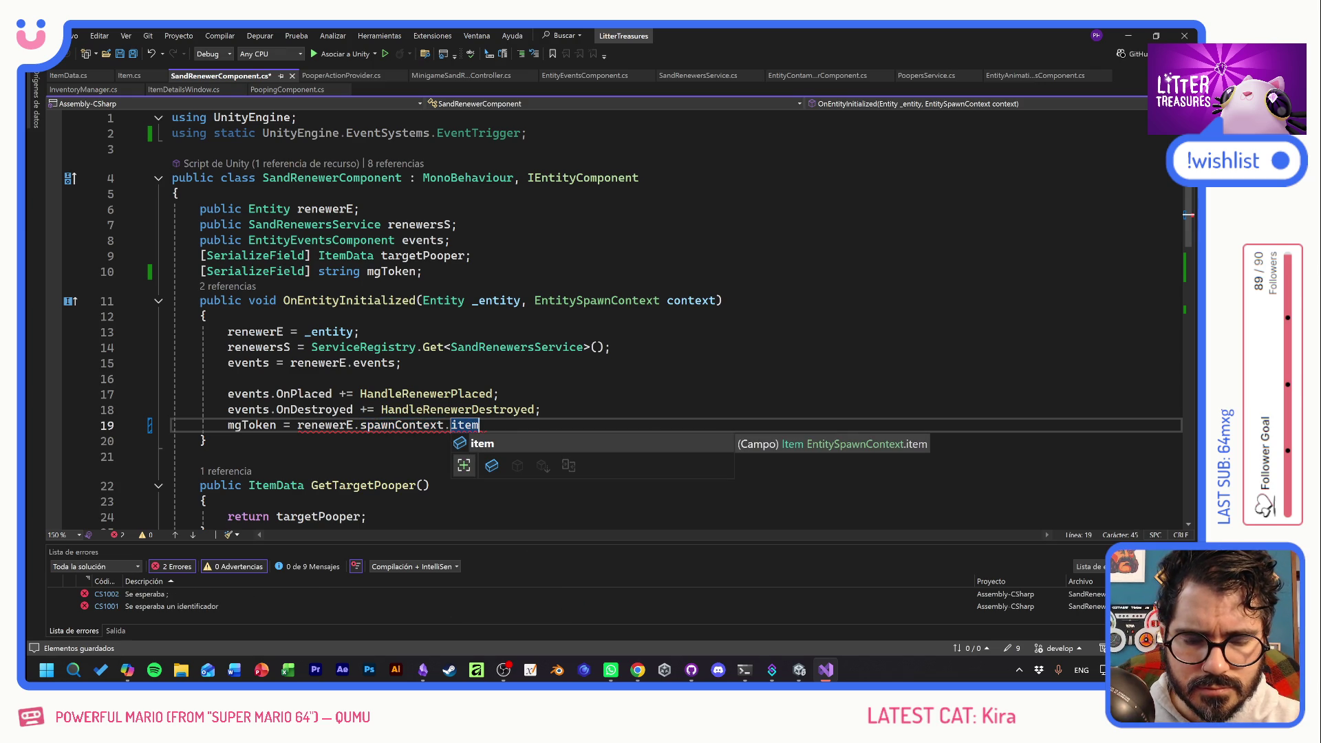
{"action": "type", "text": ".mg"}
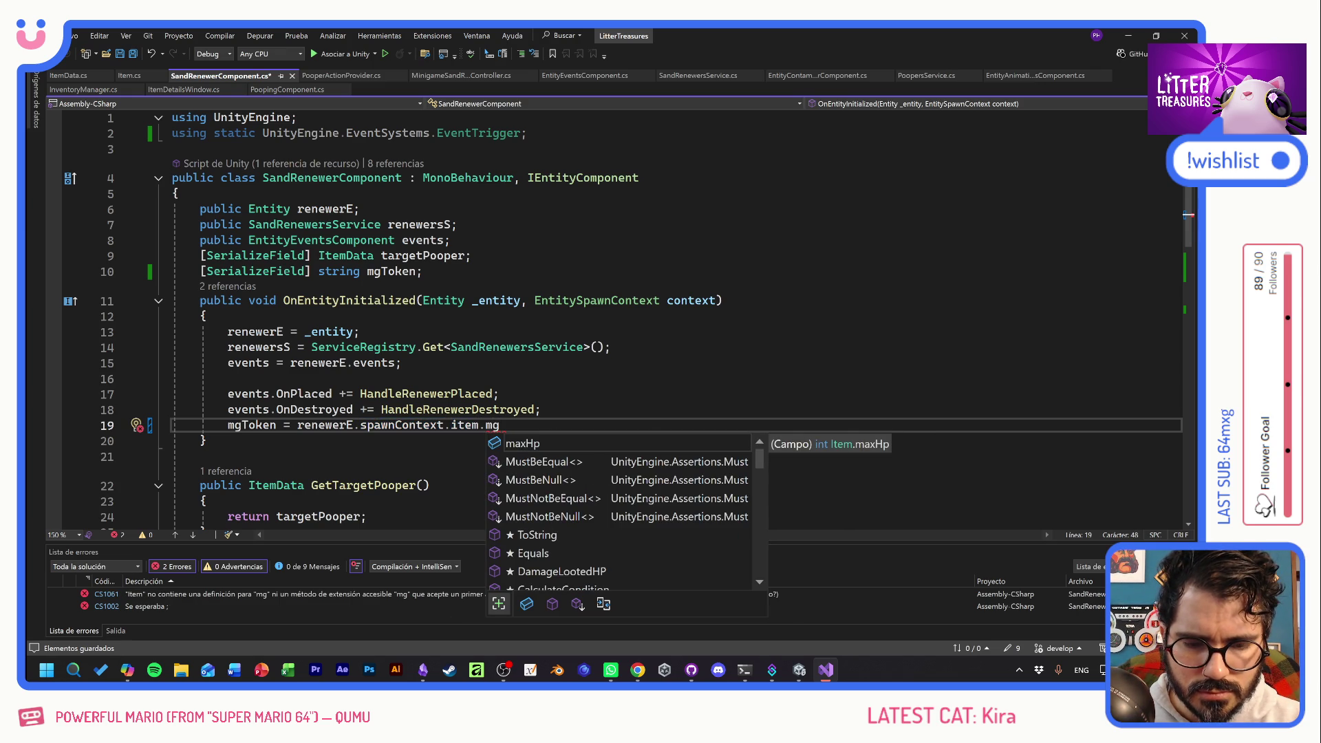
{"action": "key", "text": "BackSpace"}
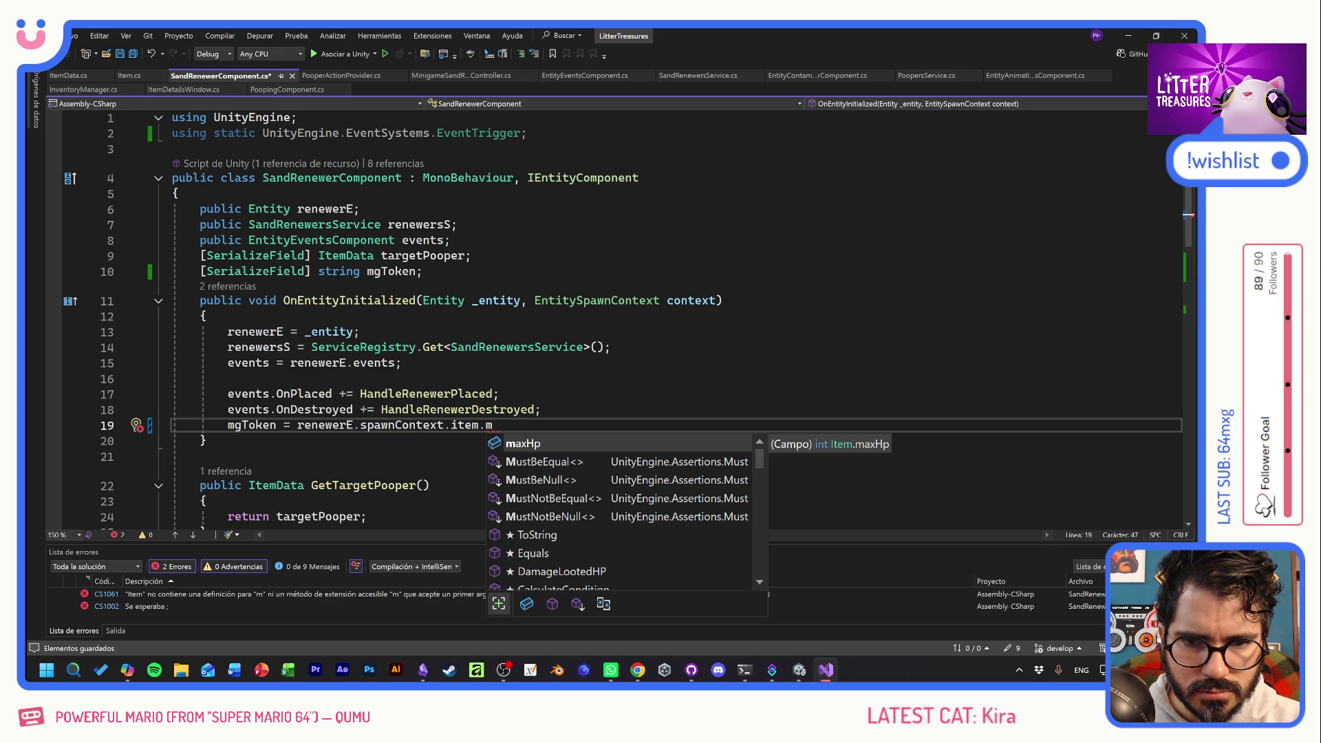
{"action": "type", "text": "gToken"}
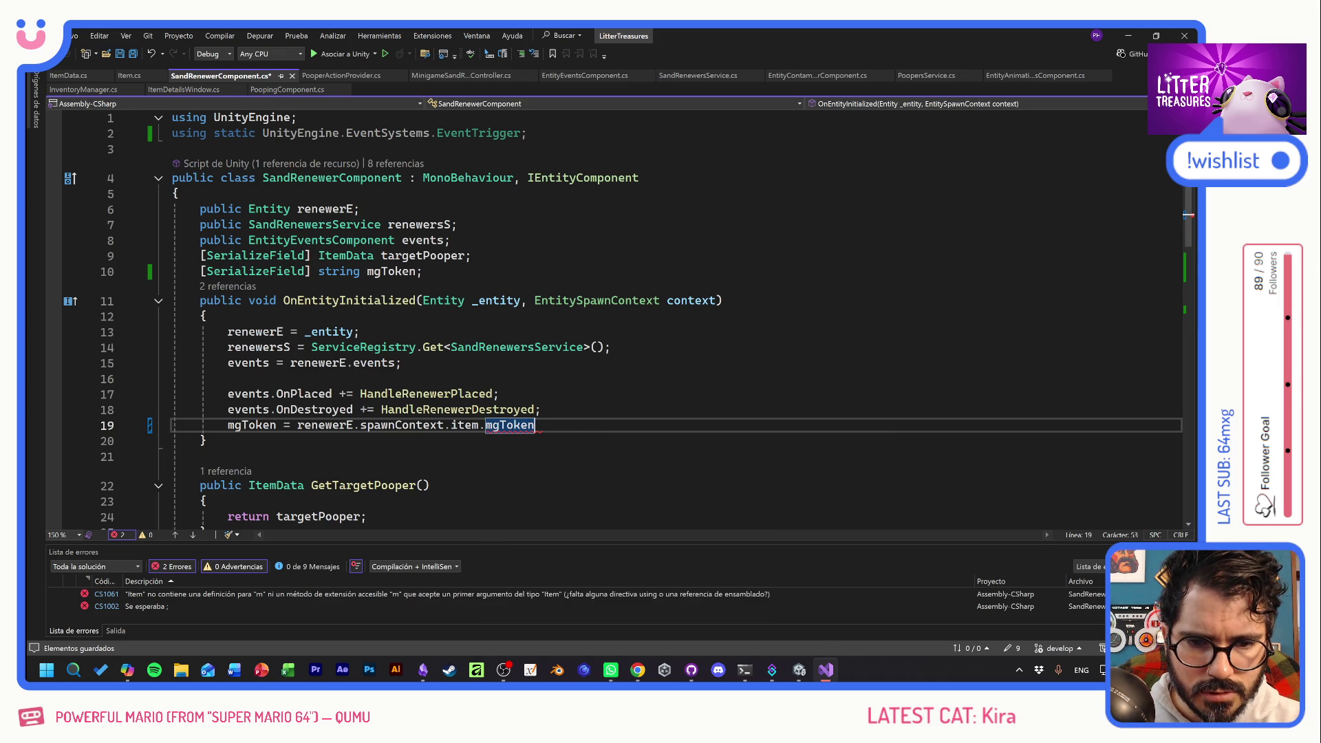
{"action": "type", "text": ";"}
{"action": "key", "text": "ctrl+s"}
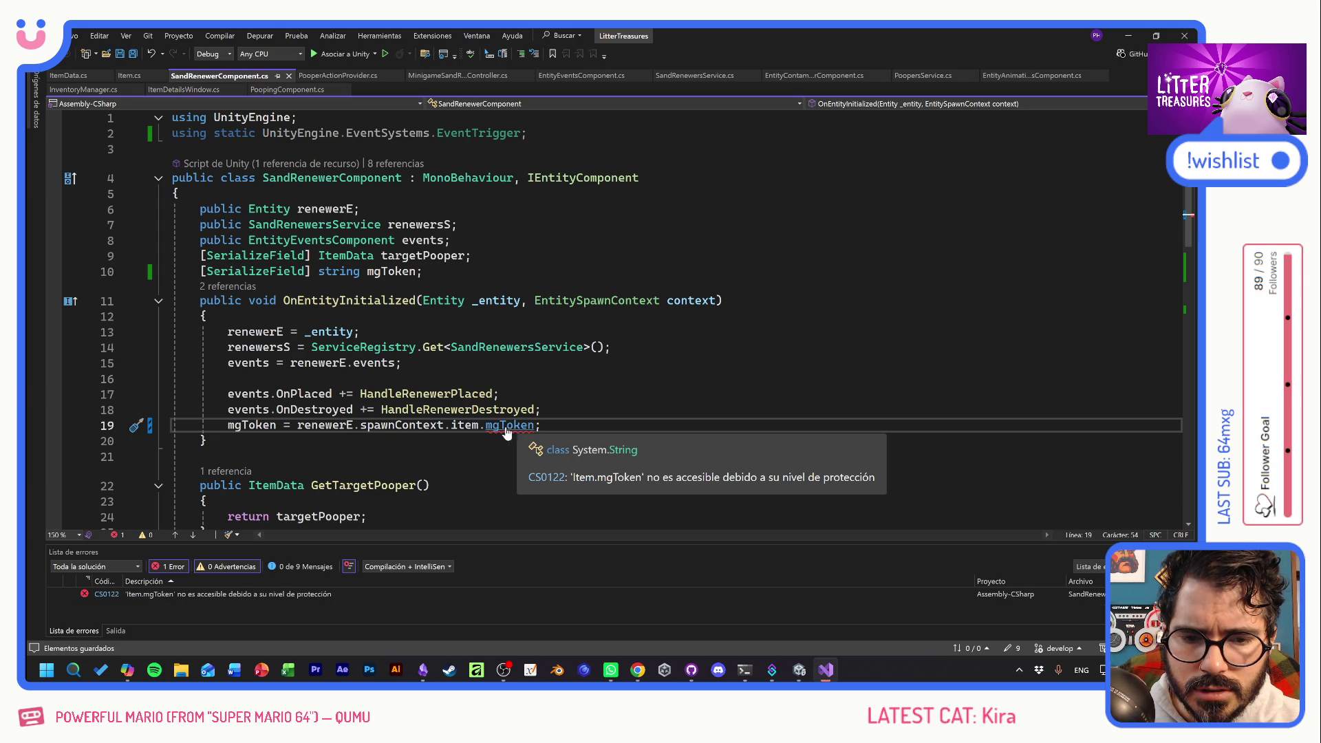
{"action": "left_click", "coordinate": [465, 424], "text": "ctrl"}
Make the mgToken field in Item.cs public and close the ItemData.cs tab.
{"action": "double_click", "coordinate": [290, 165]}
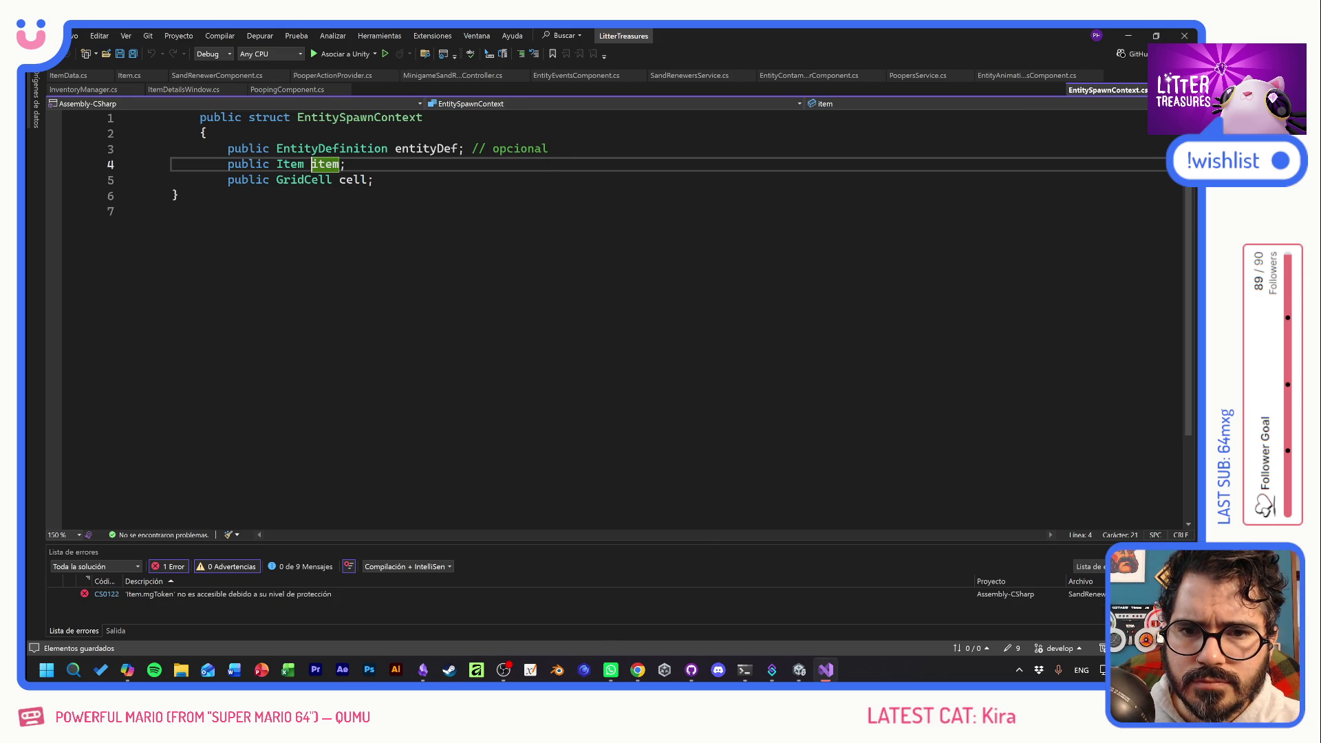
{"action": "left_click", "coordinate": [292, 164], "text": "ctrl"}
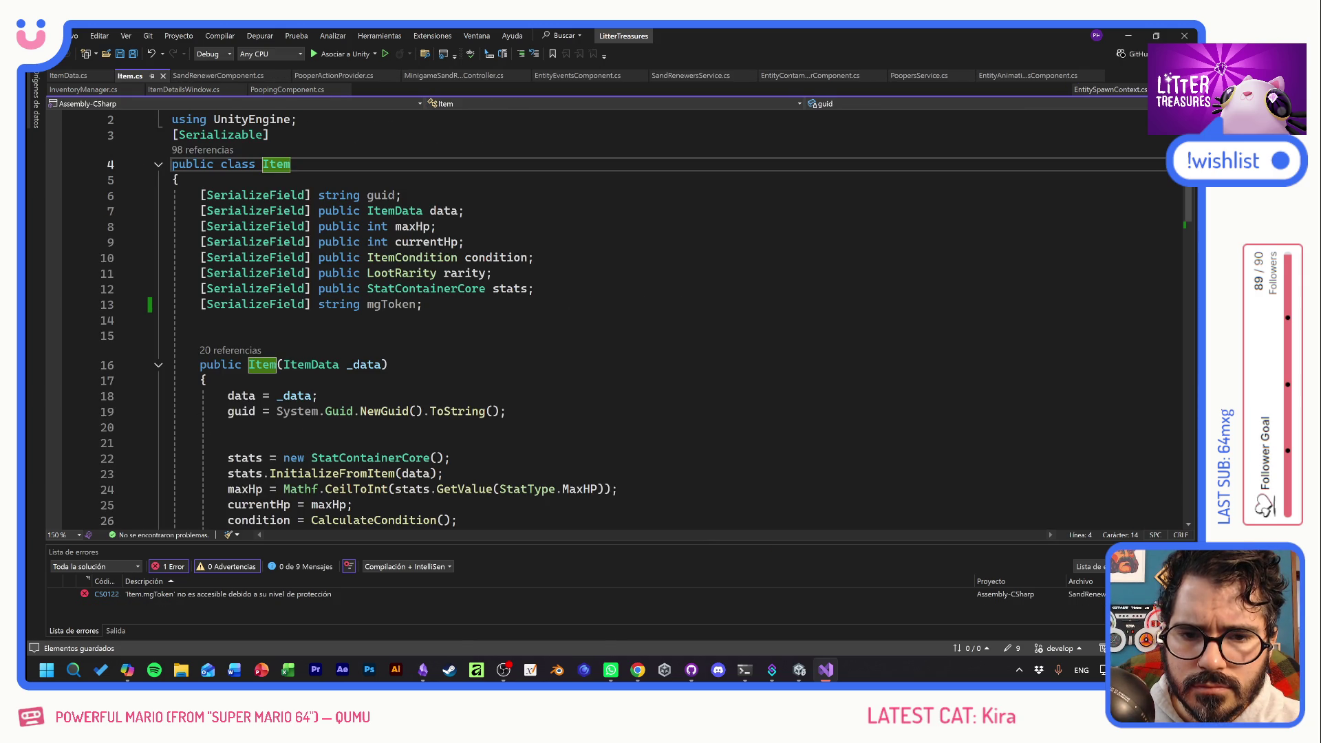
{"action": "left_click", "coordinate": [319, 304]}
{"action": "type", "text": "public"}
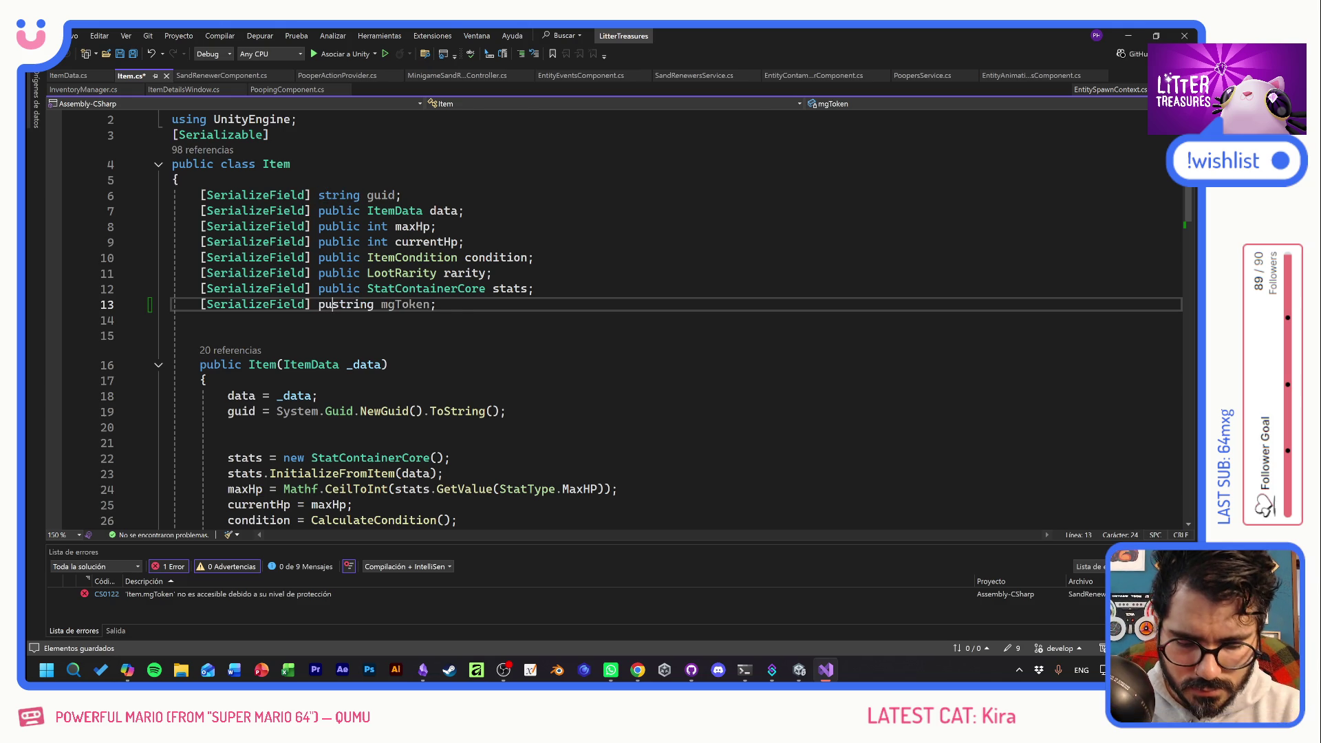
{"action": "left_click", "coordinate": [66, 78]}
{"action": "left_click", "coordinate": [110, 76]}
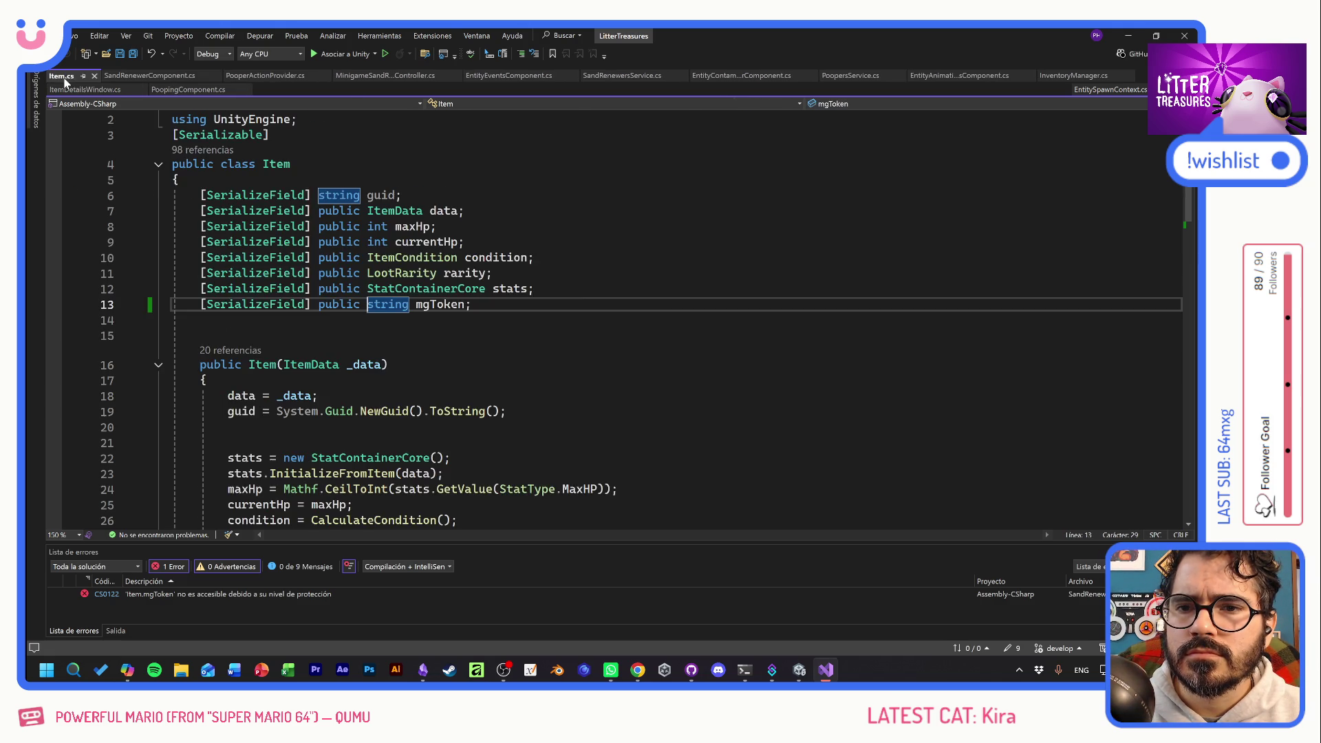
{"action": "left_click", "coordinate": [150, 76]}
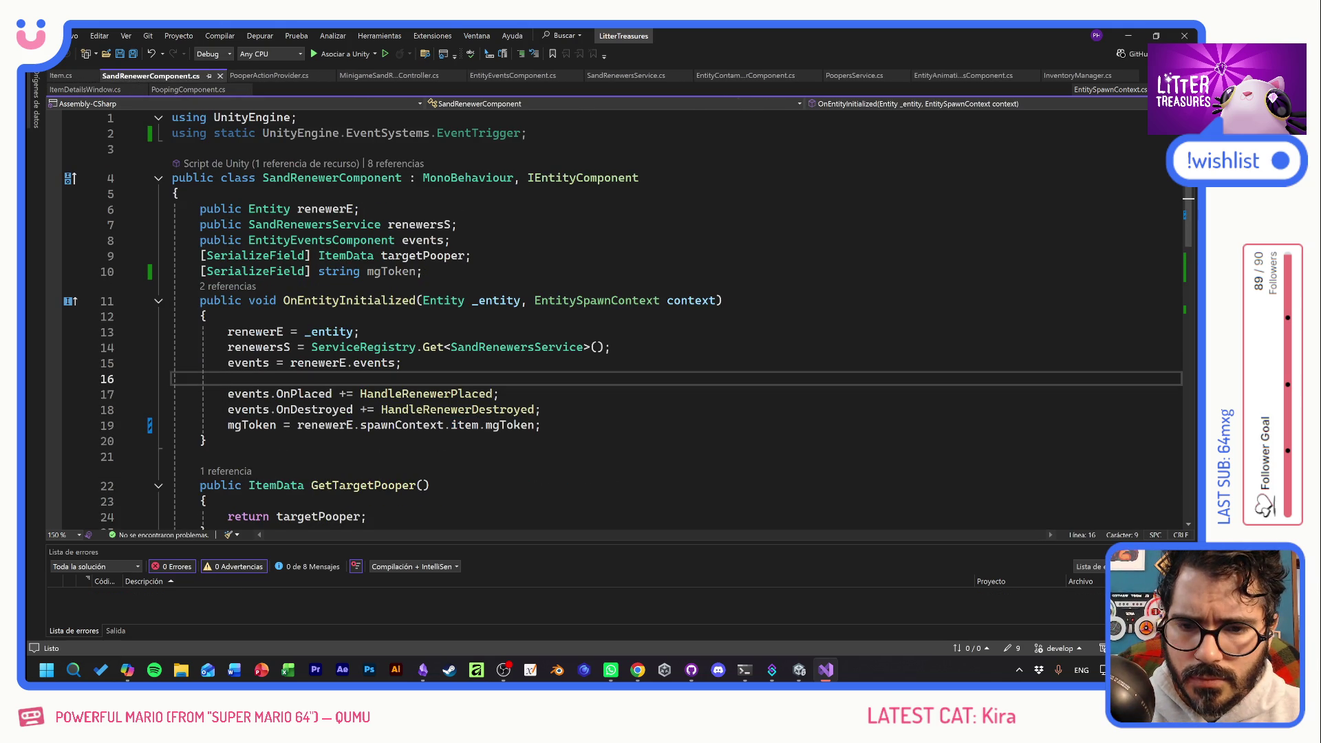
Replace "royalFlush" with mgToken in TryStartSandRenewMinigame, save, and switch back to Unity.
{"action": "left_click", "coordinate": [512, 425]}
{"action": "key", "text": "F12"}
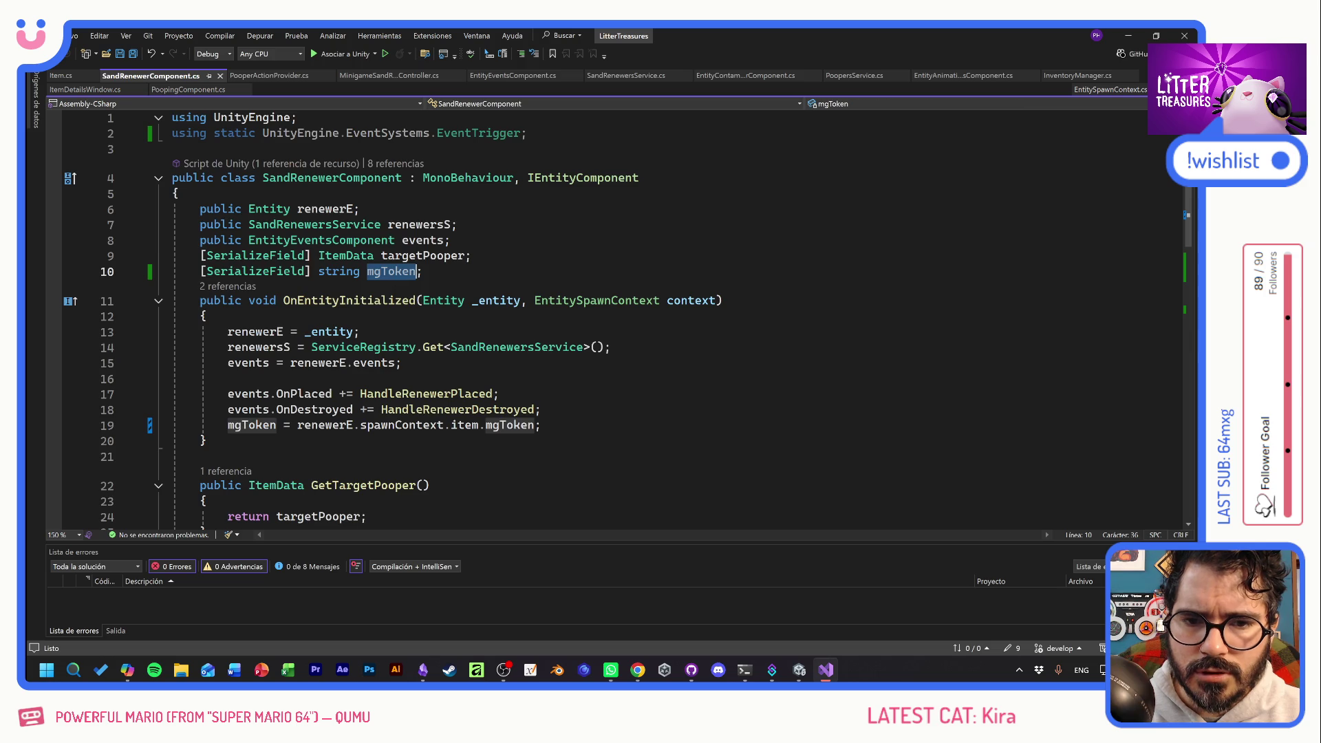
{"action": "scroll", "coordinate": [619, 310], "scroll_direction": "down", "scroll_amount": 9}
{"action": "scroll", "coordinate": [685, 377], "scroll_direction": "down", "scroll_amount": 5}
{"action": "scroll", "coordinate": [685, 377], "scroll_direction": "up", "scroll_amount": 10}
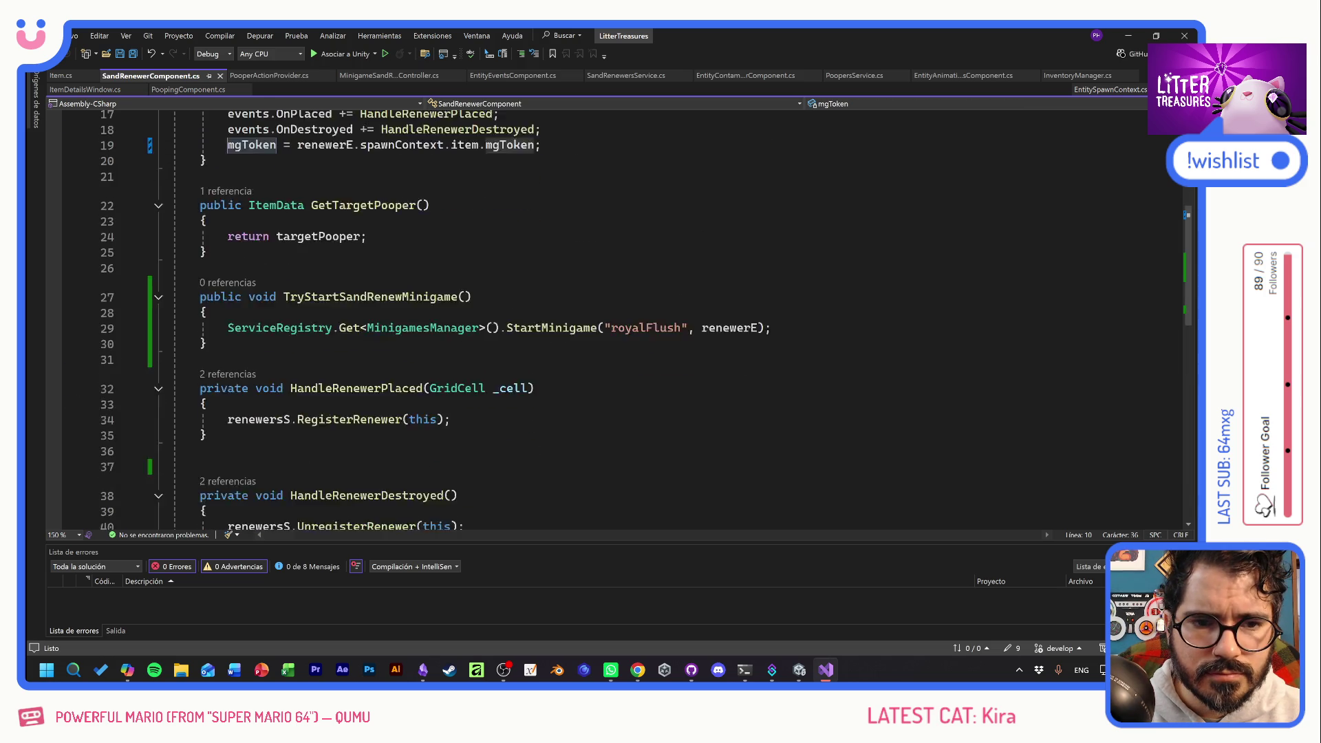
{"action": "left_click_drag", "start_coordinate": [687, 374], "coordinate": [604, 375]}
{"action": "type", "text": "mgToken"}
{"action": "key", "text": "Up"}
{"action": "key", "text": "Up"}
{"action": "key", "text": "ctrl+s"}
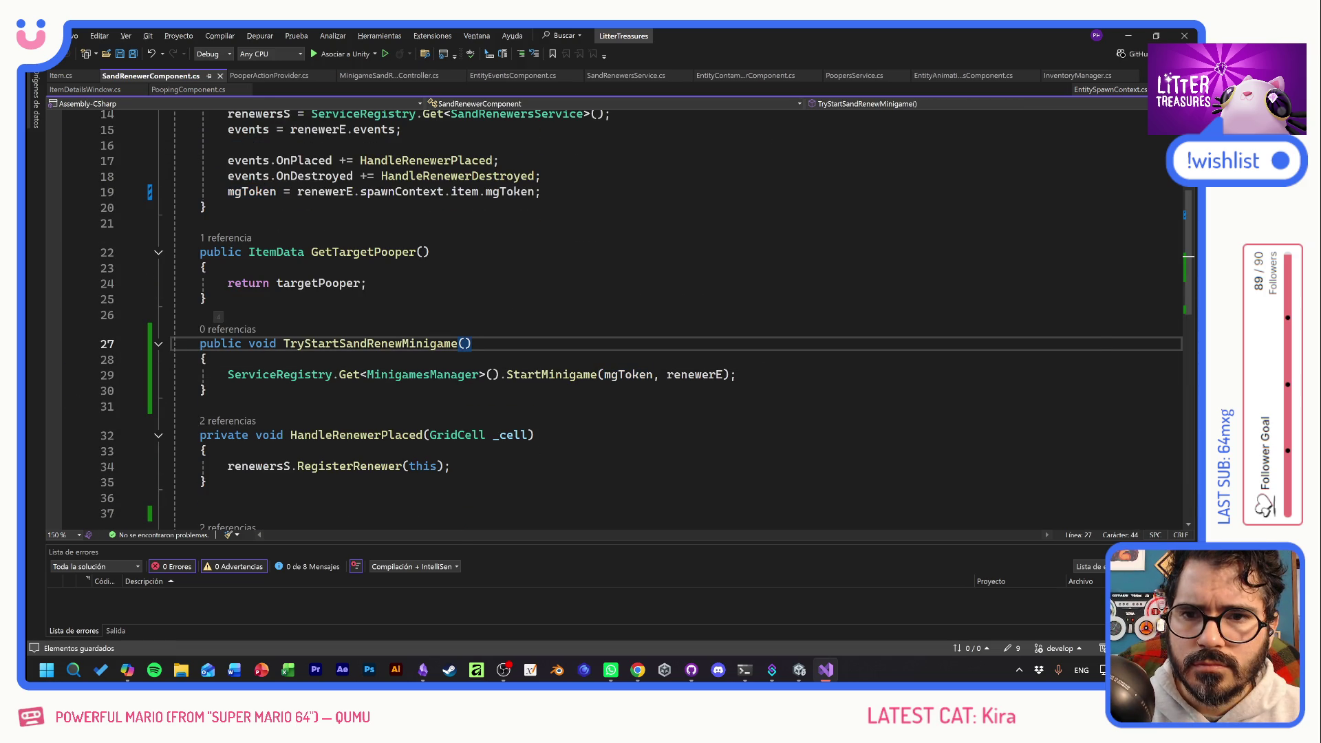
{"action": "key", "text": "alt+Tab"}
{"action": "key", "text": "Escape"}
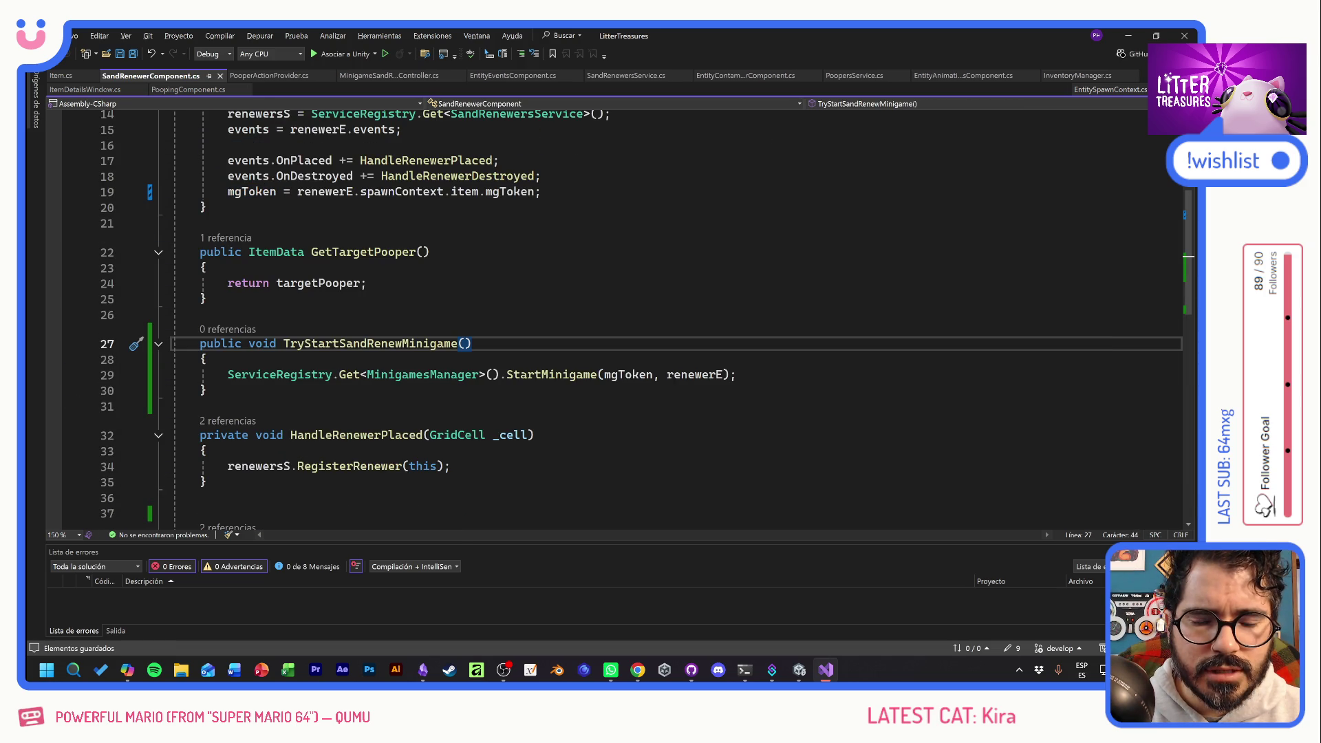
{"action": "key", "text": "alt+Tab"}
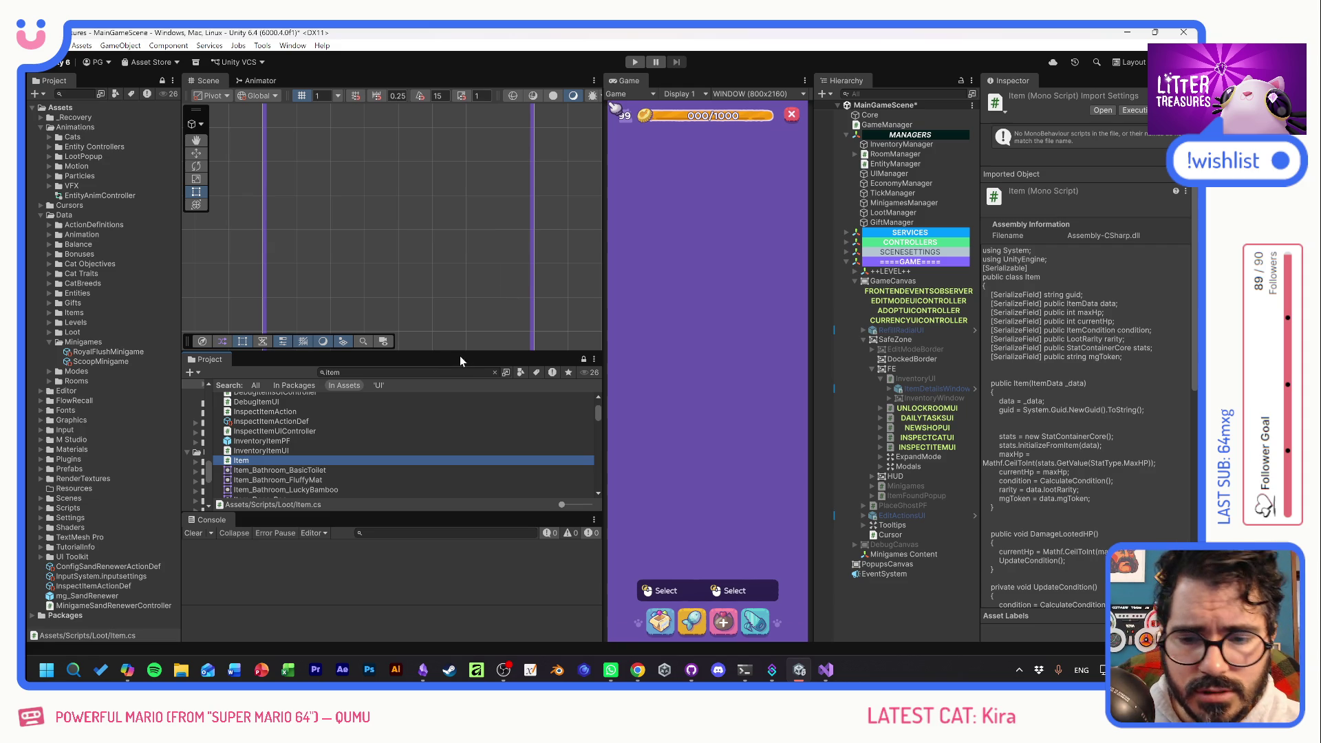
Copy the royalFlush token from RoyalFlushMinigame and open the 2_atf_RoyalFlush item data.
{"action": "left_click", "coordinate": [108, 352]}
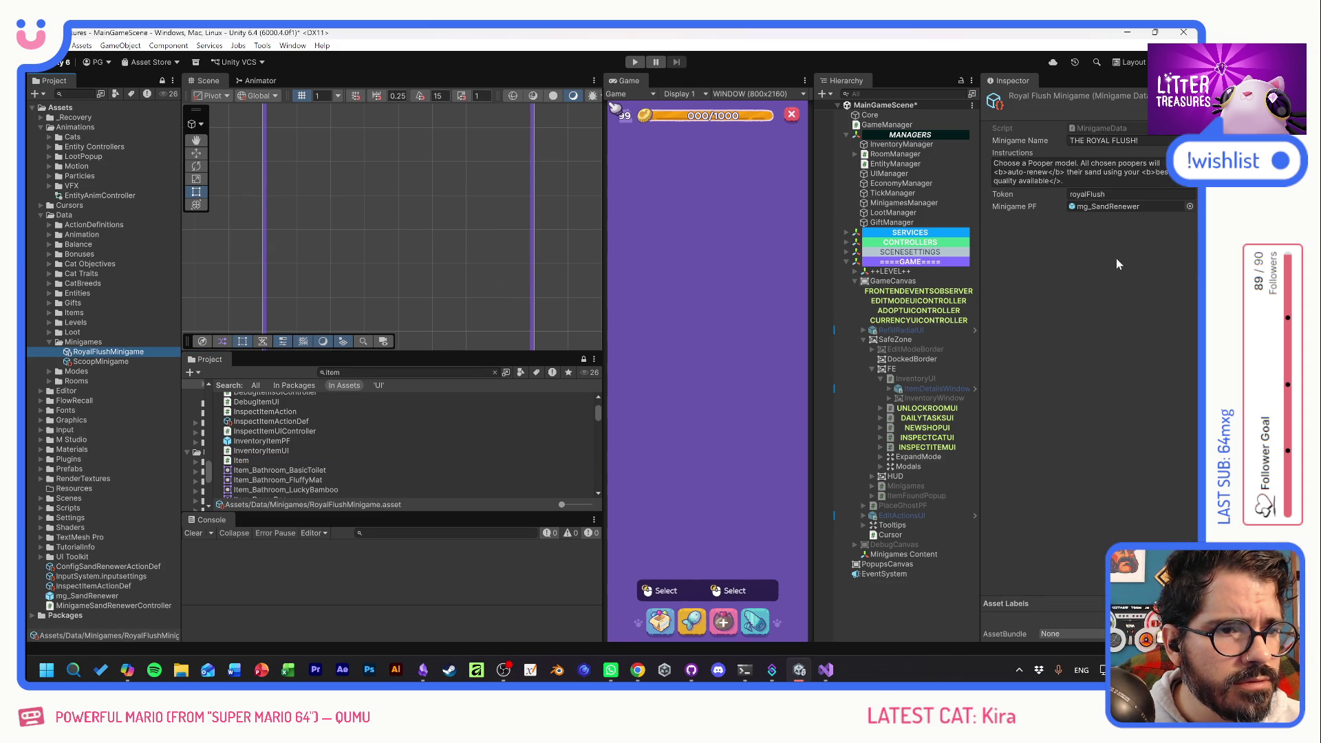
{"action": "left_click", "coordinate": [1101, 194]}
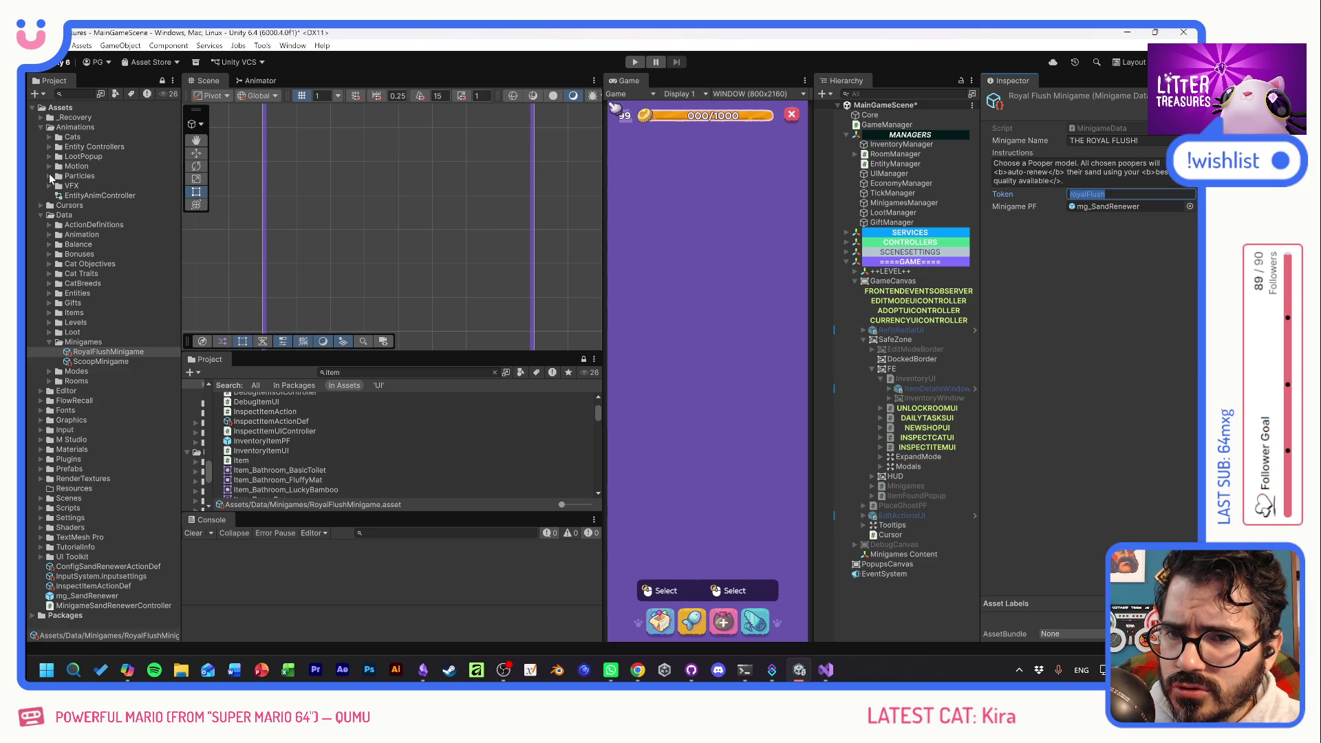
{"action": "left_click", "coordinate": [49, 332]}
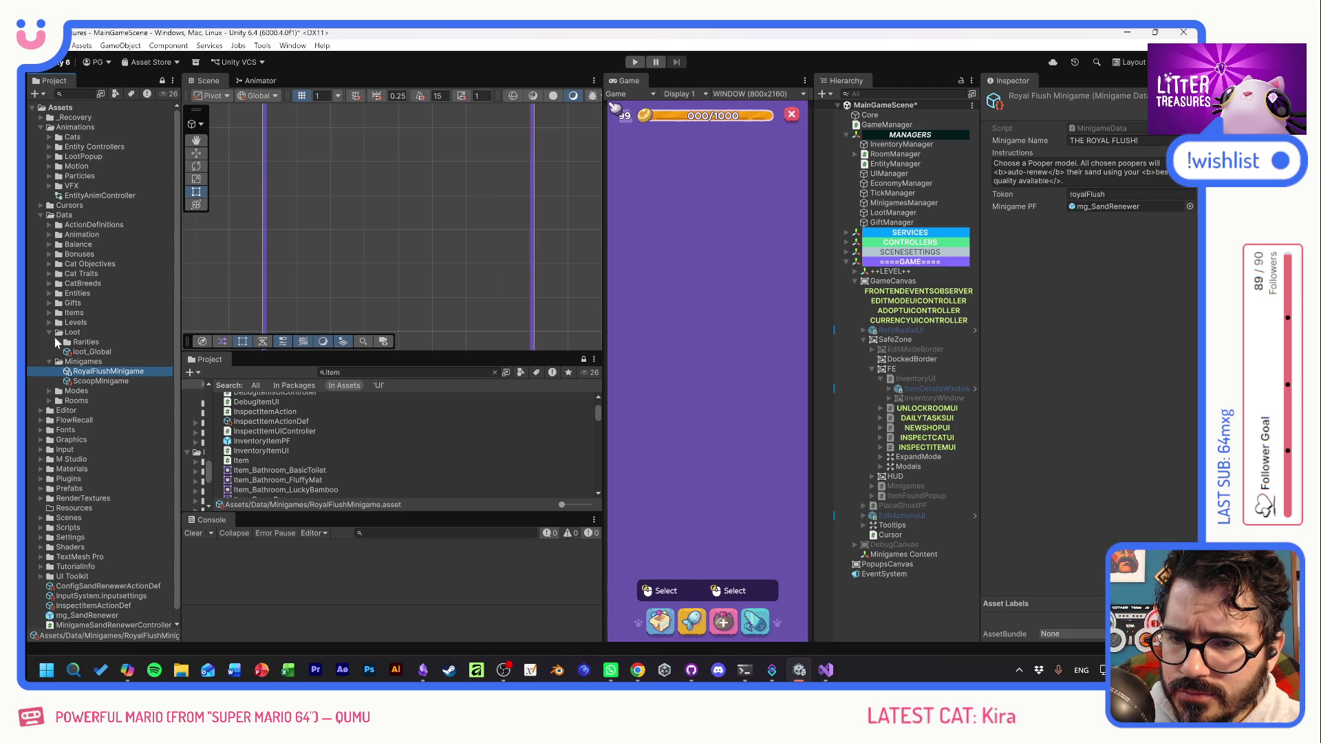
{"action": "left_click", "coordinate": [49, 332]}
{"action": "left_click", "coordinate": [48, 312]}
{"action": "left_click", "coordinate": [58, 322]}
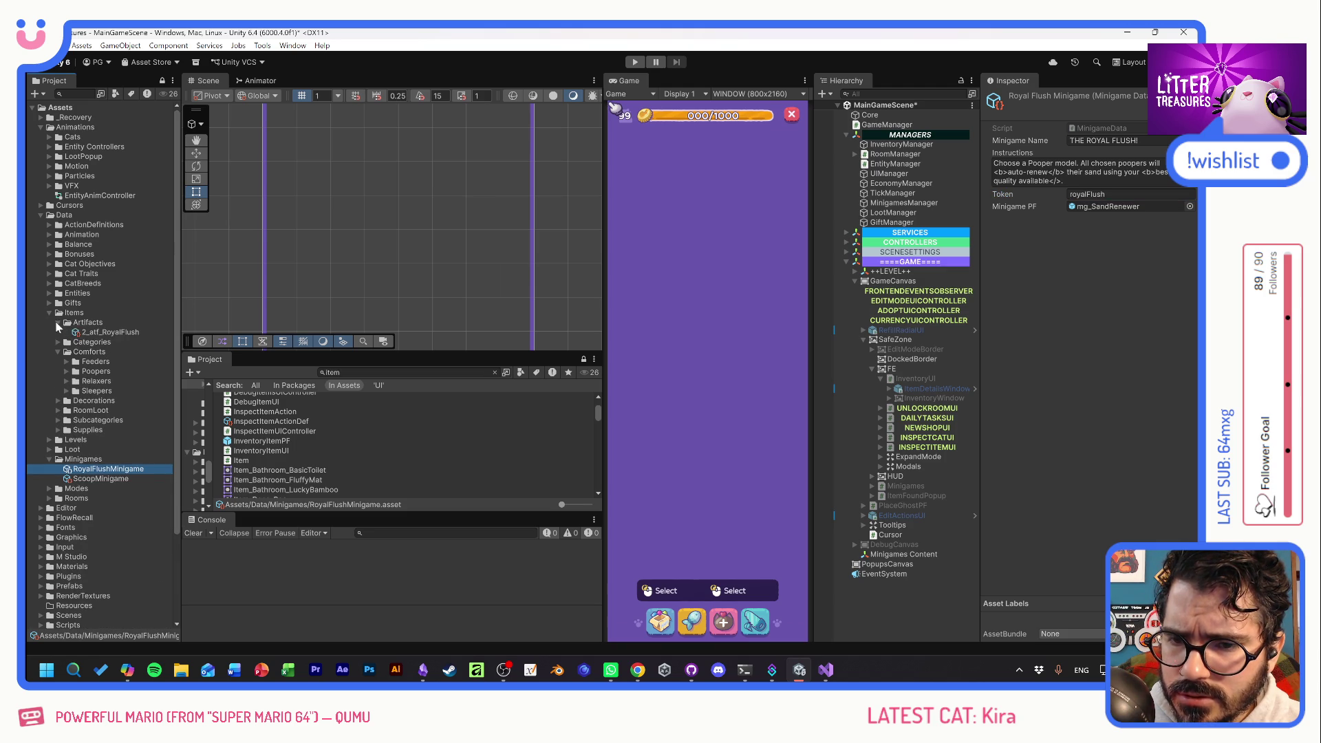
{"action": "left_click", "coordinate": [86, 332]}
Set the artifact's Mg Token to royalFlush and search the Project for 'renew'.
{"action": "scroll", "coordinate": [1032, 354], "scroll_direction": "down", "scroll_amount": 3}
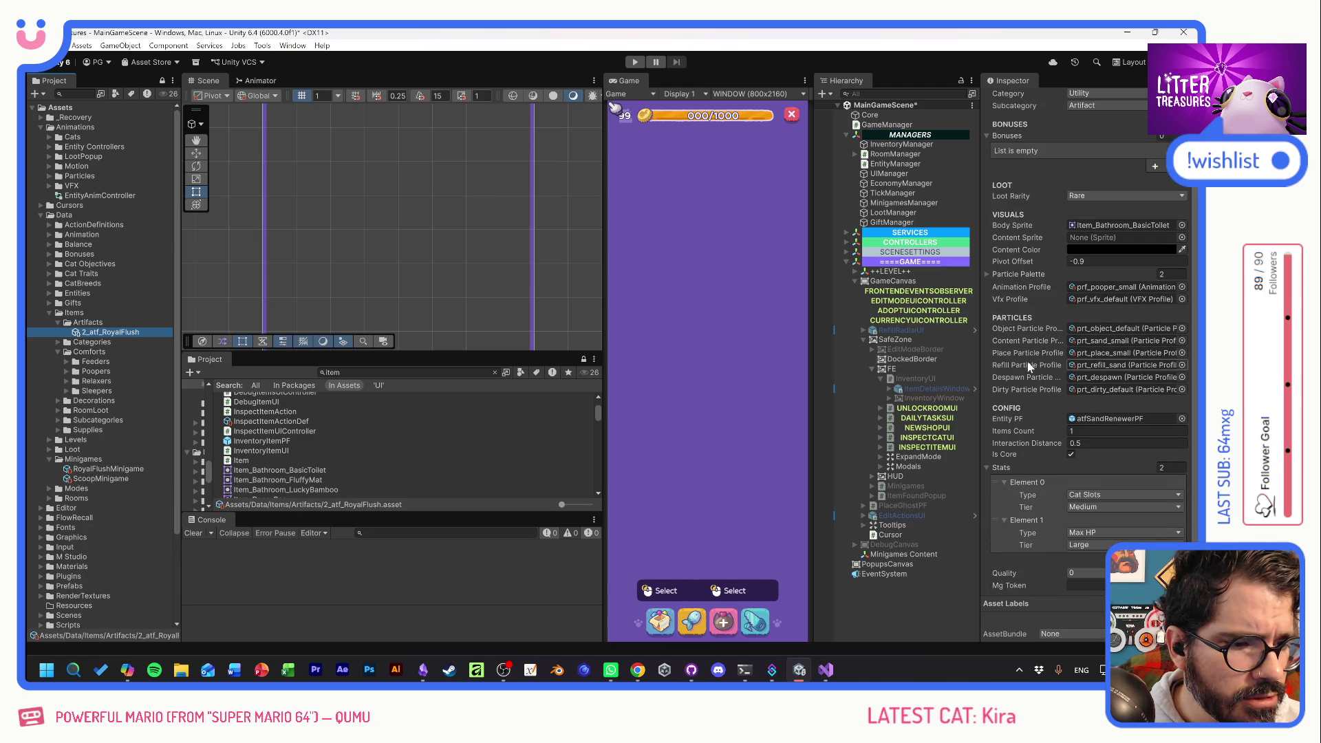
{"action": "left_click", "coordinate": [1088, 585]}
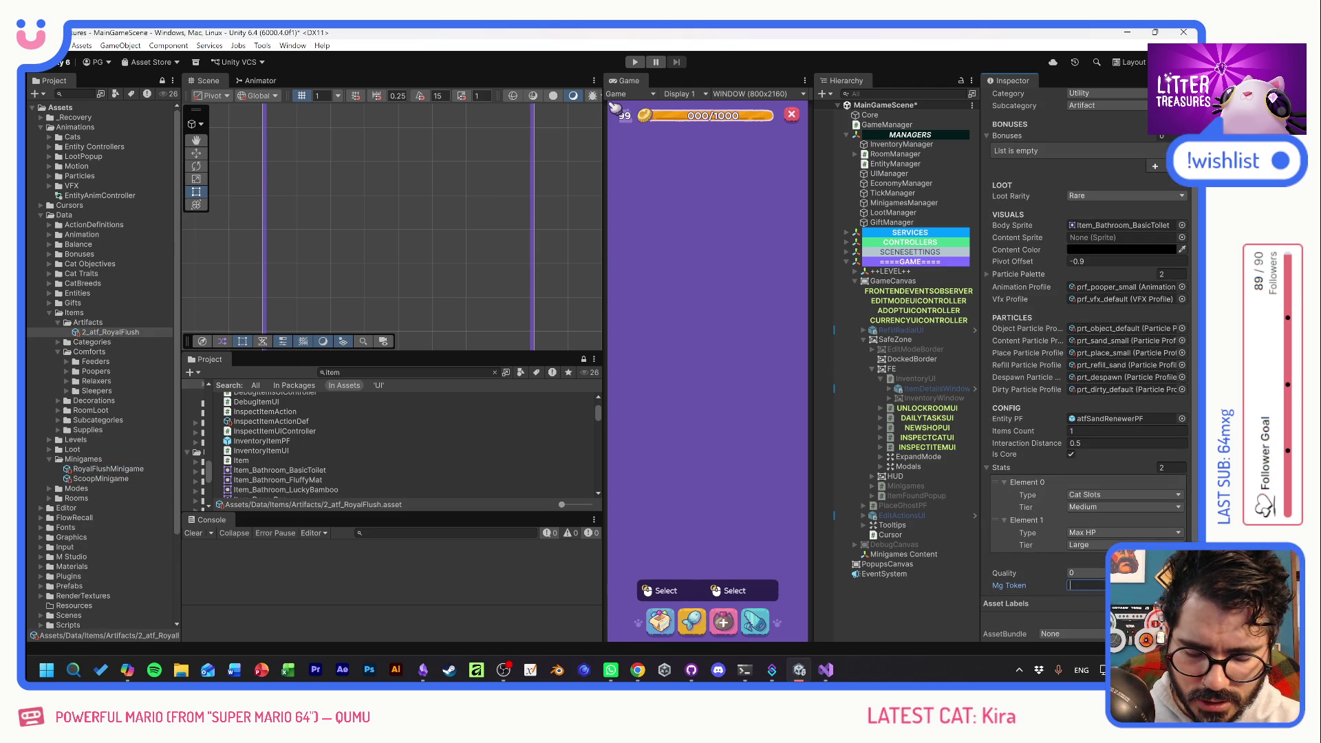
{"action": "type", "text": "royalFlush"}
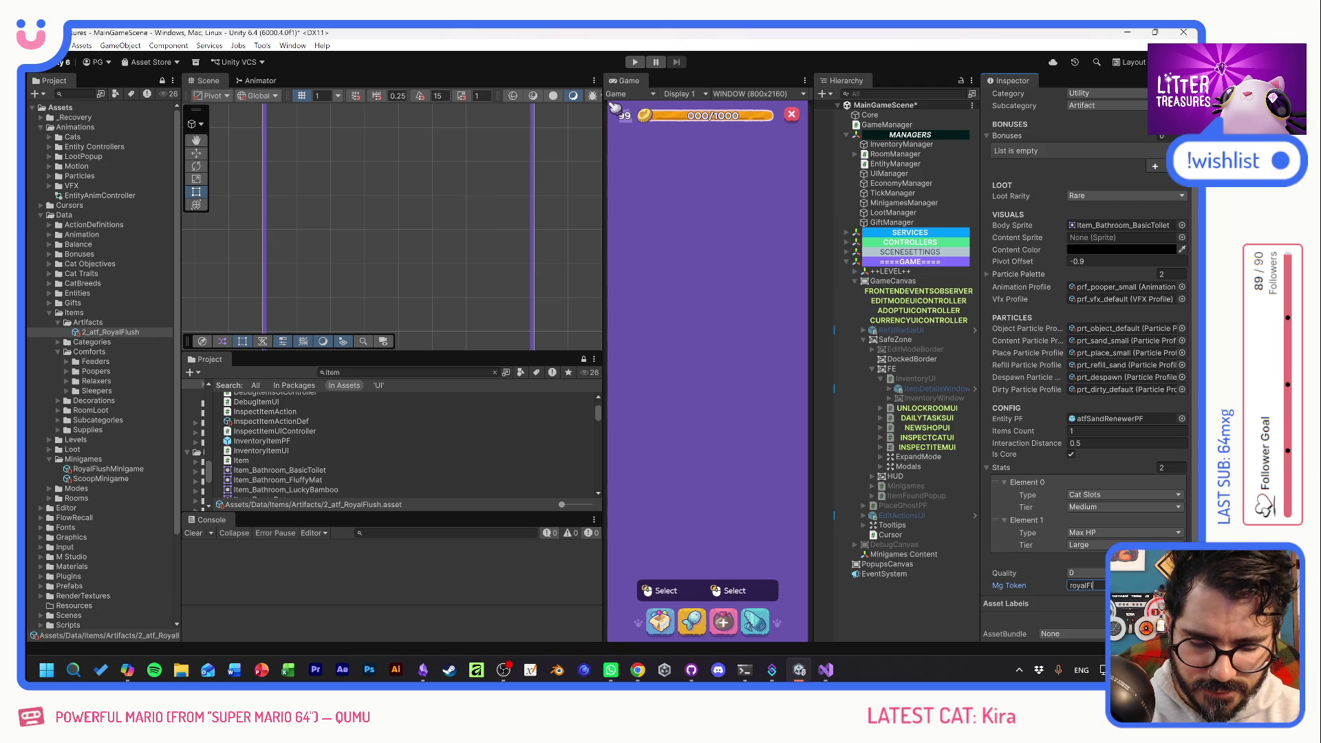
{"action": "left_click", "coordinate": [406, 372]}
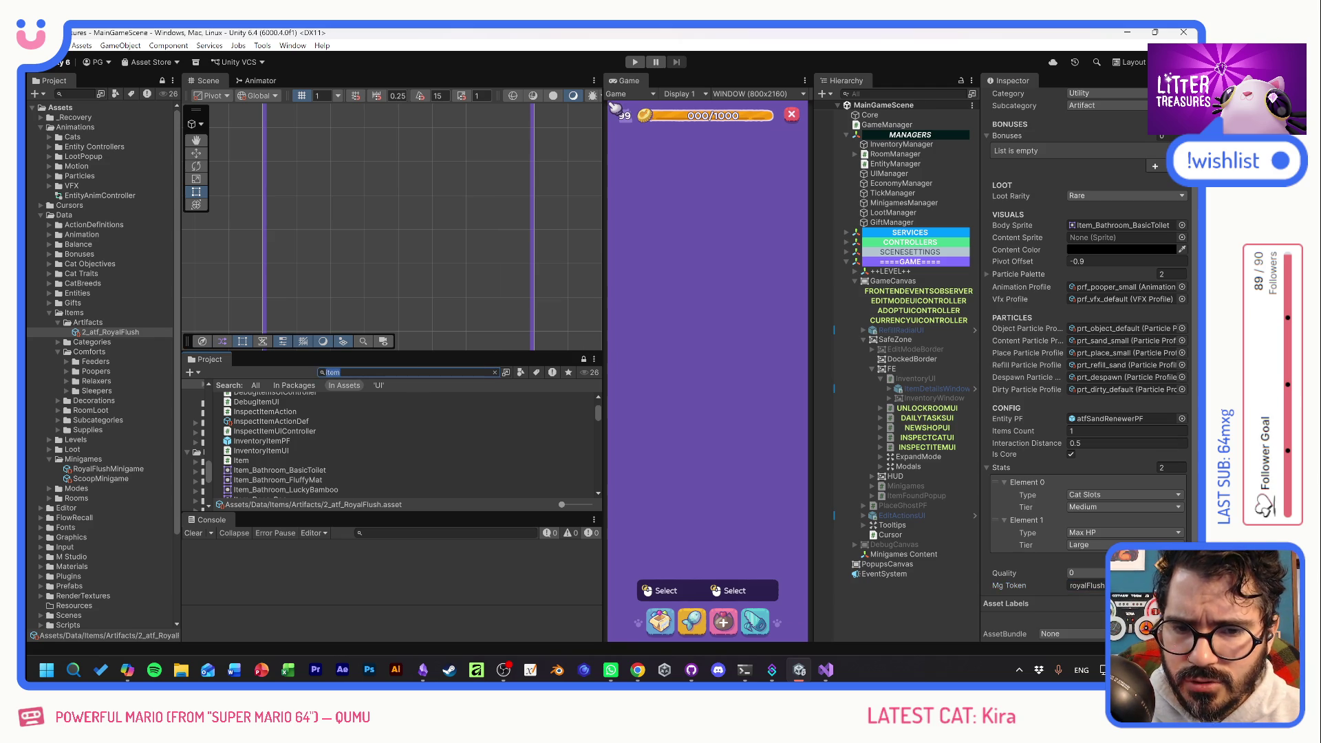
{"action": "type", "text": "renew"}
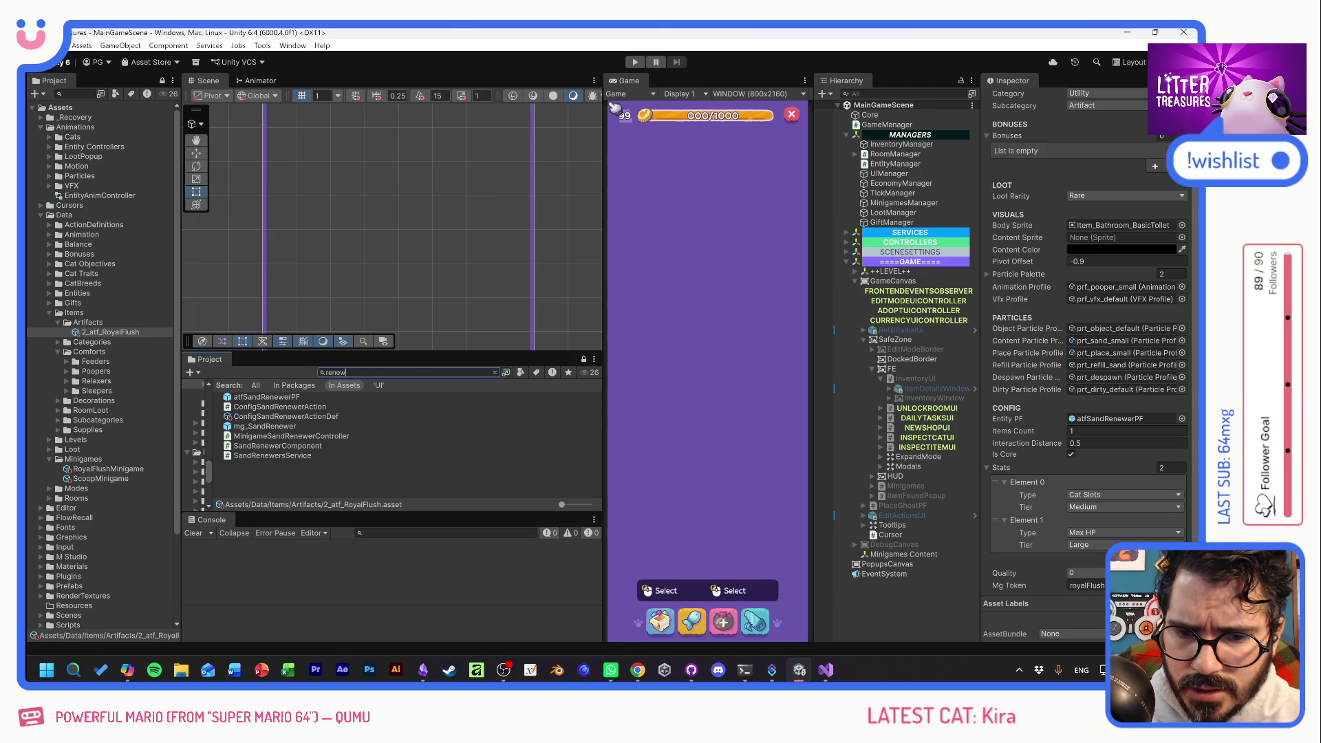
Open the ConfigSandRenewerAction script in Visual Studio.
{"action": "double_click", "coordinate": [234, 408]}
{"action": "left_click", "coordinate": [206, 400]}
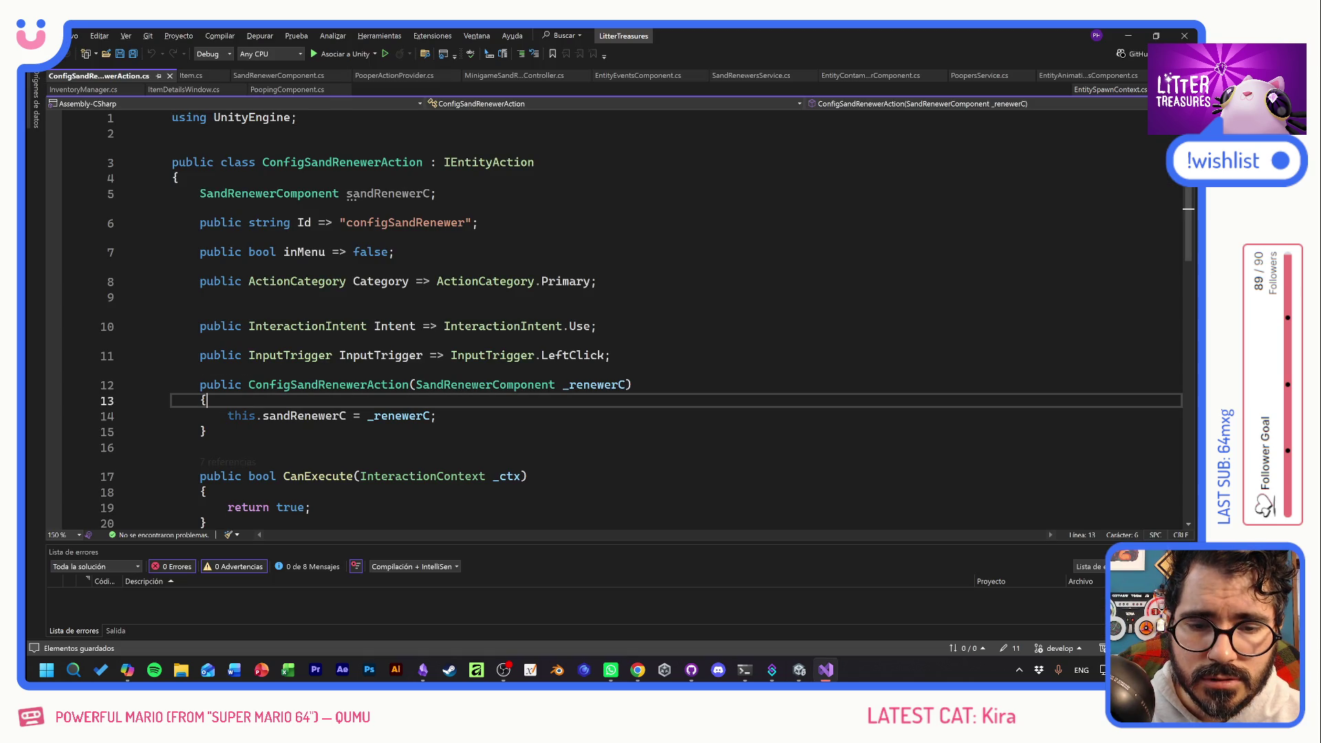
{"action": "scroll", "coordinate": [619, 310], "scroll_direction": "down", "scroll_amount": 3}
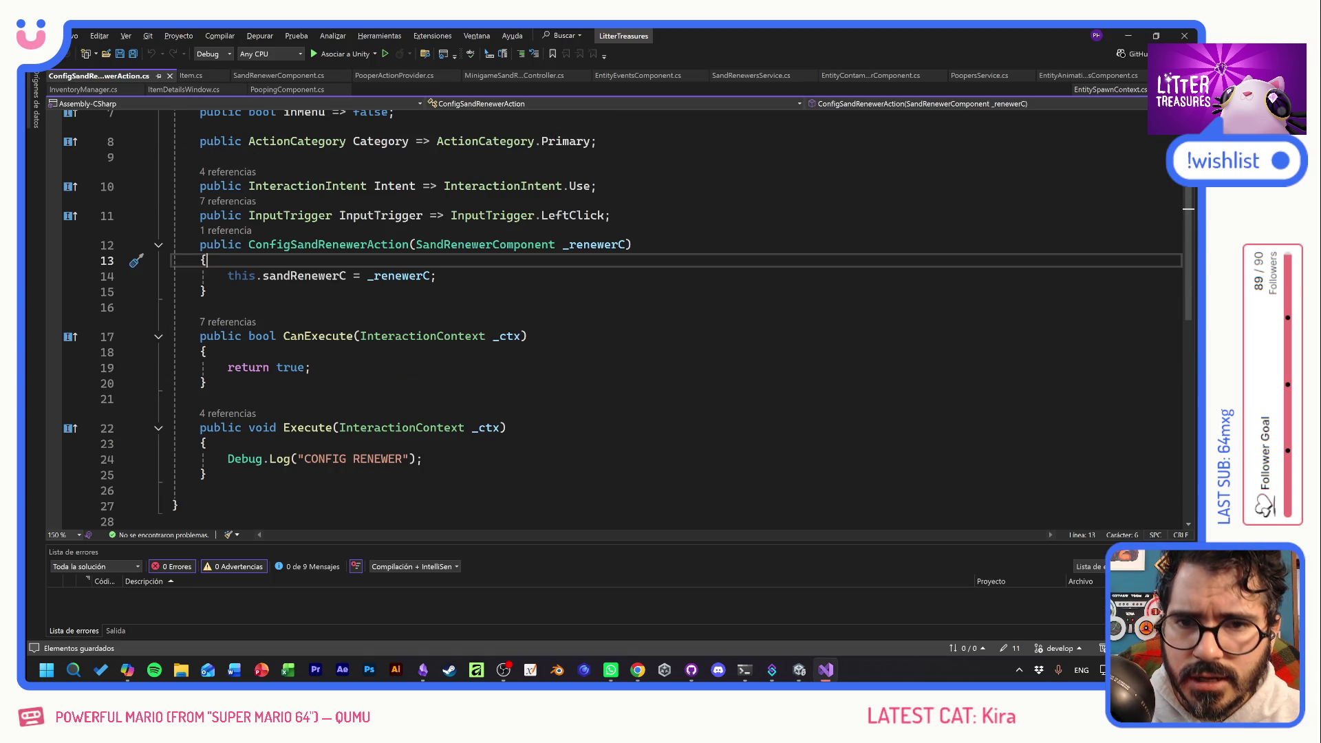
Go from PooperActionProvider.cs to the ScoopSandAction definition to view its Execute.
{"action": "left_click", "coordinate": [406, 77]}
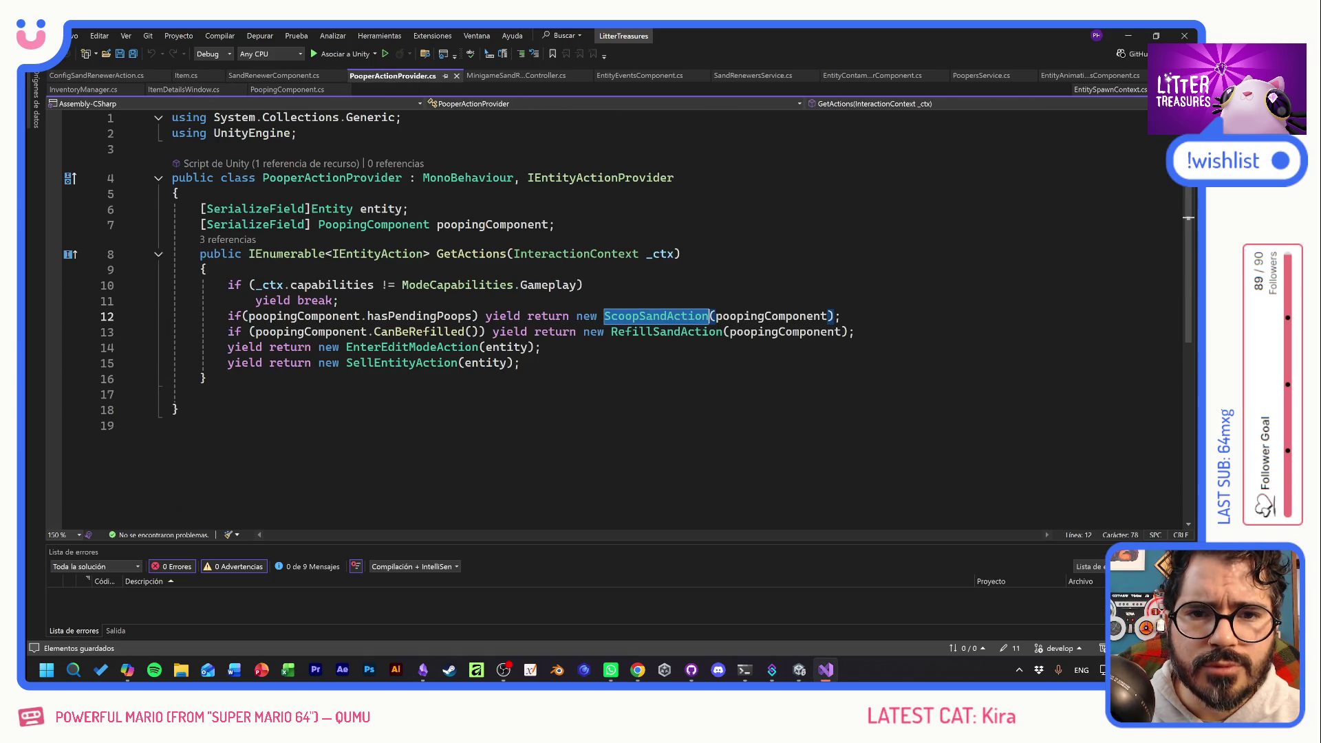
{"action": "key", "text": "Down"}
{"action": "key", "text": "Up"}
{"action": "key", "text": "End"}
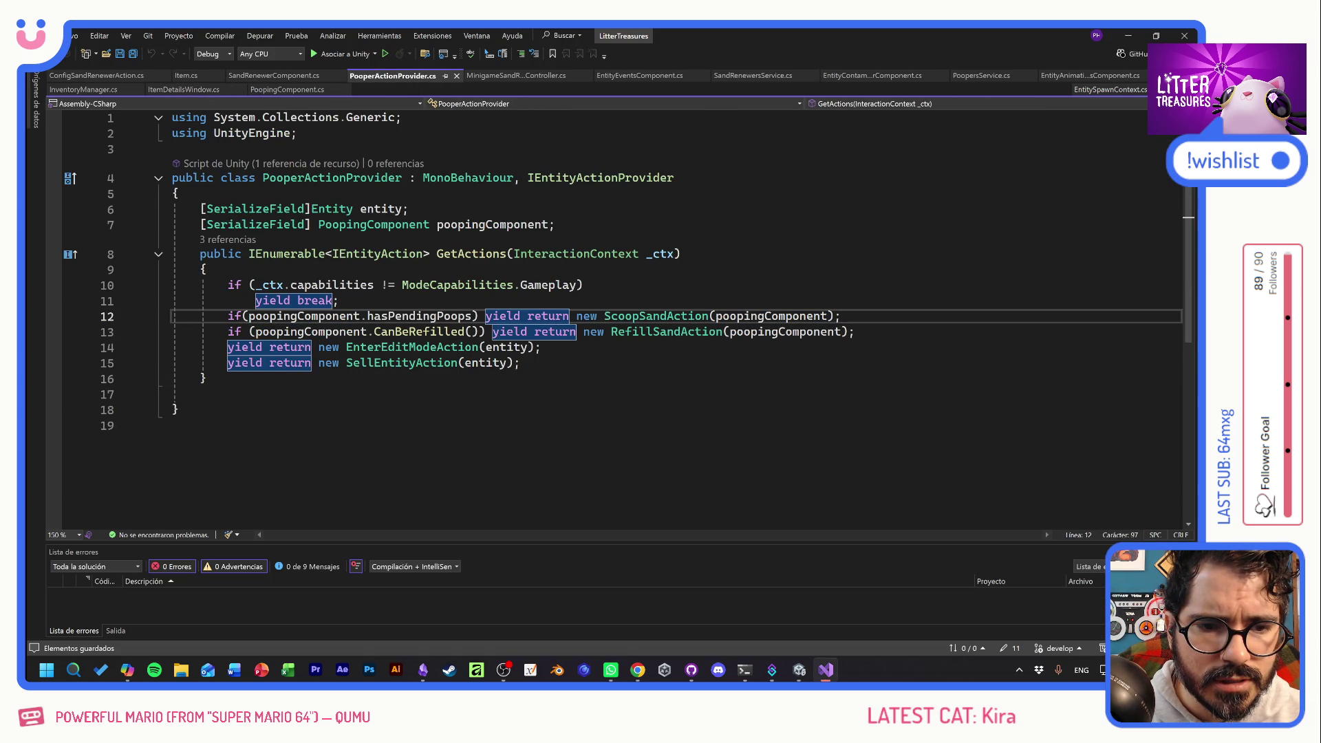
{"action": "left_click", "coordinate": [654, 318], "text": "ctrl"}
{"action": "scroll", "coordinate": [654, 321], "scroll_direction": "down", "scroll_amount": 4}
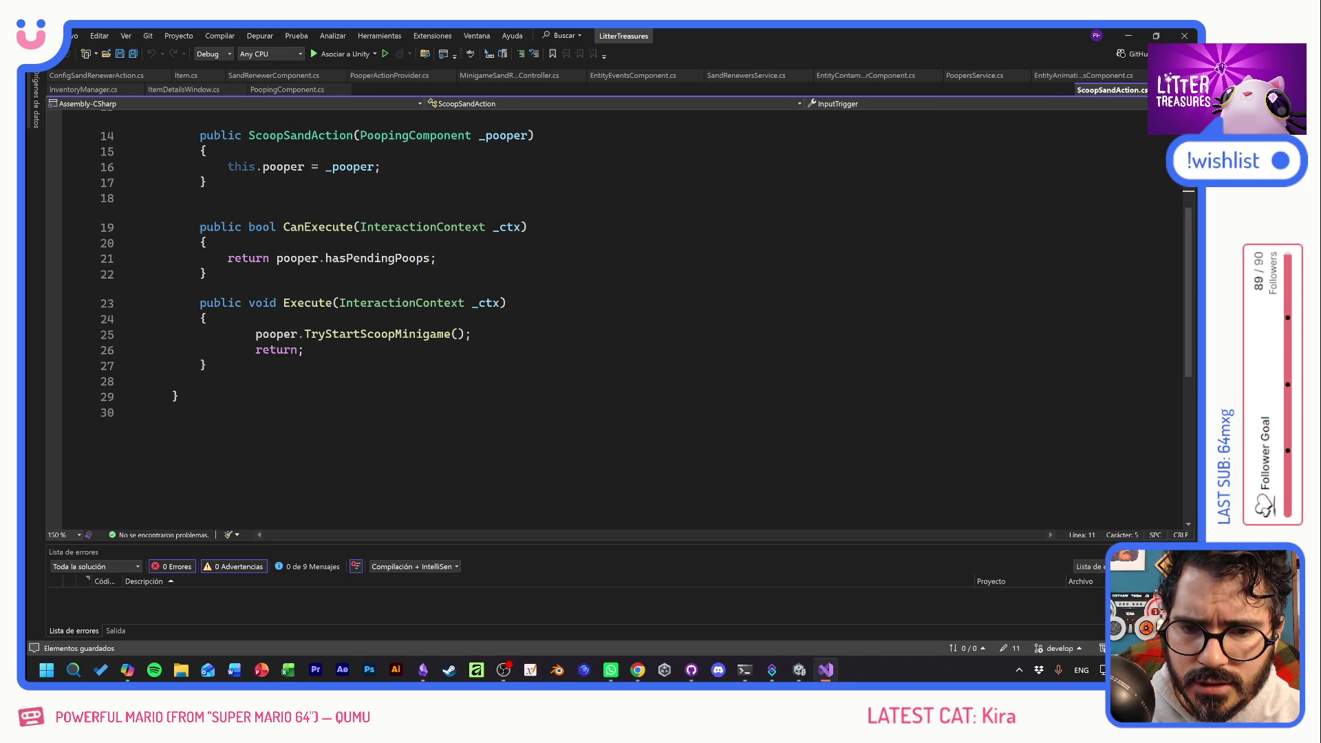
Copy the TryStartScoopMinigame call and return from ScoopSandAction into ConfigSandRenewerAction's Execute.
{"action": "left_click_drag", "start_coordinate": [472, 335], "coordinate": [242, 335]}
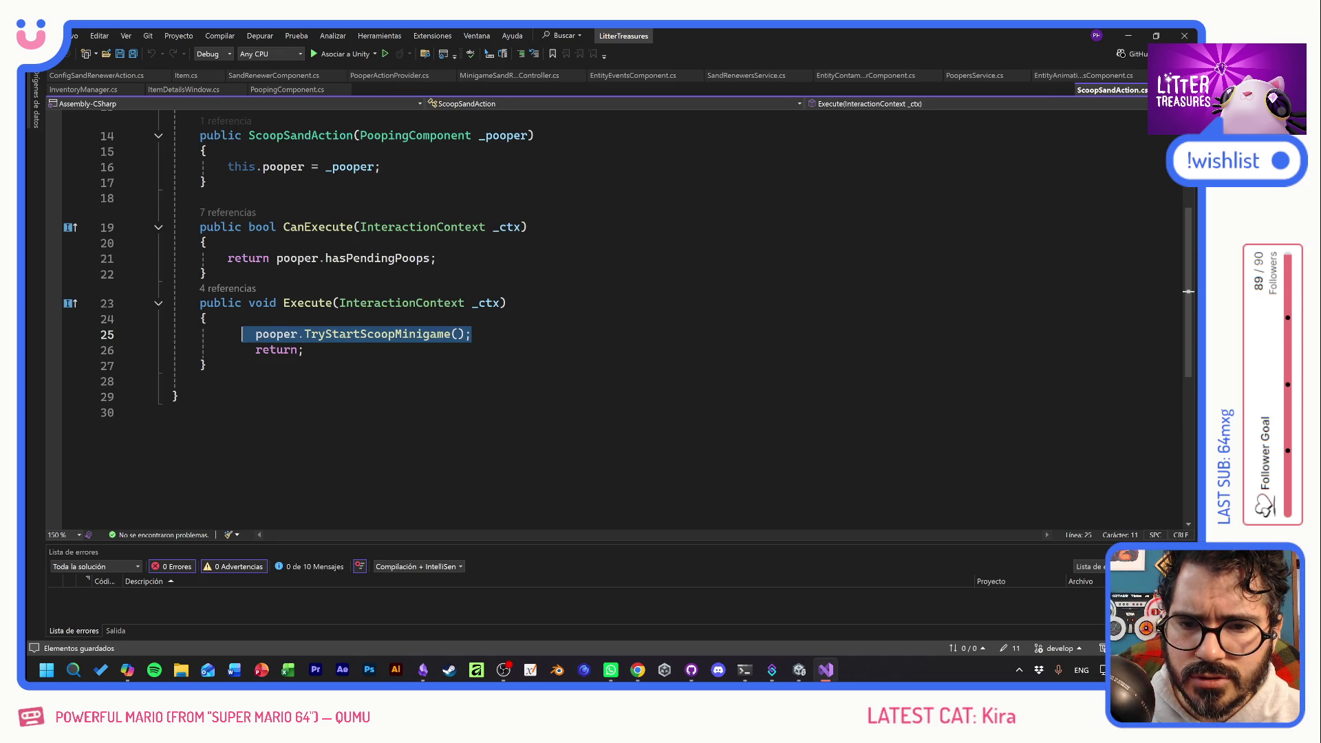
{"action": "key", "text": "shift+Down"}
{"action": "key", "text": "ctrl+c"}
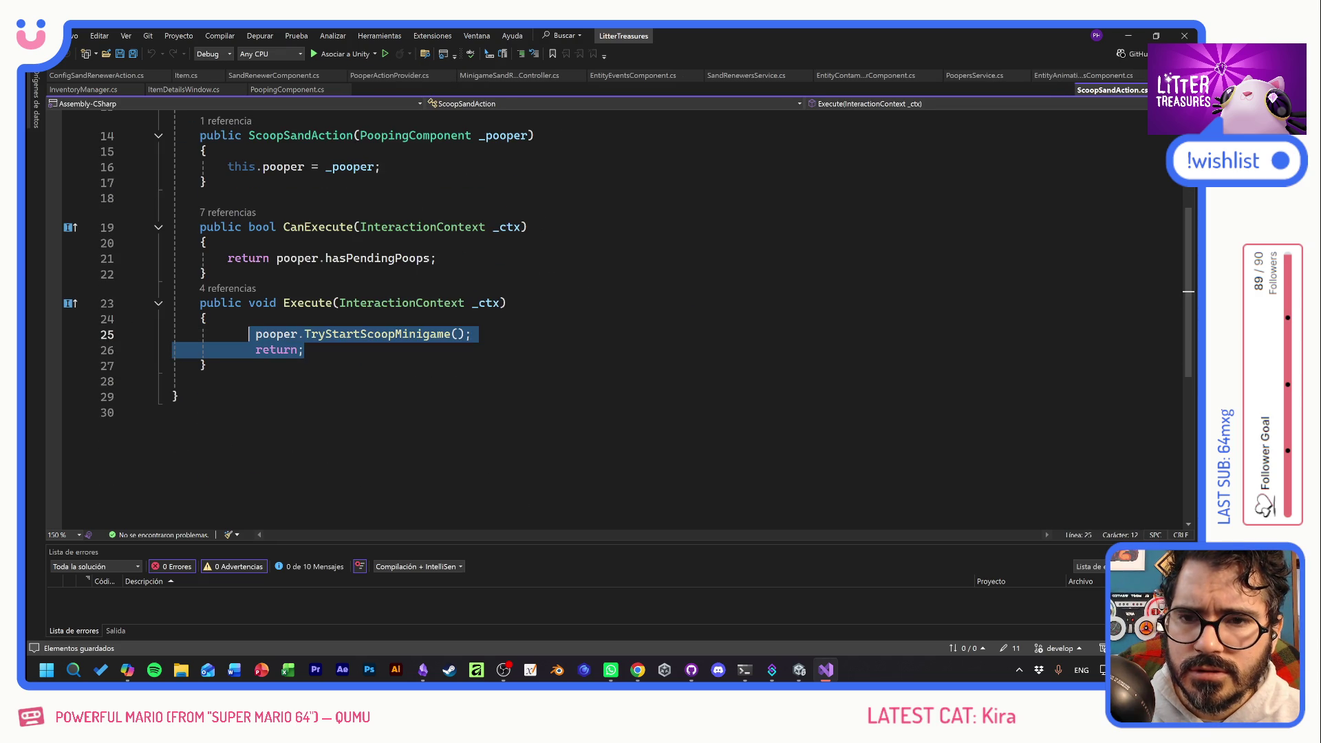
{"action": "left_click", "coordinate": [95, 81]}
{"action": "left_click", "coordinate": [423, 459]}
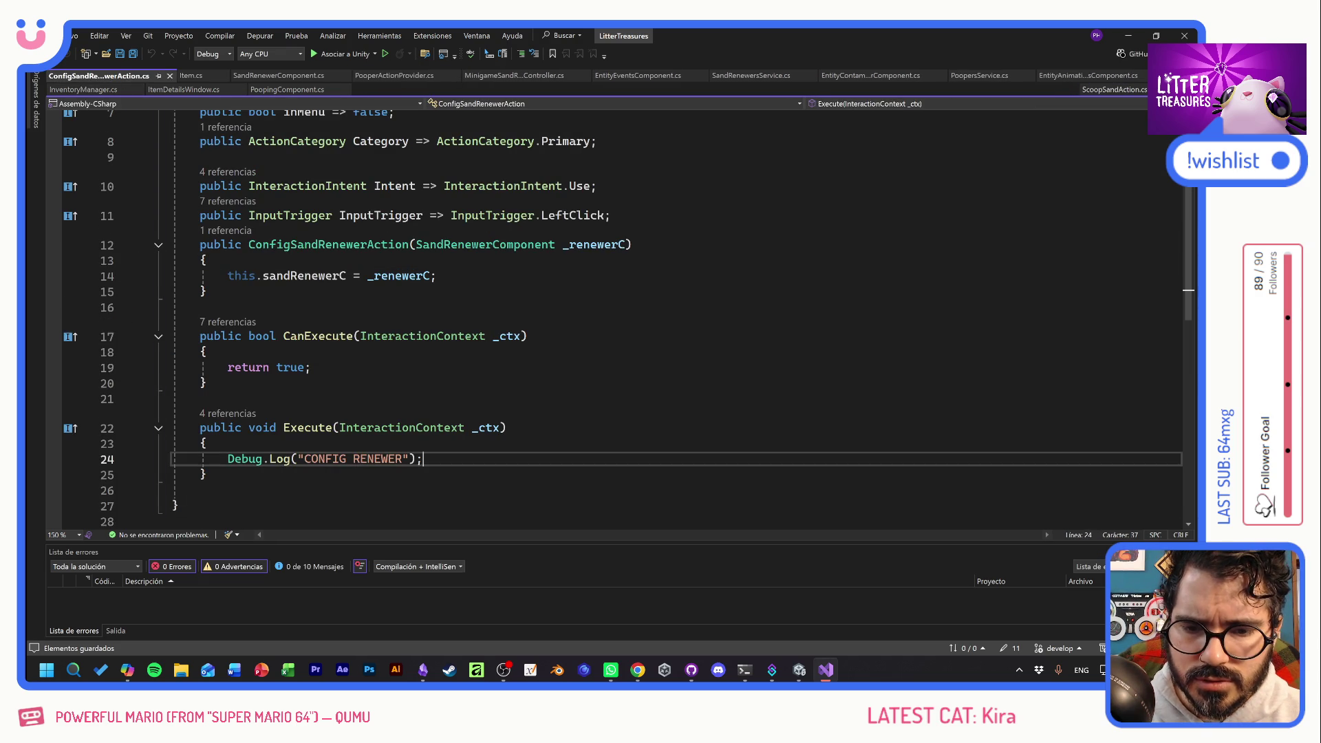
{"action": "key", "text": "ctrl+v"}
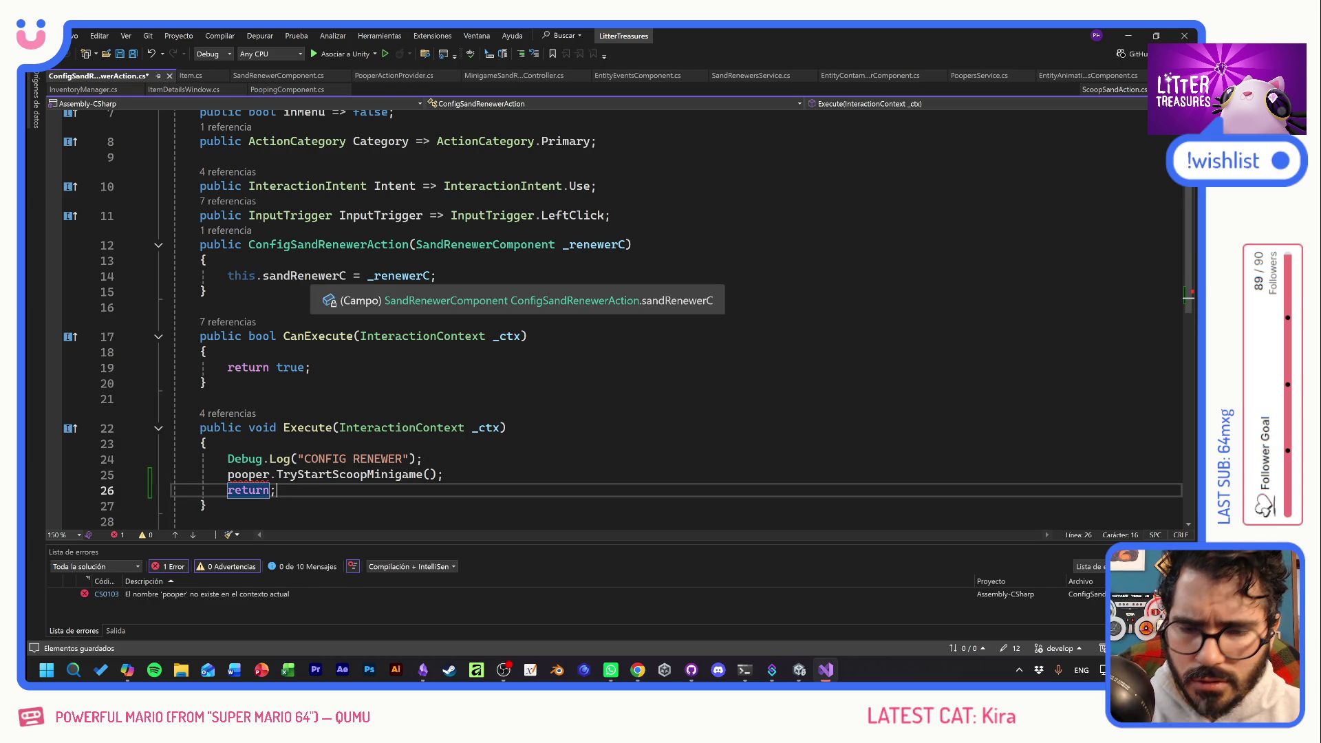
Change the pasted call to sandRenewerC.TryStartSandRenewMinigame() and return to Unity.
{"action": "double_click", "coordinate": [304, 275]}
{"action": "key", "text": "ctrl+c"}
{"action": "double_click", "coordinate": [248, 474]}
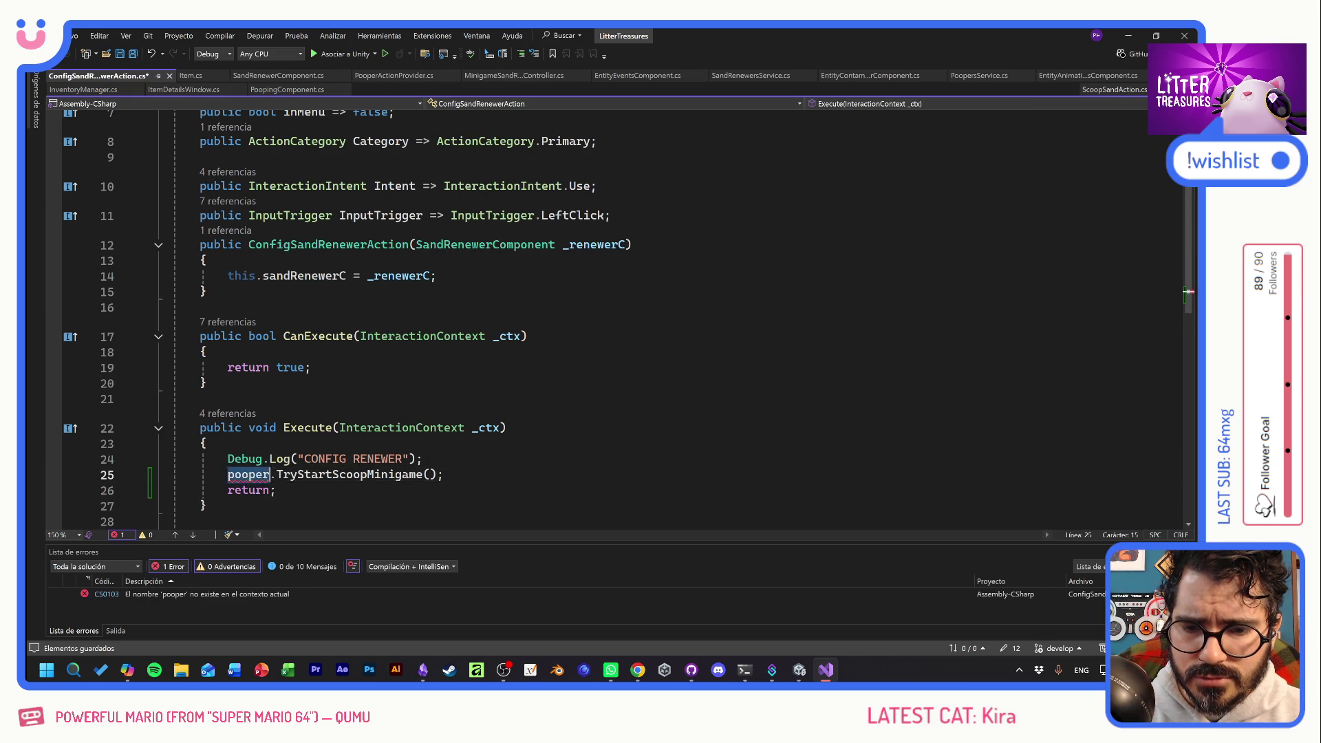
{"action": "key", "text": "ctrl+v"}
{"action": "left_click", "coordinate": [207, 444]}
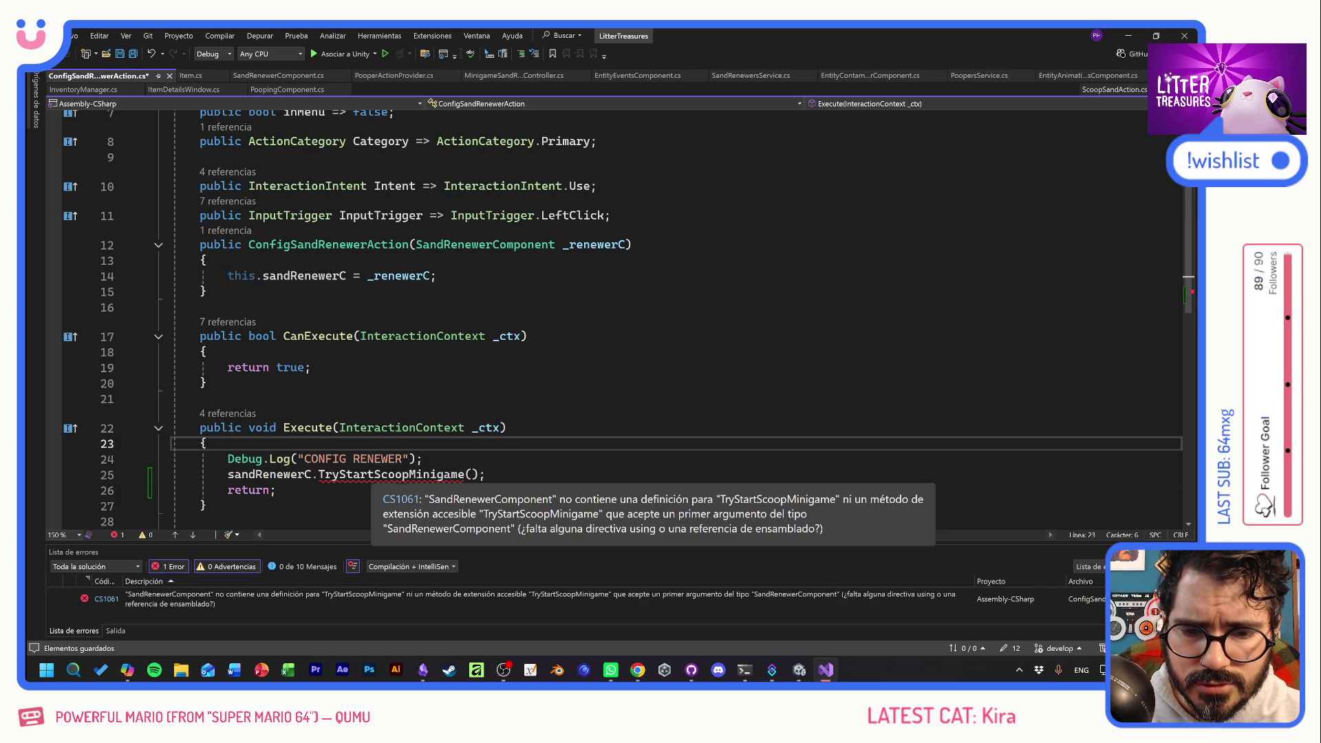
{"action": "left_click_drag", "start_coordinate": [373, 474], "coordinate": [416, 474]}
{"action": "type", "text": "SandRenw"}
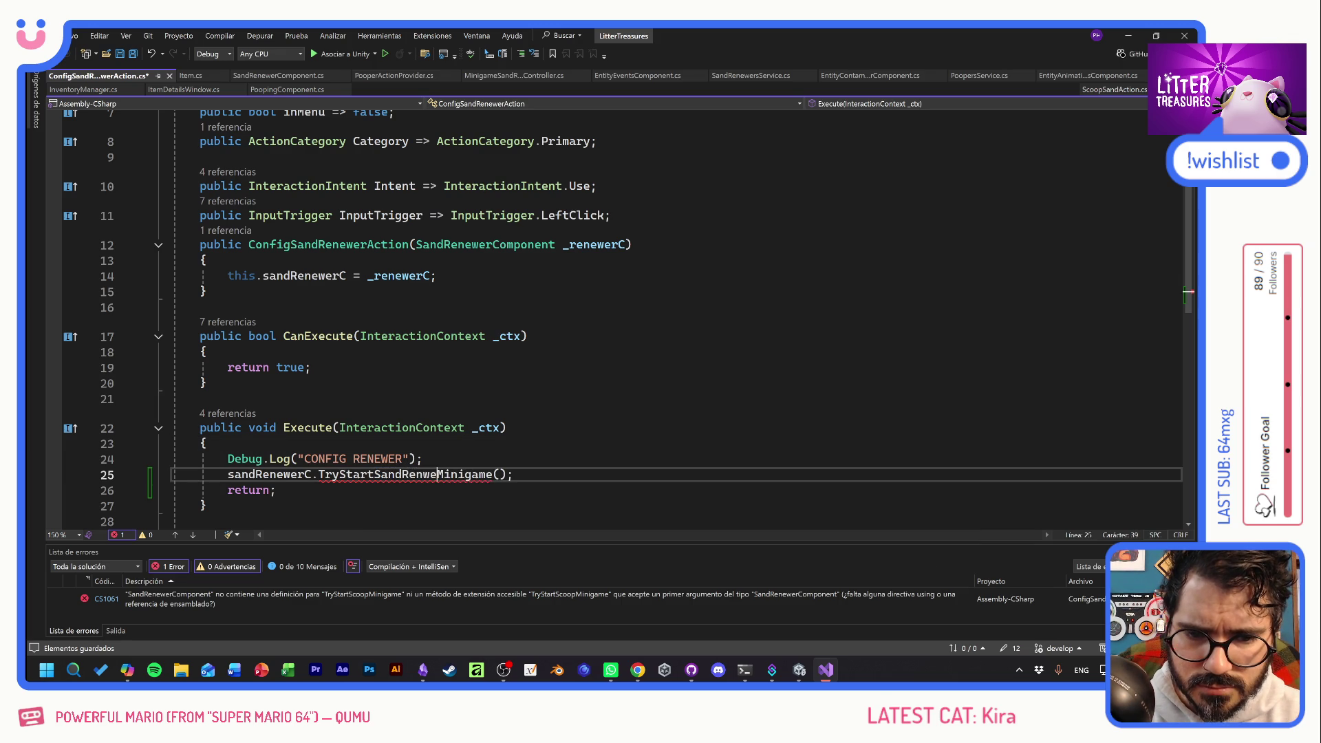
{"action": "key", "text": "BackSpace"}
{"action": "type", "text": "ew"}
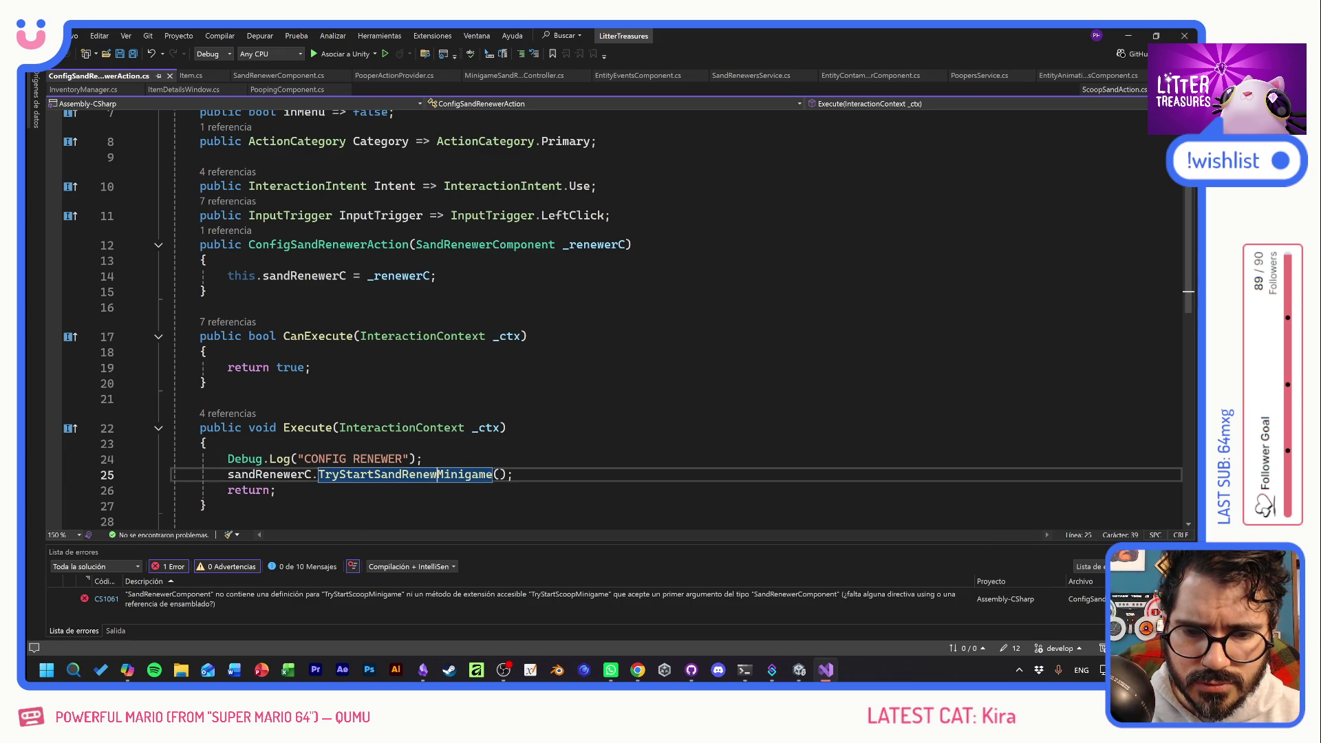
{"action": "left_click", "coordinate": [206, 443]}
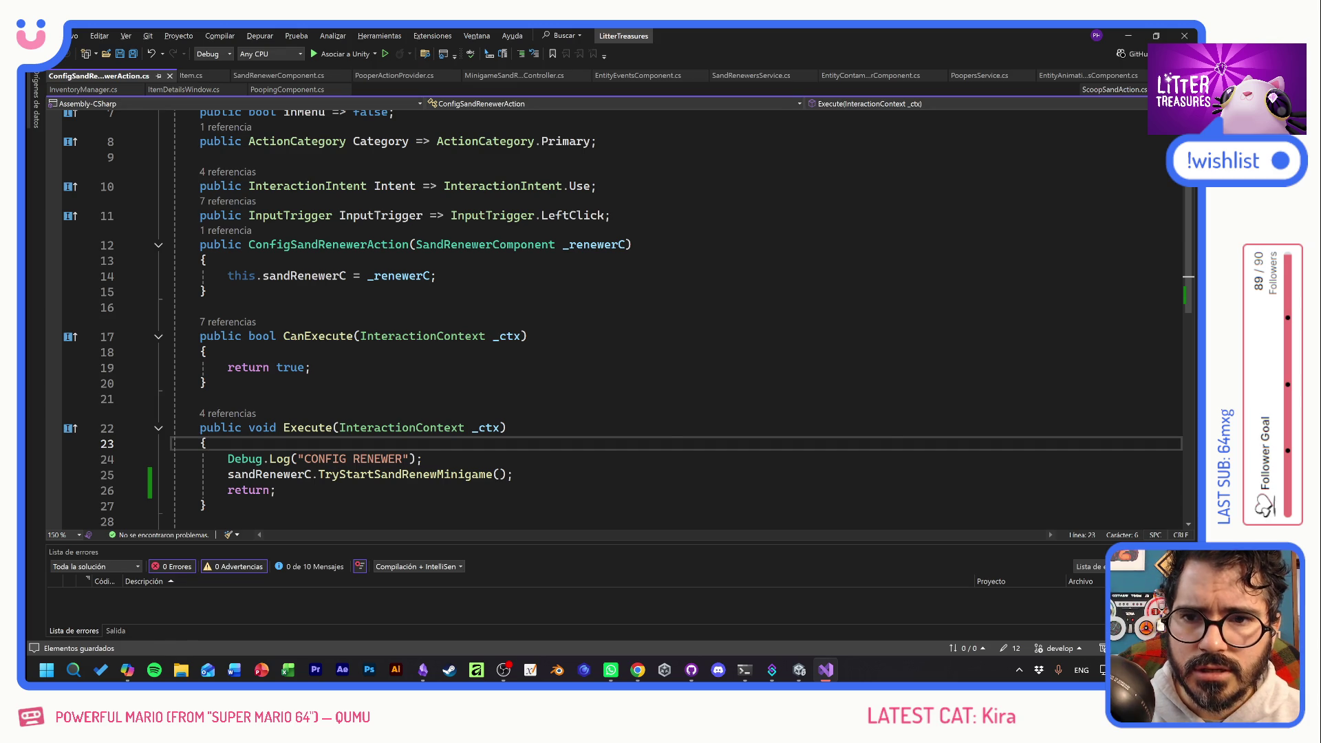
{"action": "key", "text": "alt+Tab"}
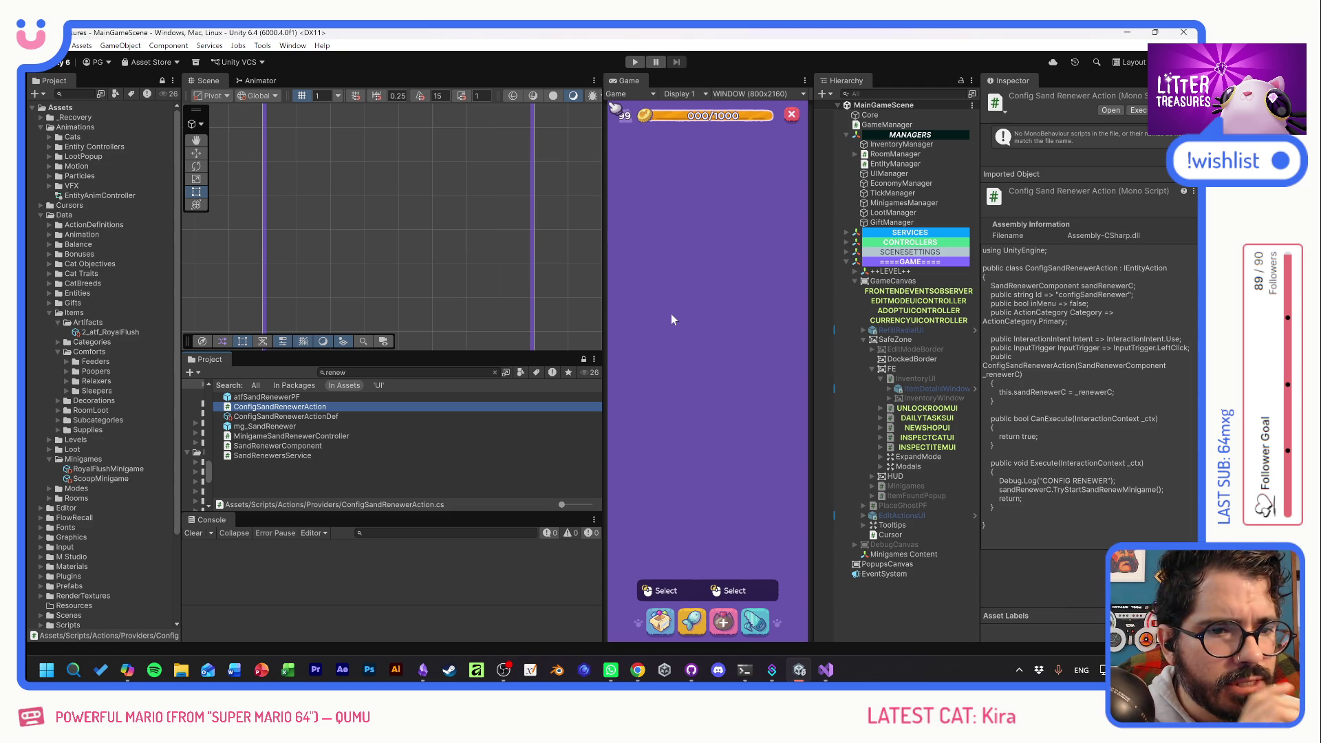
Start play mode, open the inventory, then stop play mode.
{"action": "left_click", "coordinate": [635, 63]}
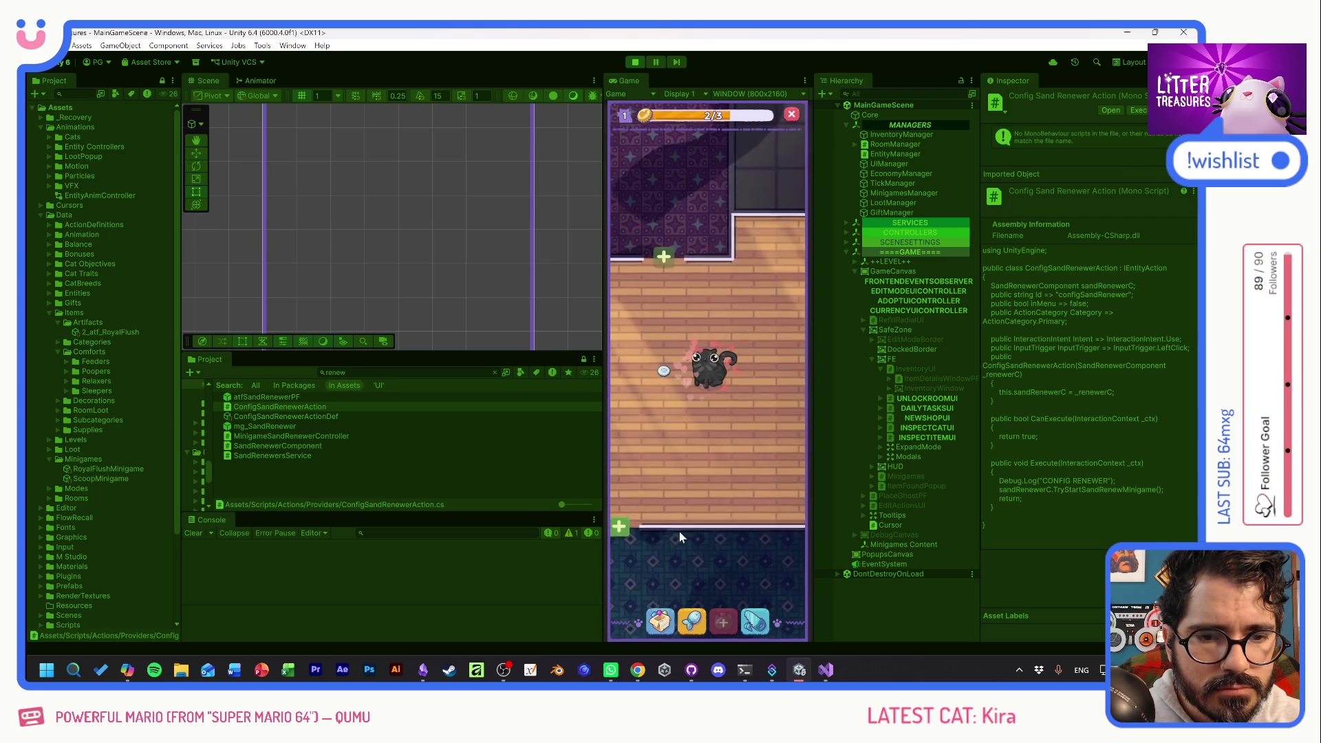
{"action": "left_click", "coordinate": [679, 499]}
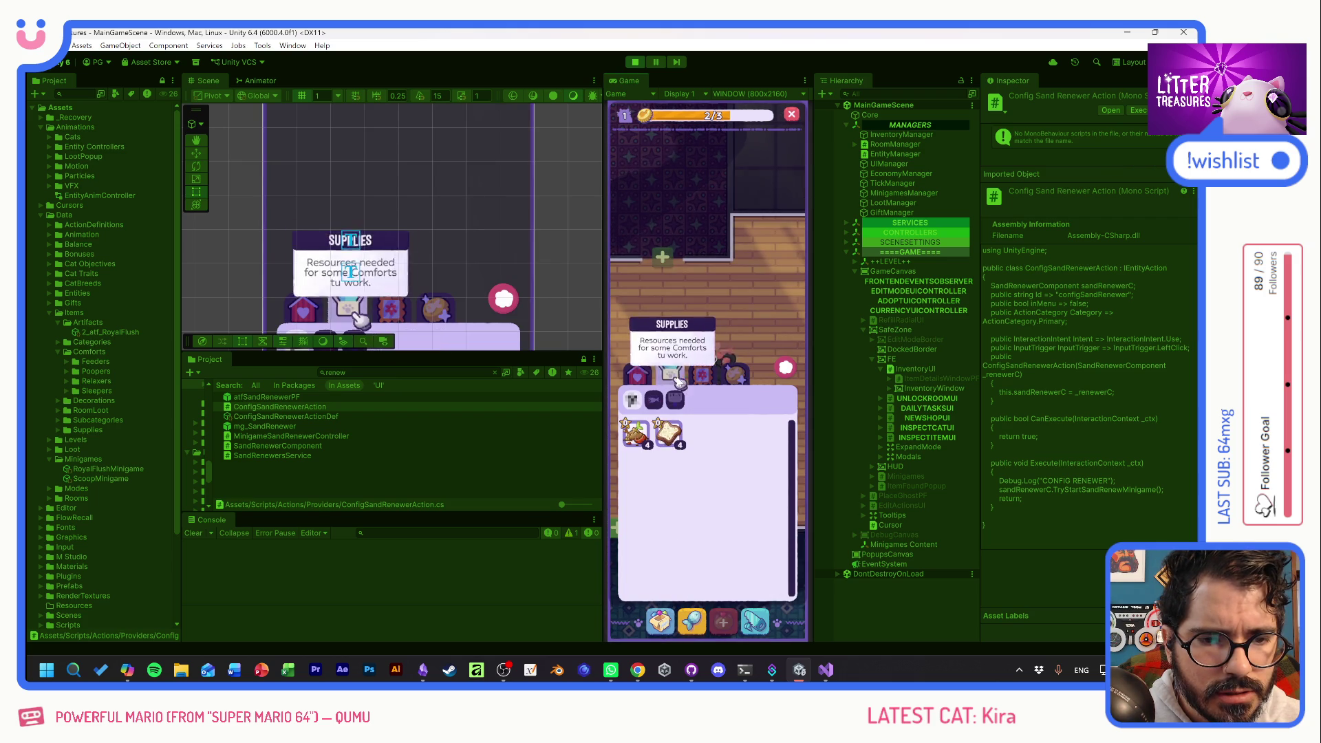
{"action": "key", "text": "ctrl+p"}
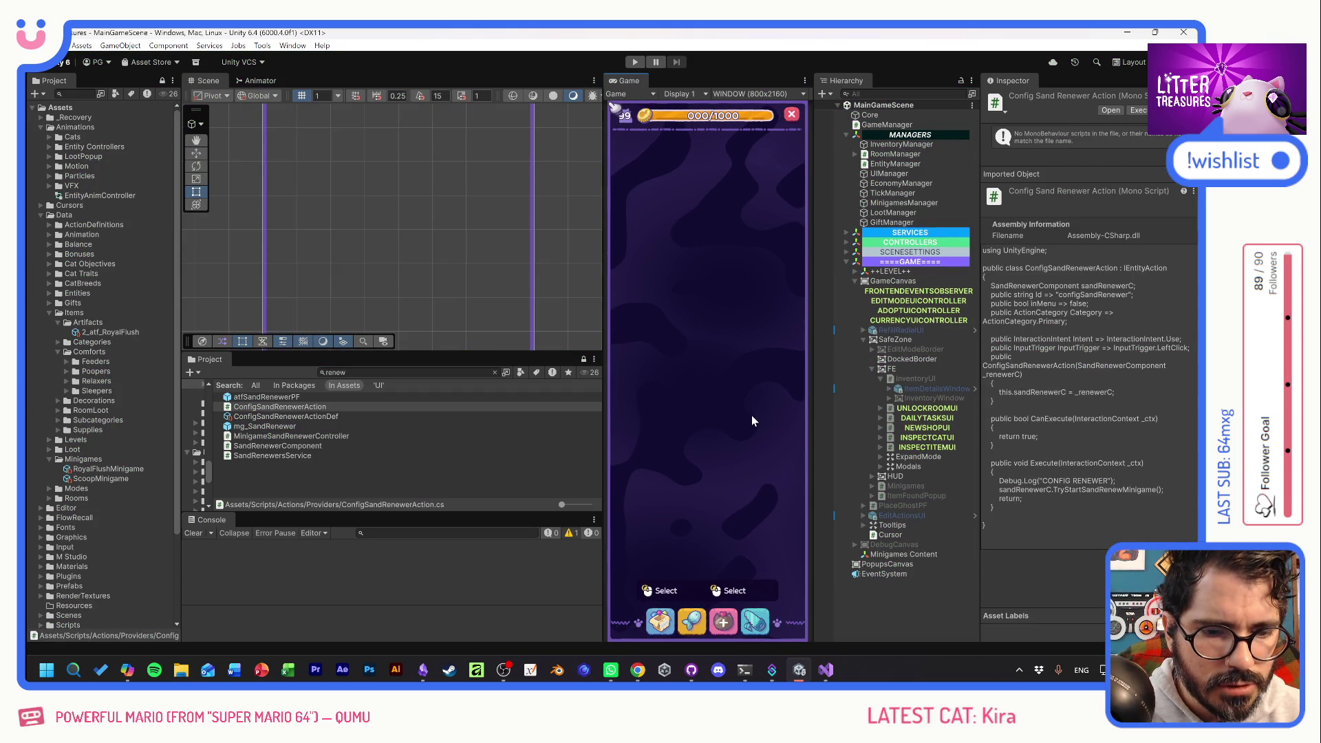
Restart play, max out coins, place the Royal Flush toilet, and open then close its minigame.
{"action": "left_click", "coordinate": [635, 63]}
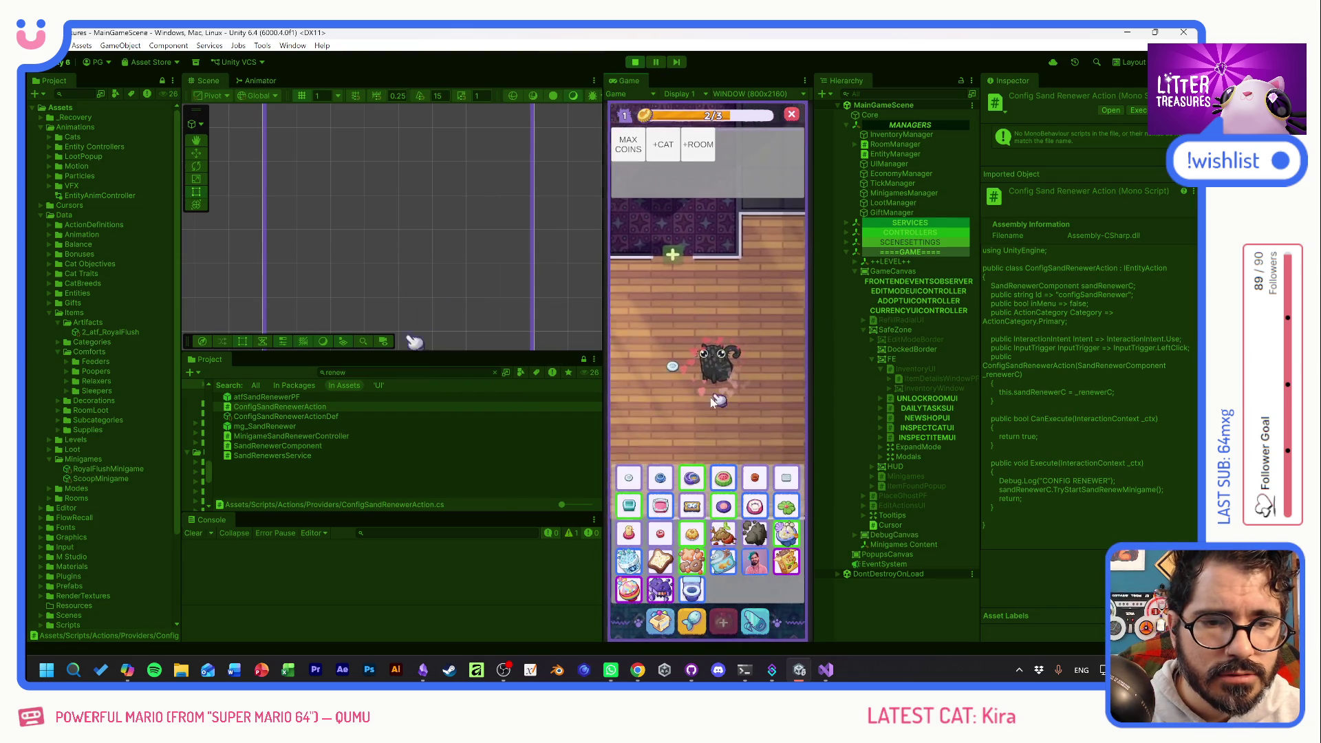
{"action": "left_click", "coordinate": [635, 148]}
{"action": "left_click", "coordinate": [659, 623]}
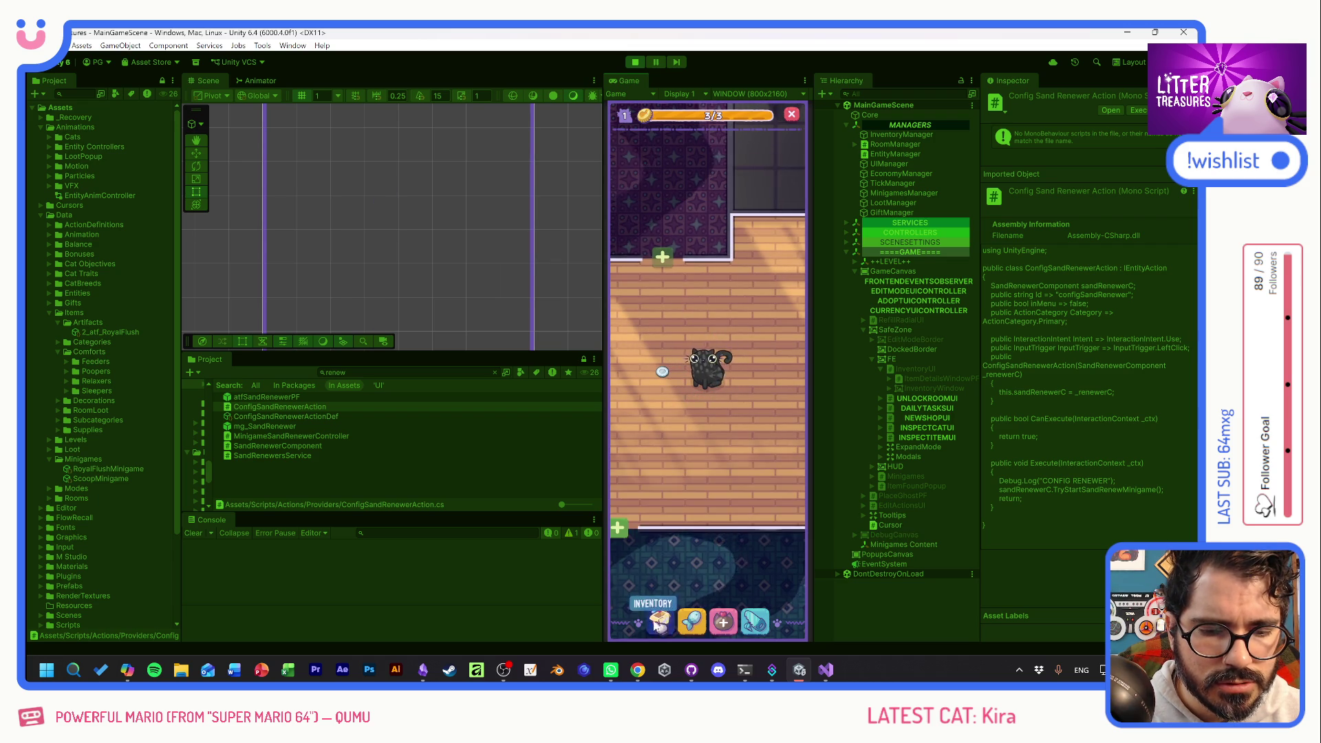
{"action": "left_click", "coordinate": [659, 623]}
{"action": "left_click", "coordinate": [634, 434]}
{"action": "left_click", "coordinate": [707, 318]}
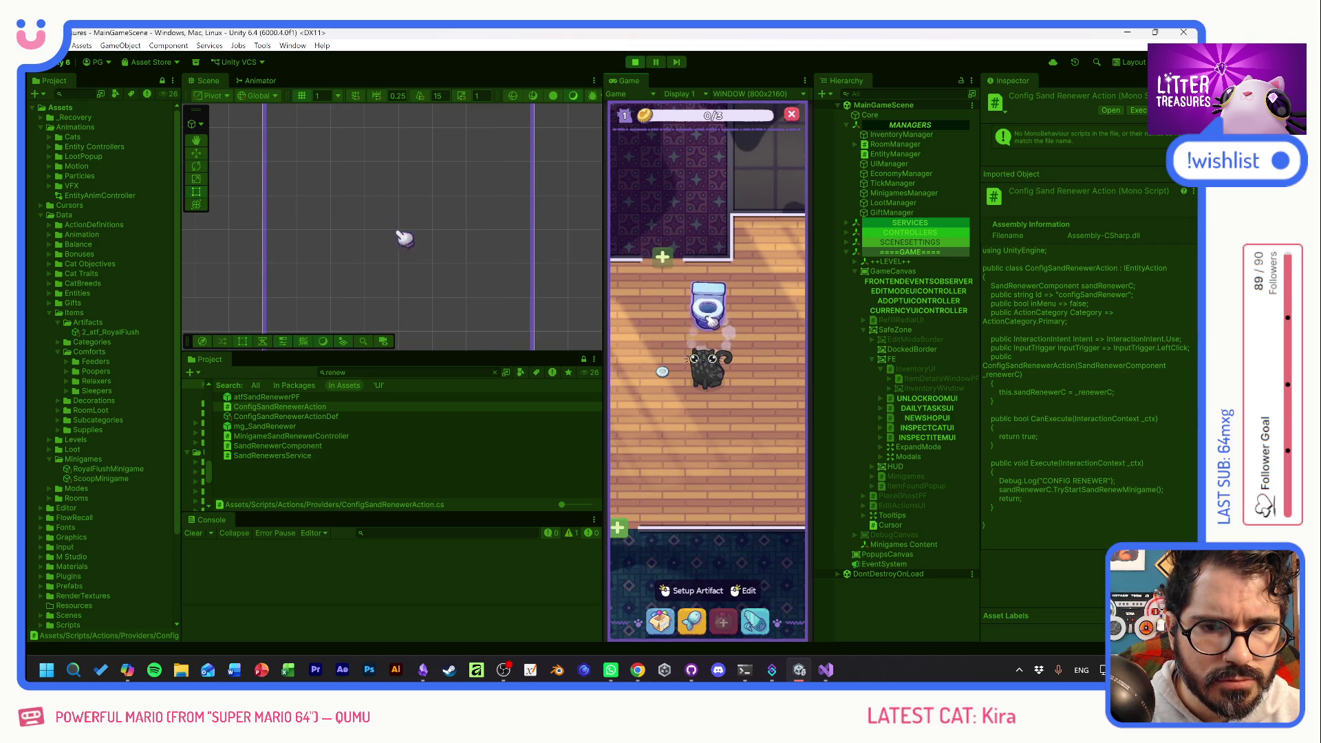
{"action": "left_click", "coordinate": [713, 320]}
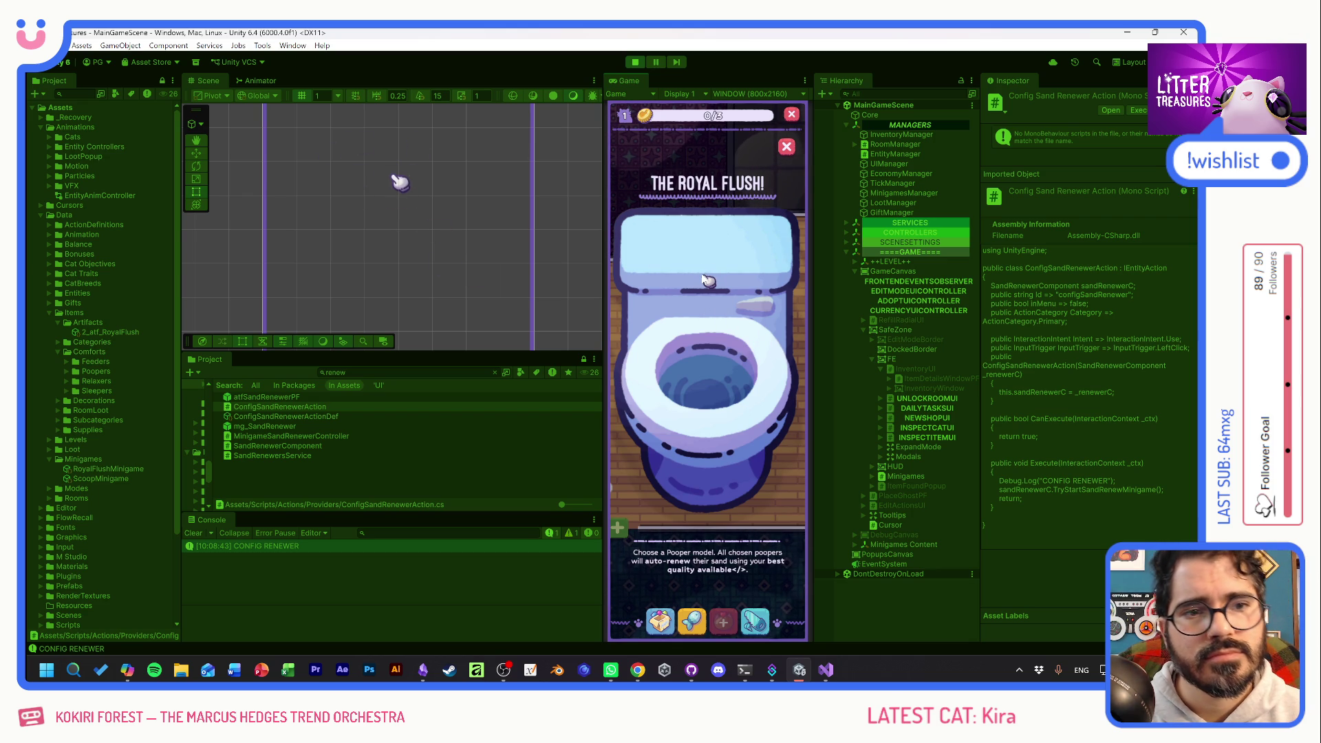
{"action": "left_click", "coordinate": [787, 147]}
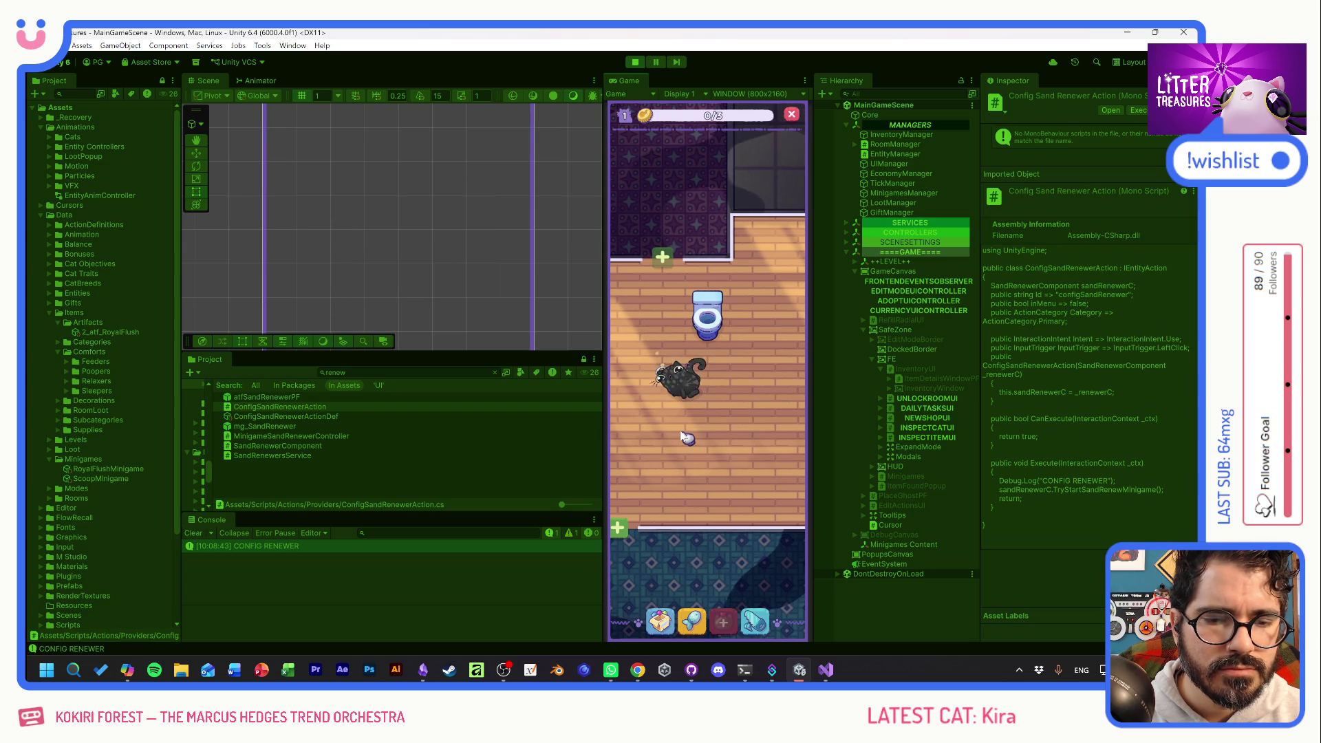
Reopen and close the Royal Flush popup, drag the toilet lower, and open its minigame again.
{"action": "left_click", "coordinate": [715, 322]}
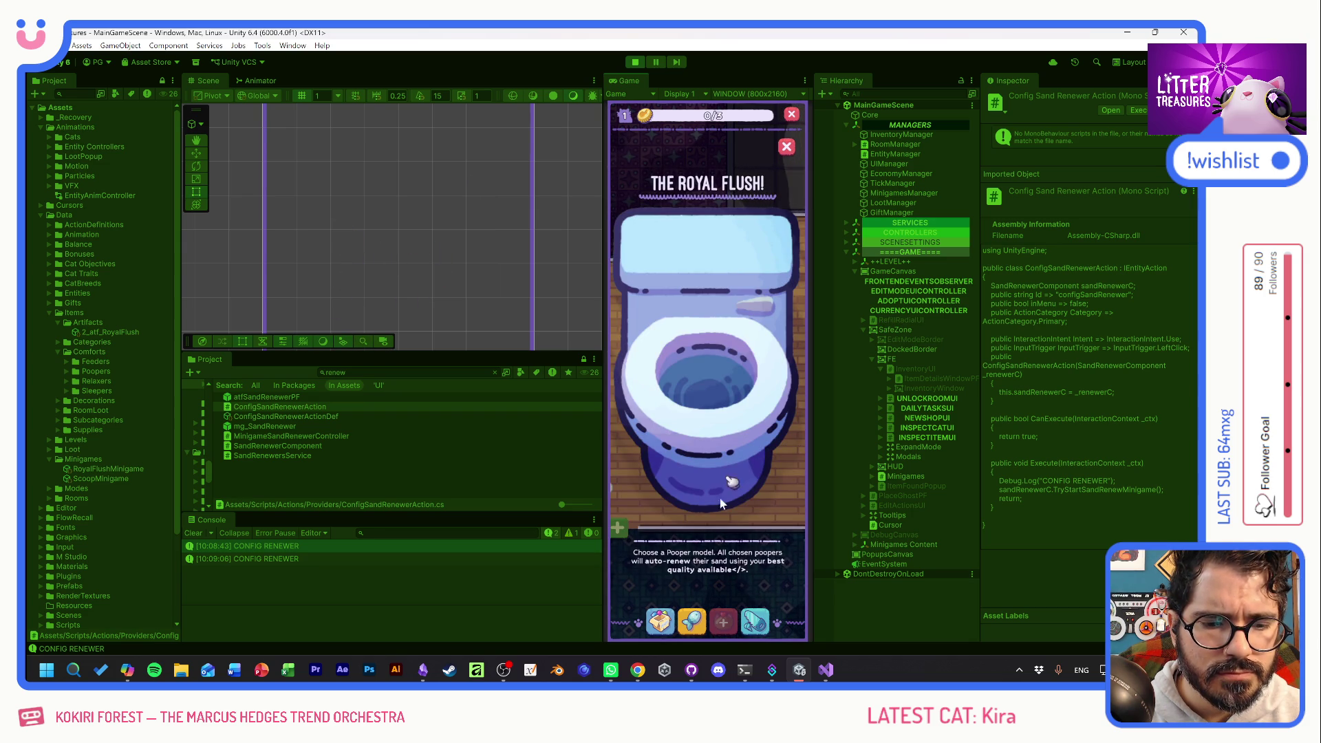
{"action": "left_click", "coordinate": [786, 147]}
{"action": "left_click", "coordinate": [709, 308]}
{"action": "left_click", "coordinate": [785, 148]}
{"action": "mouse_move", "coordinate": [709, 310]}
{"action": "left_mouse_down"}
{"action": "mouse_move", "coordinate": [708, 281]}
{"action": "mouse_move", "coordinate": [702, 488]}
{"action": "left_mouse_up"}
{"action": "left_click", "coordinate": [709, 451]}
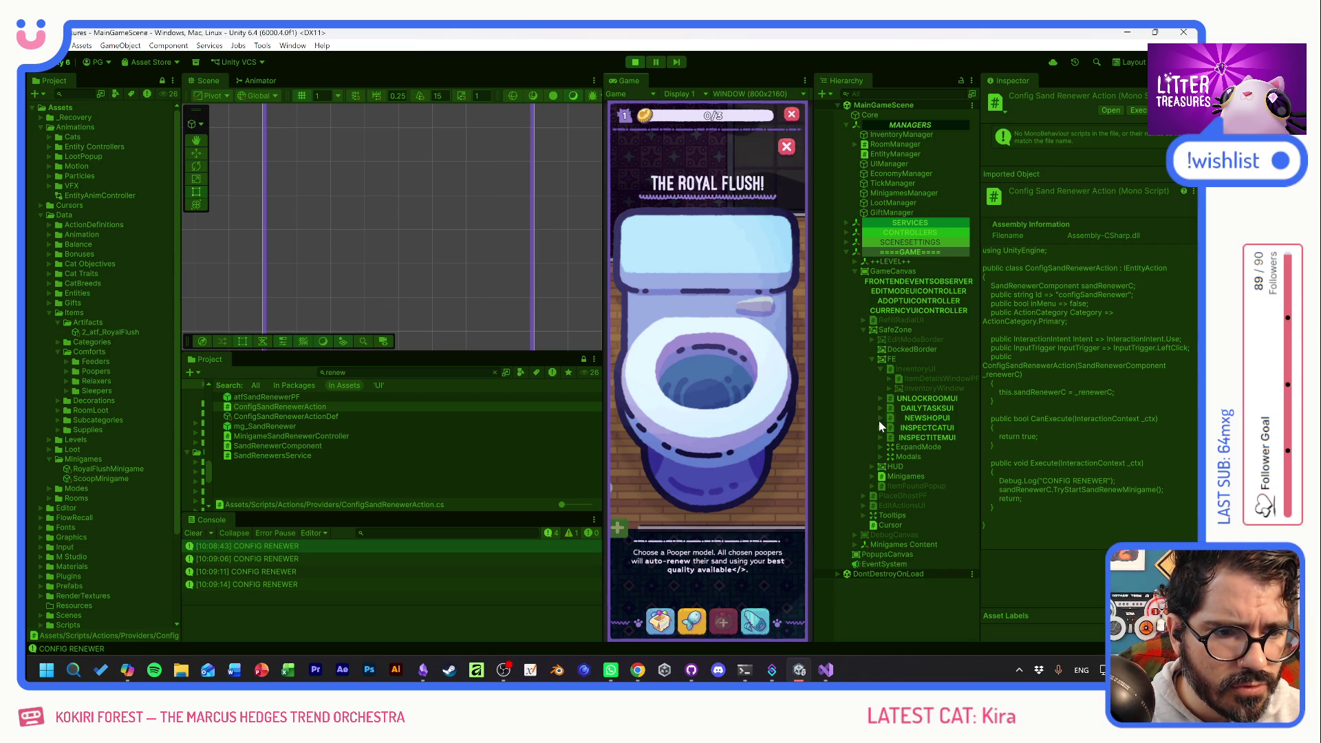
{"action": "left_click", "coordinate": [882, 478]}
Frame and expand the Minigames panel, then select mg_SandRenewer(Clone) under Minigames Content.
{"action": "key", "text": "f"}
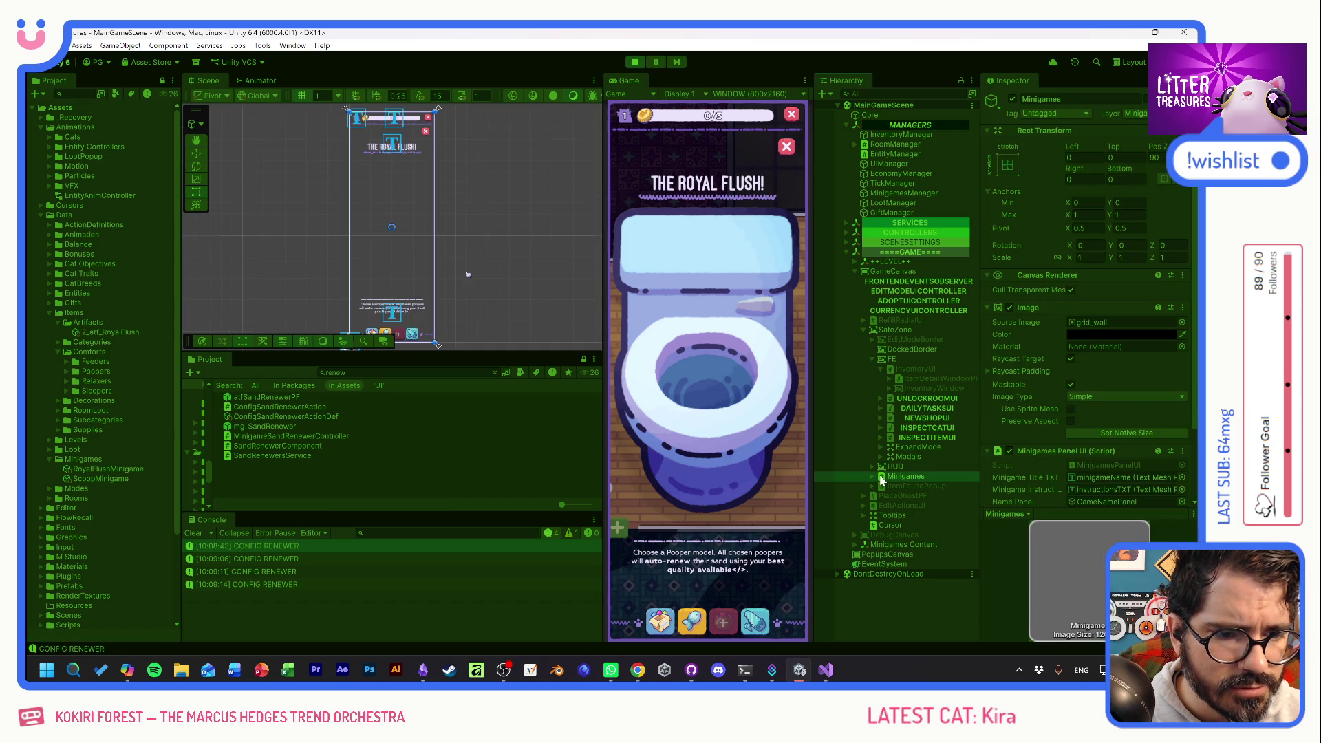
{"action": "scroll", "coordinate": [395, 216], "scroll_direction": "up", "scroll_amount": 2}
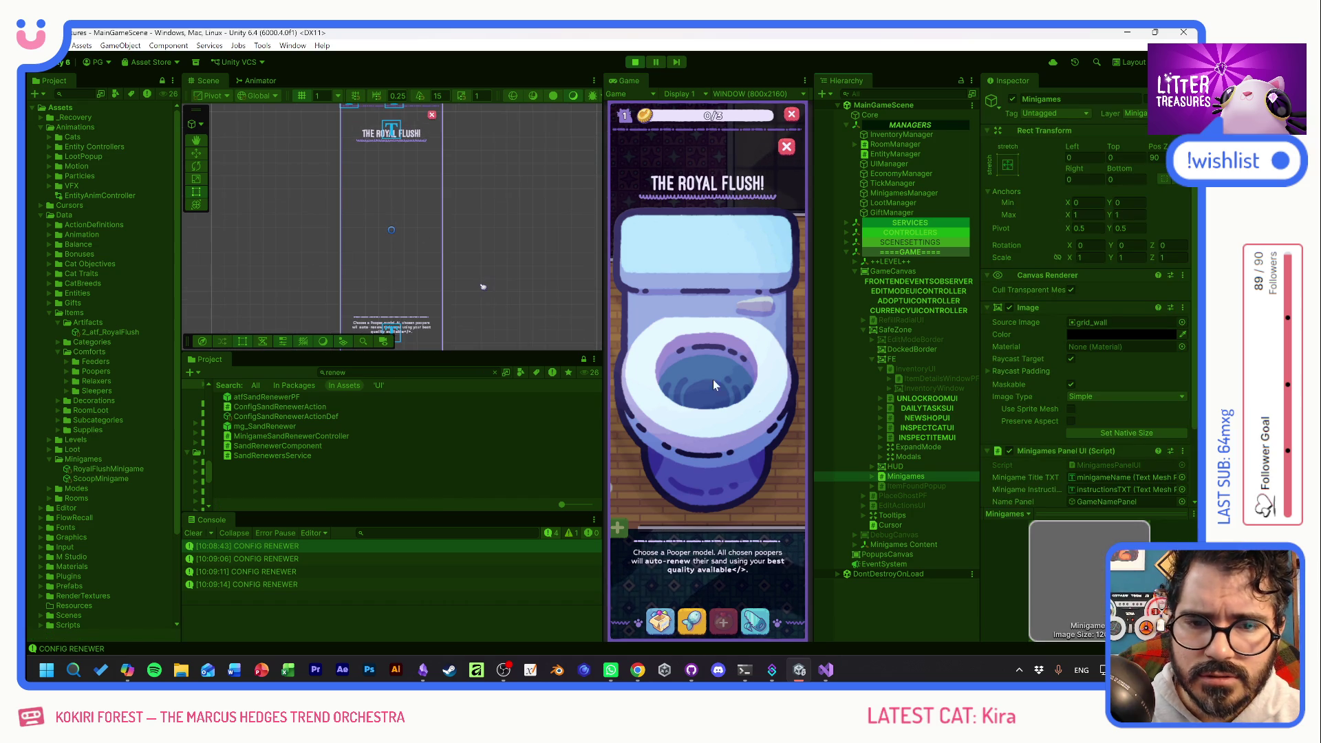
{"action": "left_click", "coordinate": [873, 477]}
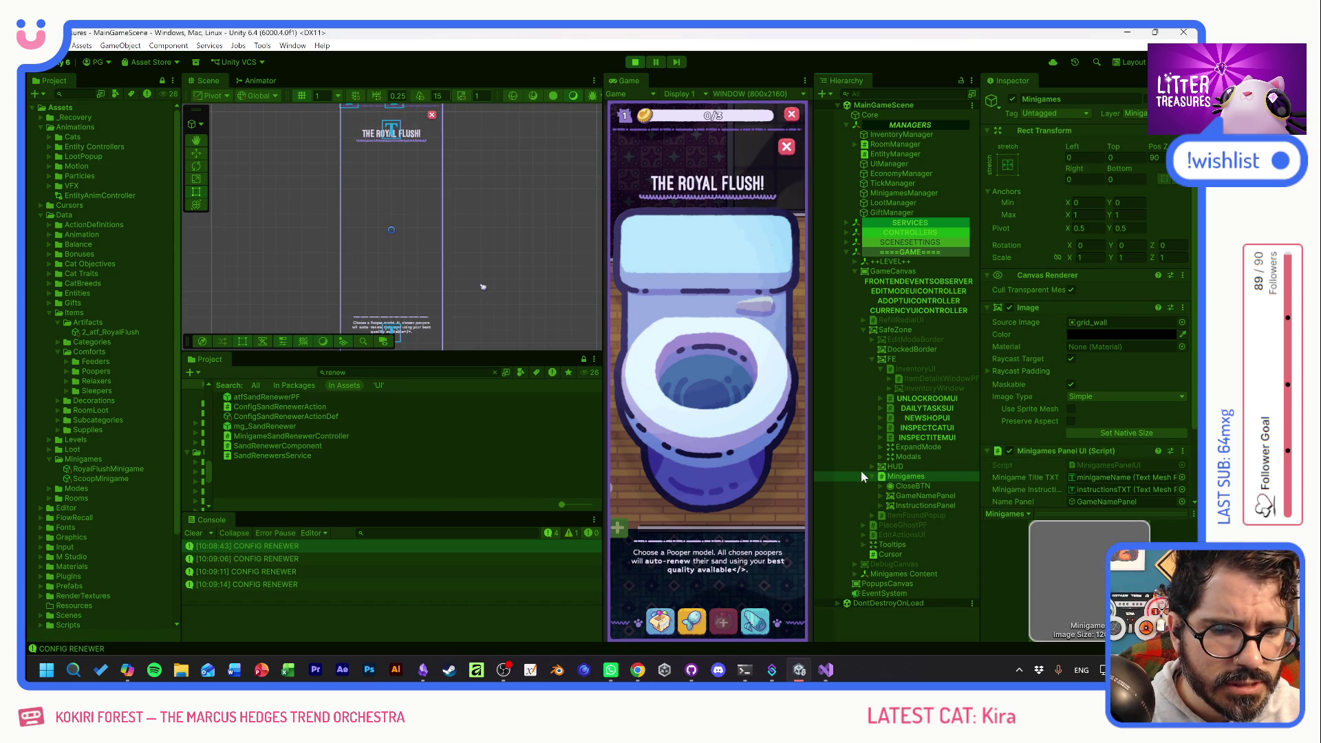
{"action": "scroll", "coordinate": [500, 244], "scroll_direction": "down", "scroll_amount": 5}
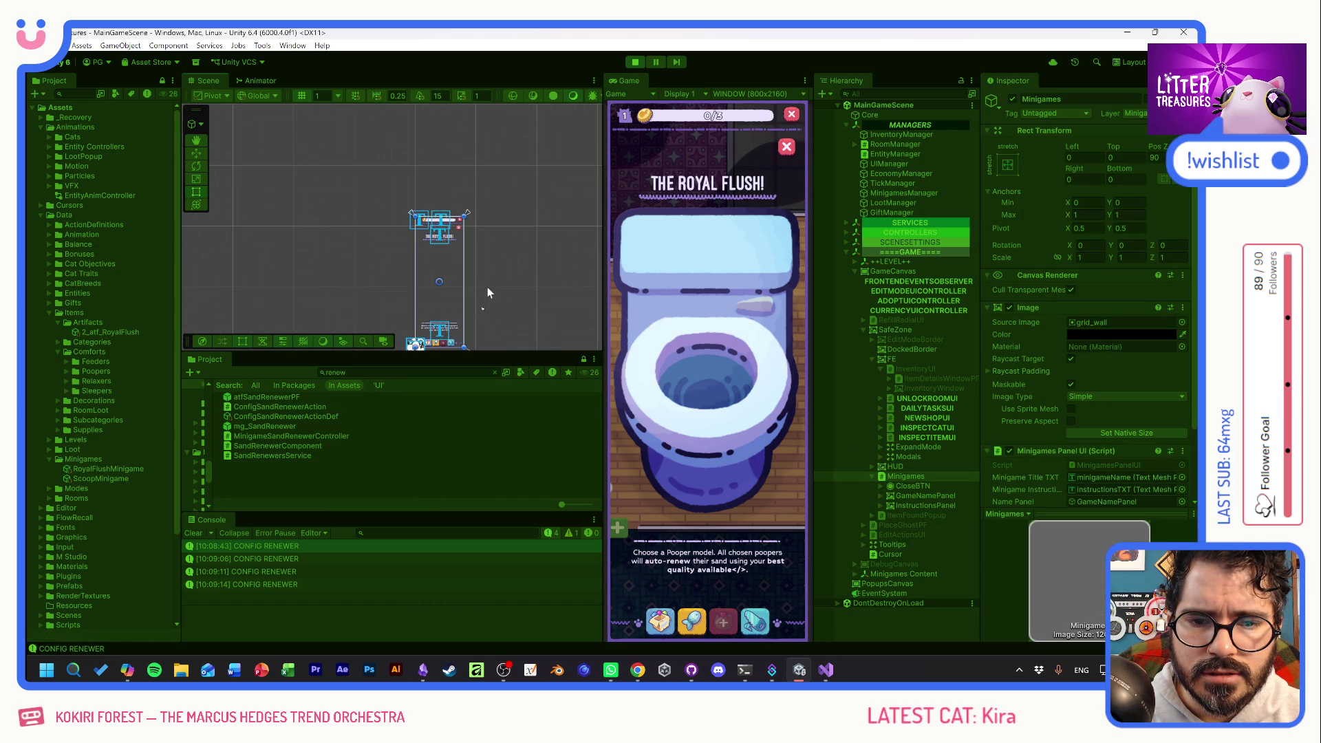
{"action": "scroll", "coordinate": [482, 255], "scroll_direction": "up", "scroll_amount": 3}
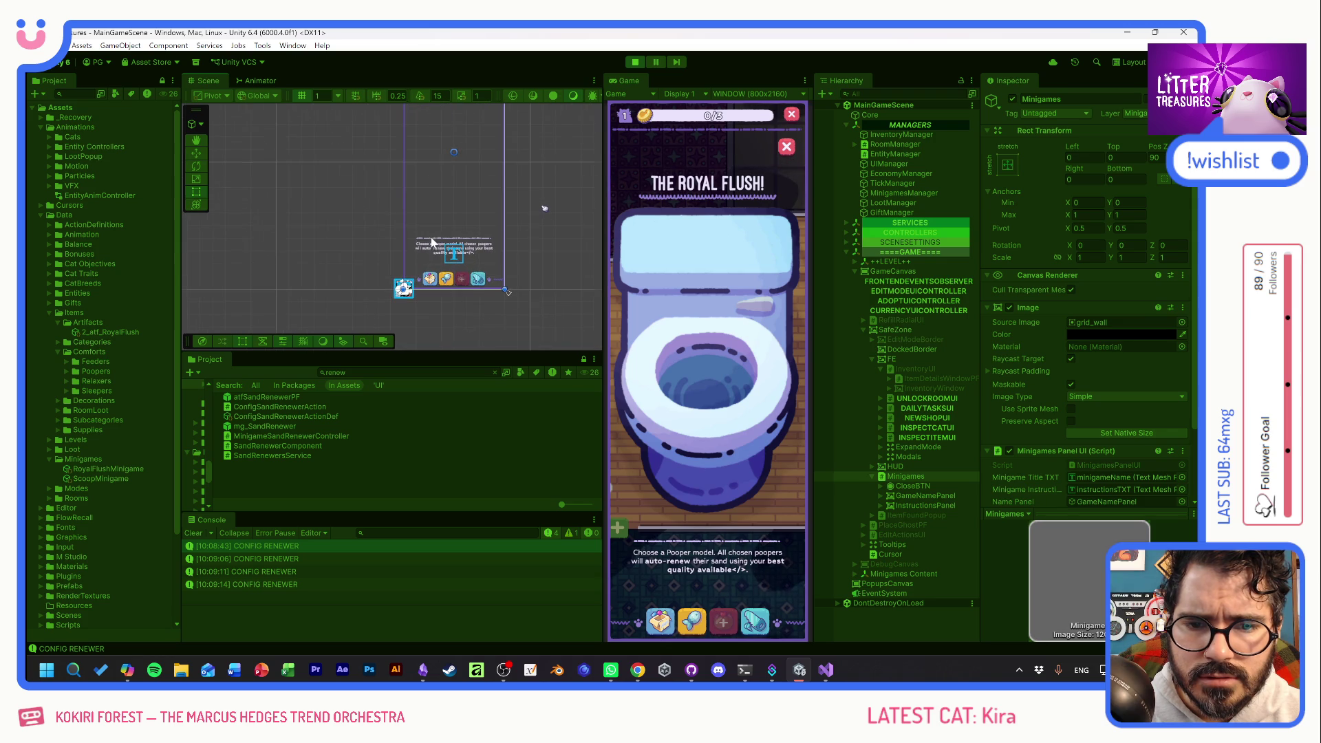
{"action": "mouse_move", "coordinate": [476, 157]}
{"action": "left_mouse_down"}
{"action": "mouse_move", "coordinate": [436, 256]}
{"action": "mouse_move", "coordinate": [433, 234]}
{"action": "left_mouse_up"}
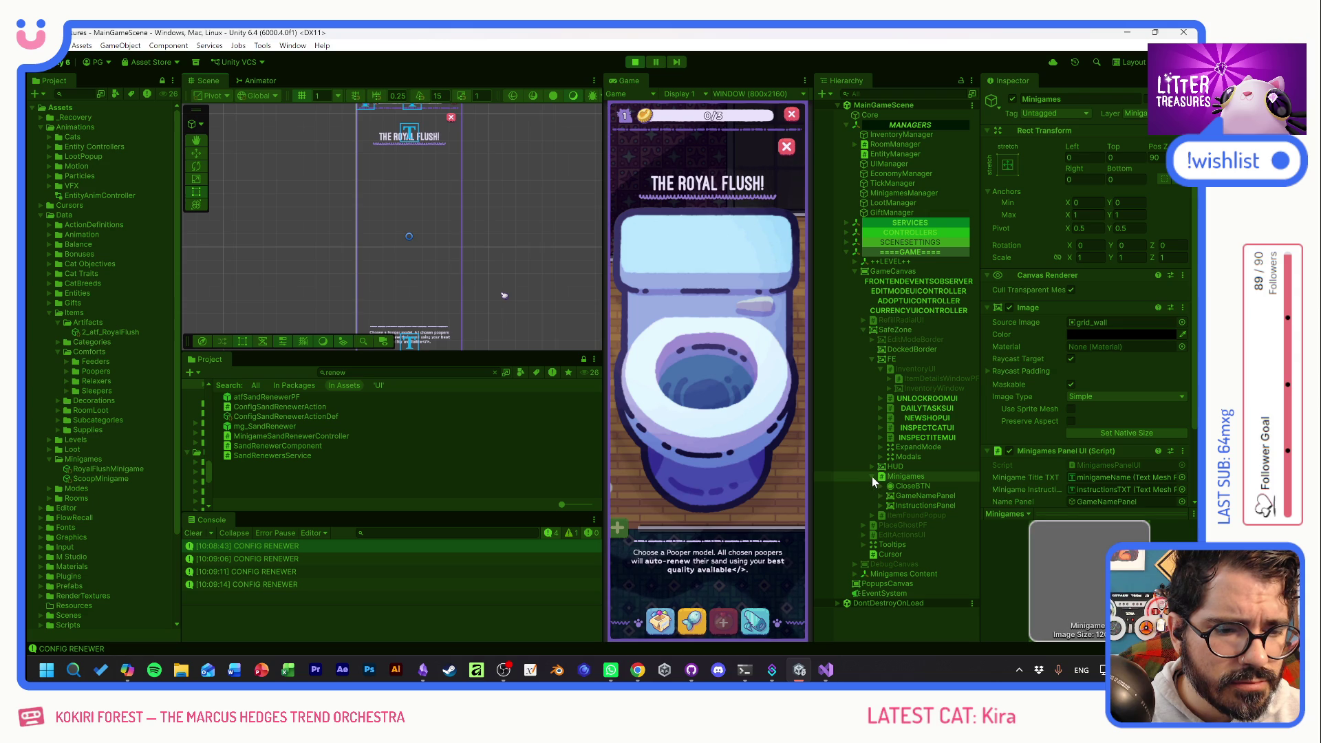
{"action": "left_click", "coordinate": [872, 358]}
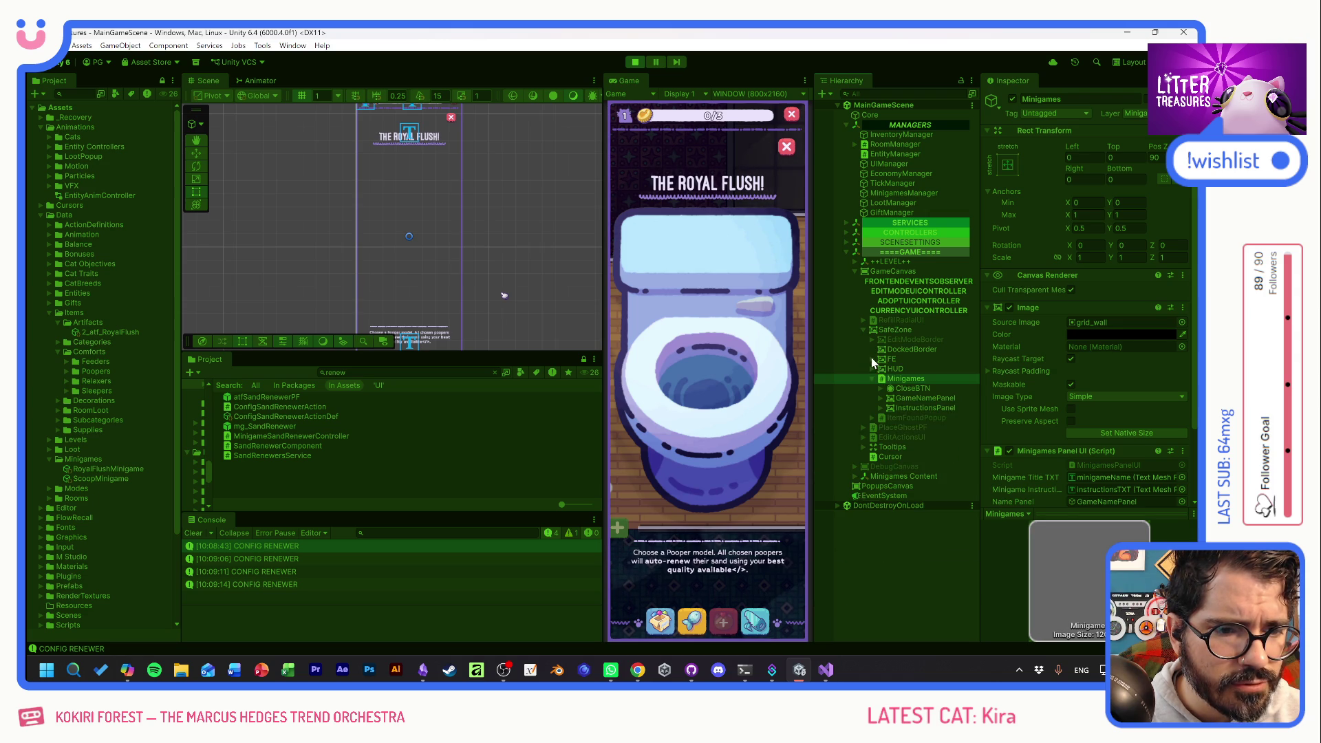
{"action": "left_click", "coordinate": [857, 477]}
{"action": "double_click", "coordinate": [887, 486]}
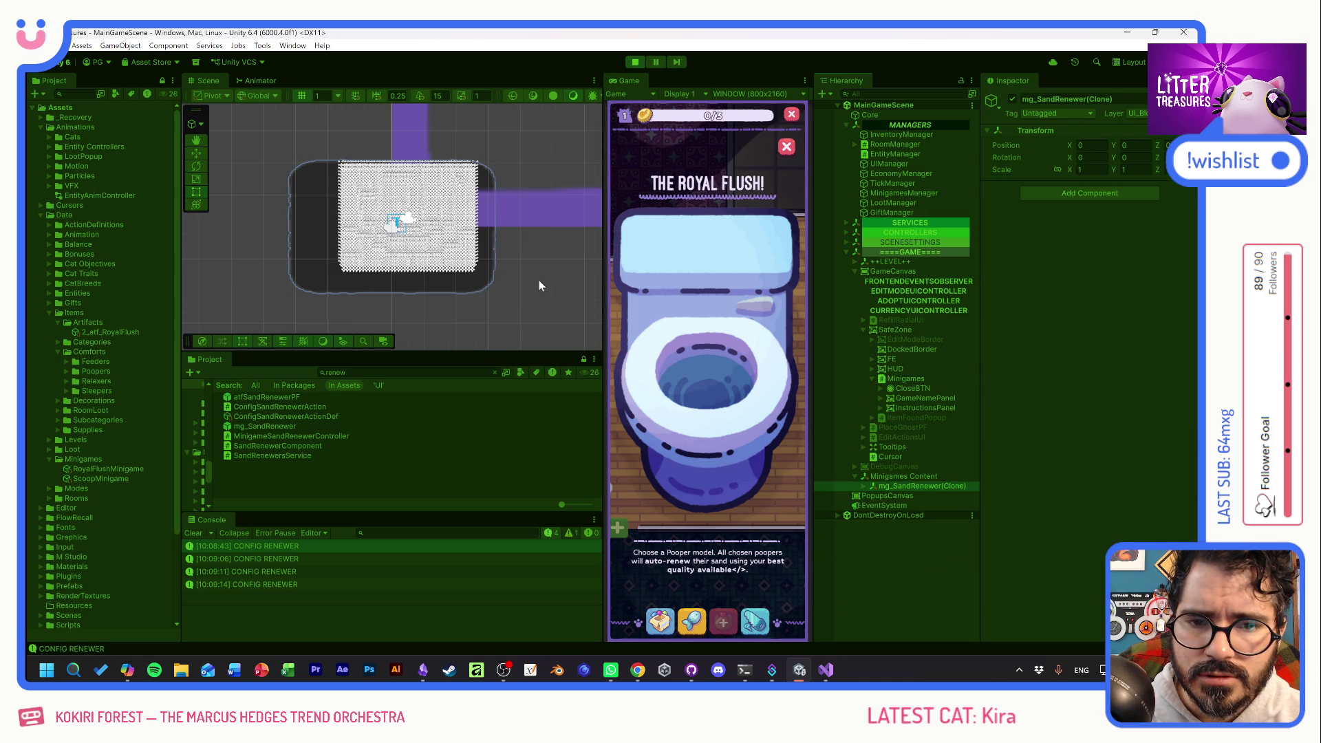
Put the mg_SandRenewer Canvas and its children on the MinigameInteractions layer, then stop play mode.
{"action": "scroll", "coordinate": [389, 221], "scroll_direction": "up", "scroll_amount": 3}
{"action": "scroll", "coordinate": [392, 224], "scroll_direction": "up", "scroll_amount": 5}
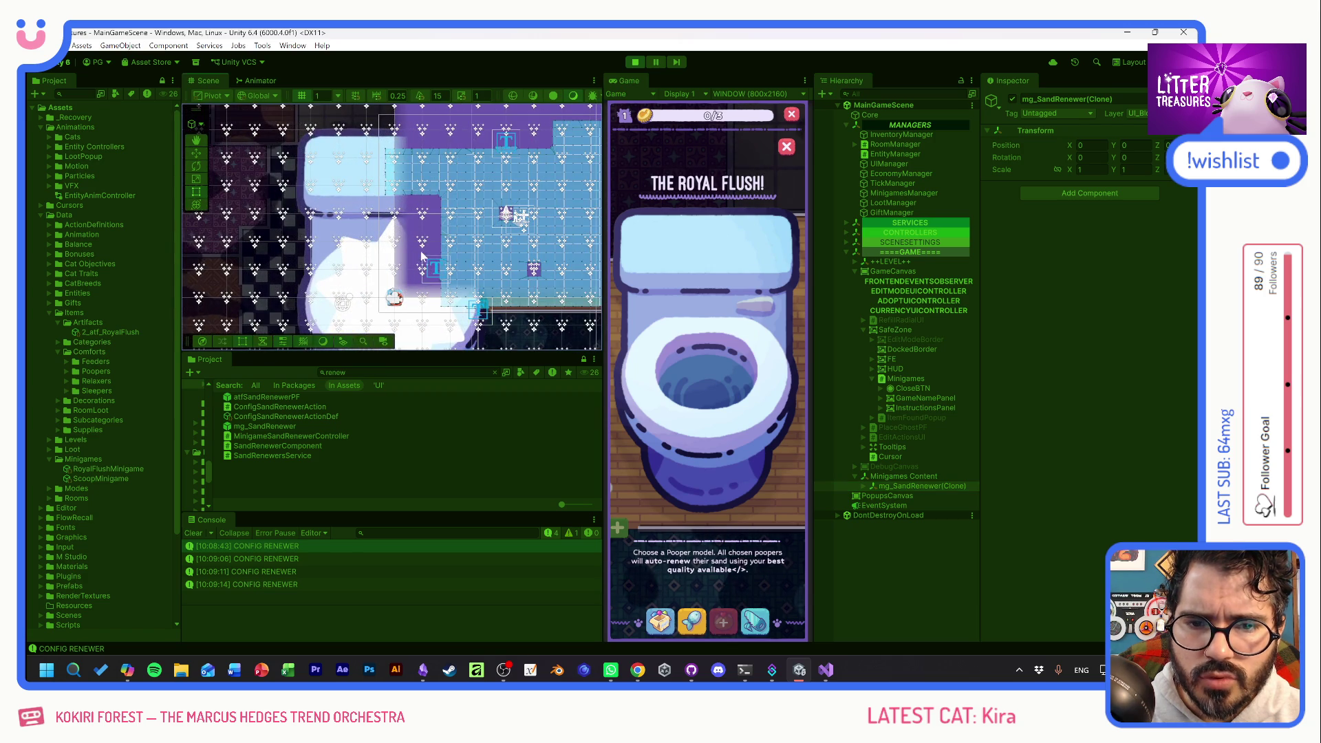
{"action": "left_click_drag", "start_coordinate": [422, 256], "coordinate": [432, 184]}
{"action": "left_click", "coordinate": [871, 486]}
{"action": "left_click", "coordinate": [871, 515]}
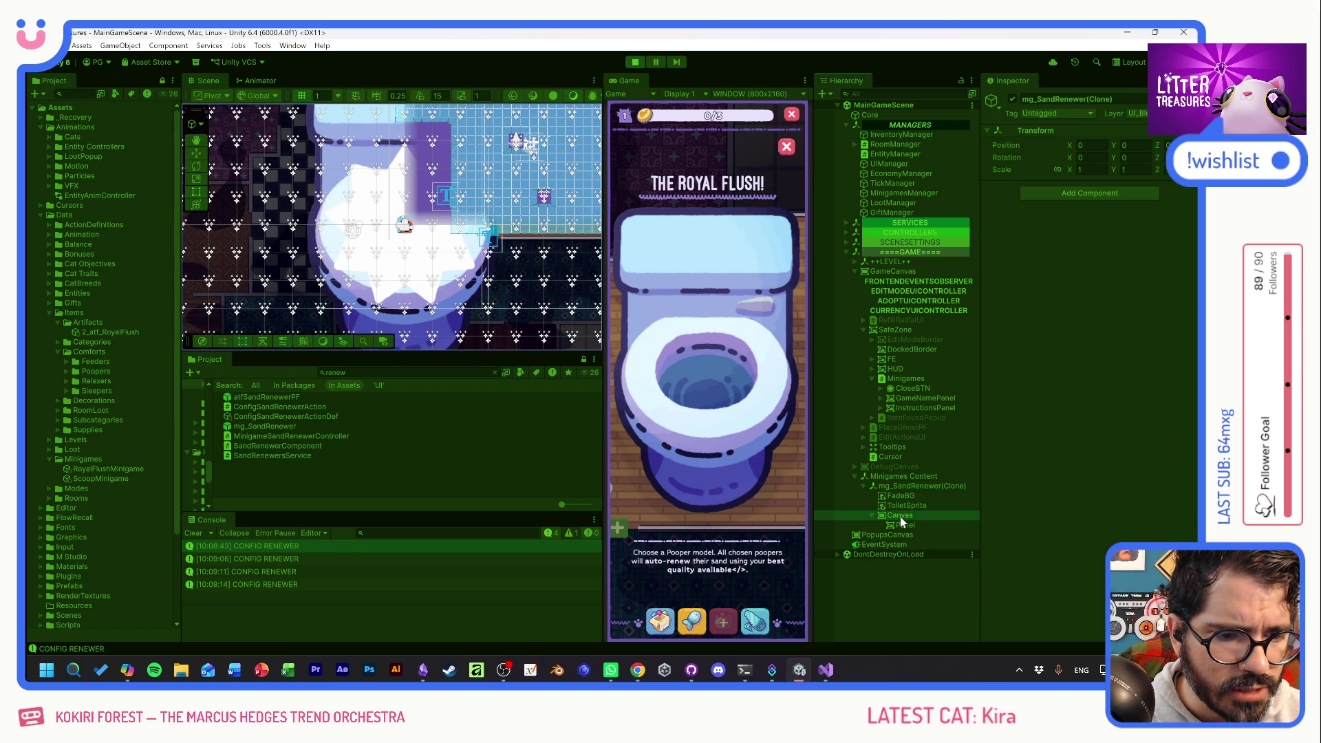
{"action": "left_click", "coordinate": [900, 518]}
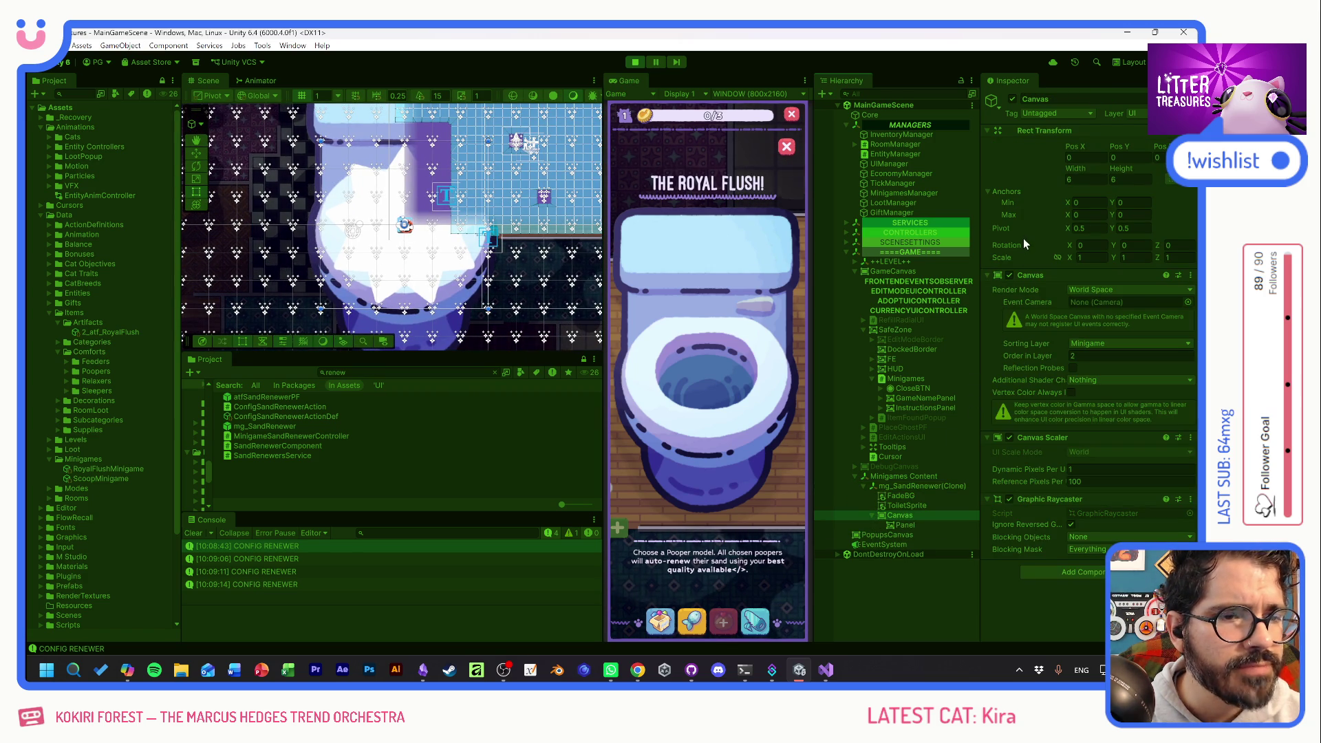
{"action": "left_click", "coordinate": [1139, 114]}
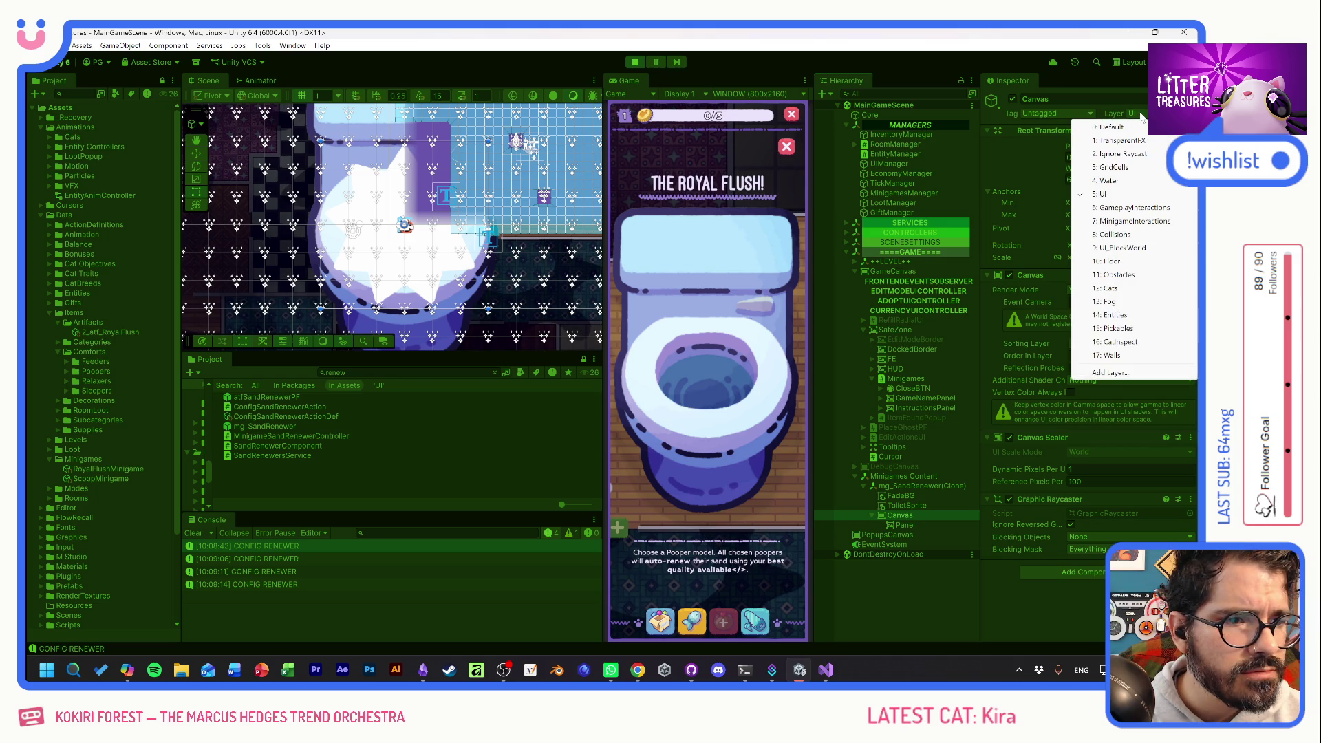
{"action": "left_click", "coordinate": [1126, 221]}
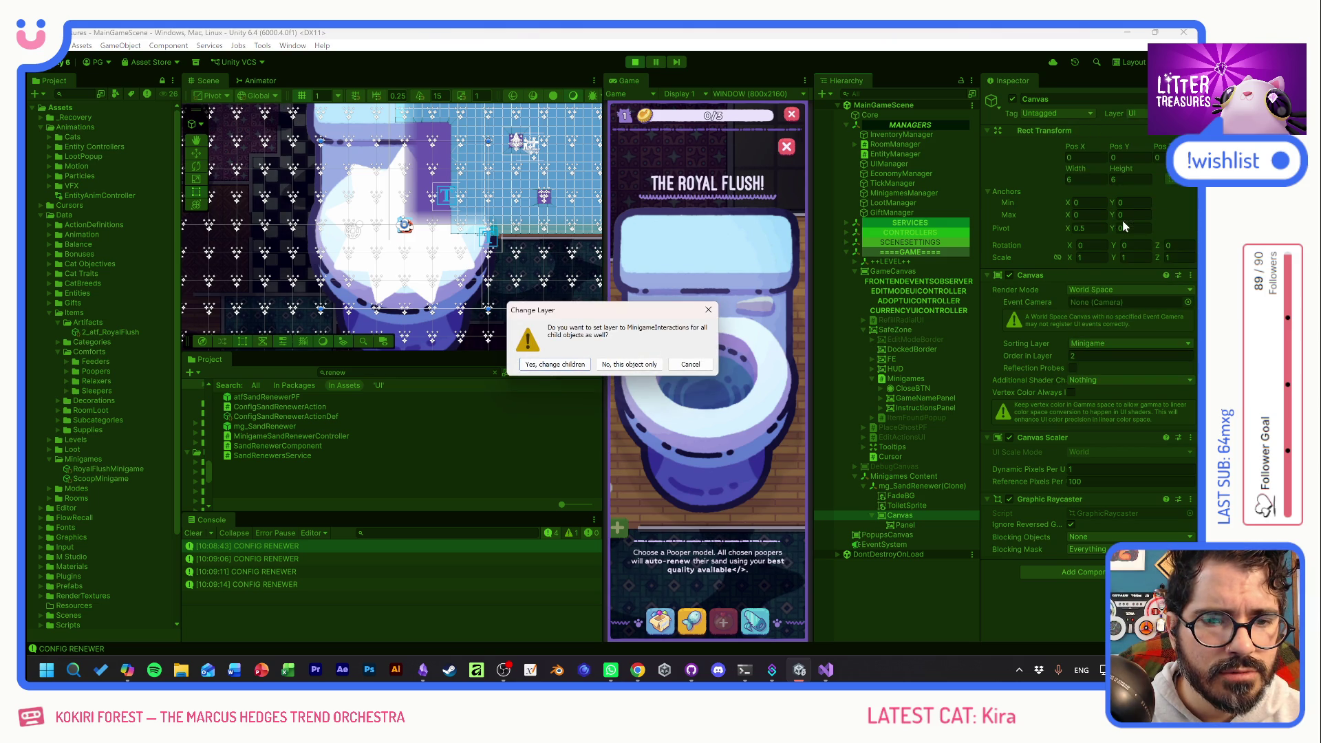
{"action": "left_click", "coordinate": [564, 365]}
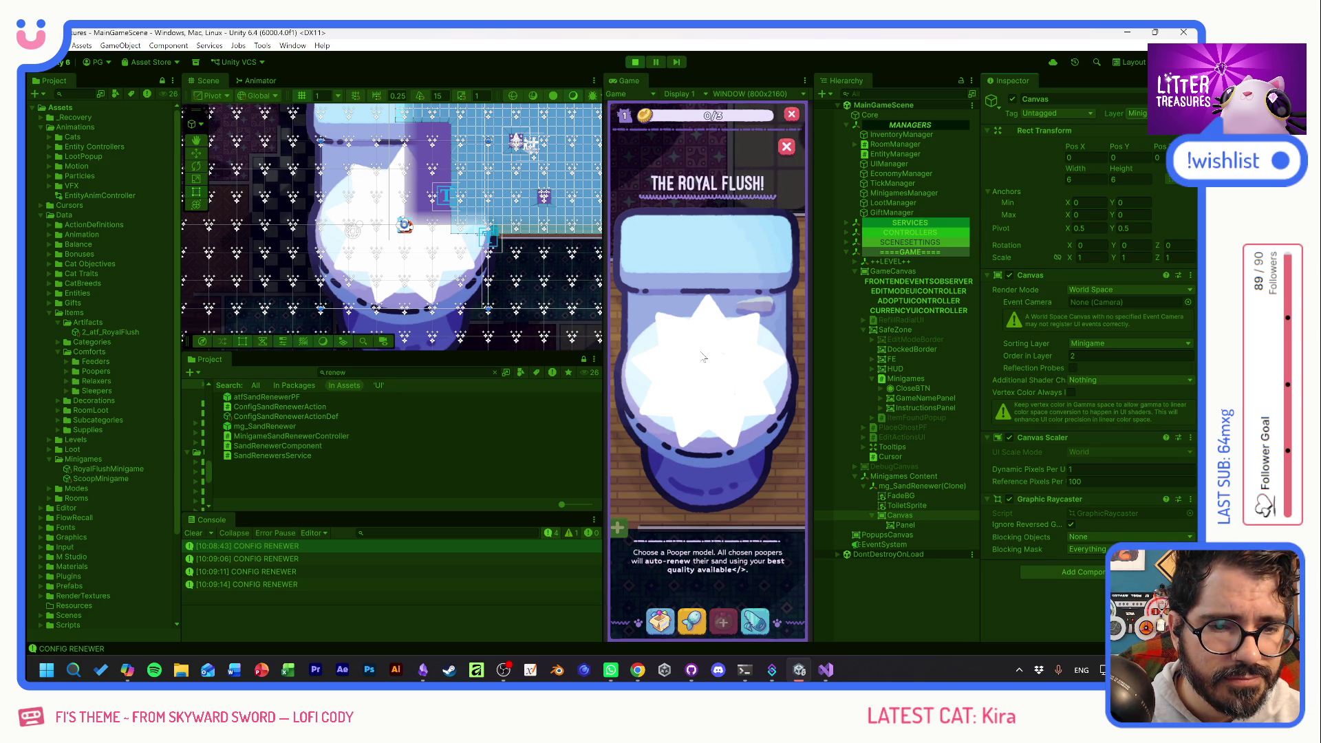
{"action": "left_click", "coordinate": [635, 63]}
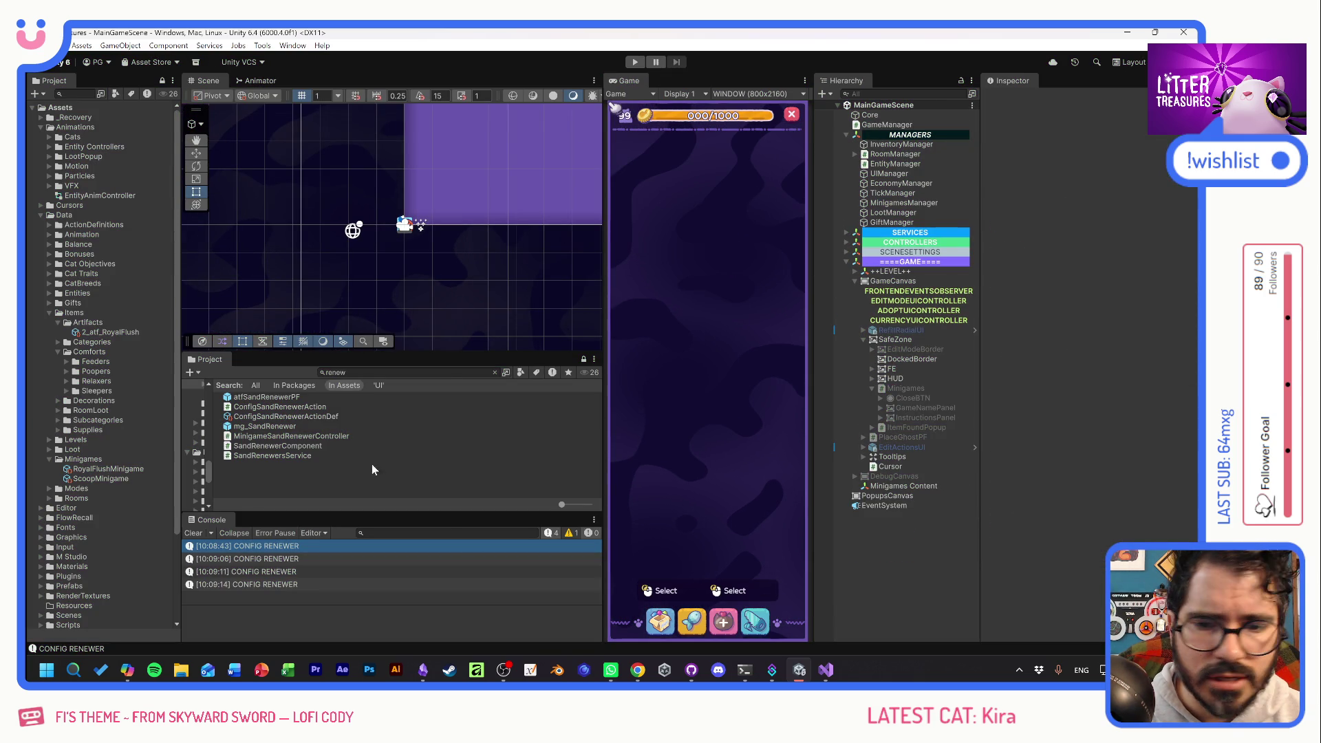
Open the mg_SandRenewer prefab and put its Canvas and children on the MinigameInteractions layer.
{"action": "double_click", "coordinate": [227, 427]}
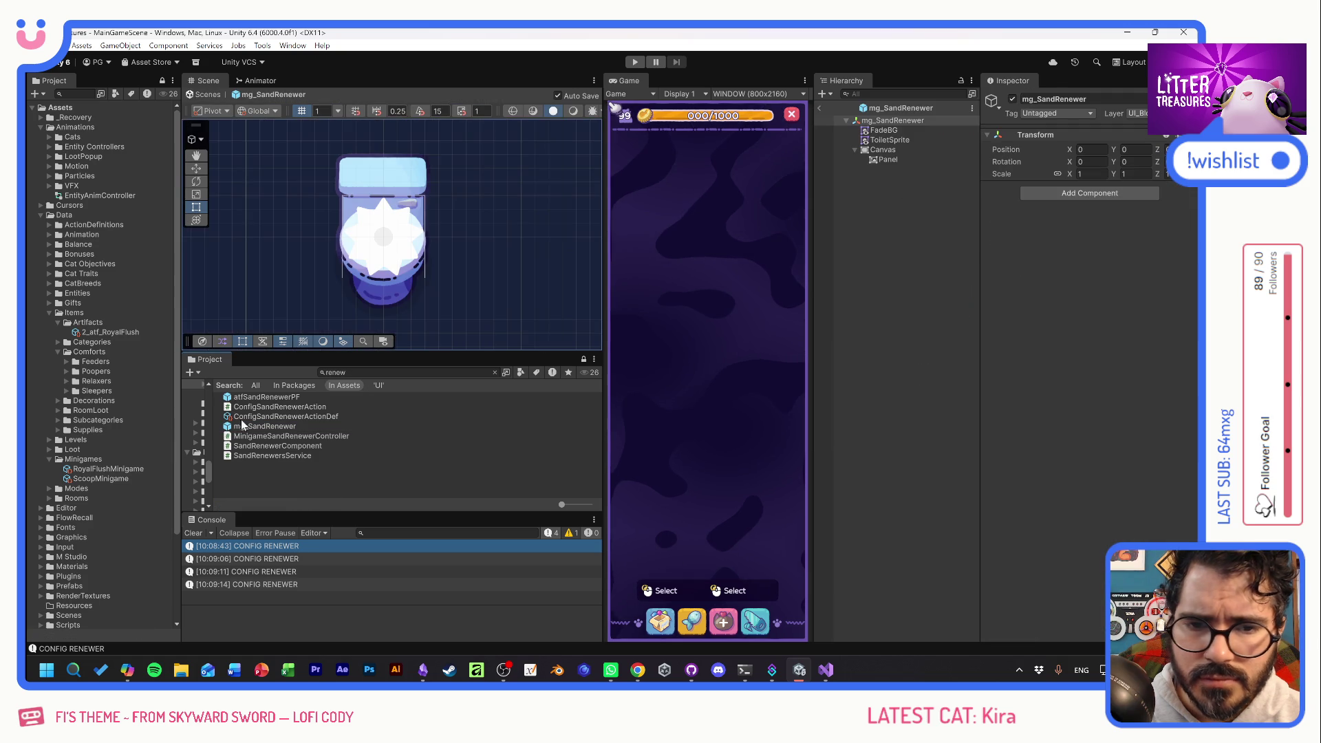
{"action": "left_click", "coordinate": [871, 151]}
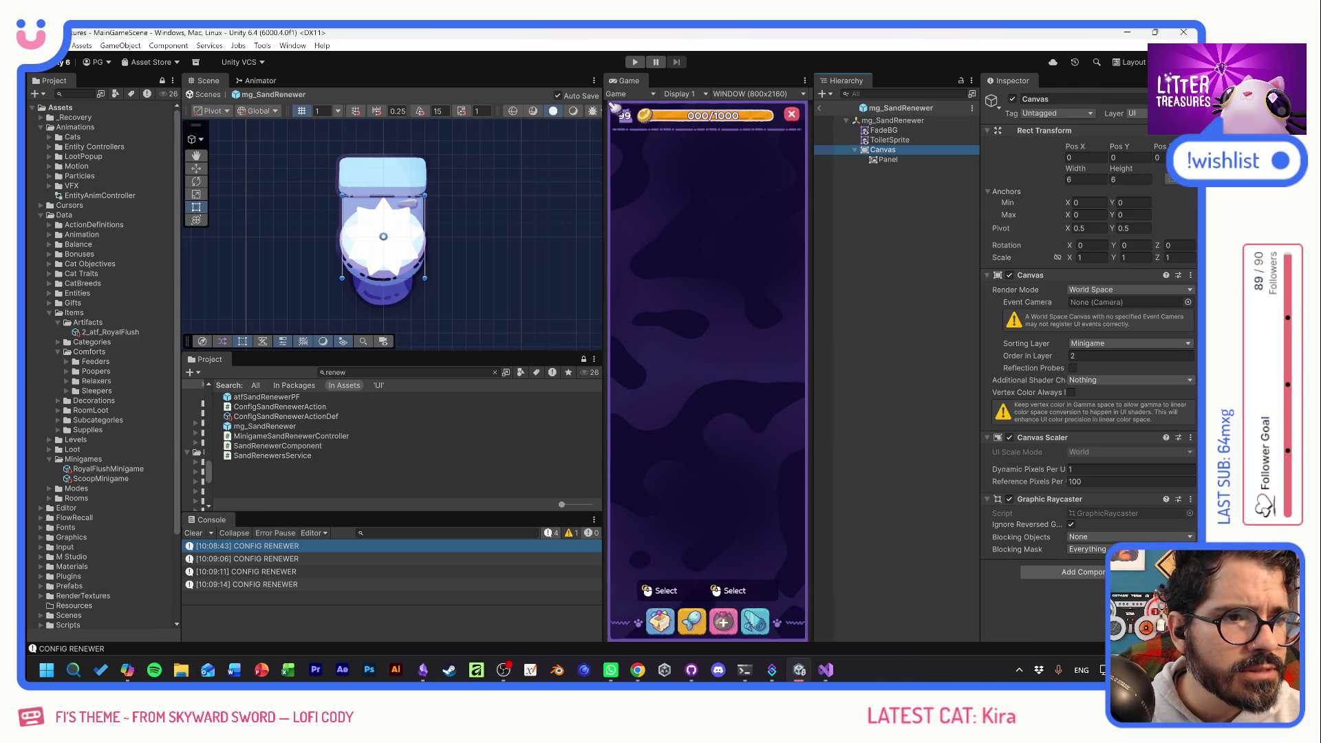
{"action": "left_click", "coordinate": [1134, 112]}
{"action": "left_click", "coordinate": [1127, 221]}
{"action": "left_click", "coordinate": [569, 365]}
Add a UI Button under Panel and size it 2 by 2.
{"action": "left_click", "coordinate": [887, 160]}
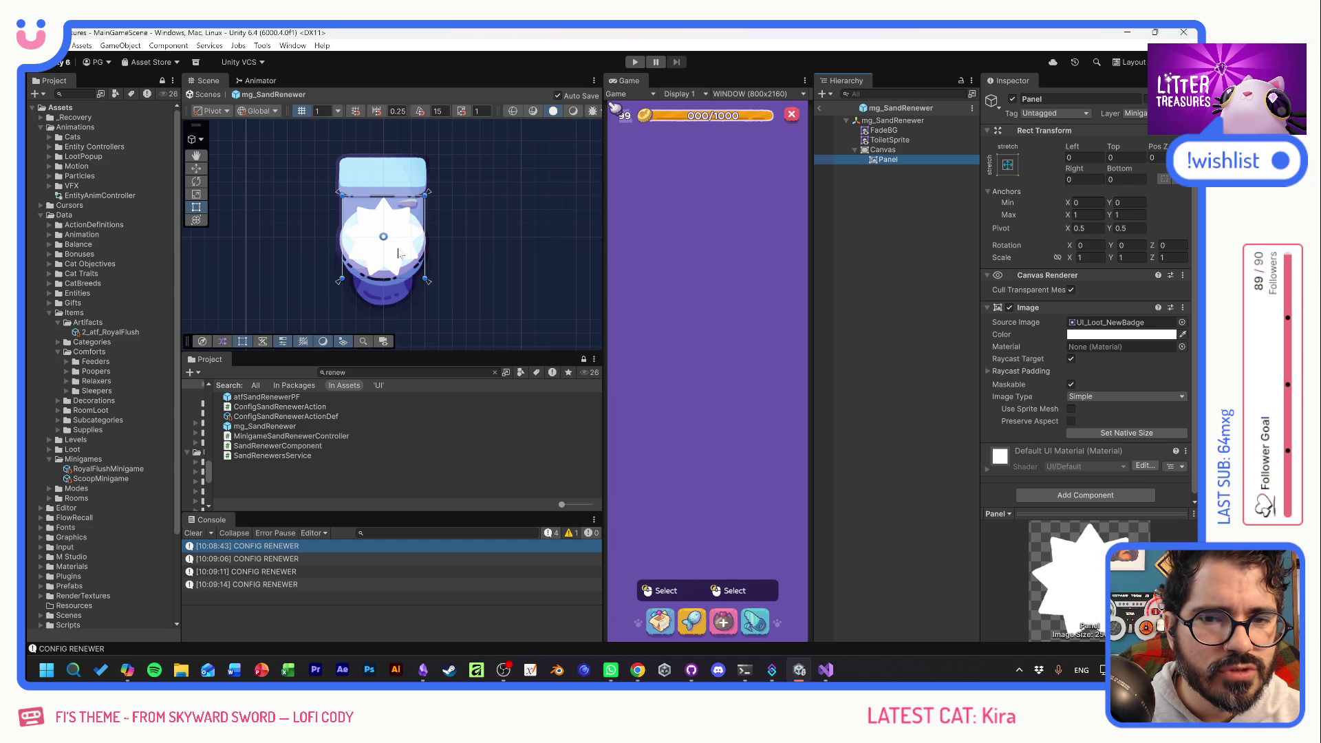
{"action": "right_click", "coordinate": [874, 161]}
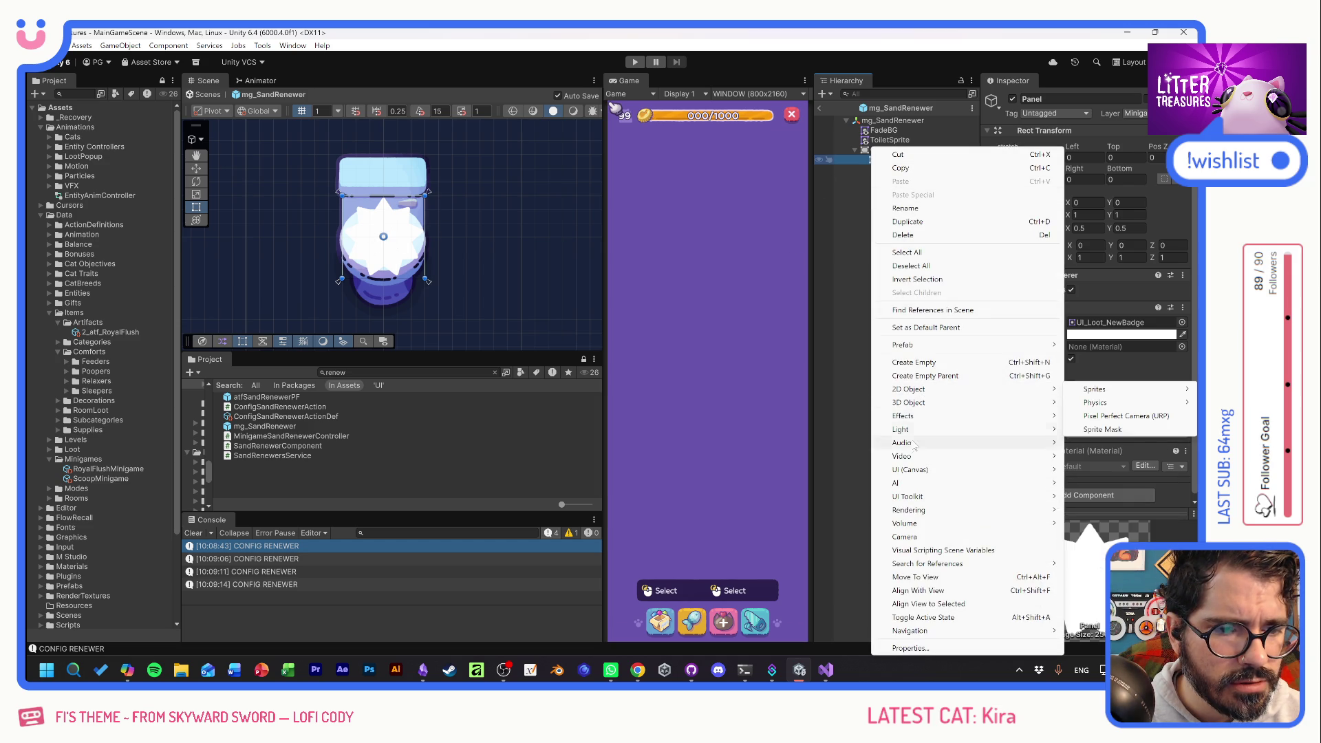
{"action": "mouse_move", "coordinate": [1038, 470]}
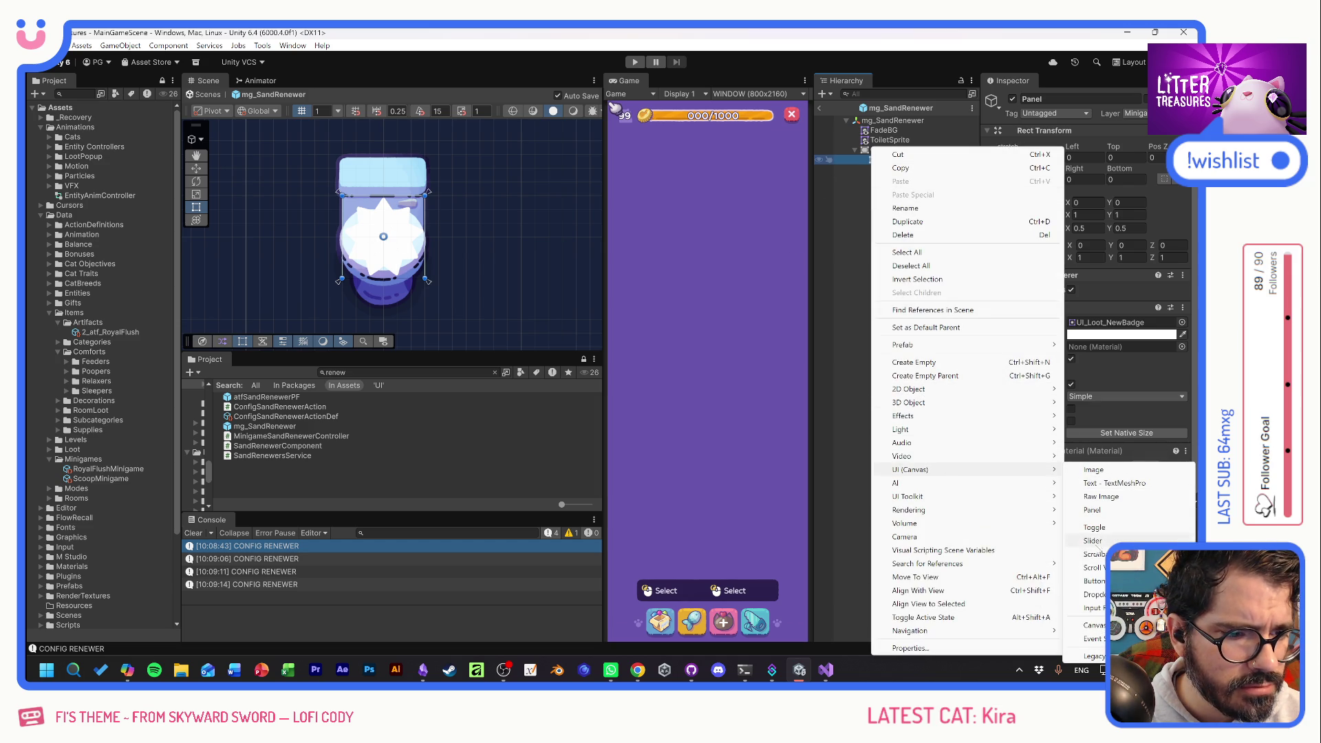
{"action": "left_click", "coordinate": [1094, 580]}
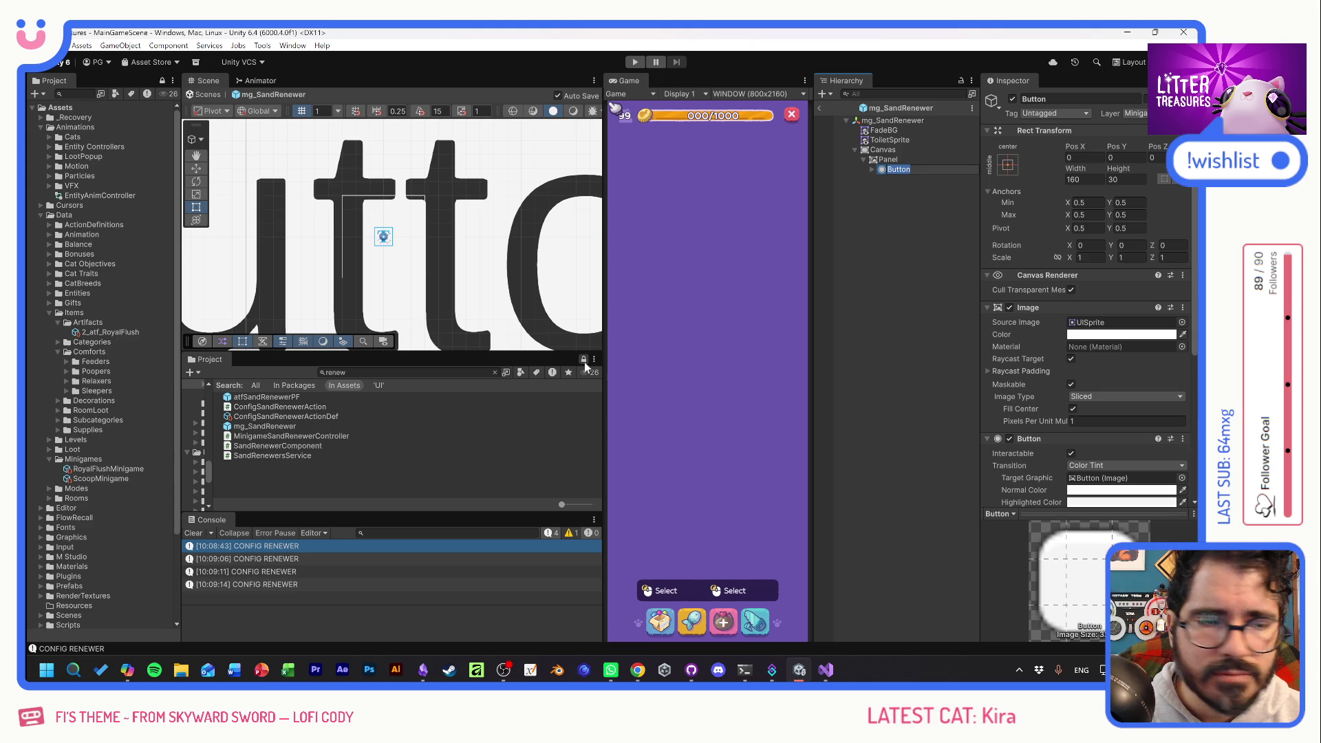
{"action": "left_click", "coordinate": [1091, 181]}
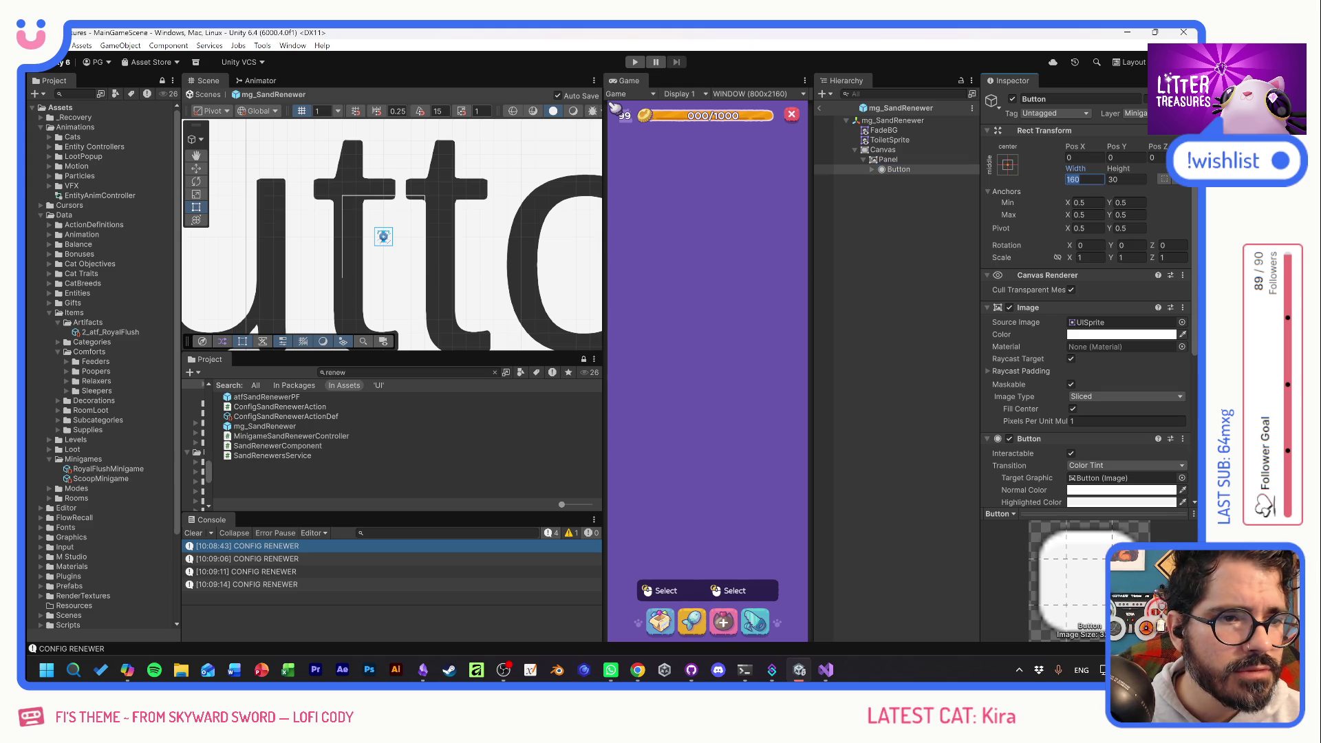
{"action": "type", "text": "2"}
{"action": "key", "text": "Tab"}
{"action": "type", "text": "2"}
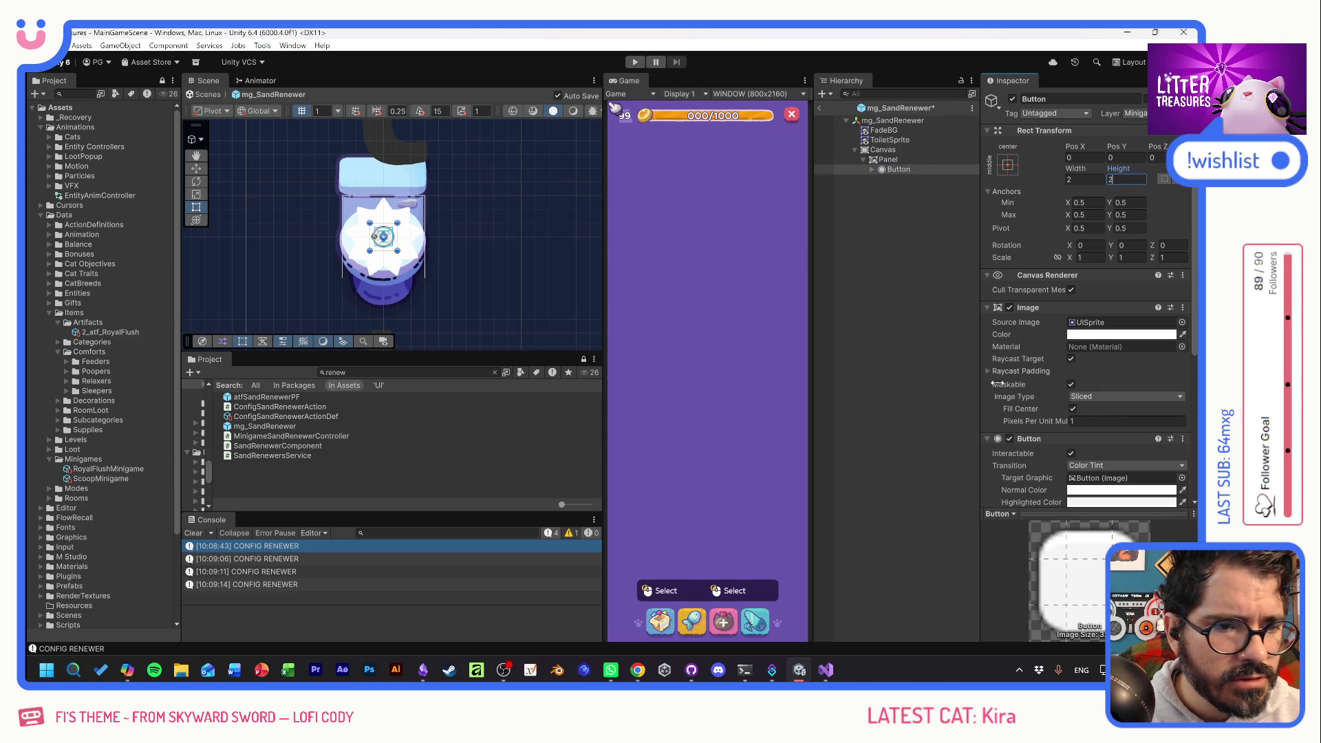
Give the button a dark red highlighted colour.
{"action": "scroll", "coordinate": [1043, 395], "scroll_direction": "down", "scroll_amount": 3}
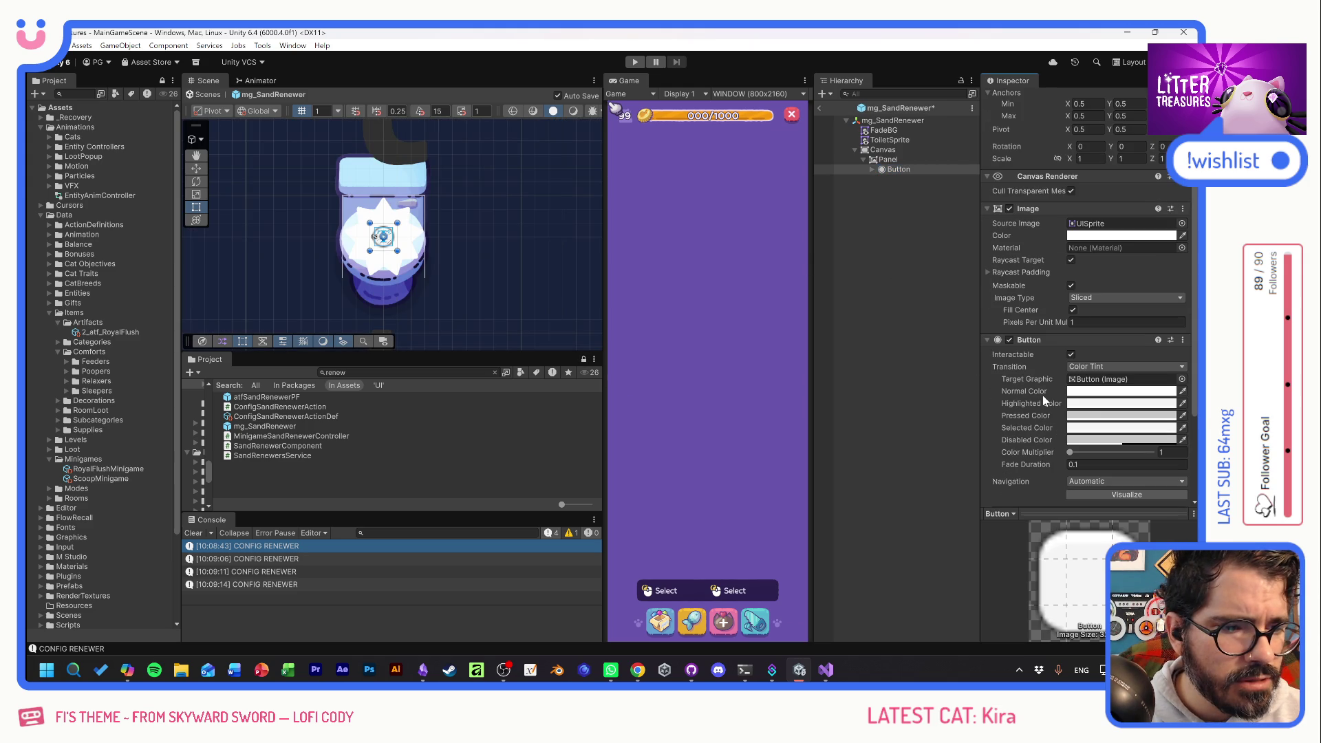
{"action": "left_click", "coordinate": [1088, 406]}
{"action": "left_click", "coordinate": [1134, 445]}
{"action": "left_click", "coordinate": [1188, 337]}
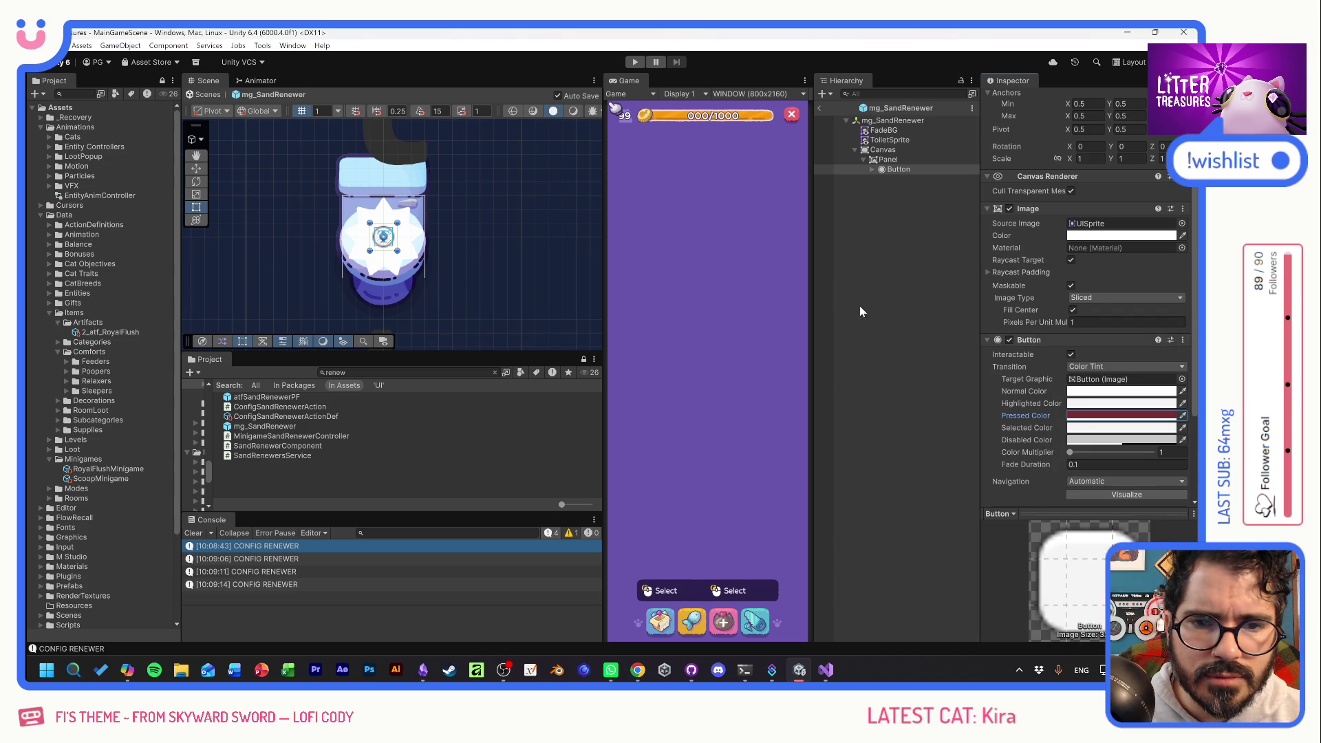
Scale the ToiletSprite to 1.8 and enter play mode.
{"action": "left_click", "coordinate": [426, 236]}
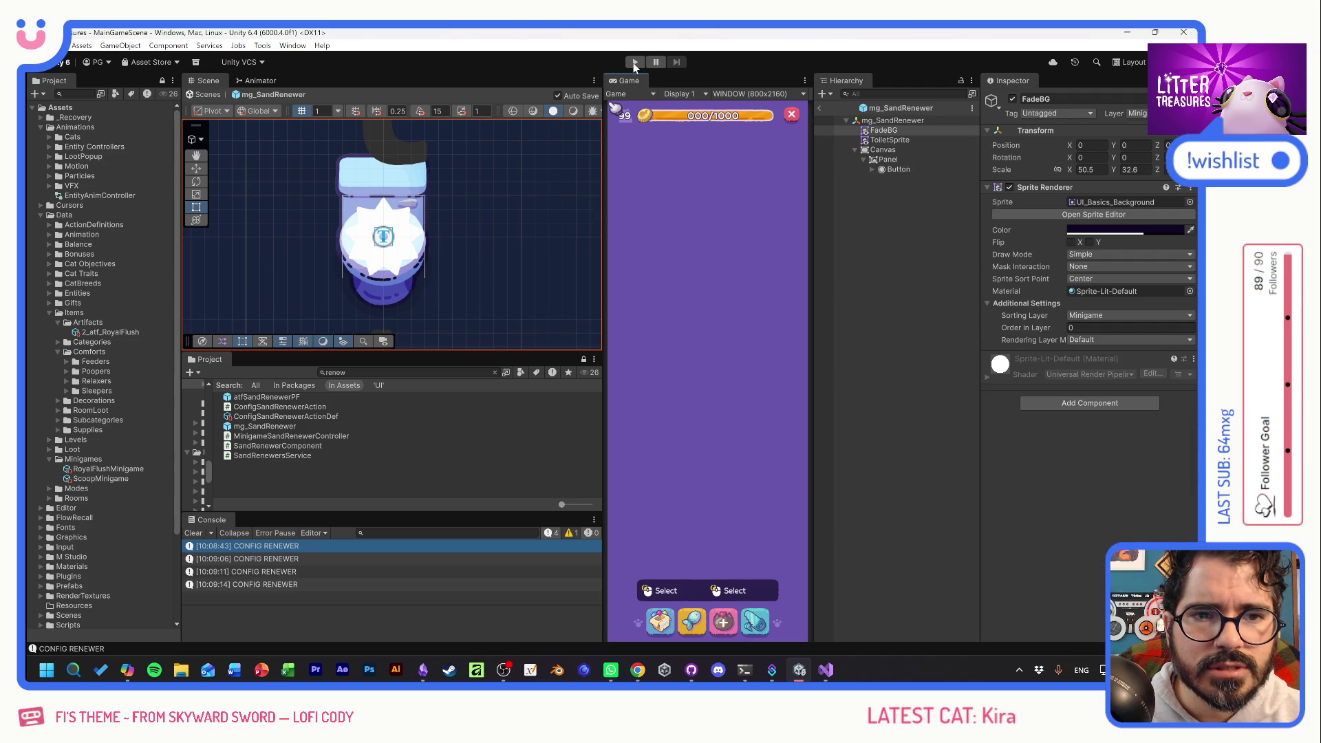
{"action": "left_click", "coordinate": [349, 179]}
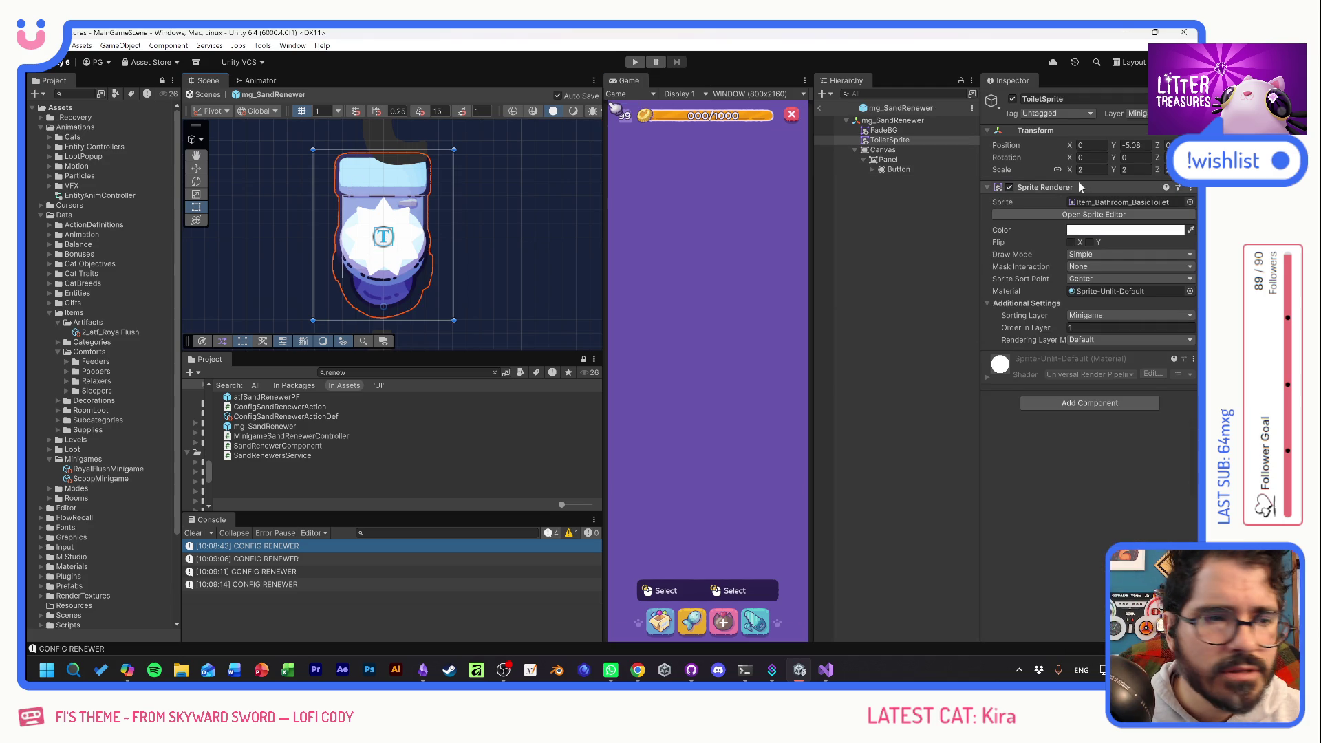
{"action": "type", "text": "1.8"}
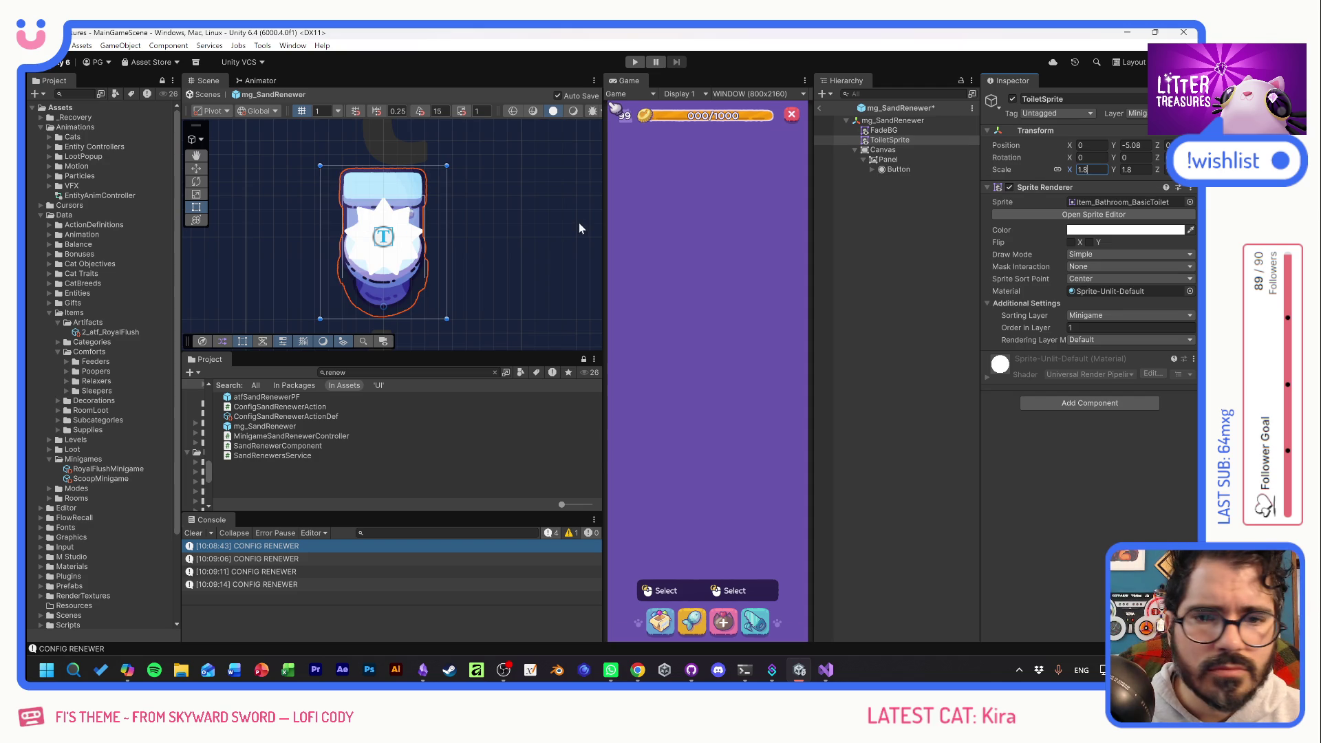
{"action": "left_click", "coordinate": [633, 61]}
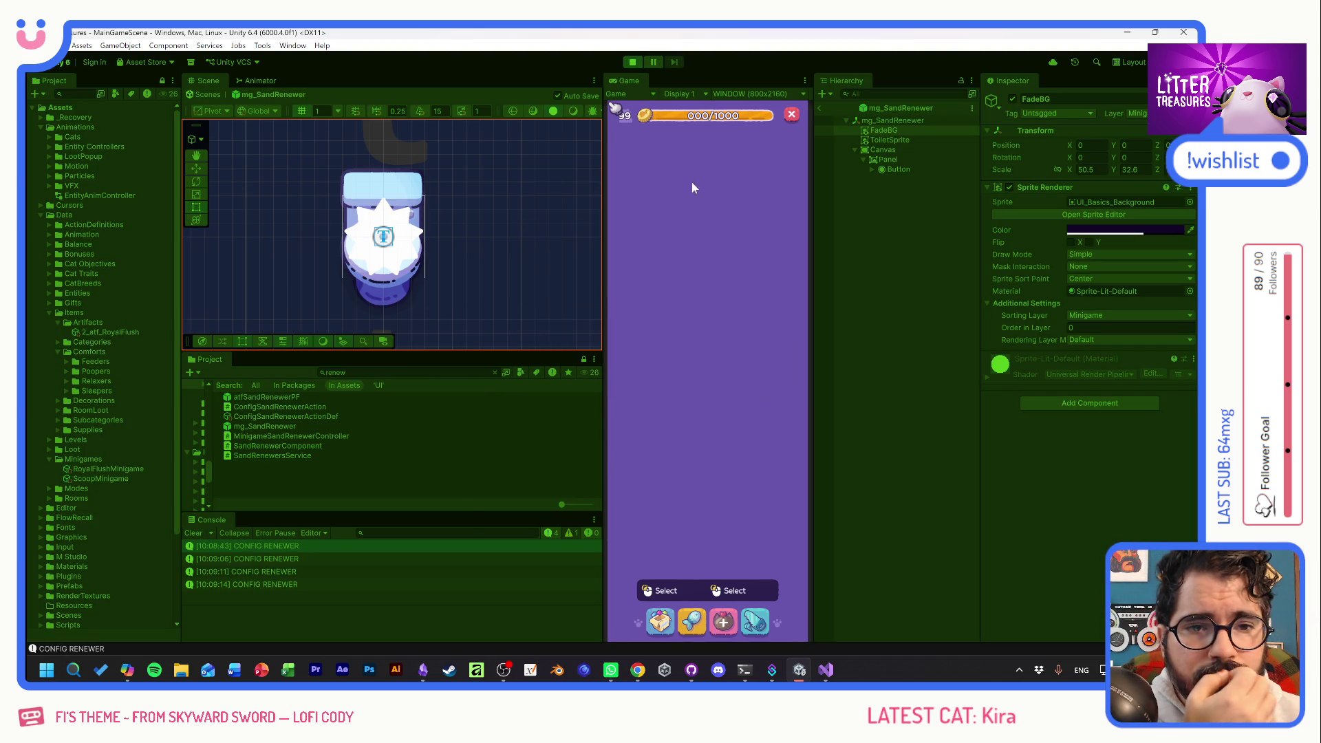
Place the toilet from the in-game inventory and click it to open the Royal Flush screen.
{"action": "key", "text": "alt+Tab"}
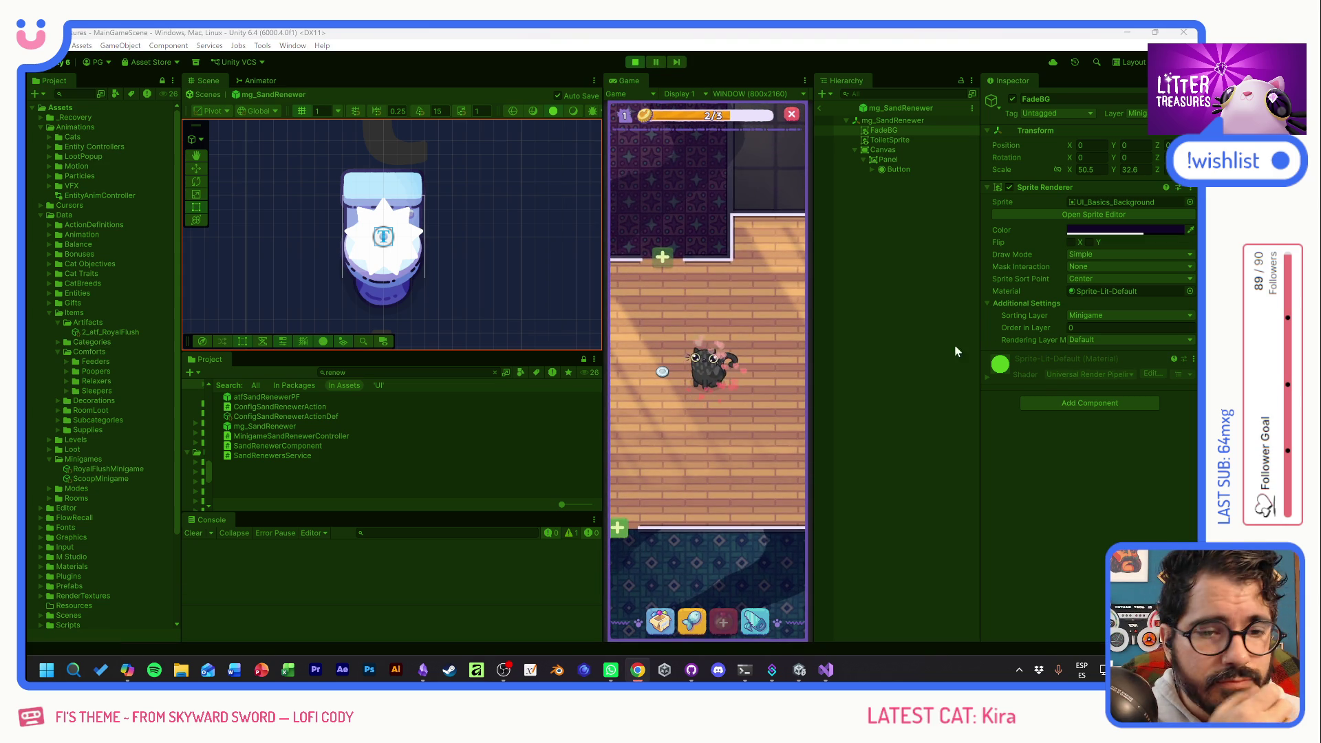
{"action": "key", "text": "alt+Tab"}
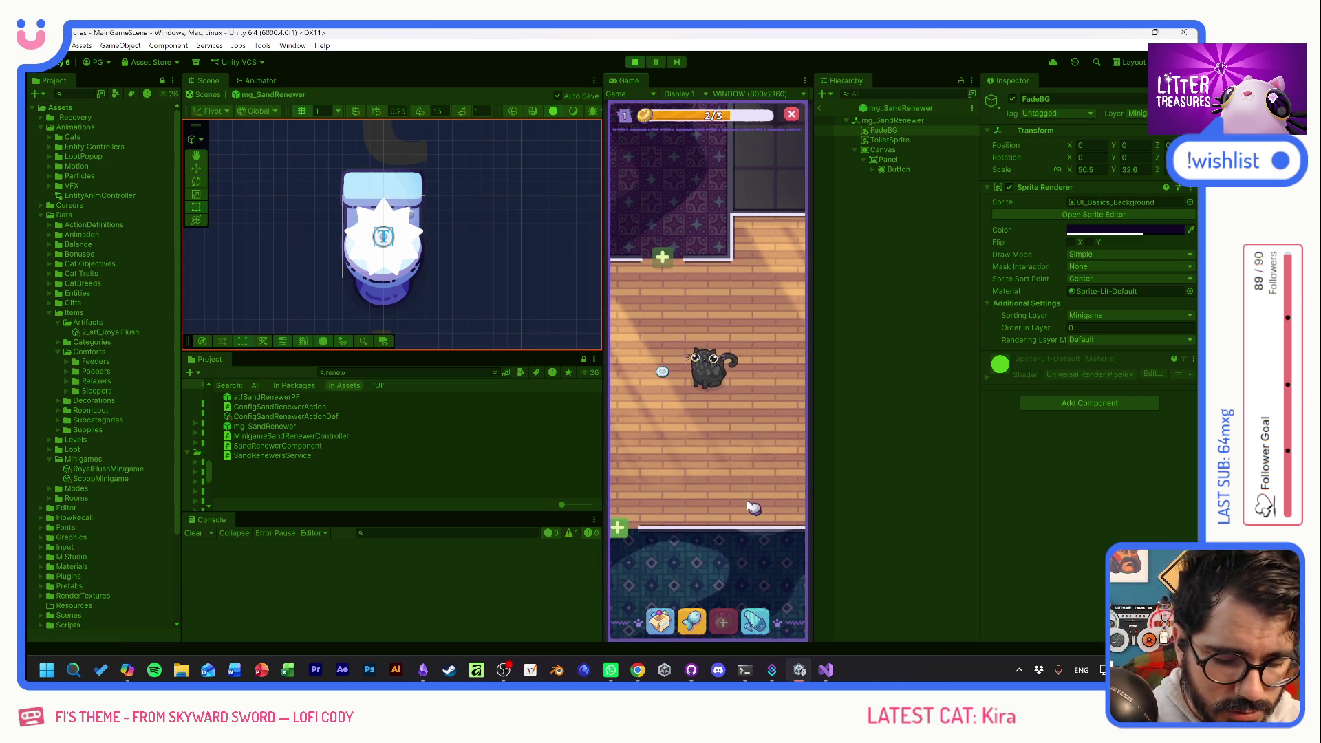
{"action": "key", "text": "super"}
{"action": "key", "text": "super"}
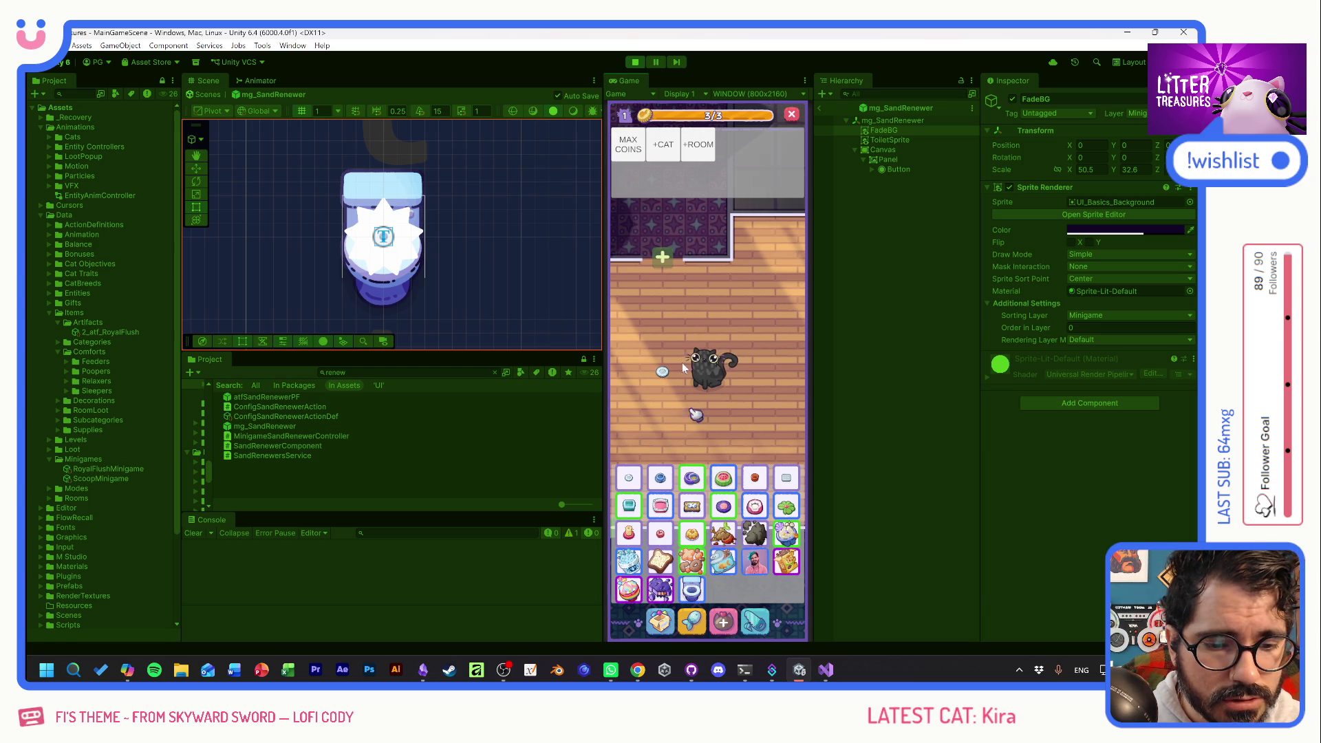
{"action": "left_click", "coordinate": [660, 621]}
{"action": "left_click", "coordinate": [702, 435]}
{"action": "left_click", "coordinate": [688, 318]}
{"action": "left_click", "coordinate": [674, 336]}
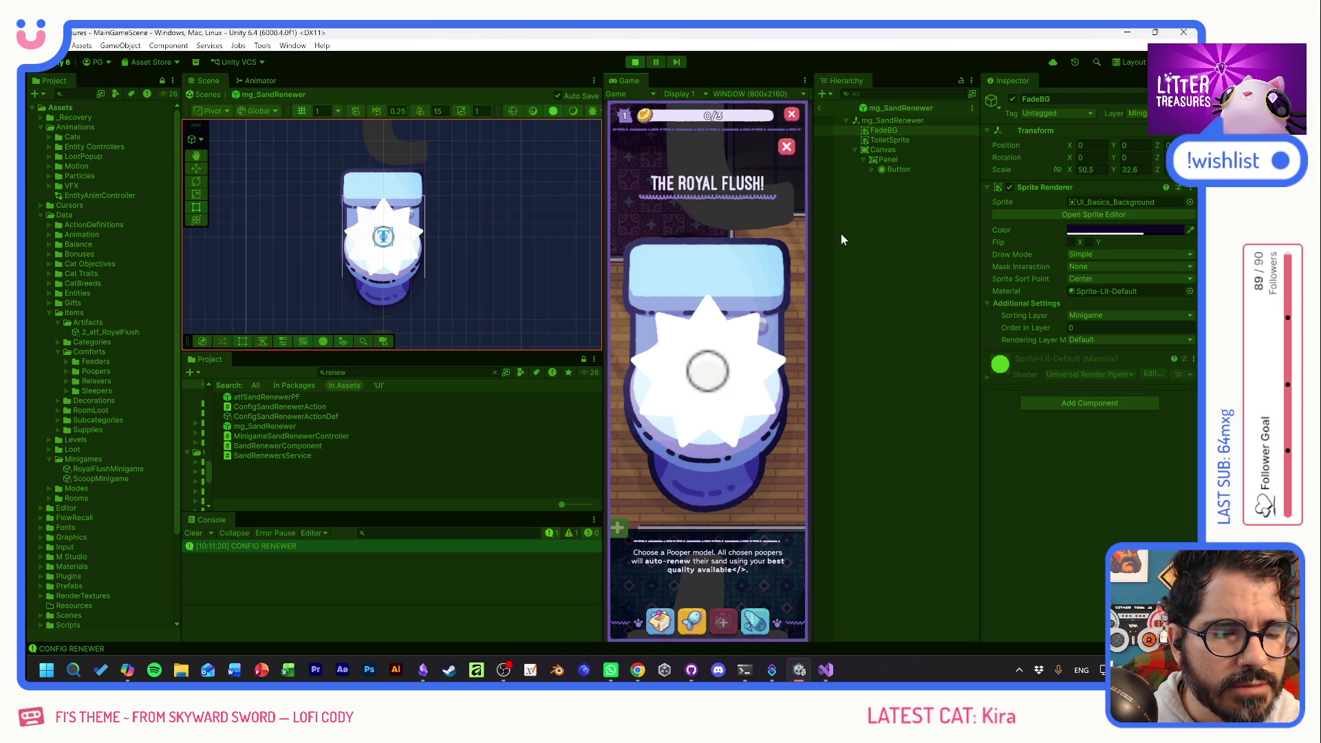
Uncheck the Canvas's Graphic Raycaster and exit prefab mode back to MainGameScene.
{"action": "left_click", "coordinate": [900, 169]}
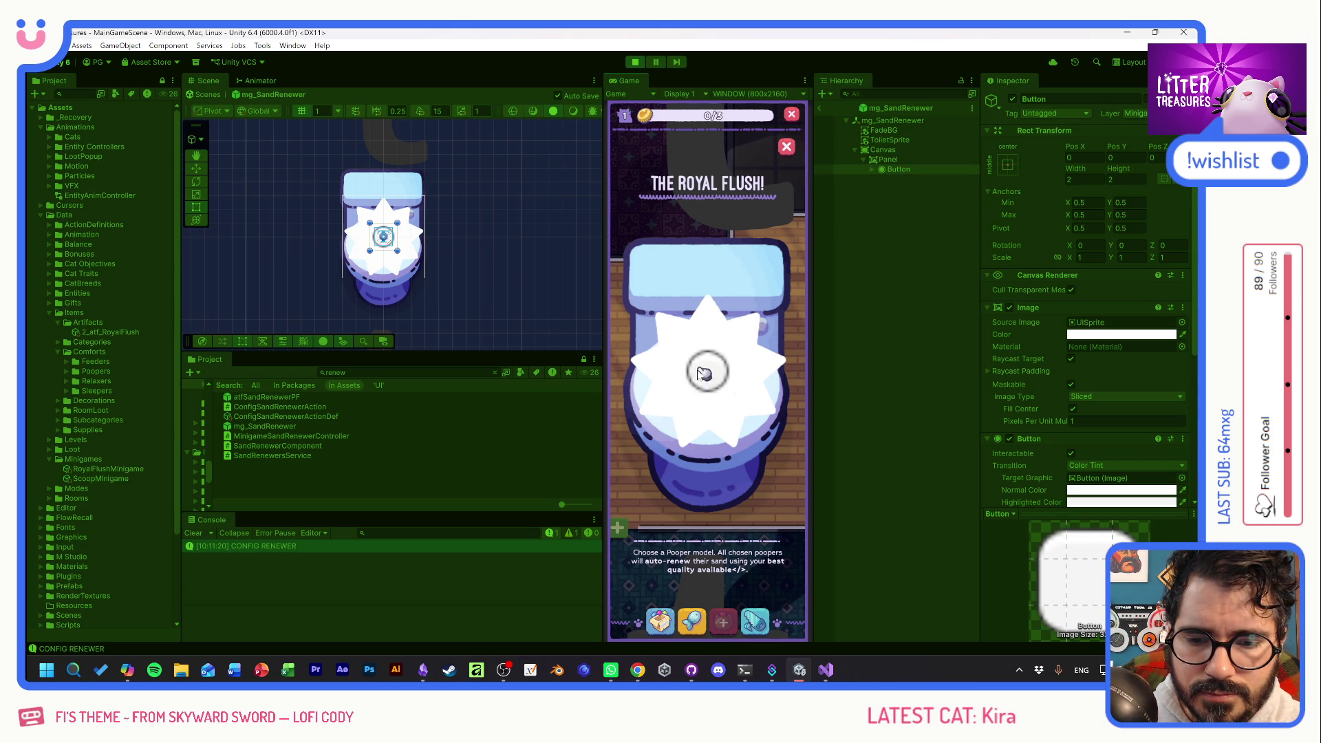
{"action": "left_click", "coordinate": [888, 150]}
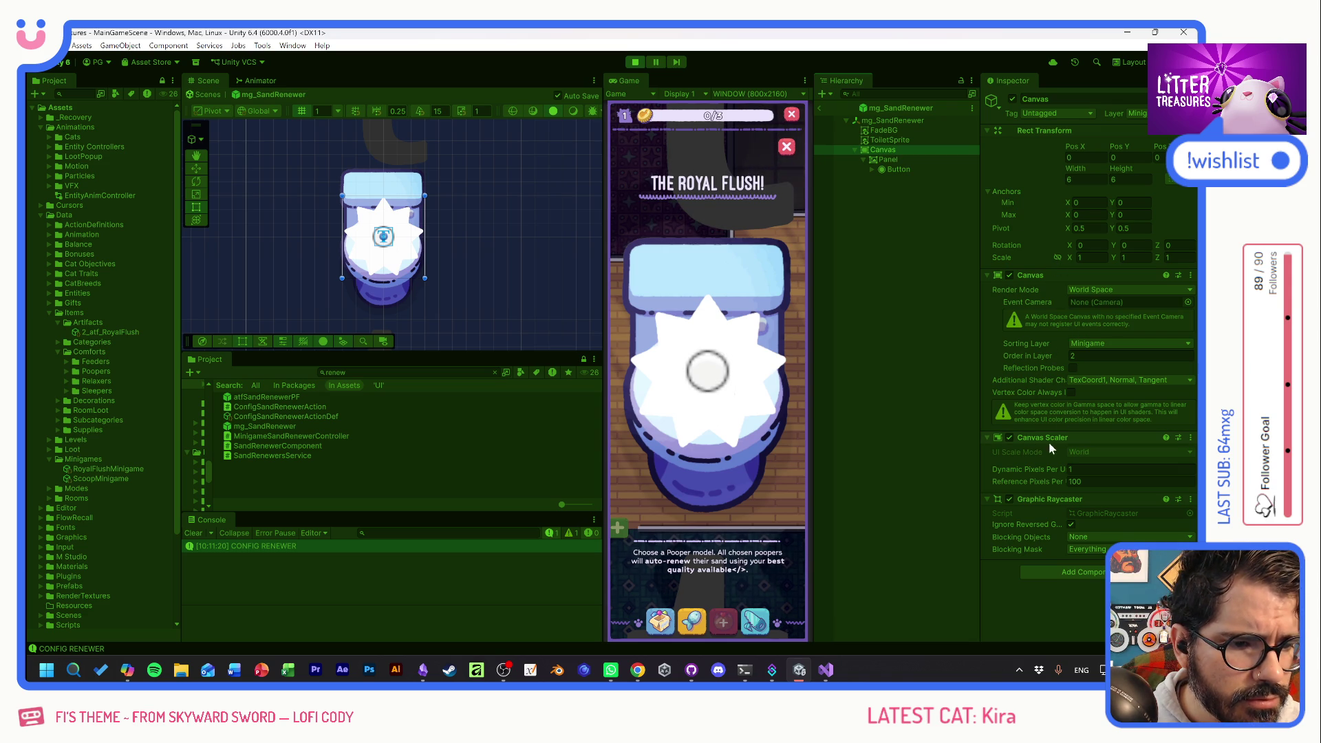
{"action": "left_click", "coordinate": [1009, 499]}
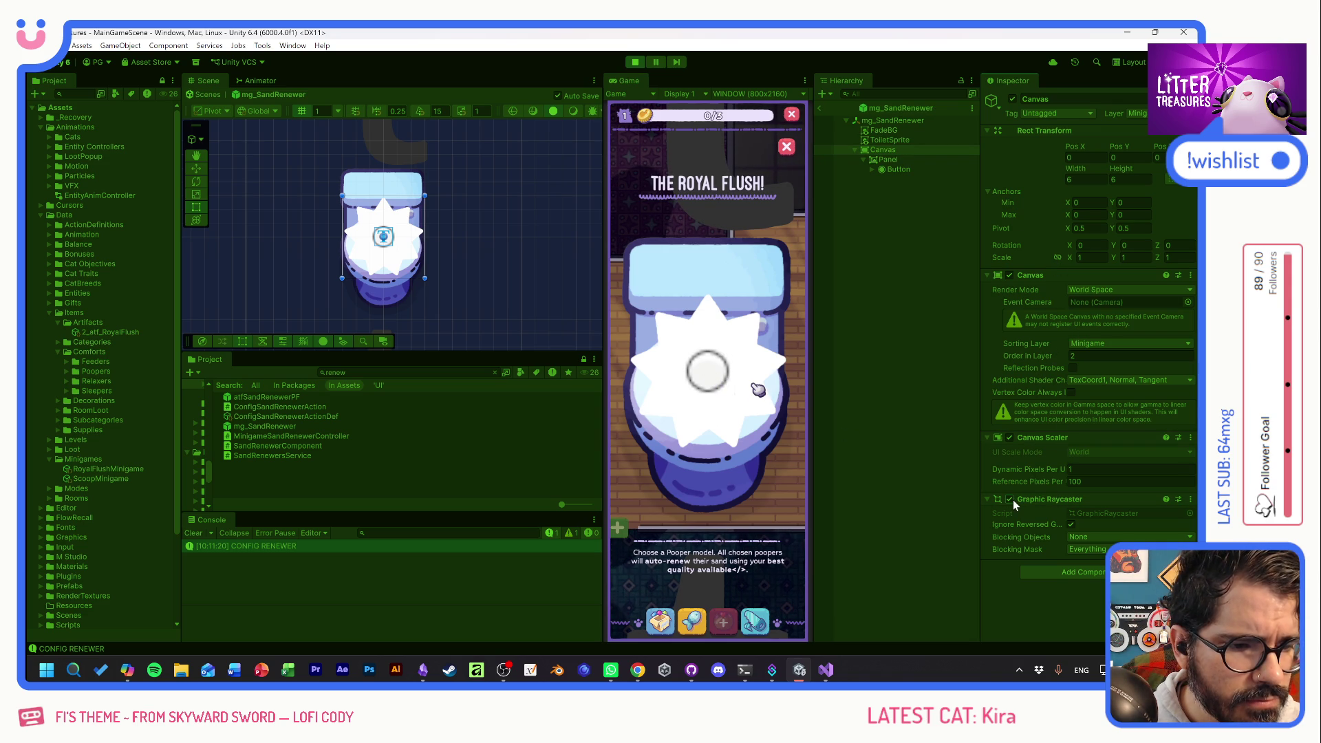
{"action": "left_click", "coordinate": [821, 110]}
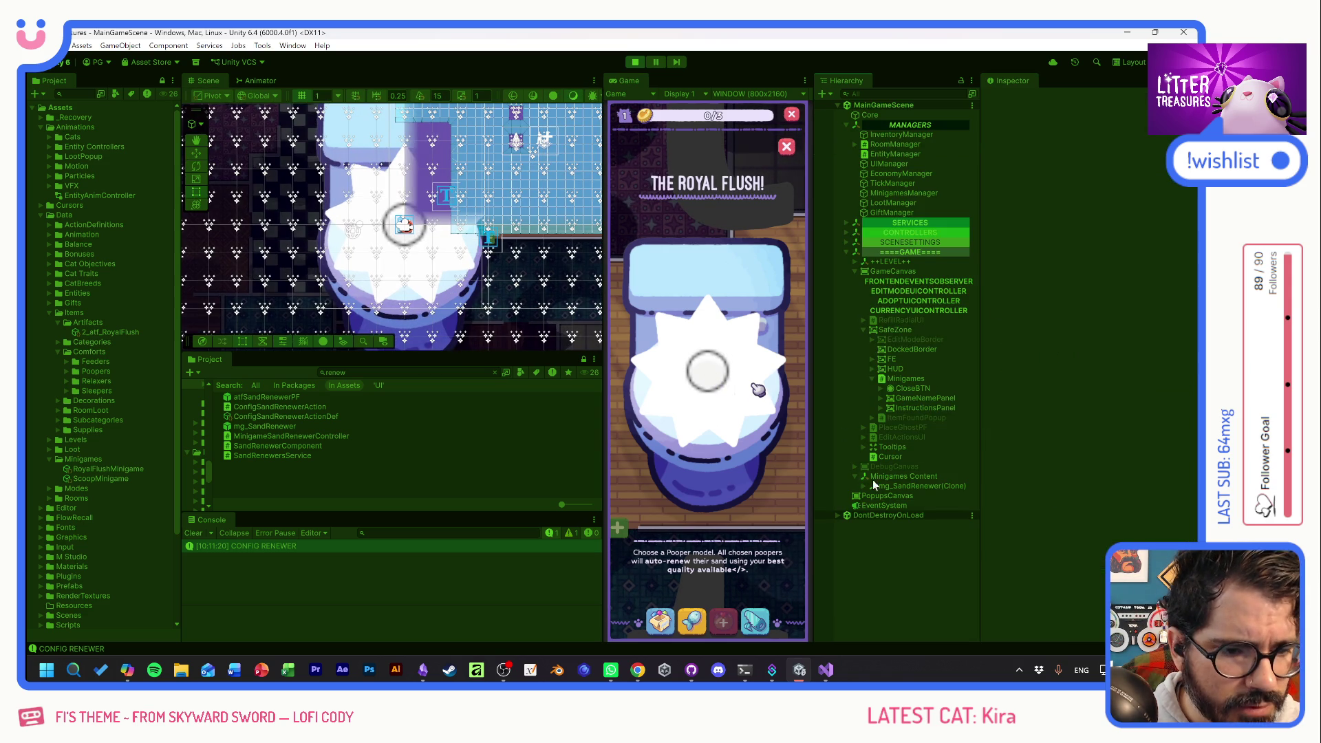
Make Main Camera the Event Camera of the mg_SandRenewer(Clone) Canvas instead of MinigameCamera.
{"action": "left_click", "coordinate": [883, 515]}
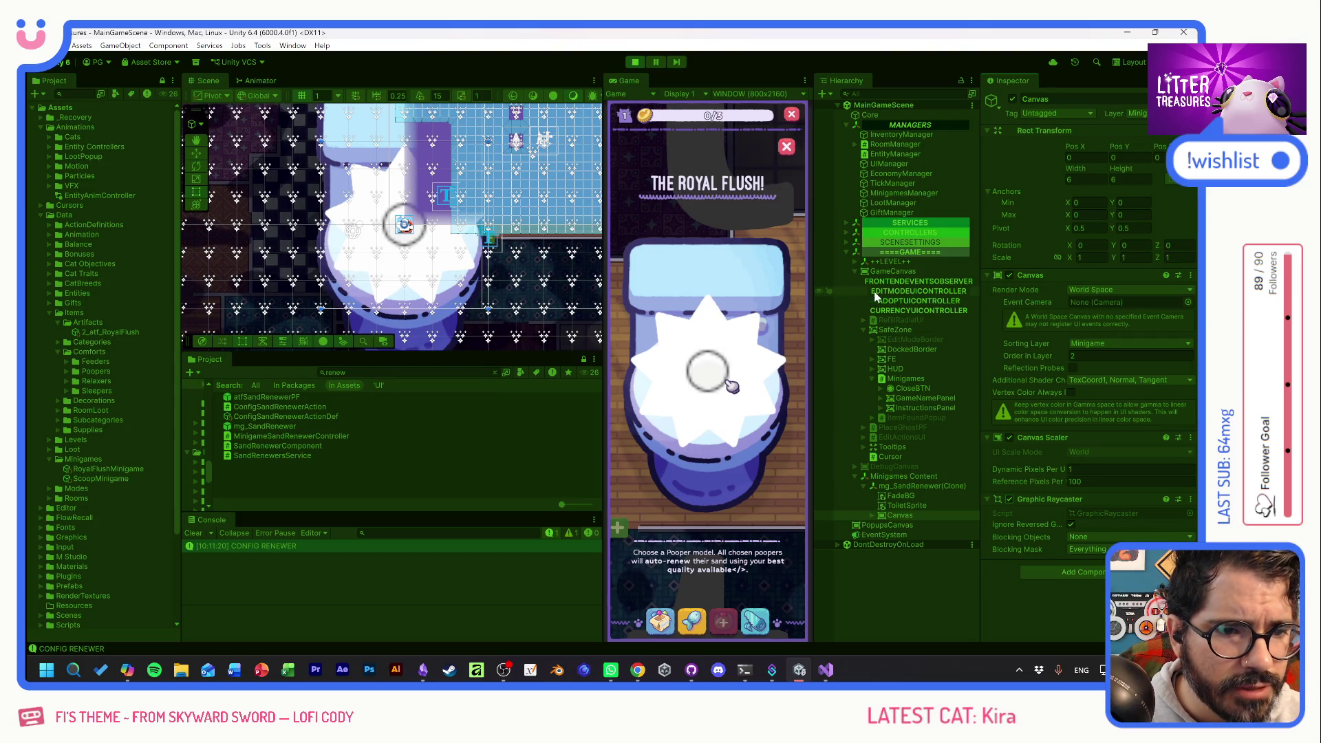
{"action": "left_click", "coordinate": [847, 242]}
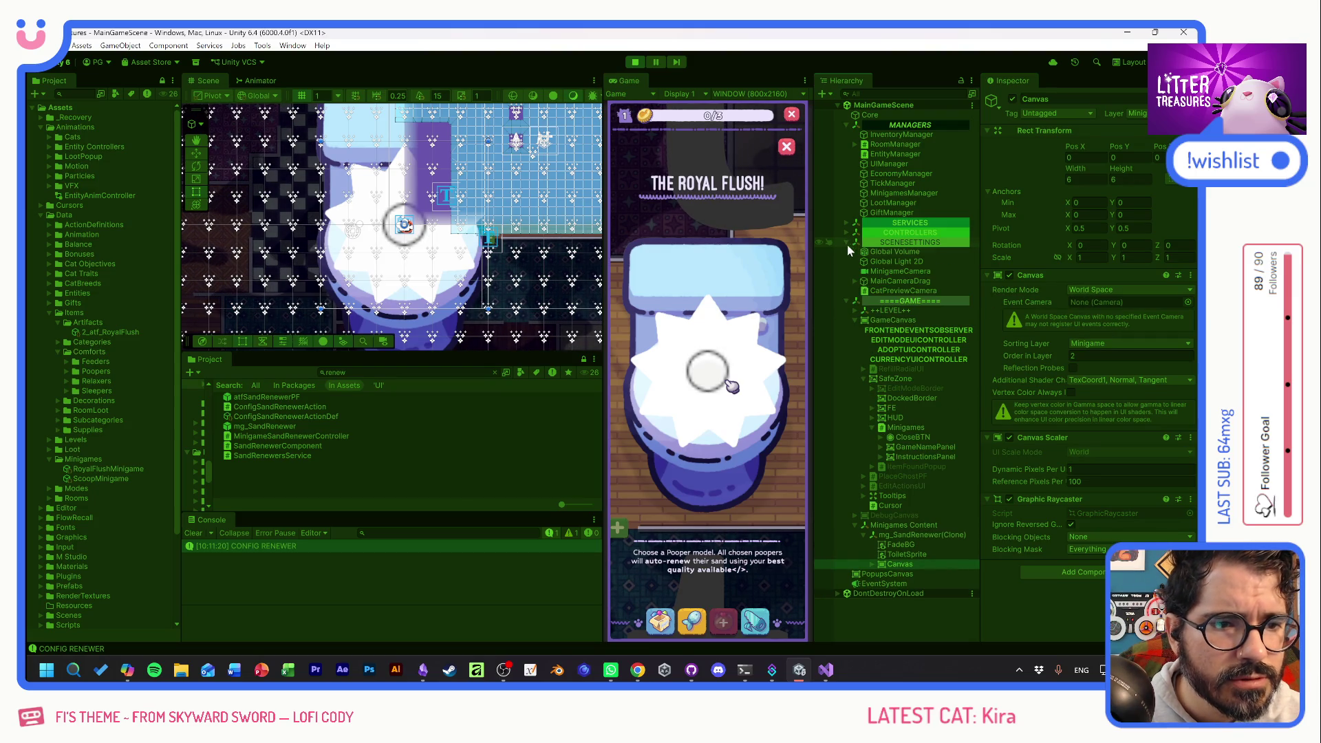
{"action": "left_click_drag", "start_coordinate": [1068, 301], "coordinate": [1087, 300]}
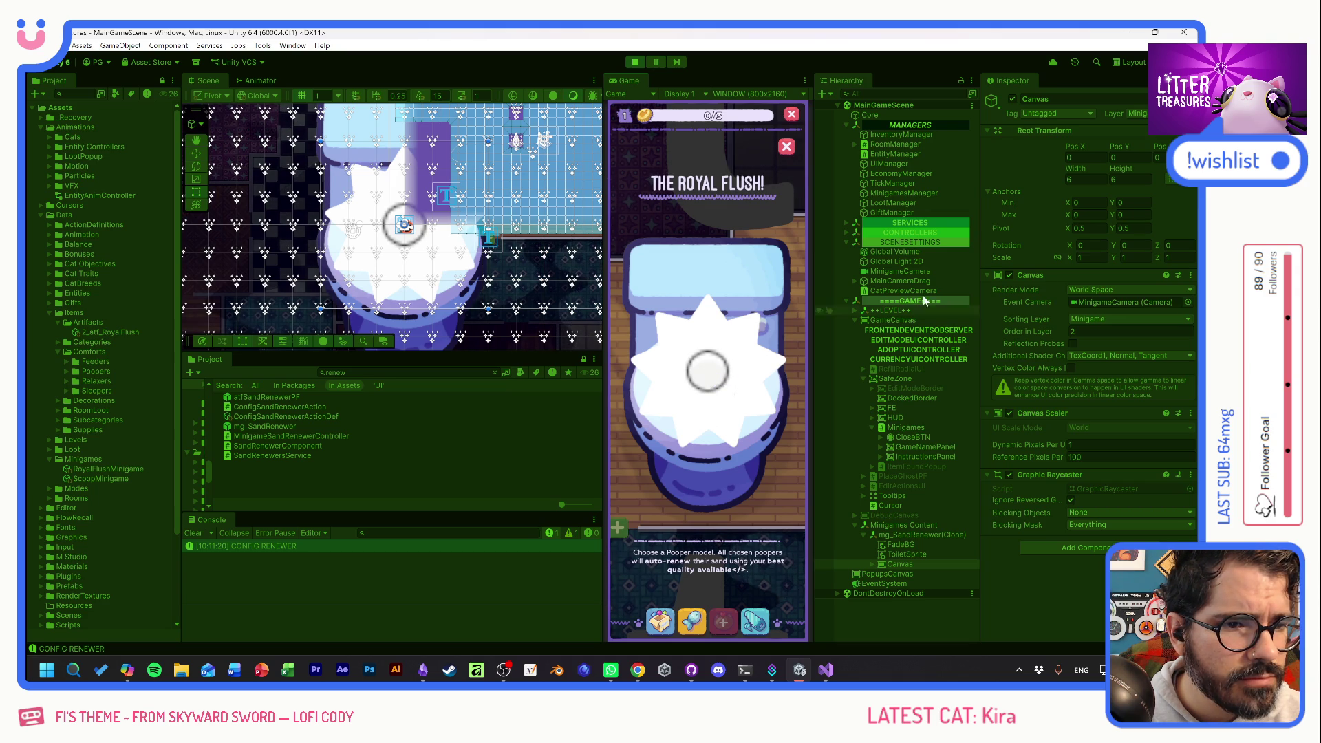
{"action": "left_click", "coordinate": [855, 281]}
{"action": "left_click_drag", "start_coordinate": [895, 290], "coordinate": [1096, 304]}
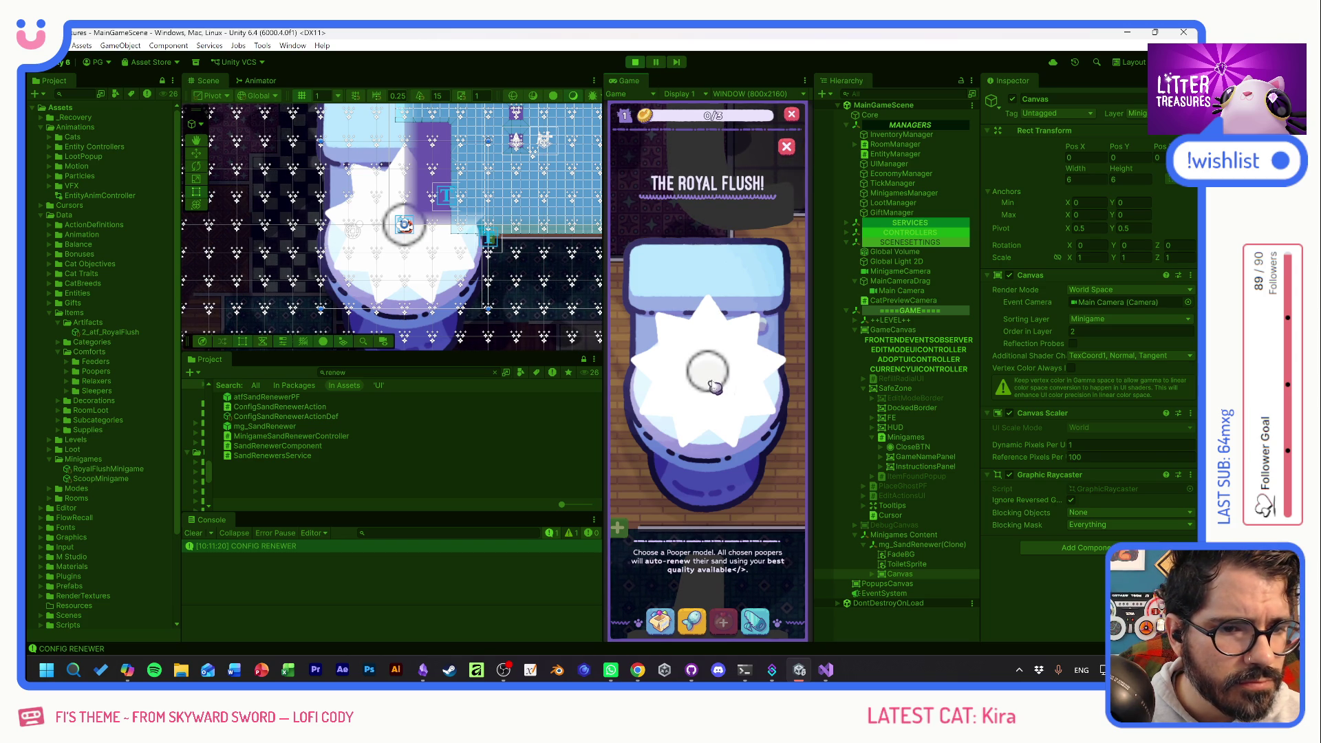
Set the spawned Button's Highlighted Color to yellow, then recheck the Panel and Canvas.
{"action": "left_click", "coordinate": [873, 574]}
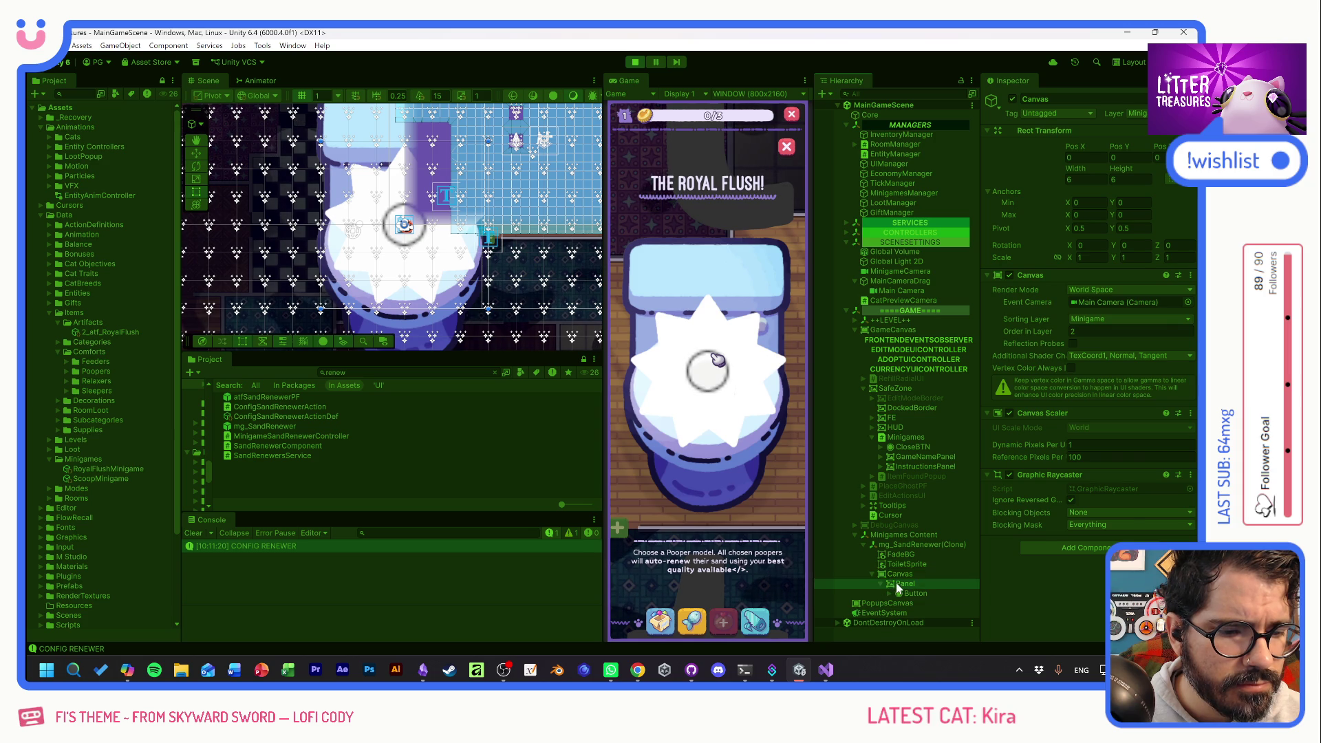
{"action": "left_click", "coordinate": [896, 584]}
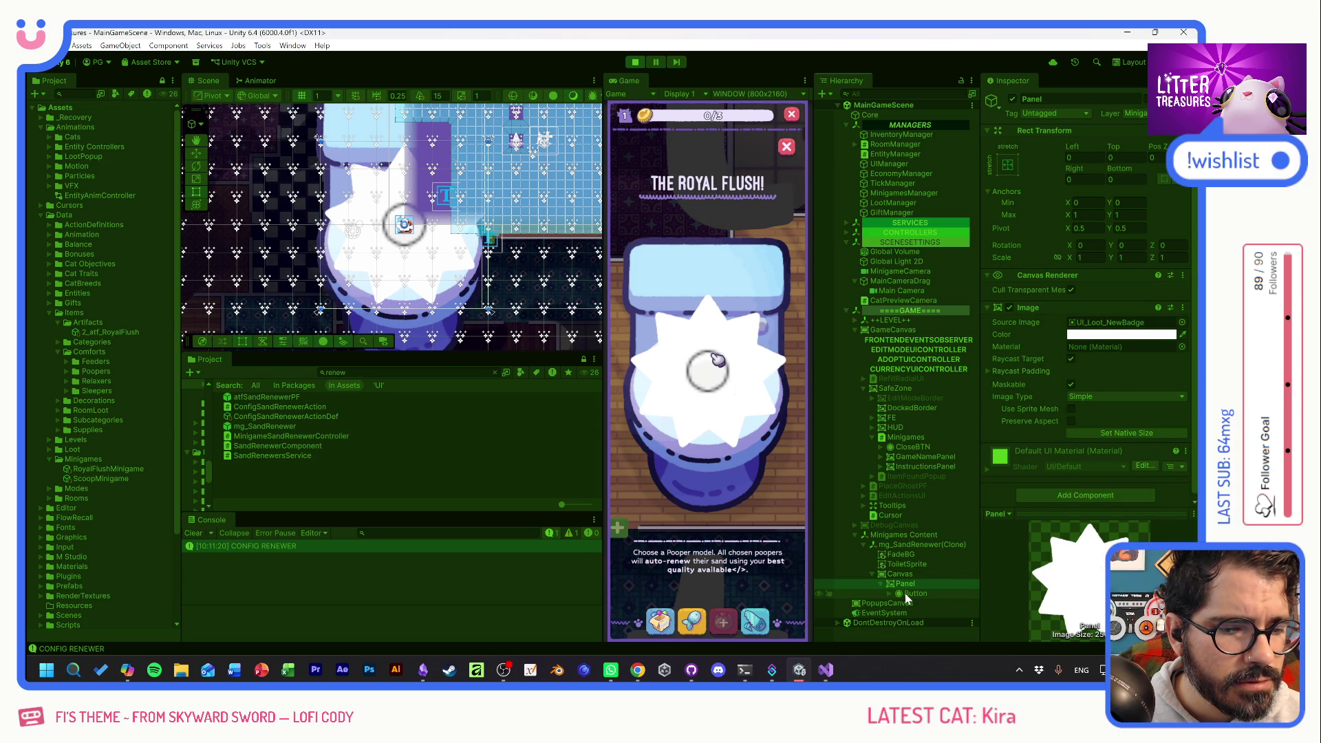
{"action": "left_click", "coordinate": [905, 594]}
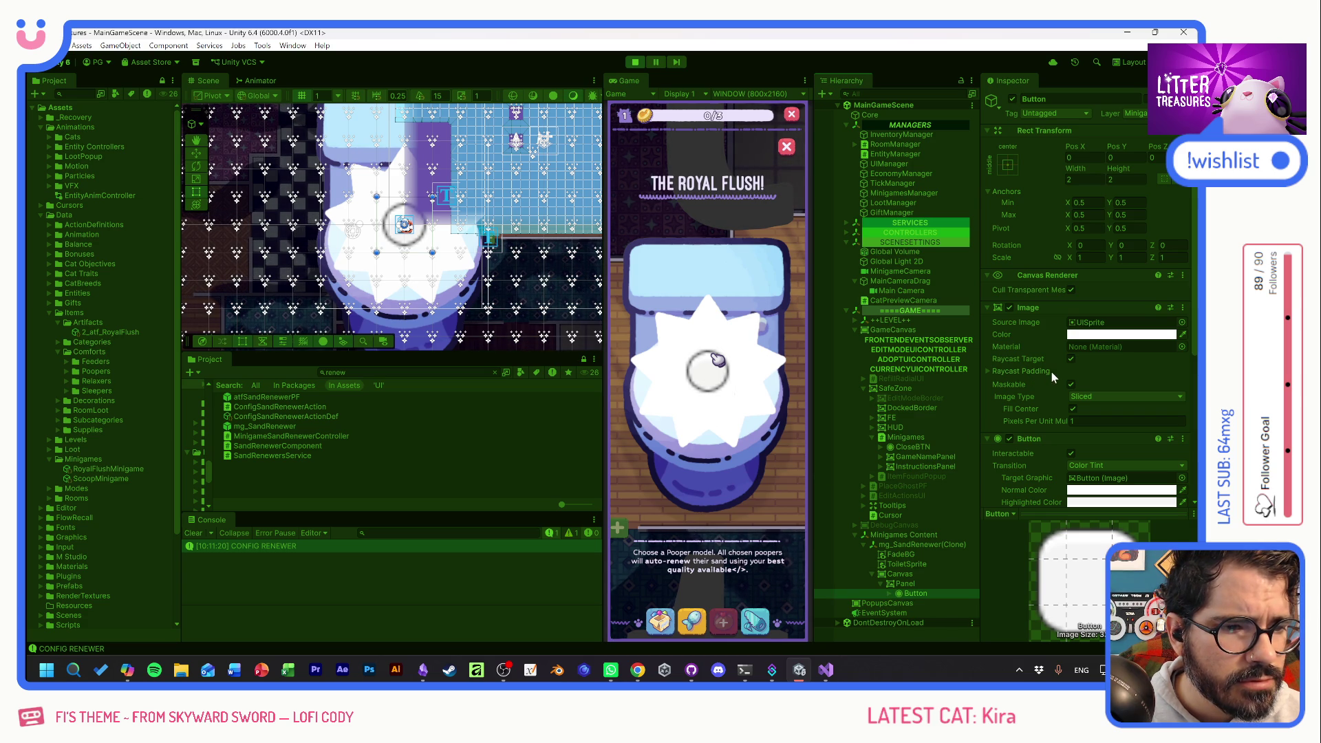
{"action": "scroll", "coordinate": [1055, 370], "scroll_direction": "down", "scroll_amount": 2}
{"action": "scroll", "coordinate": [1055, 371], "scroll_direction": "down", "scroll_amount": 4}
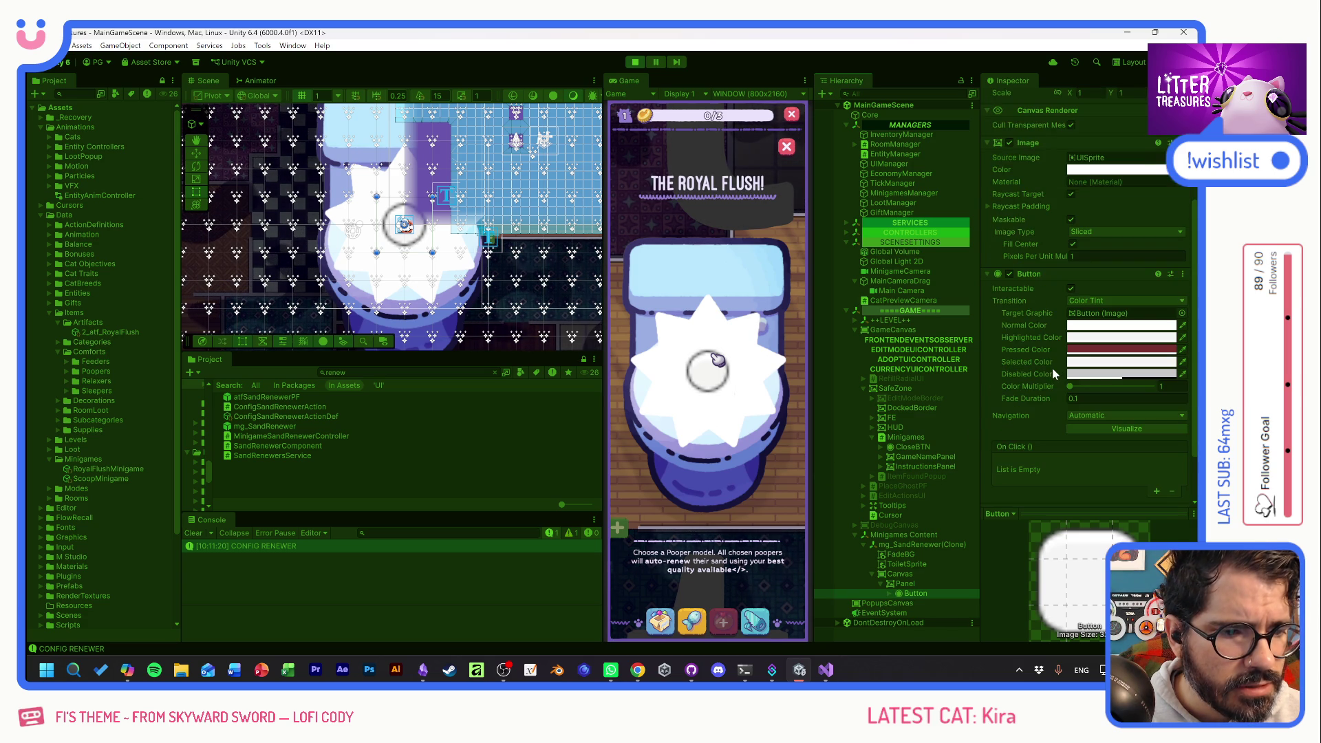
{"action": "left_click", "coordinate": [1089, 341]}
{"action": "left_click", "coordinate": [1146, 377]}
{"action": "left_click", "coordinate": [1187, 328]}
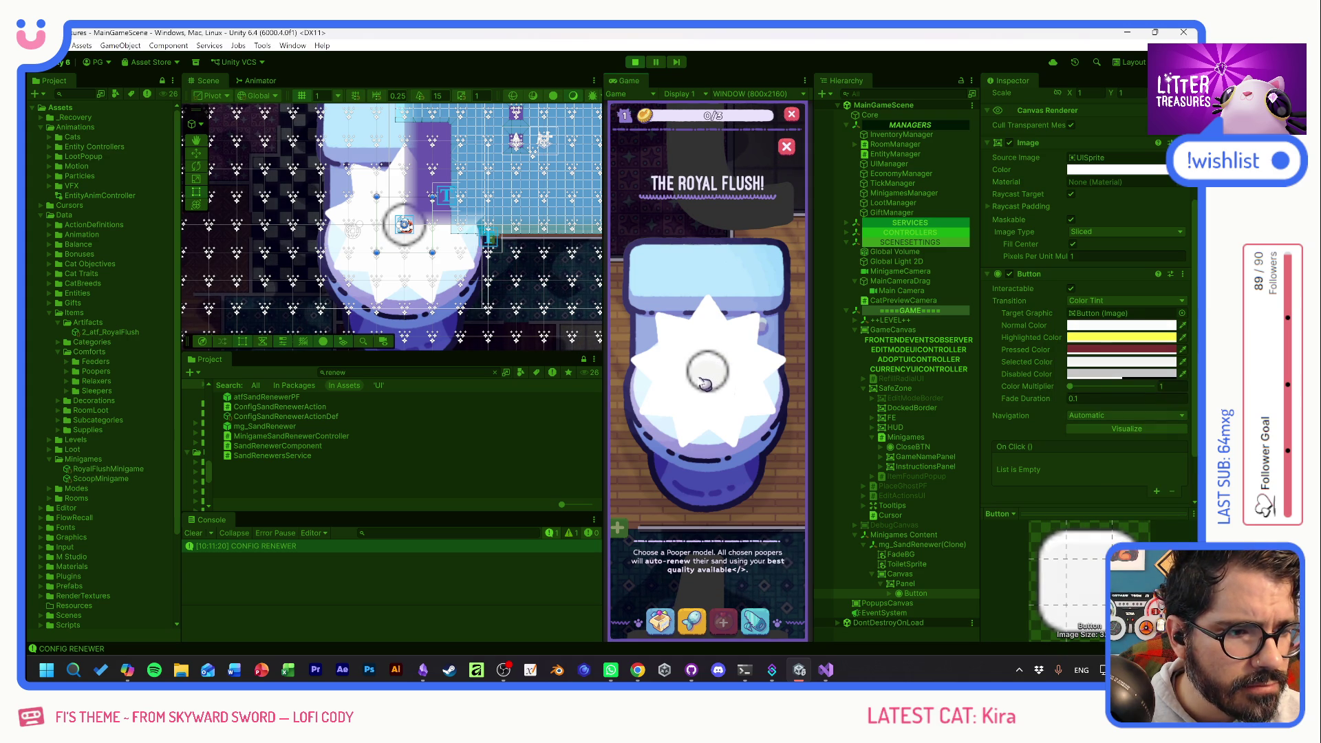
{"action": "scroll", "coordinate": [1033, 401], "scroll_direction": "up", "scroll_amount": 2}
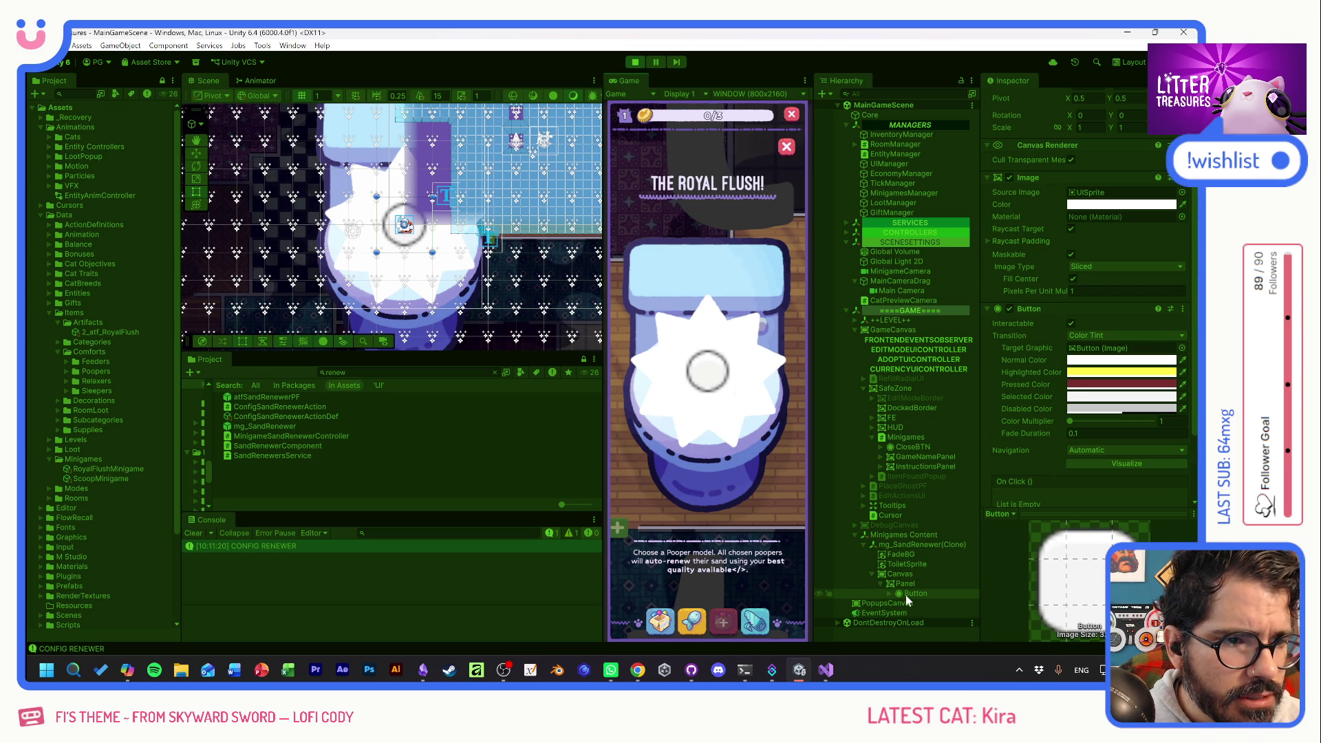
{"action": "scroll", "coordinate": [1043, 415], "scroll_direction": "up", "scroll_amount": 3}
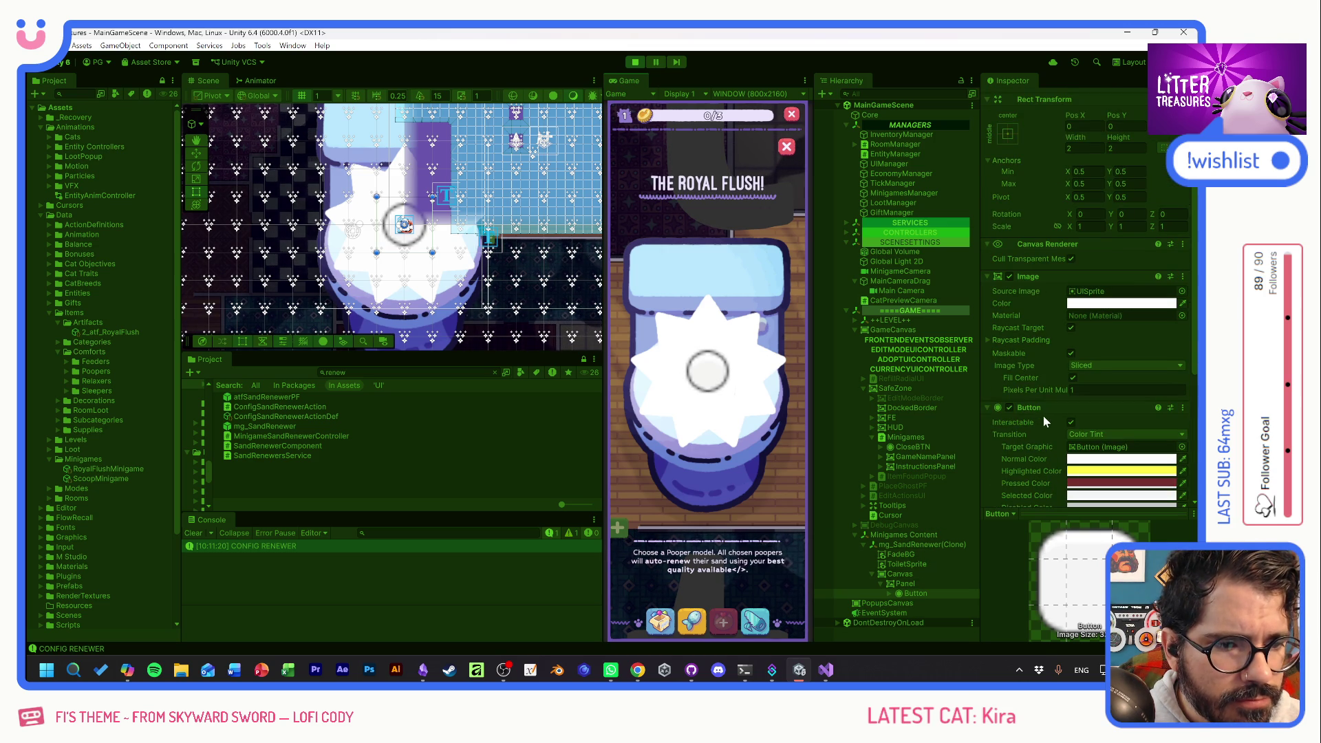
{"action": "left_click", "coordinate": [911, 583]}
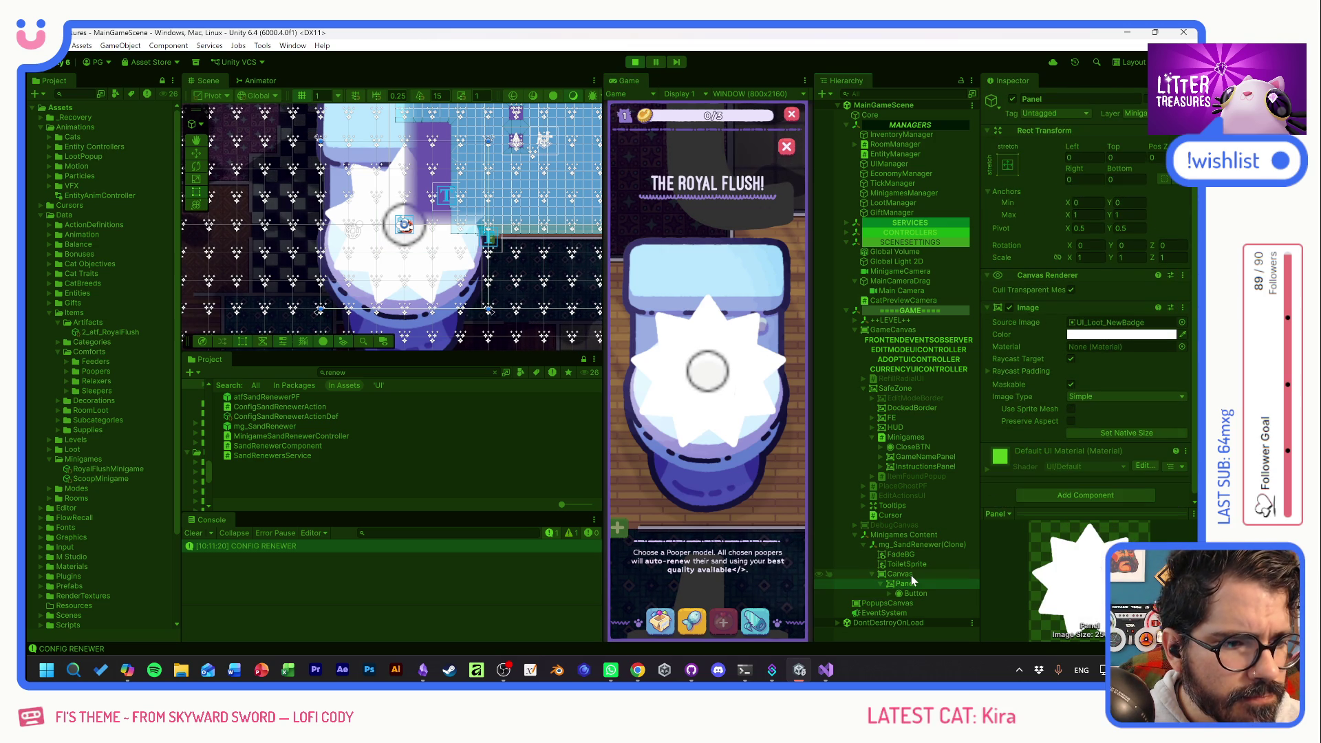
{"action": "left_click", "coordinate": [911, 575]}
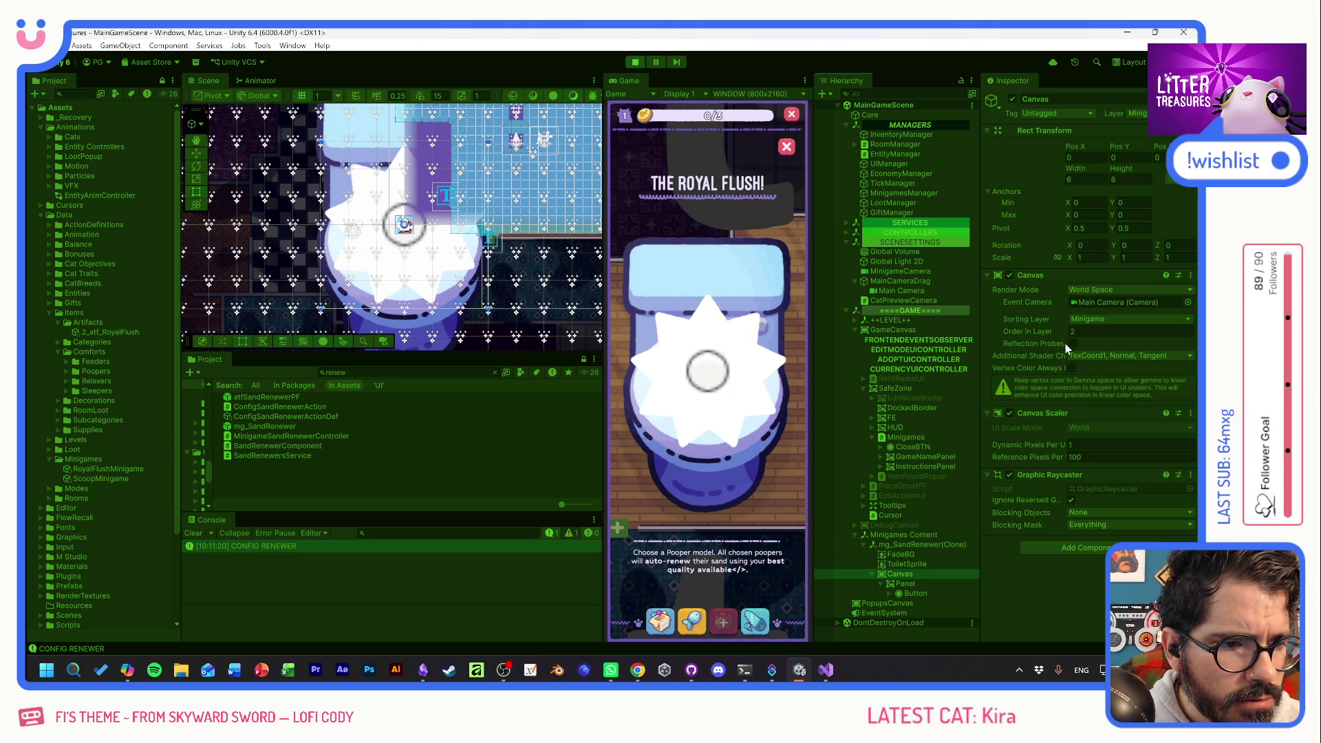
{"action": "left_click_drag", "start_coordinate": [1050, 337], "coordinate": [1066, 337]}
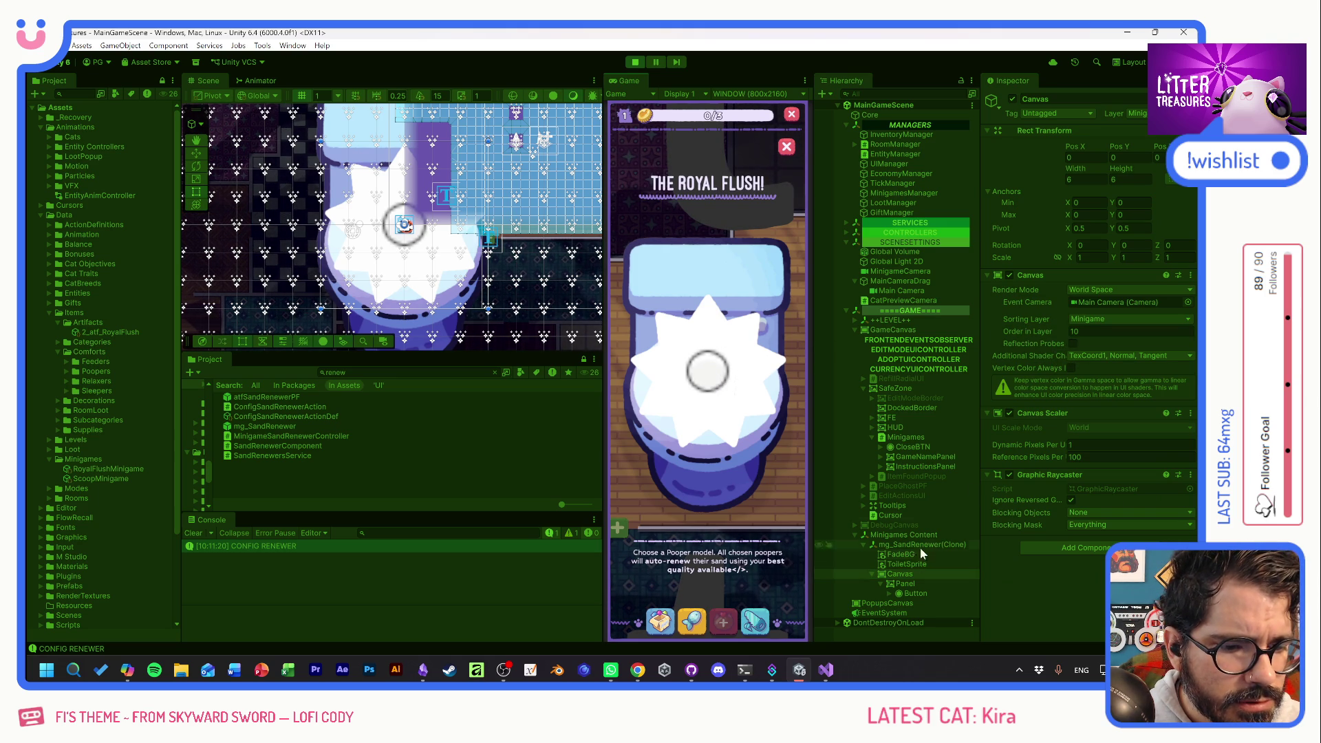
{"action": "left_click", "coordinate": [1010, 476]}
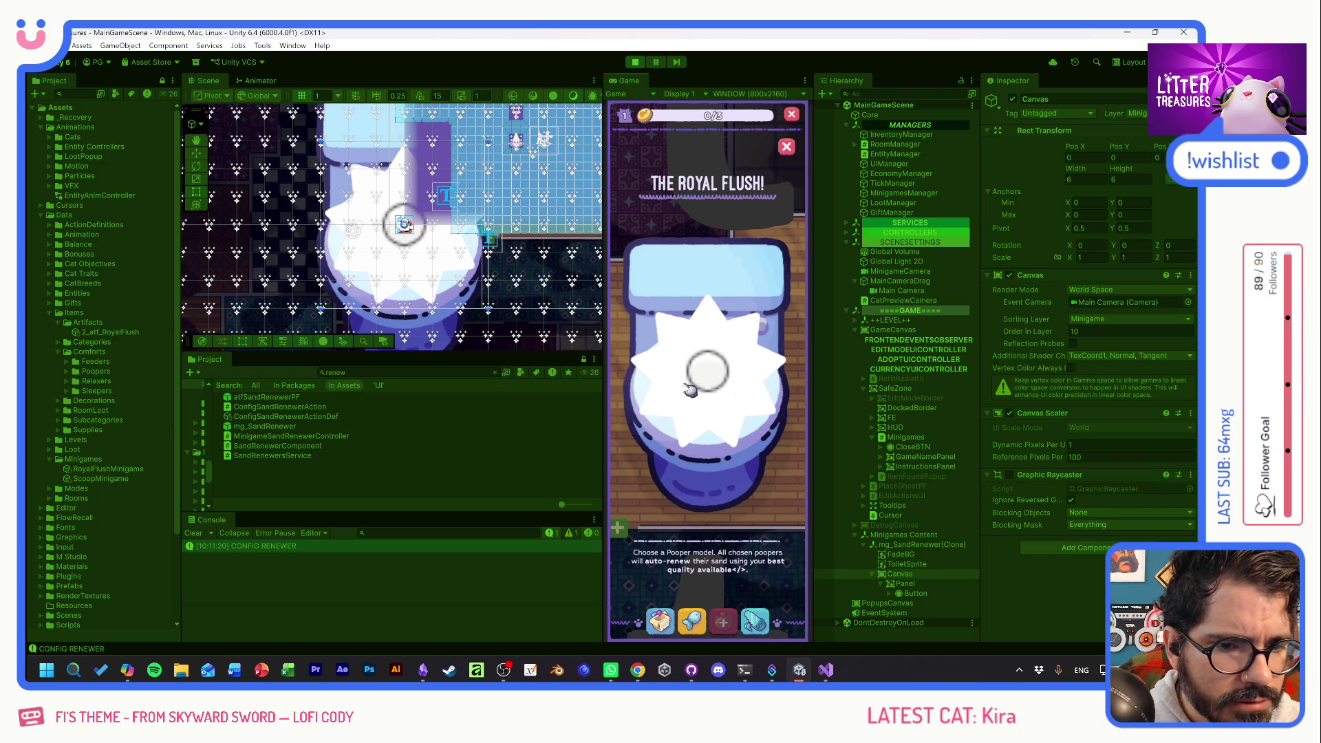
{"action": "left_click", "coordinate": [1010, 476]}
{"action": "left_click", "coordinate": [1072, 501]}
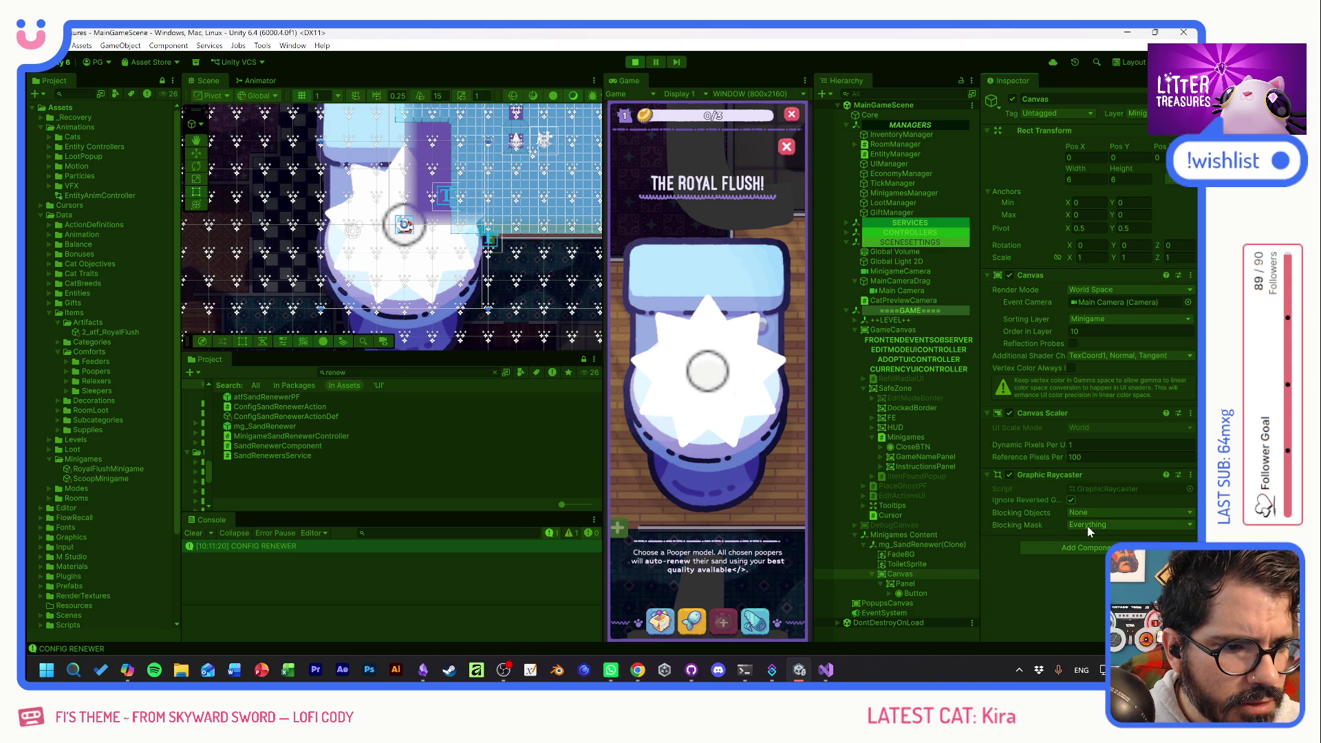
{"action": "left_click", "coordinate": [907, 583]}
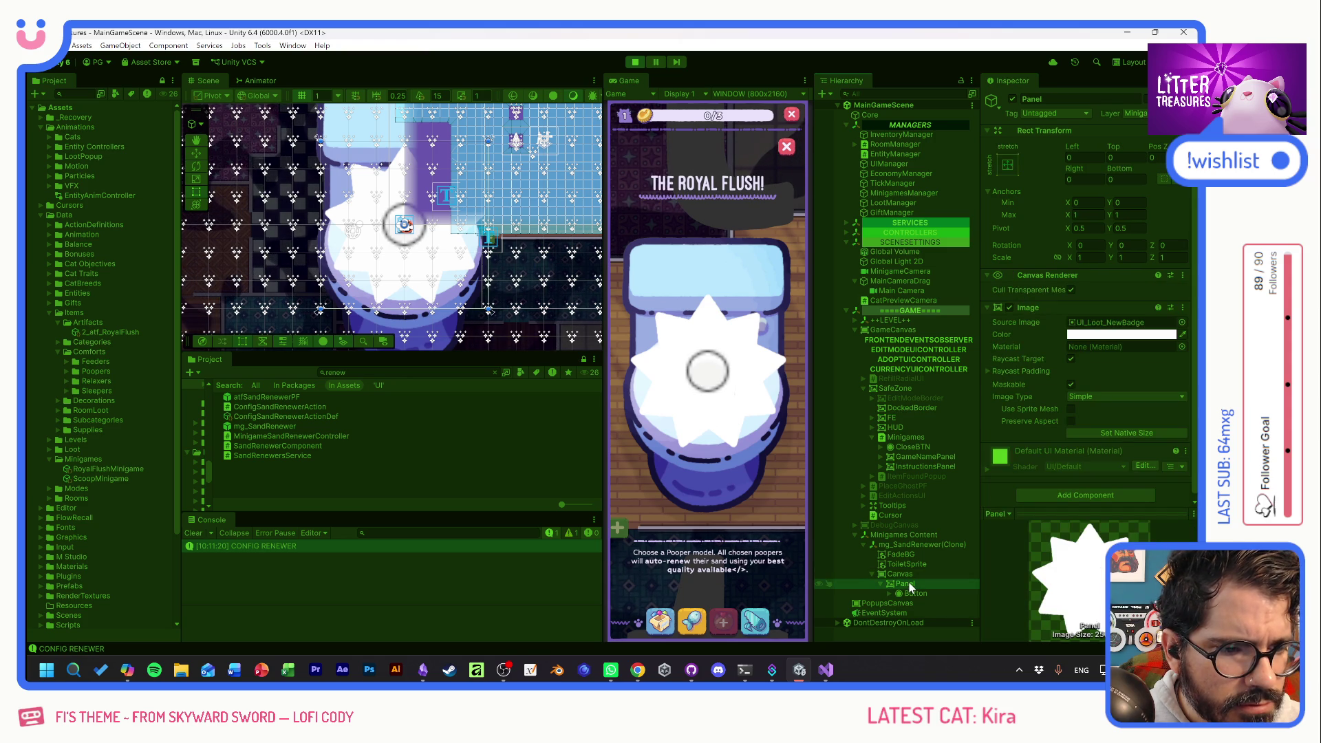
{"action": "left_click", "coordinate": [914, 593]}
{"action": "scroll", "coordinate": [1034, 407], "scroll_direction": "down", "scroll_amount": 5}
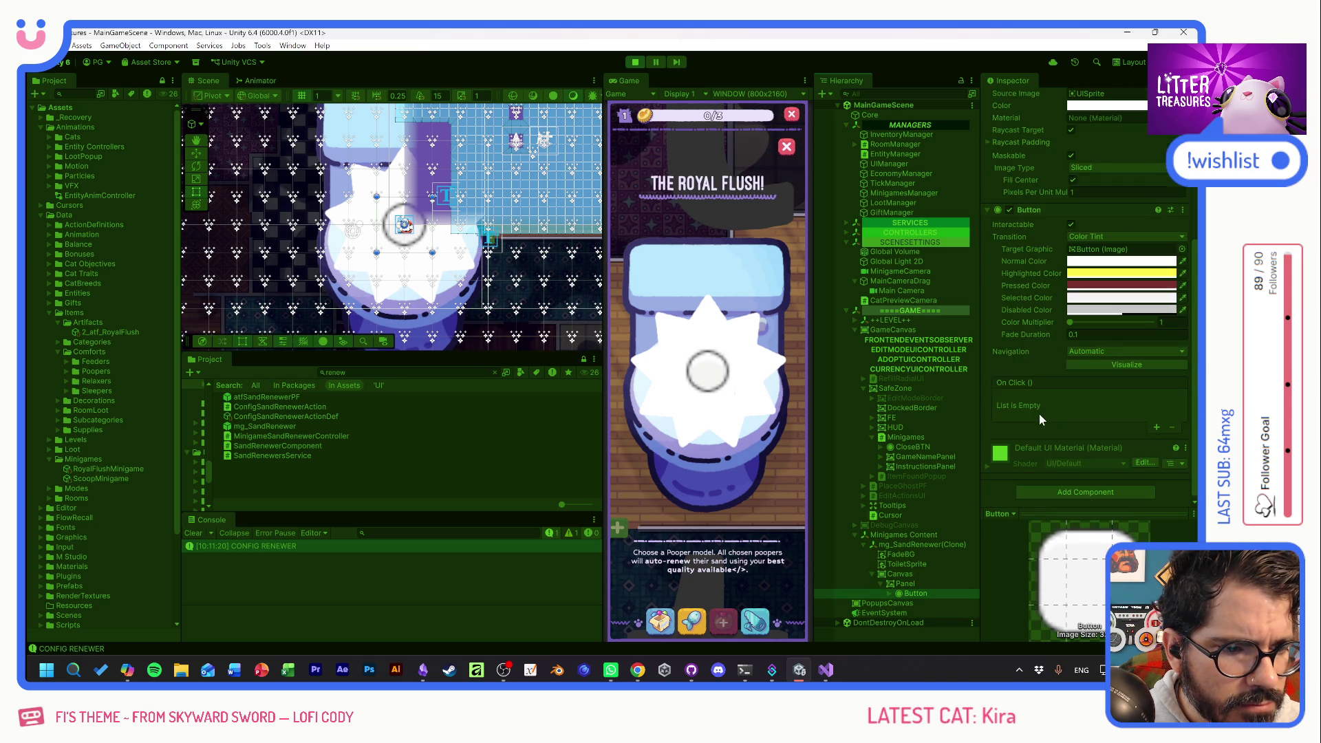
{"action": "scroll", "coordinate": [1042, 420], "scroll_direction": "up", "scroll_amount": 3}
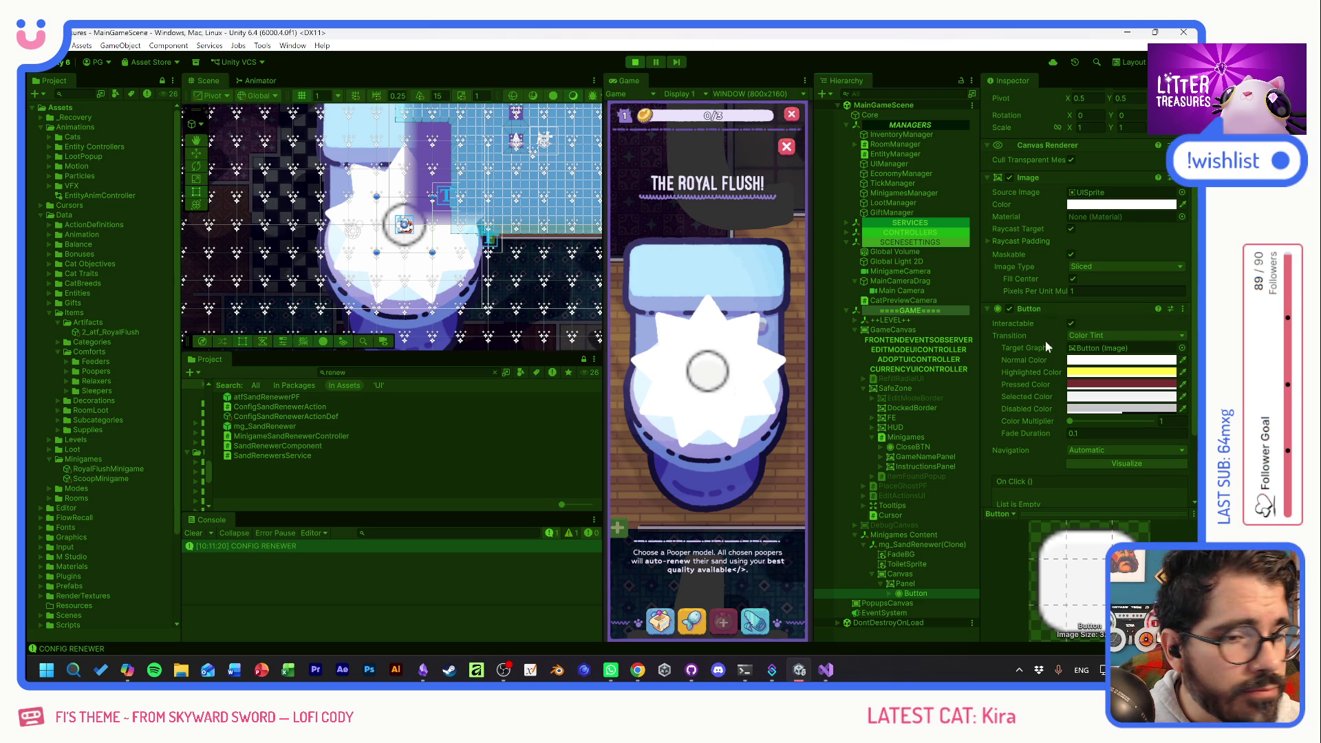
{"action": "scroll", "coordinate": [1045, 340], "scroll_direction": "up", "scroll_amount": 4}
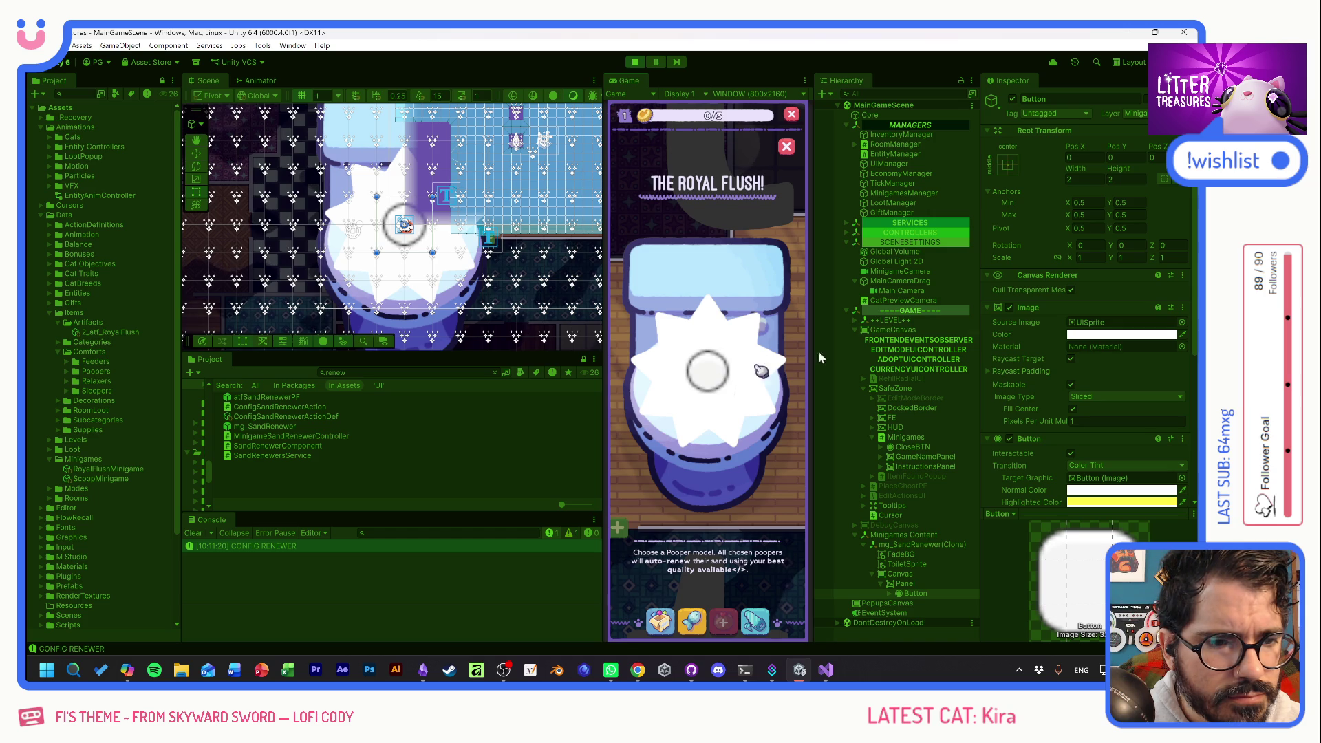
{"action": "left_click", "coordinate": [908, 291]}
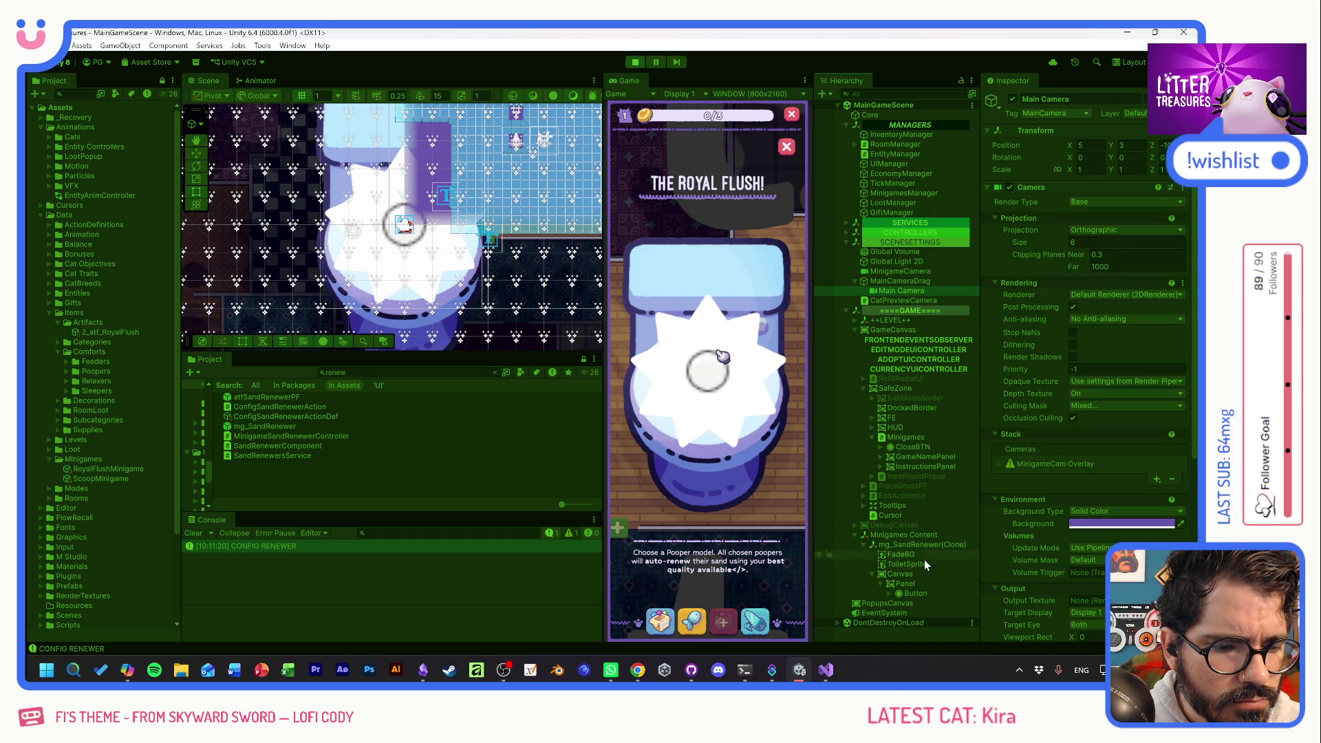
{"action": "left_click", "coordinate": [914, 574]}
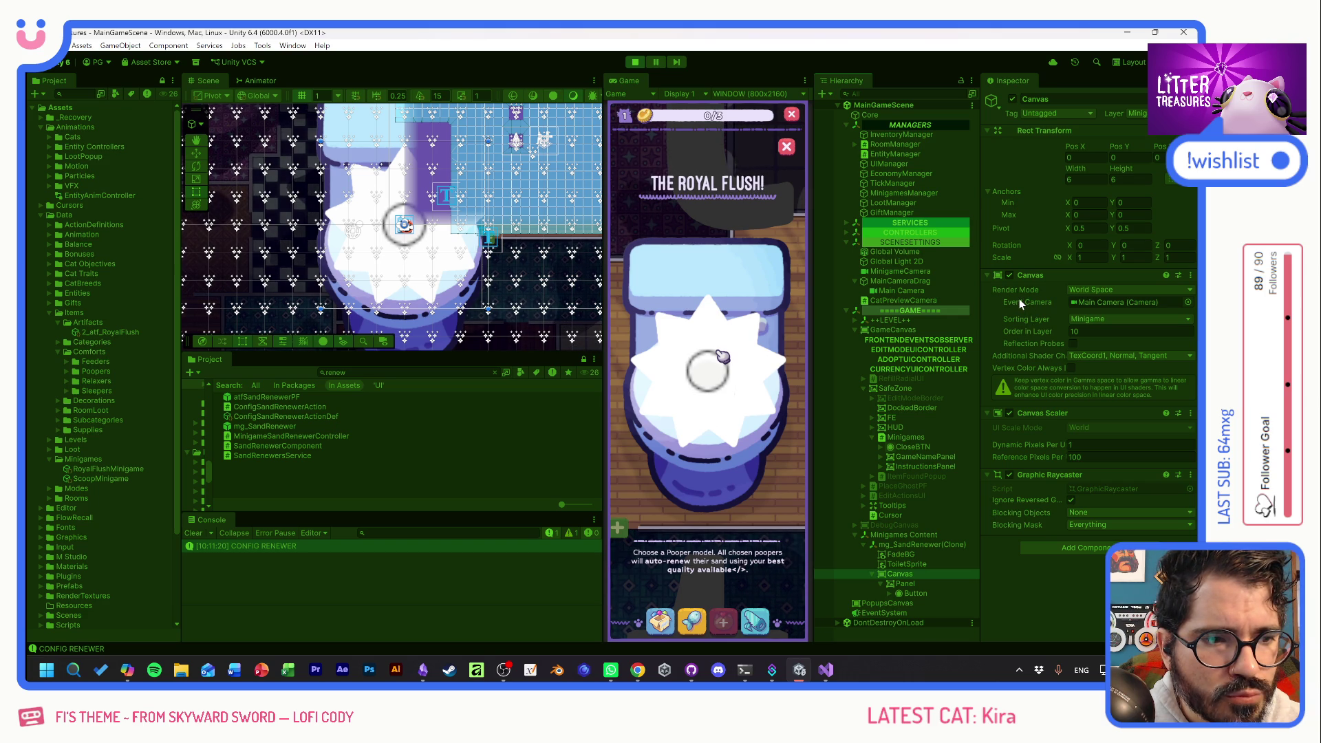
Switch the Canvas to Screen Space - Camera with MinigameCamera as its Render Camera.
{"action": "left_click", "coordinate": [1090, 290]}
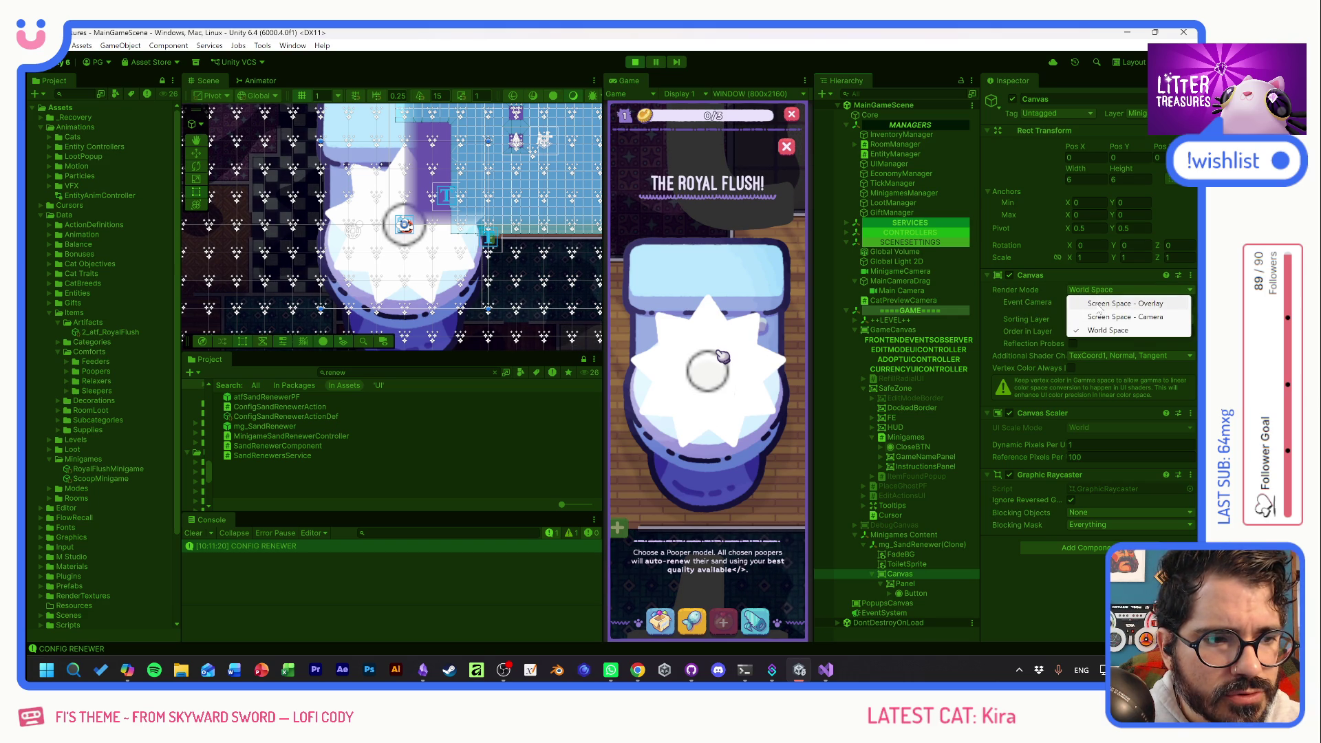
{"action": "left_click", "coordinate": [1101, 317]}
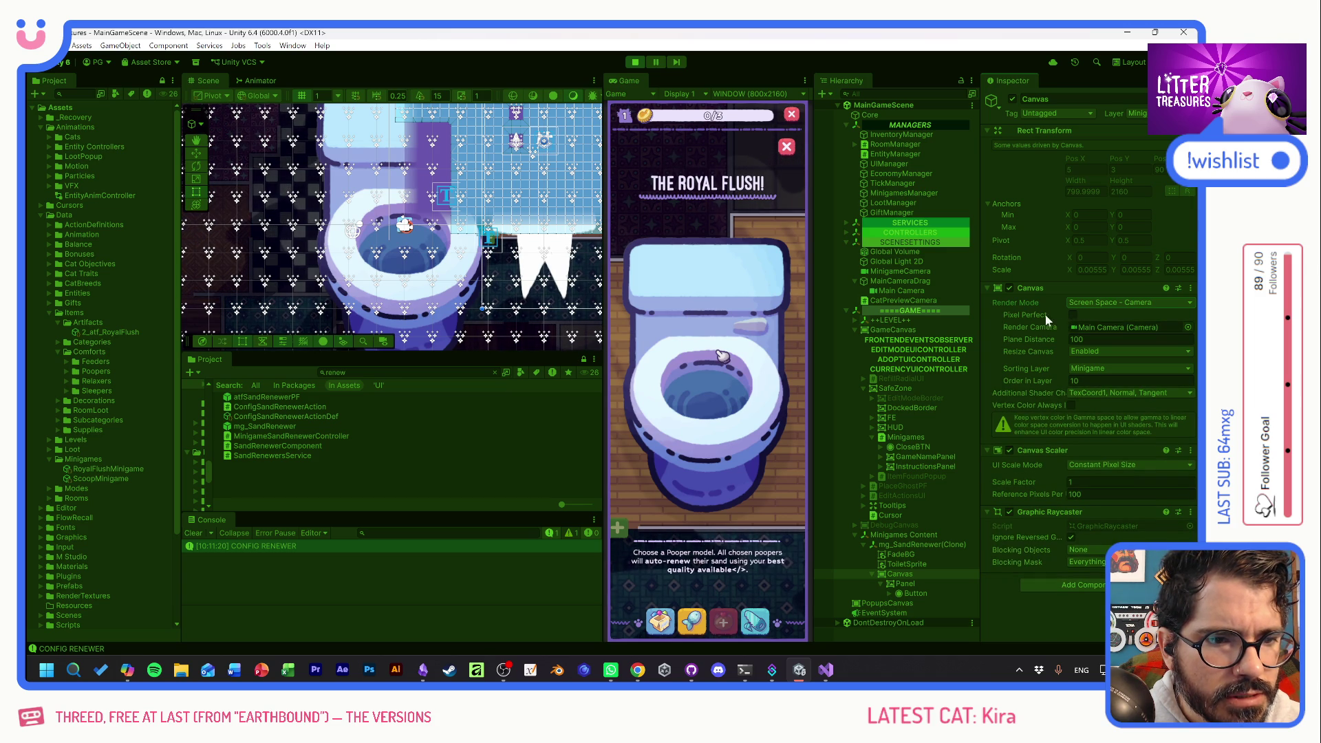
{"action": "left_click", "coordinate": [894, 274]}
{"action": "left_click_drag", "start_coordinate": [894, 276], "coordinate": [1090, 331]}
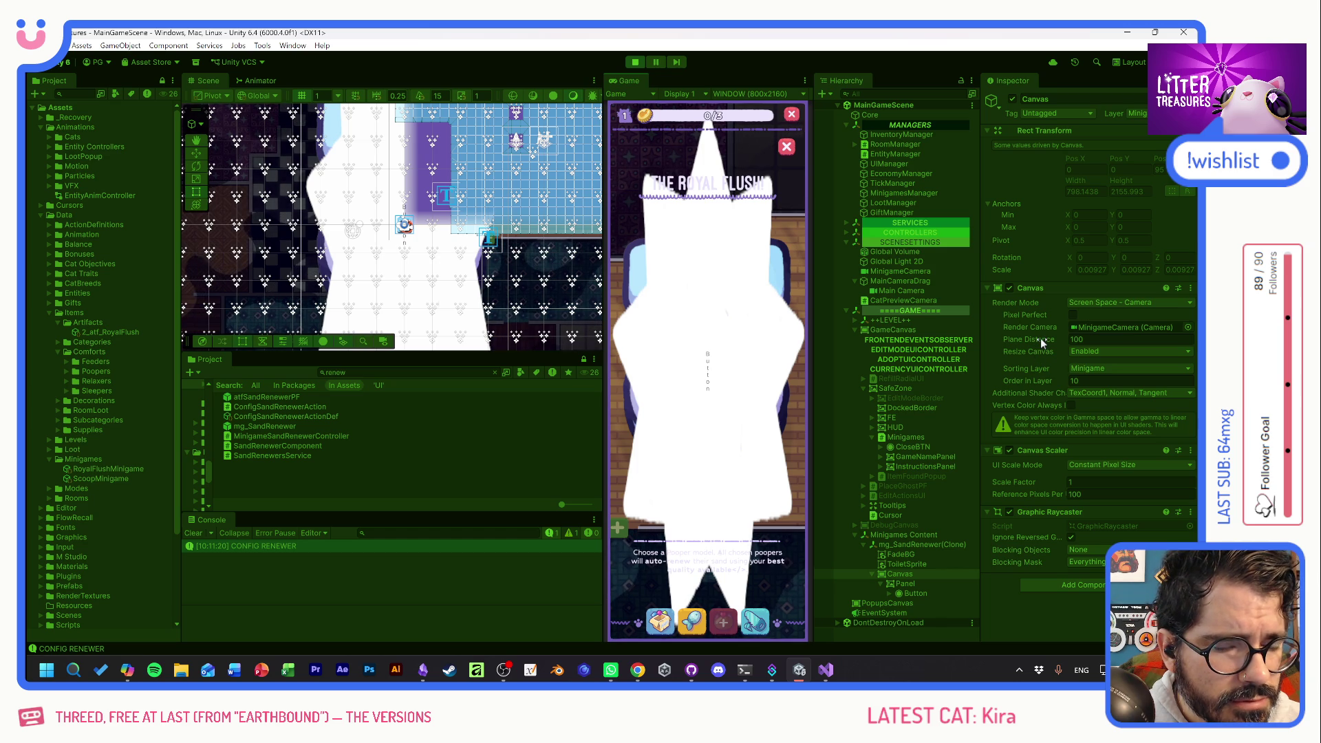
Put only the Canvas on the UI layer, revert it to World Space, and restart play mode.
{"action": "left_click", "coordinate": [909, 584]}
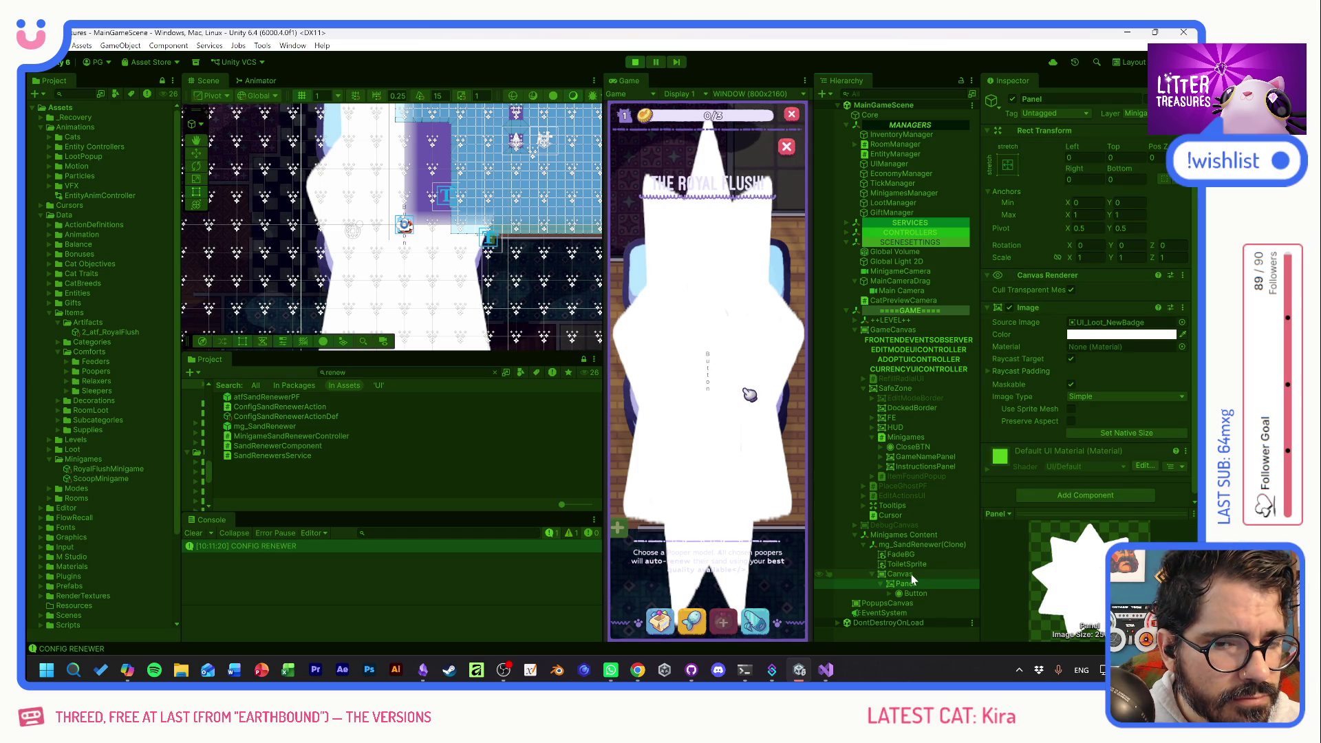
{"action": "left_click", "coordinate": [912, 576]}
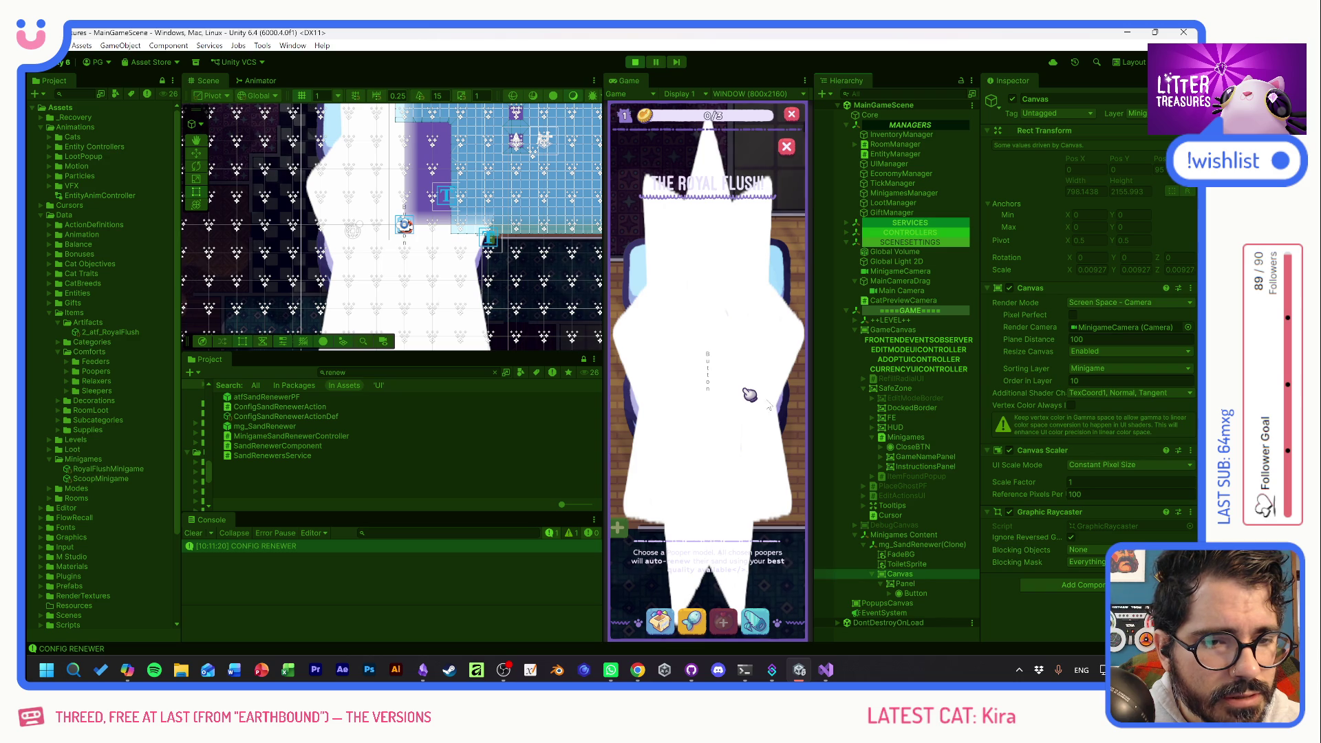
{"action": "left_click", "coordinate": [1139, 113]}
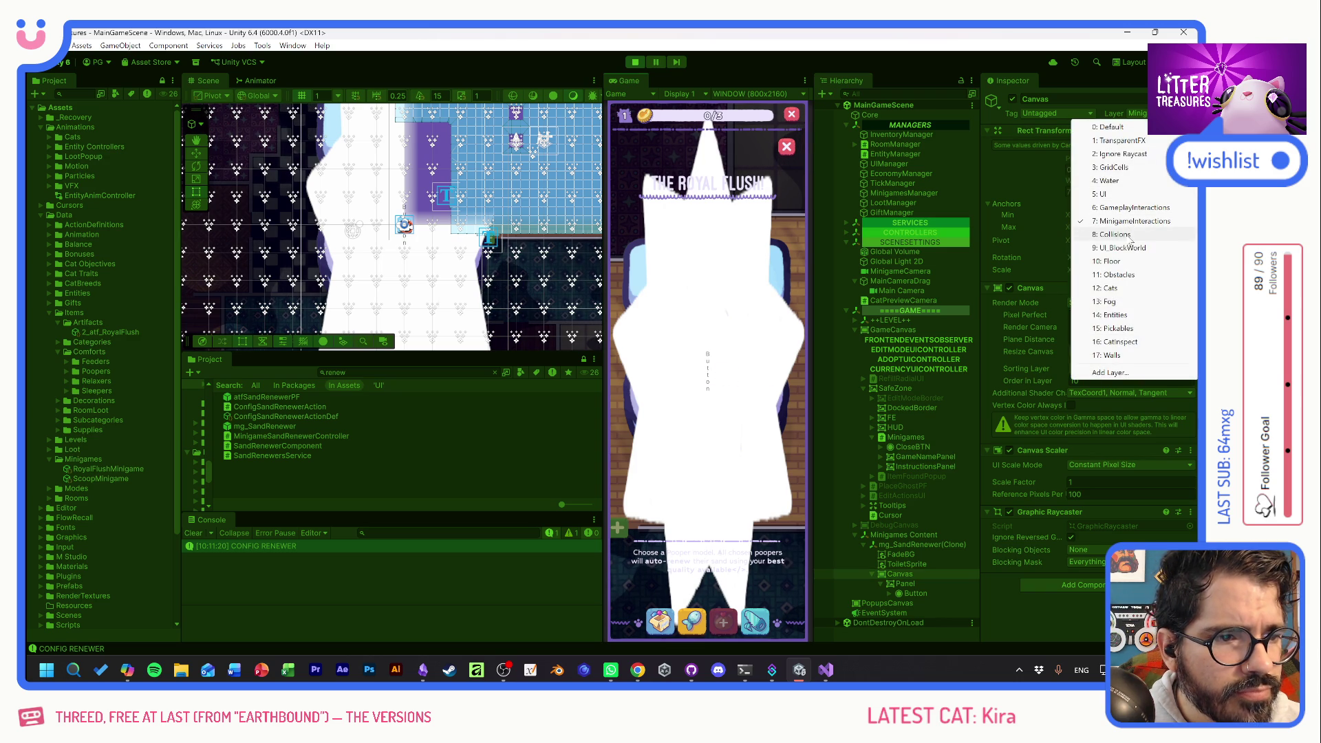
{"action": "left_click", "coordinate": [1117, 194]}
{"action": "left_click", "coordinate": [609, 367]}
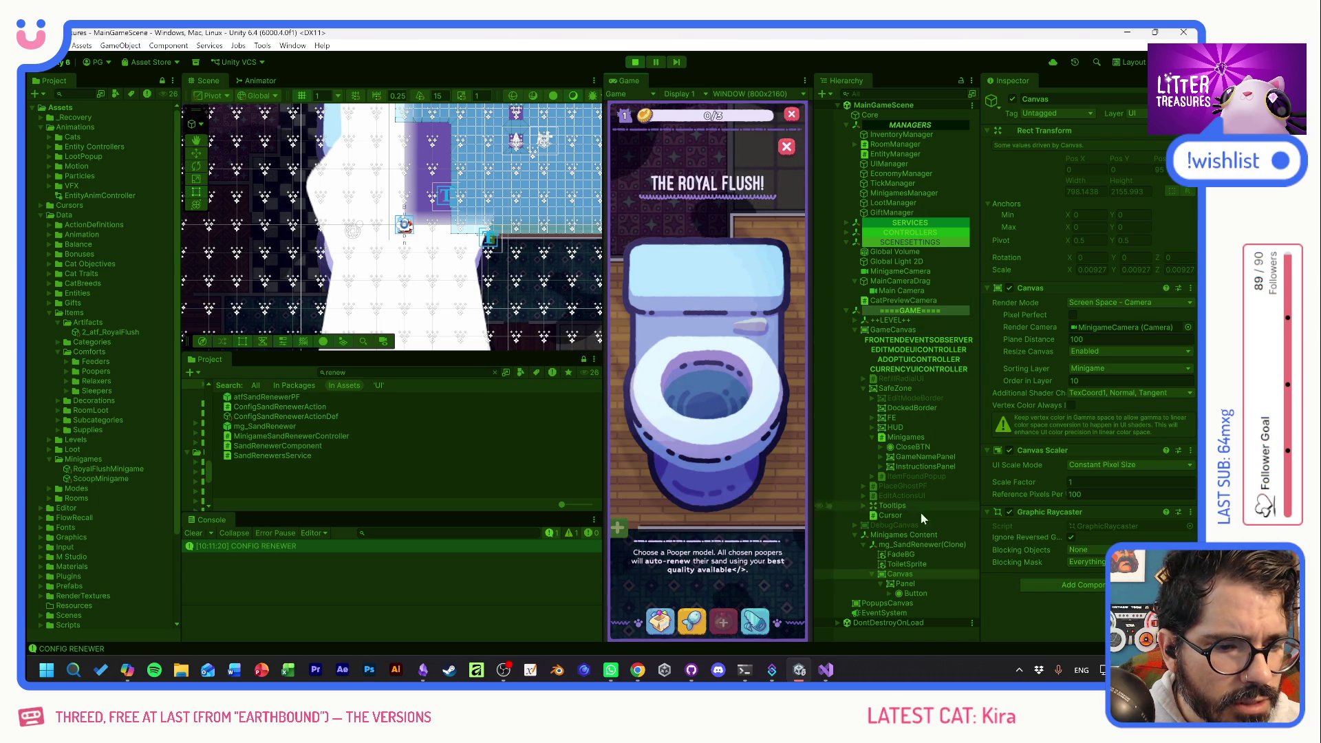
{"action": "left_click", "coordinate": [1095, 303]}
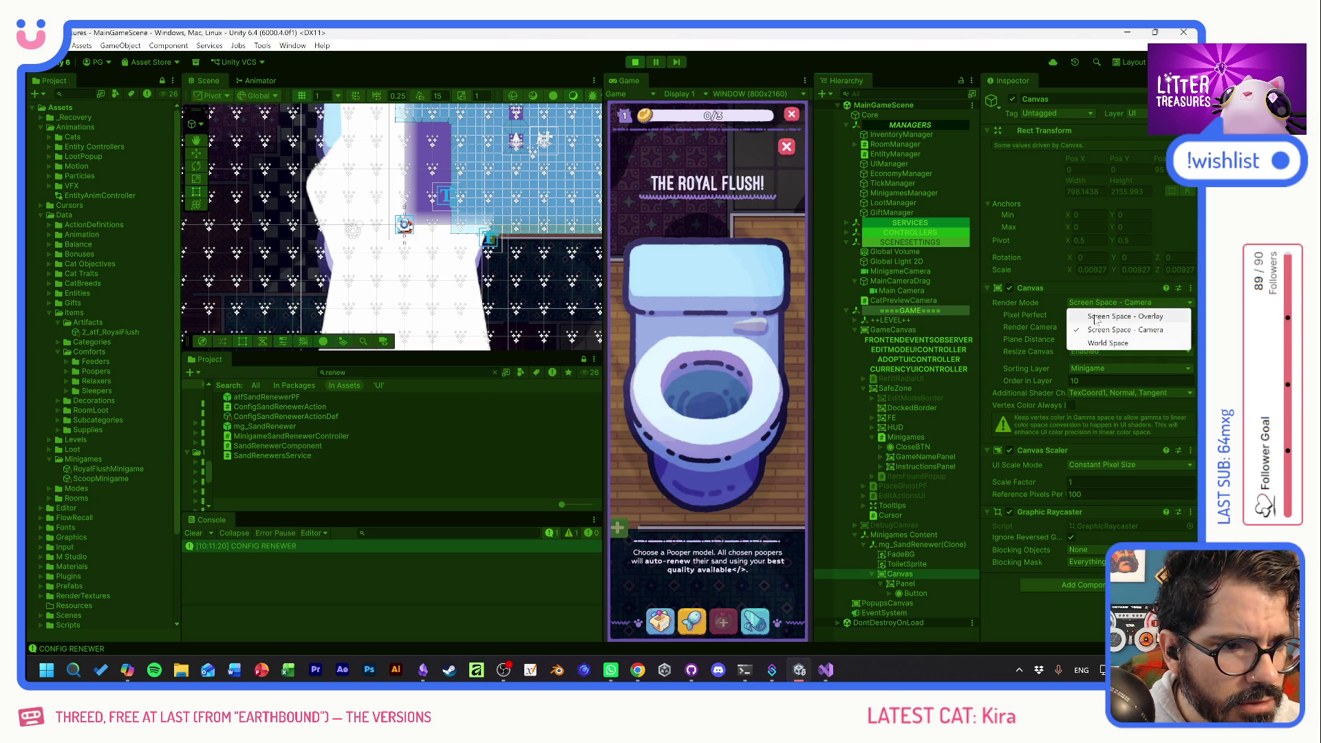
{"action": "left_click", "coordinate": [1109, 342]}
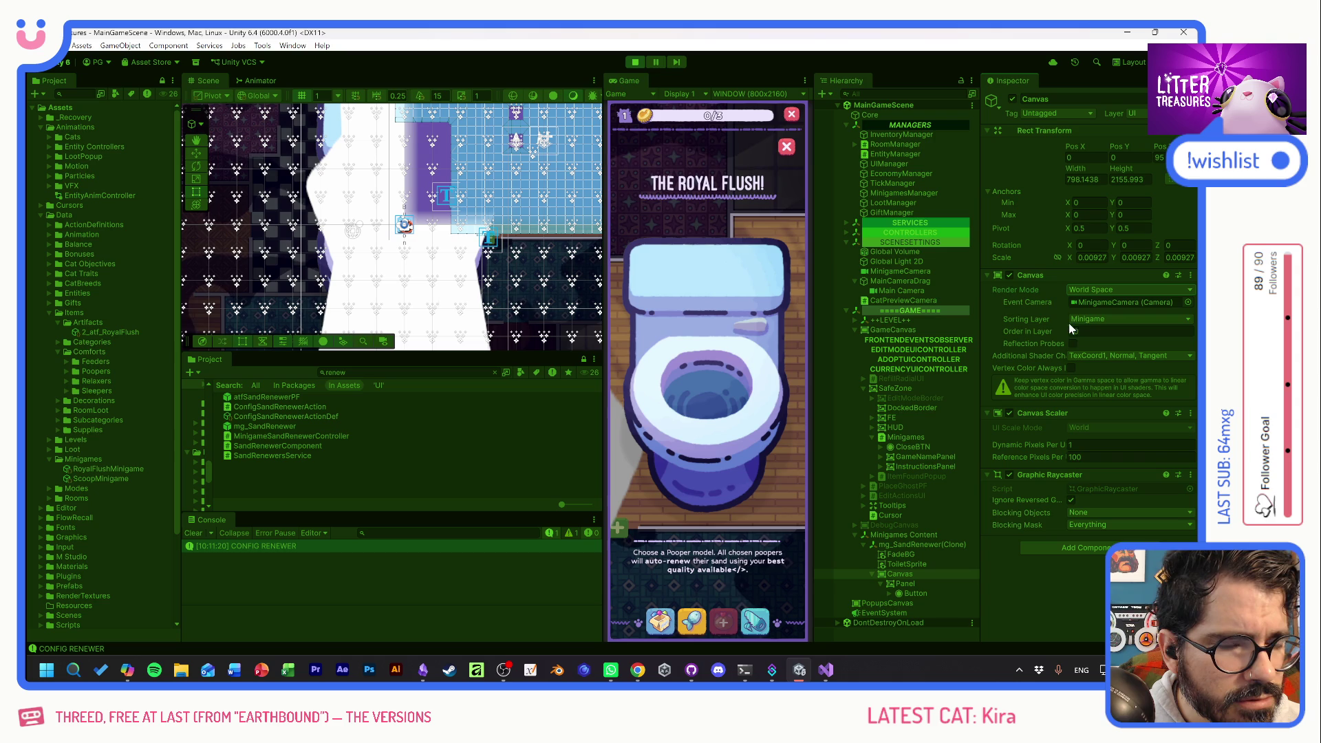
{"action": "left_click", "coordinate": [638, 62]}
{"action": "left_click", "coordinate": [637, 63]}
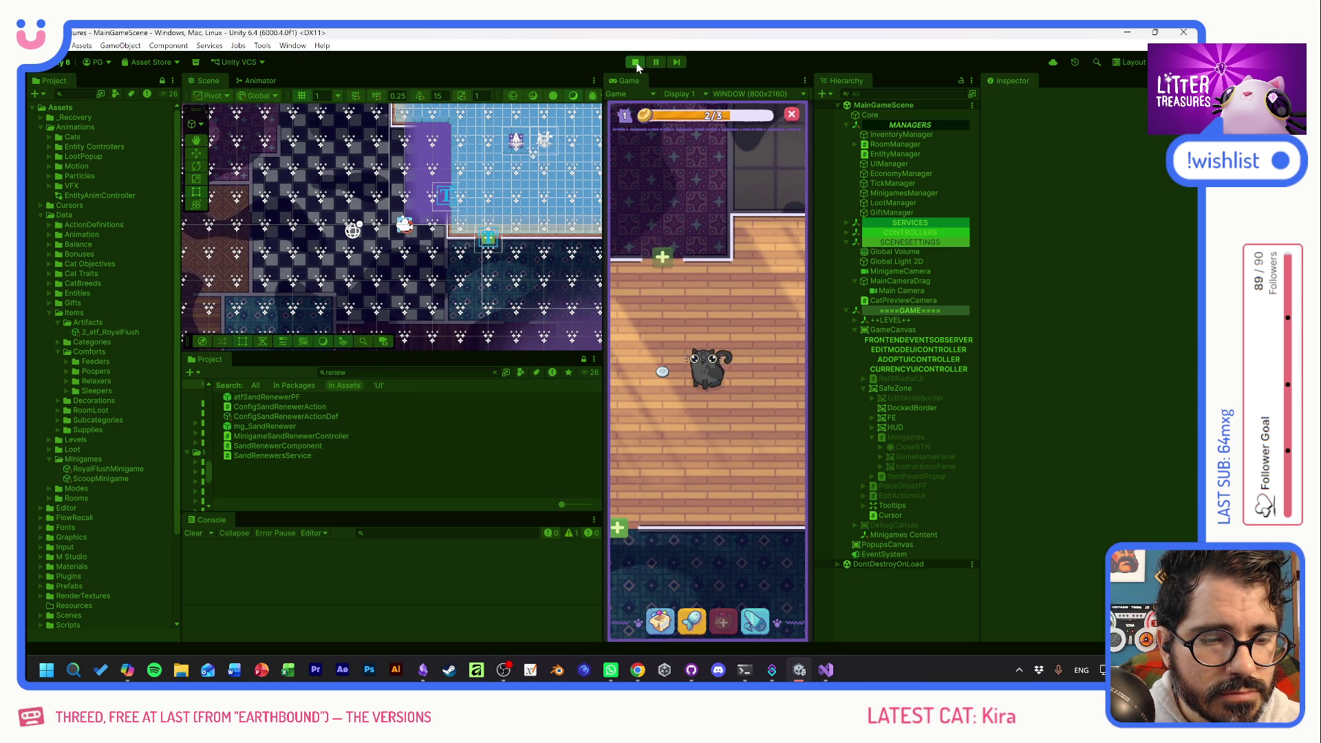
Stop play, tick UI in MinigameCamera's Physics 2D Raycaster Event Mask, and open mg_SandRenewer.
{"action": "left_click", "coordinate": [635, 62]}
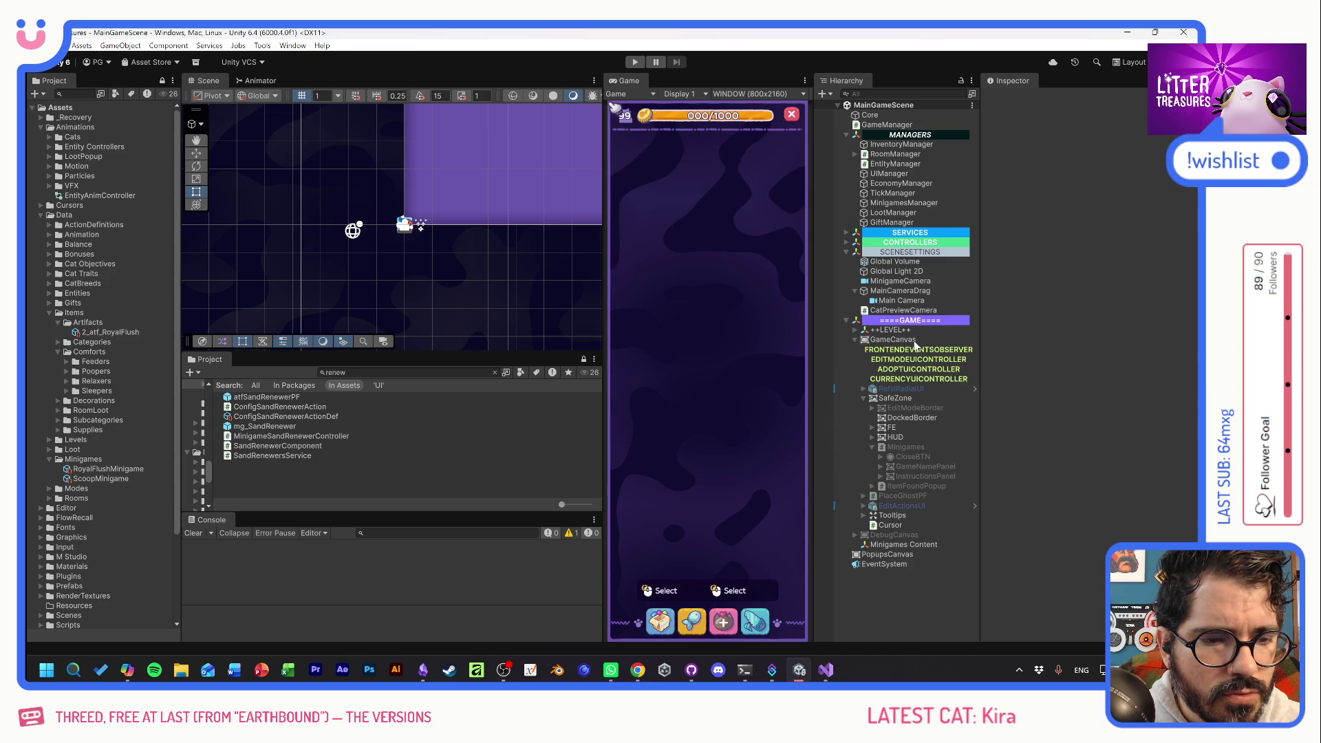
{"action": "left_click", "coordinate": [903, 282]}
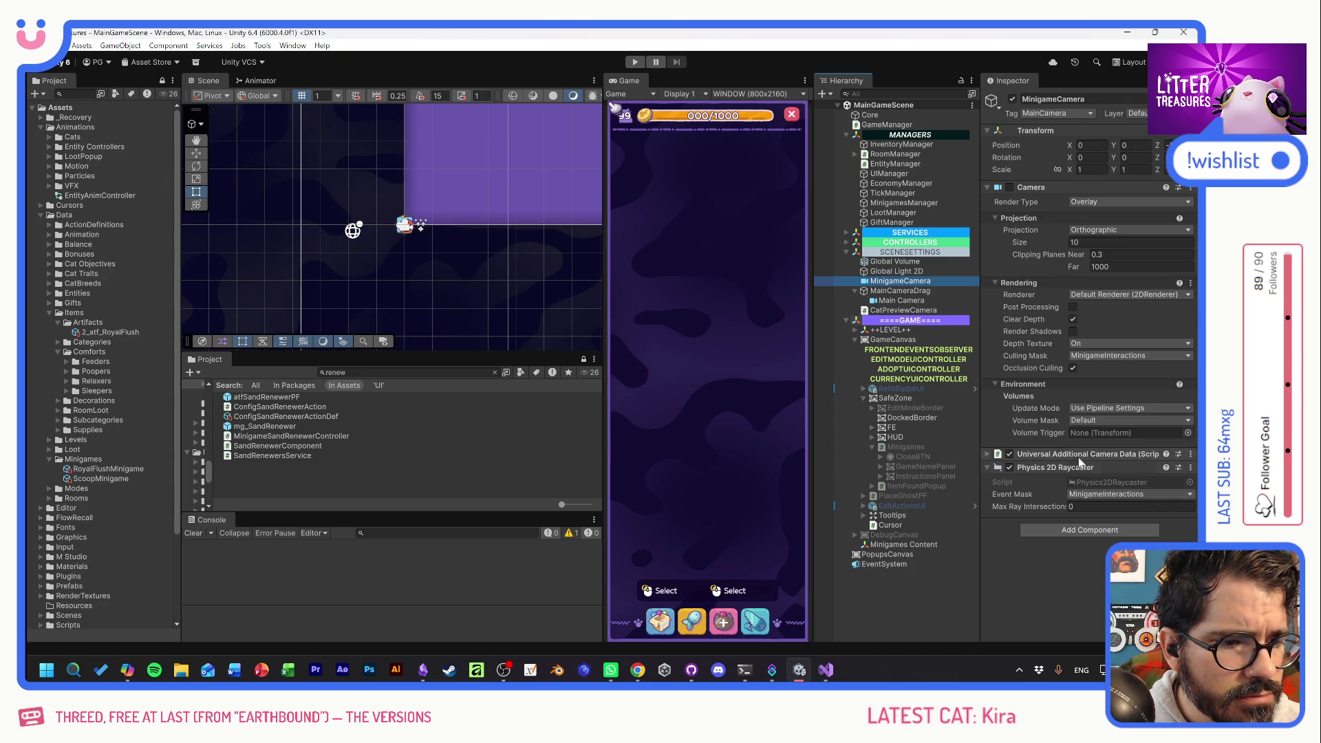
{"action": "left_click", "coordinate": [1098, 495]}
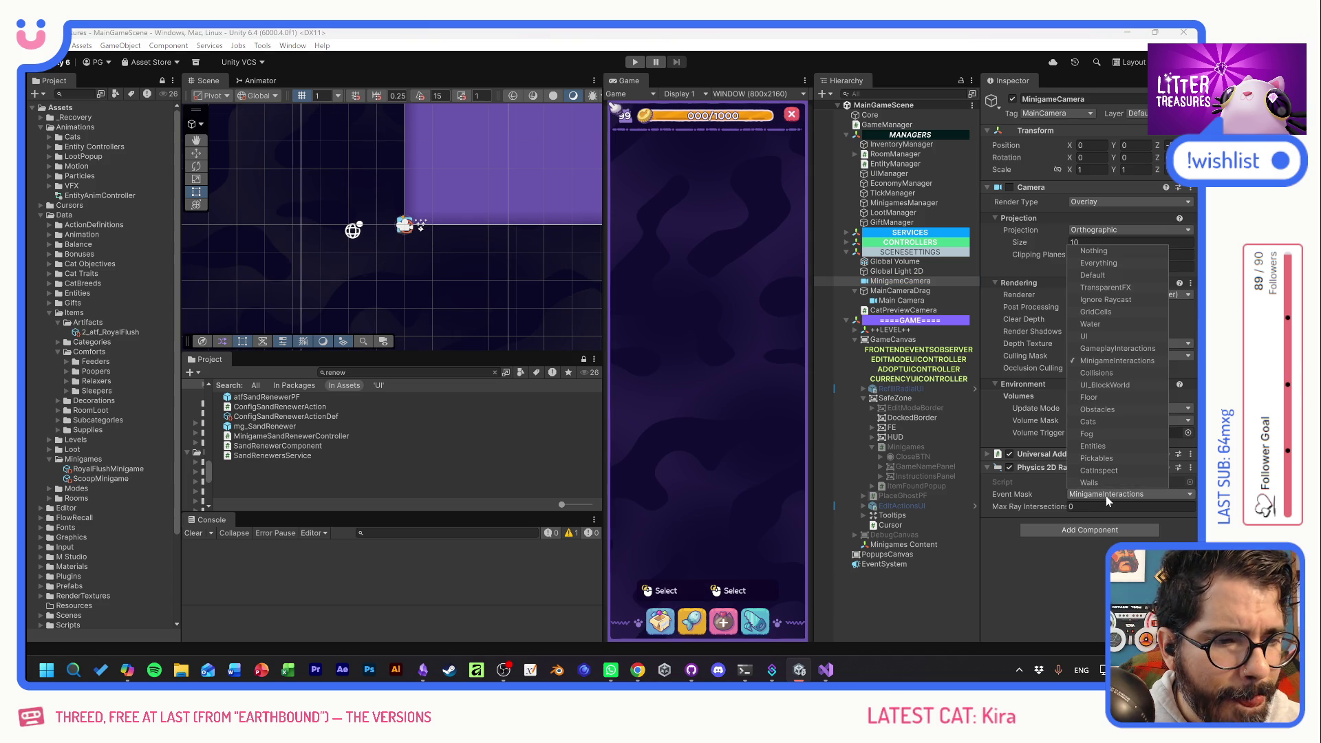
{"action": "left_click", "coordinate": [1092, 387]}
{"action": "left_click", "coordinate": [1093, 387]}
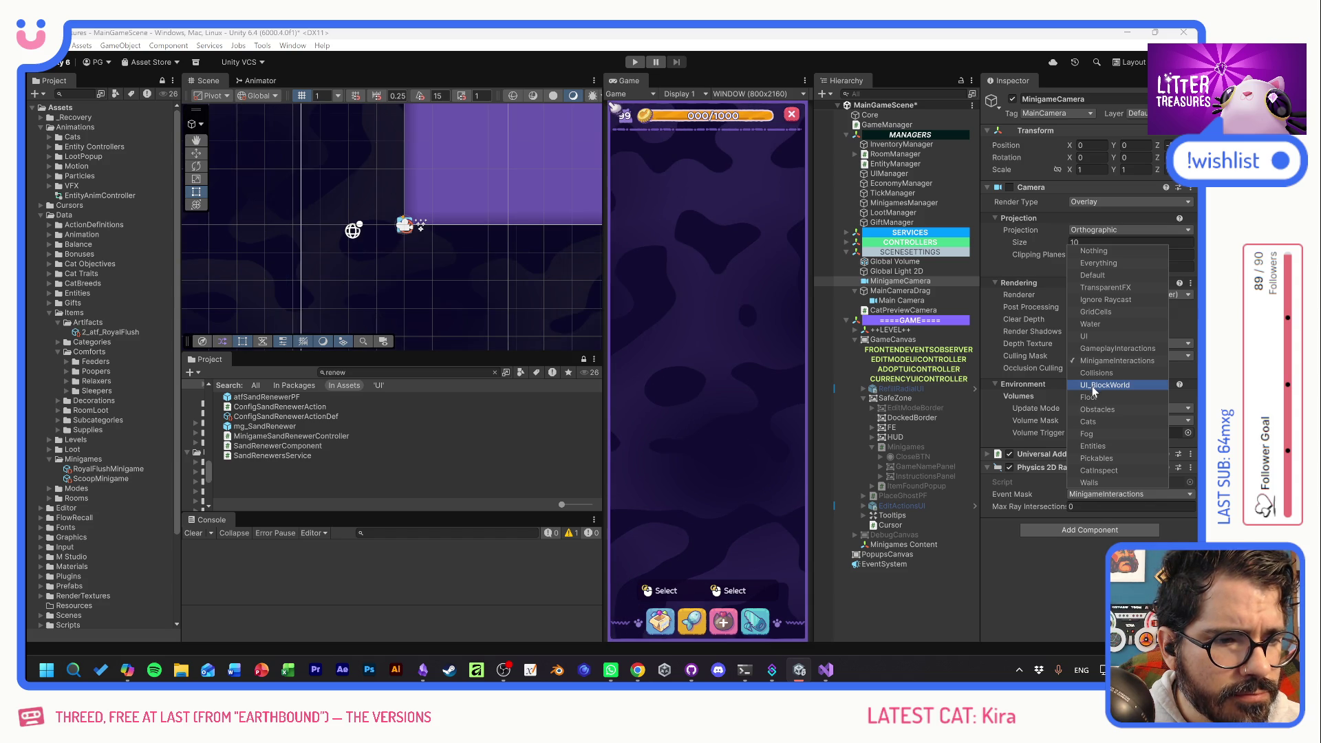
{"action": "left_click", "coordinate": [1086, 337]}
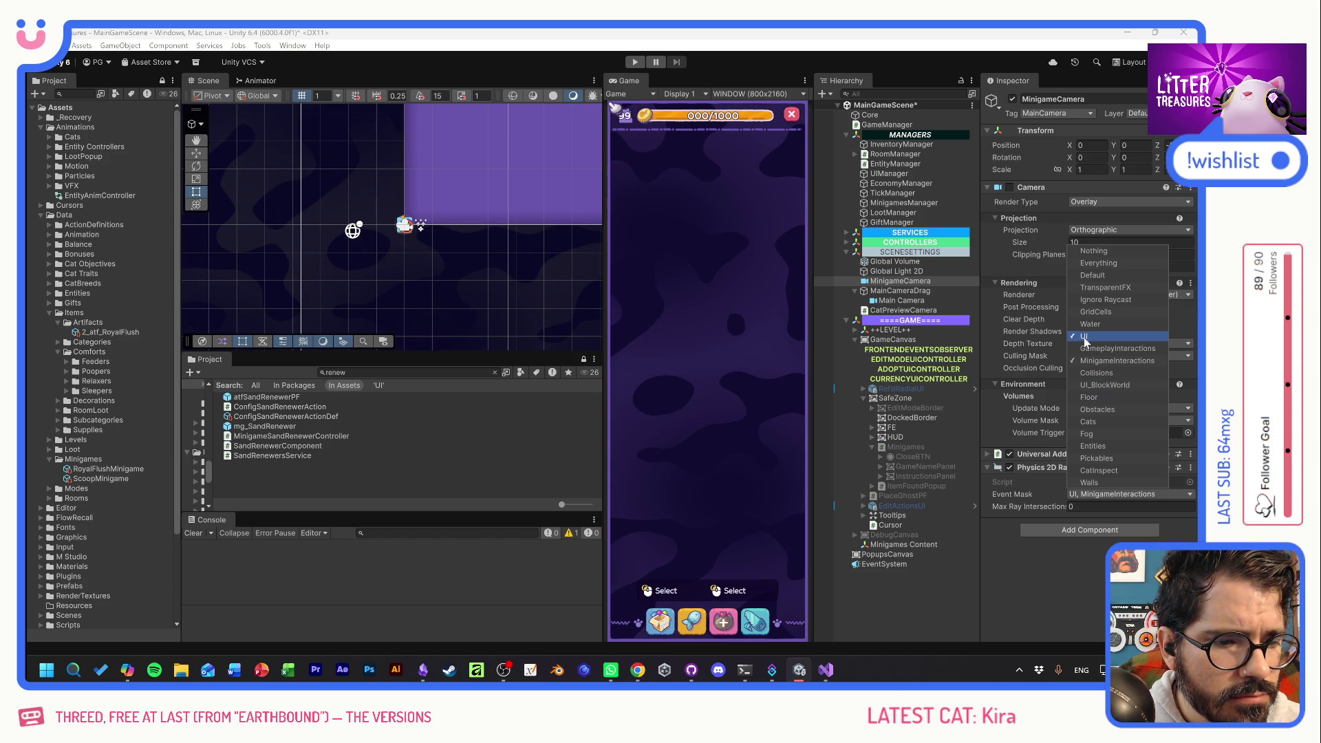
{"action": "left_click", "coordinate": [1053, 572]}
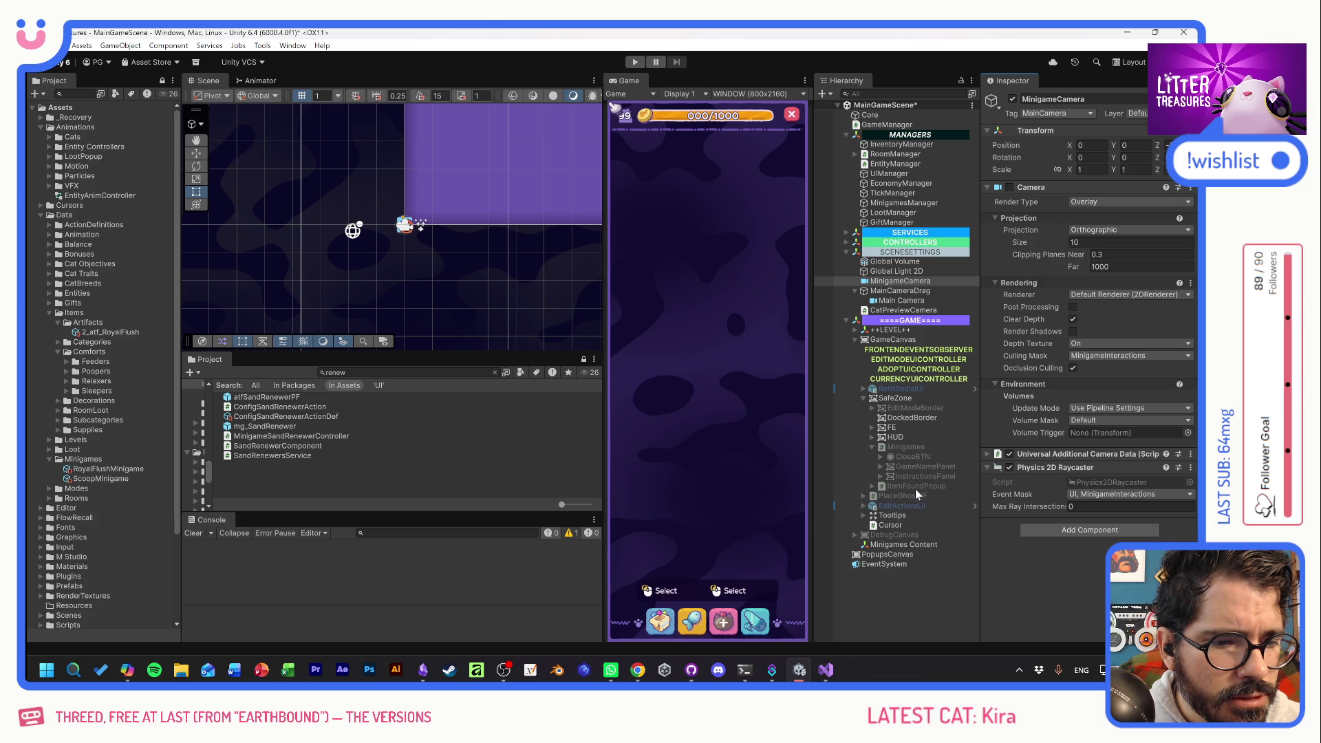
{"action": "double_click", "coordinate": [246, 427]}
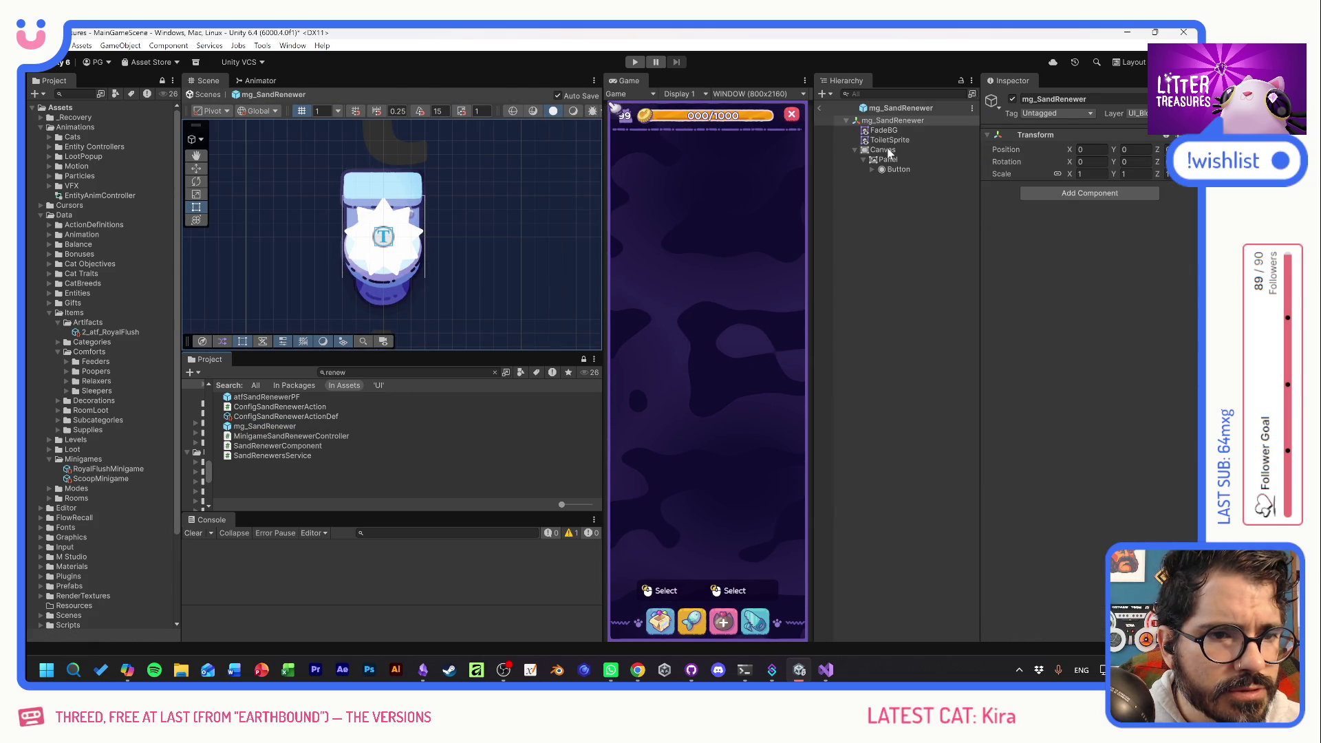
Put the prefab's Canvas on the UI layer.
{"action": "left_click", "coordinate": [884, 150]}
{"action": "left_click", "coordinate": [1137, 113]}
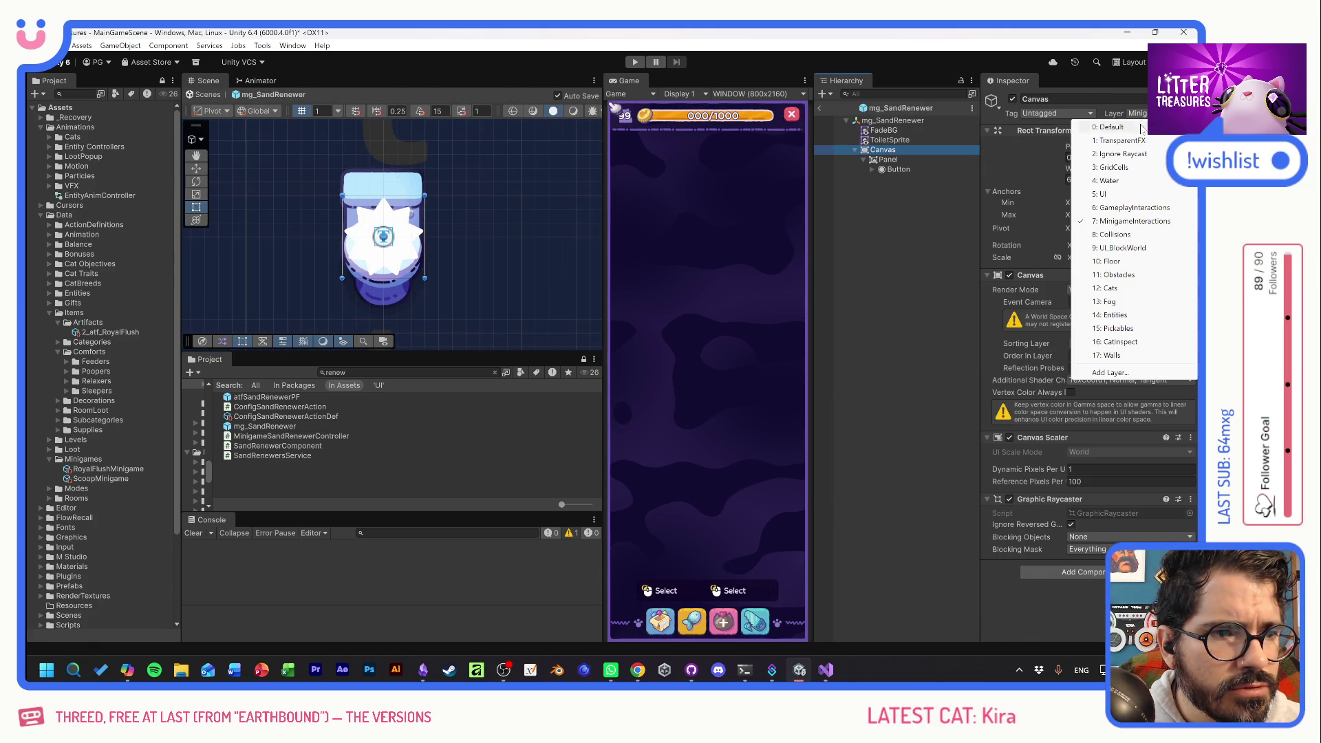
{"action": "left_click", "coordinate": [1108, 194]}
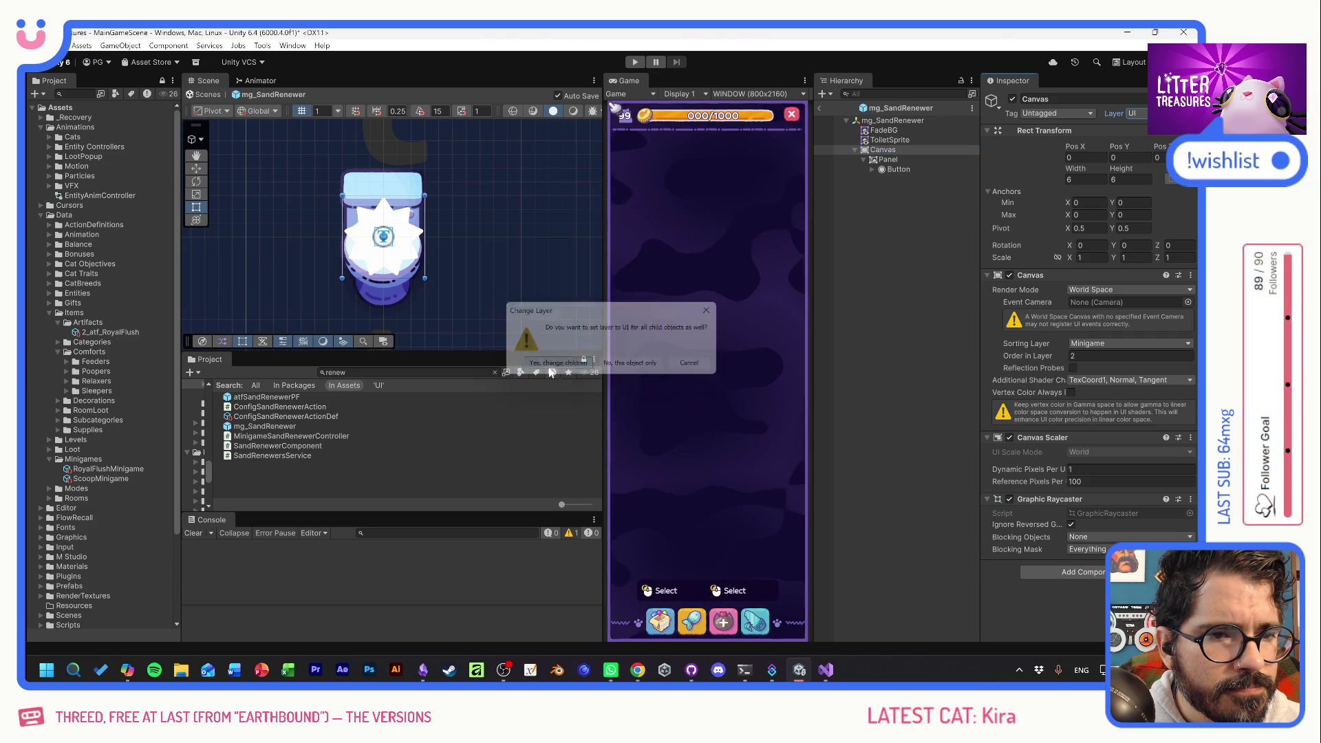
{"action": "left_click", "coordinate": [551, 369]}
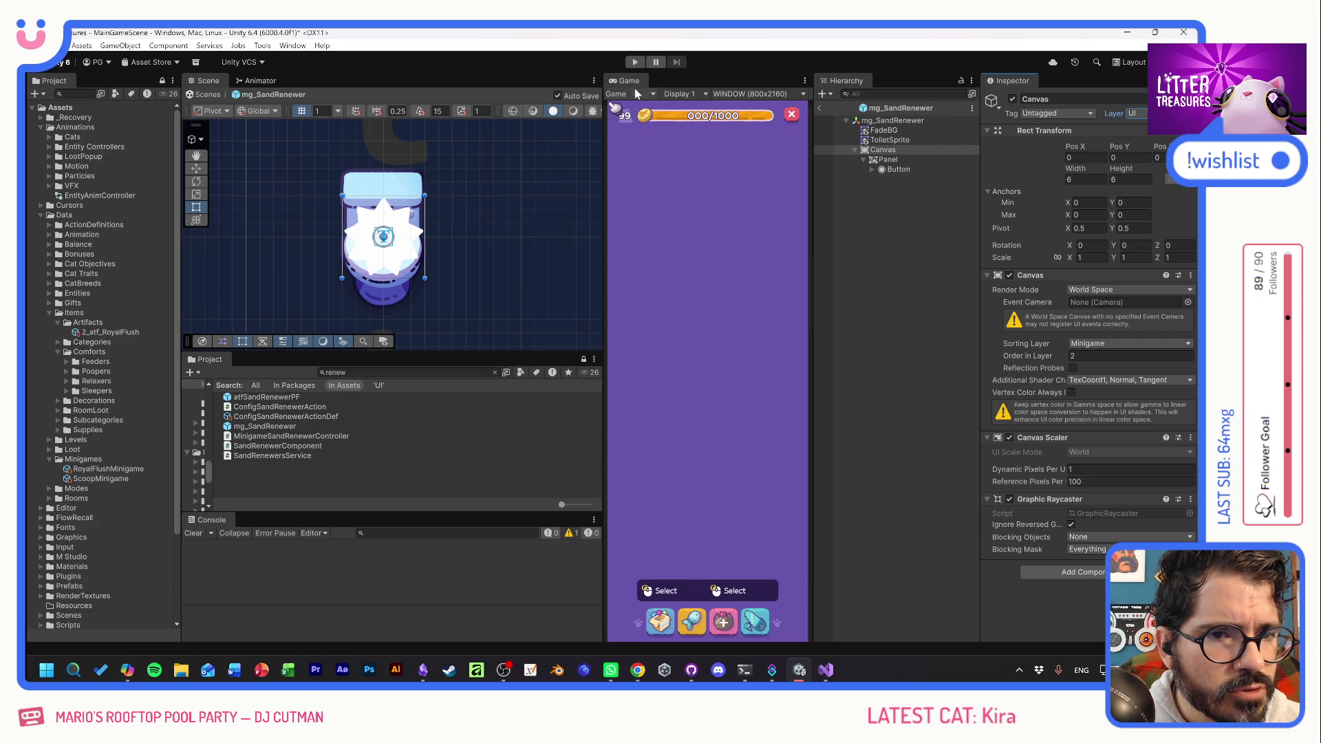
Play-test by placing the toilet from the inventory, then exit Prefab Mode.
{"action": "key", "text": "ctrl+p"}
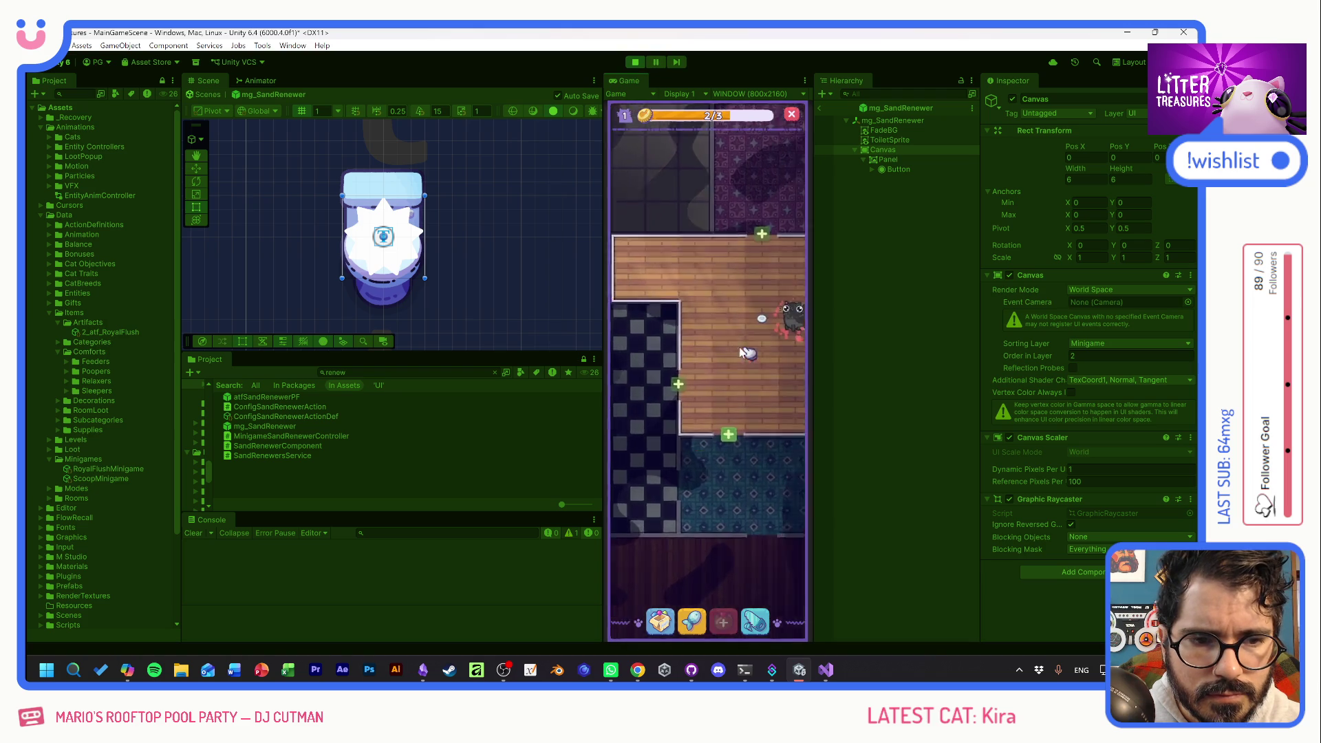
{"action": "left_click", "coordinate": [660, 622]}
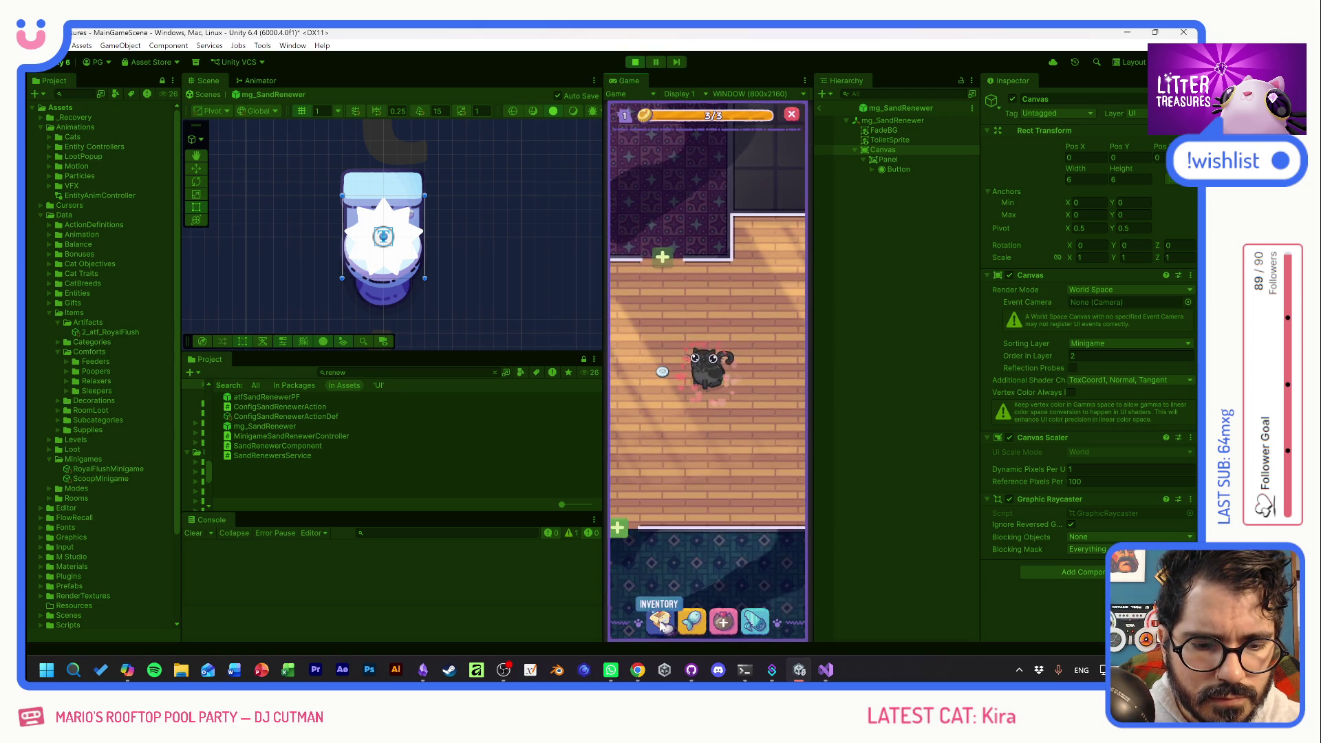
{"action": "left_click", "coordinate": [700, 435]}
{"action": "left_click", "coordinate": [709, 316]}
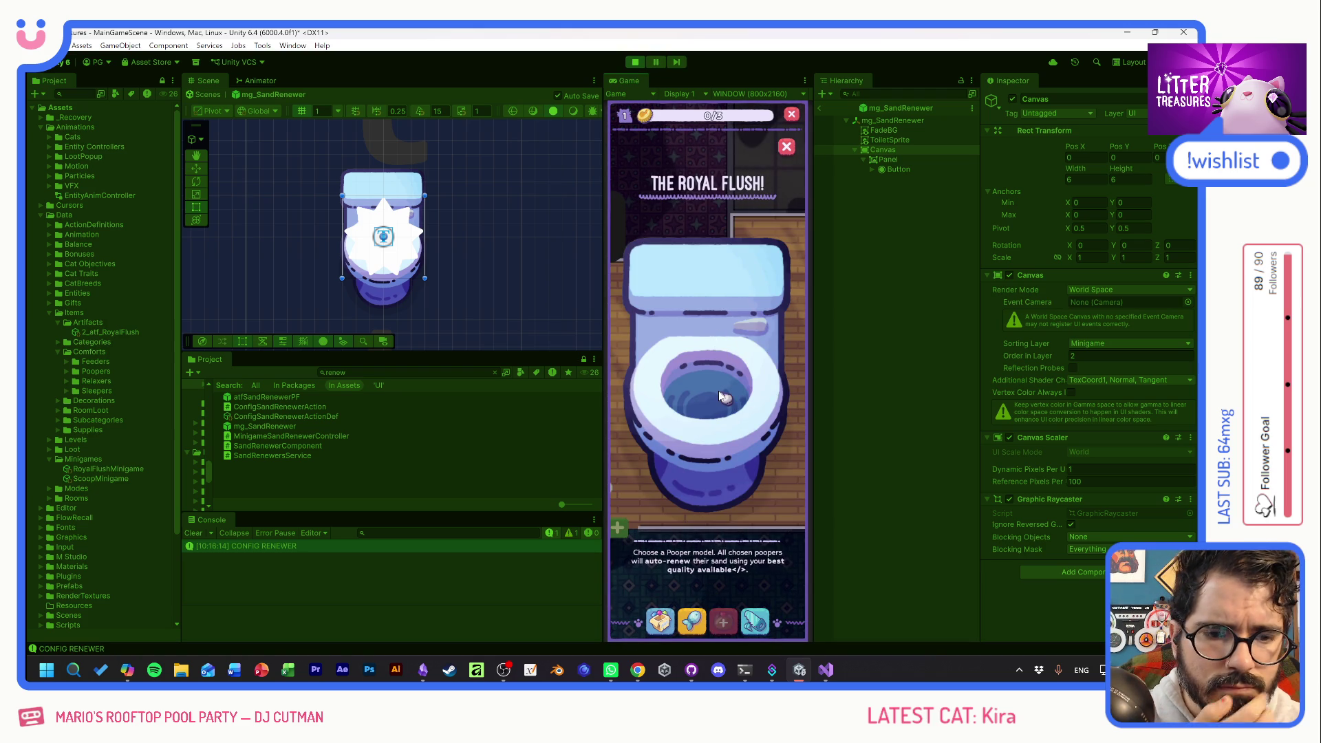
{"action": "left_click", "coordinate": [818, 108]}
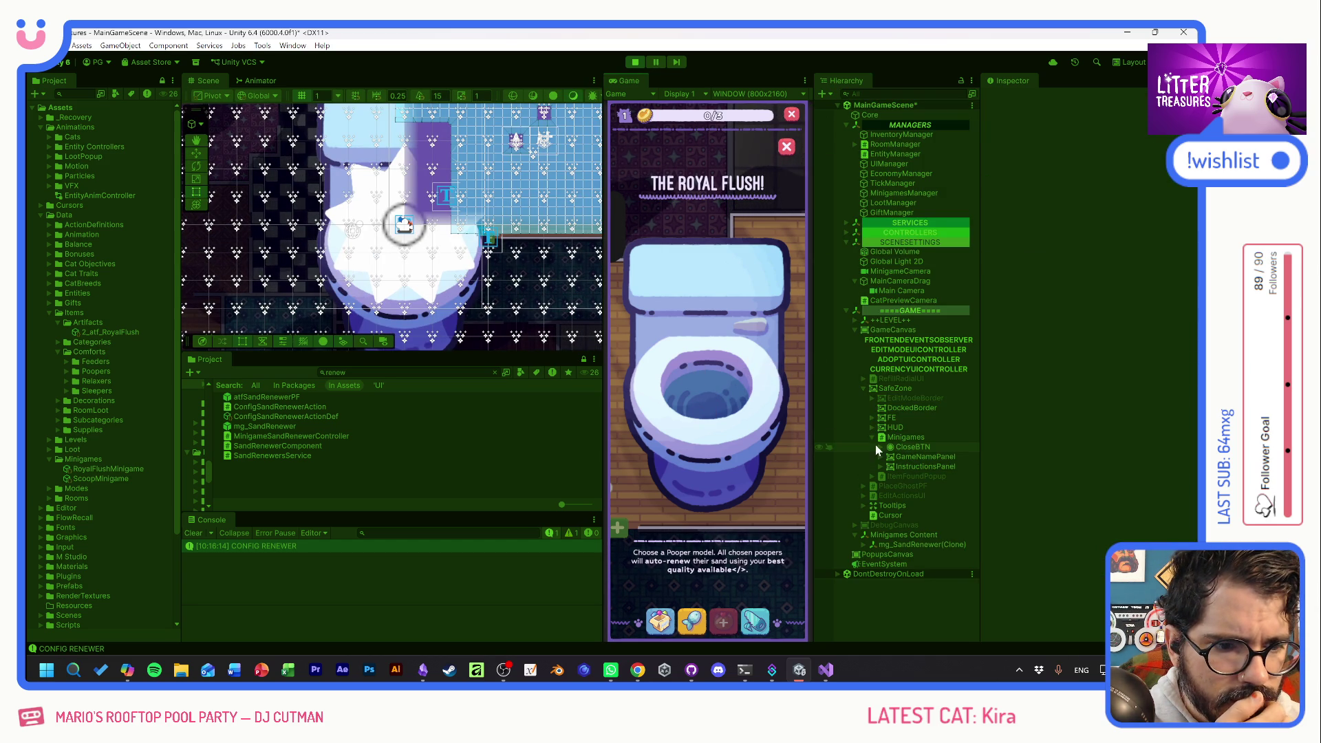
Select the spawned Canvas and move it alone onto the MinigameInteractions layer.
{"action": "left_click", "coordinate": [862, 544]}
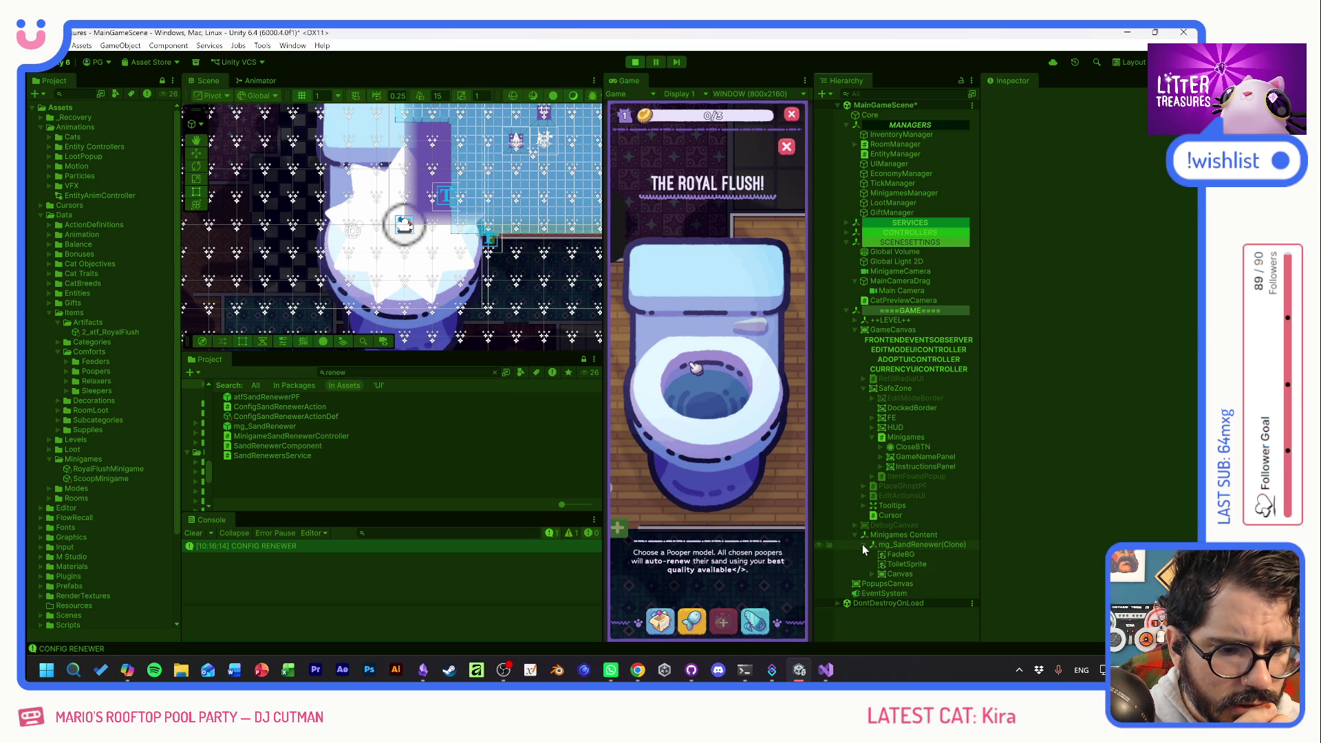
{"action": "left_click", "coordinate": [887, 574]}
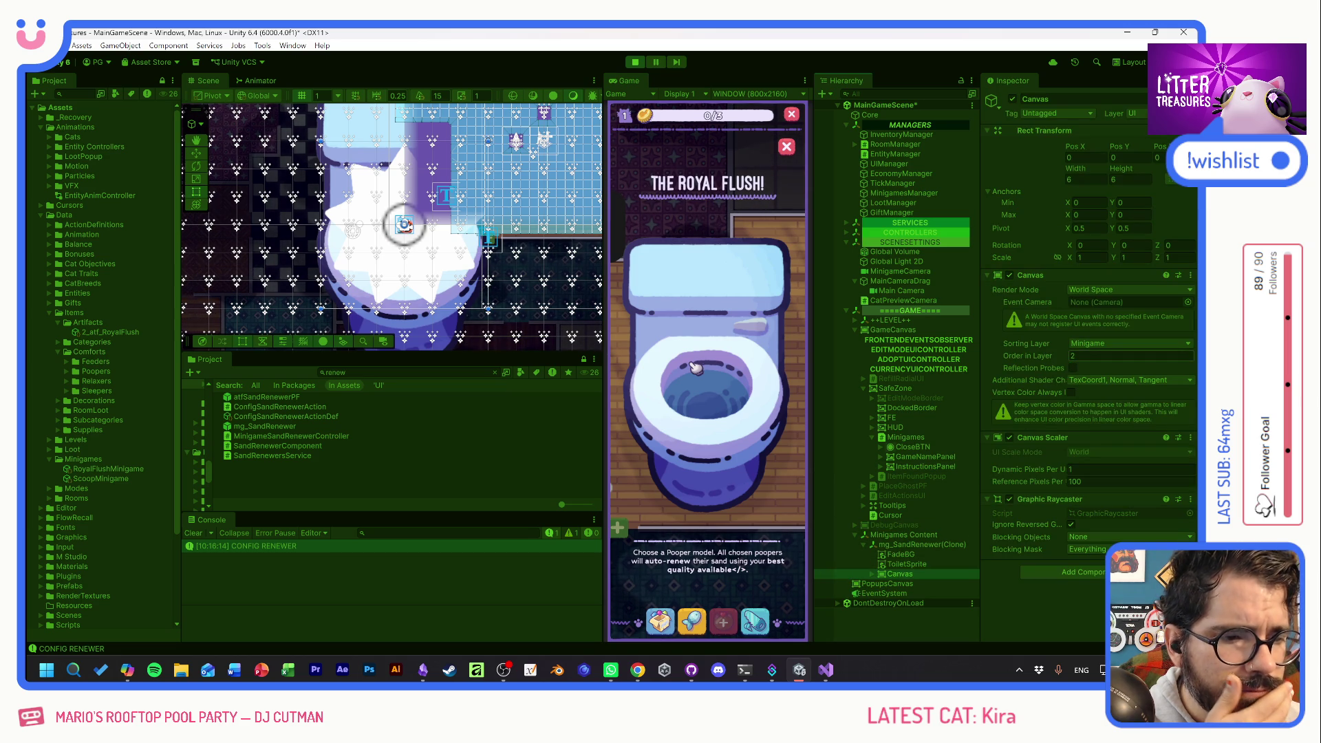
{"action": "left_click", "coordinate": [1101, 346]}
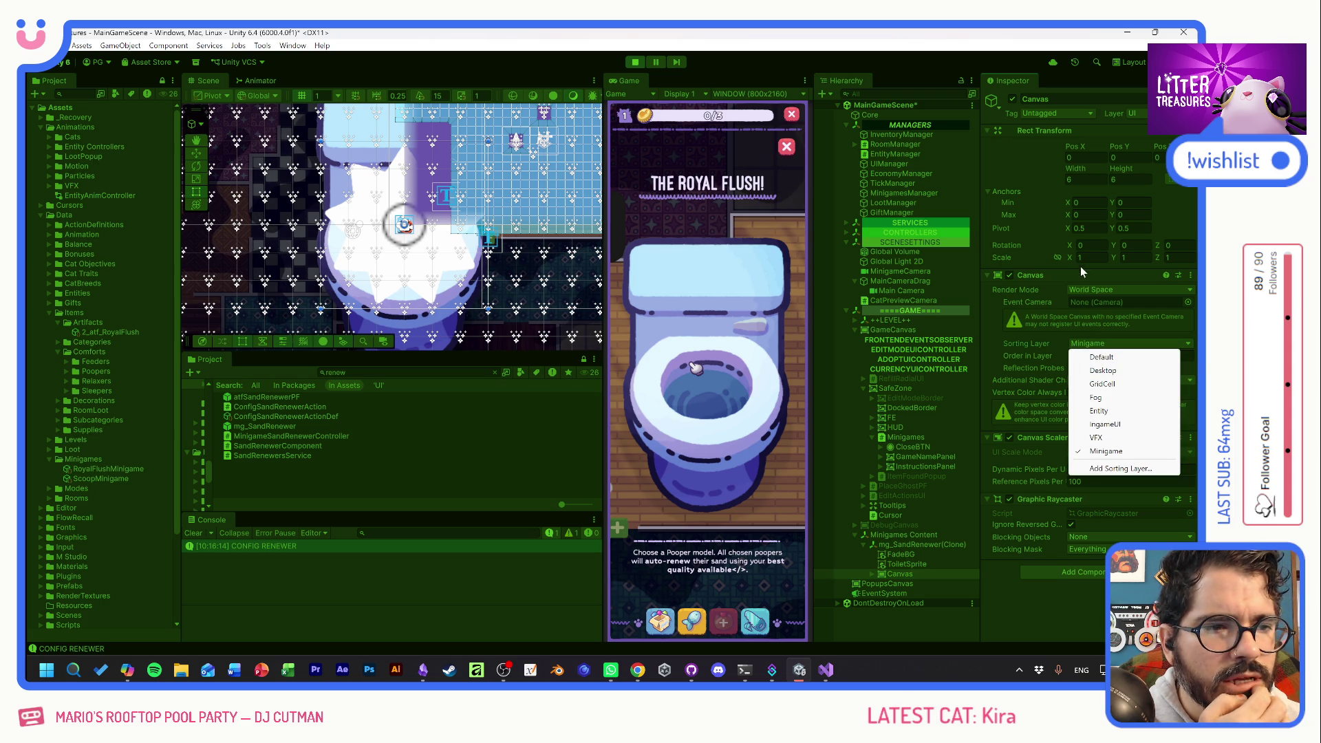
{"action": "left_click", "coordinate": [1128, 113]}
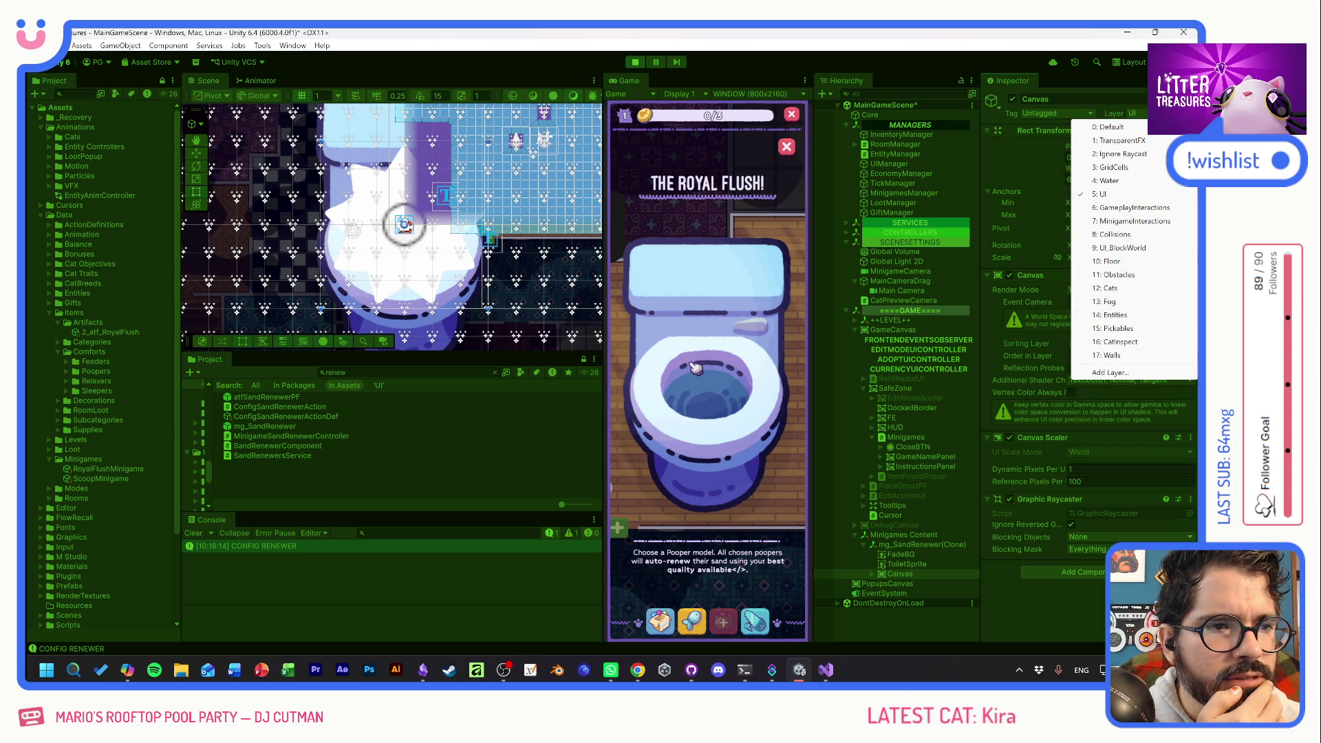
{"action": "left_click", "coordinate": [1136, 221]}
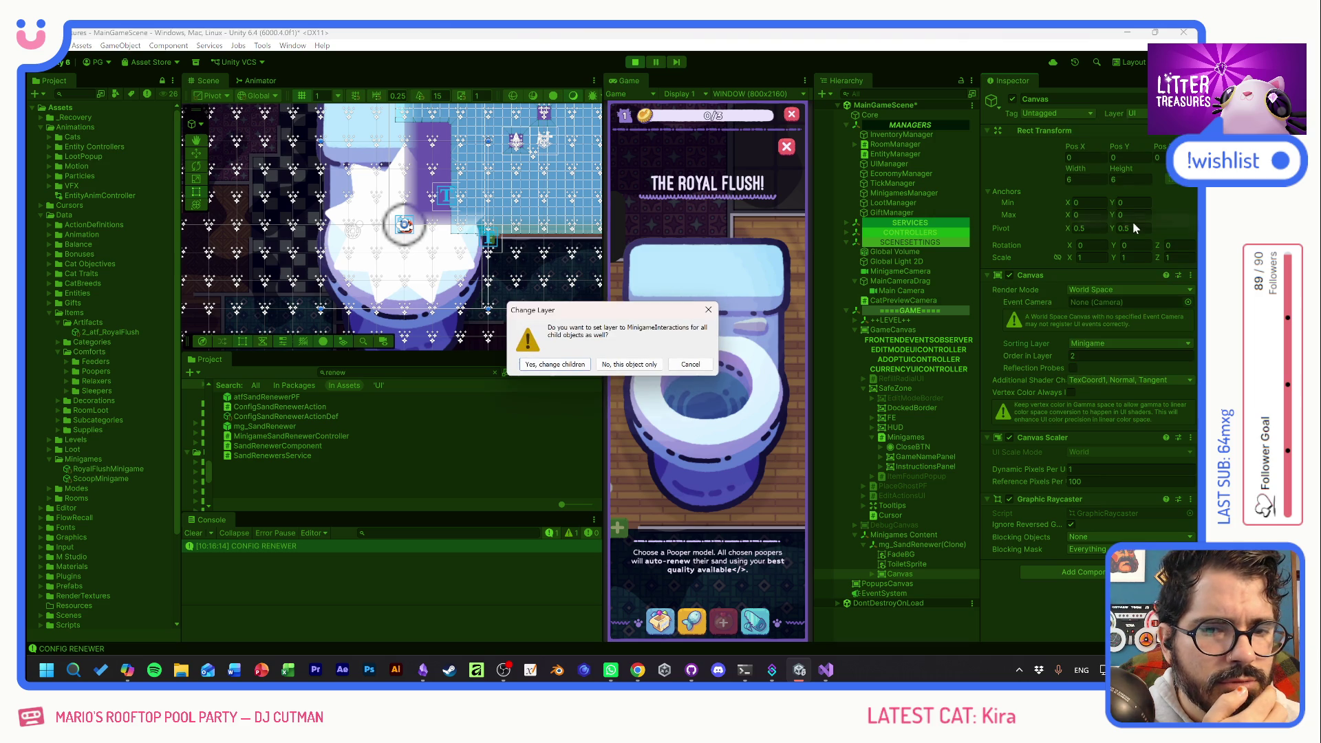
{"action": "left_click", "coordinate": [627, 365]}
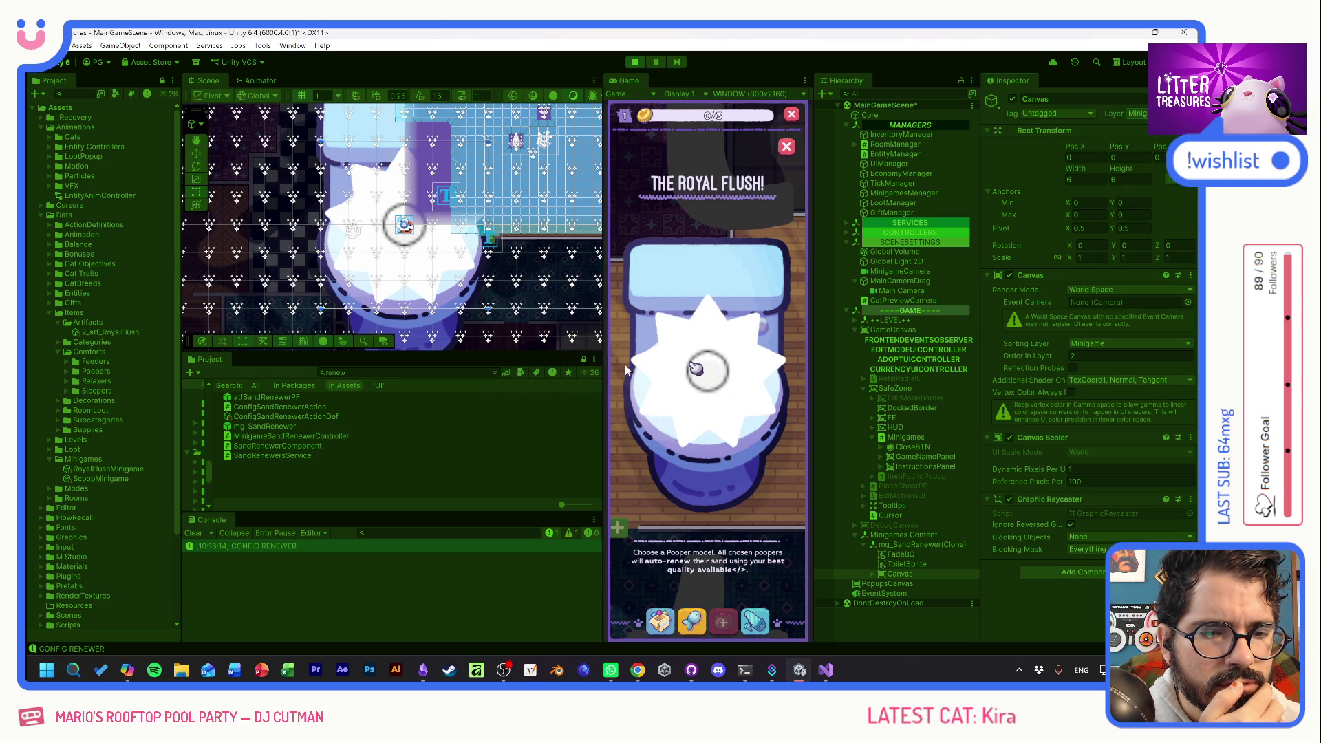
Return the Canvas alone to the UI layer.
{"action": "left_click", "coordinate": [1143, 114]}
{"action": "left_click", "coordinate": [1108, 194]}
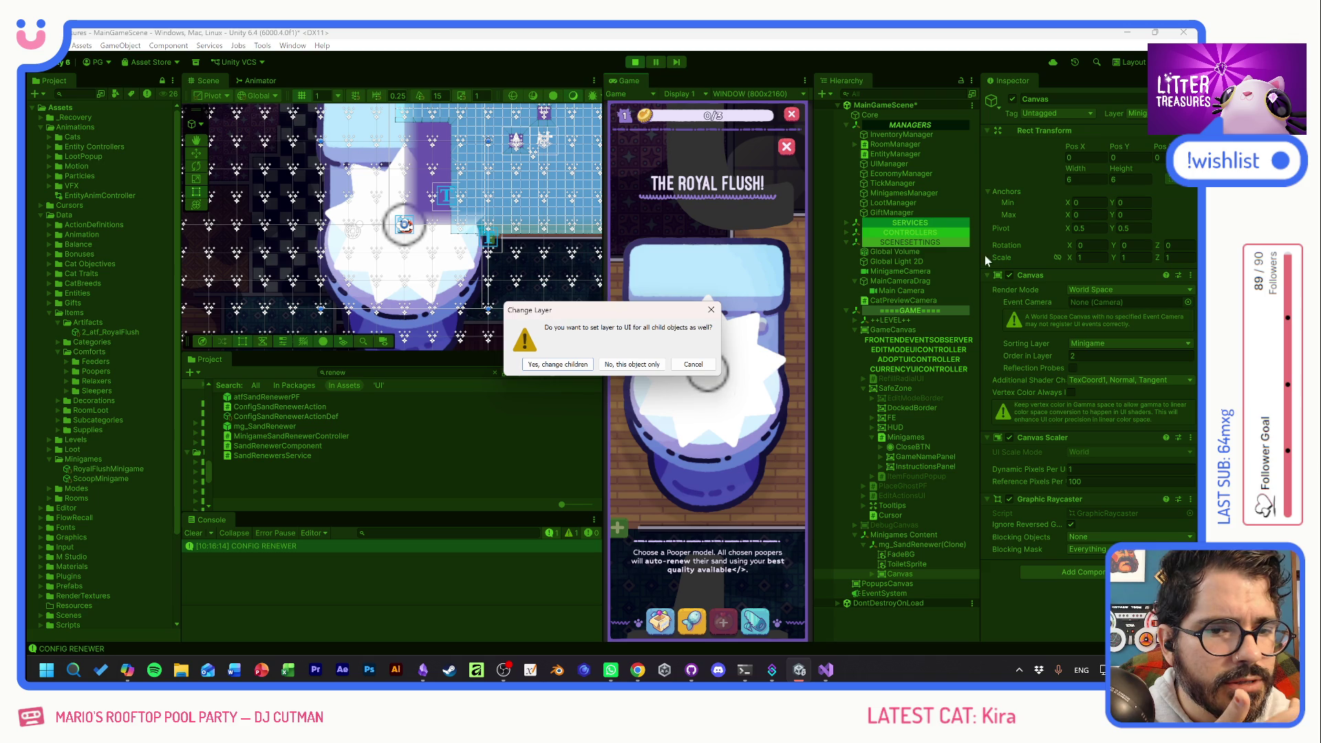
{"action": "left_click", "coordinate": [632, 366]}
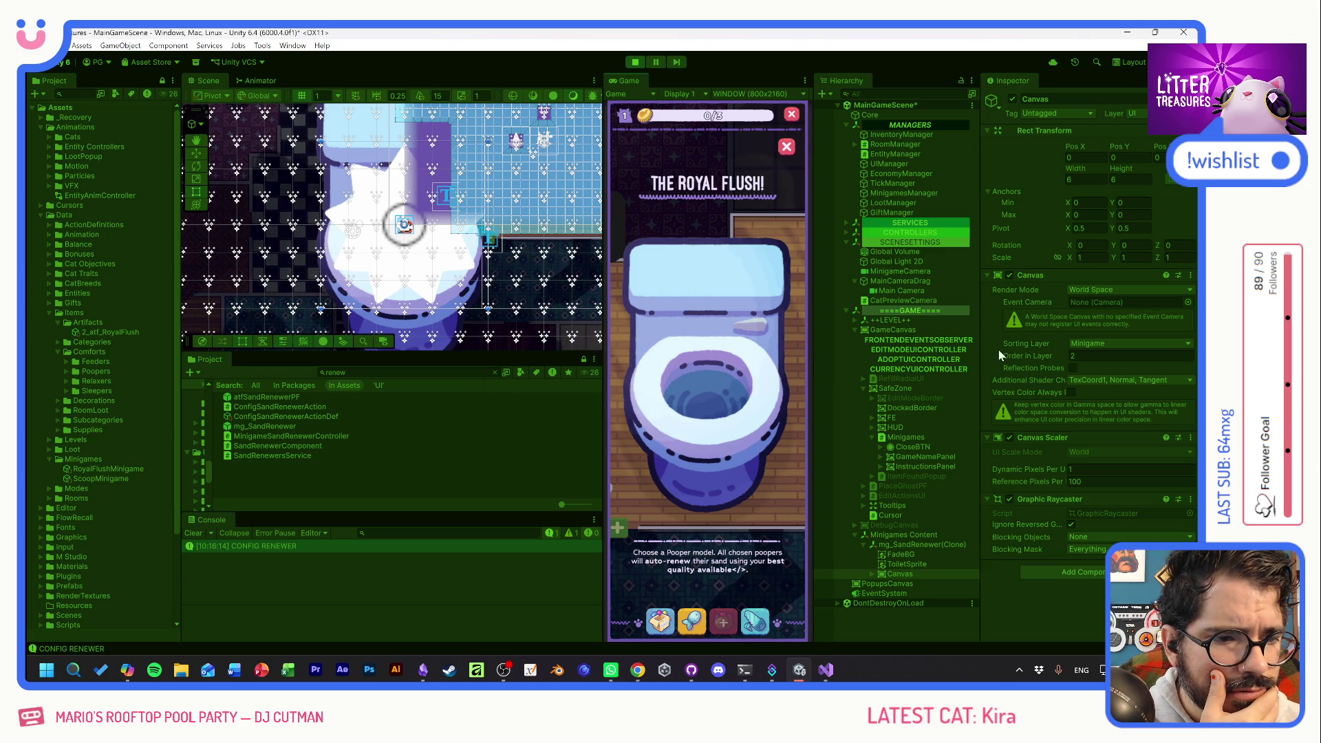
Set the Canvas order in layer to 33 and make MinigameCamera its event camera.
{"action": "mouse_move", "coordinate": [1011, 354]}
{"action": "left_mouse_down"}
{"action": "mouse_move", "coordinate": [1042, 357]}
{"action": "mouse_move", "coordinate": [1030, 356]}
{"action": "left_mouse_up"}
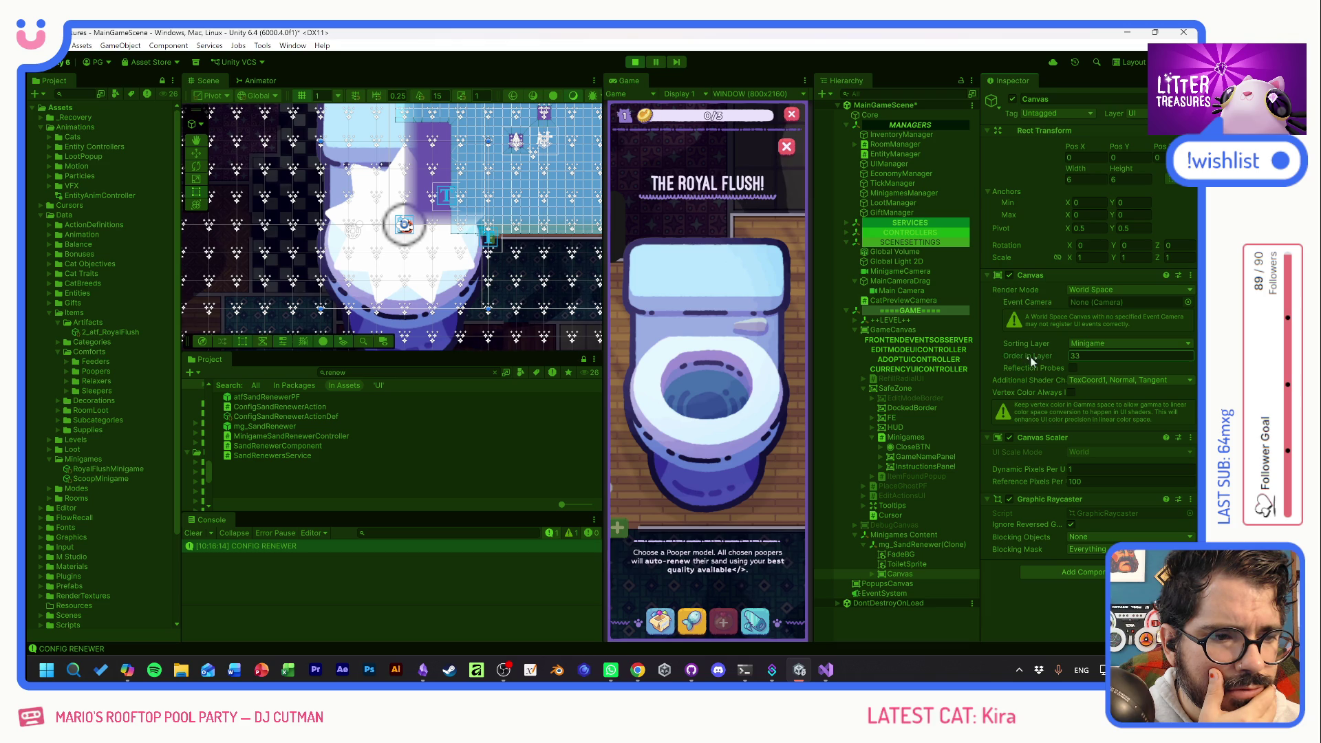
{"action": "left_click", "coordinate": [1092, 346]}
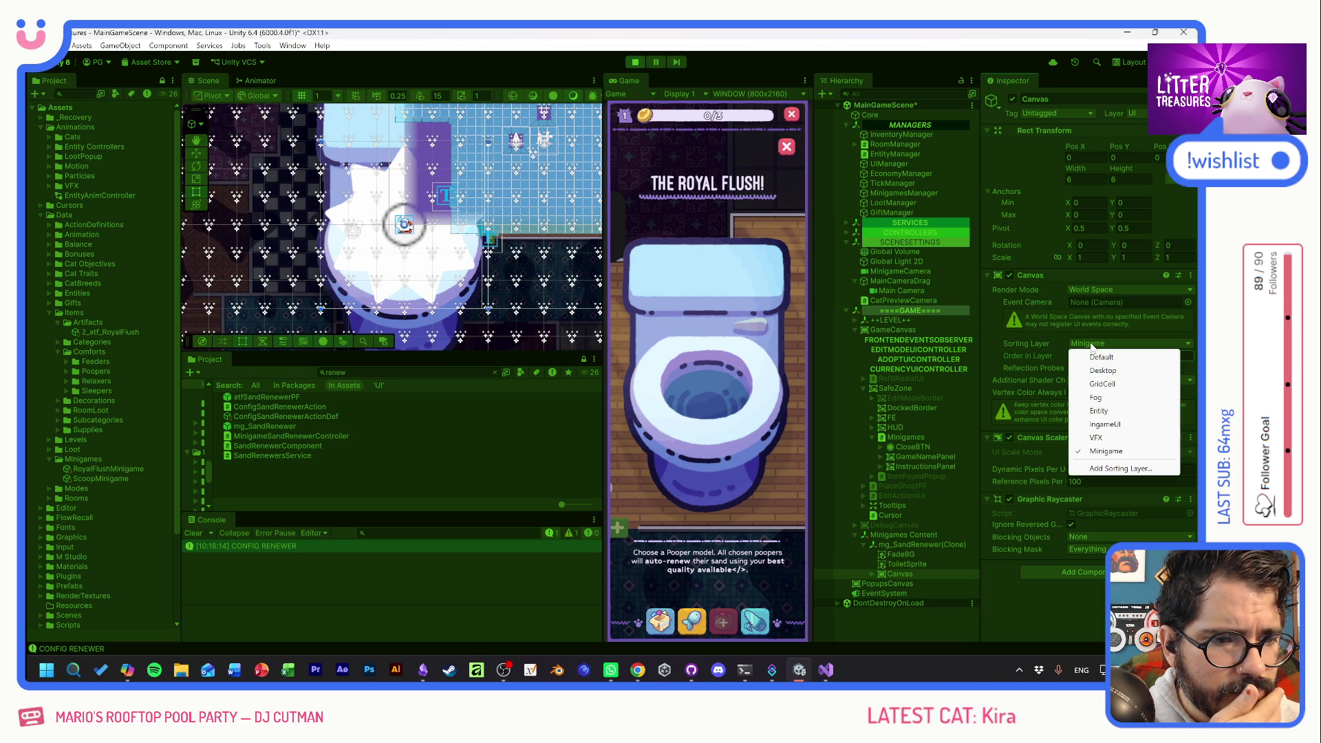
{"action": "left_click", "coordinate": [904, 291]}
{"action": "left_click_drag", "start_coordinate": [904, 291], "coordinate": [1073, 302]}
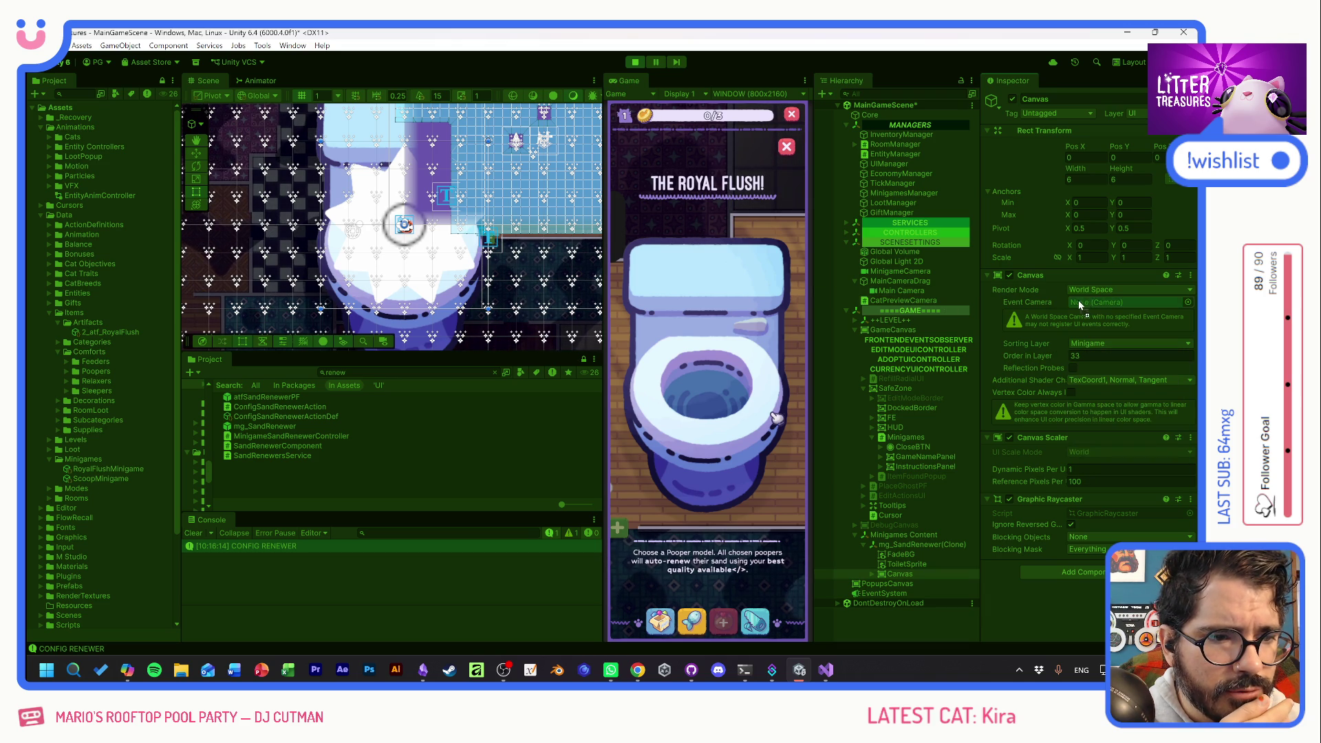
{"action": "left_click_drag", "start_coordinate": [899, 271], "coordinate": [1092, 302]}
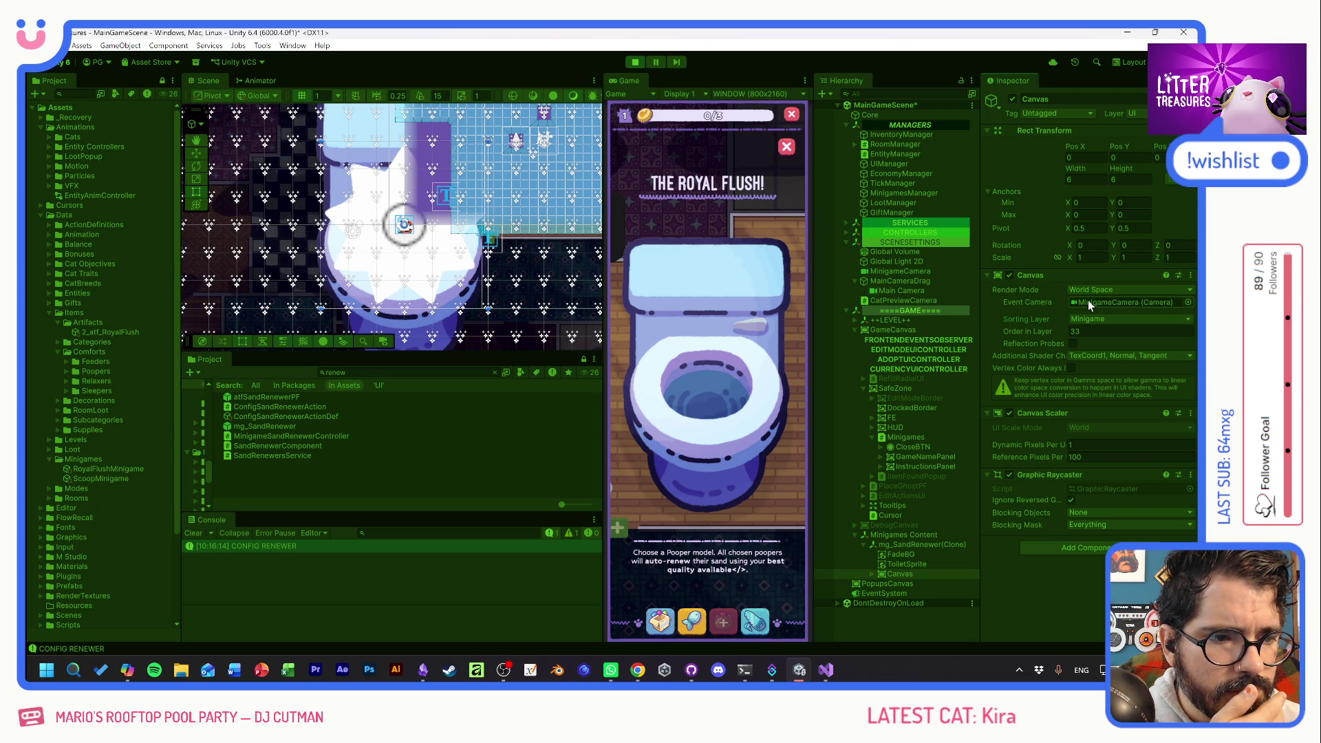
Try the IngameUI and VFX sorting layers, revert to Minigame, and expand the Canvas children.
{"action": "left_click", "coordinate": [1089, 316]}
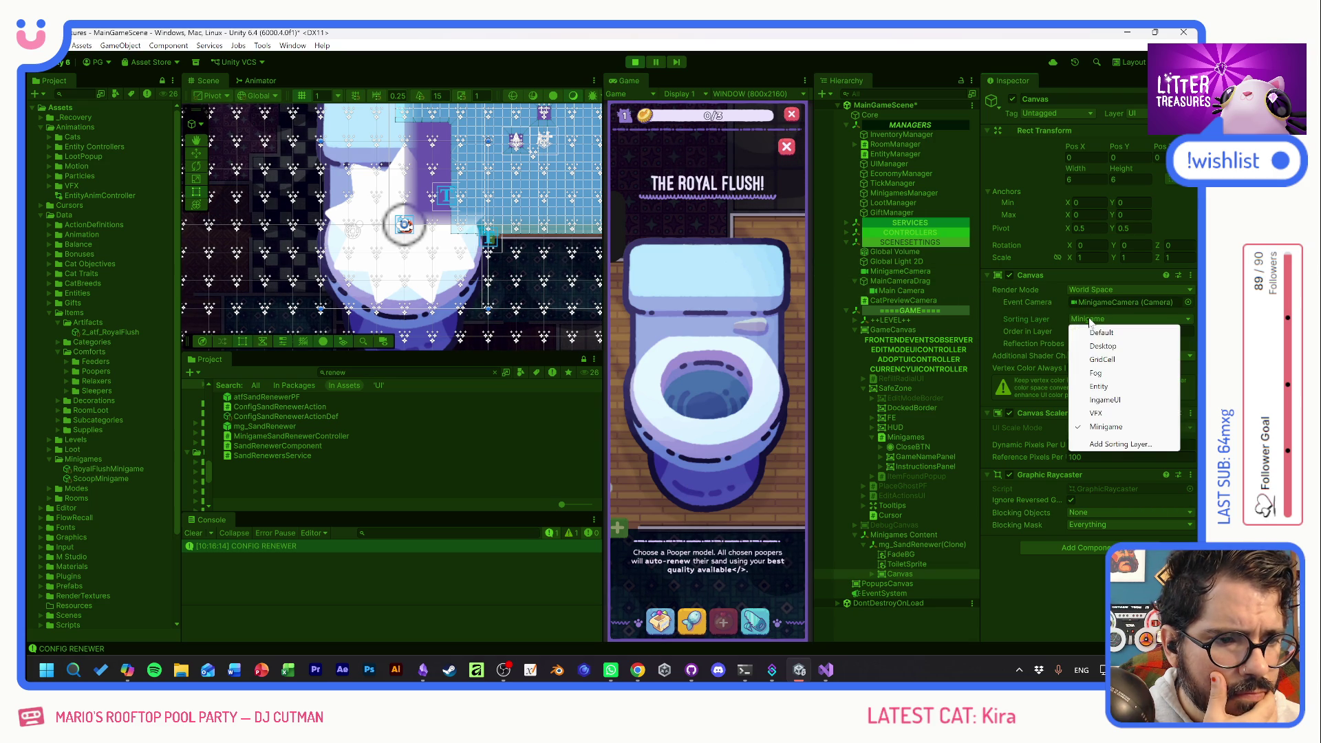
{"action": "left_click", "coordinate": [1102, 401]}
{"action": "left_click", "coordinate": [1088, 318]}
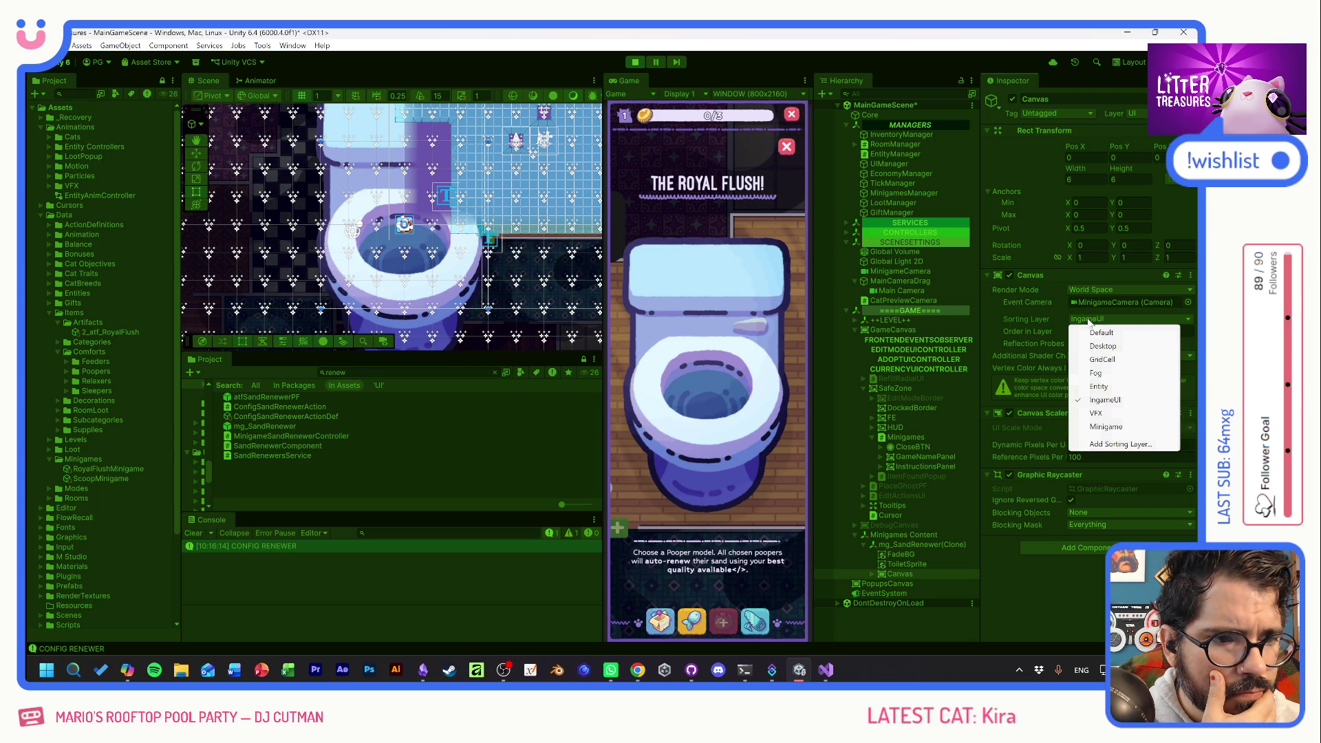
{"action": "left_click", "coordinate": [1096, 413]}
{"action": "left_click", "coordinate": [1101, 319]}
{"action": "left_click", "coordinate": [1092, 423]}
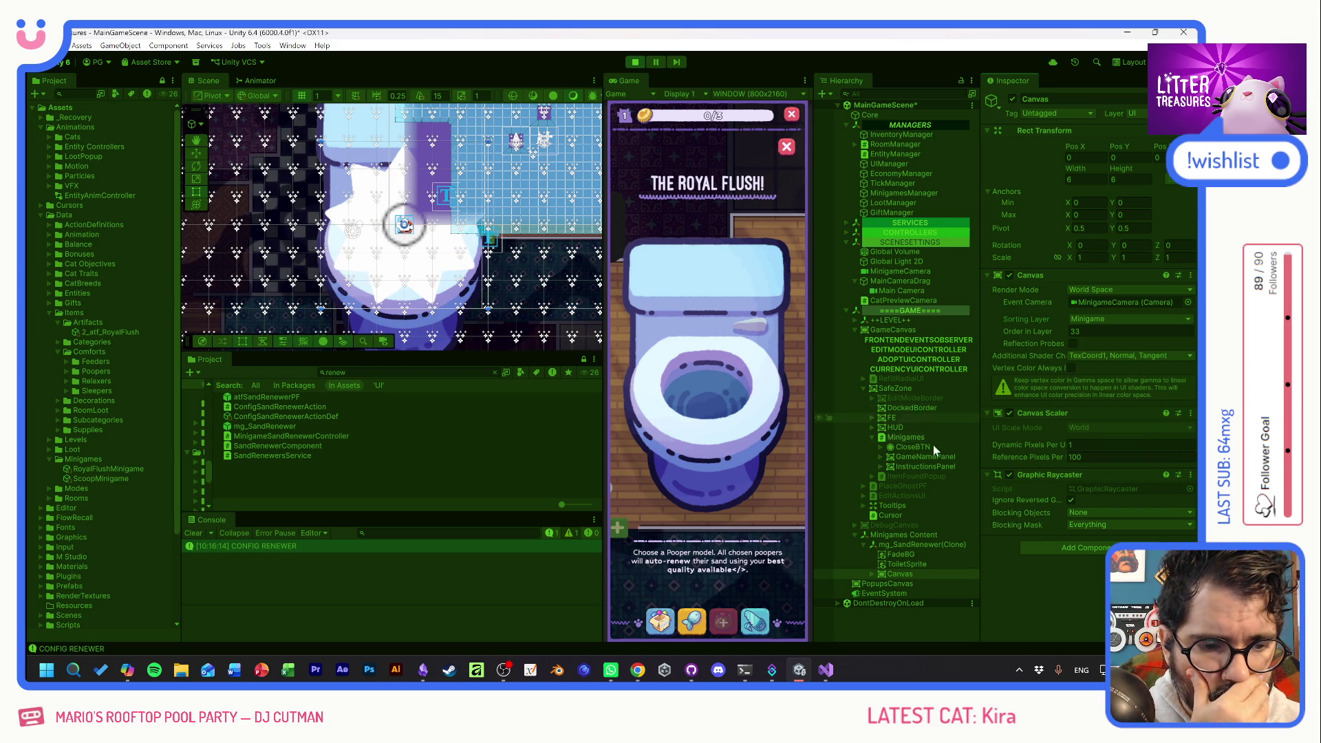
{"action": "left_click", "coordinate": [870, 574]}
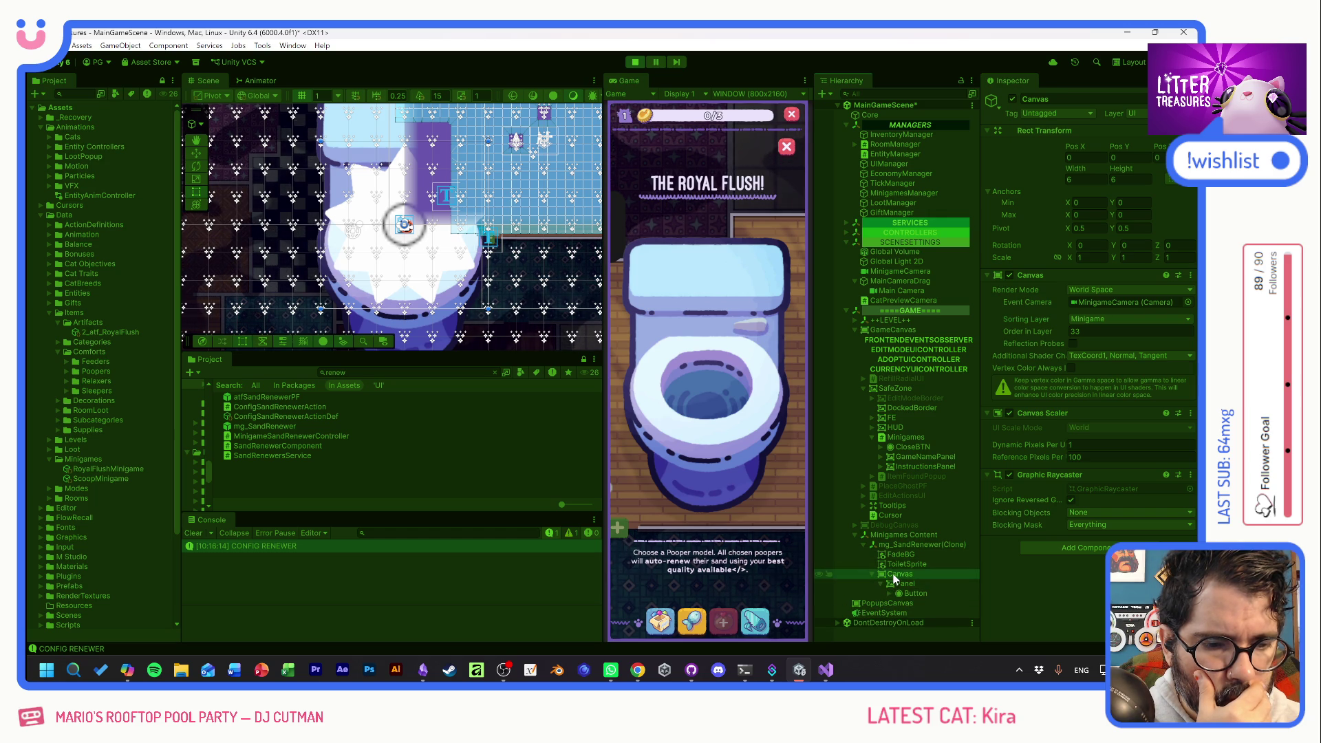
Add the UI layer to MinigameCamera's culling mask.
{"action": "left_click", "coordinate": [907, 272]}
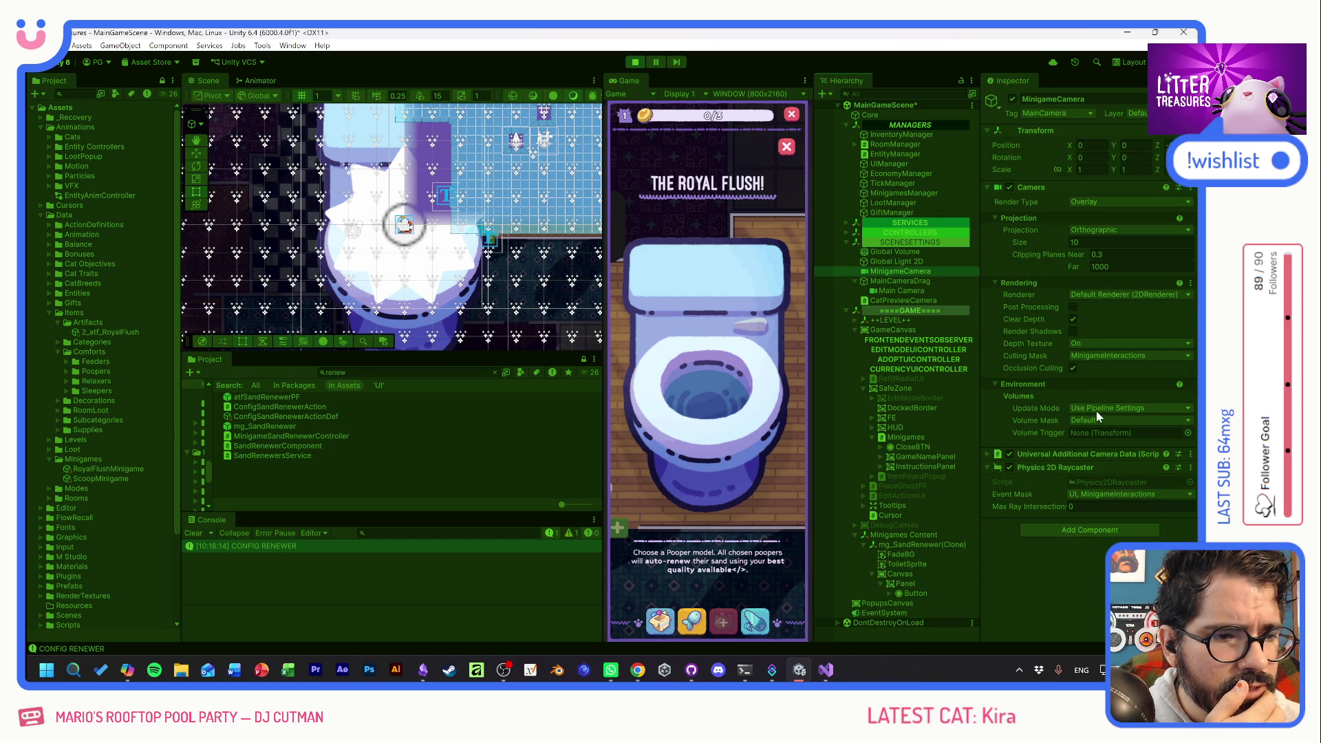
{"action": "left_click", "coordinate": [1097, 356]}
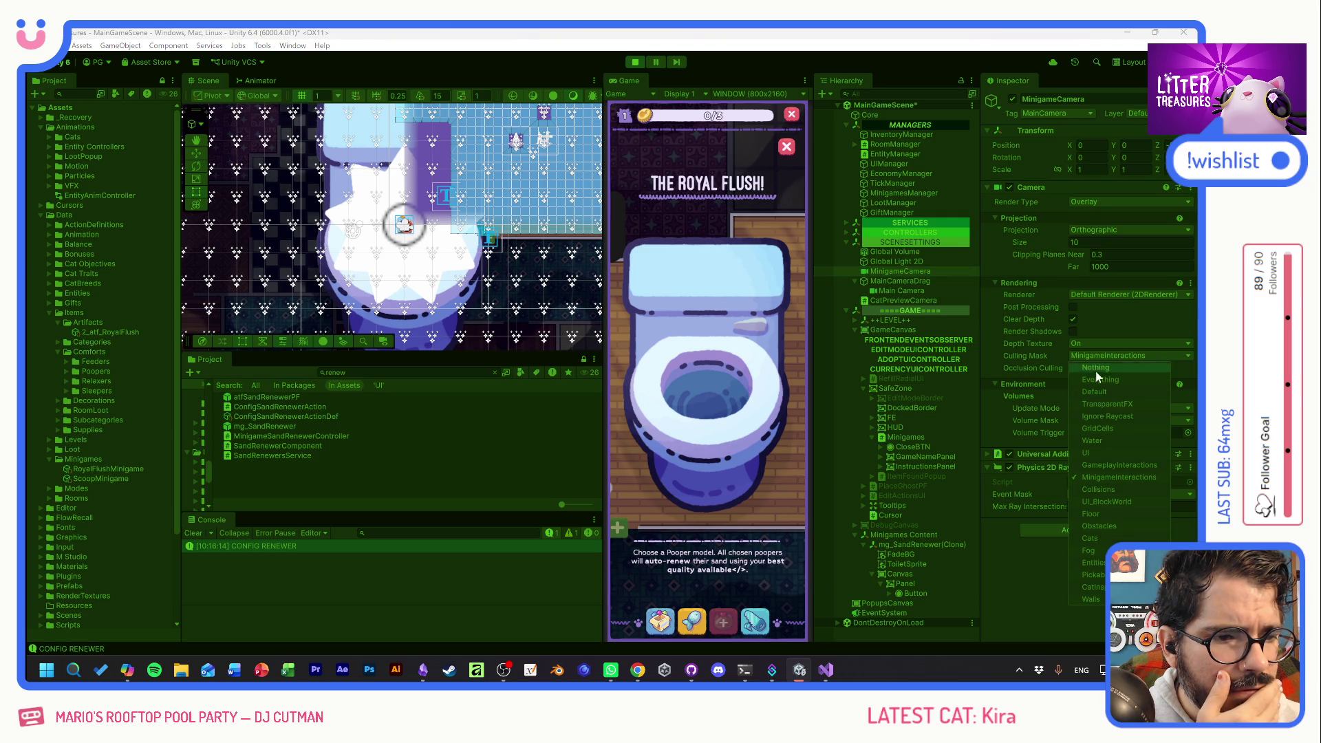
{"action": "left_click", "coordinate": [1014, 572]}
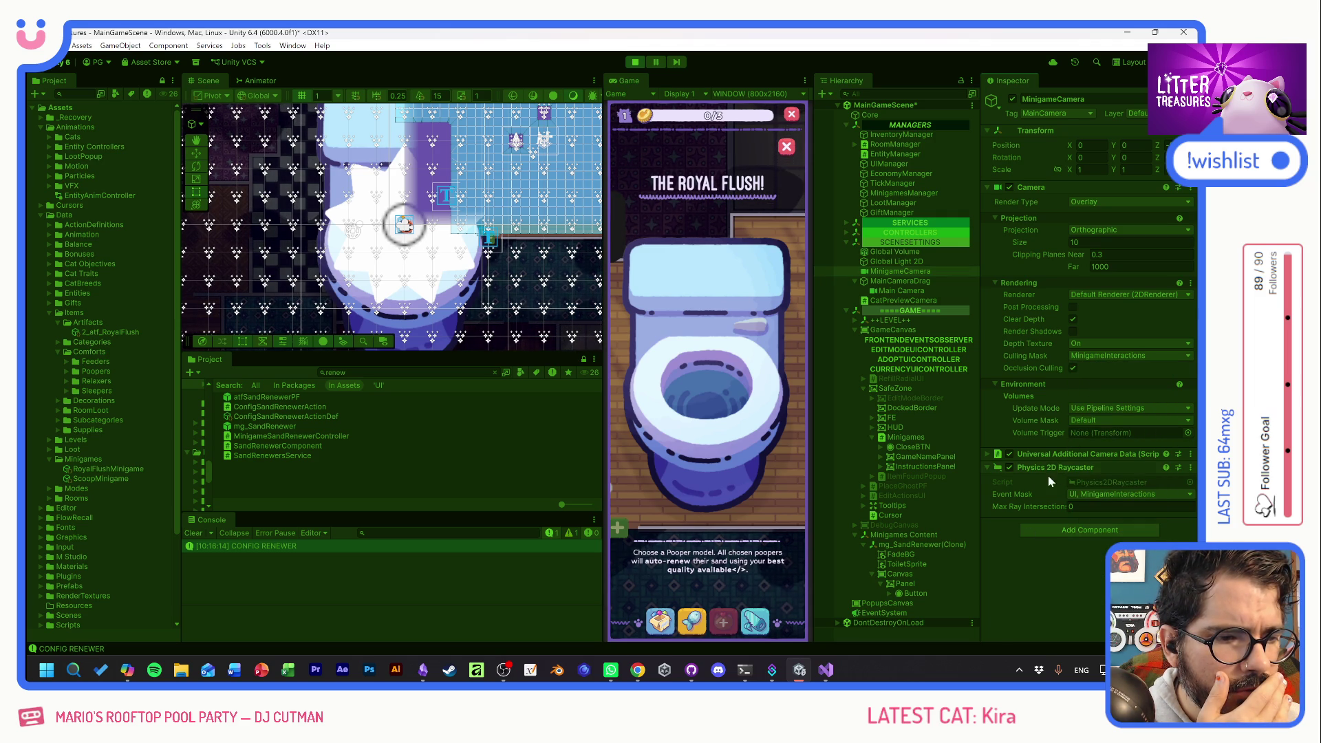
{"action": "left_click", "coordinate": [1089, 355]}
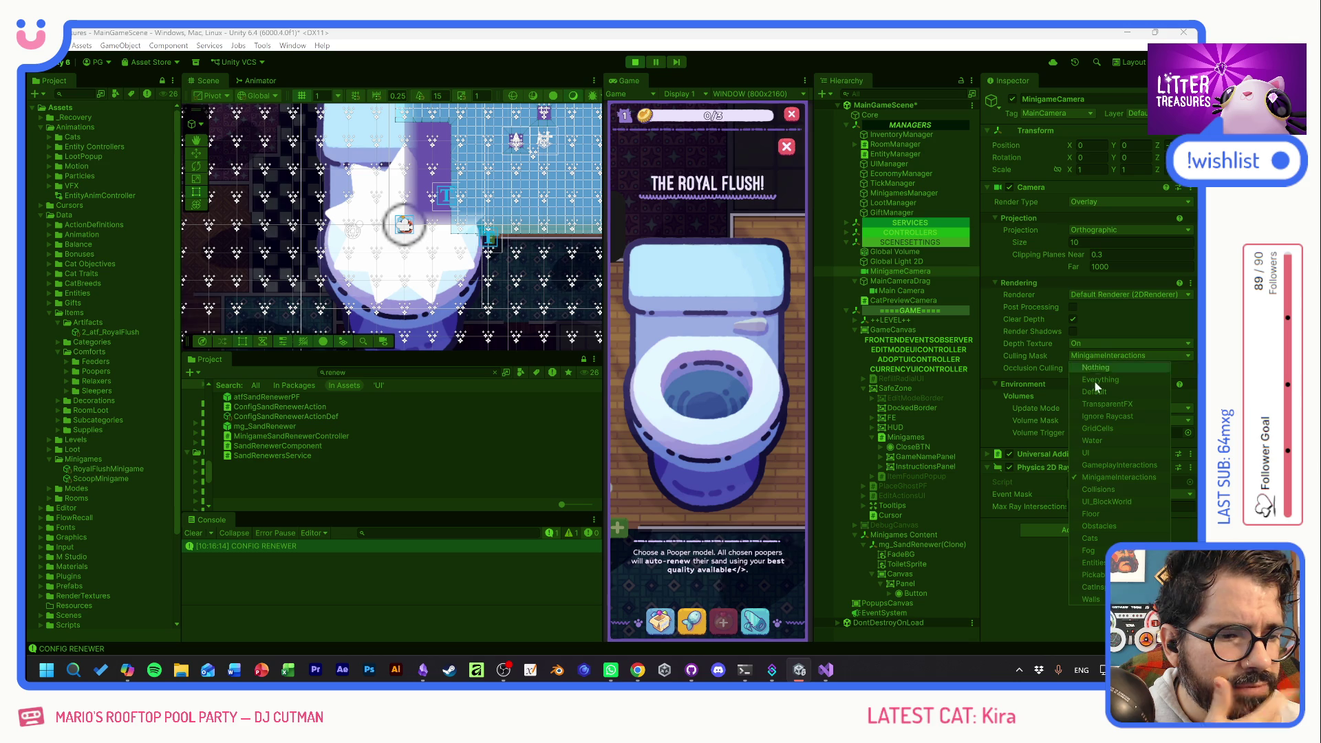
{"action": "left_click", "coordinate": [1100, 452]}
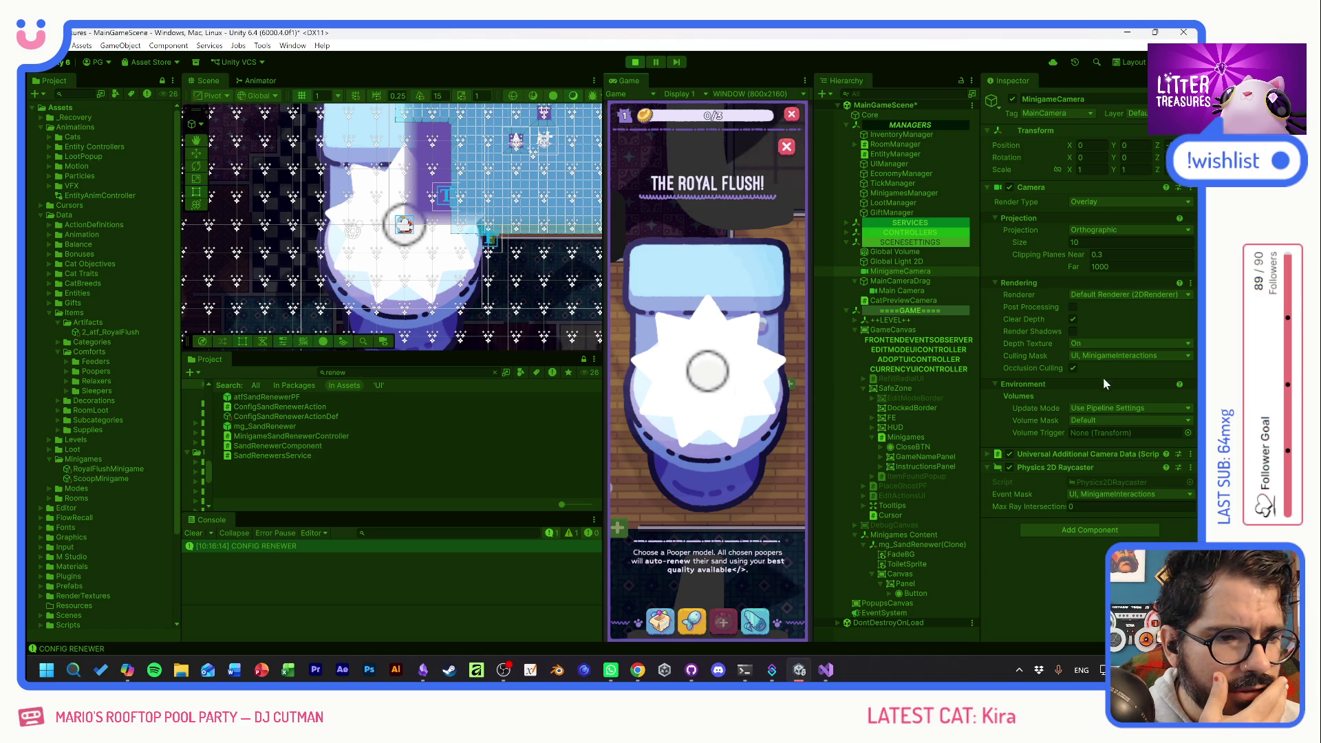
Enable occlusion culling and set the raycaster's max ray intersections to 56.
{"action": "left_click", "coordinate": [1072, 368]}
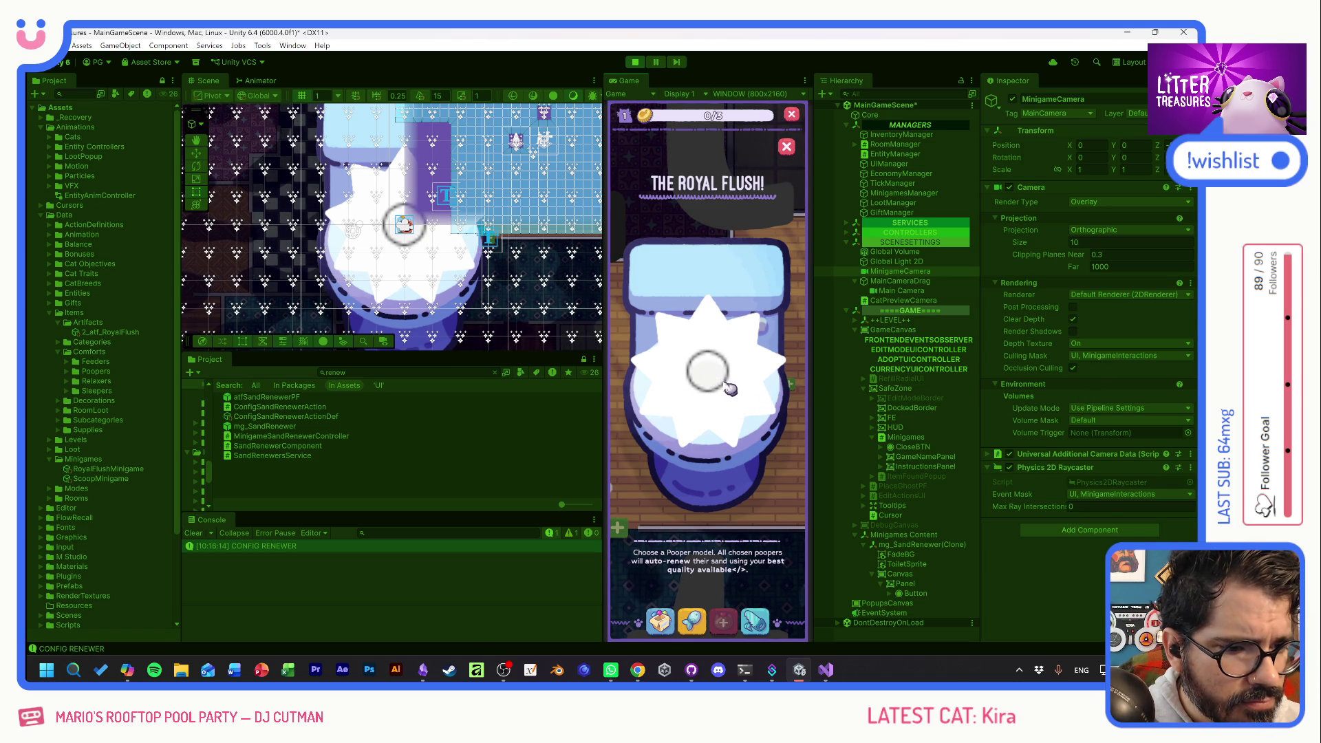
{"action": "left_click", "coordinate": [1094, 506]}
{"action": "type", "text": "56"}
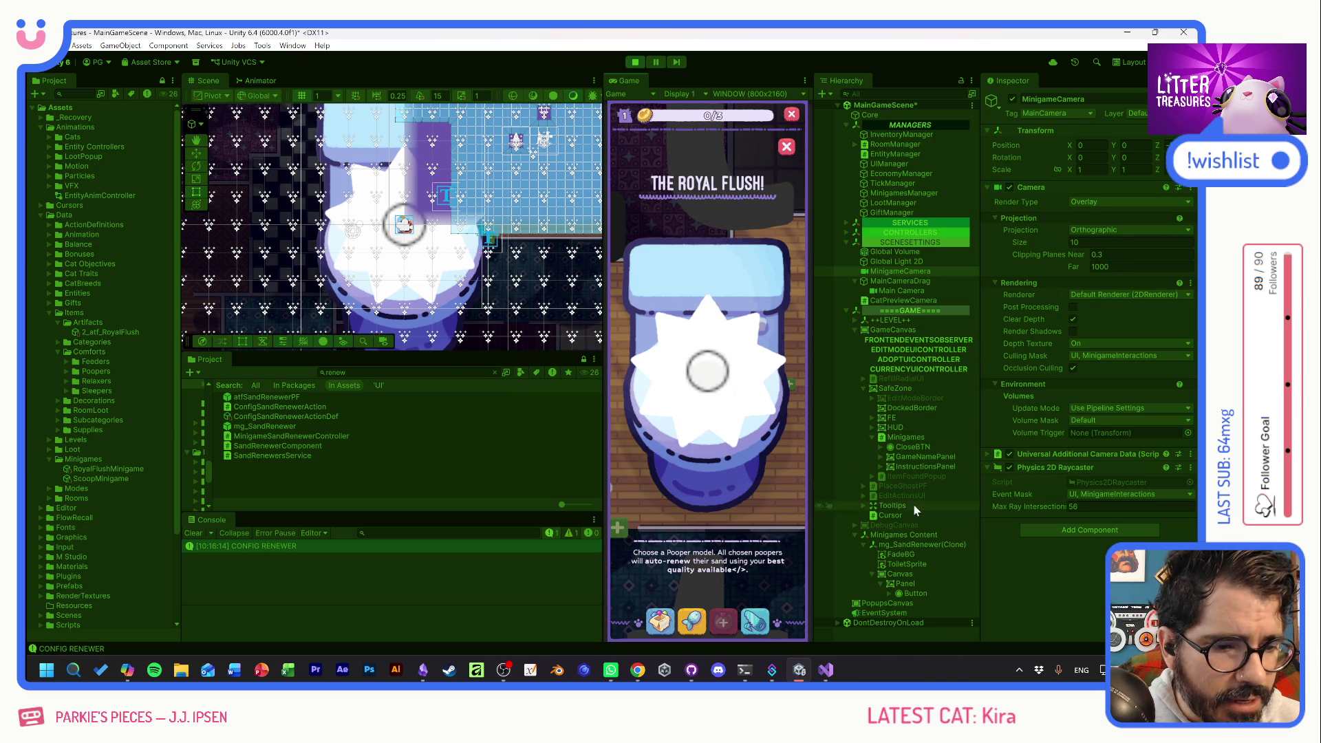
Reselect the Canvas, swap its event camera to Main Camera, then back to MinigameCamera.
{"action": "left_click", "coordinate": [900, 574]}
{"action": "left_click_drag", "start_coordinate": [918, 292], "coordinate": [1113, 309]}
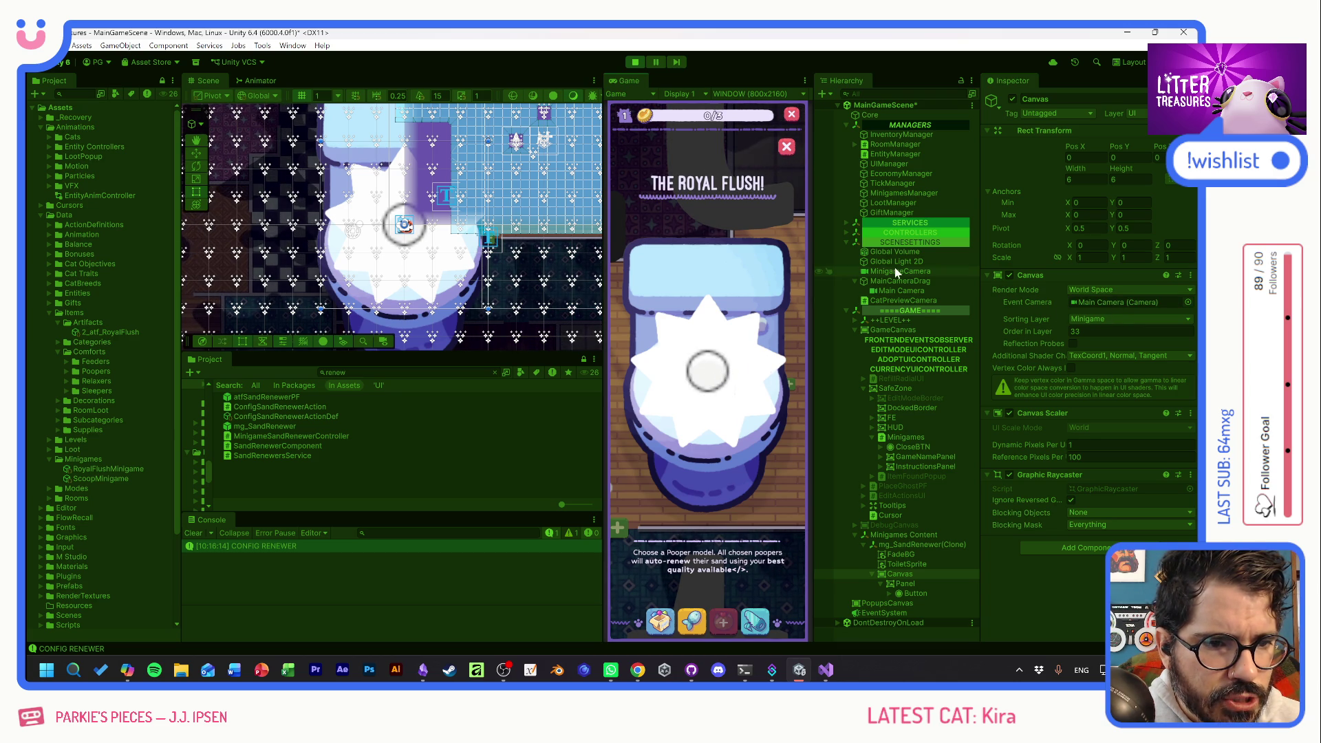
{"action": "left_click_drag", "start_coordinate": [893, 270], "coordinate": [1129, 302]}
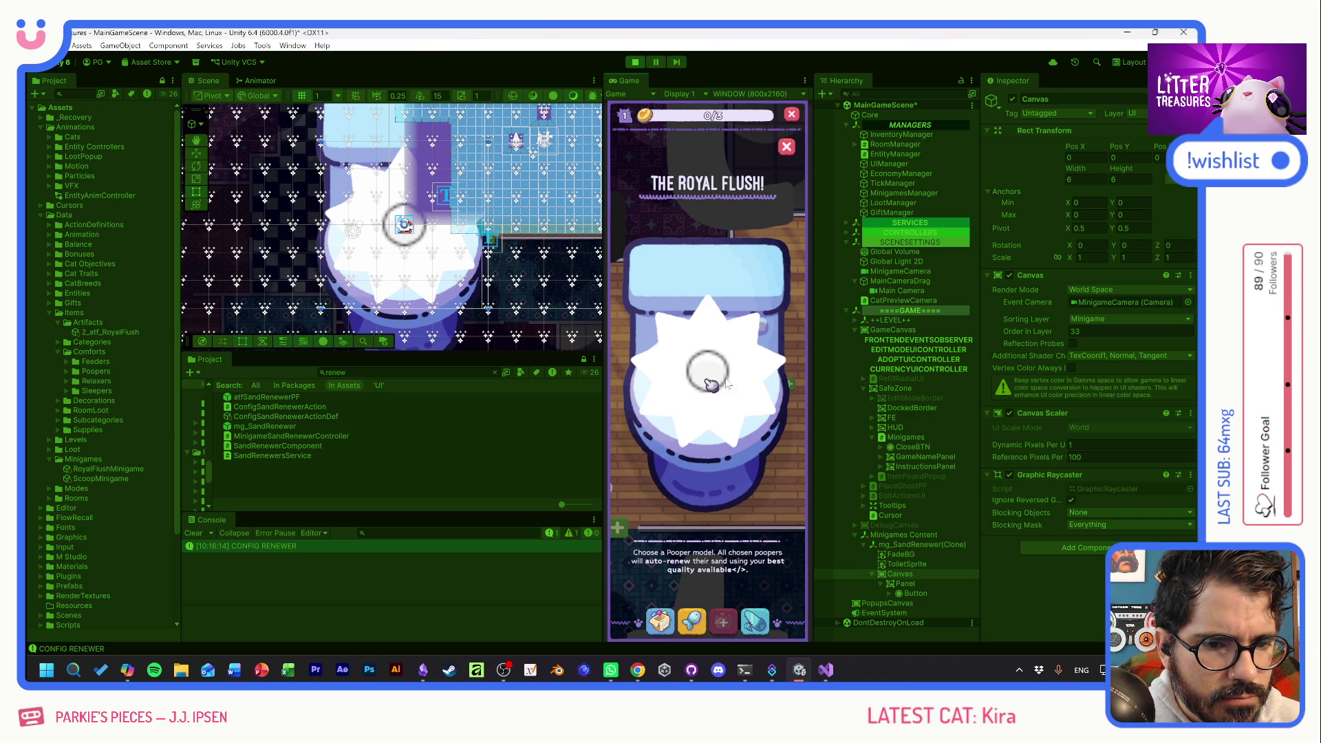
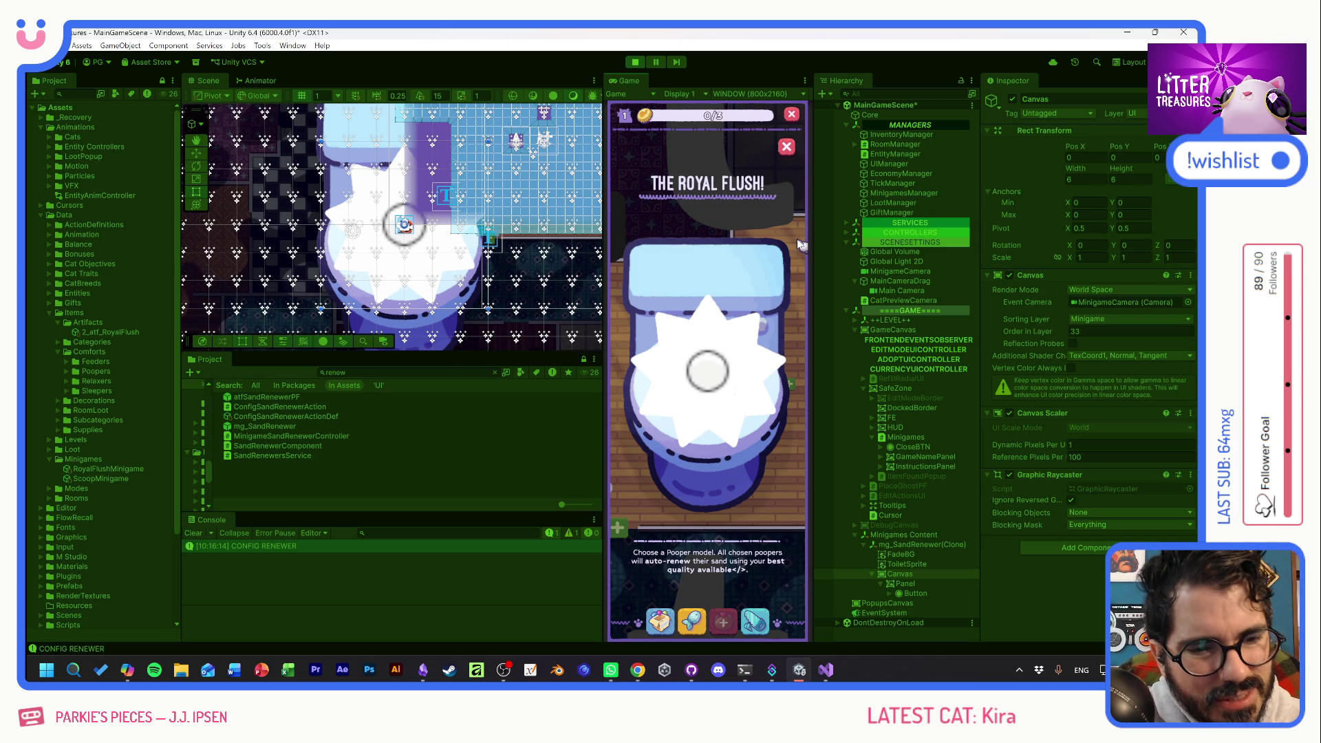
Assign the minigame Canvas to the MinigameInteractions layer for the Canvas only, leaving its children unchanged.
{"action": "left_click", "coordinate": [884, 572]}
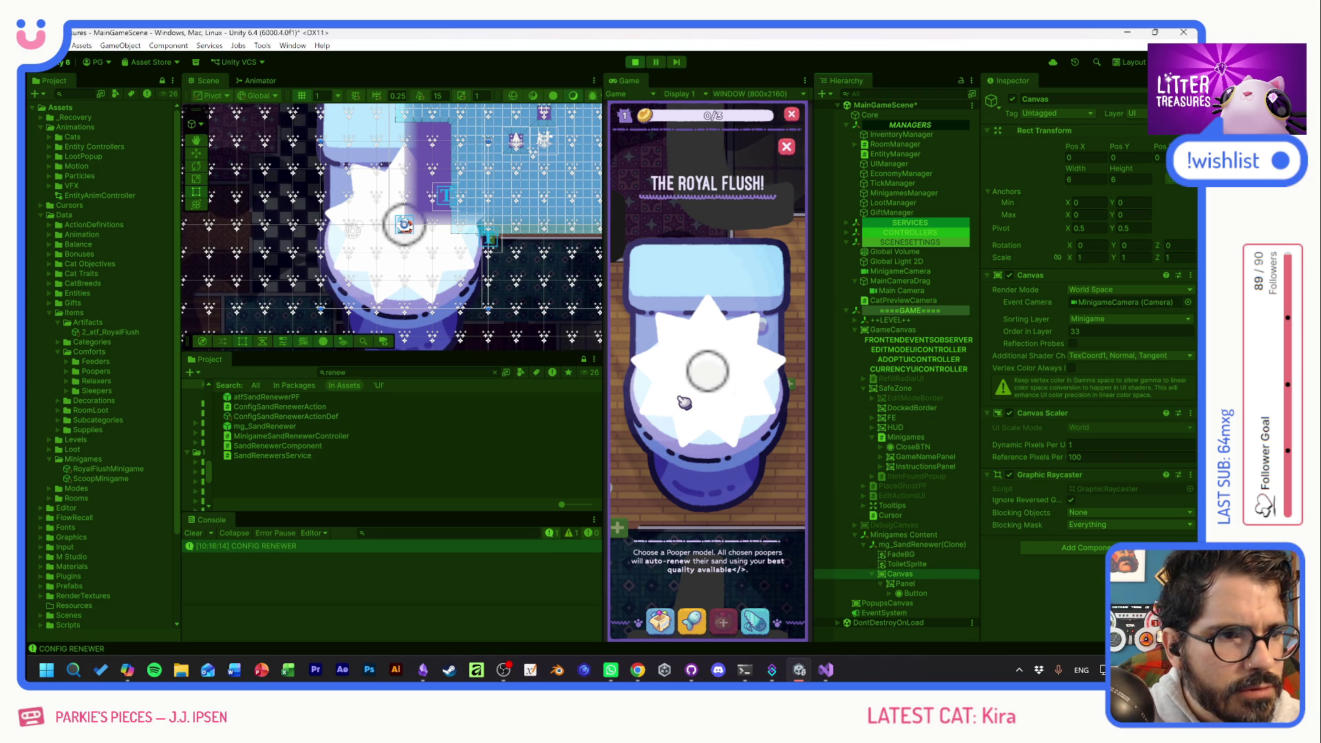
{"action": "left_click", "coordinate": [1132, 114]}
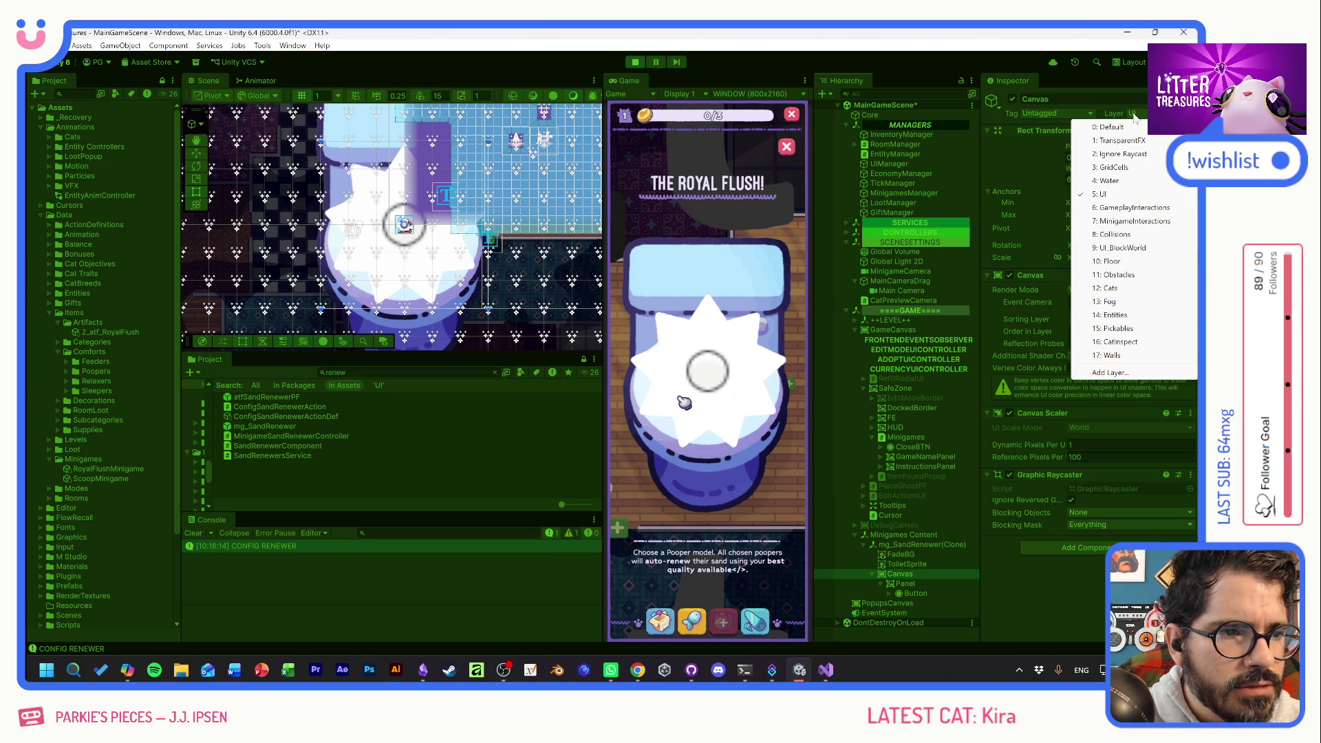
{"action": "left_click", "coordinate": [1124, 210]}
{"action": "left_click", "coordinate": [649, 365]}
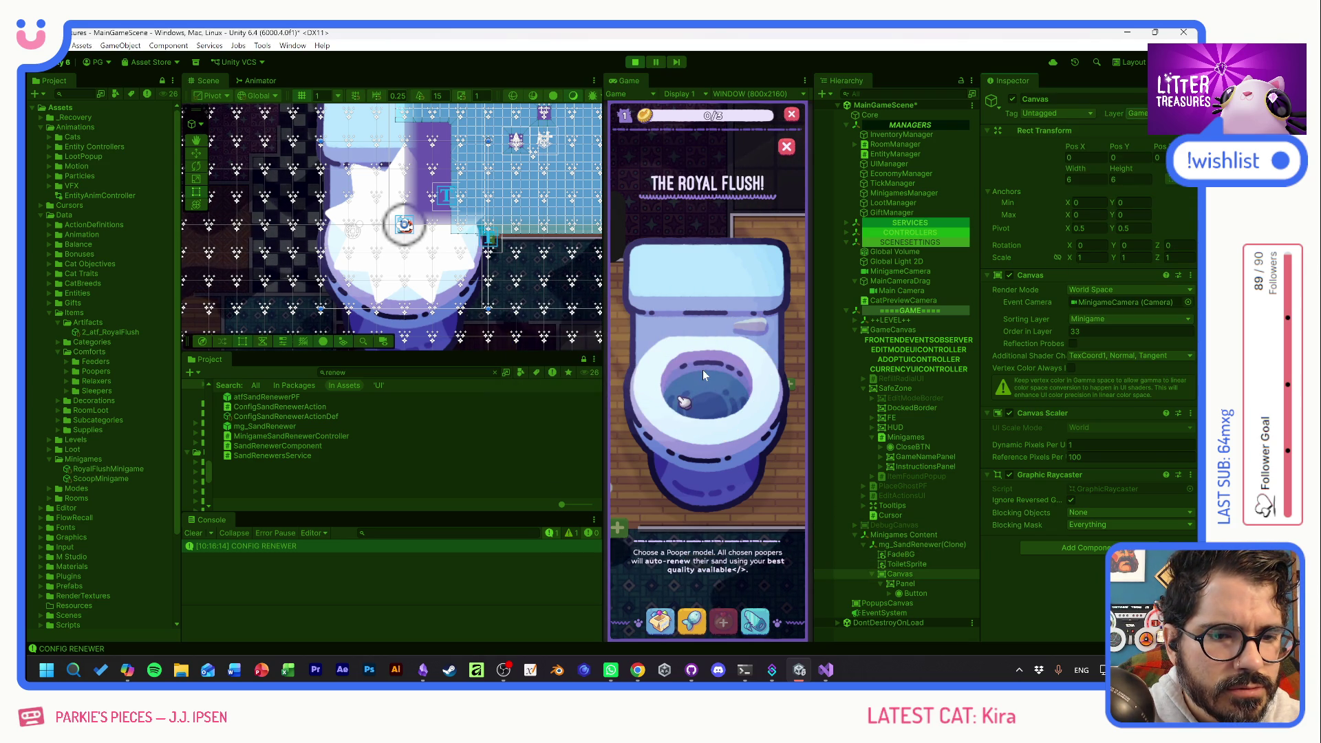
{"action": "left_click", "coordinate": [1135, 114]}
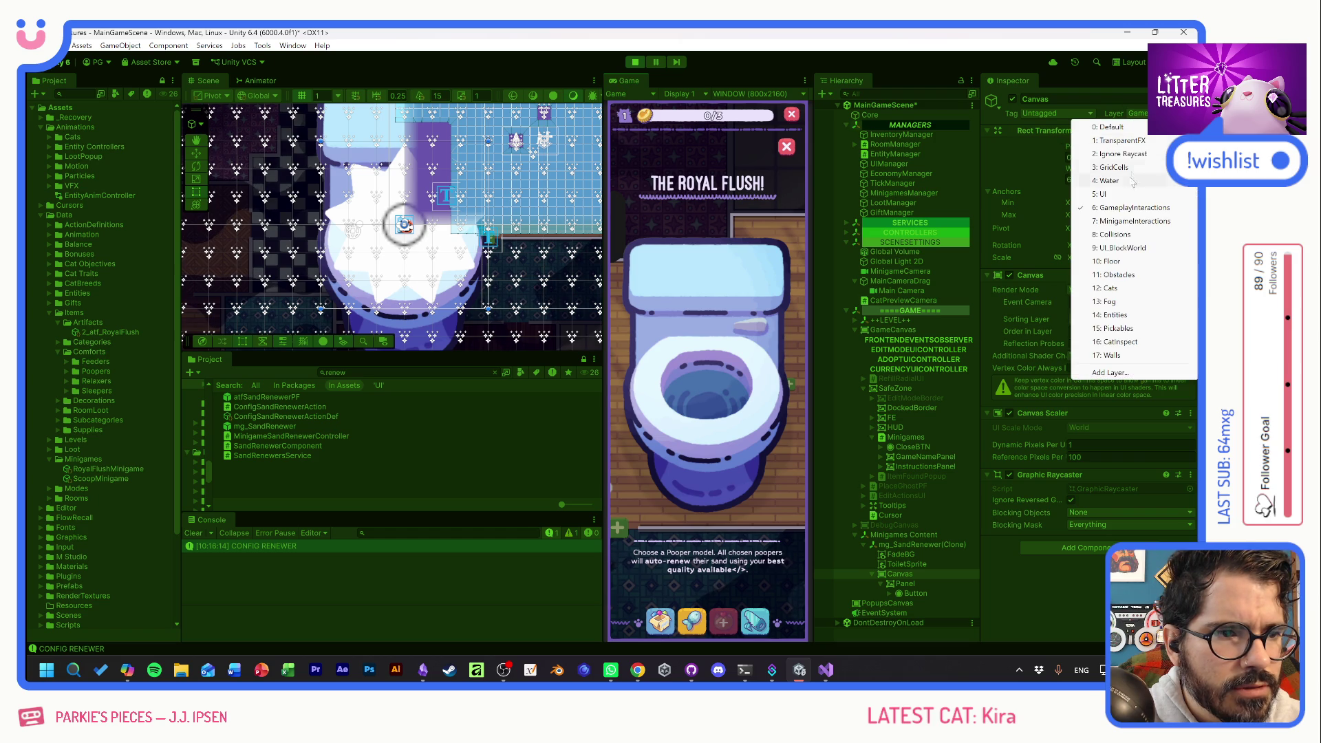
{"action": "left_click", "coordinate": [1132, 221]}
{"action": "left_click", "coordinate": [676, 366]}
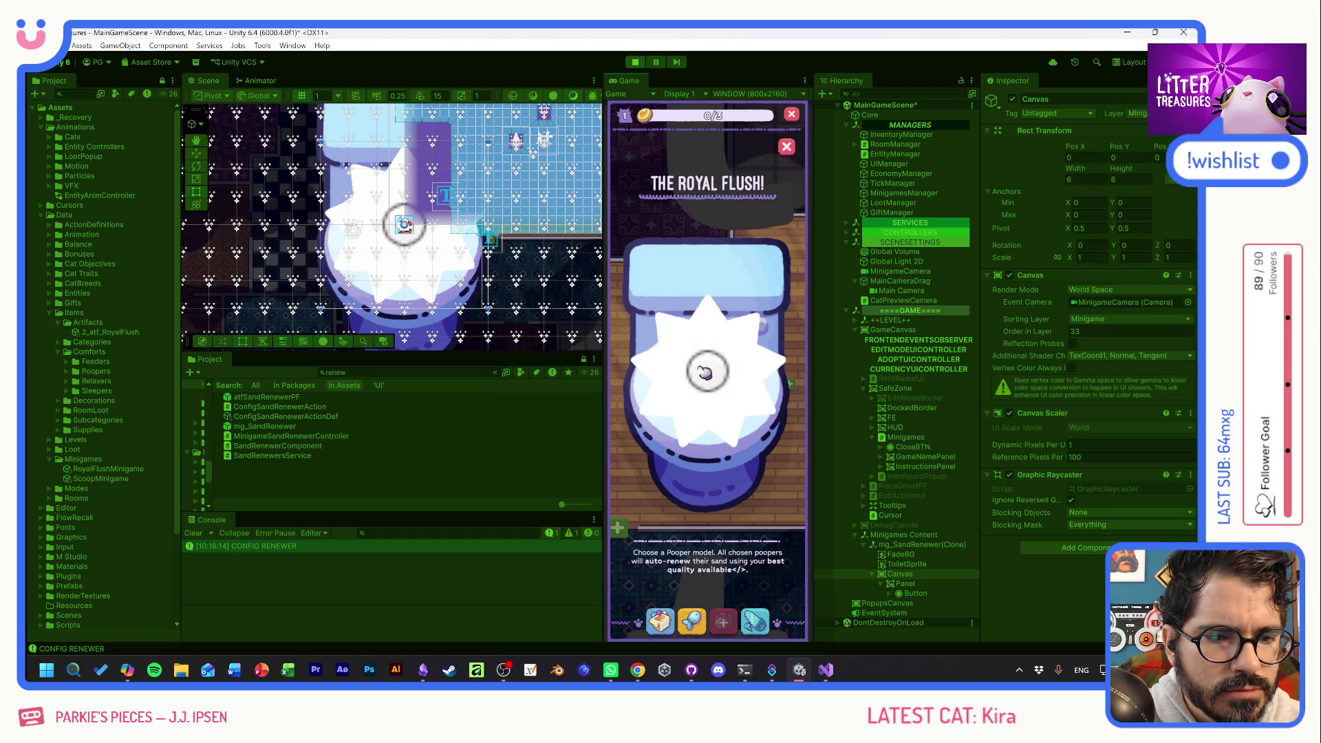
{"action": "left_click", "coordinate": [1136, 113]}
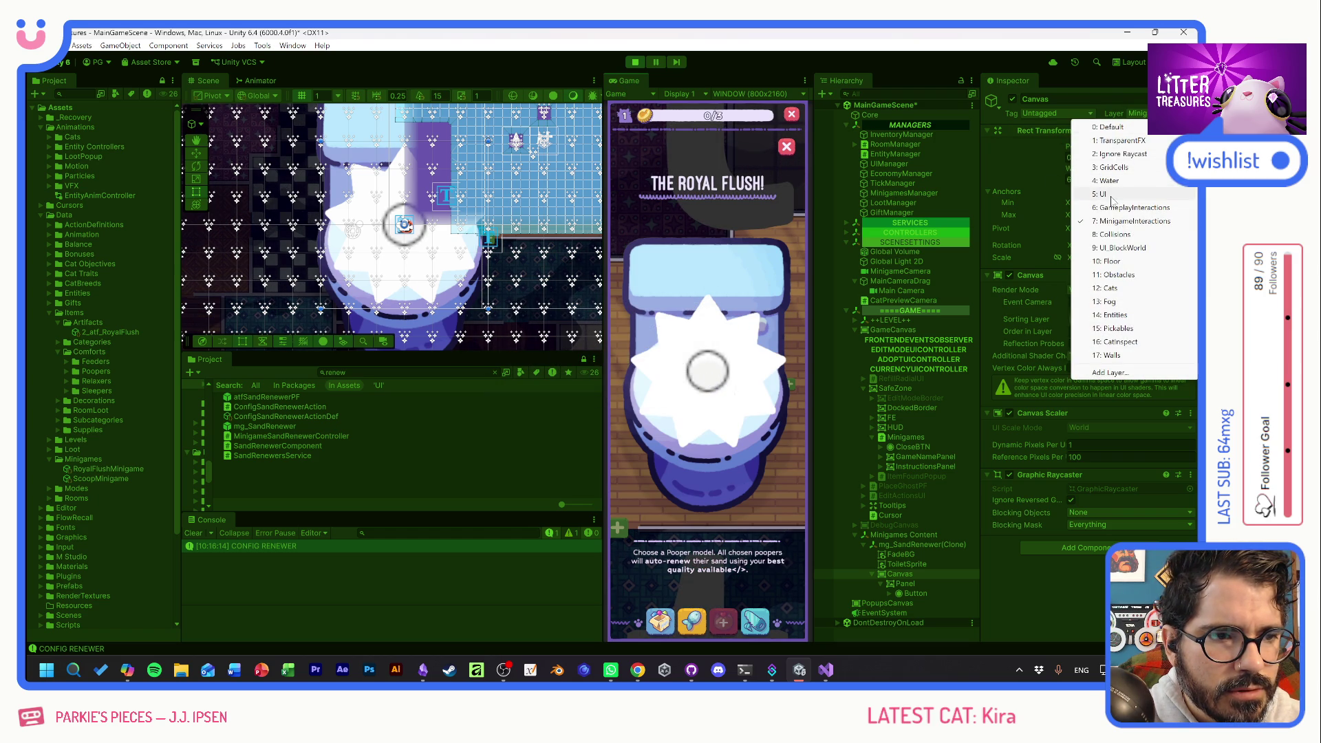
{"action": "left_click", "coordinate": [1118, 221]}
{"action": "left_click", "coordinate": [638, 362]}
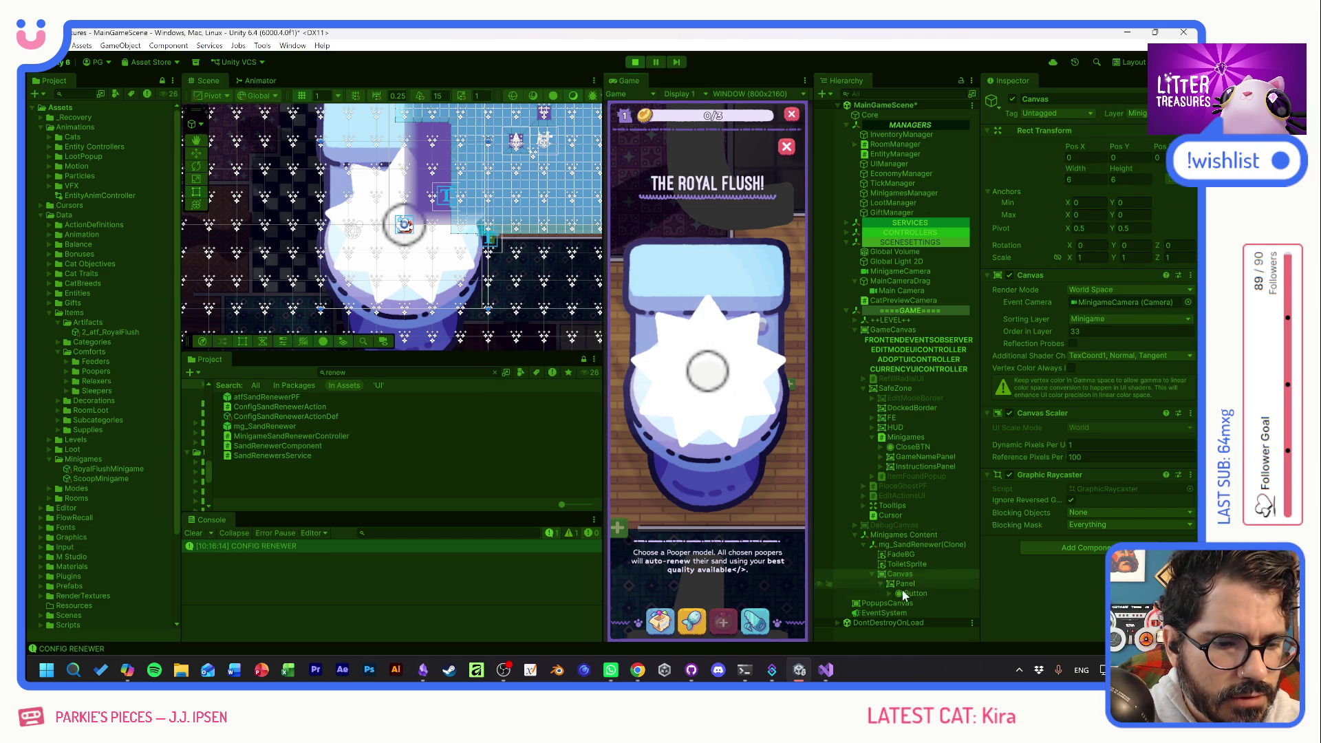
Put the Button on the MinigameInteractions layer, applying it to this object only.
{"action": "right_click", "coordinate": [903, 579]}
{"action": "key", "text": "Escape"}
{"action": "left_click", "coordinate": [915, 594]}
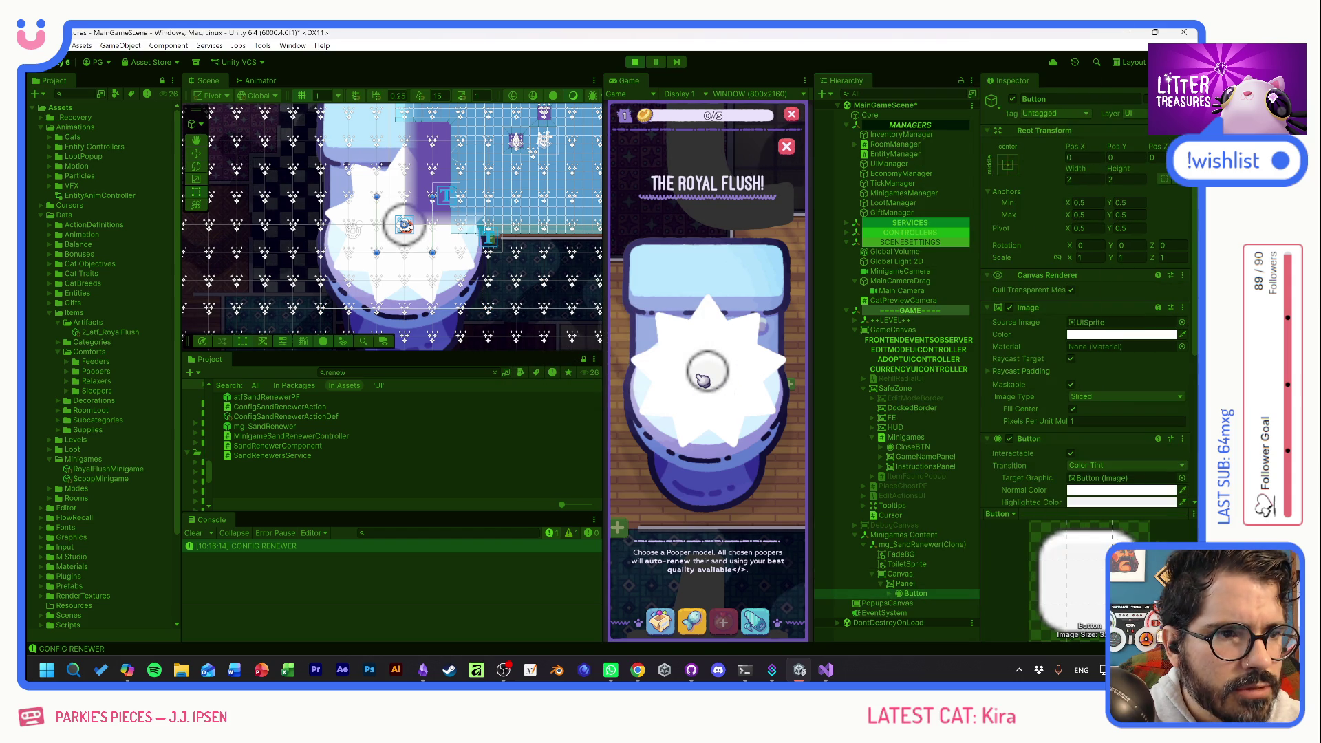
{"action": "left_click", "coordinate": [1132, 113]}
{"action": "left_click", "coordinate": [1129, 221]}
{"action": "left_click", "coordinate": [639, 368]}
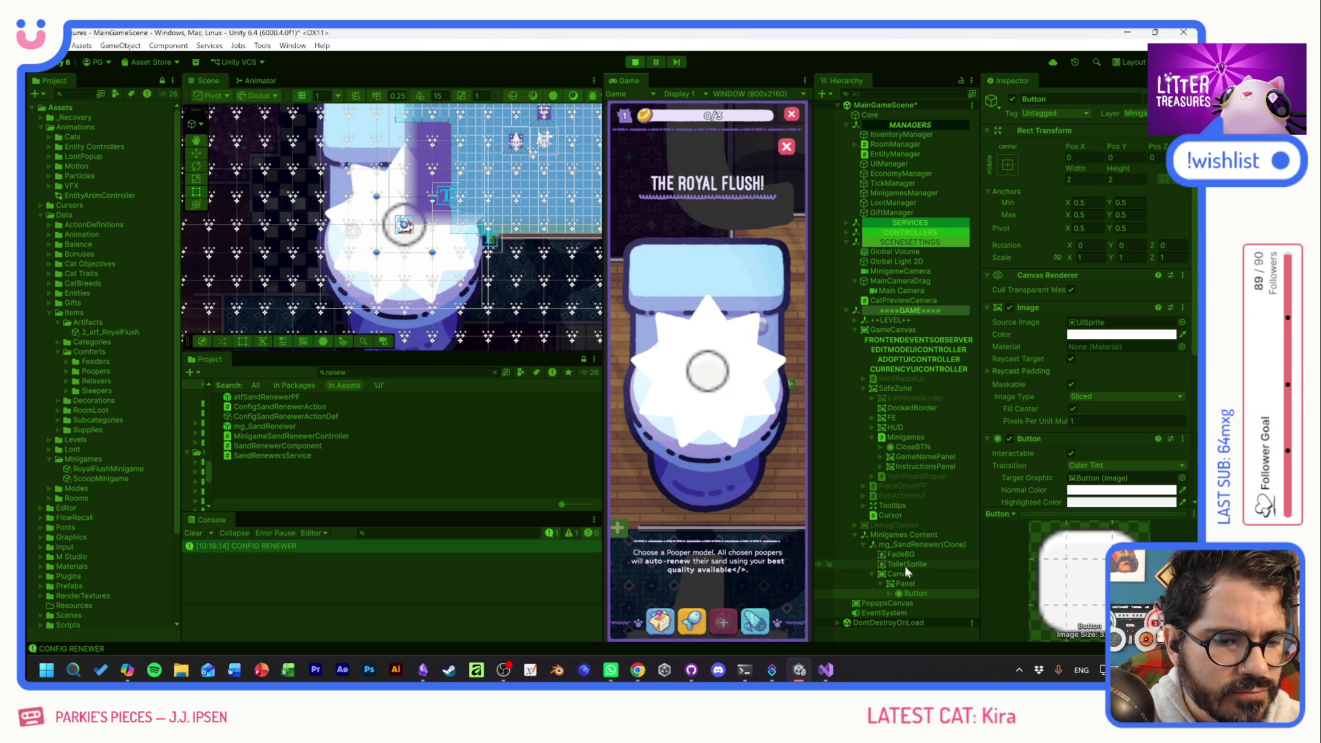
Put the Panel on the MinigameInteractions layer for this object only, then recheck the Button.
{"action": "left_click", "coordinate": [906, 583]}
{"action": "left_click", "coordinate": [1132, 113]}
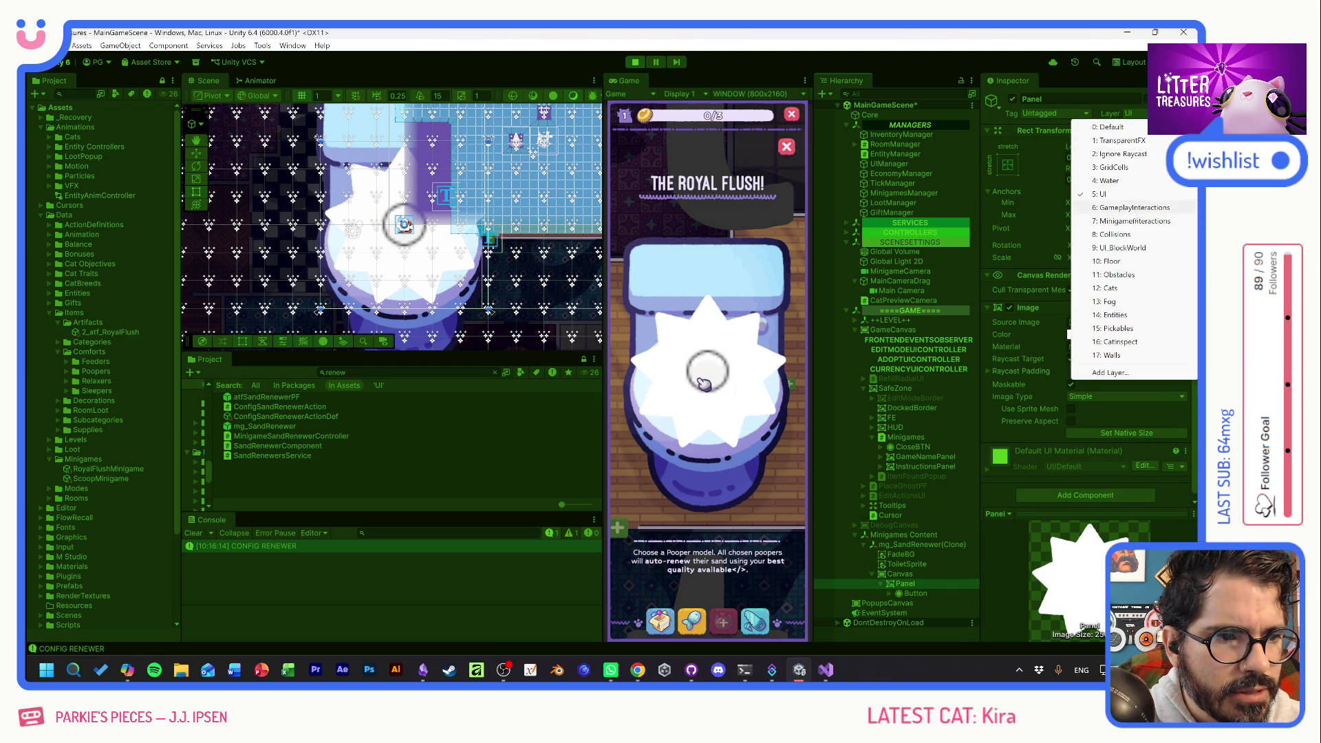
{"action": "left_click", "coordinate": [1128, 221]}
{"action": "left_click", "coordinate": [634, 372]}
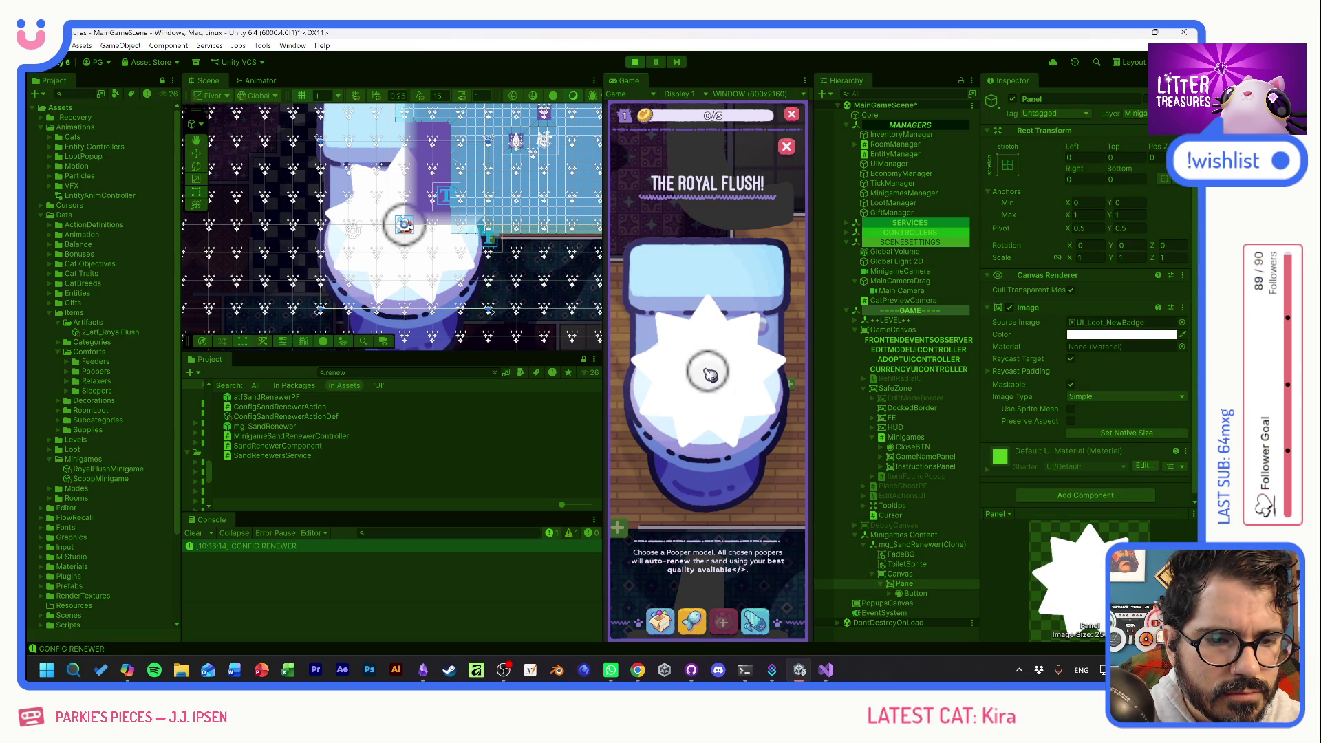
{"action": "left_click", "coordinate": [915, 594]}
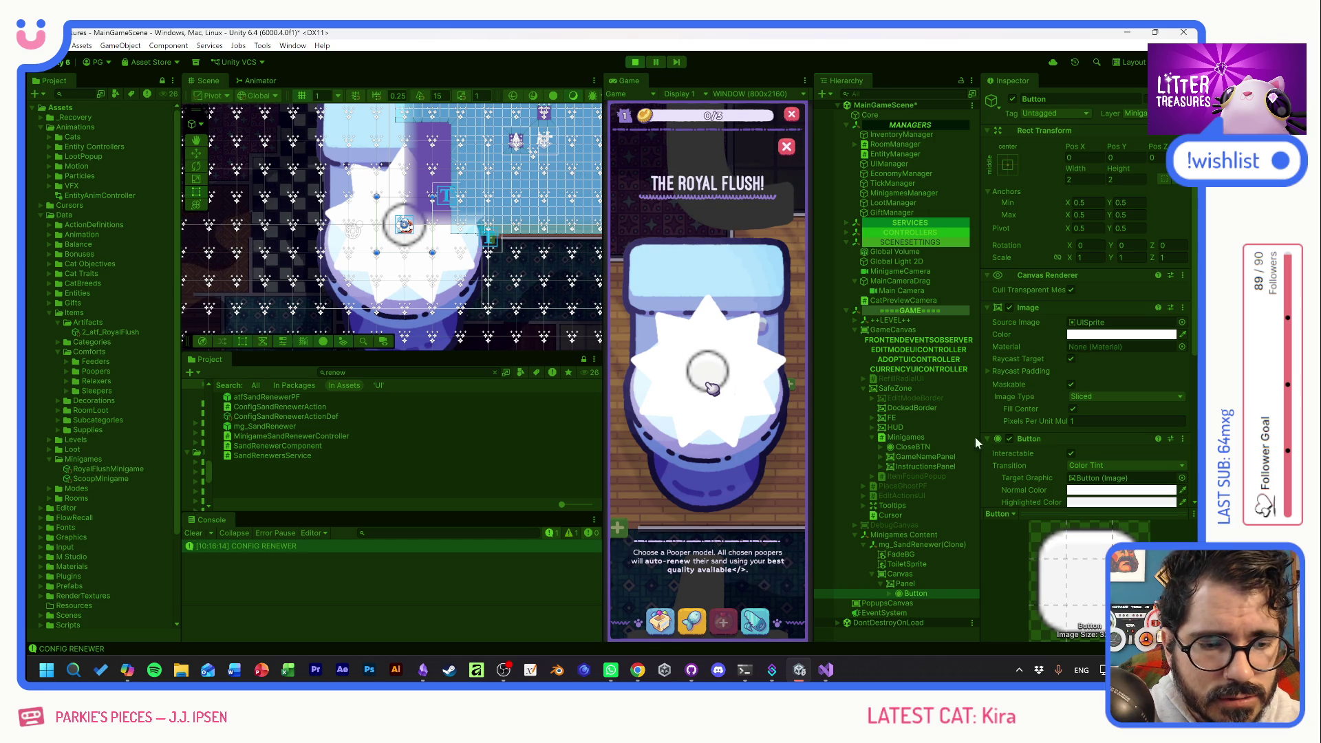
Toggle the Canvas's Graphic Raycaster off and back on so it ends enabled.
{"action": "left_click", "coordinate": [906, 574]}
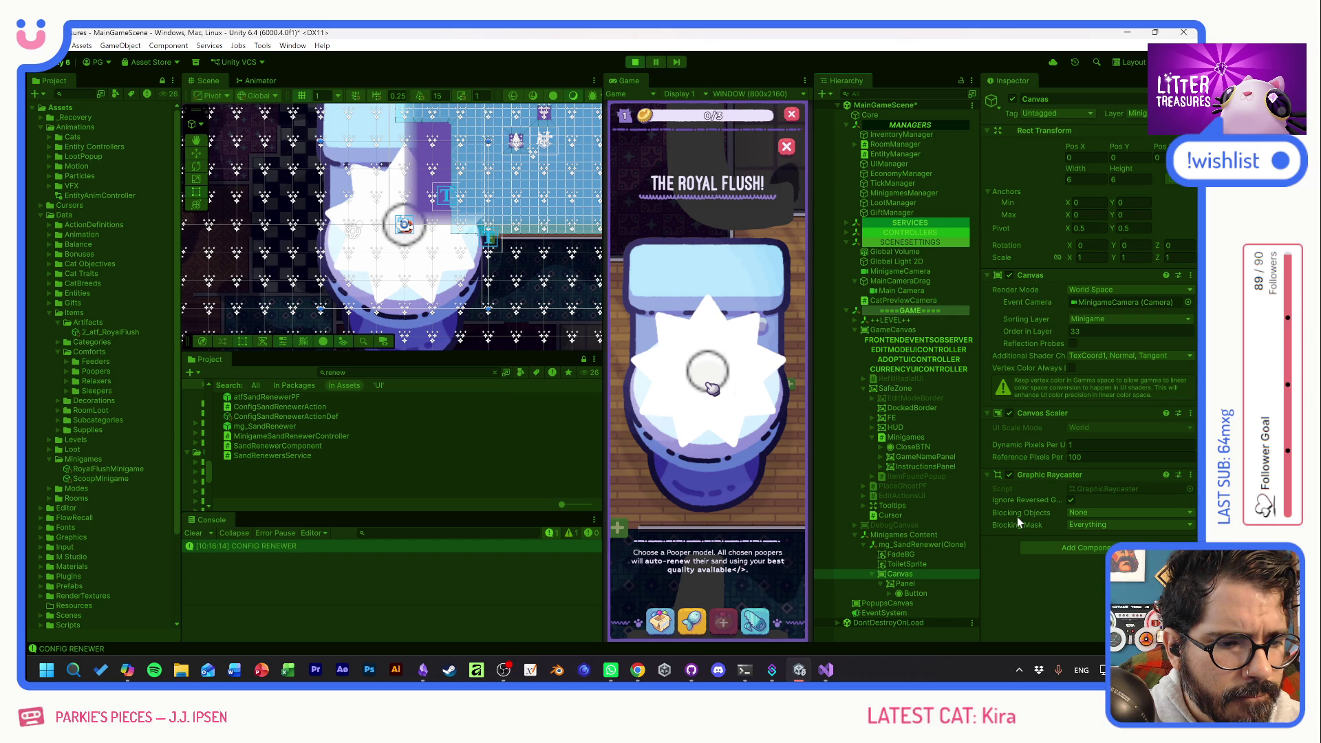
{"action": "left_click", "coordinate": [1009, 475]}
{"action": "left_click", "coordinate": [1008, 475]}
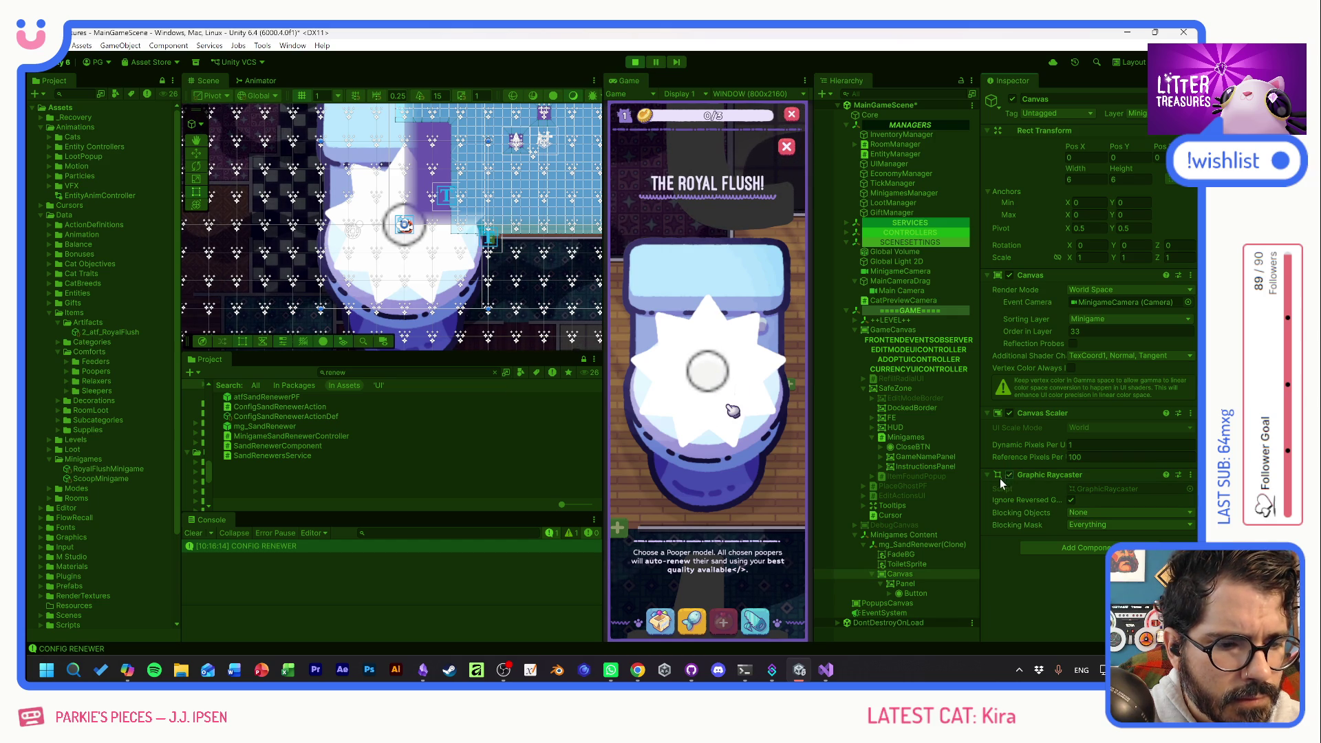
{"action": "left_click", "coordinate": [916, 545]}
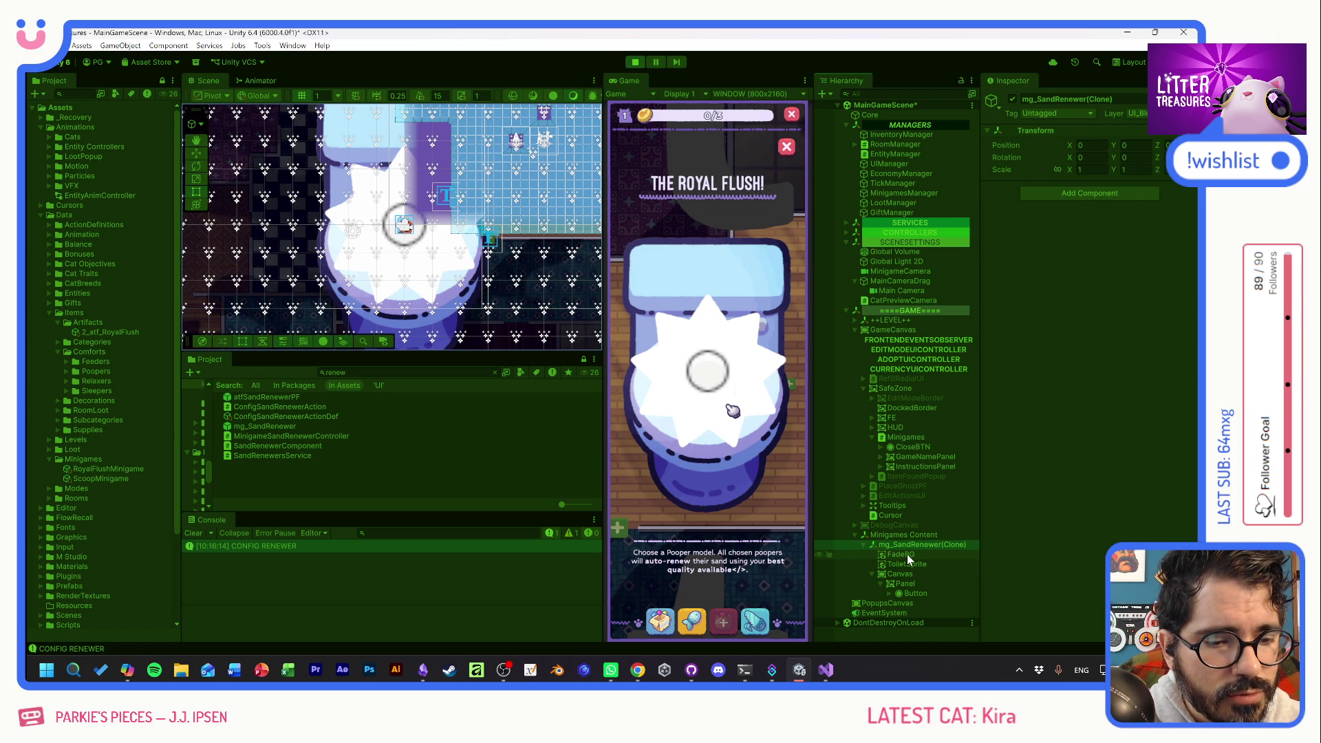
{"action": "left_click", "coordinate": [908, 556]}
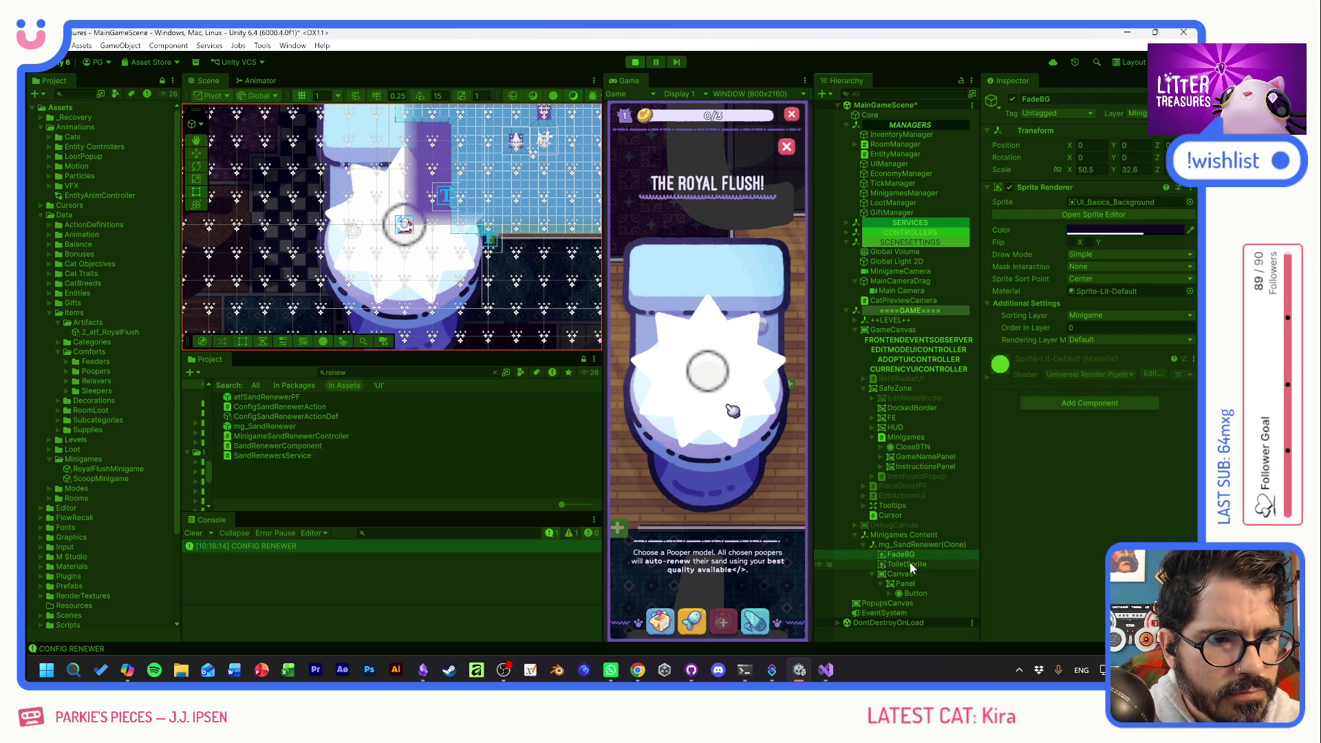
{"action": "left_click", "coordinate": [910, 565]}
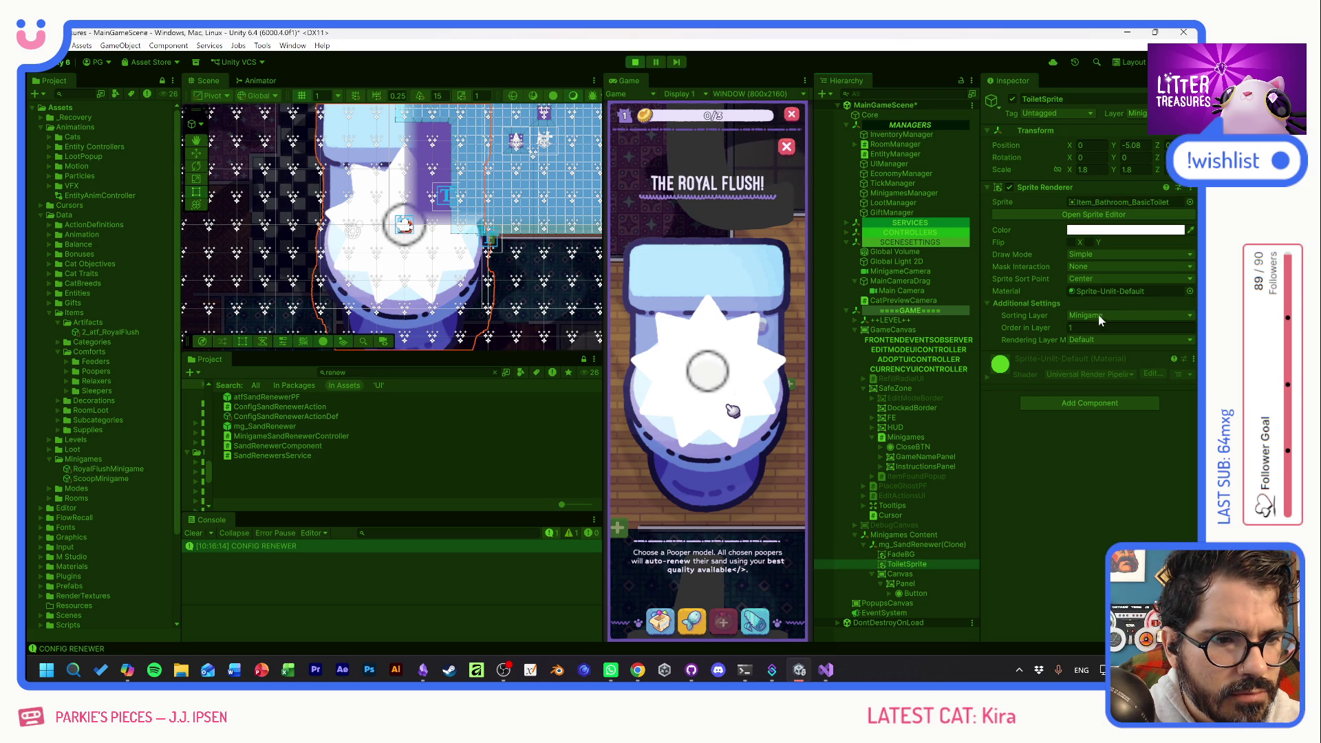
{"action": "left_click", "coordinate": [900, 575]}
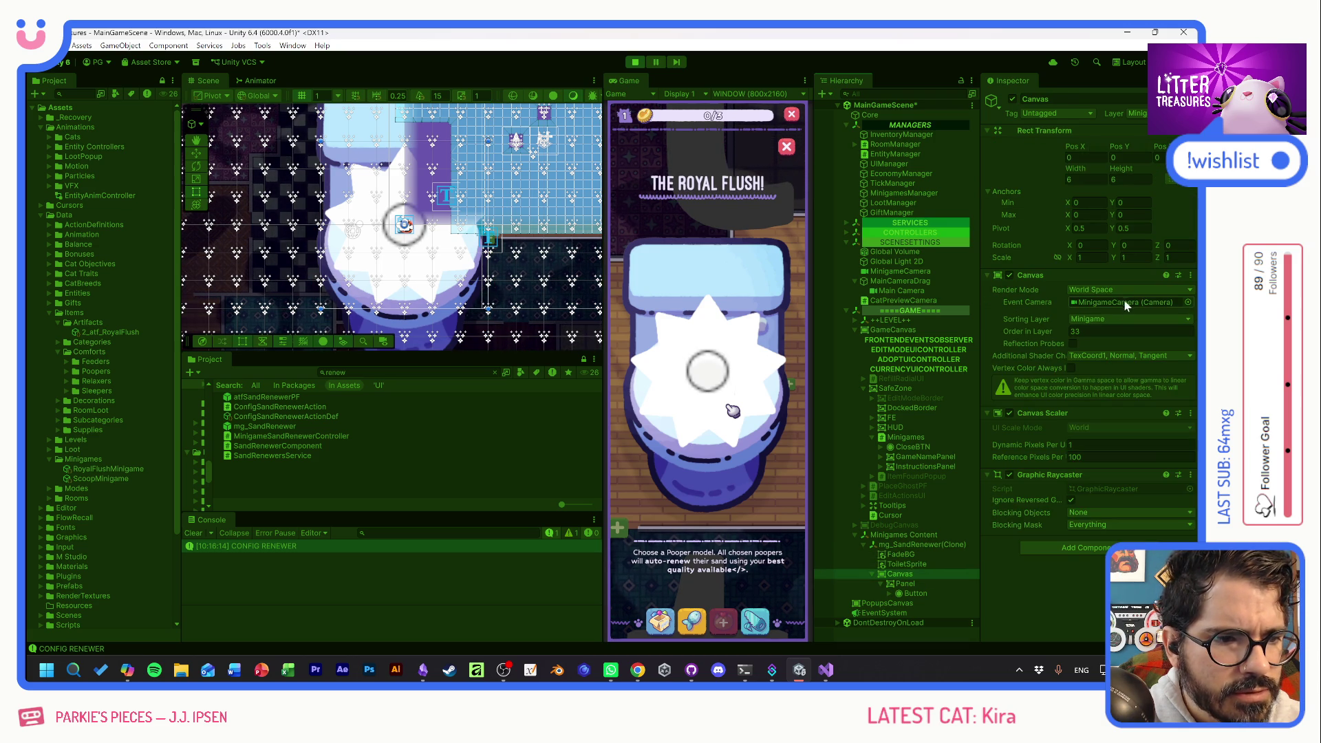
Try the VFX sorting layer, keep Minigame on the Canvas, exit Play mode, and switch to Copilot.
{"action": "left_click", "coordinate": [1088, 318]}
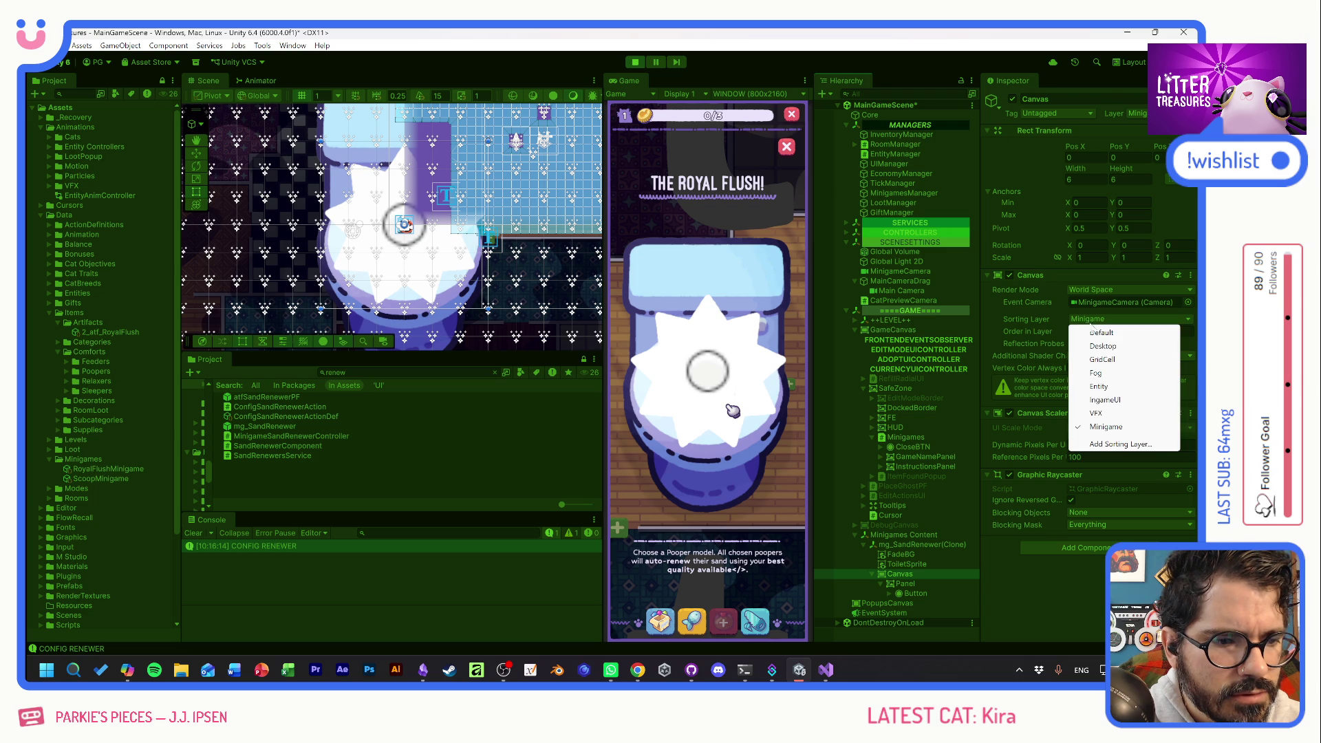
{"action": "left_click", "coordinate": [1096, 414]}
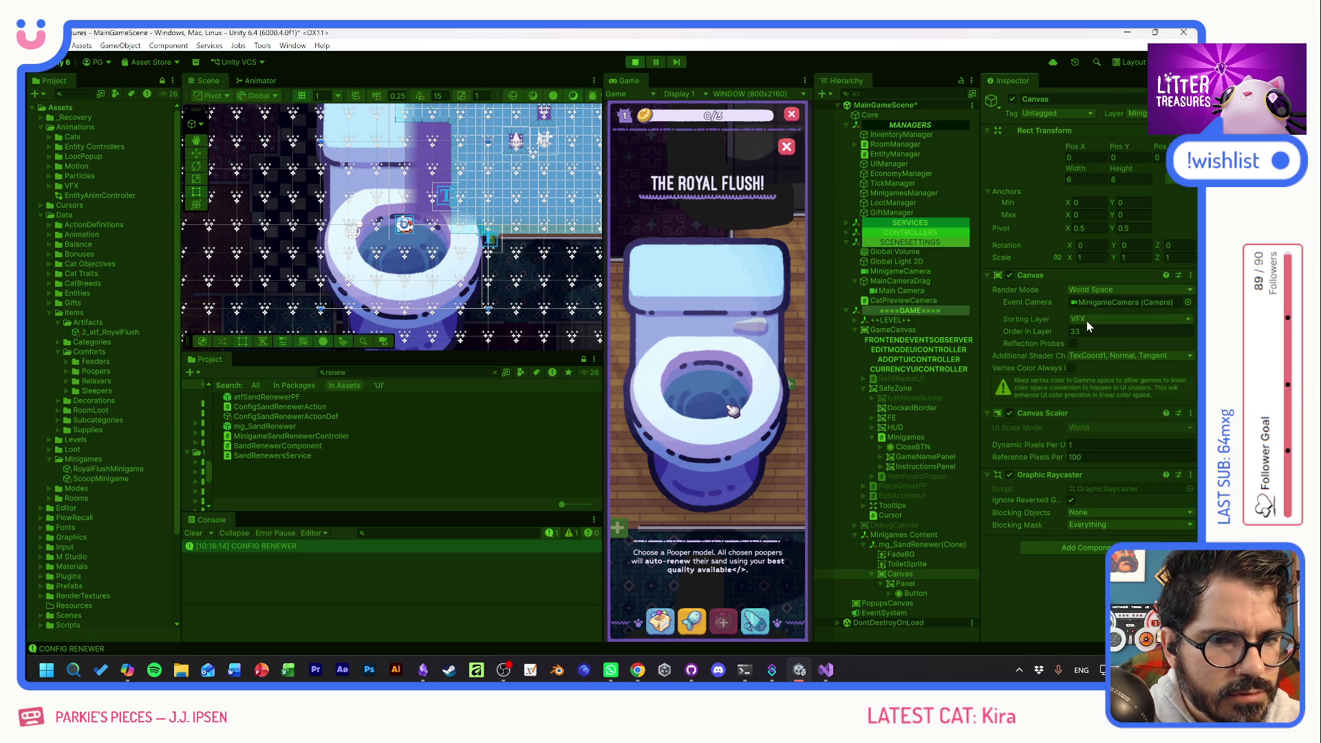
{"action": "left_click", "coordinate": [1088, 320]}
{"action": "left_click", "coordinate": [1101, 427]}
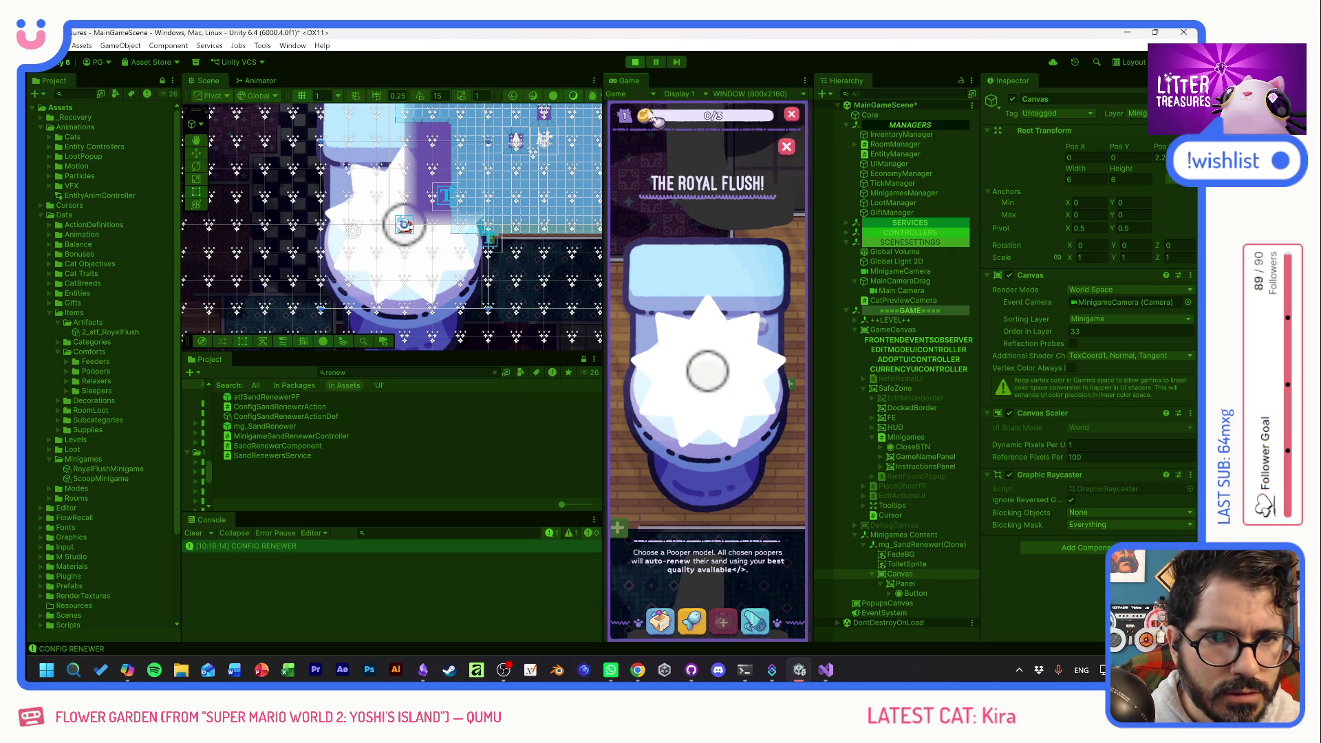
{"action": "left_click", "coordinate": [634, 61]}
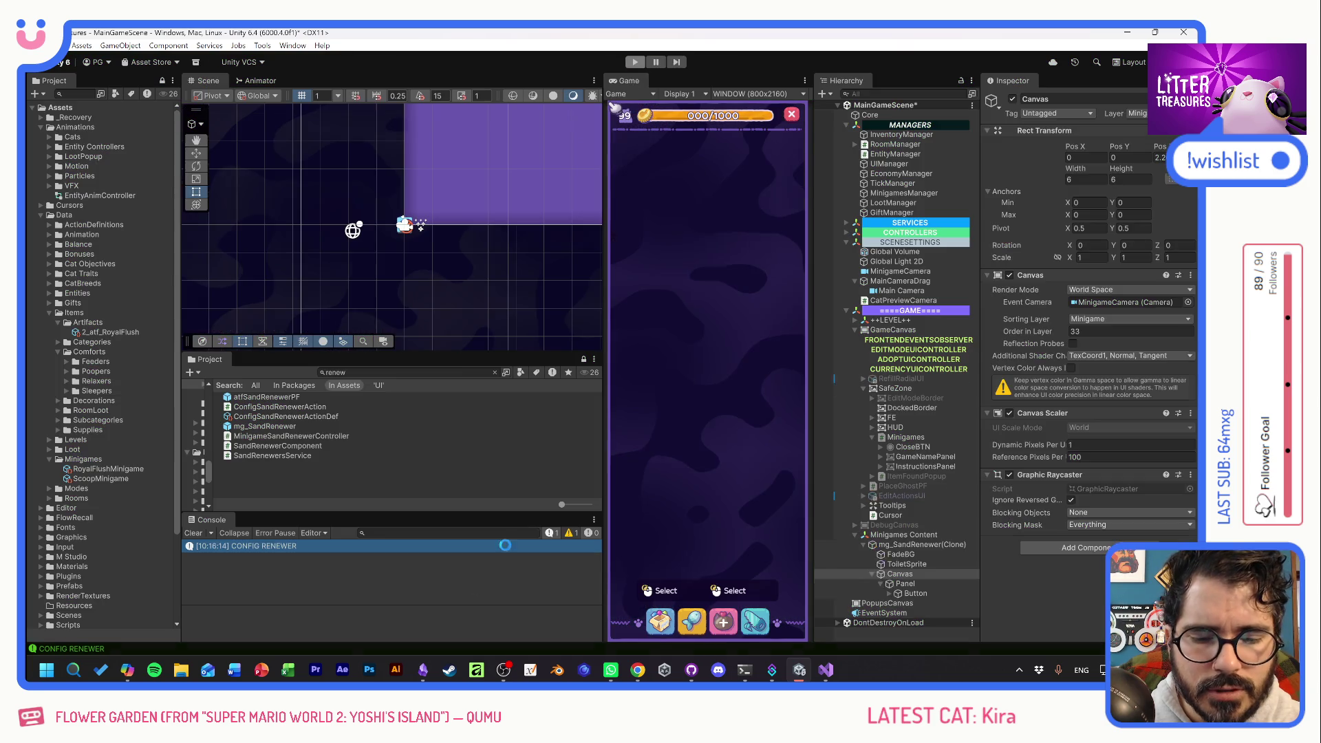
{"action": "left_click", "coordinate": [128, 671]}
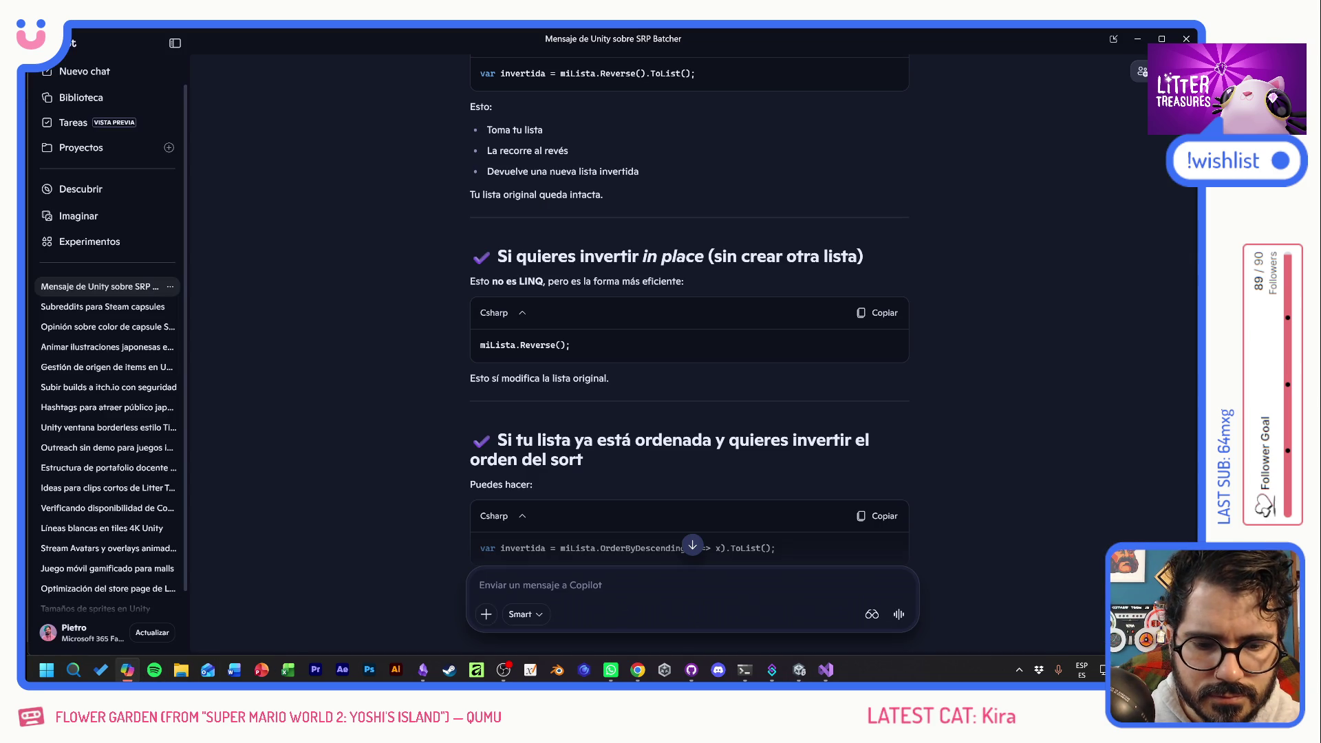
Ask Copilot, in Spanish, why the instantiated minigame's canvas button receives no hovers or clicks.
{"action": "type", "text": "copito"}
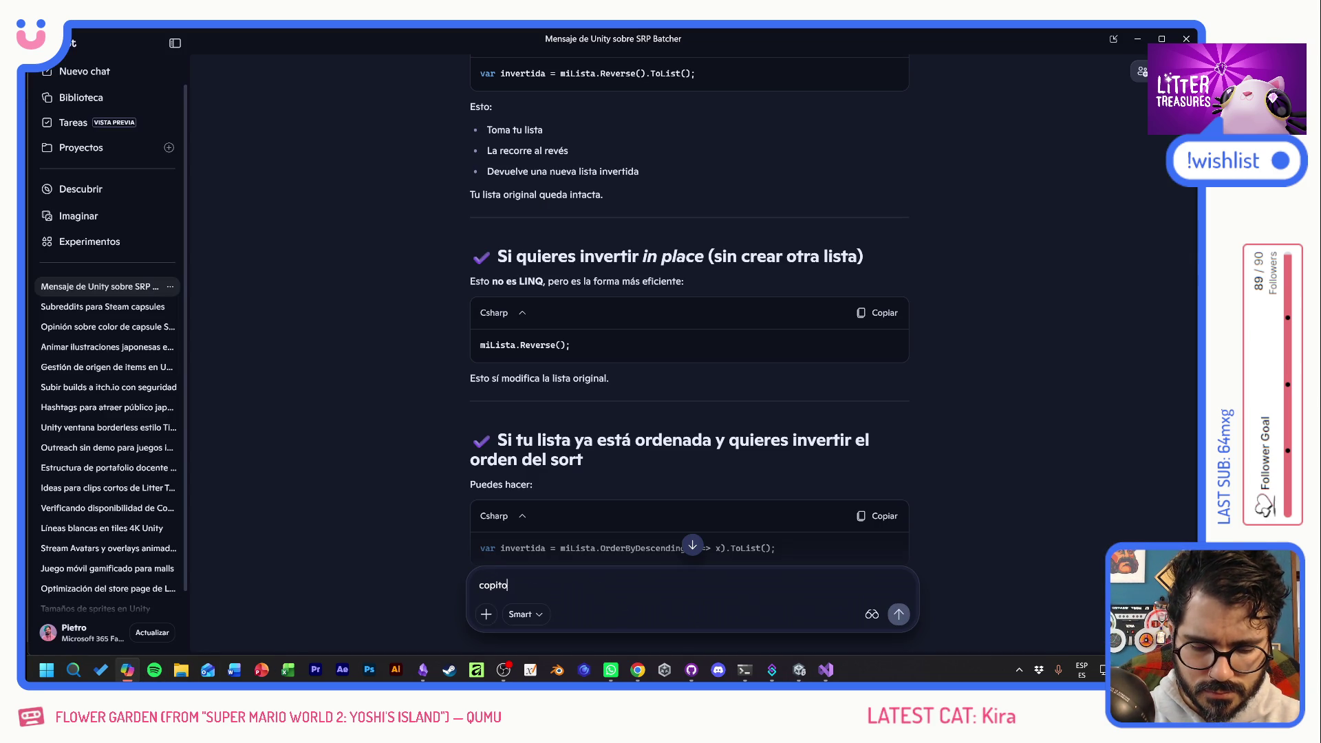
{"action": "type", "text": " en unity estoy instanciando"}
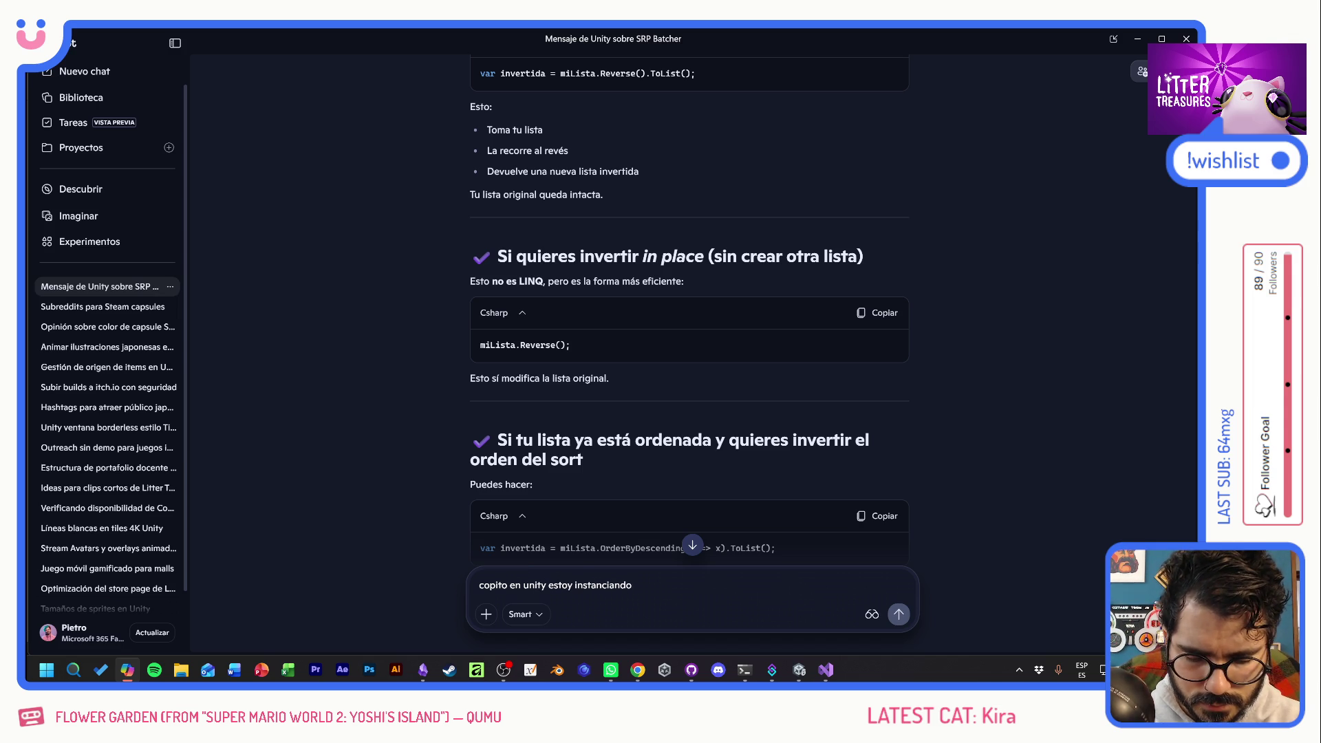
{"action": "type", "text": " los minigames como g"}
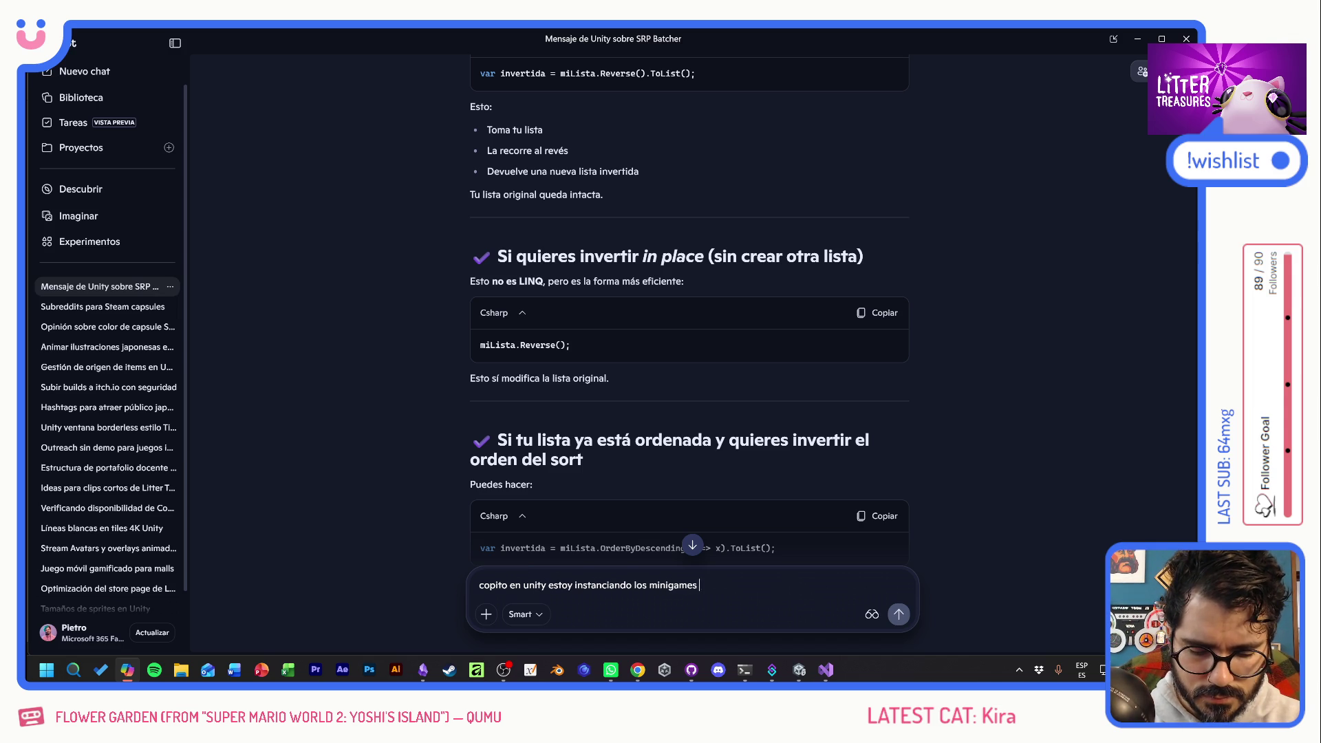
{"action": "type", "text": "ame"}
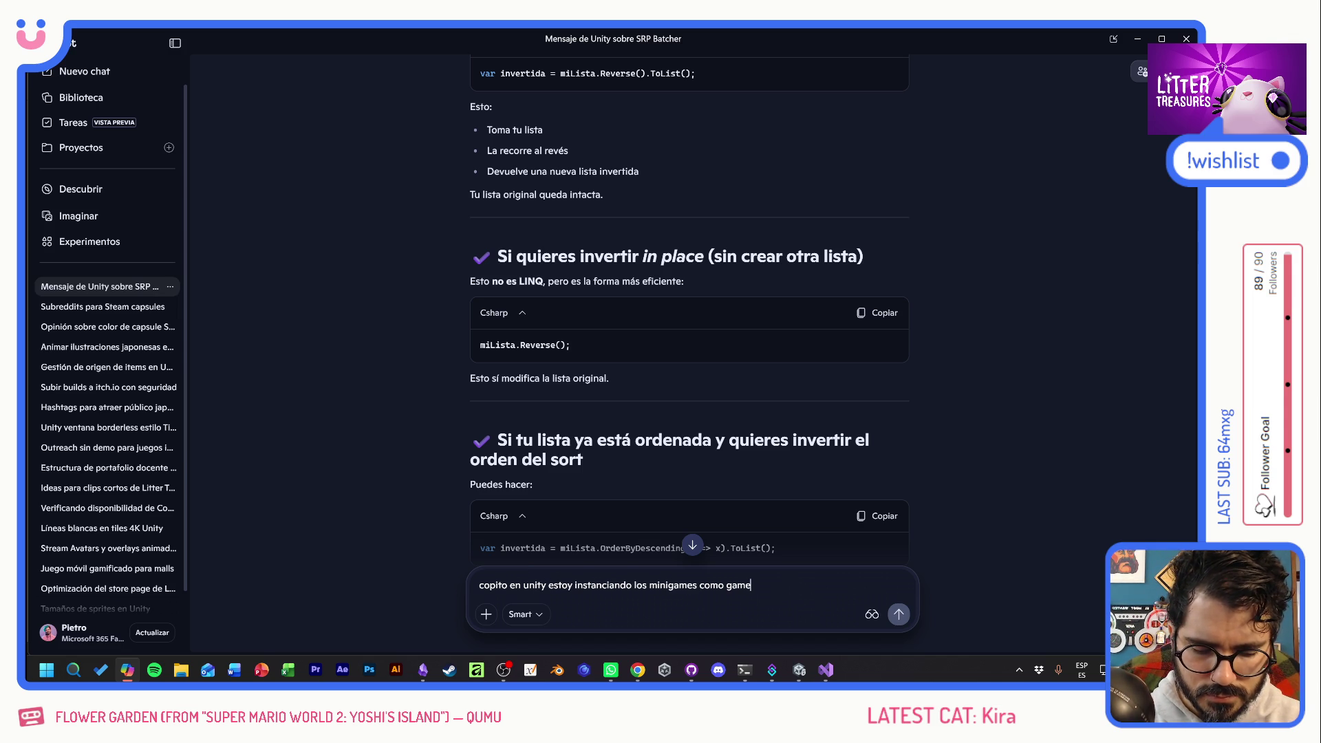
{"action": "type", "text": "objects en la escena, porque usan particulas y co"}
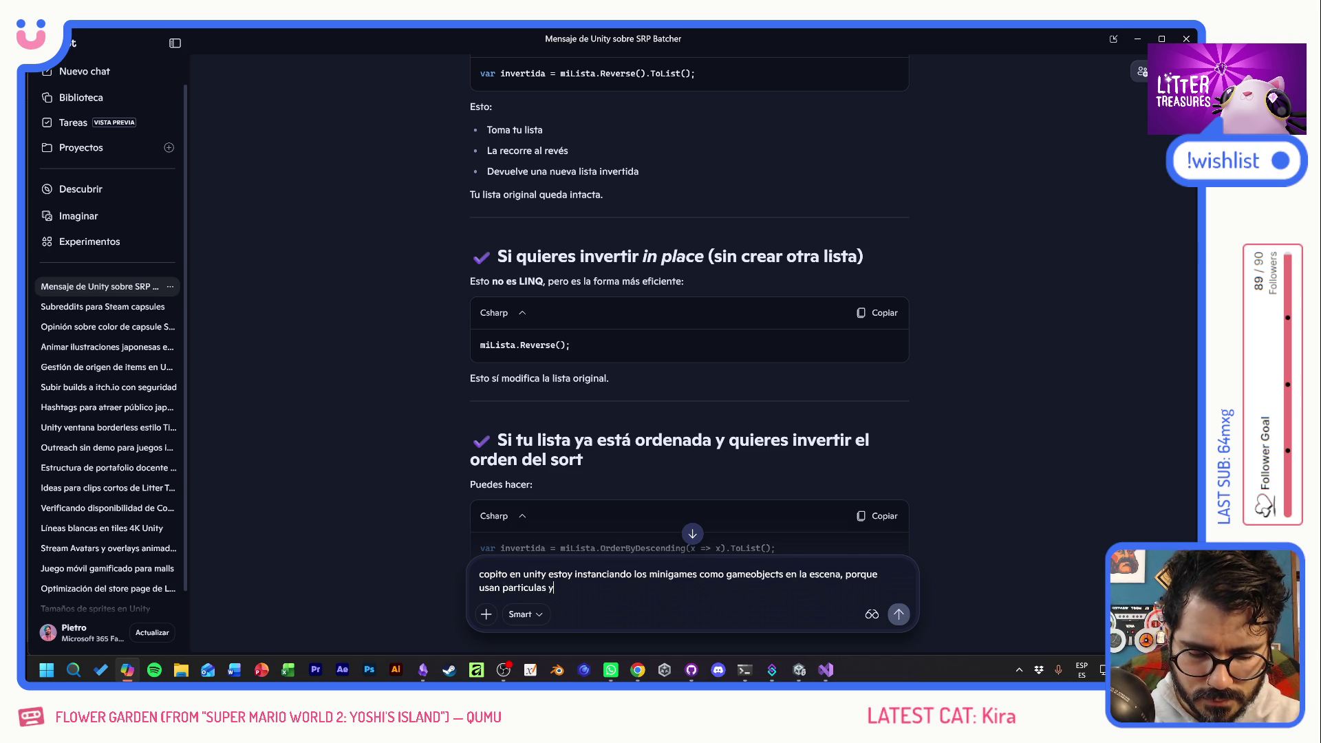
{"action": "type", "text": "lisiones y "}
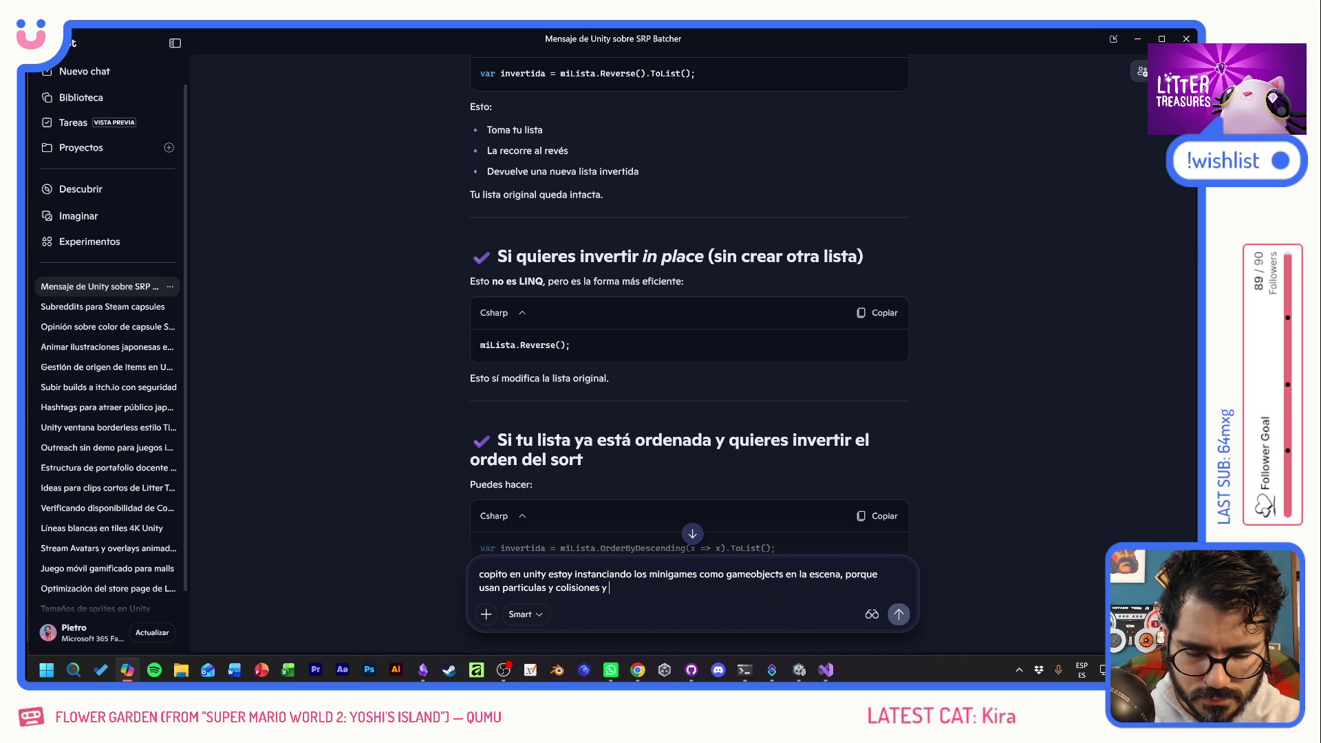
{"action": "type", "text": "todo. El problema que tengo ahora es que mi in"}
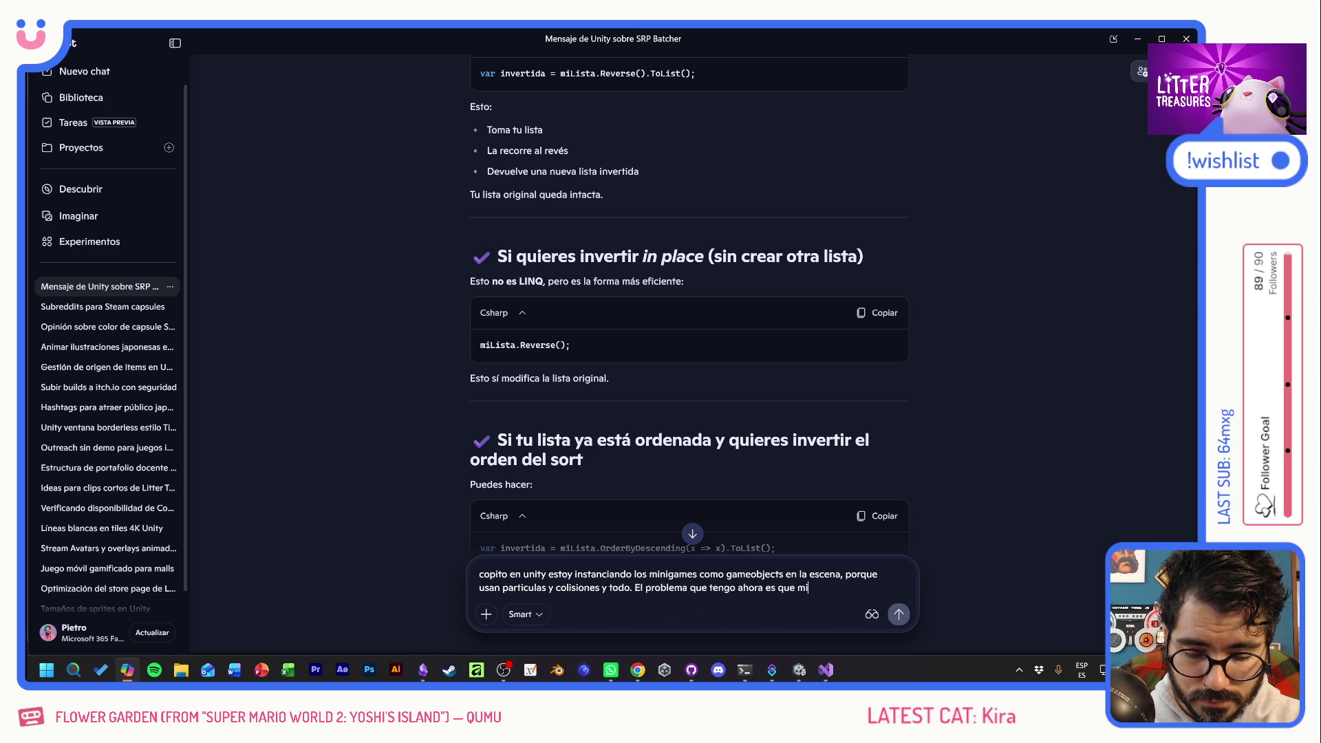
{"action": "type", "text": "odoro int"}
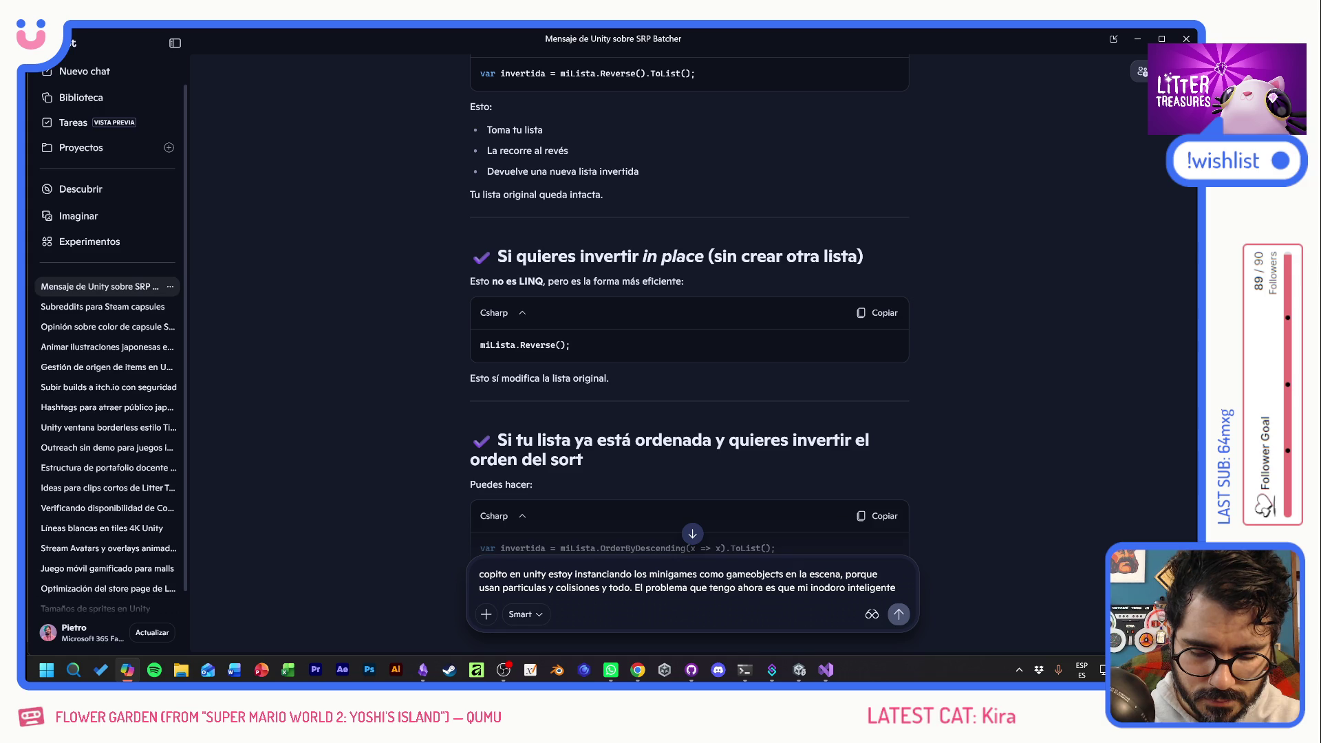
{"action": "type", "text": "eligente es basicamente "}
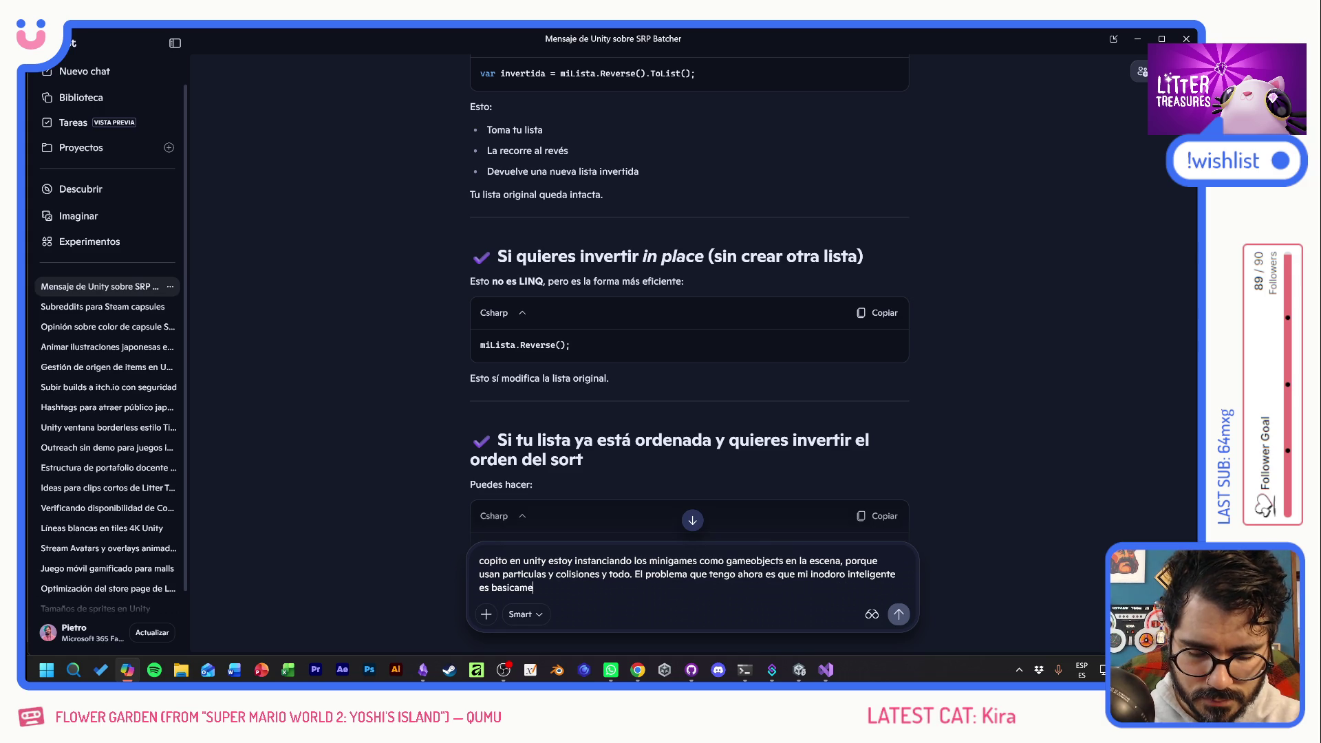
{"action": "type", "text": "botones"}
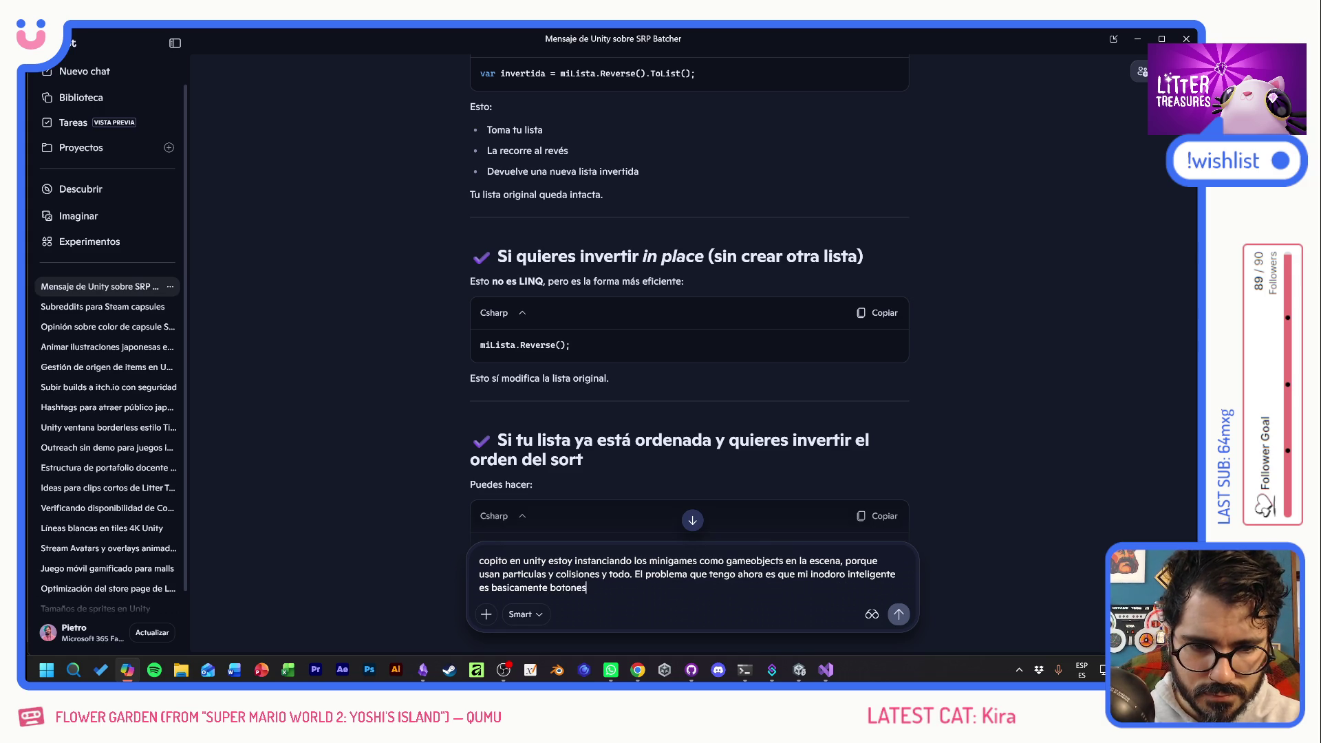
{"action": "type", "text": ", por lo cual me"}
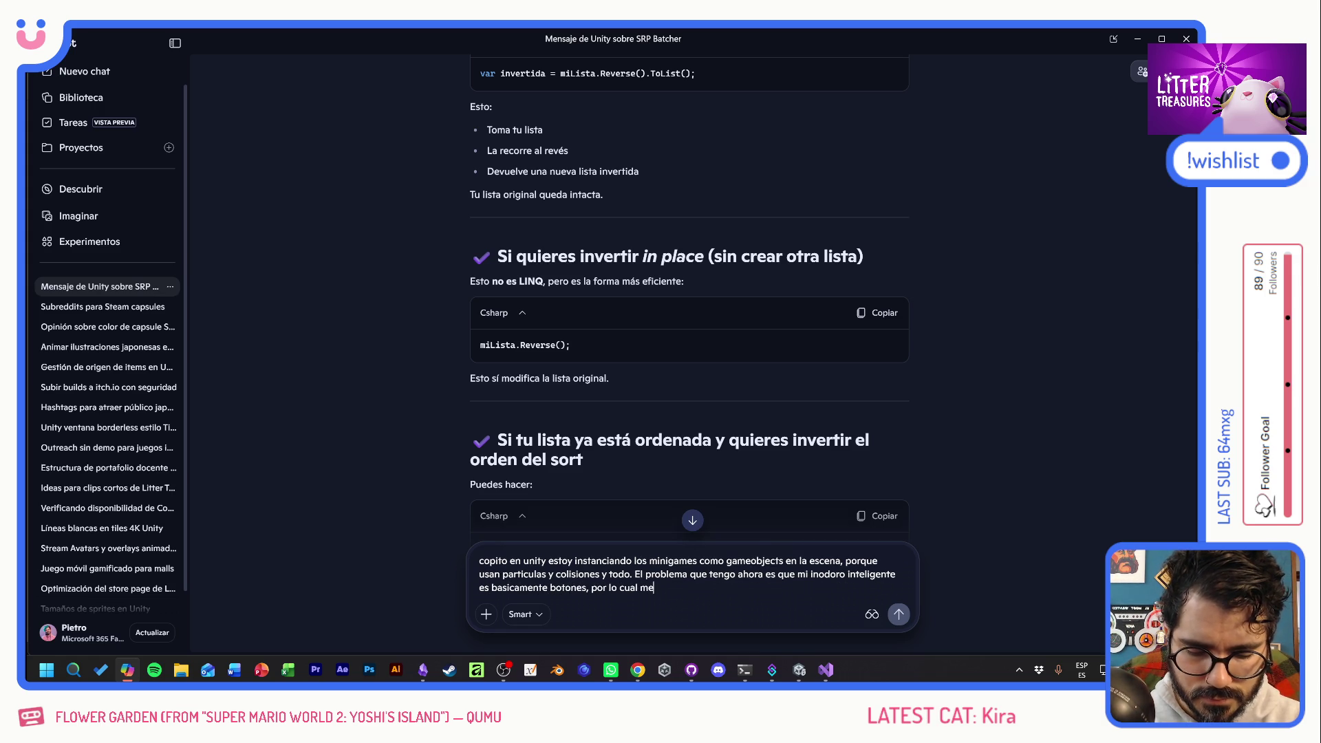
{"action": "type", "text": " convendría tener"}
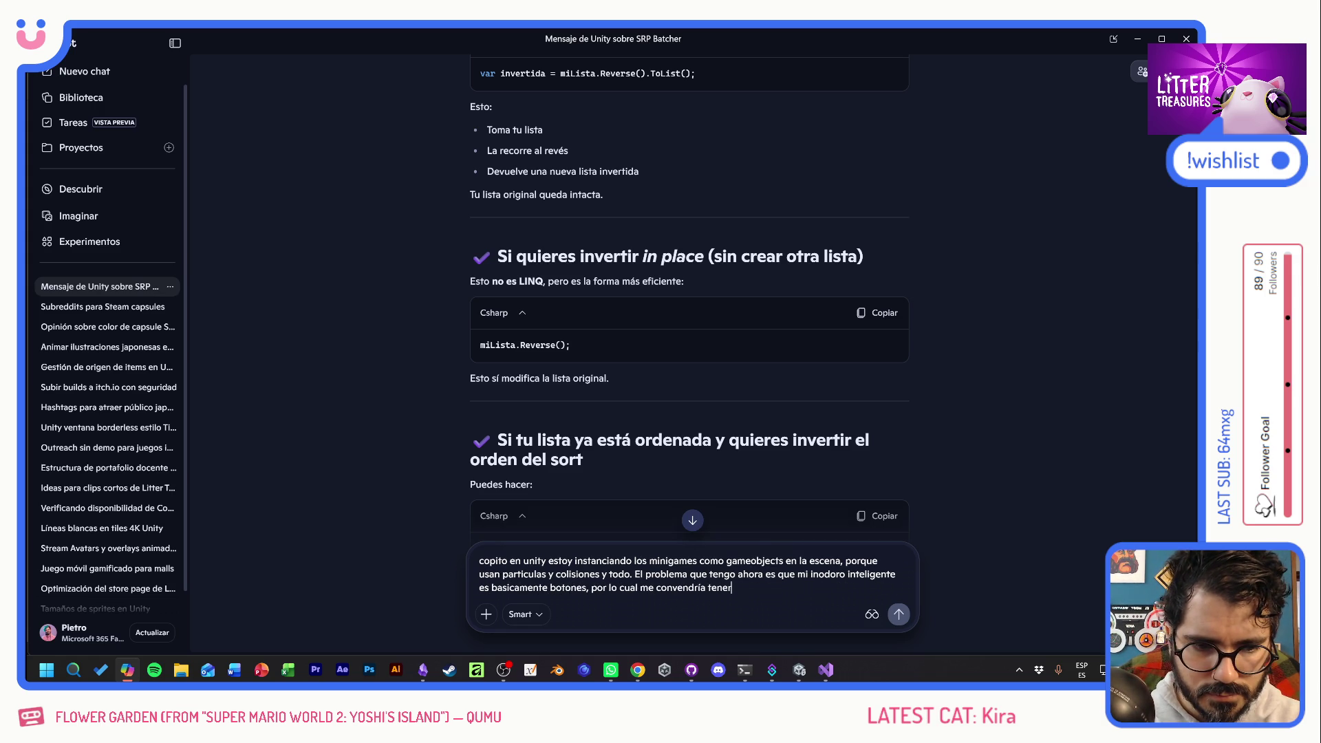
{"action": "type", "text": " un canvas y UI"}
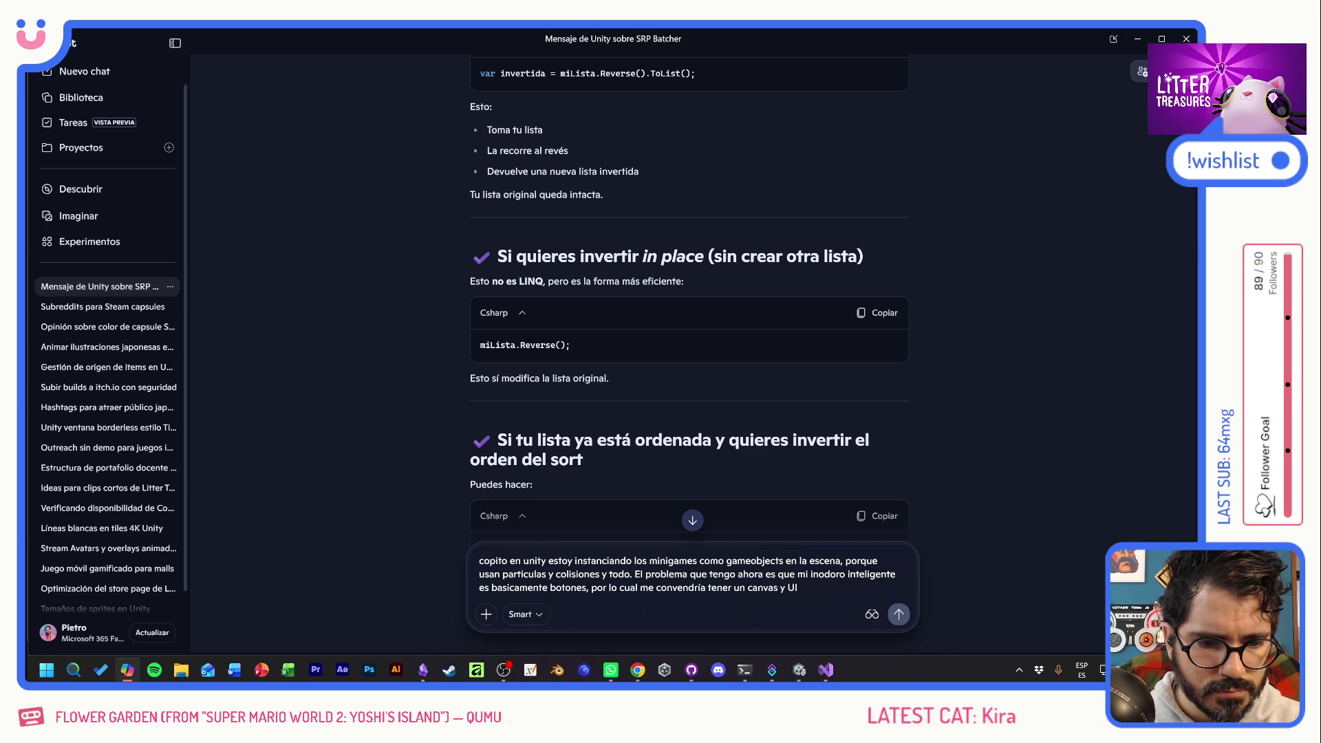
{"action": "type", "text": " y ya. PERO."}
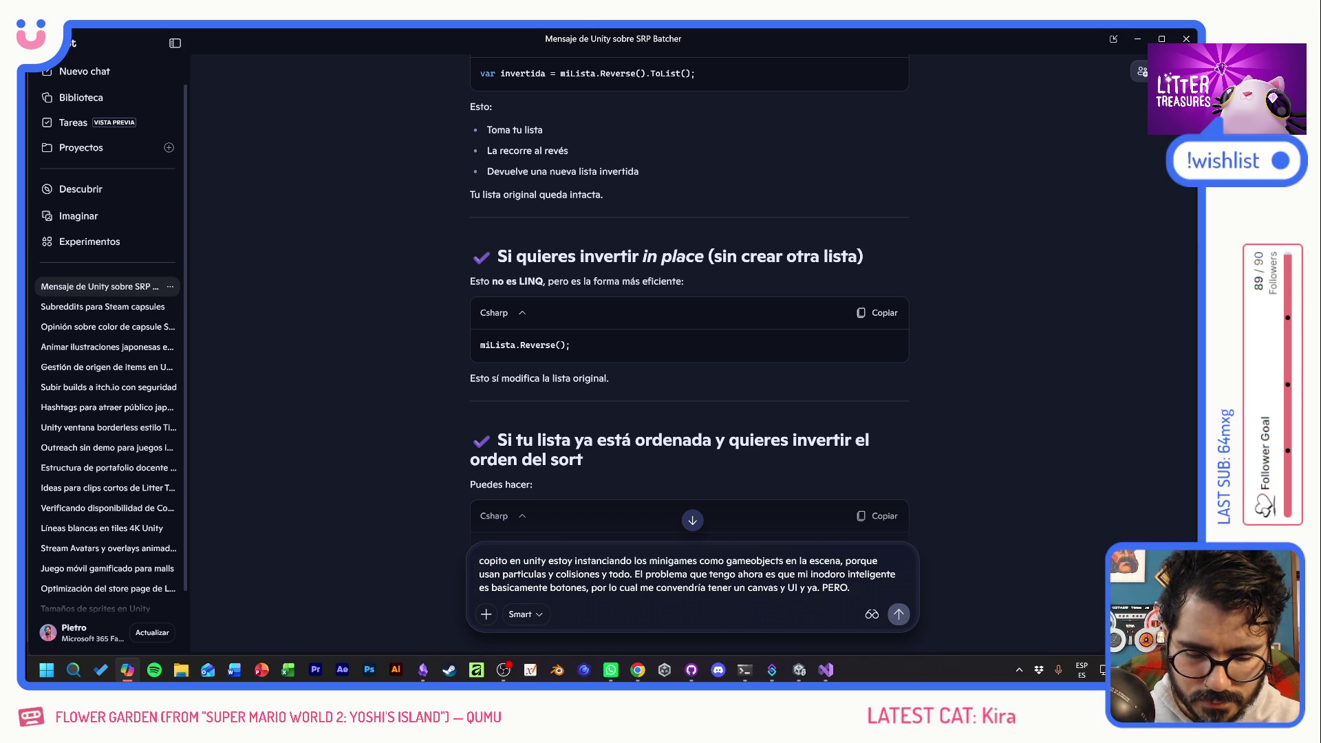
{"action": "type", "text": " La forma en la que esta setup mi "}
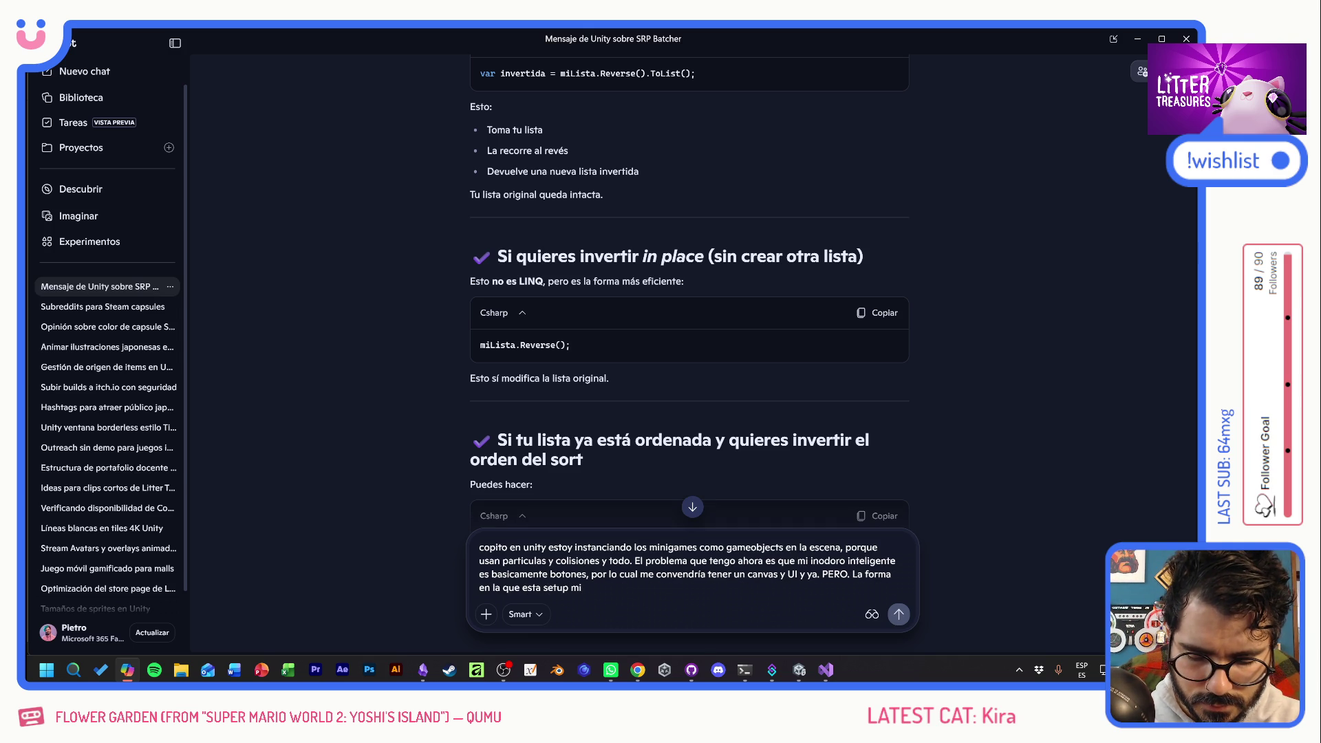
{"action": "type", "text": "camera renderin"}
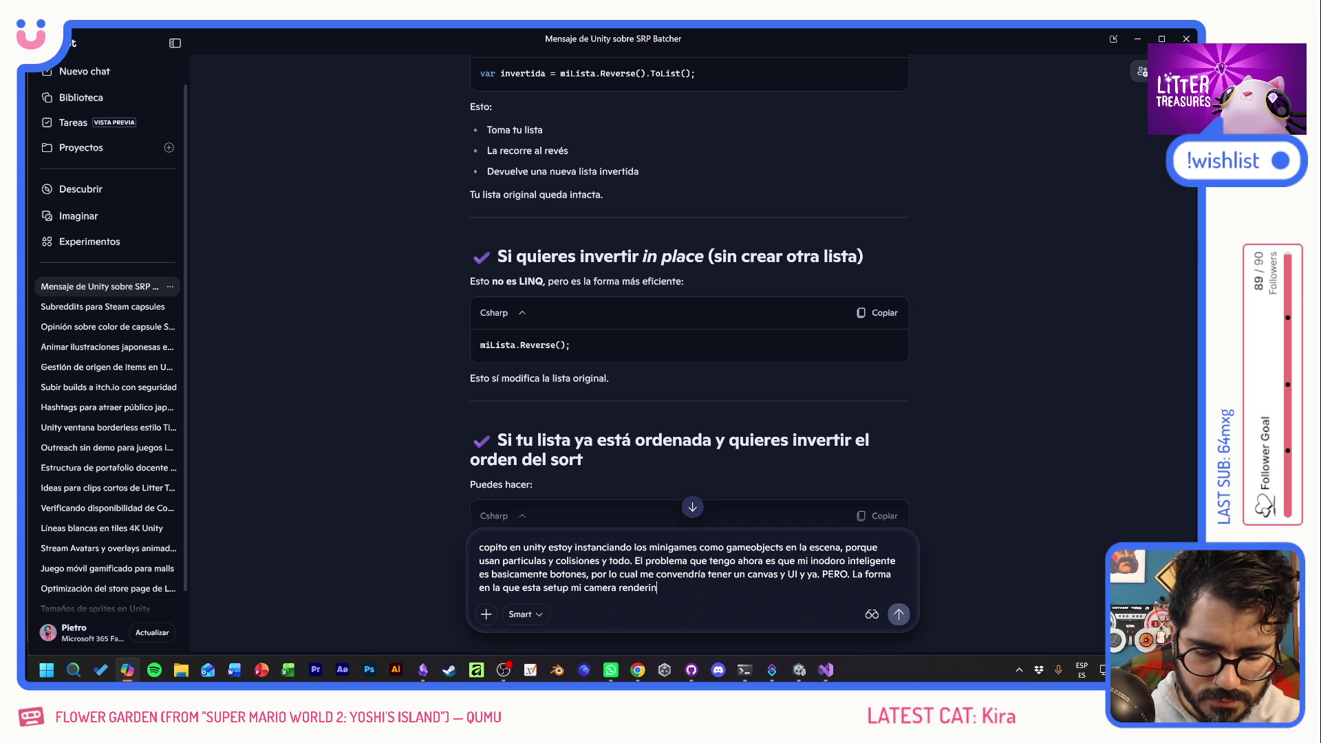
{"action": "type", "text": "g y sorting layers, "}
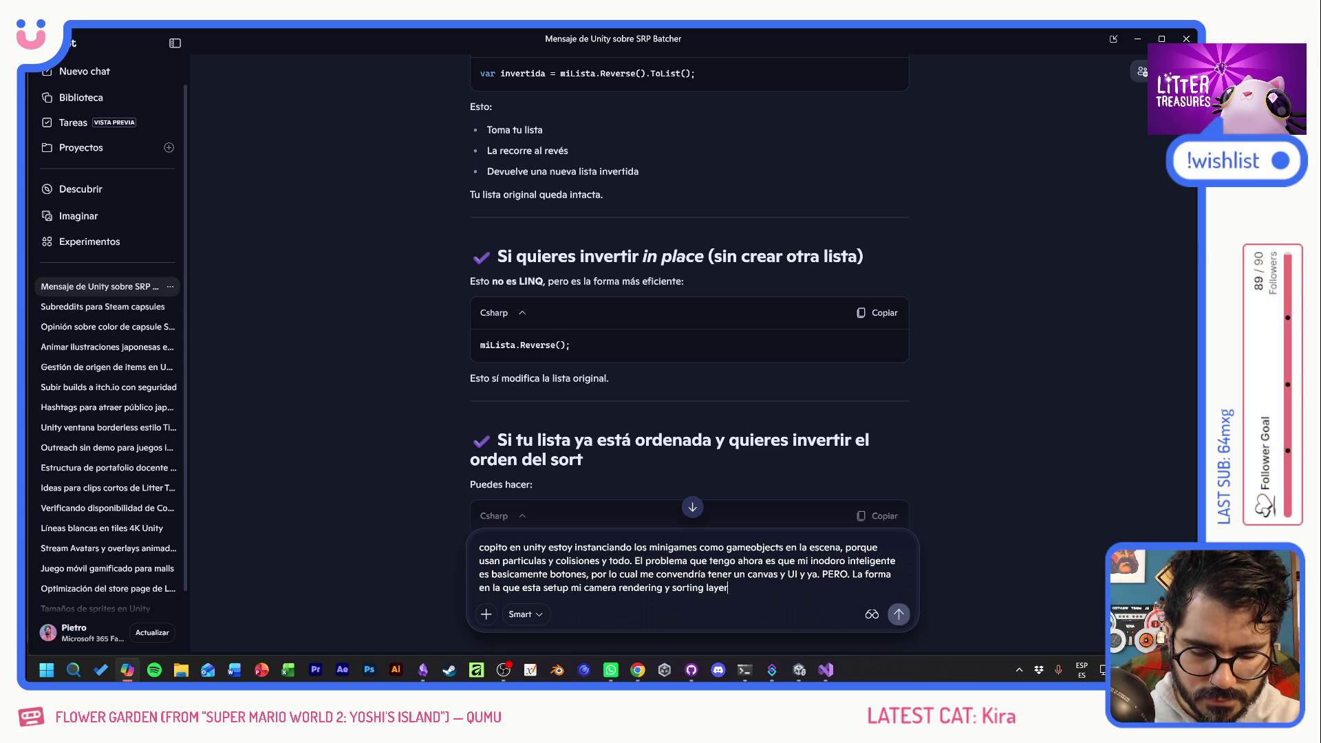
{"action": "type", "text": "hace"}
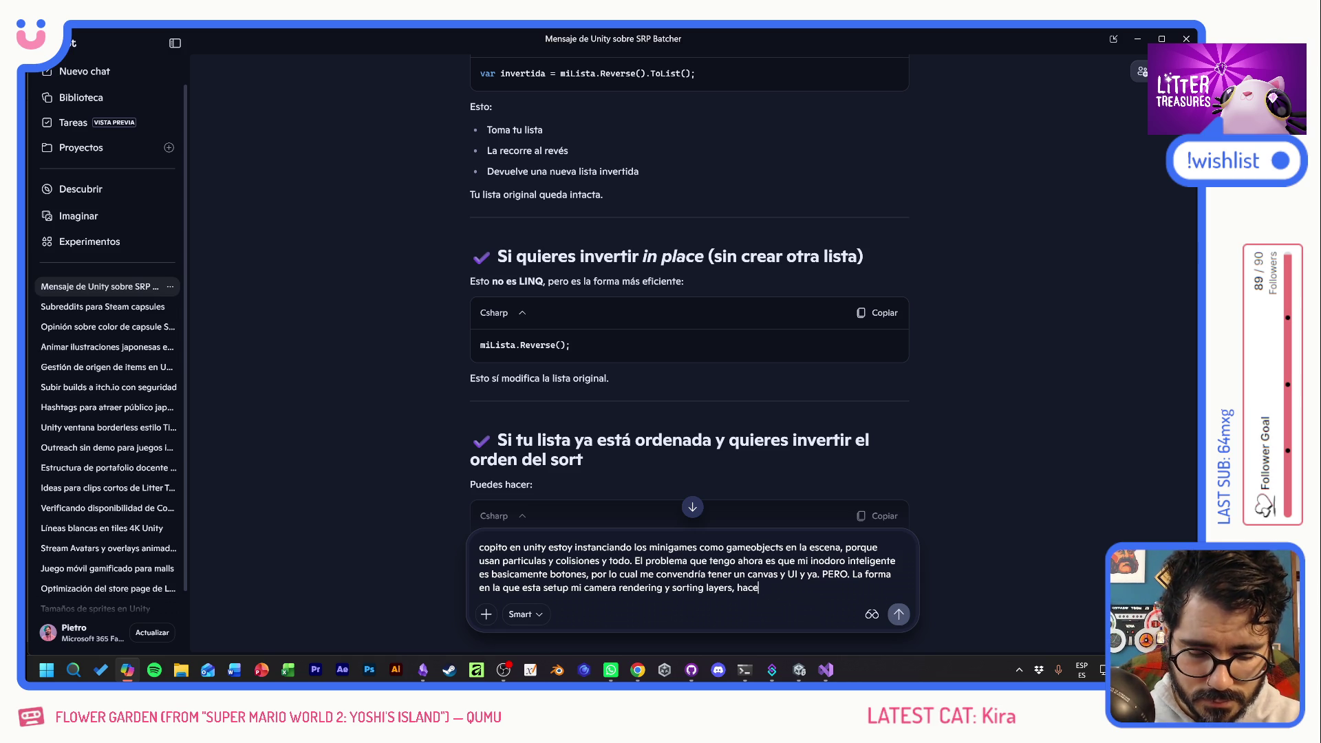
{"action": "type", "text": " que el boton "}
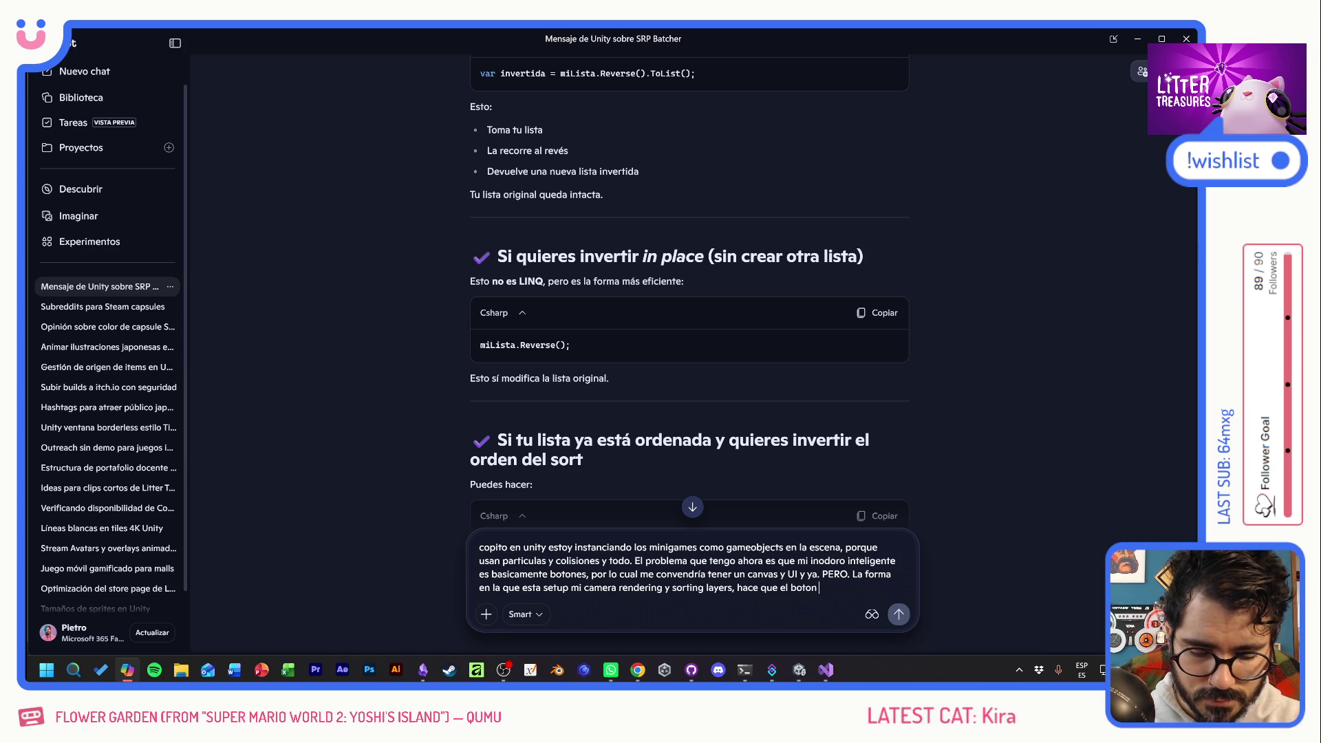
{"action": "type", "text": "en el canvas aun"}
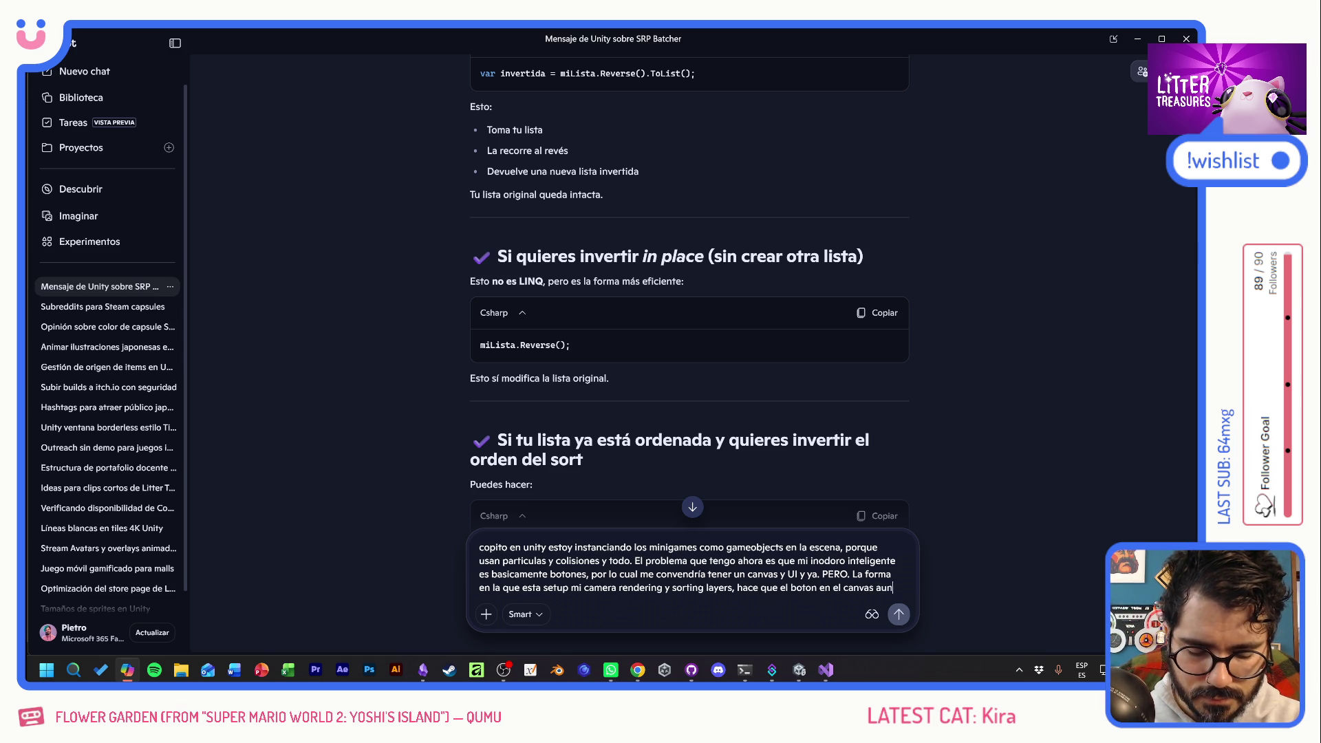
{"action": "type", "text": "que se VEA no reciba hover"}
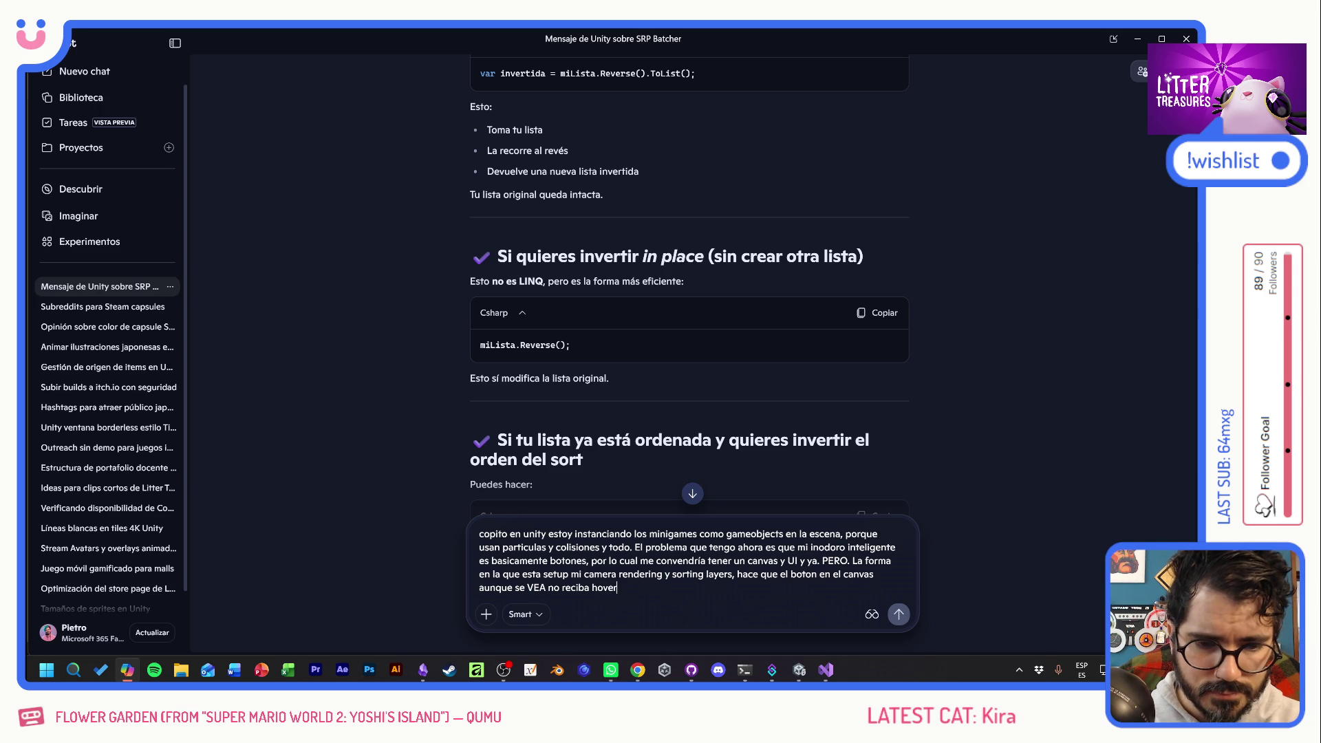
{"action": "type", "text": "s ni clicks"}
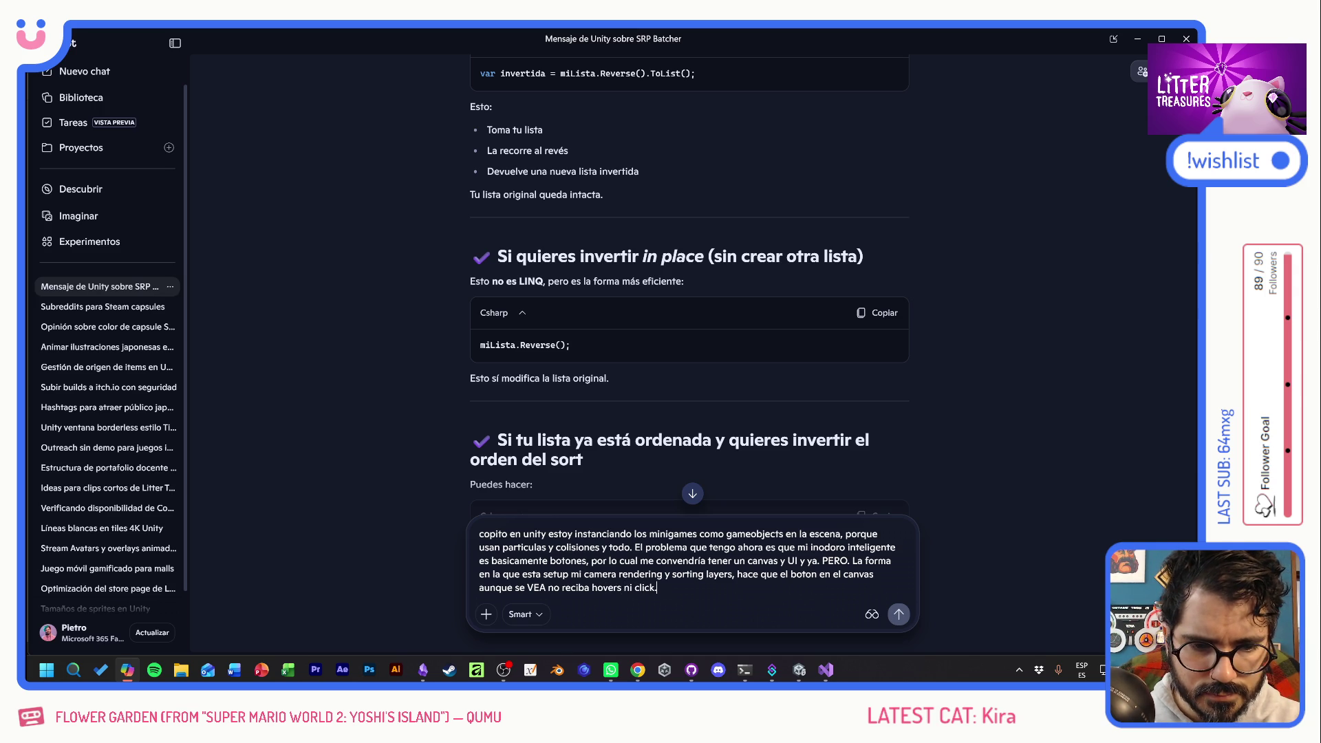
{"action": "key", "text": "Return"}
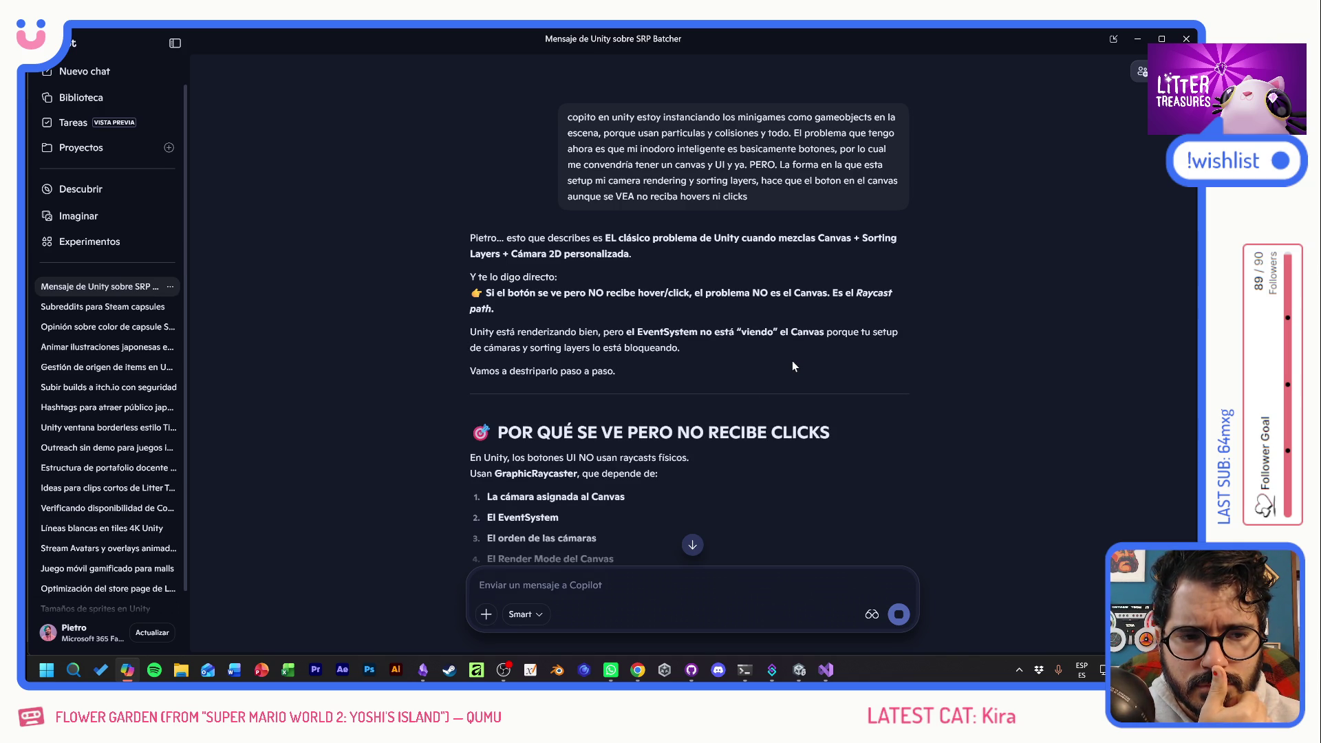
Scroll Copilot's reply down to the 'Solución exacta para tu caso' section recommending Screen Space – Camera.
{"action": "scroll", "coordinate": [849, 381], "scroll_direction": "down", "scroll_amount": 3}
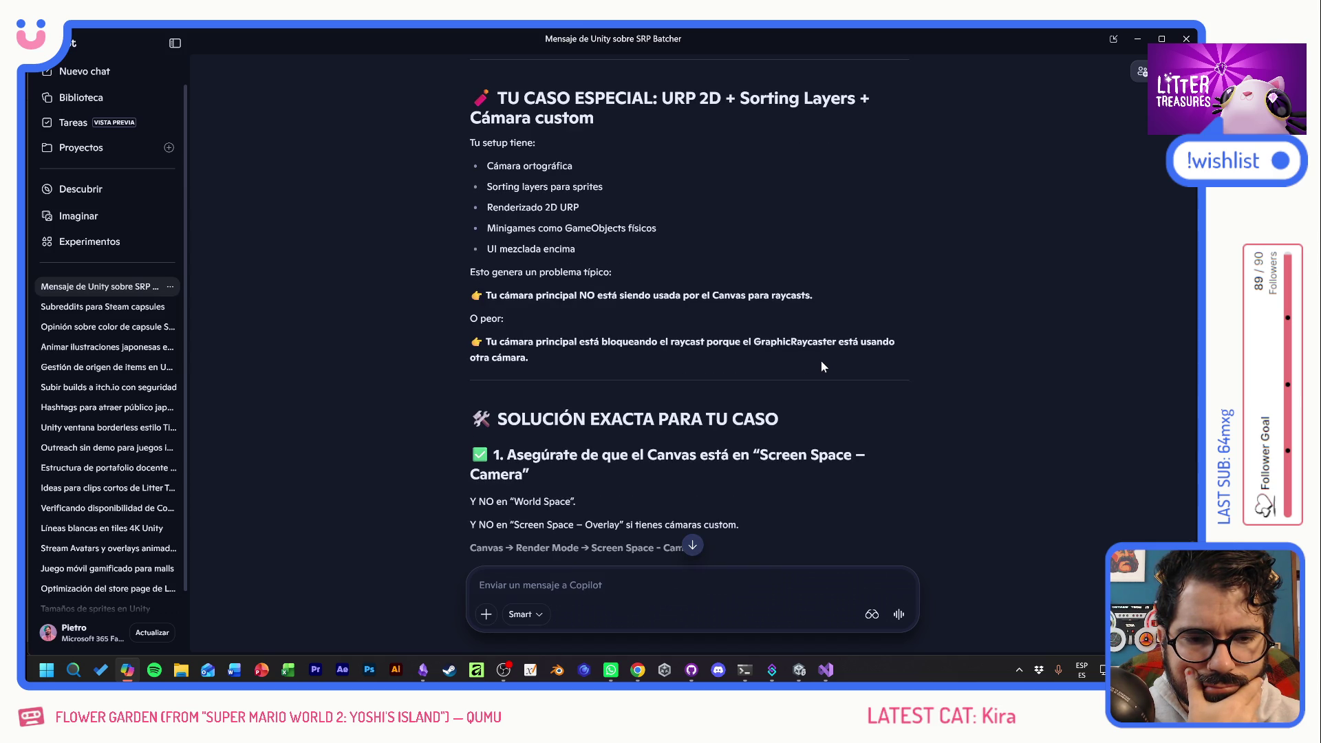
{"action": "scroll", "coordinate": [821, 365], "scroll_direction": "down", "scroll_amount": 3}
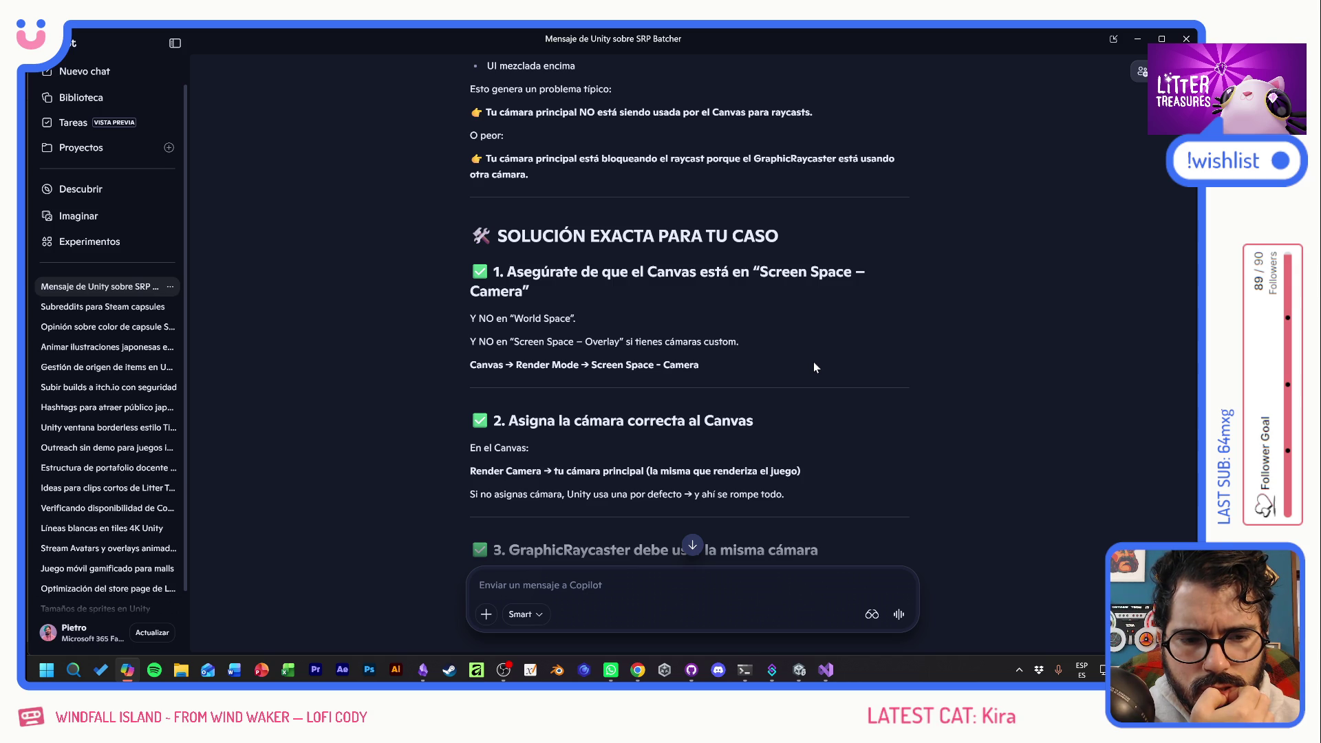
{"action": "scroll", "coordinate": [814, 367], "scroll_direction": "down", "scroll_amount": 3}
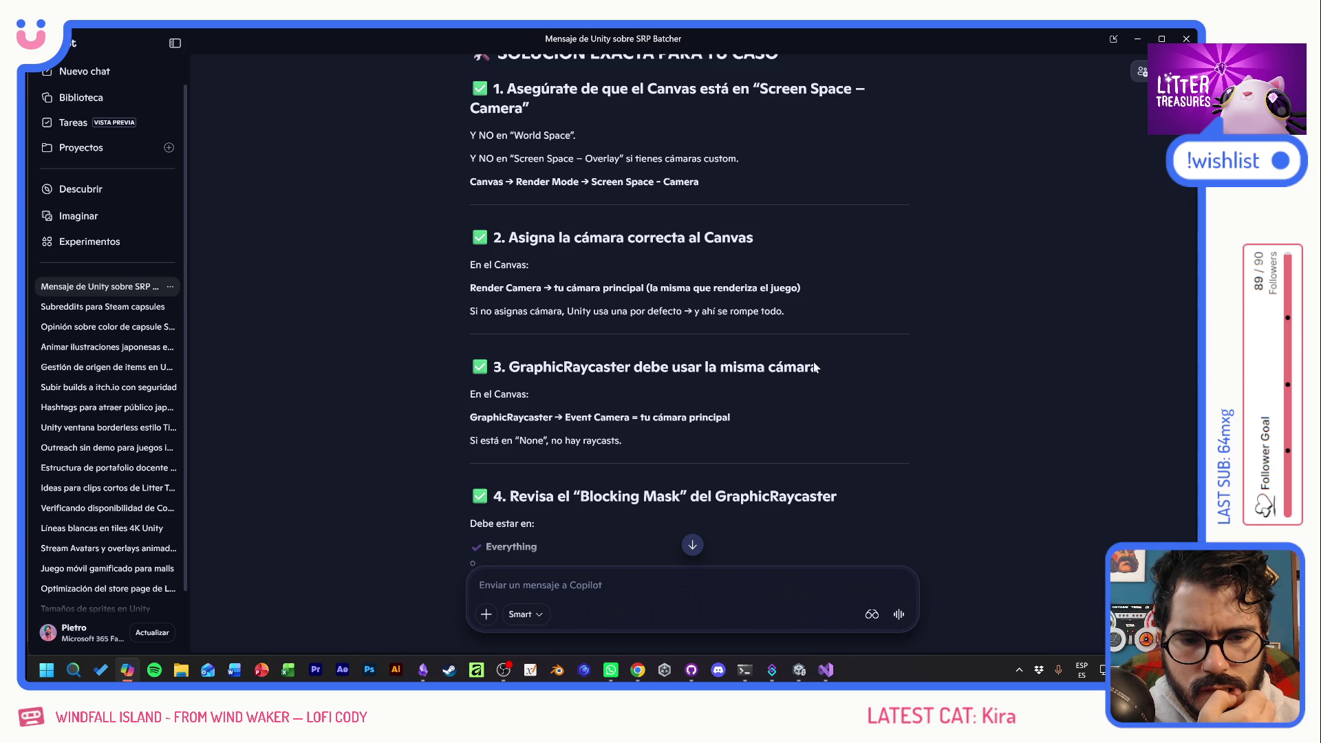
Read the rest of Copilot's answer through the Conclusión, then return to the Unity editor.
{"action": "scroll", "coordinate": [814, 367], "scroll_direction": "down", "scroll_amount": 3}
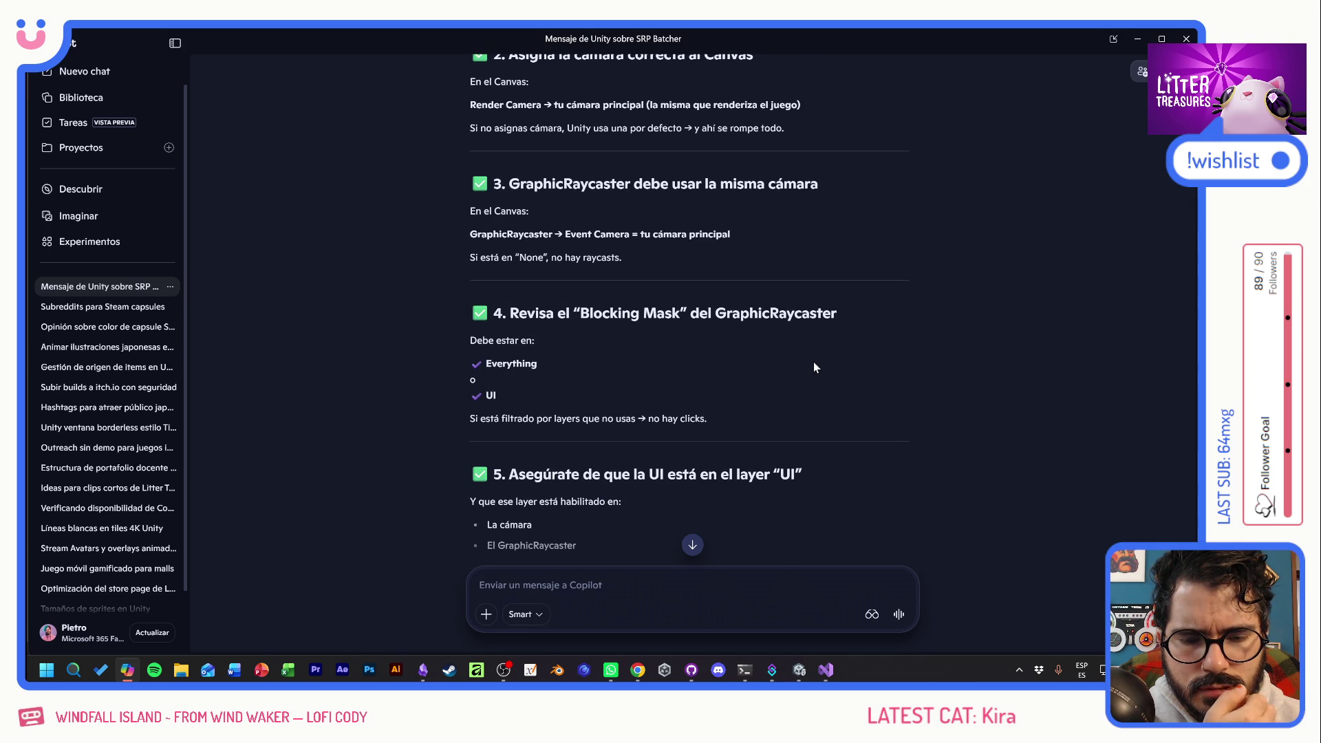
{"action": "scroll", "coordinate": [814, 367], "scroll_direction": "down", "scroll_amount": 3}
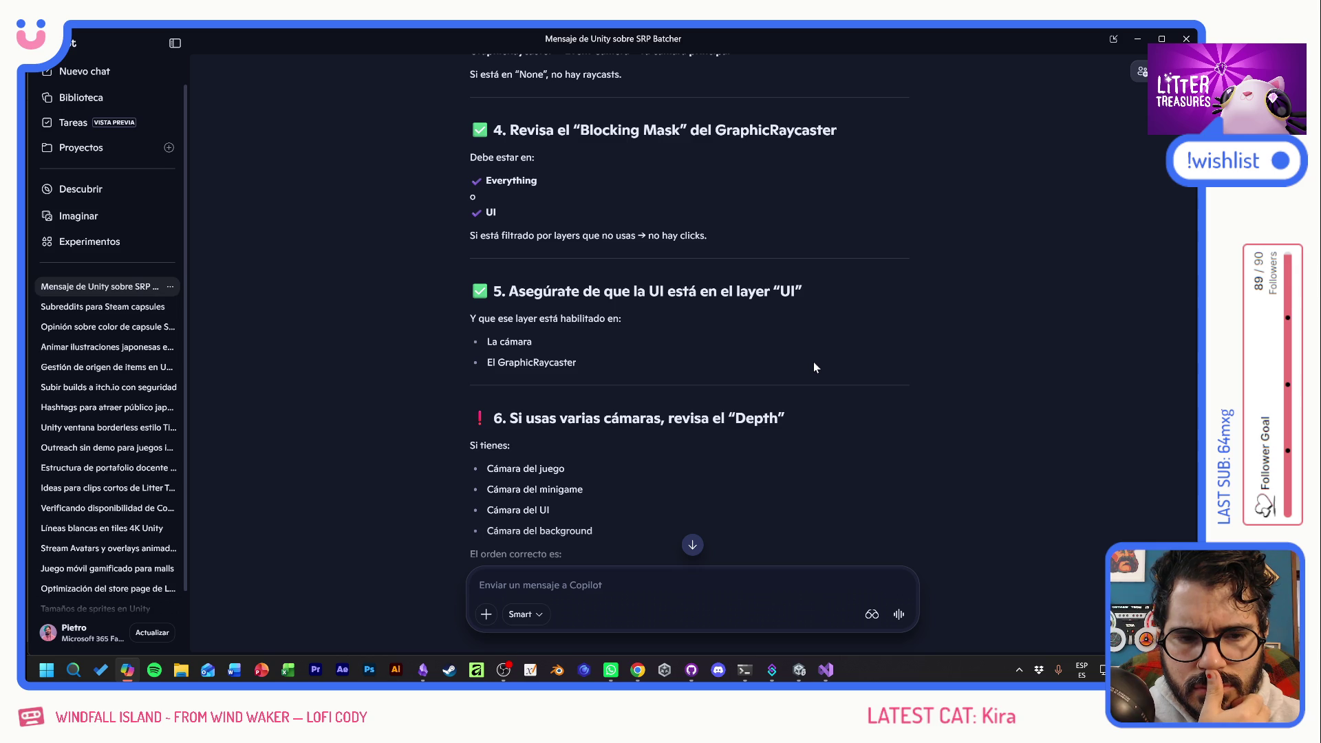
{"action": "scroll", "coordinate": [814, 367], "scroll_direction": "down", "scroll_amount": 2}
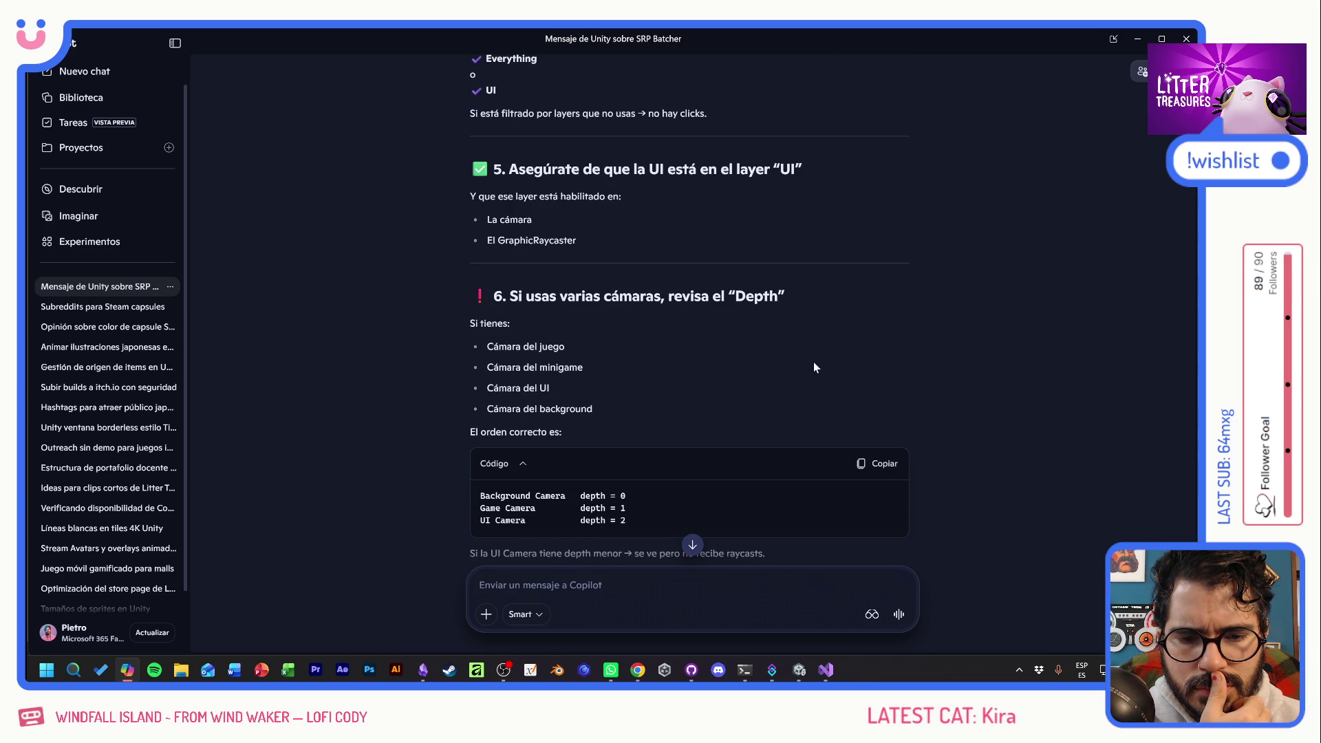
{"action": "scroll", "coordinate": [814, 367], "scroll_direction": "down", "scroll_amount": 3}
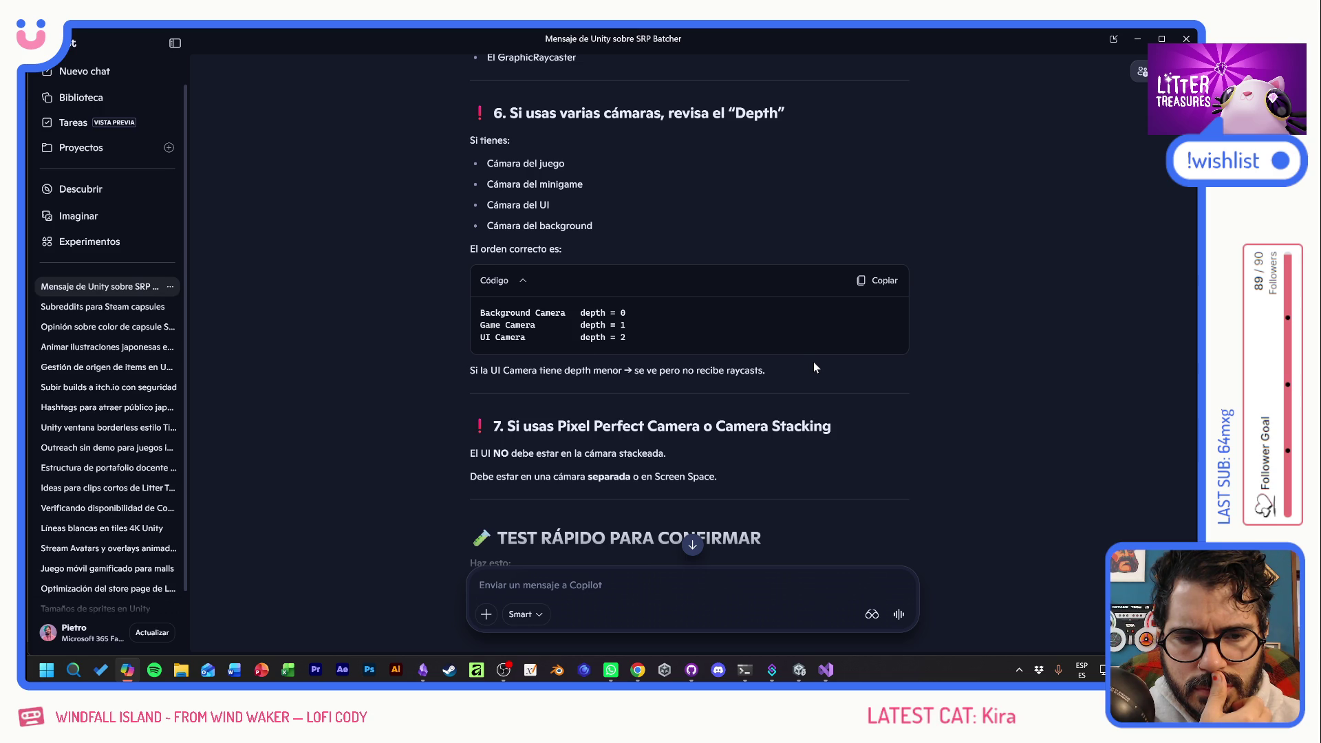
{"action": "scroll", "coordinate": [815, 367], "scroll_direction": "down", "scroll_amount": 3}
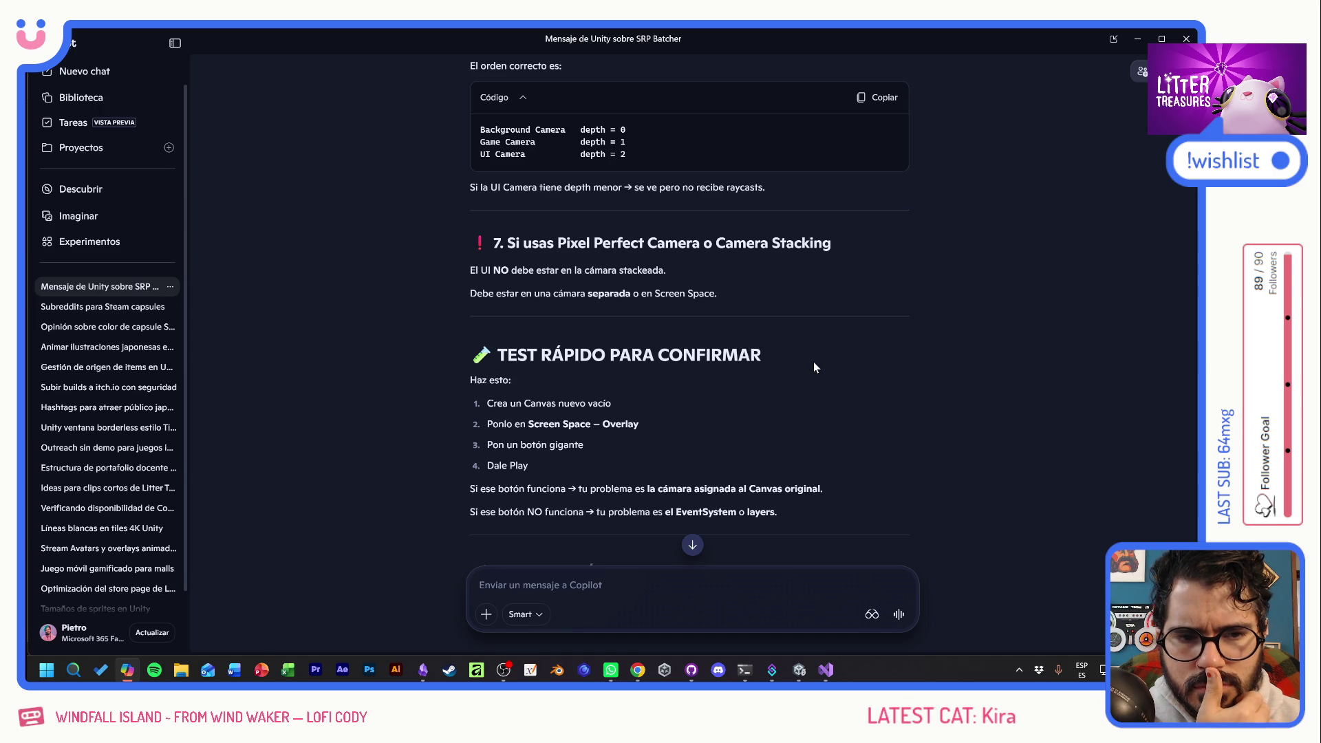
{"action": "scroll", "coordinate": [814, 368], "scroll_direction": "down", "scroll_amount": 2}
{"action": "scroll", "coordinate": [813, 362], "scroll_direction": "down", "scroll_amount": 2}
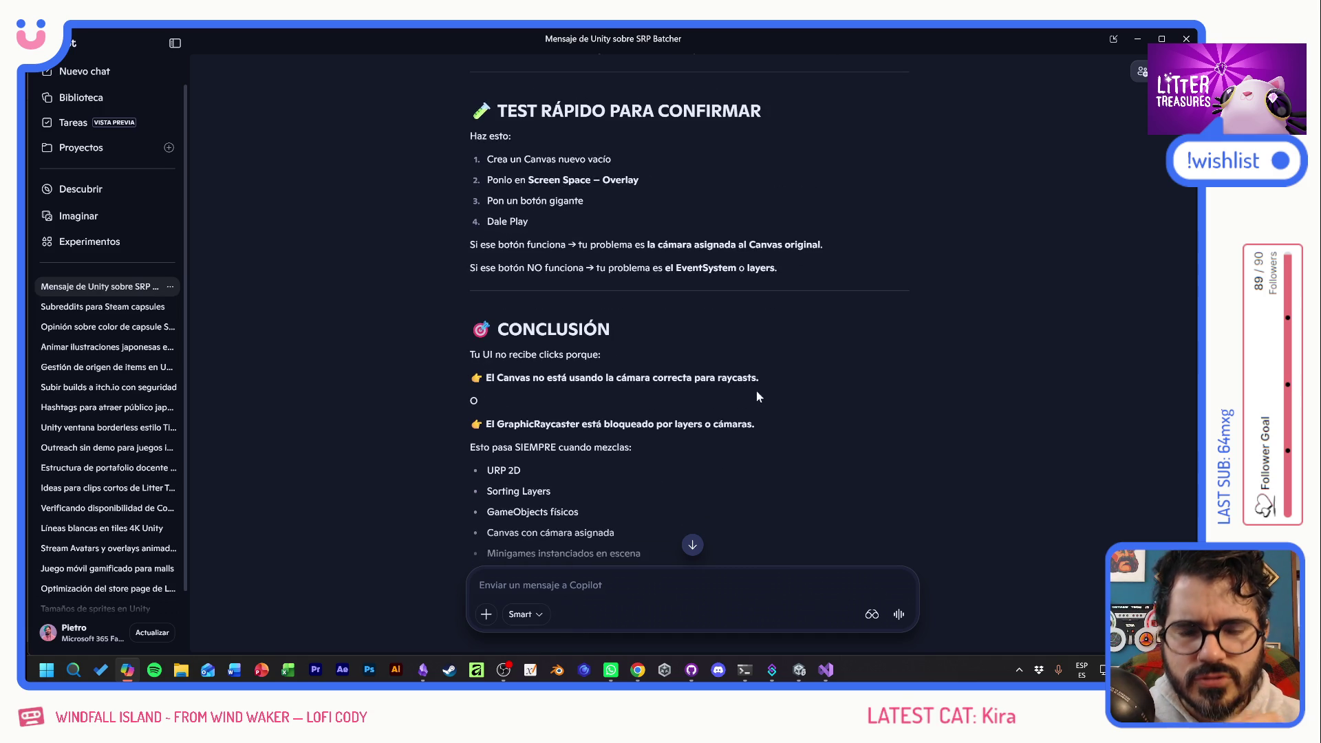
{"action": "key", "text": "alt+Tab"}
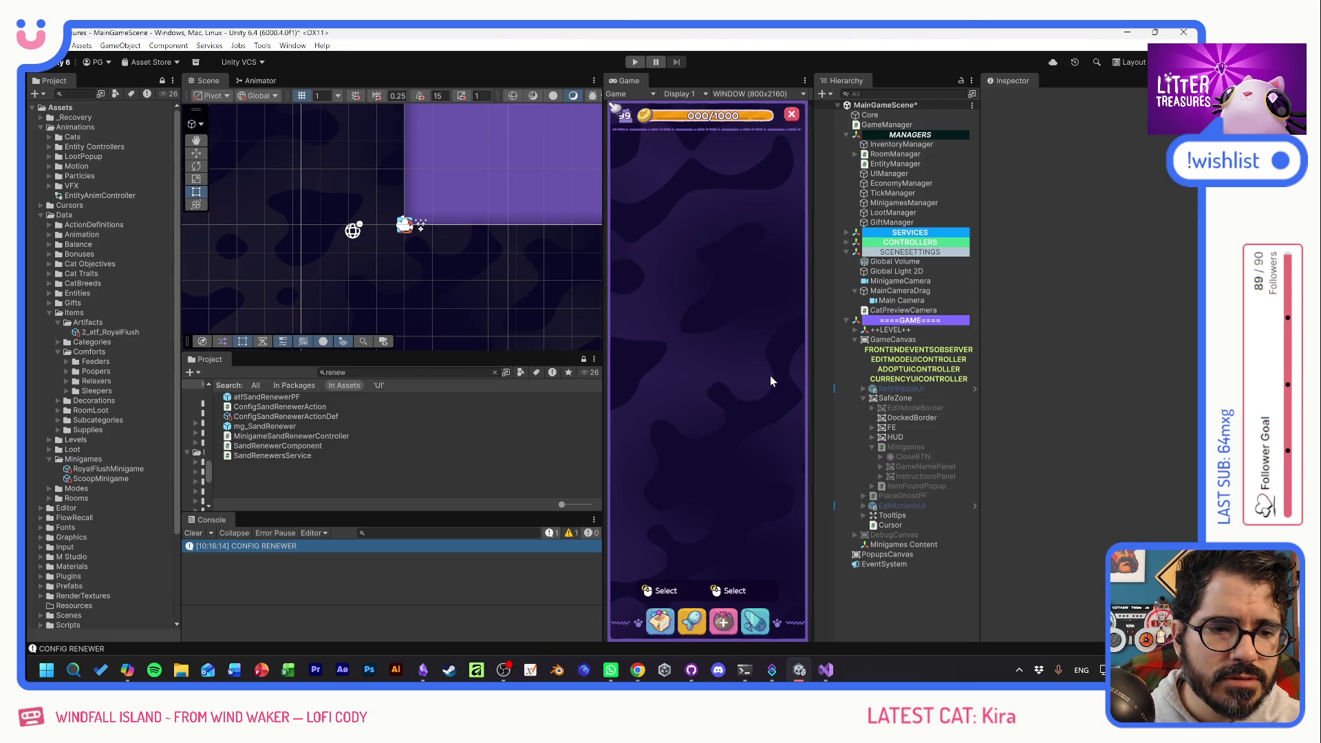
Open the mg_SandRenewer prefab and set its Canvas Render Mode to Screen Space - Camera.
{"action": "double_click", "coordinate": [228, 427]}
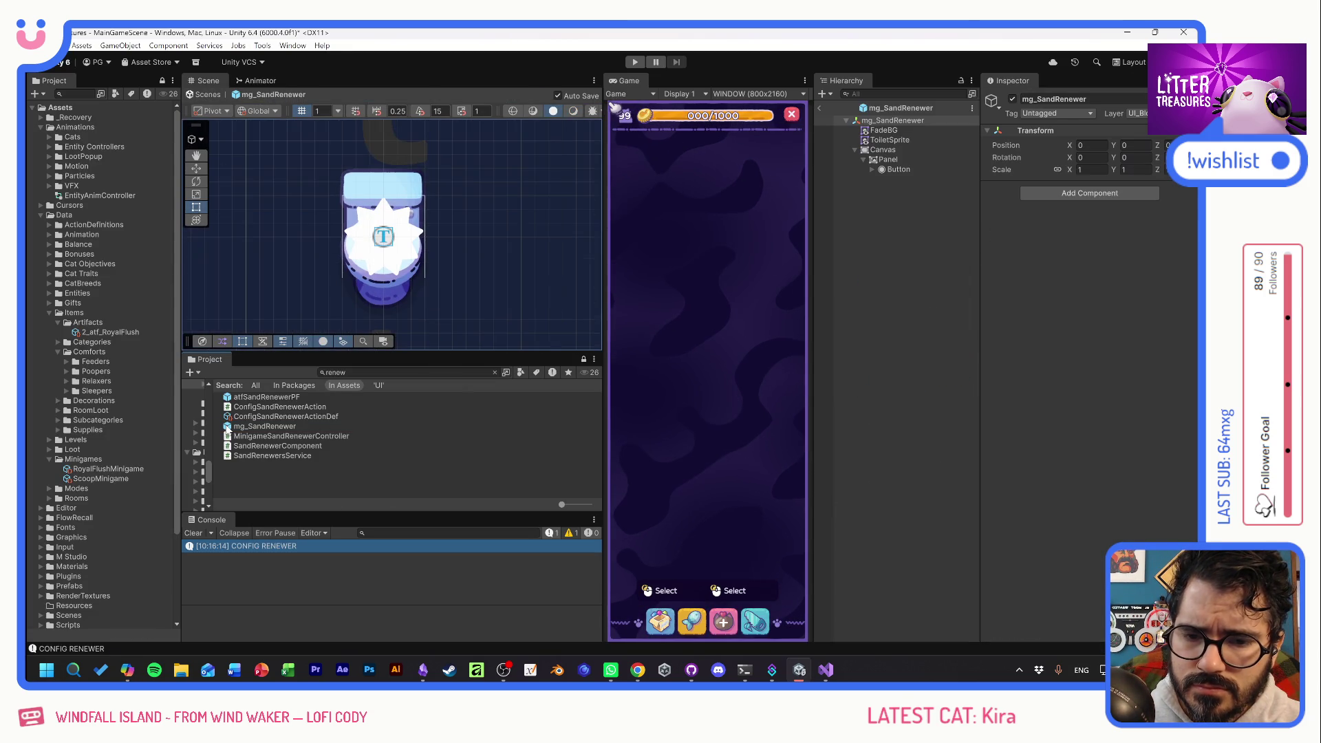
{"action": "left_click", "coordinate": [883, 150]}
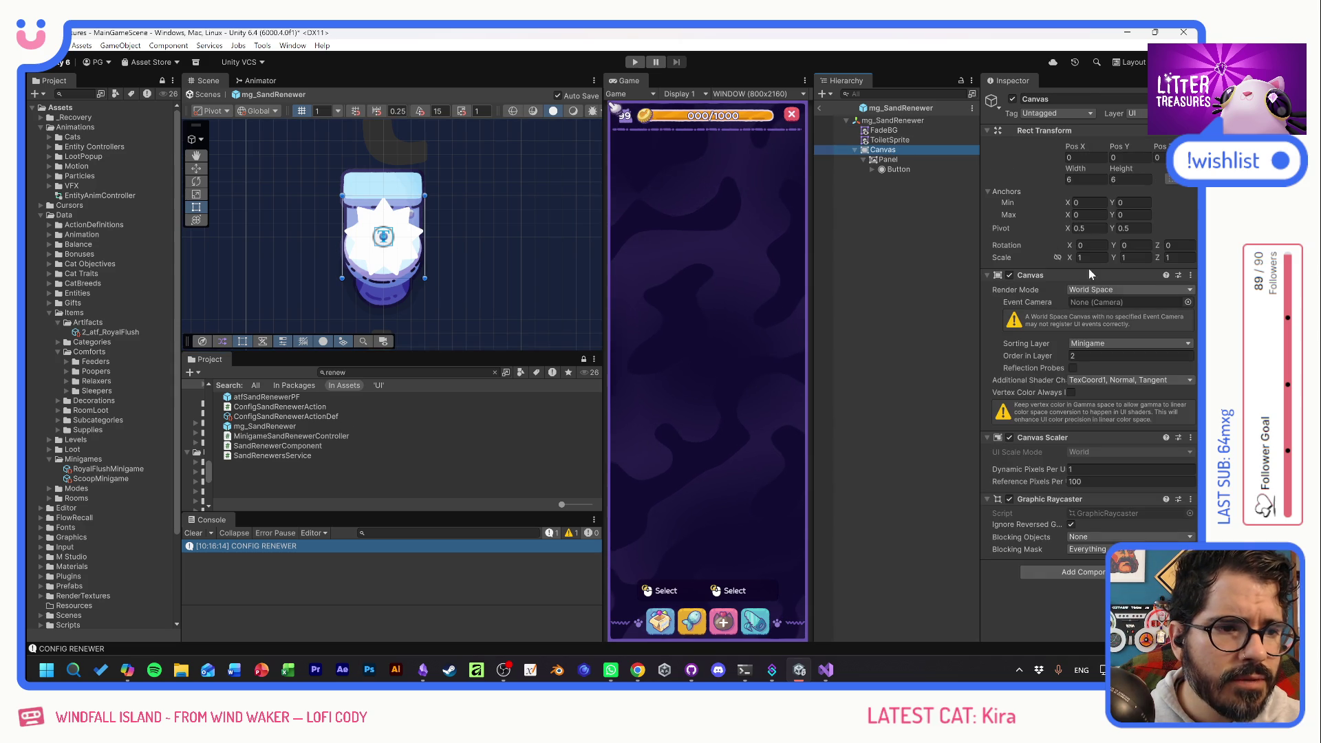
{"action": "left_click", "coordinate": [1113, 289]}
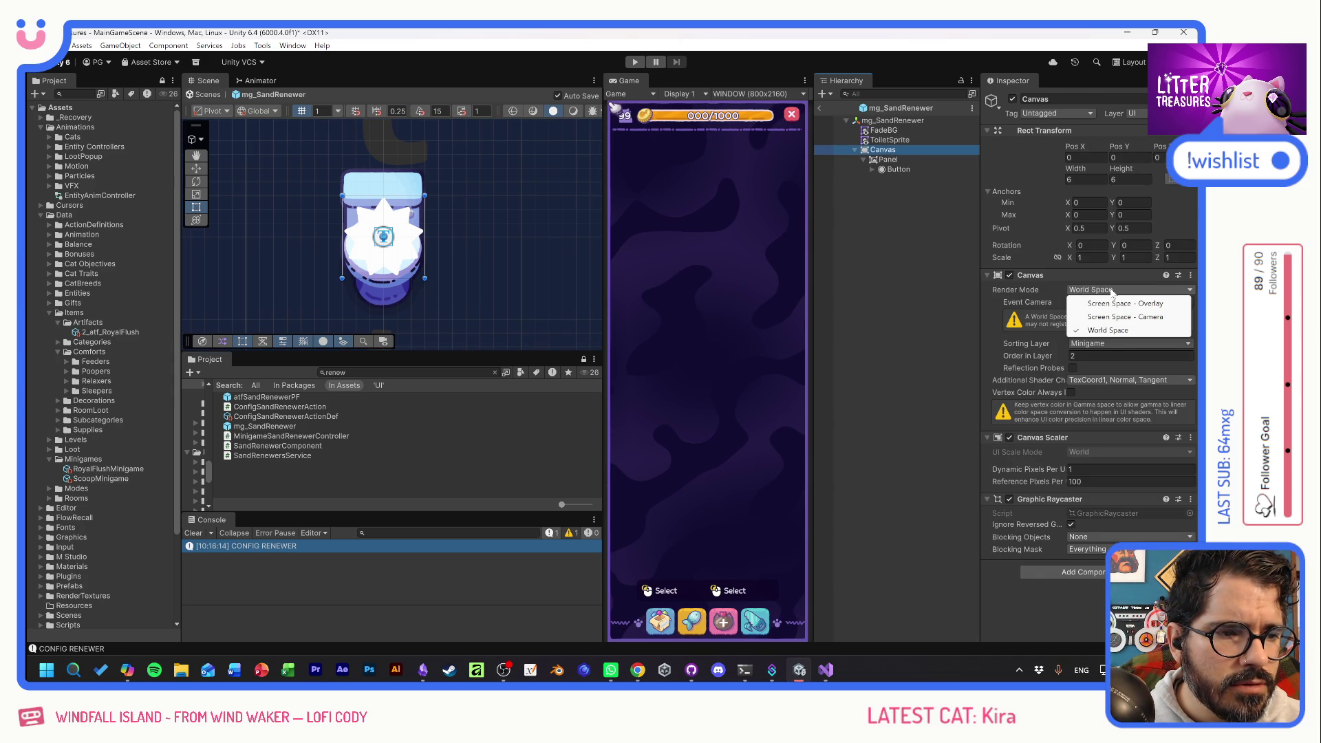
{"action": "left_click", "coordinate": [1115, 317]}
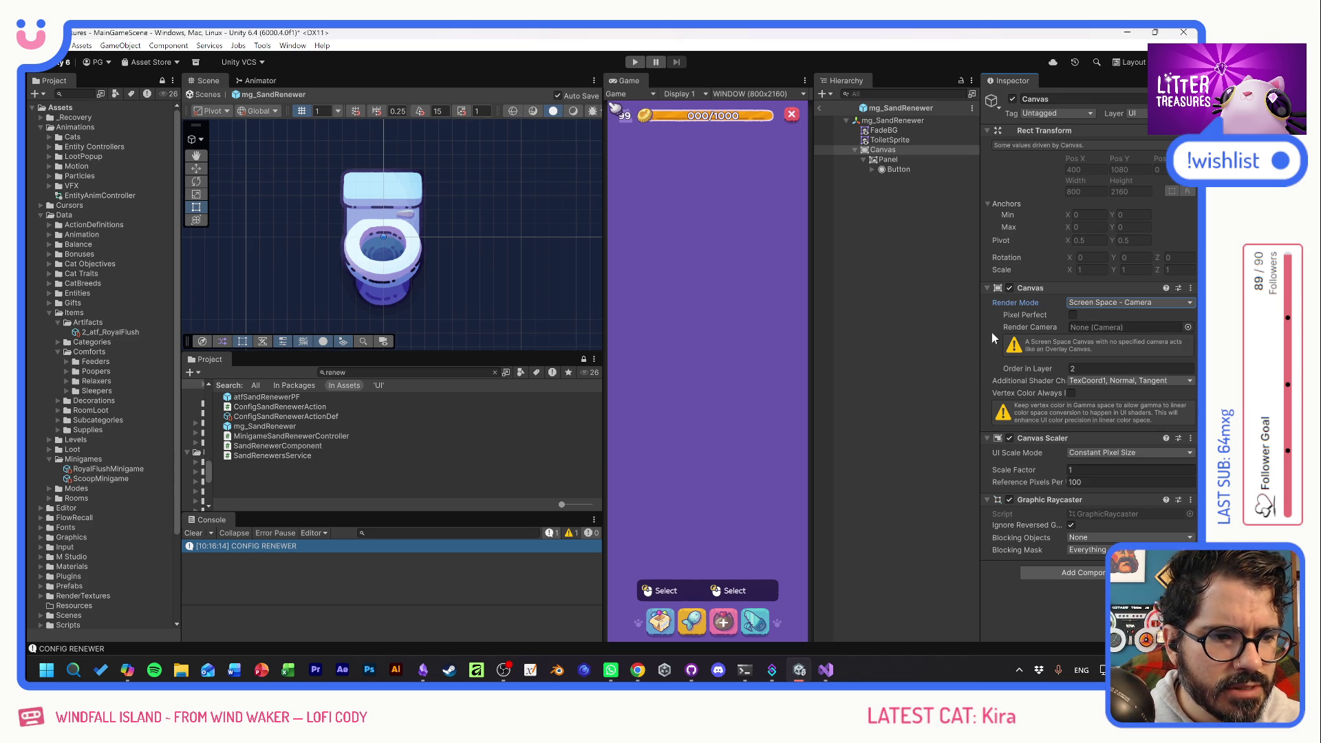
{"action": "left_click", "coordinate": [897, 162]}
{"action": "left_click", "coordinate": [897, 151]}
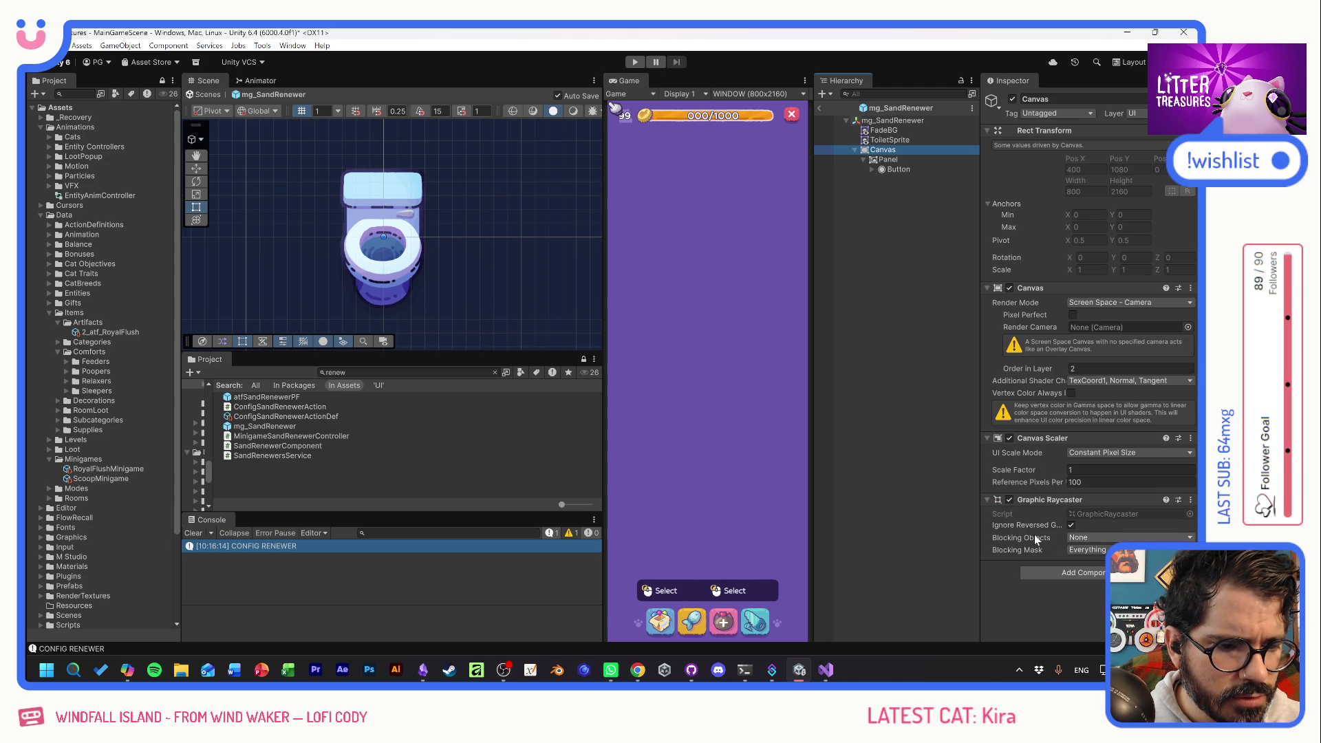
Set the Button's Highlighted Color to light green, leaving Blocking Objects at None.
{"action": "left_click", "coordinate": [1071, 538]}
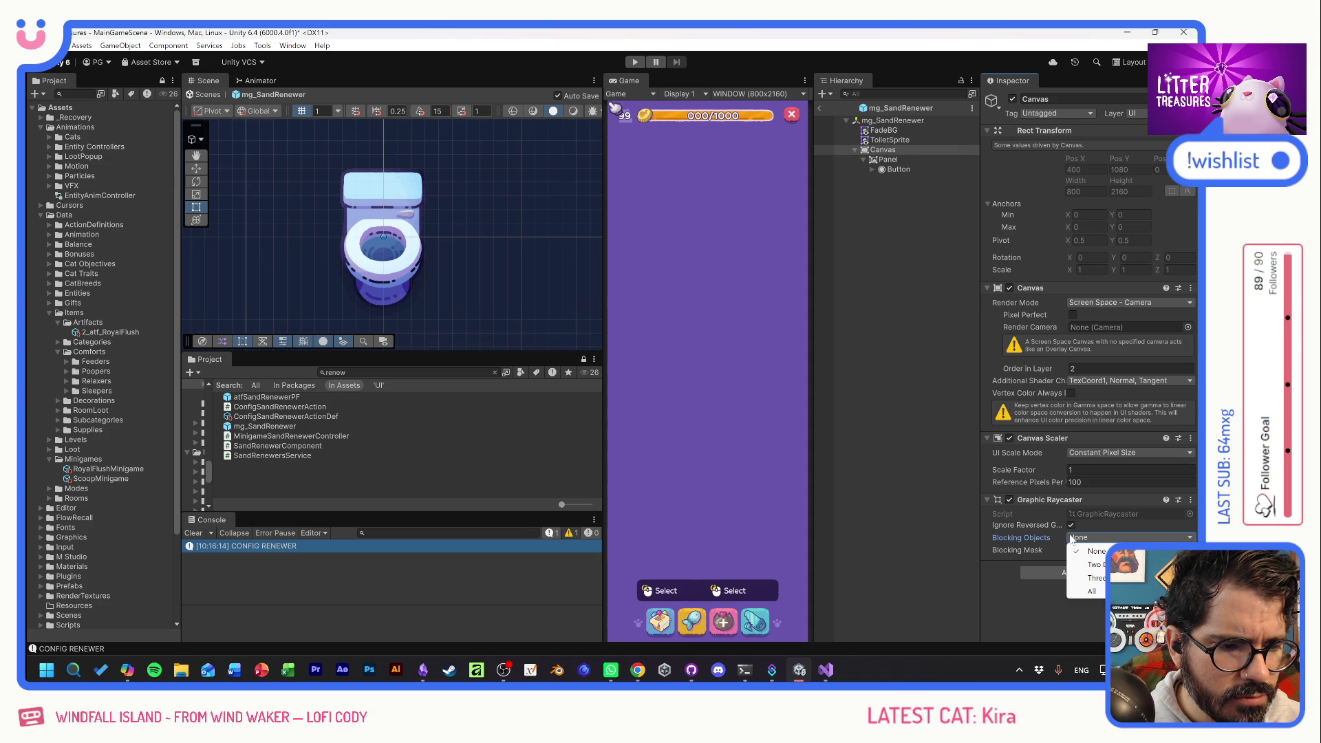
{"action": "left_click", "coordinate": [1005, 589]}
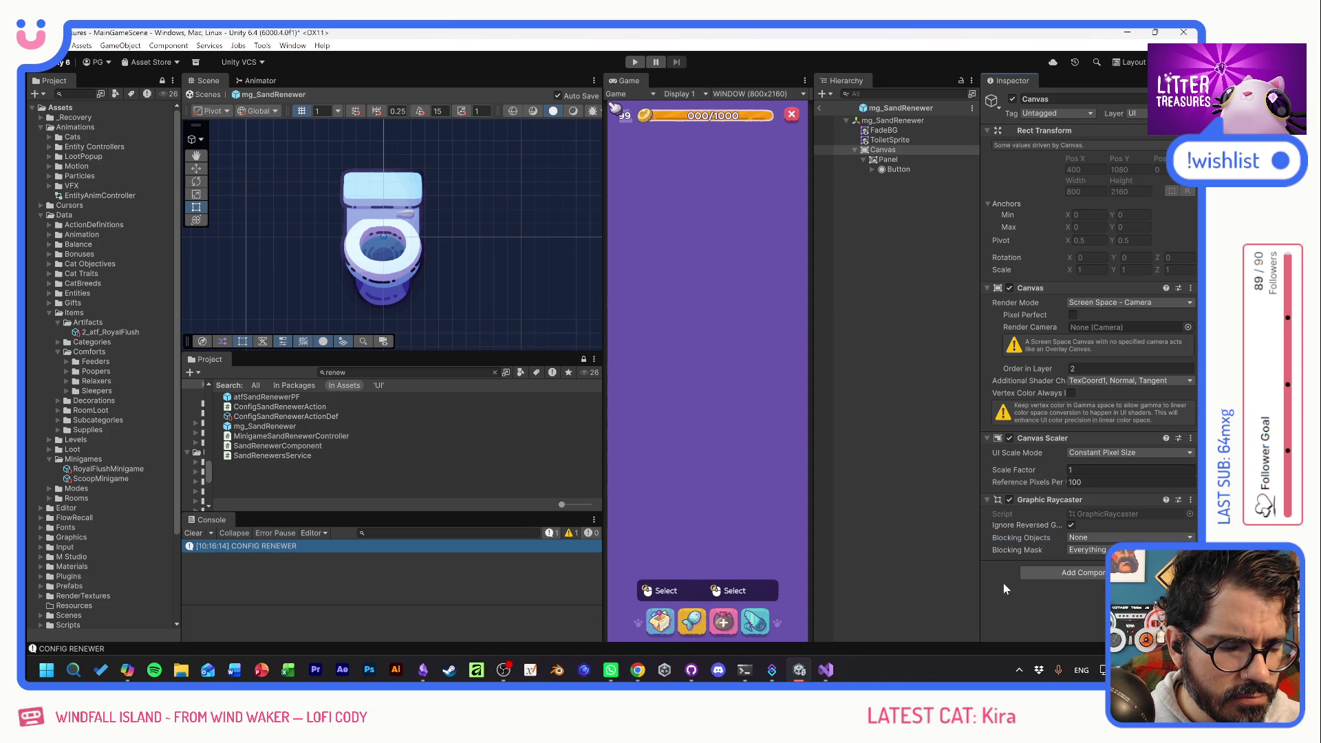
{"action": "left_click", "coordinate": [902, 171]}
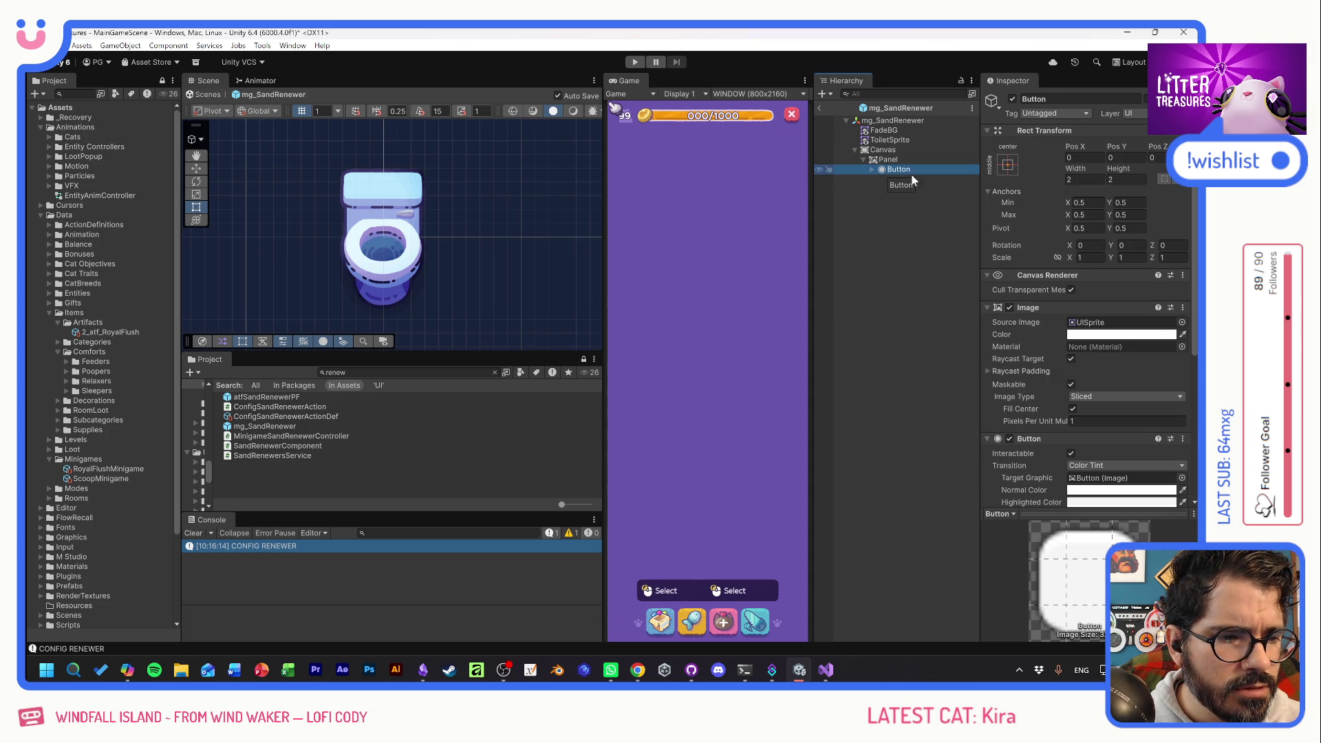
{"action": "scroll", "coordinate": [1062, 341], "scroll_direction": "down", "scroll_amount": 3}
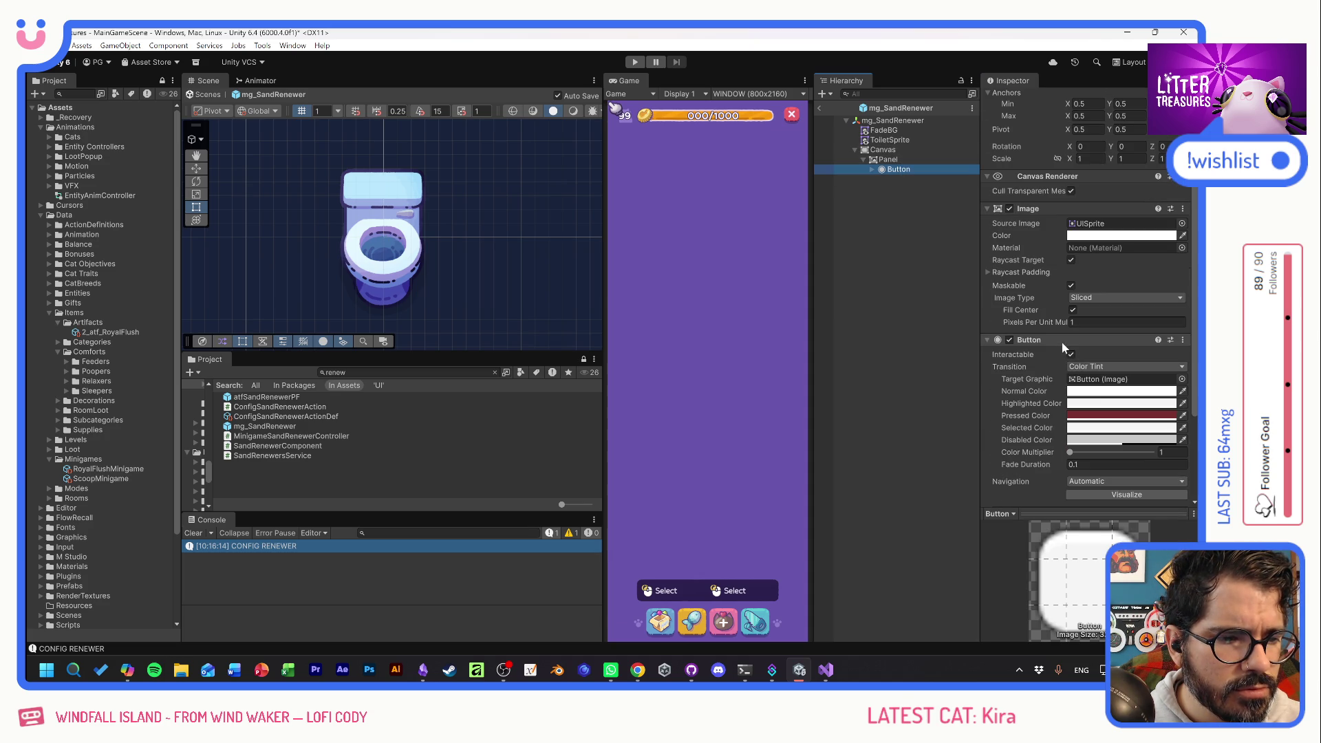
{"action": "left_click", "coordinate": [1095, 404]}
{"action": "left_click", "coordinate": [1131, 382]}
{"action": "left_click", "coordinate": [1187, 336]}
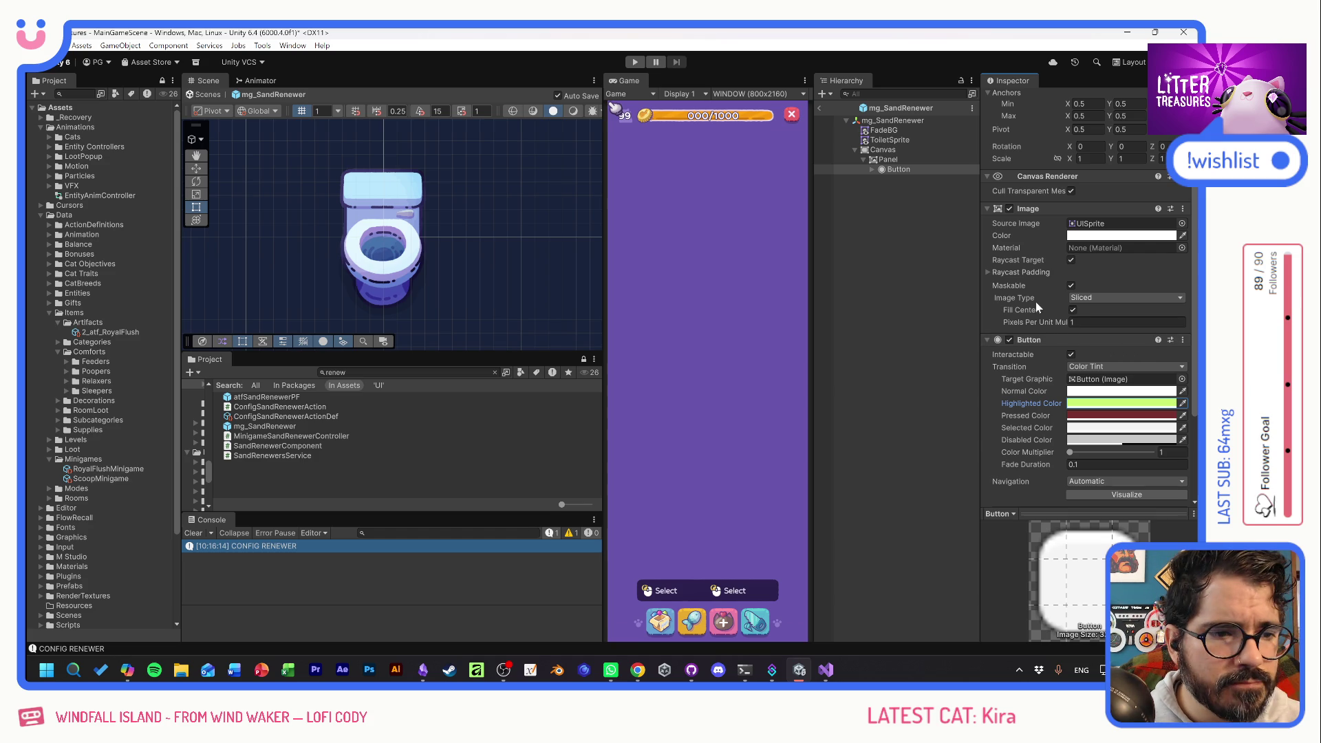
Raise the Canvas's Order in Layer from 2 to 20.
{"action": "scroll", "coordinate": [1035, 301], "scroll_direction": "up", "scroll_amount": 3}
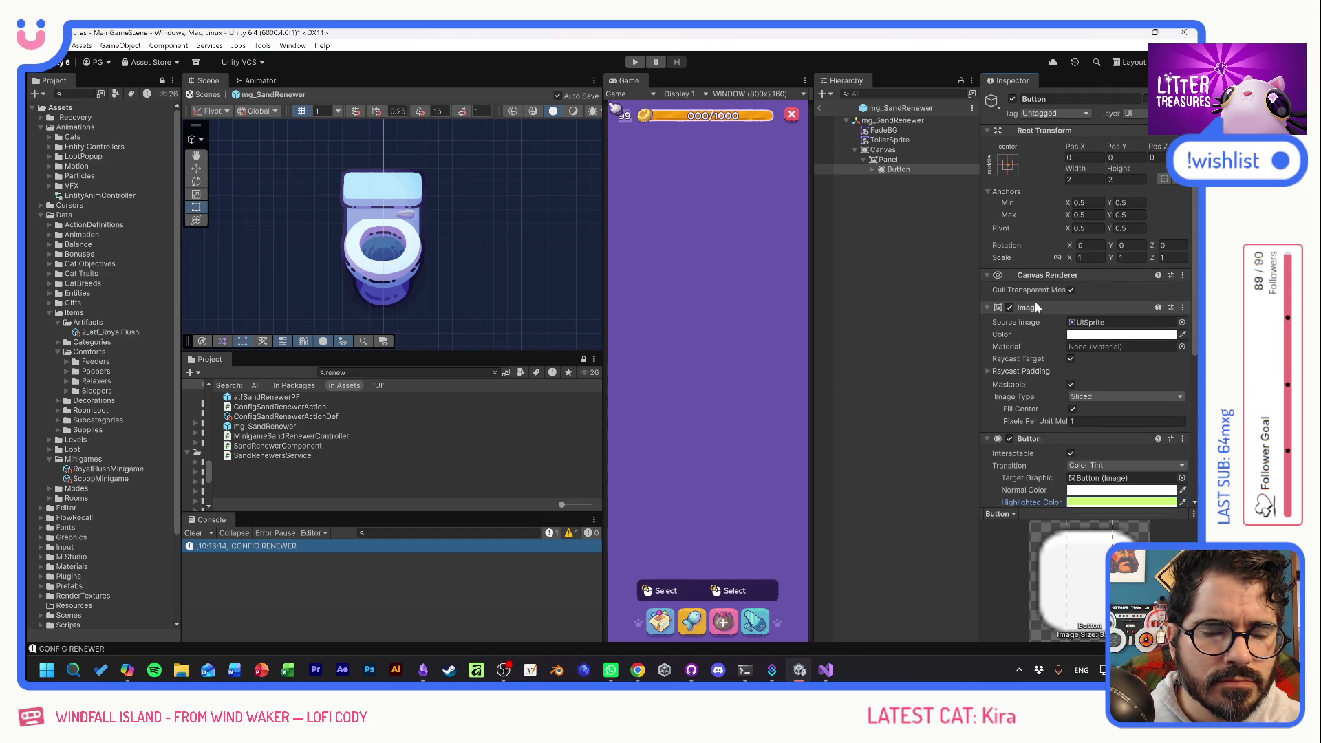
{"action": "left_click", "coordinate": [899, 152]}
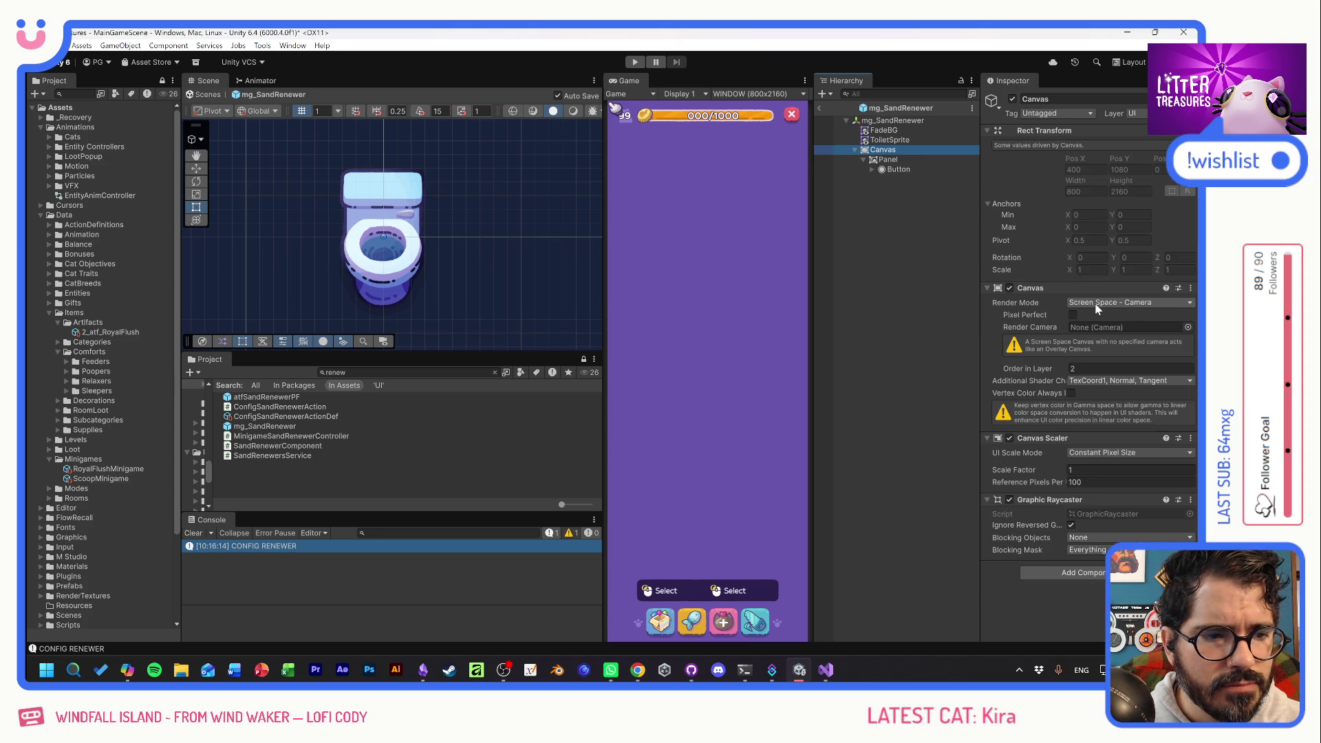
{"action": "left_click_drag", "start_coordinate": [1031, 365], "coordinate": [1042, 366]}
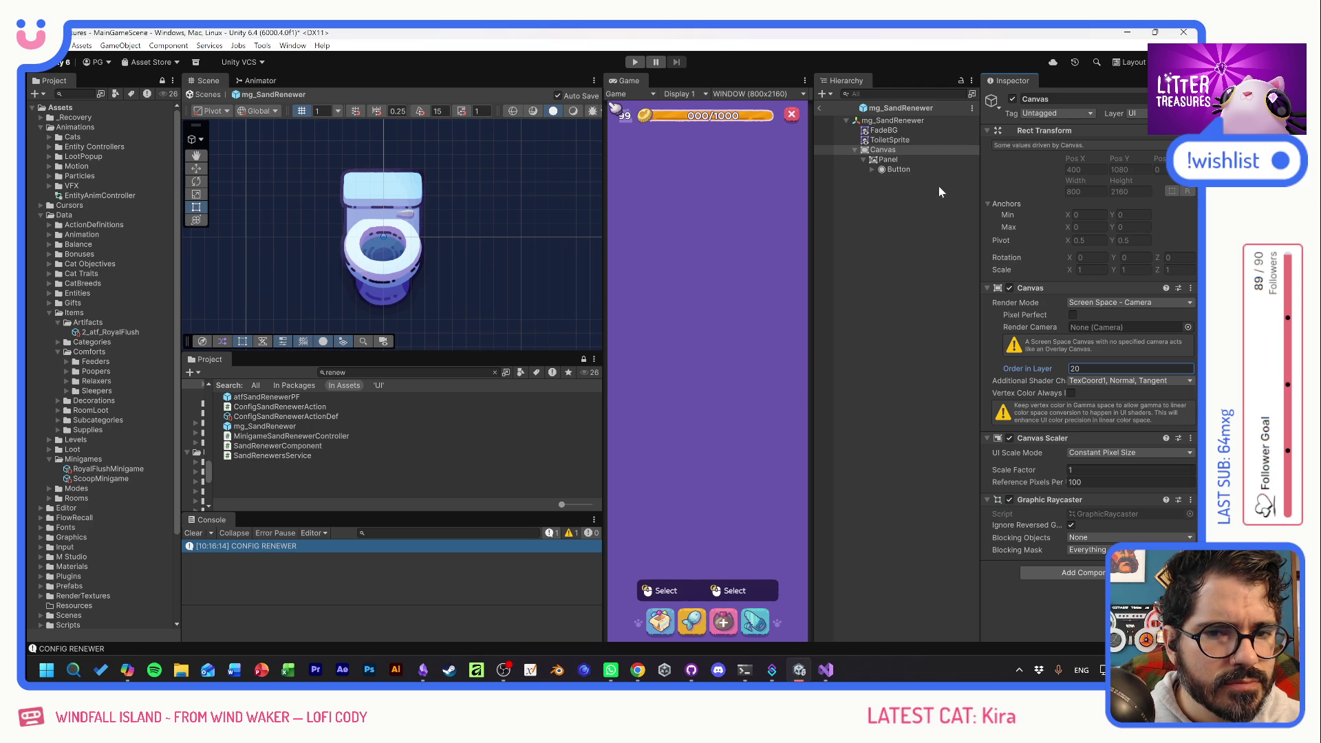
Enter Play mode and place the toilet item in the room to launch the Royal Flush minigame.
{"action": "left_click", "coordinate": [637, 61]}
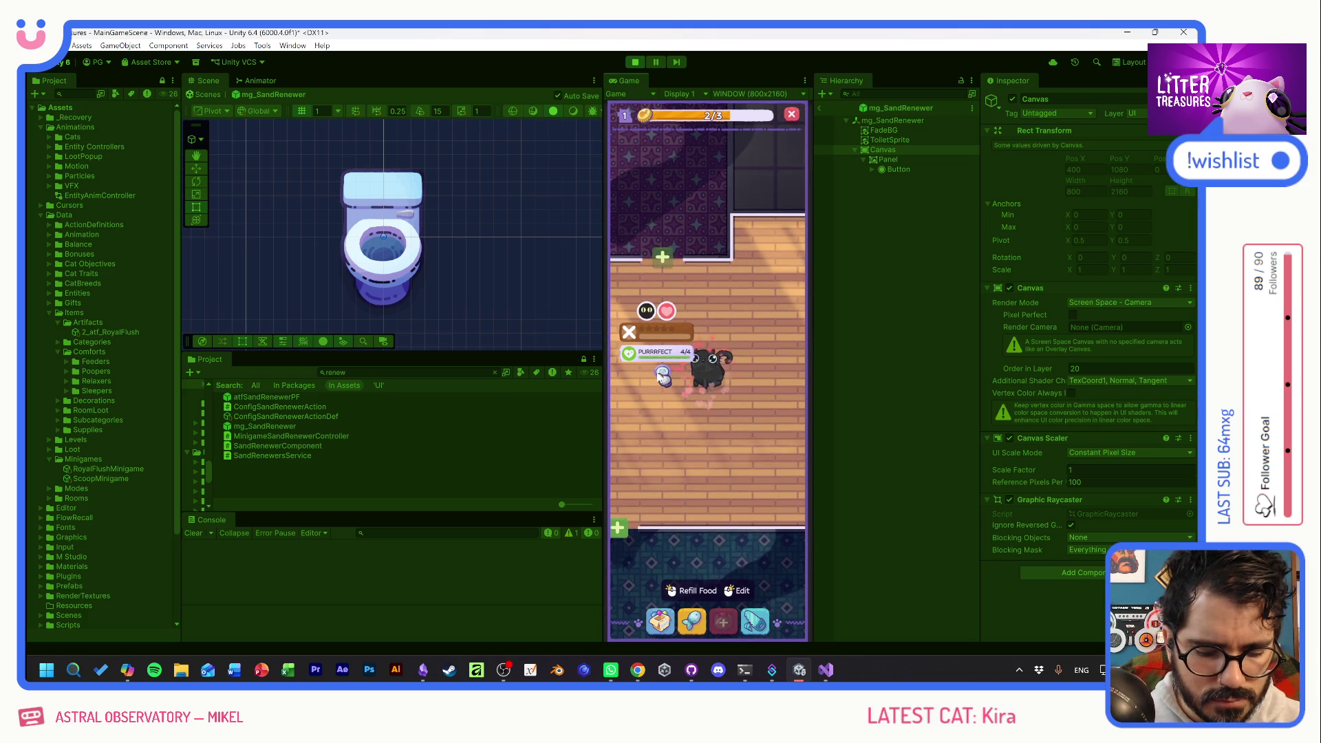
{"action": "left_click", "coordinate": [628, 144]}
{"action": "left_click", "coordinate": [724, 622]}
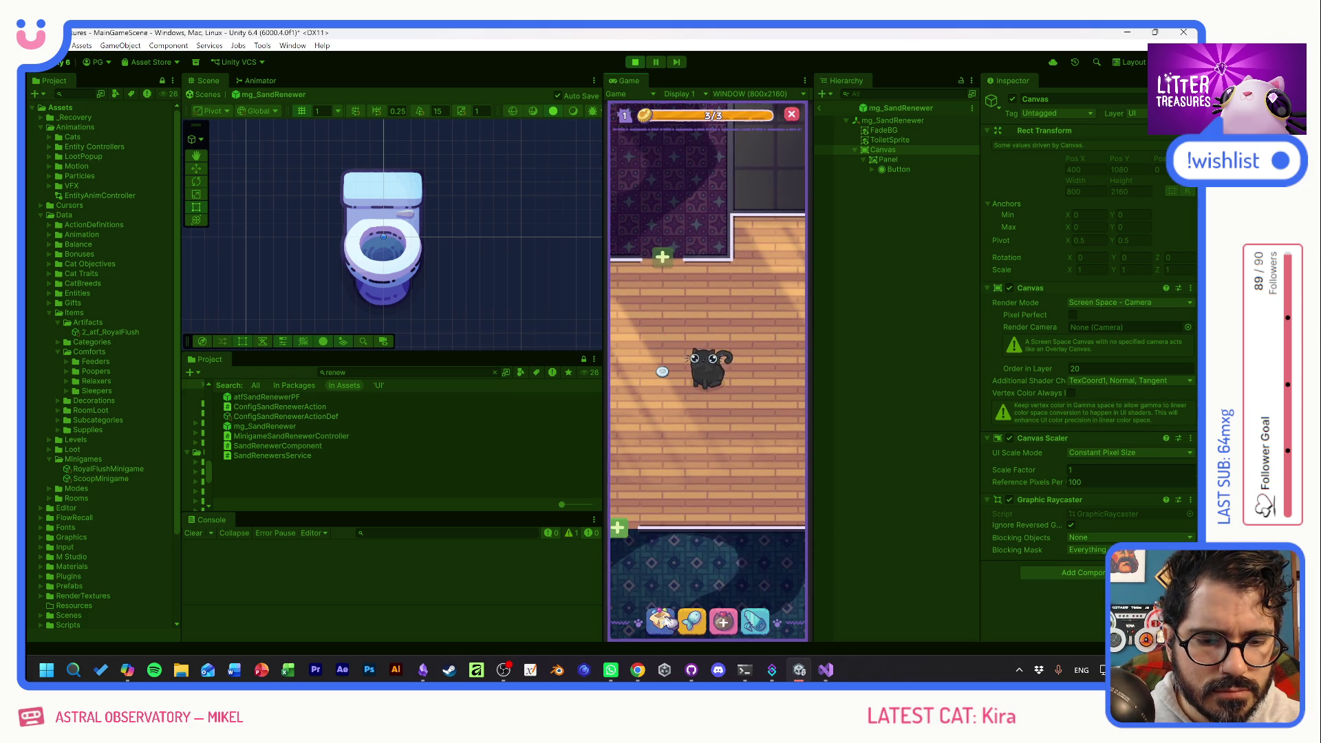
{"action": "left_click", "coordinate": [701, 434]}
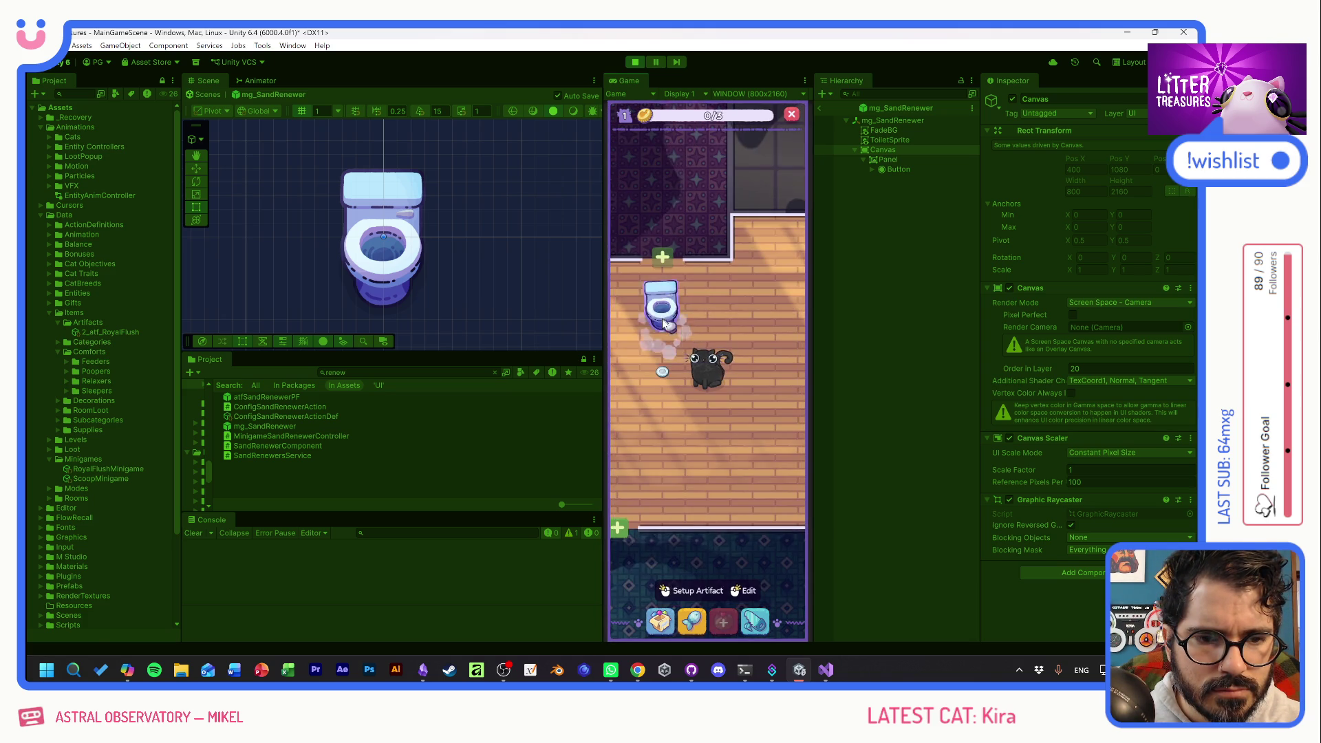
{"action": "left_click", "coordinate": [661, 328]}
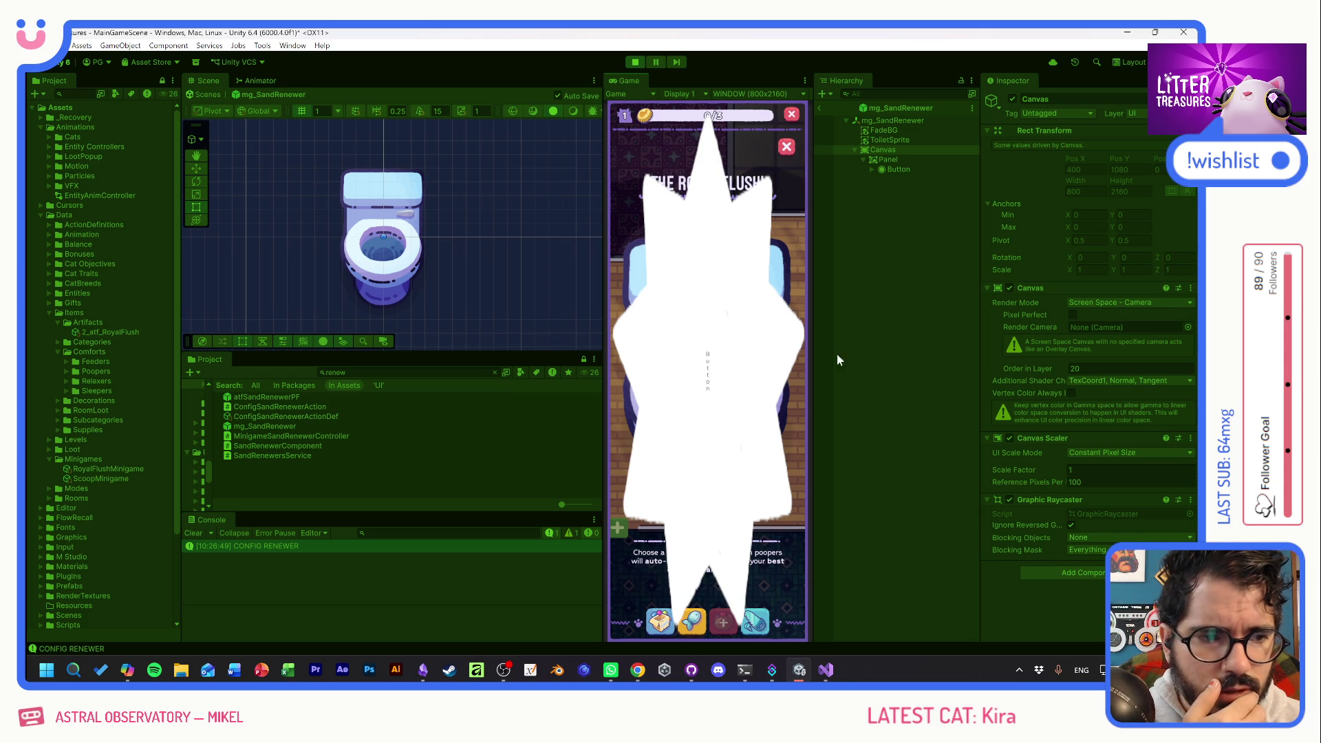
{"action": "left_click", "coordinate": [819, 109]}
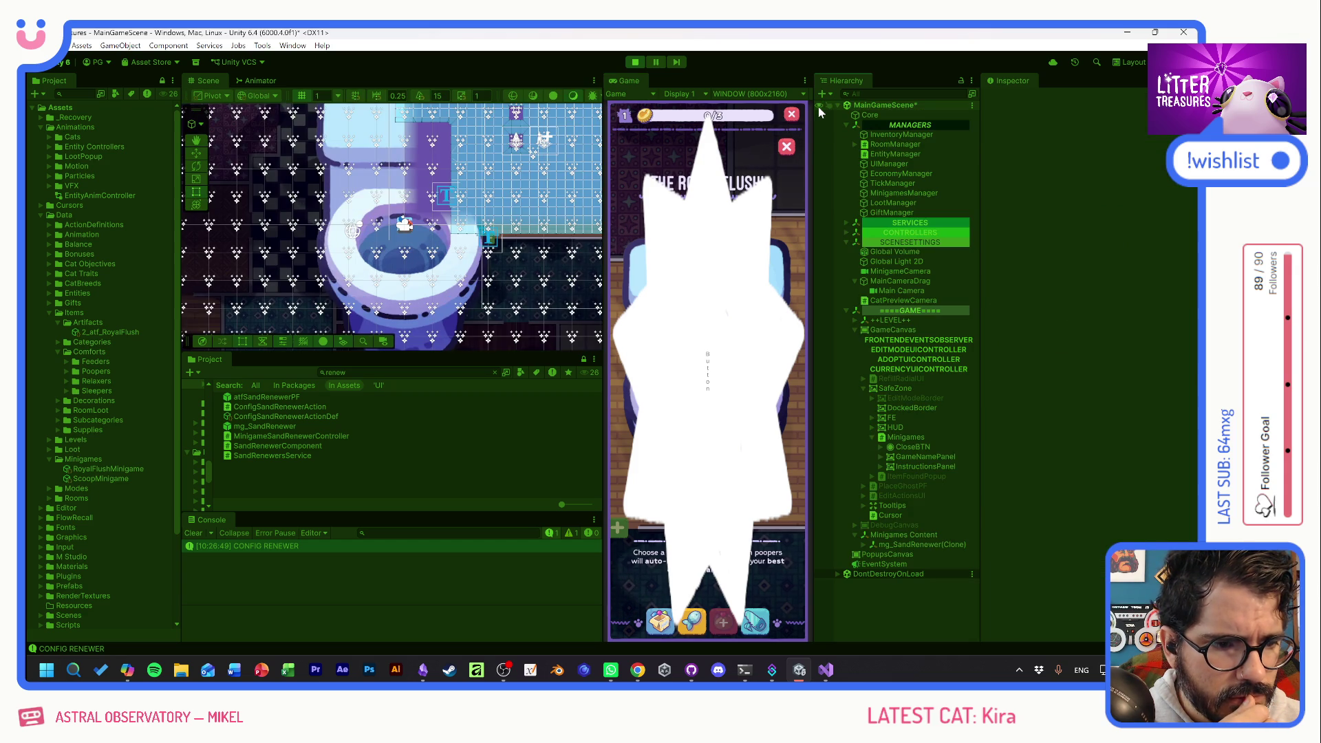
On the clone's Canvas, assign Main Camera as render camera and adjust order, keeping the Minigame sorting layer.
{"action": "left_click", "coordinate": [865, 544]}
{"action": "left_click", "coordinate": [888, 573]}
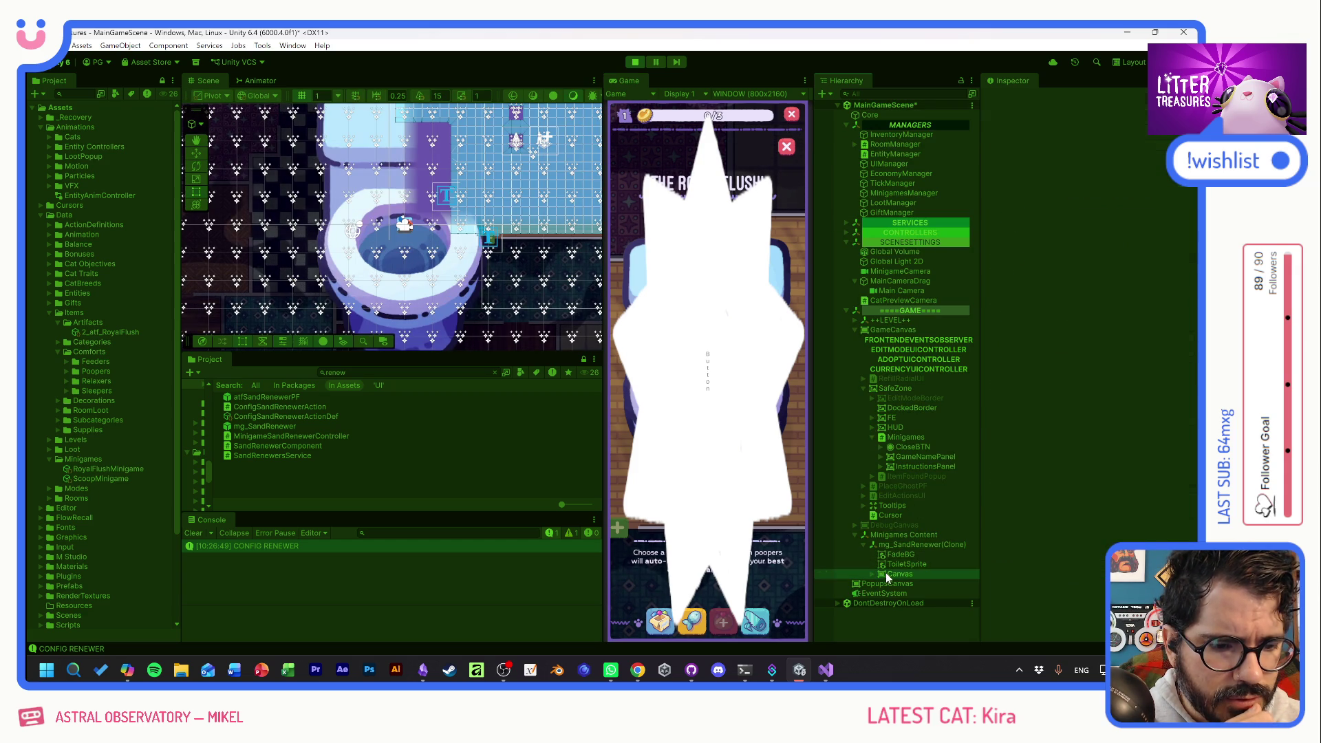
{"action": "left_click_drag", "start_coordinate": [895, 290], "coordinate": [1089, 328]}
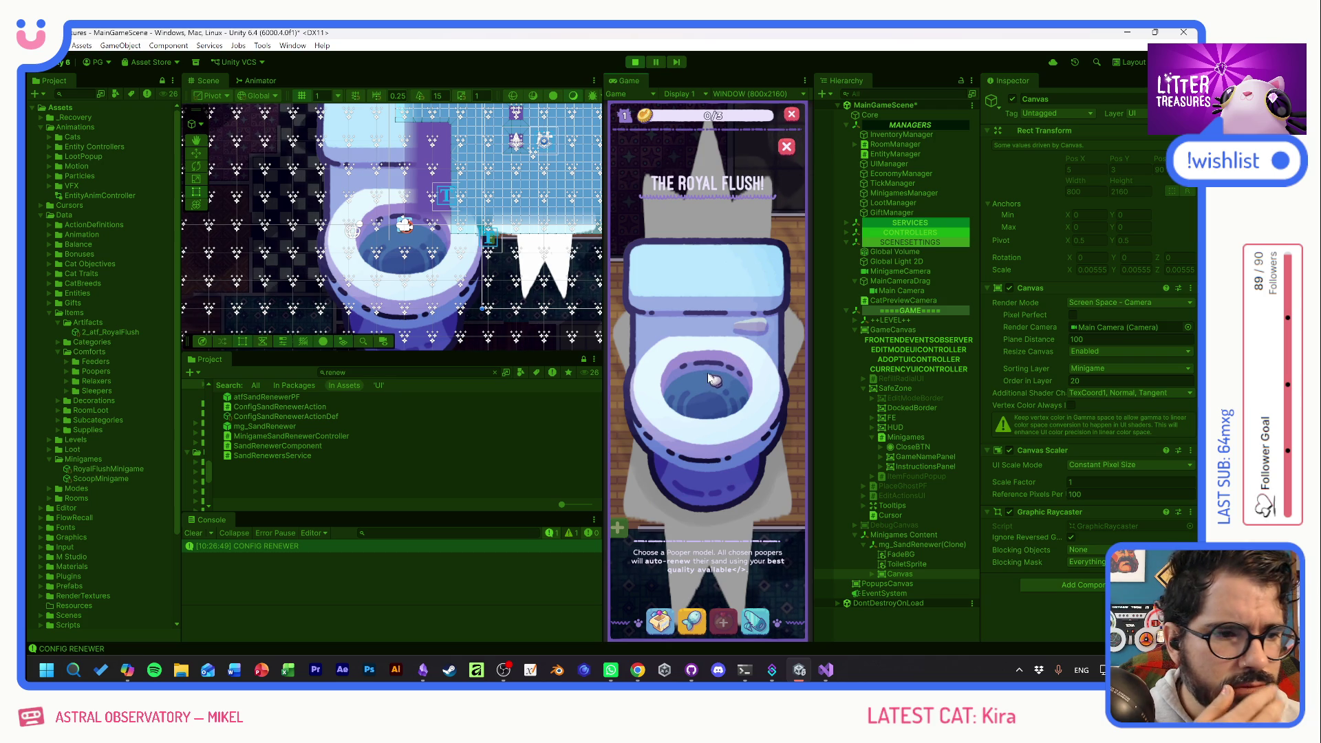
{"action": "mouse_move", "coordinate": [1035, 382]}
{"action": "left_mouse_down"}
{"action": "mouse_move", "coordinate": [1005, 374]}
{"action": "mouse_move", "coordinate": [1026, 233]}
{"action": "left_mouse_up"}
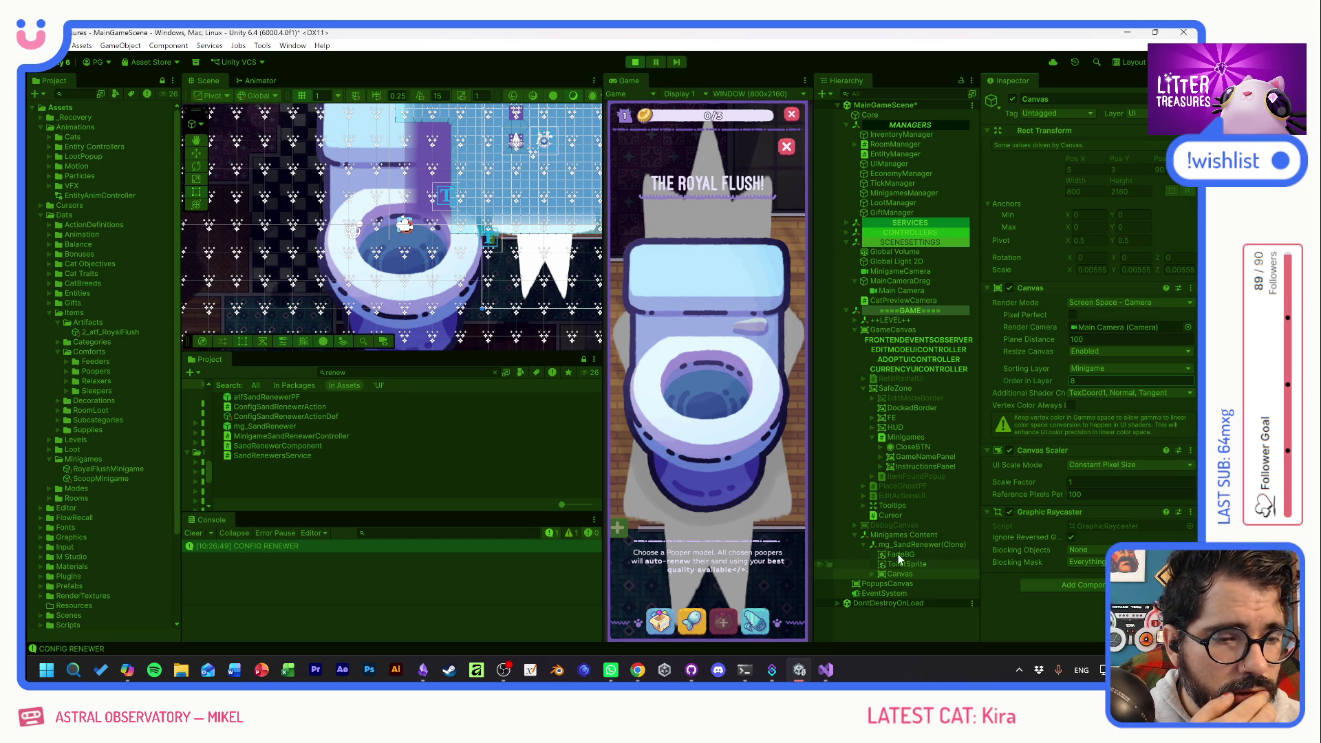
{"action": "left_click", "coordinate": [1083, 370]}
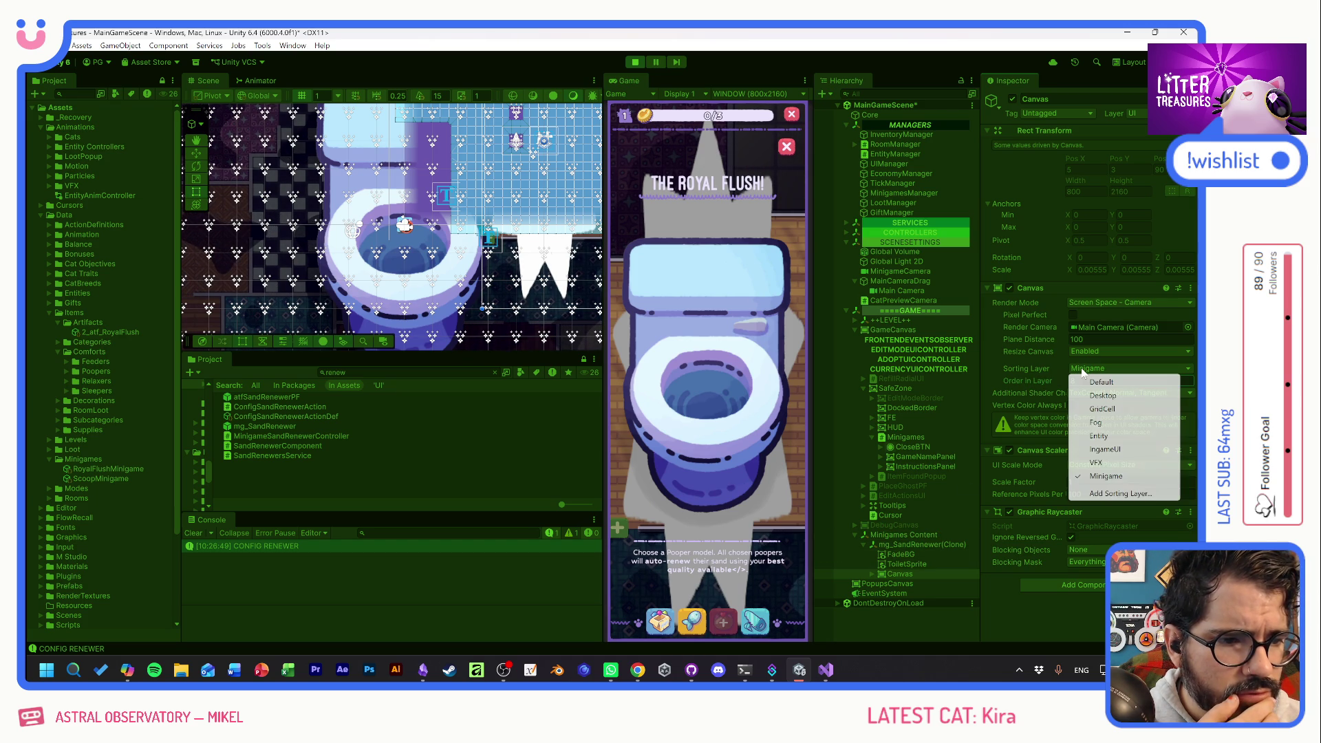
{"action": "left_click", "coordinate": [1100, 481]}
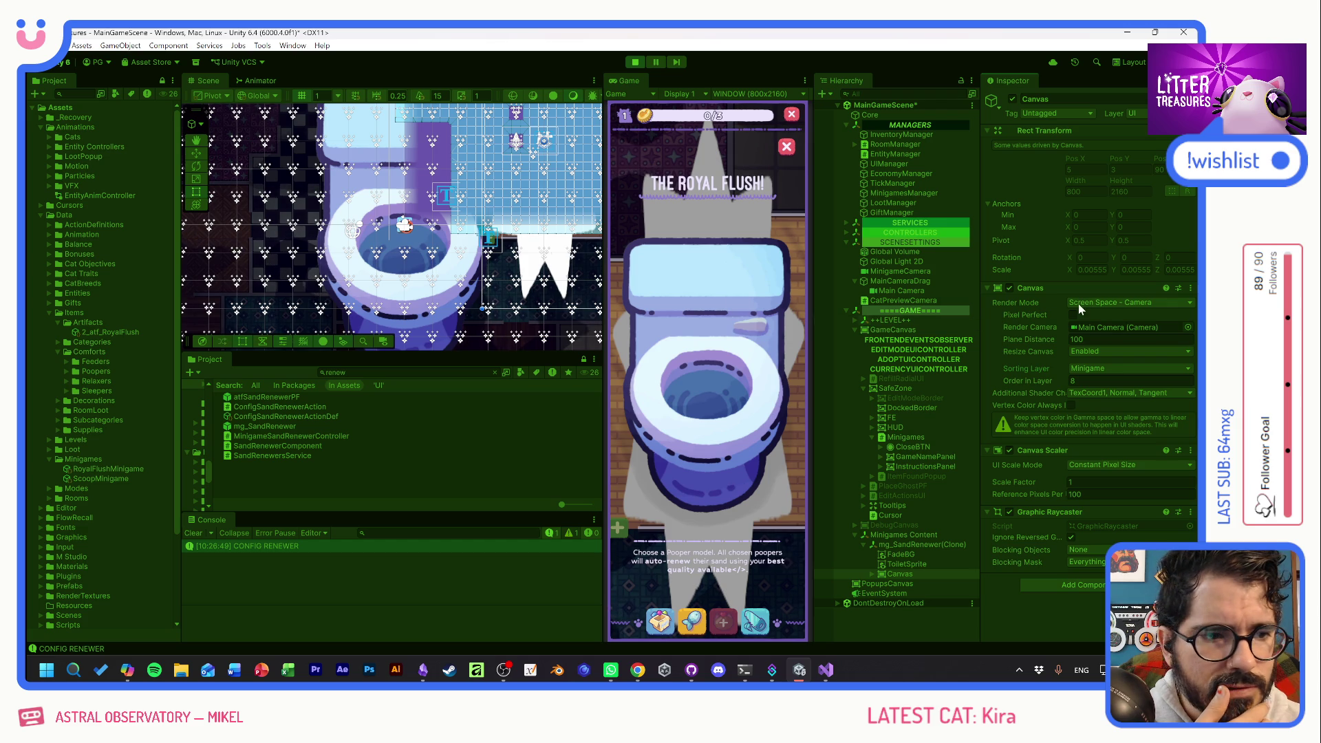
Try MinigameCamera with a smaller plane distance, then set Render Mode to Screen Space - Overlay, sort order 27.
{"action": "mouse_move", "coordinate": [899, 272]}
{"action": "left_mouse_down"}
{"action": "mouse_move", "coordinate": [1036, 299]}
{"action": "mouse_move", "coordinate": [1088, 324]}
{"action": "left_mouse_up"}
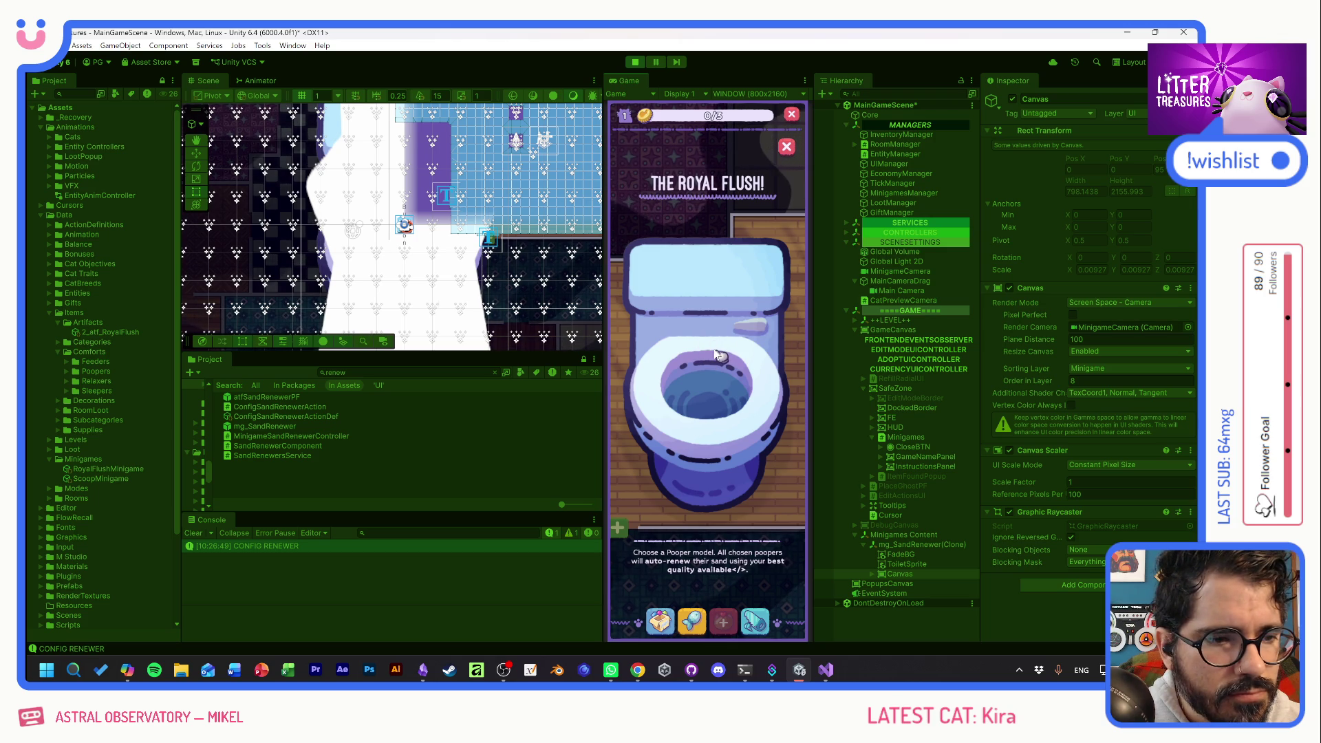
{"action": "left_click_drag", "start_coordinate": [1042, 340], "coordinate": [614, 351]}
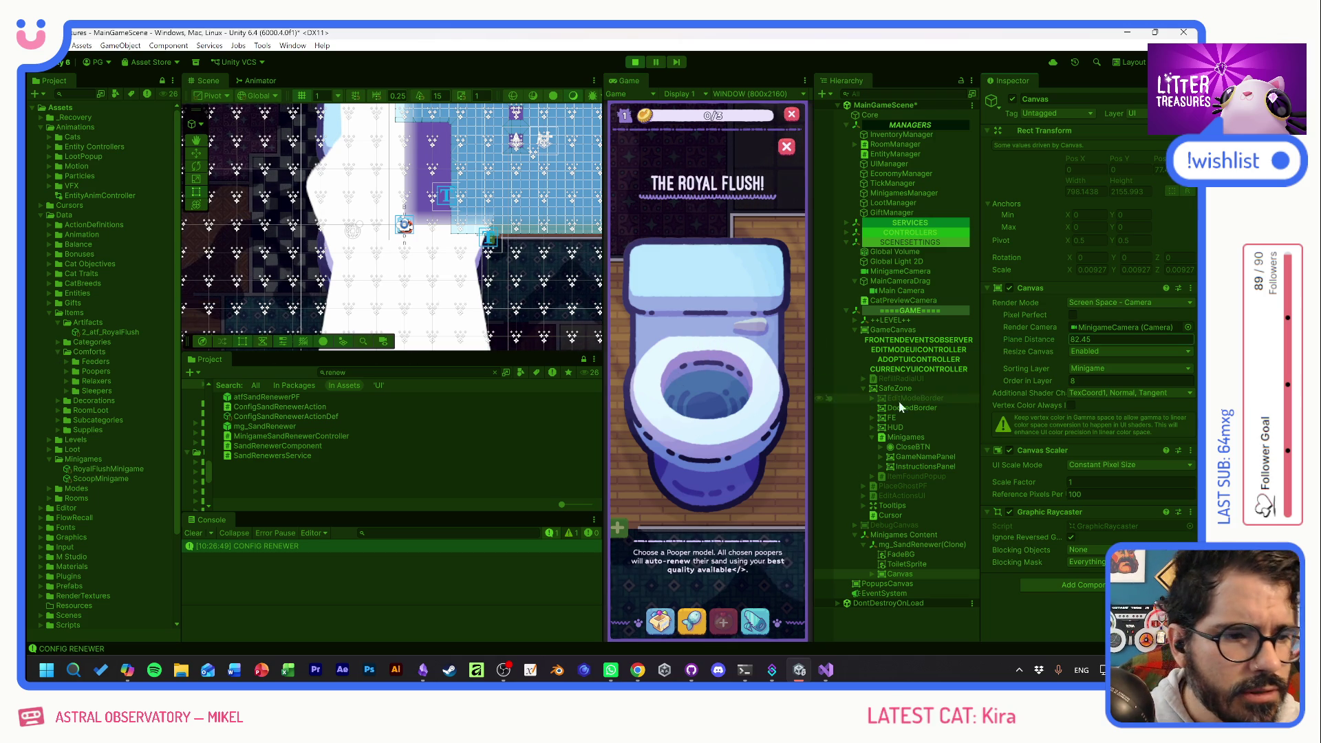
{"action": "mouse_move", "coordinate": [1043, 383]}
{"action": "left_mouse_down"}
{"action": "mouse_move", "coordinate": [882, 381]}
{"action": "mouse_move", "coordinate": [1129, 388]}
{"action": "mouse_move", "coordinate": [1030, 388]}
{"action": "mouse_move", "coordinate": [1047, 387]}
{"action": "left_mouse_up"}
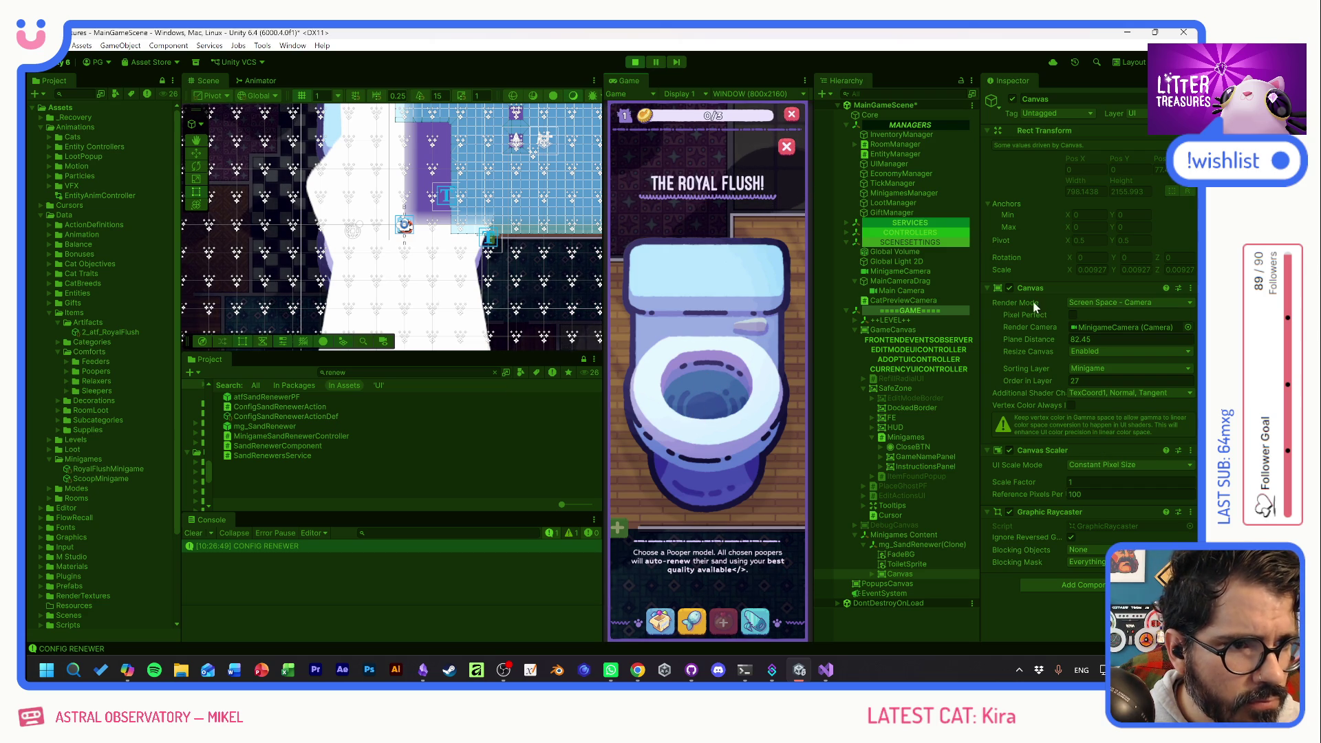
{"action": "left_click", "coordinate": [1105, 304]}
{"action": "left_click", "coordinate": [1100, 317]}
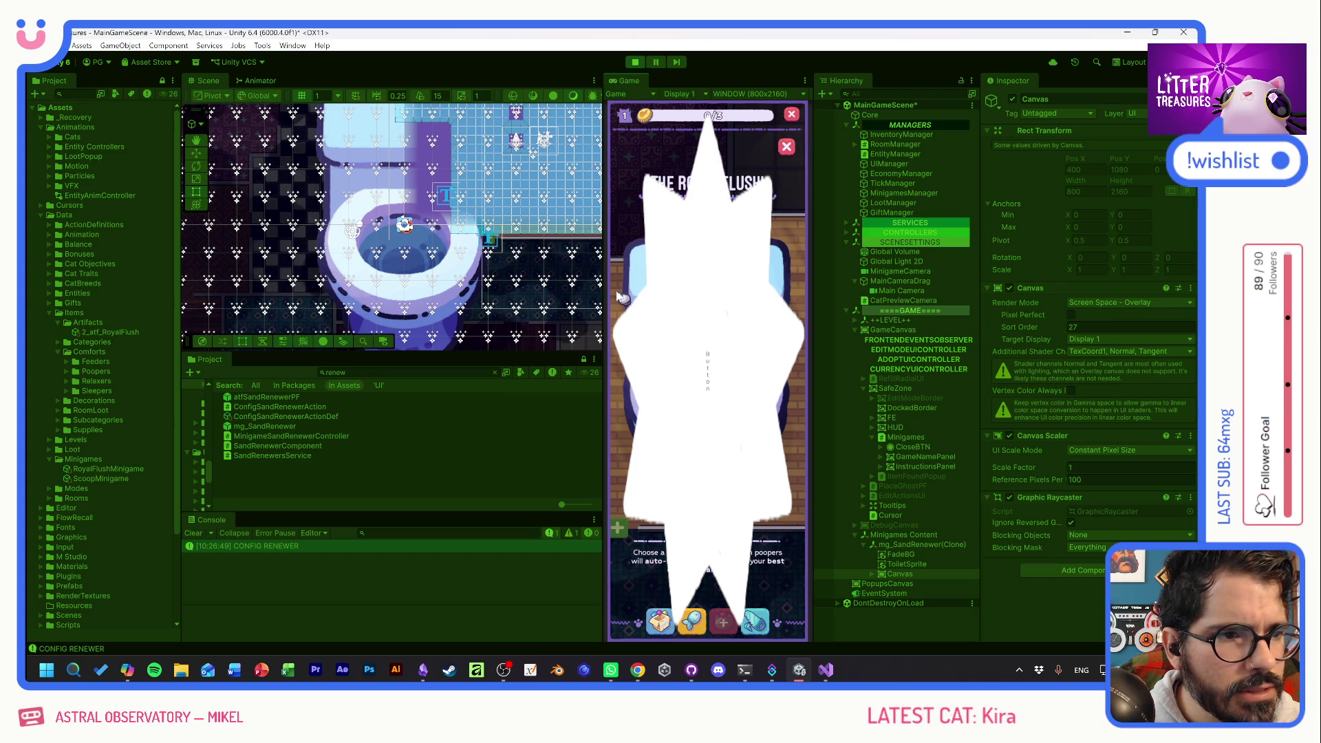
Lower the canvas sort order and inspect the Button under Canvas > Panel.
{"action": "left_click_drag", "start_coordinate": [1023, 328], "coordinate": [995, 332]}
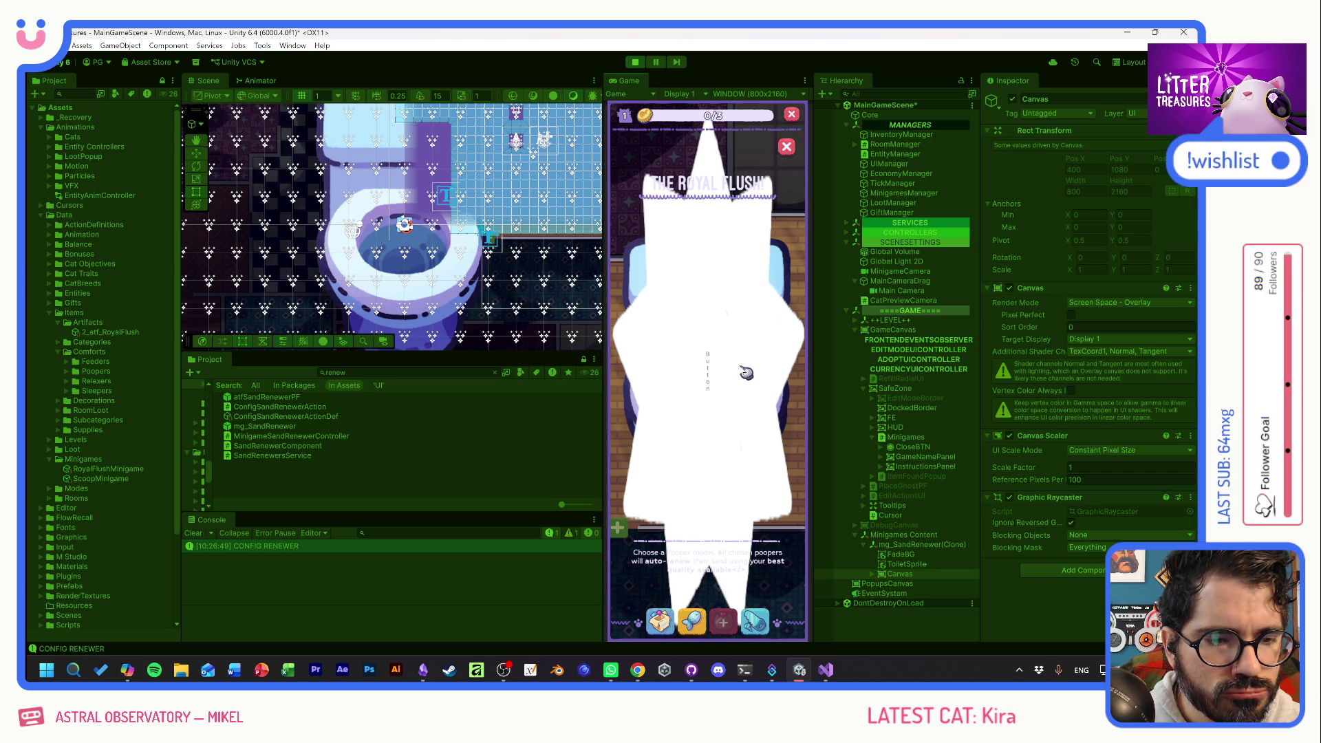
{"action": "left_click", "coordinate": [872, 573]}
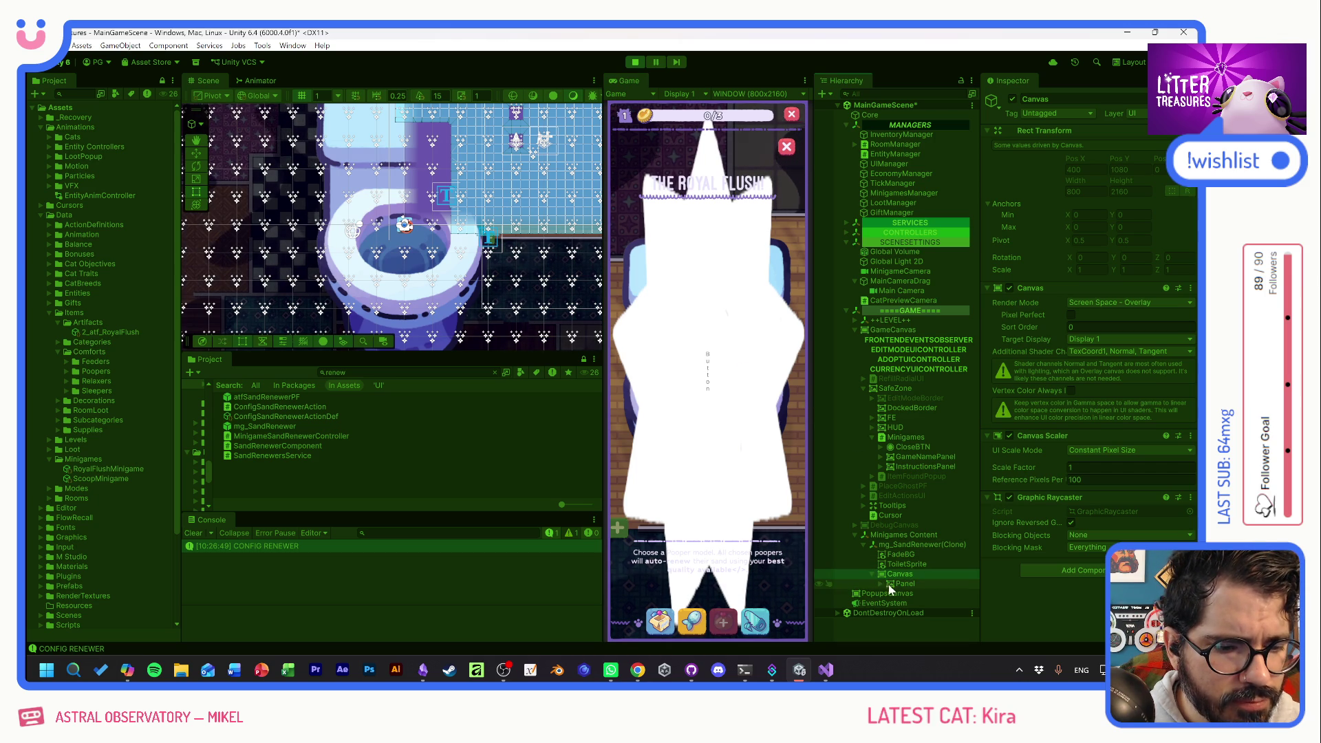
{"action": "left_click", "coordinate": [884, 585]}
{"action": "left_click", "coordinate": [907, 593]}
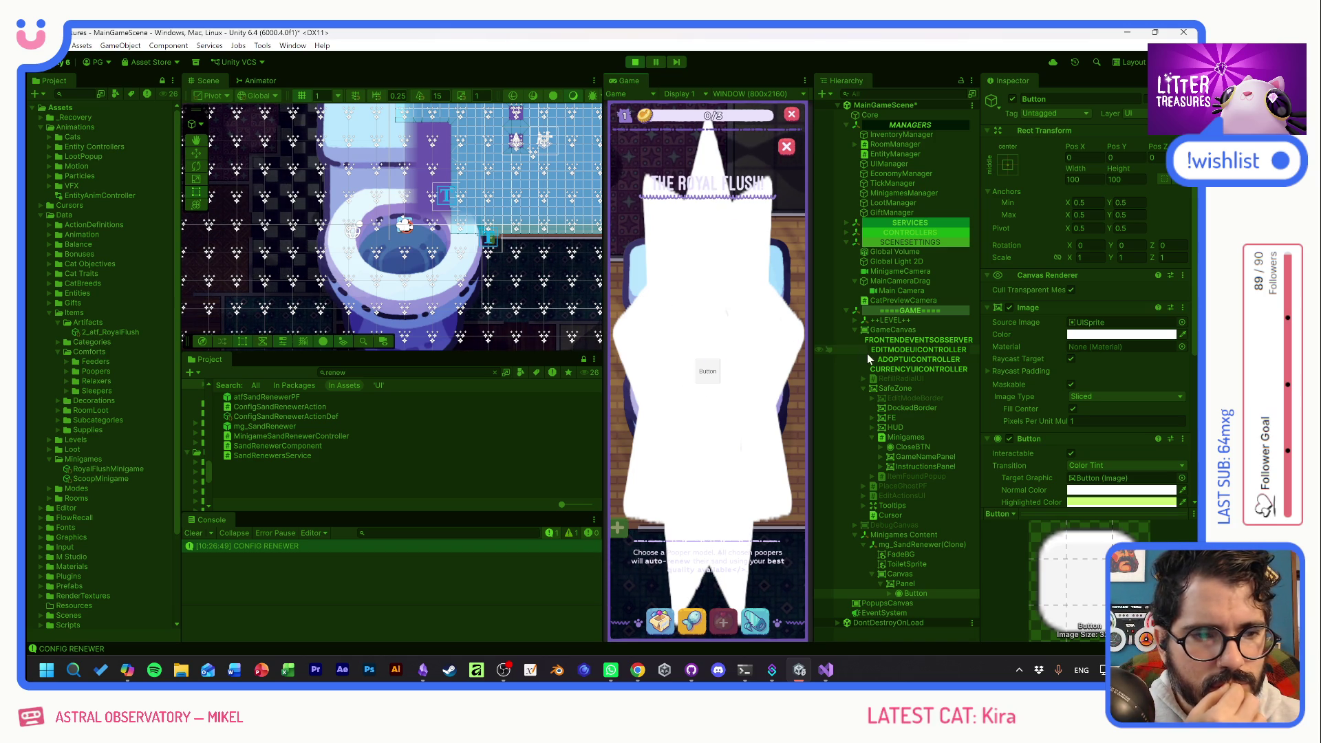
Set the Canvas sort order to 1 and test the minigame button in the Game view.
{"action": "left_click", "coordinate": [896, 576]}
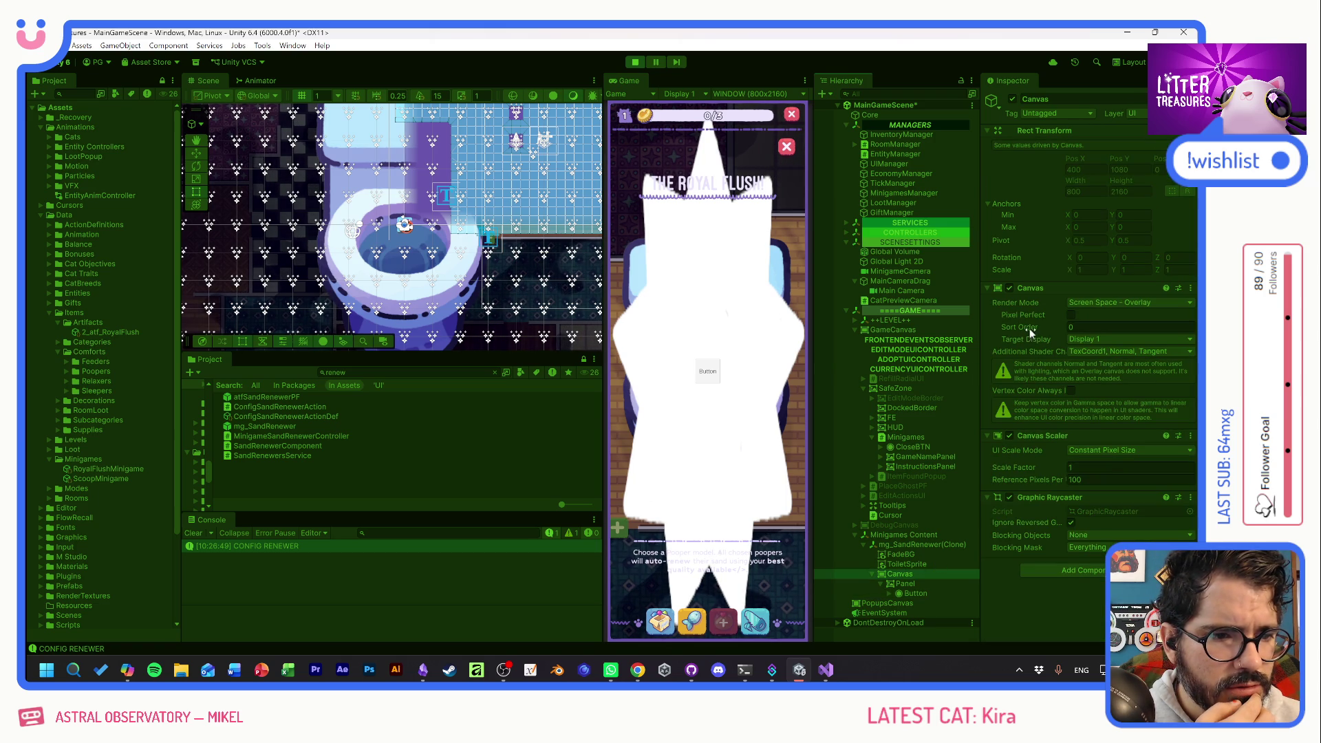
{"action": "left_click_drag", "start_coordinate": [1026, 327], "coordinate": [1030, 327]}
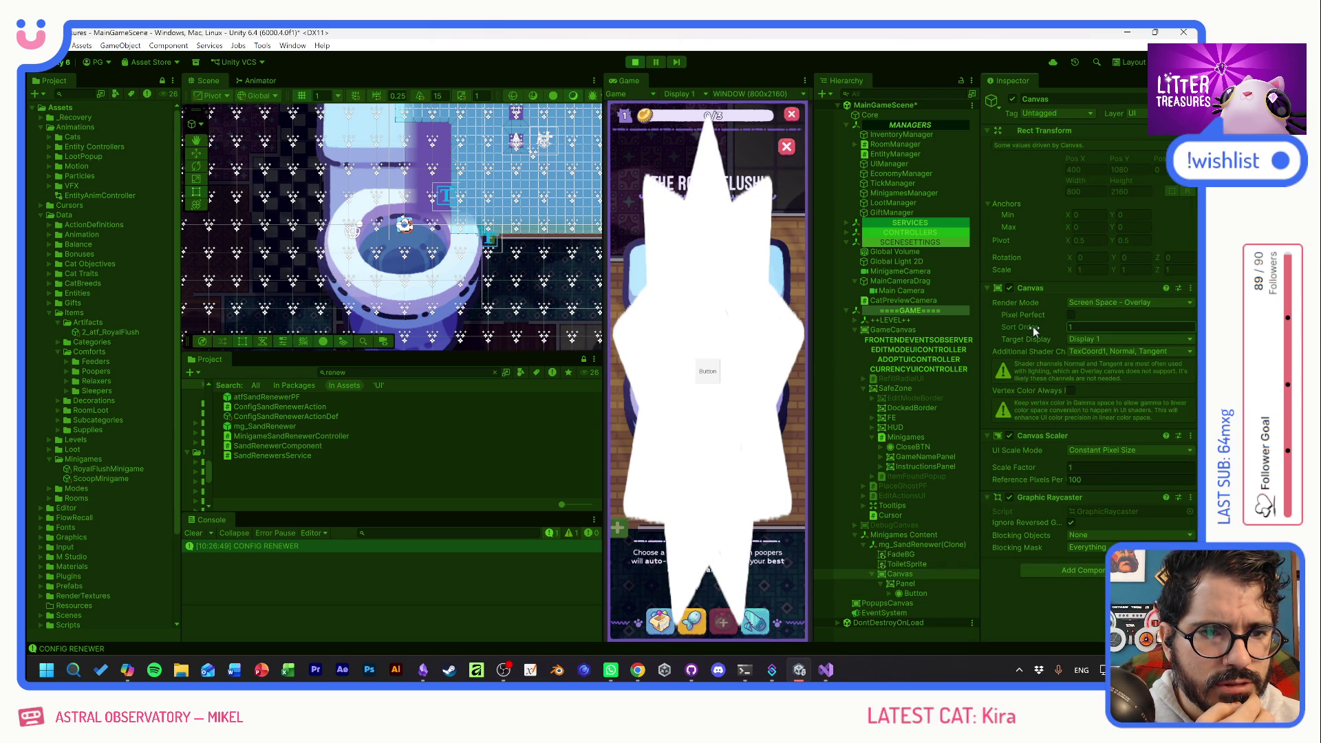
{"action": "left_click", "coordinate": [709, 375]}
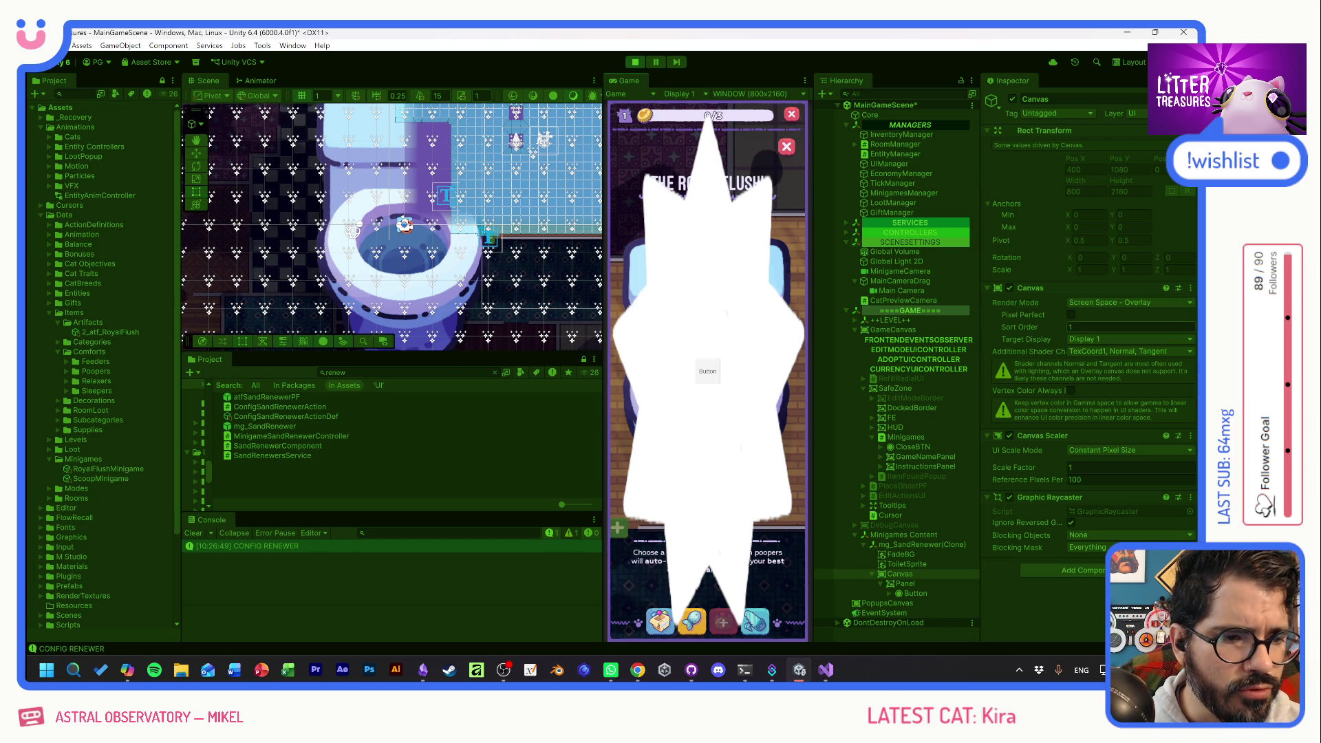
{"action": "left_click", "coordinate": [1105, 451]}
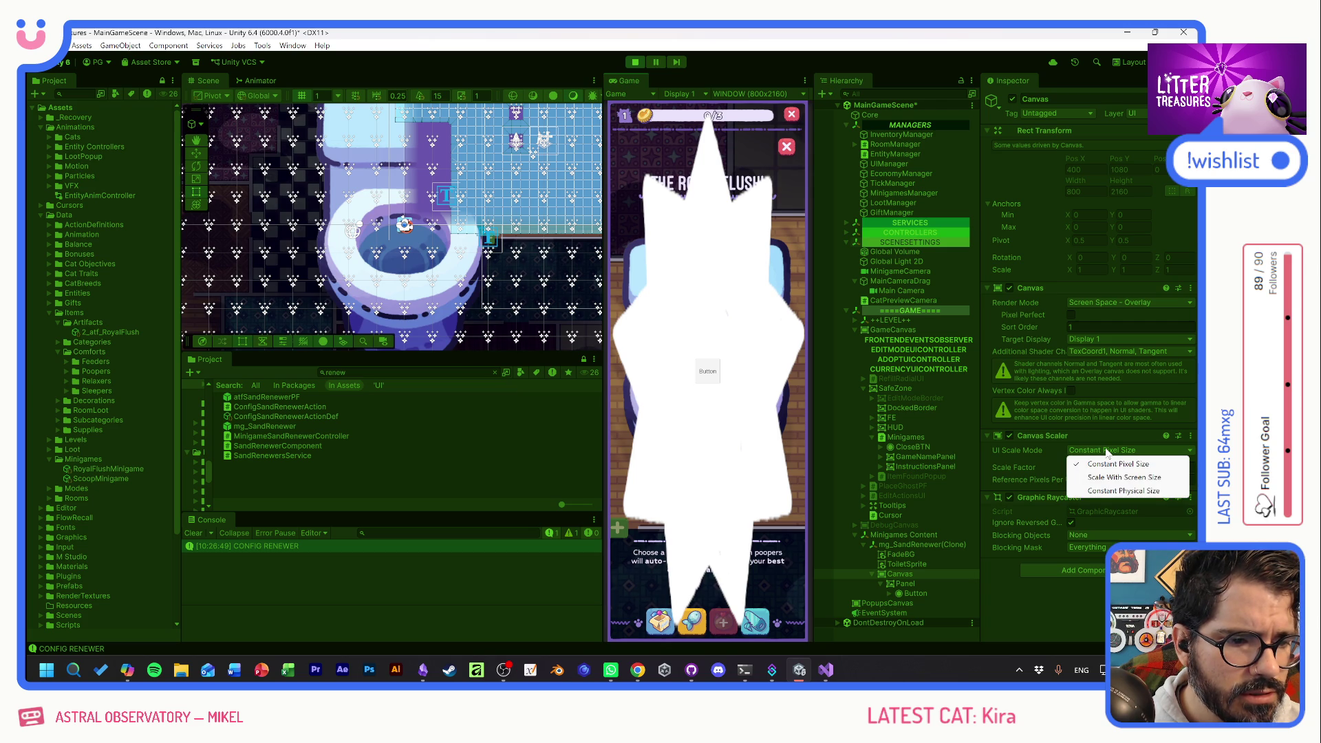
Make the canvas Scale With Screen Size at a 1920×1080 reference resolution.
{"action": "left_click", "coordinate": [1115, 476]}
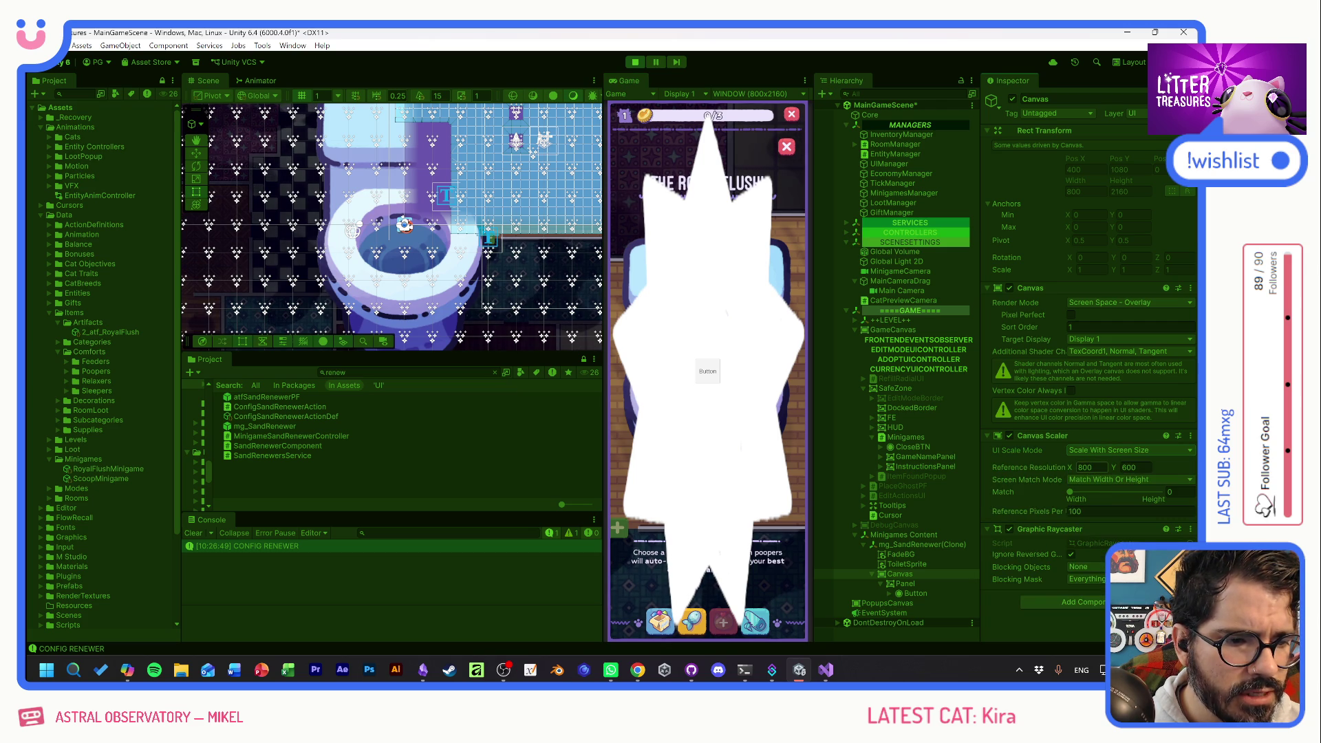
{"action": "left_click", "coordinate": [1088, 468]}
{"action": "type", "text": "1920"}
{"action": "key", "text": "Tab"}
{"action": "type", "text": "1"}
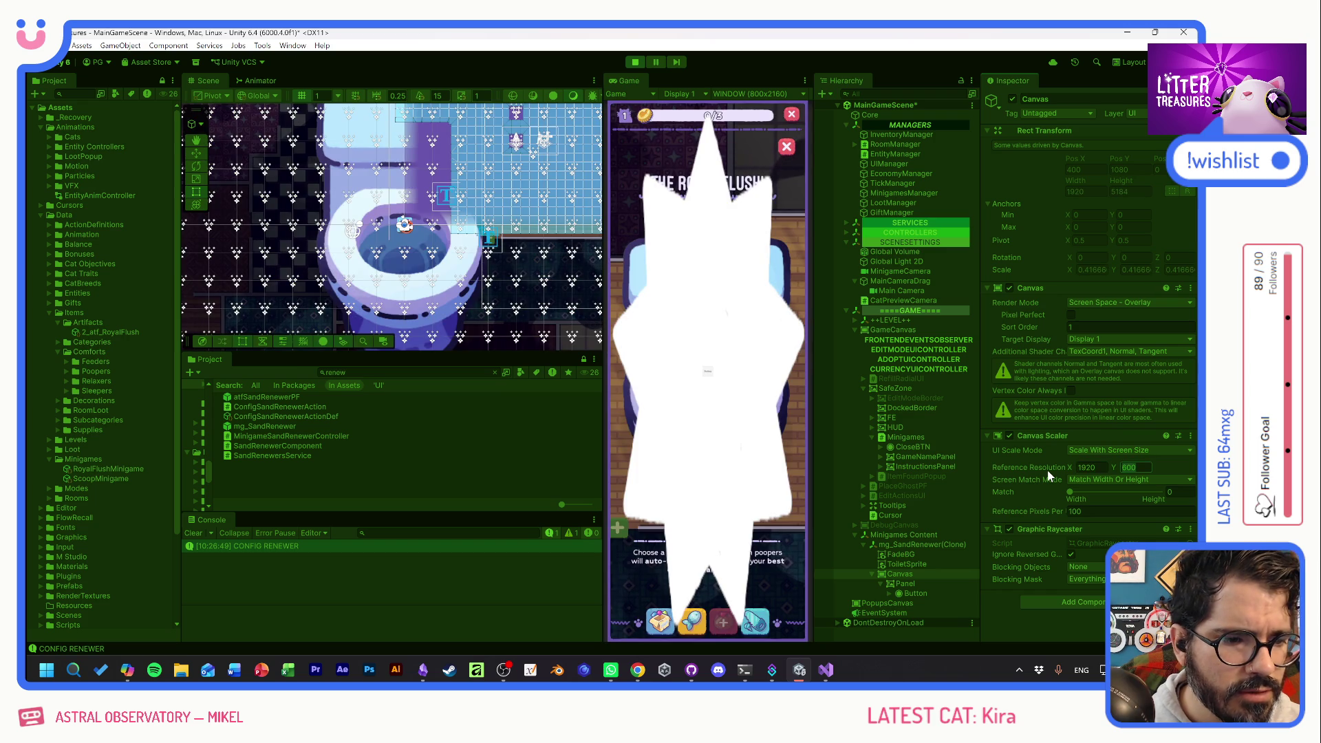
{"action": "type", "text": "080"}
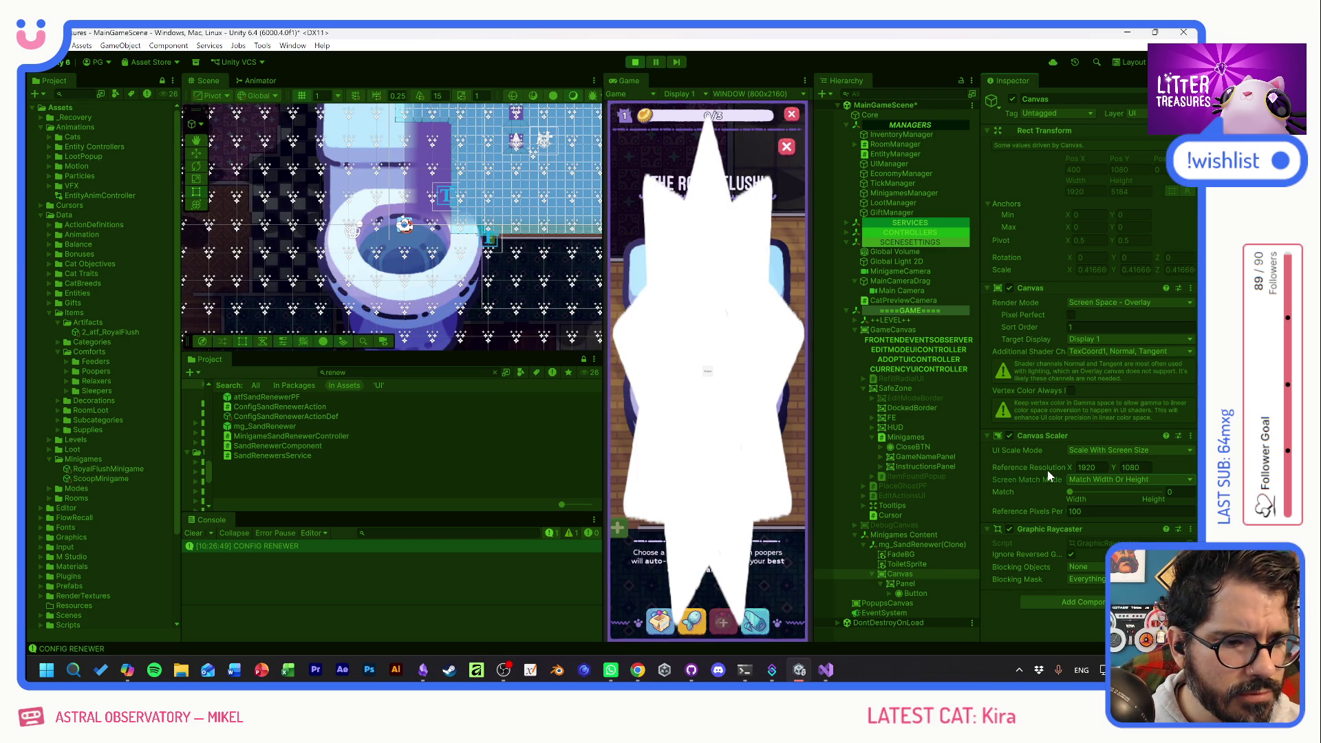
Anchor the badge Panel middle-centre and resize it to 350×350.
{"action": "left_click", "coordinate": [905, 583]}
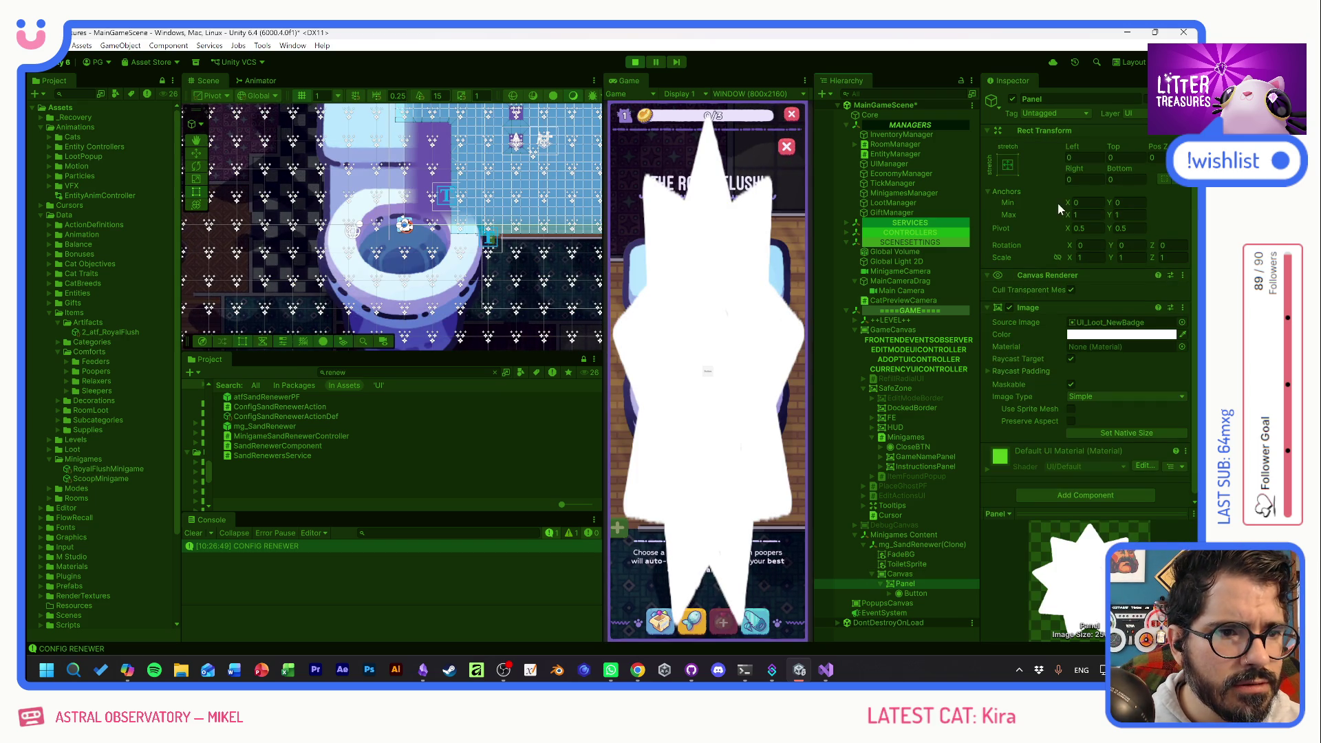
{"action": "left_click", "coordinate": [1014, 163]}
{"action": "left_click", "coordinate": [1076, 286]}
{"action": "left_click", "coordinate": [1084, 179]}
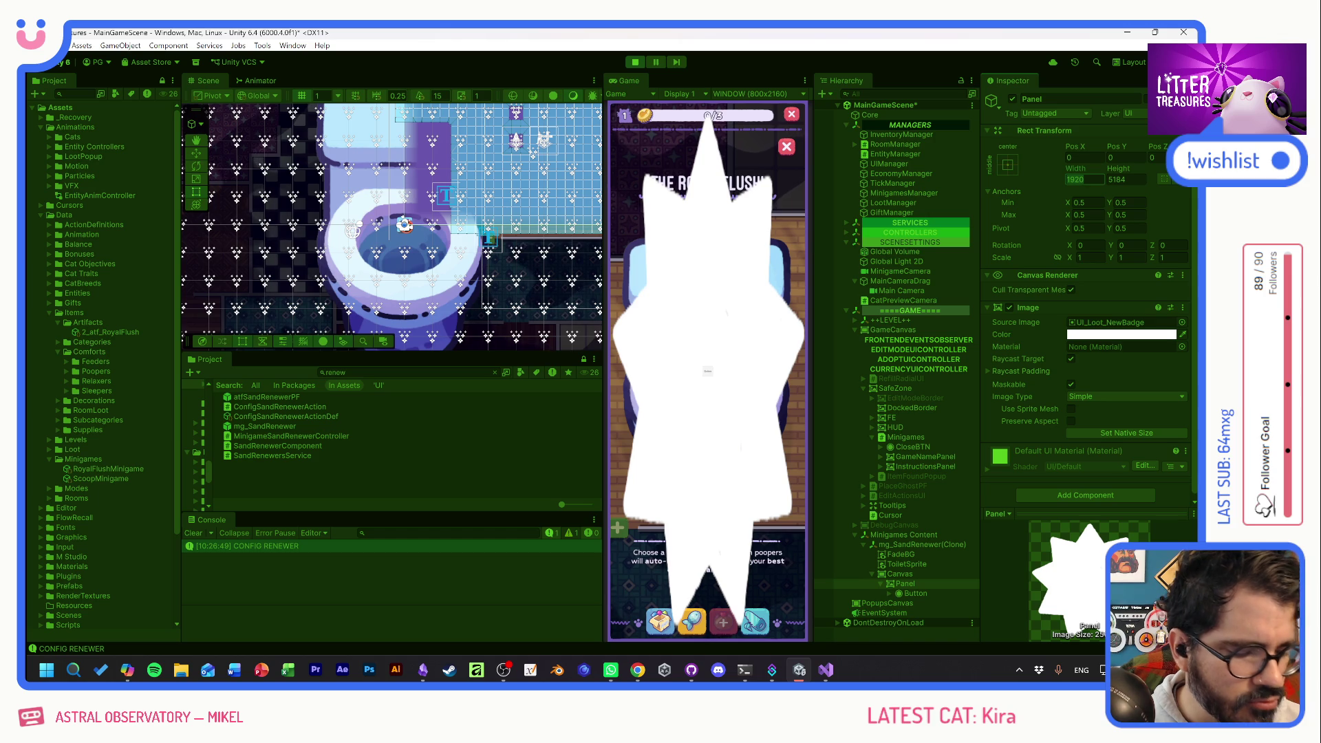
{"action": "type", "text": "350"}
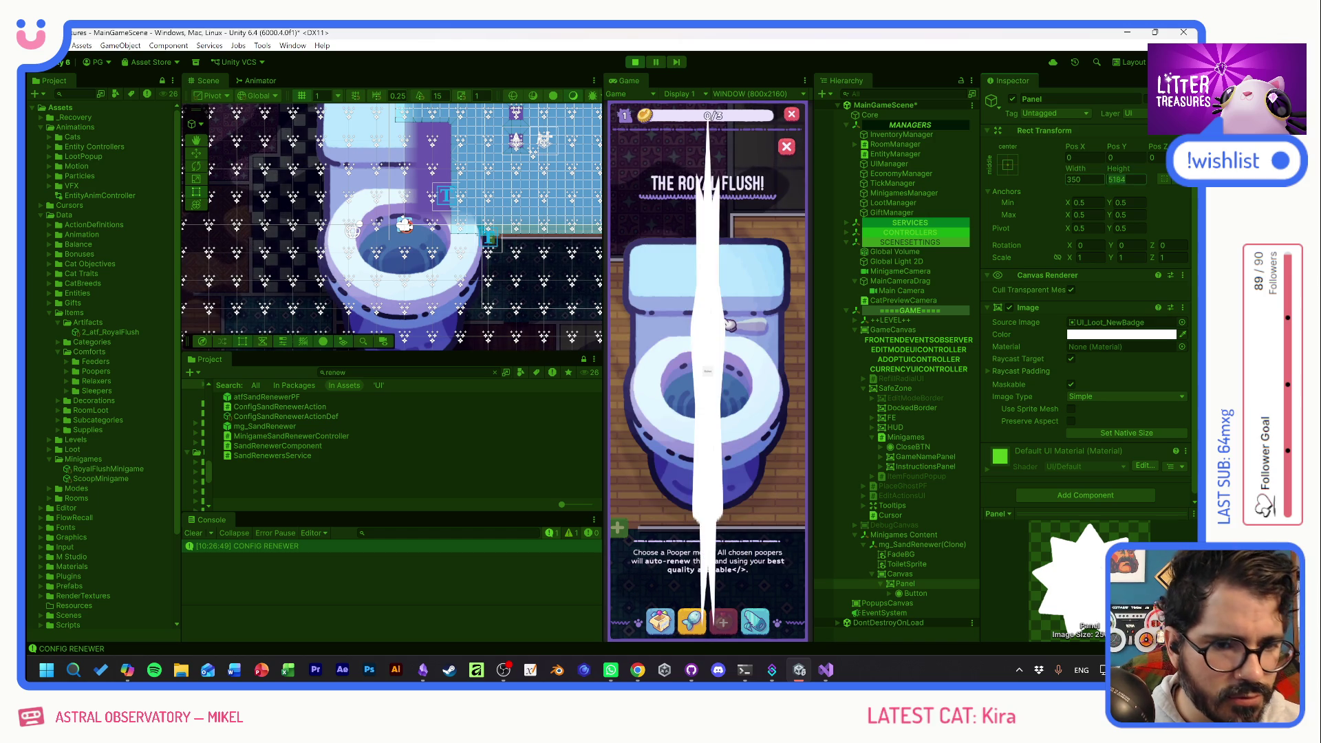
{"action": "key", "text": "Tab"}
{"action": "type", "text": "350"}
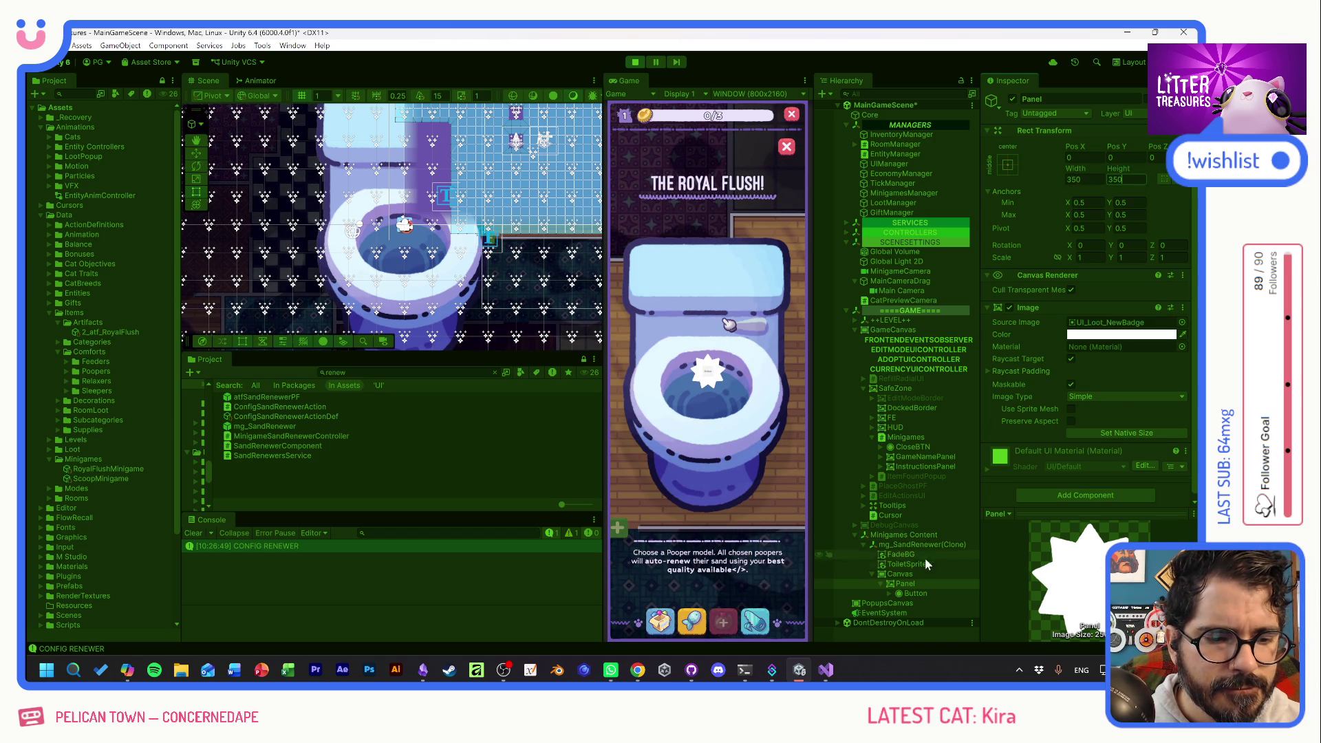
{"action": "left_click", "coordinate": [908, 575]}
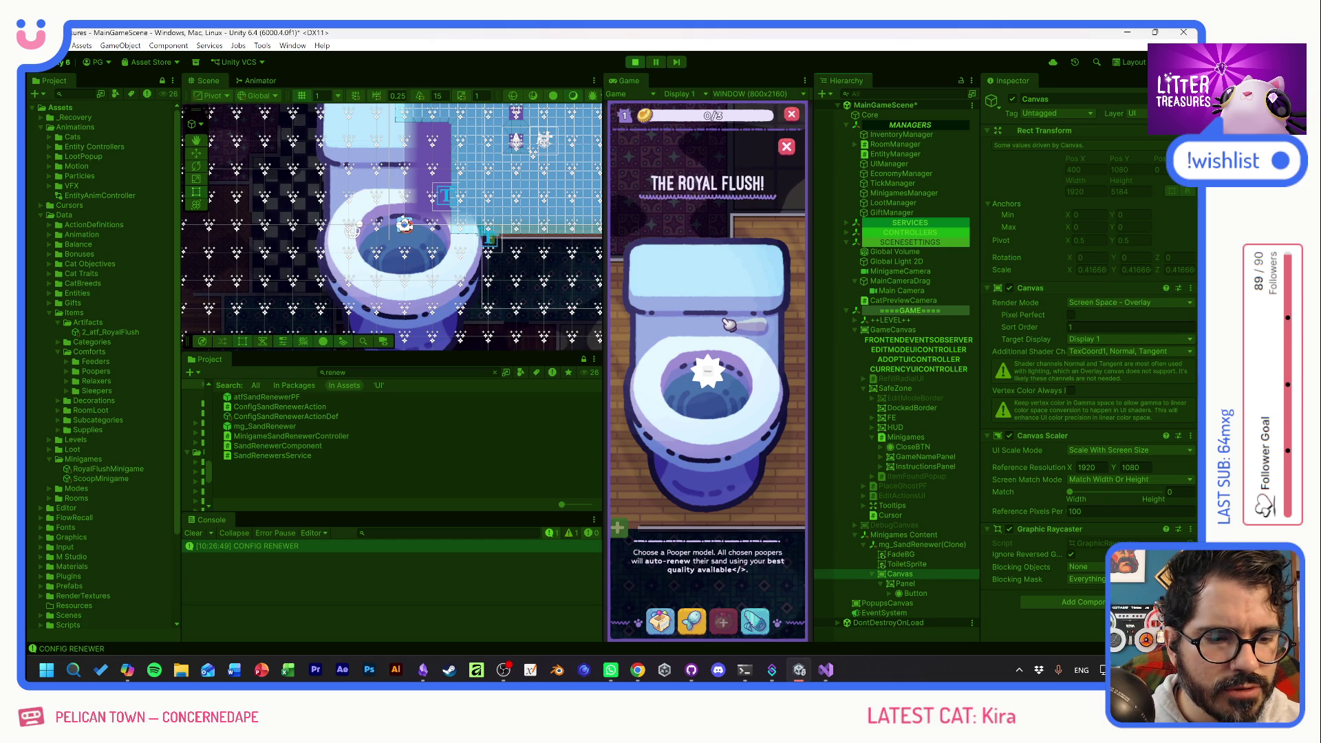
{"action": "left_click", "coordinate": [920, 544]}
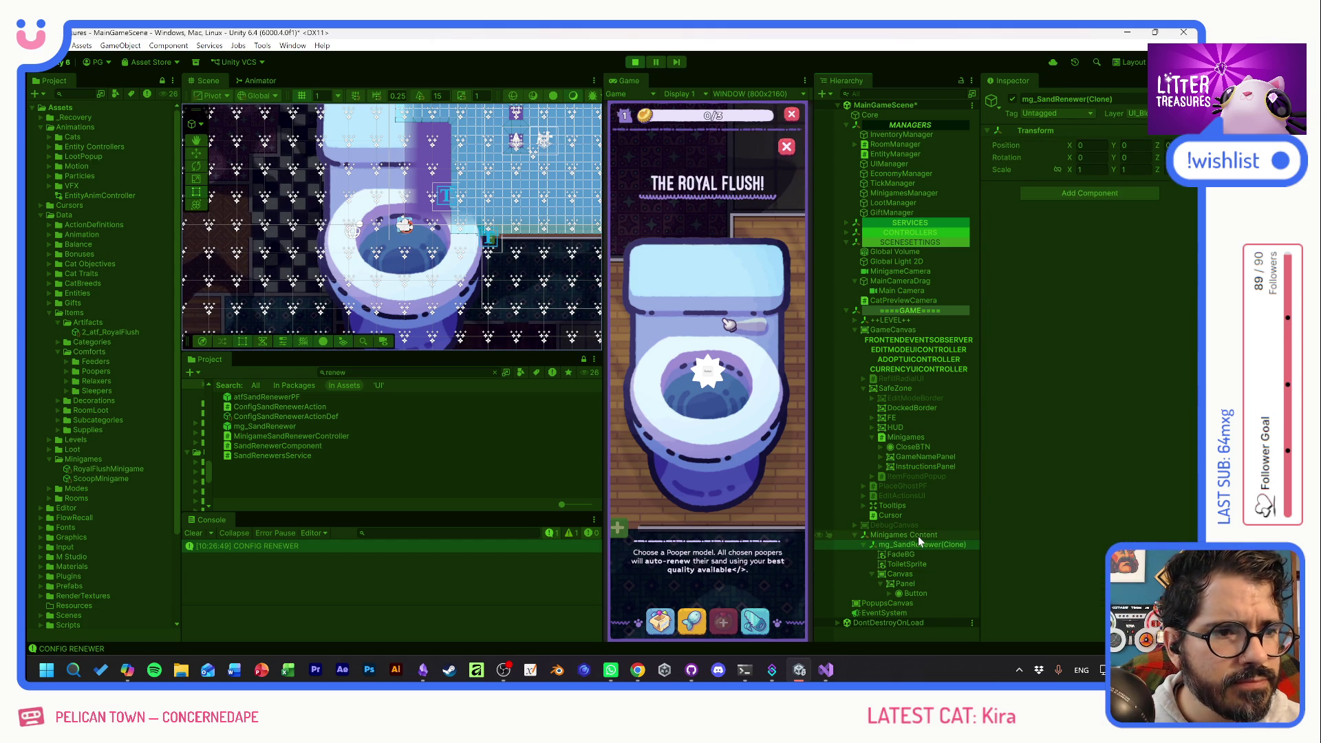
Close the Royal Flush minigame panel and stop Play mode.
{"action": "left_click", "coordinate": [914, 574]}
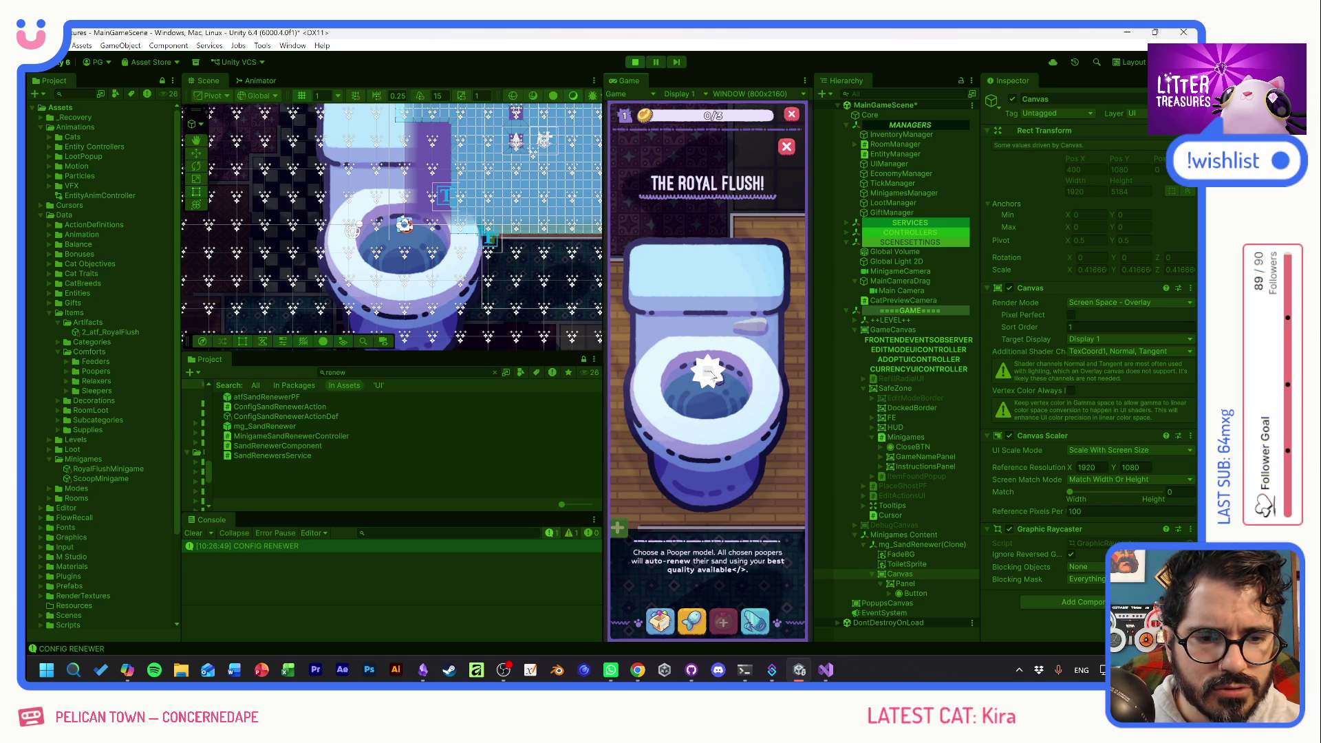
{"action": "left_click", "coordinate": [787, 147]}
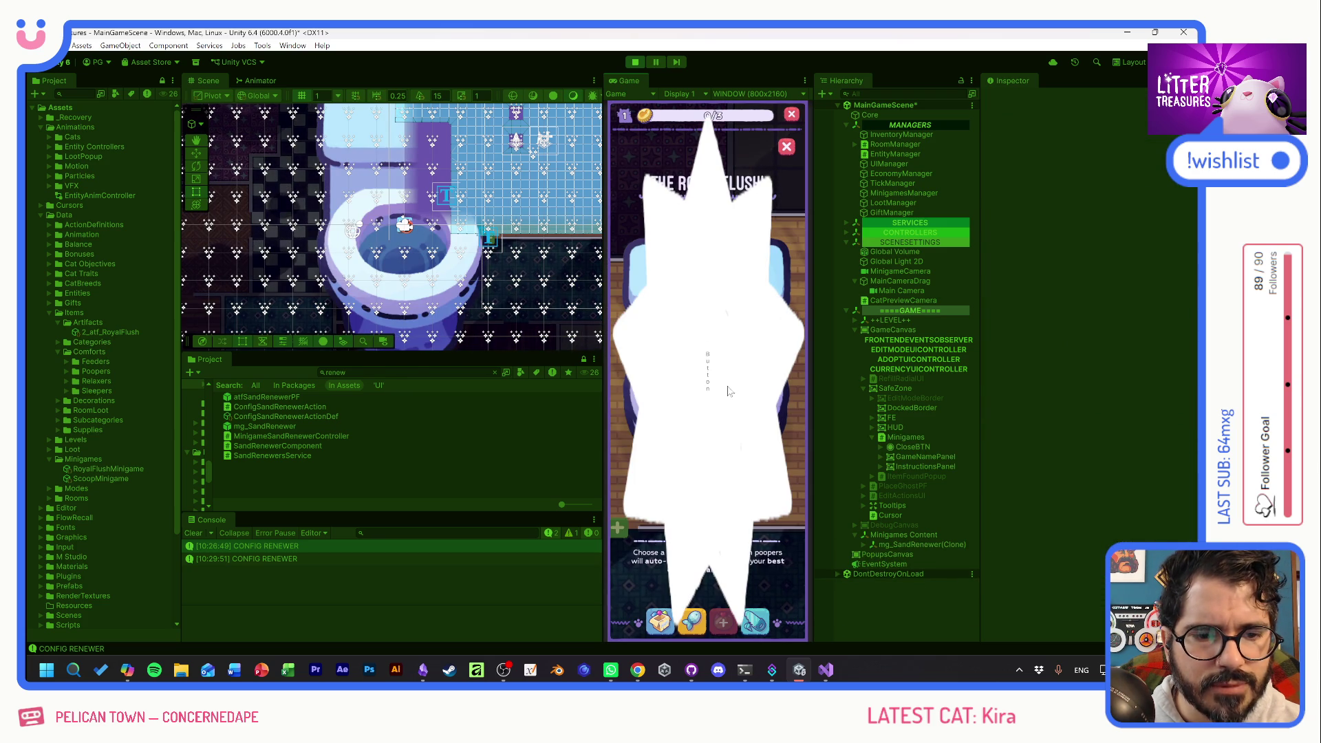
{"action": "left_click", "coordinate": [634, 62]}
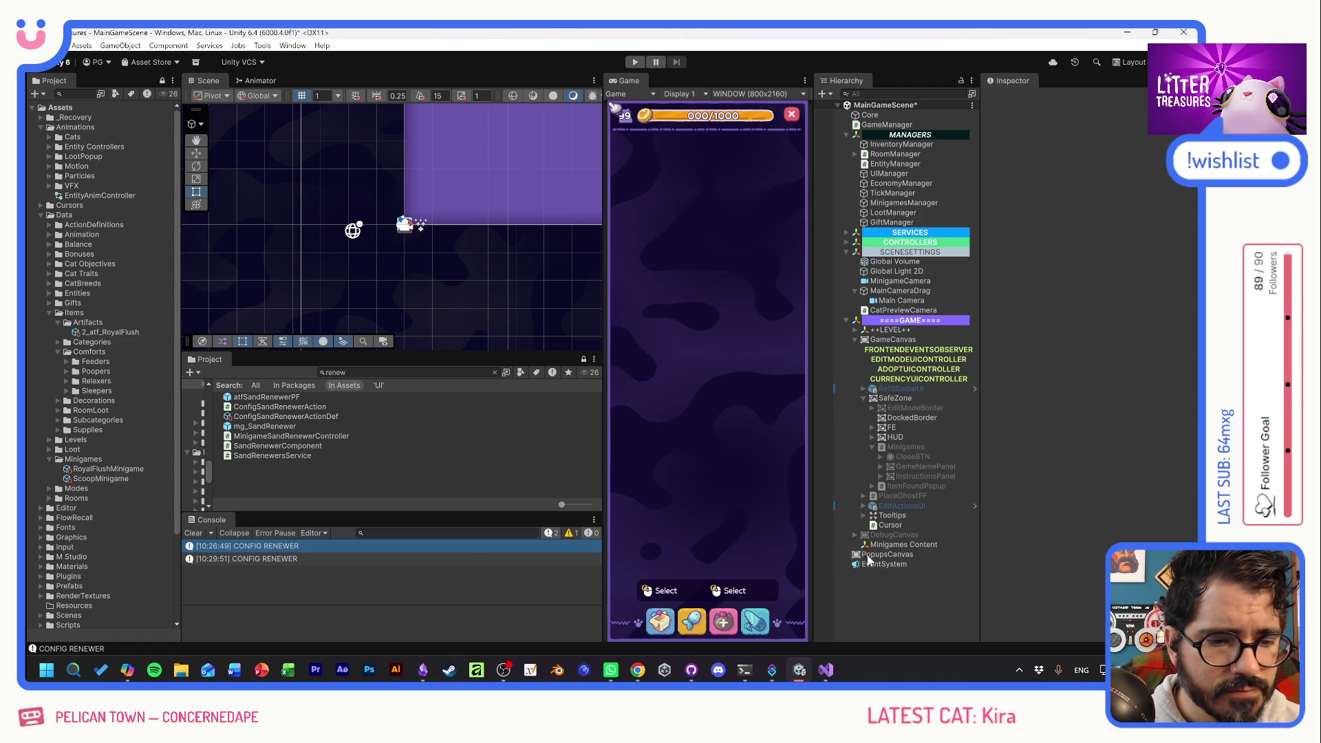
Open the mg_SandRenewer prefab and set its Canvas to Screen Space - Overlay at sort order 1.
{"action": "double_click", "coordinate": [229, 427]}
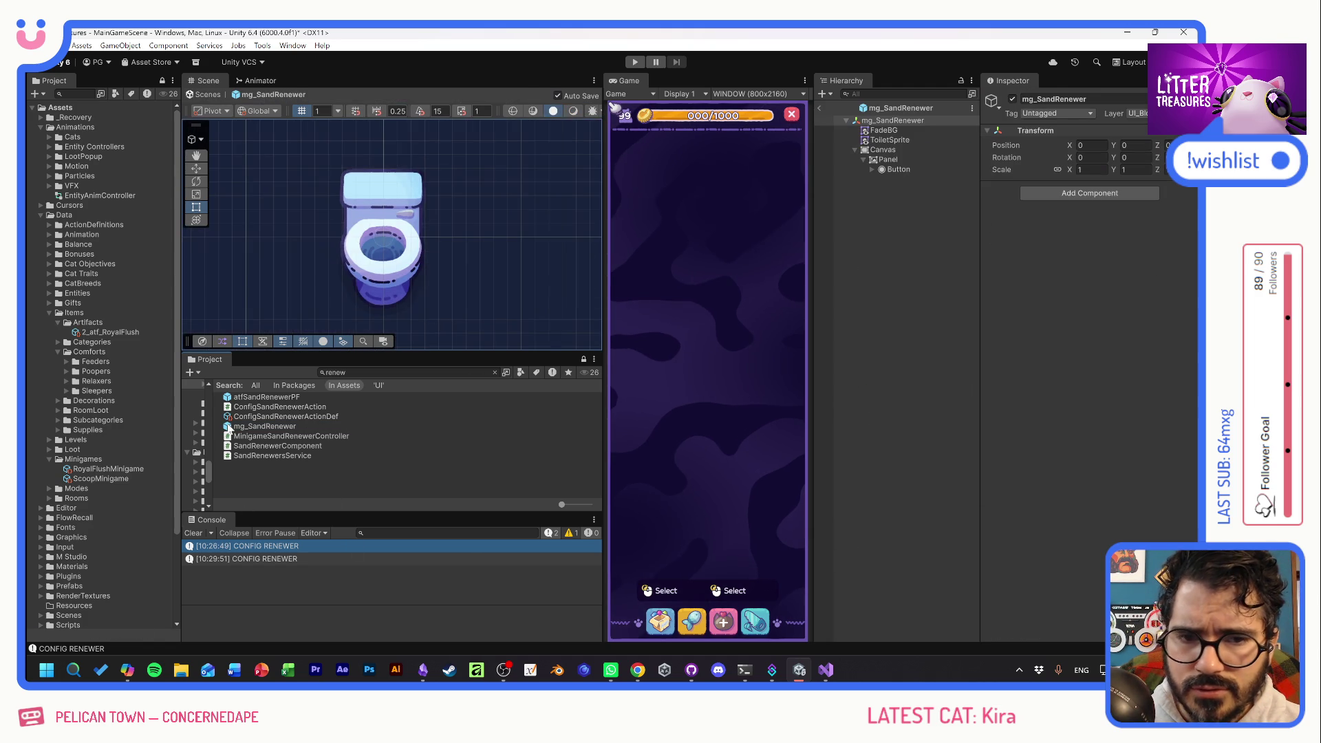
{"action": "left_click", "coordinate": [883, 150]}
{"action": "left_click", "coordinate": [1101, 303]}
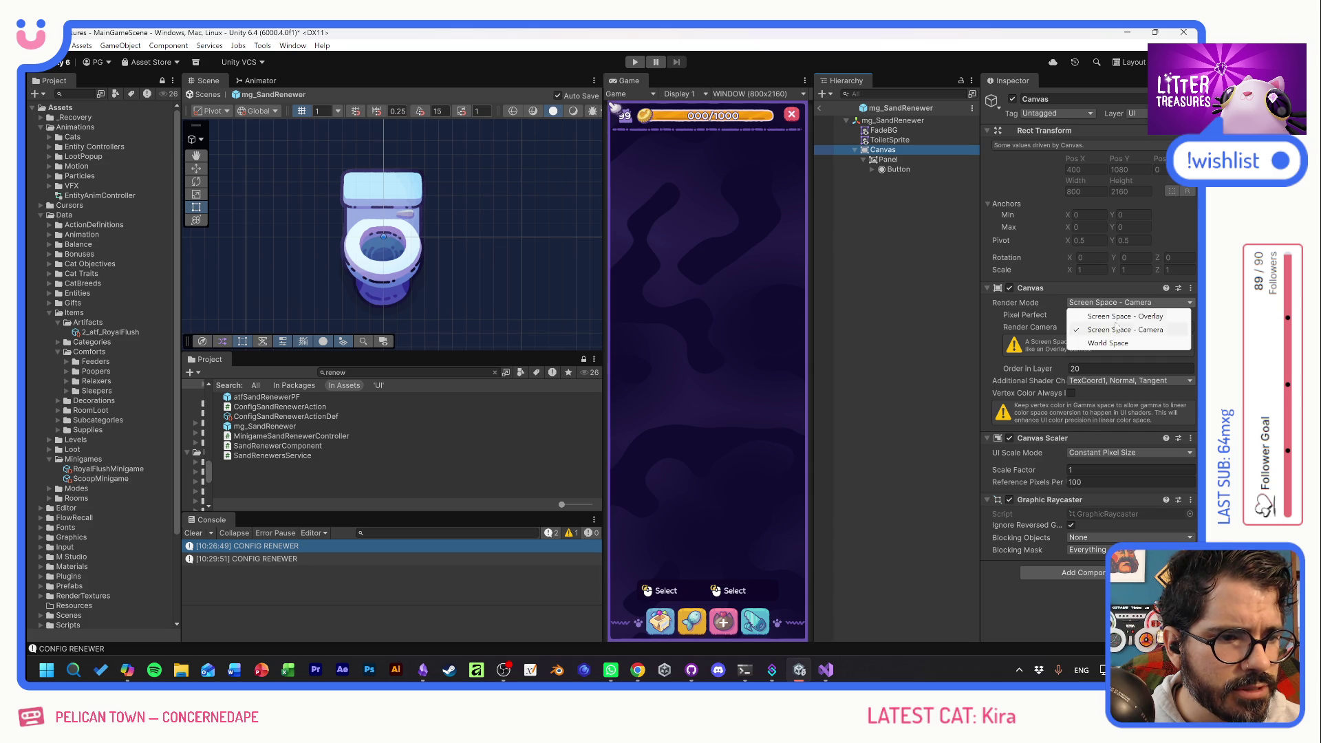
{"action": "left_click", "coordinate": [1114, 316]}
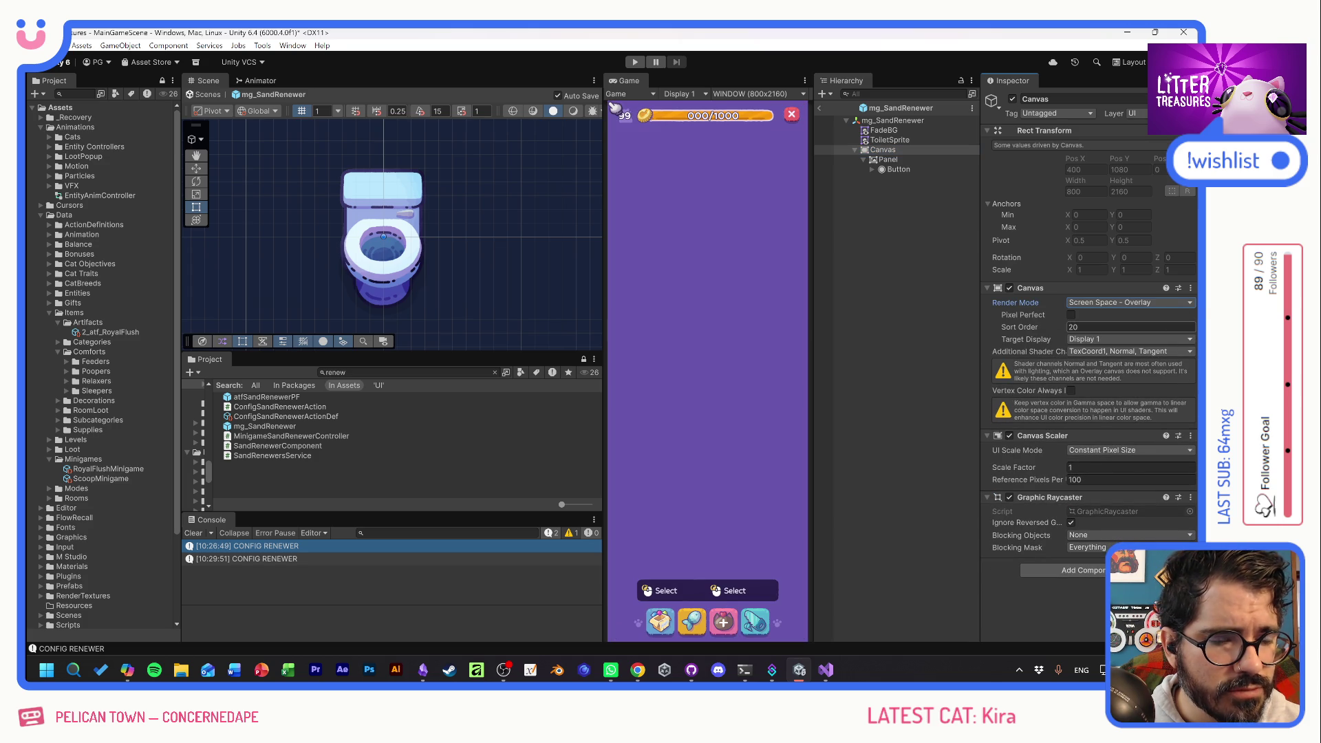
{"action": "type", "text": "1"}
{"action": "left_click", "coordinate": [1077, 618]}
Anchor the Panel to middle-centre and size it 600×600.
{"action": "left_click", "coordinate": [888, 151]}
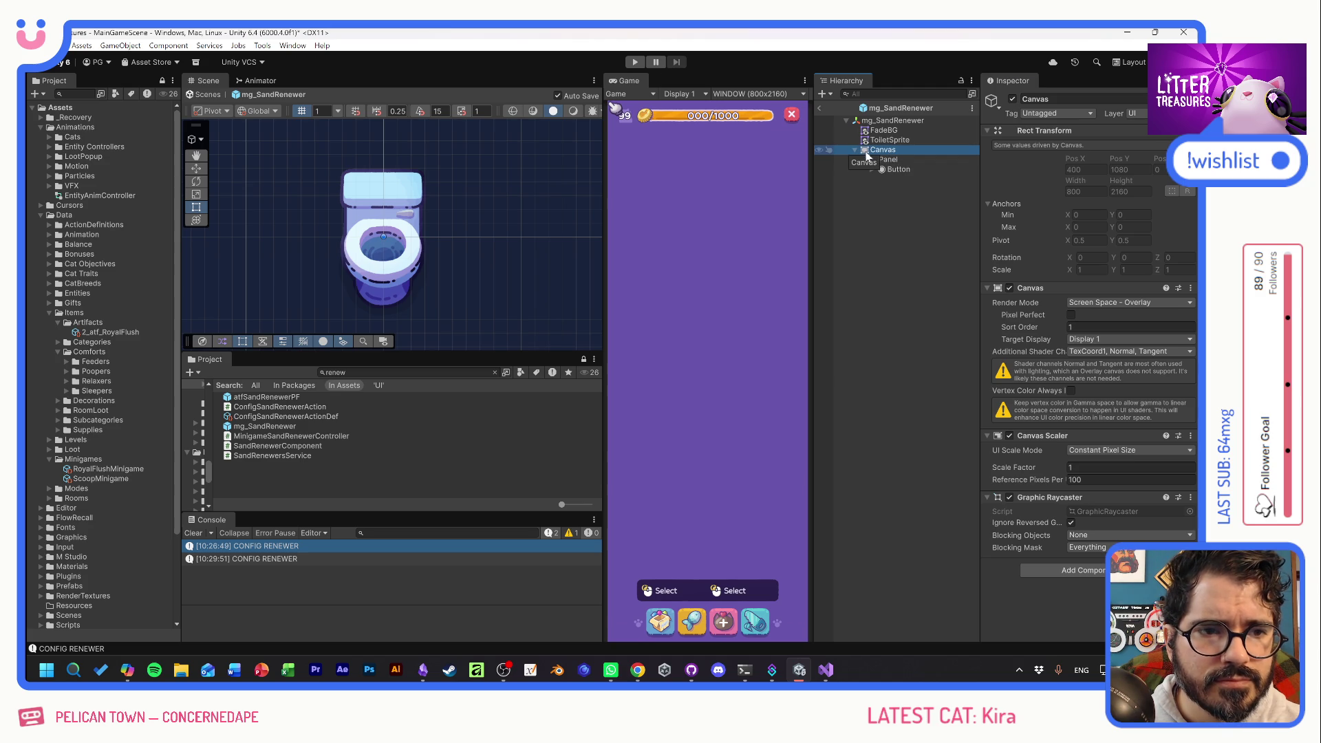
{"action": "left_click", "coordinate": [888, 160]}
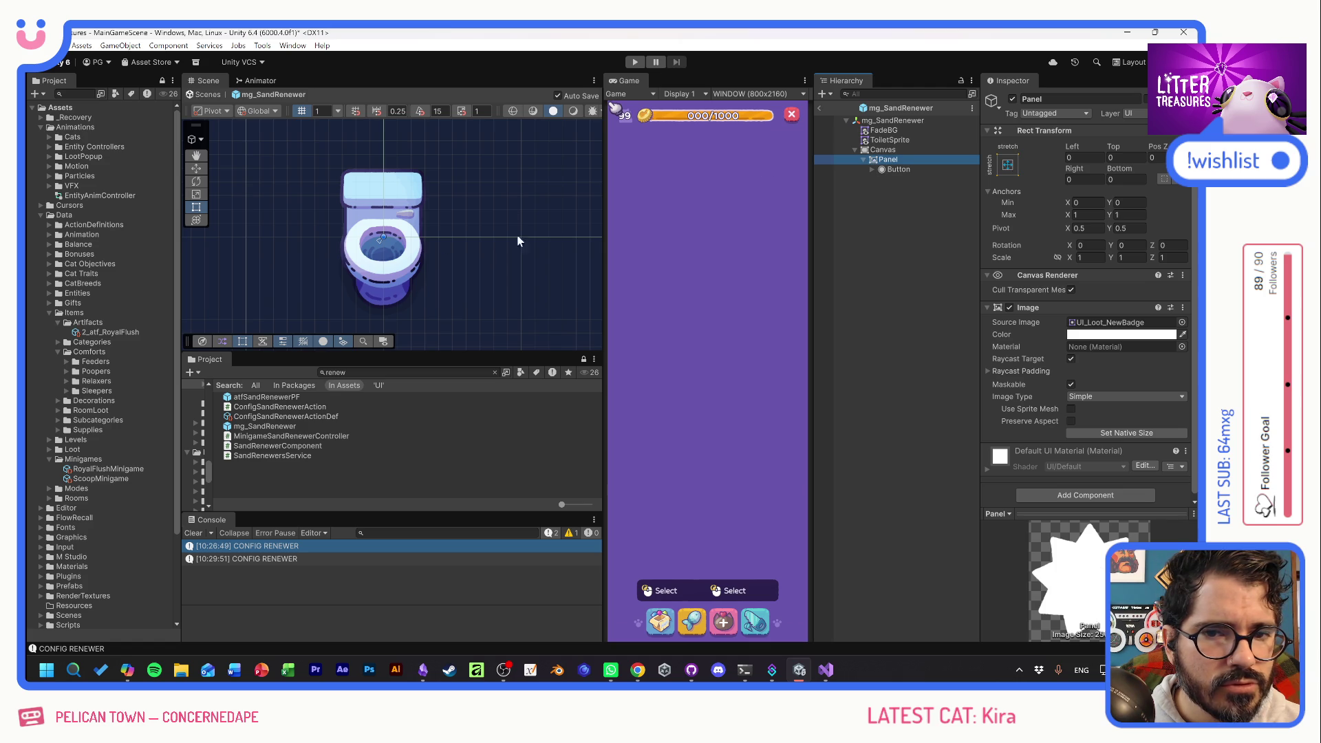
{"action": "double_click", "coordinate": [875, 164]}
{"action": "left_click", "coordinate": [1008, 165]}
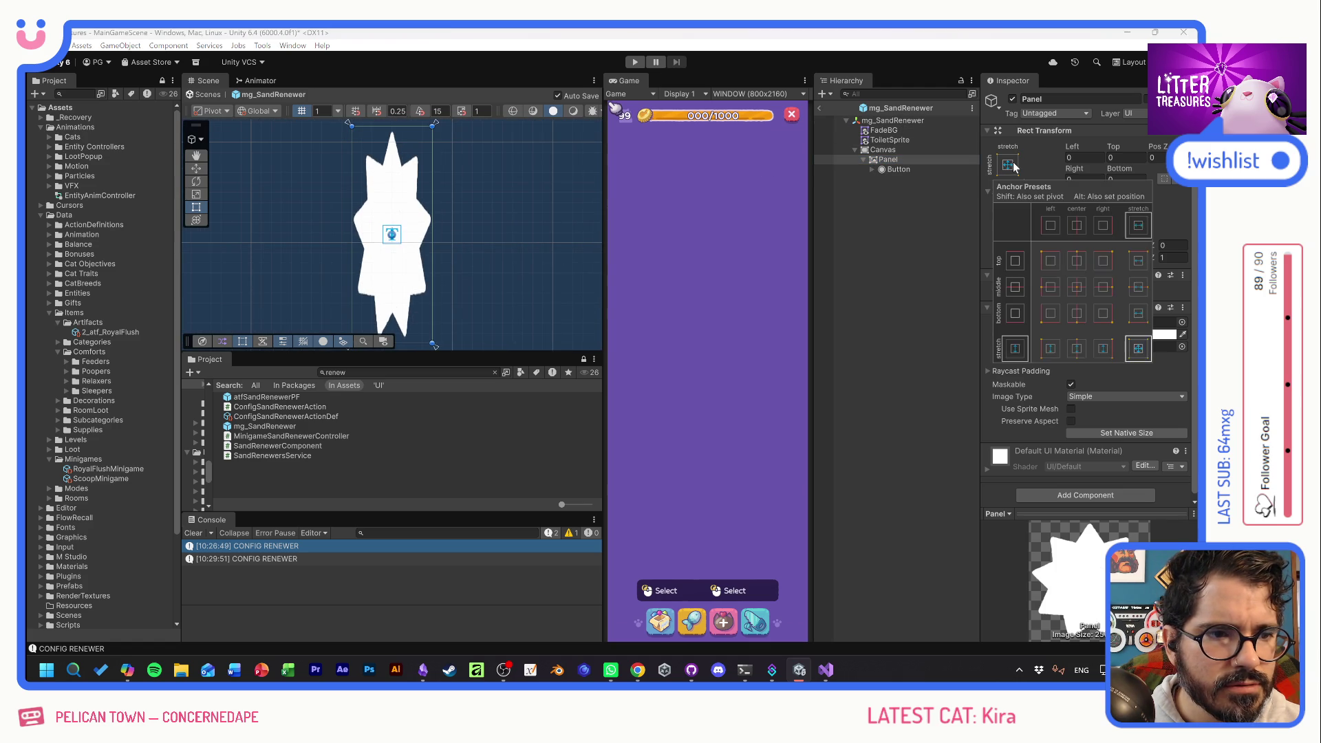
{"action": "left_click", "coordinate": [1077, 287]}
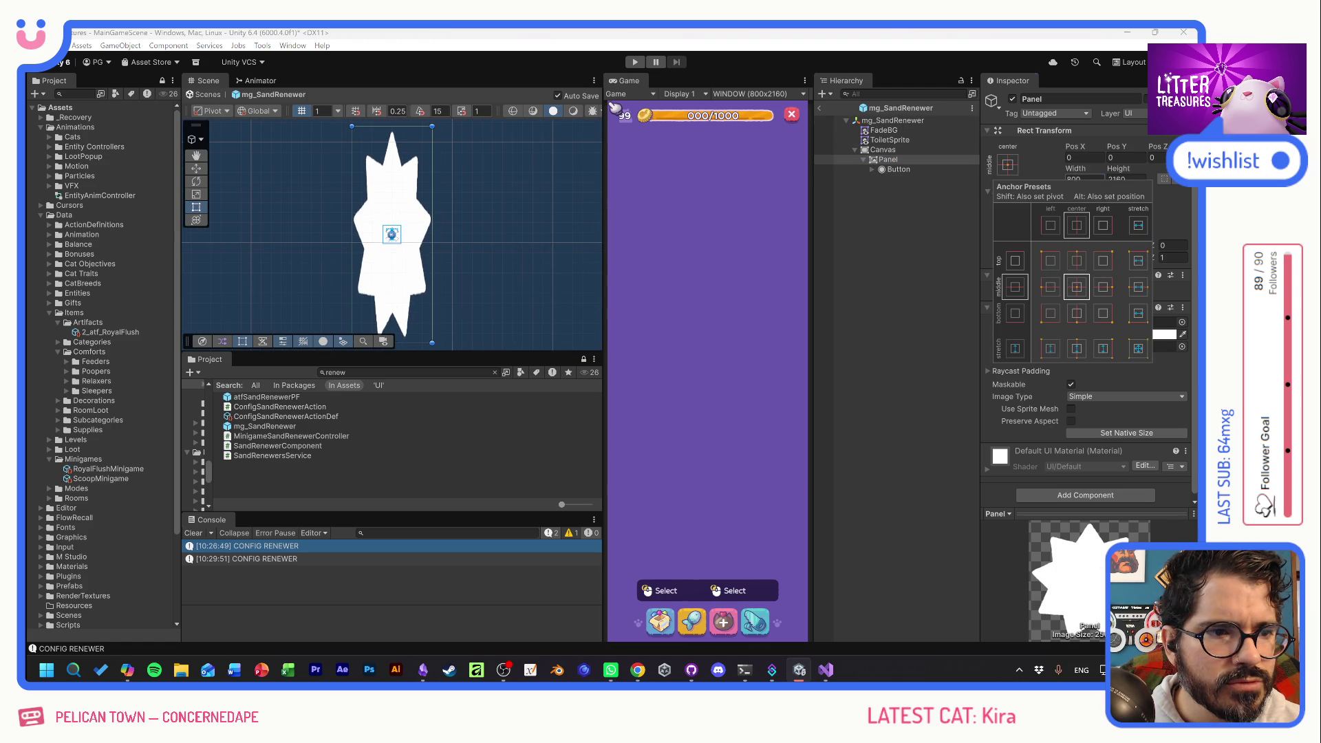
{"action": "left_click", "coordinate": [1084, 178]}
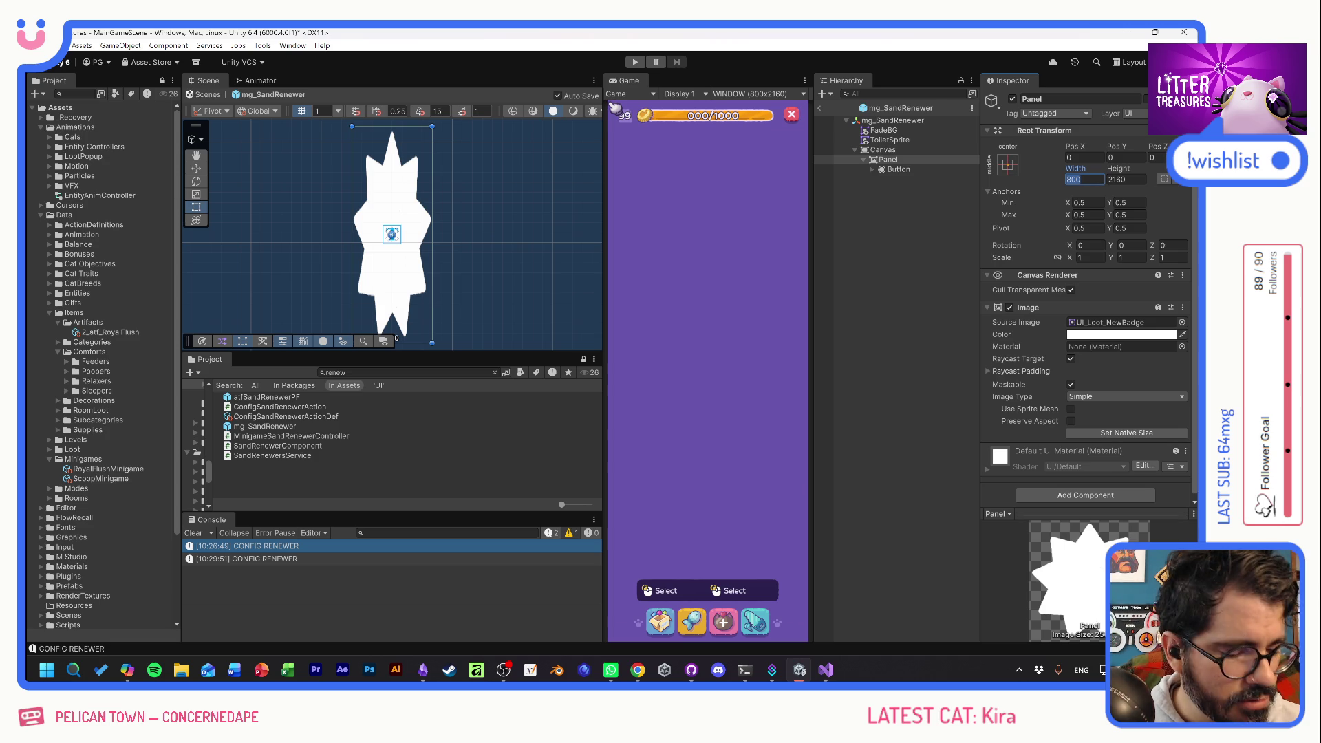
{"action": "type", "text": "600"}
{"action": "key", "text": "Tab"}
{"action": "type", "text": "600"}
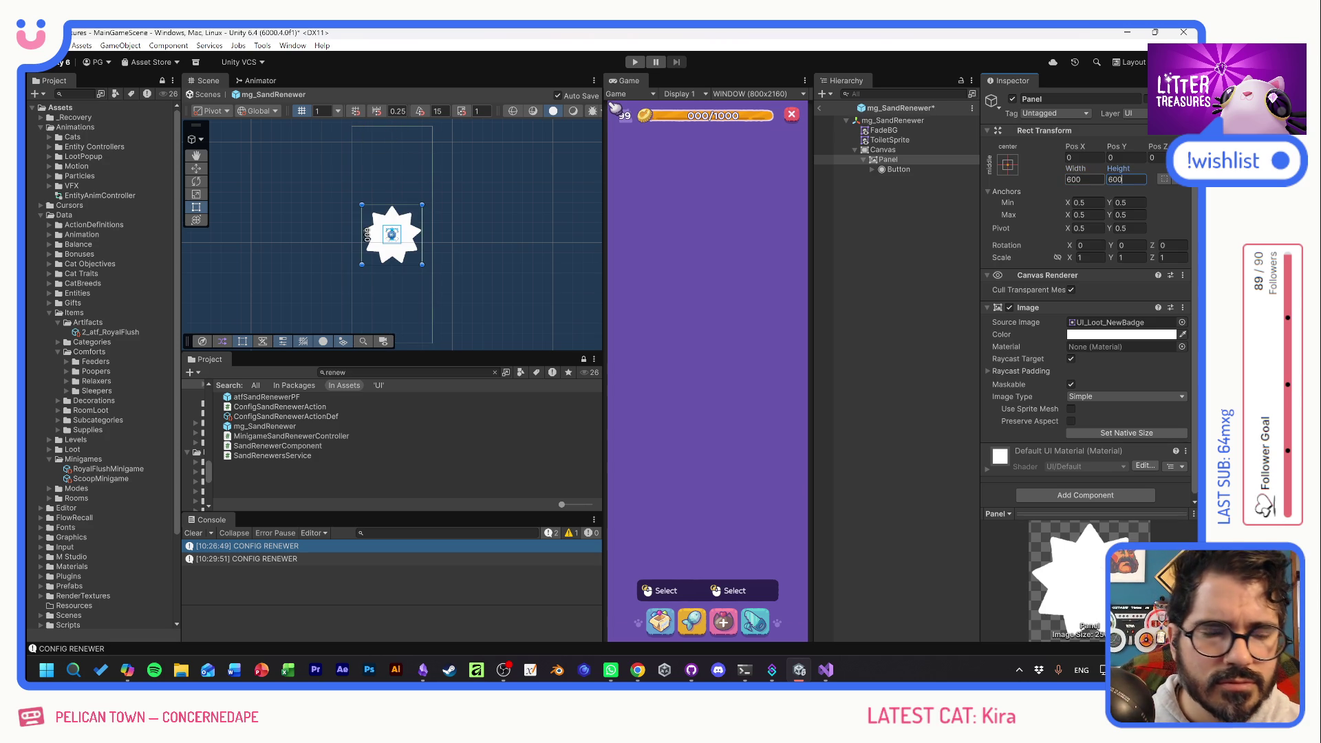
Resize the Button inside the Panel to 250×250.
{"action": "left_click", "coordinate": [888, 170]}
{"action": "left_click", "coordinate": [1068, 180]}
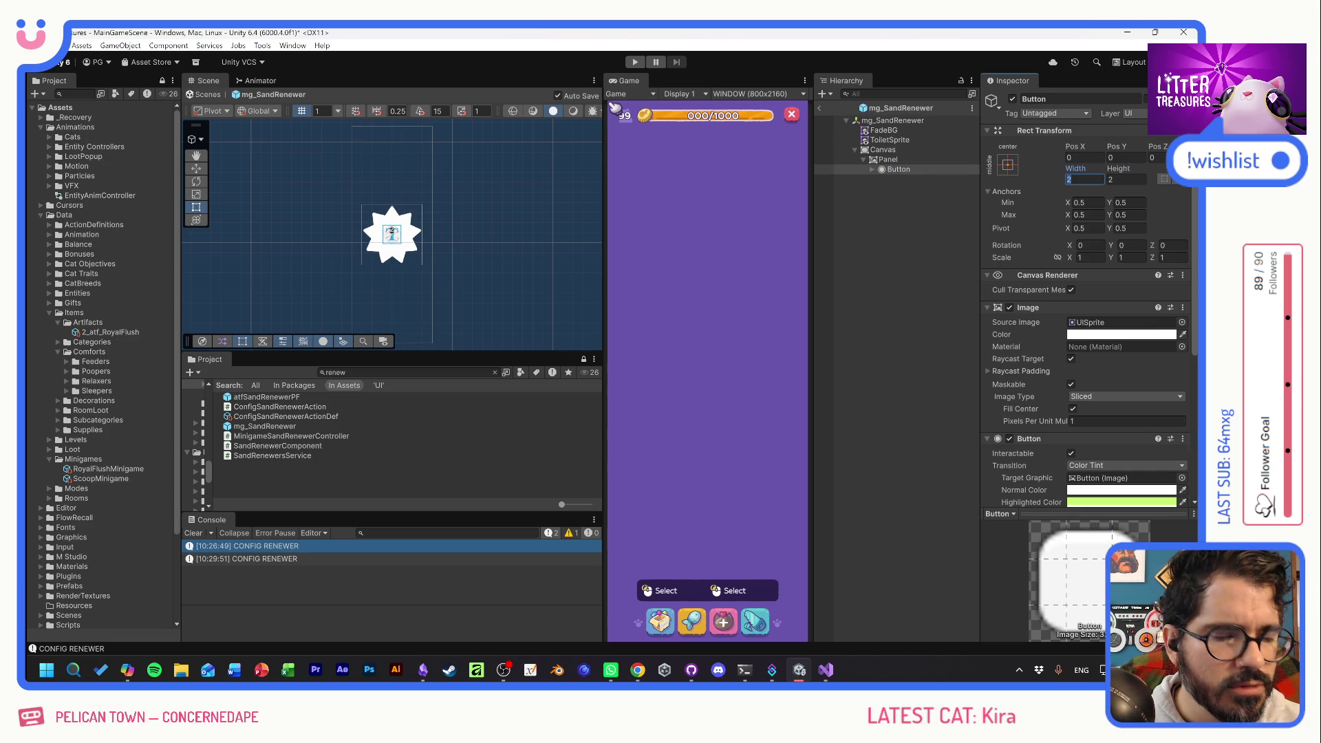
{"action": "type", "text": "00"}
{"action": "type", "text": "400"}
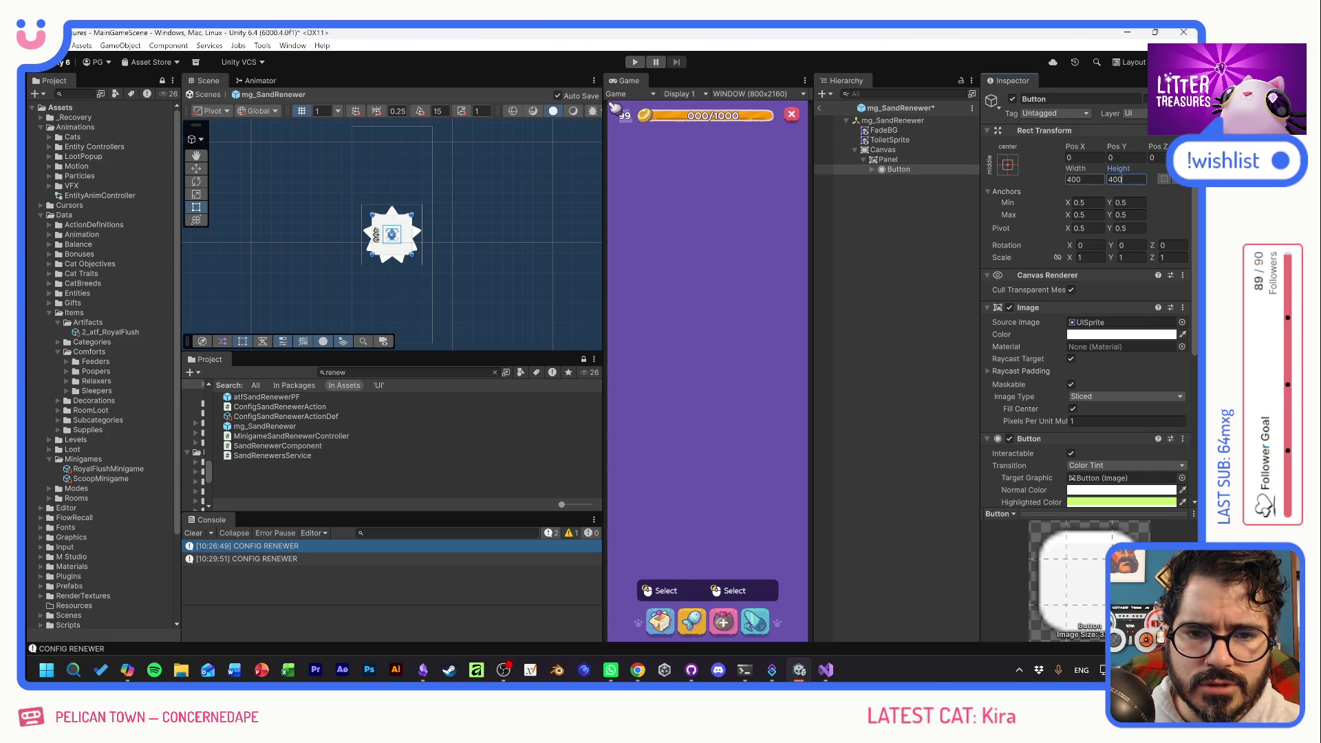
{"action": "key", "text": "shift+Tab"}
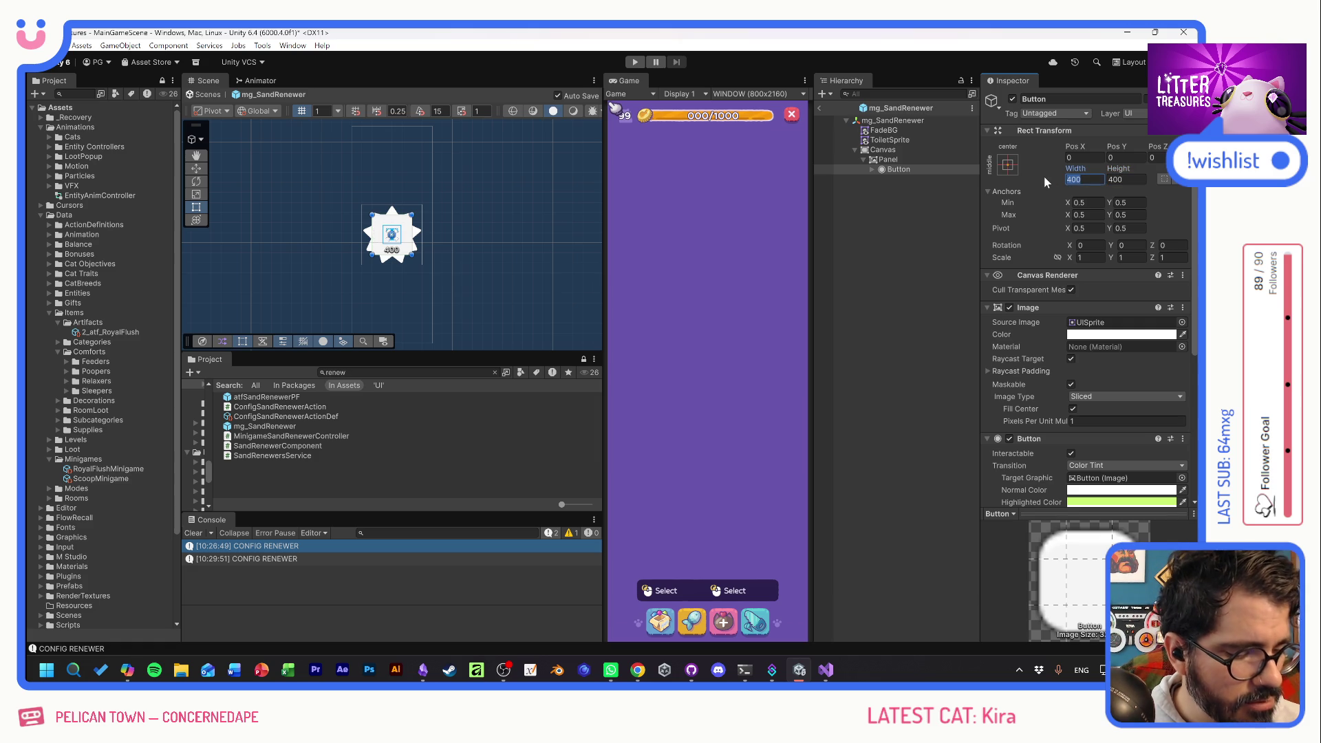
{"action": "type", "text": "250"}
{"action": "key", "text": "Tab"}
{"action": "type", "text": "2"}
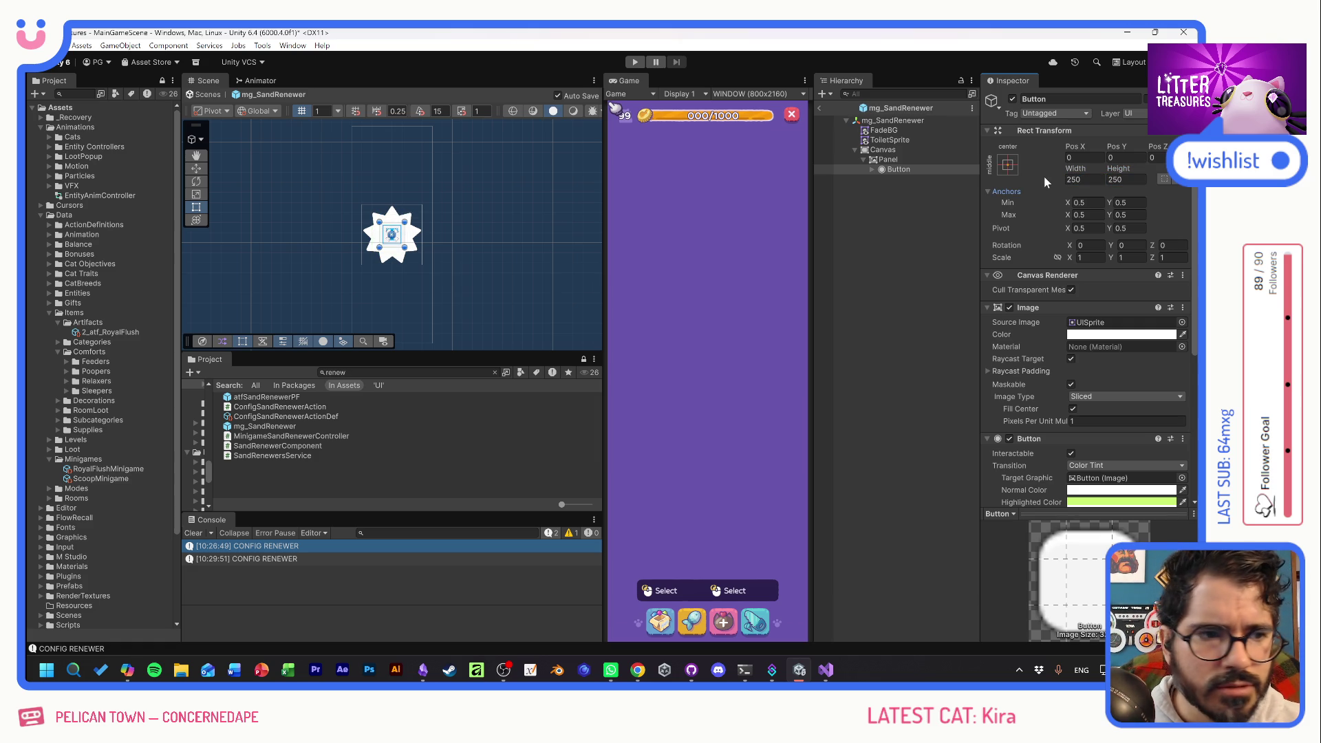
{"action": "left_click", "coordinate": [912, 150]}
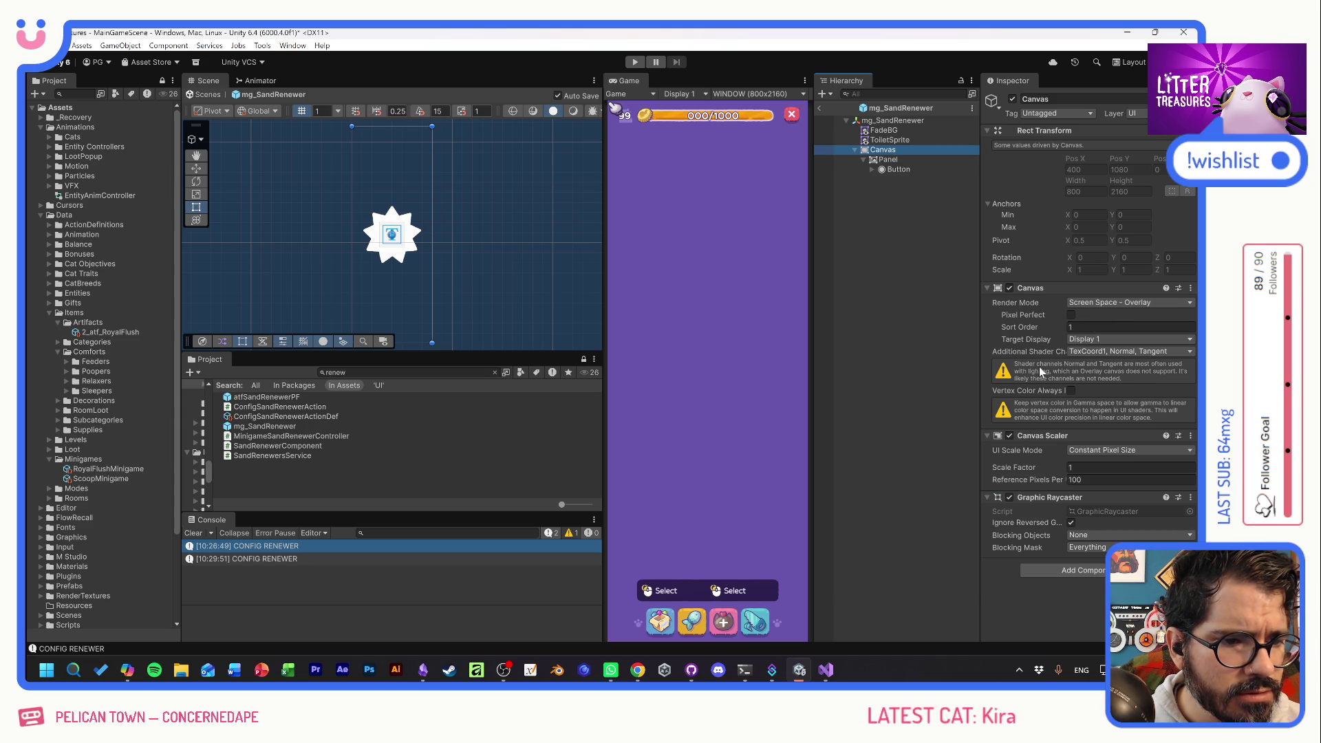
Drop the Normal and Tangent shader channels, keeping TexCoord1, and tick Vertex Color Always In Gamma.
{"action": "left_click", "coordinate": [1102, 354]}
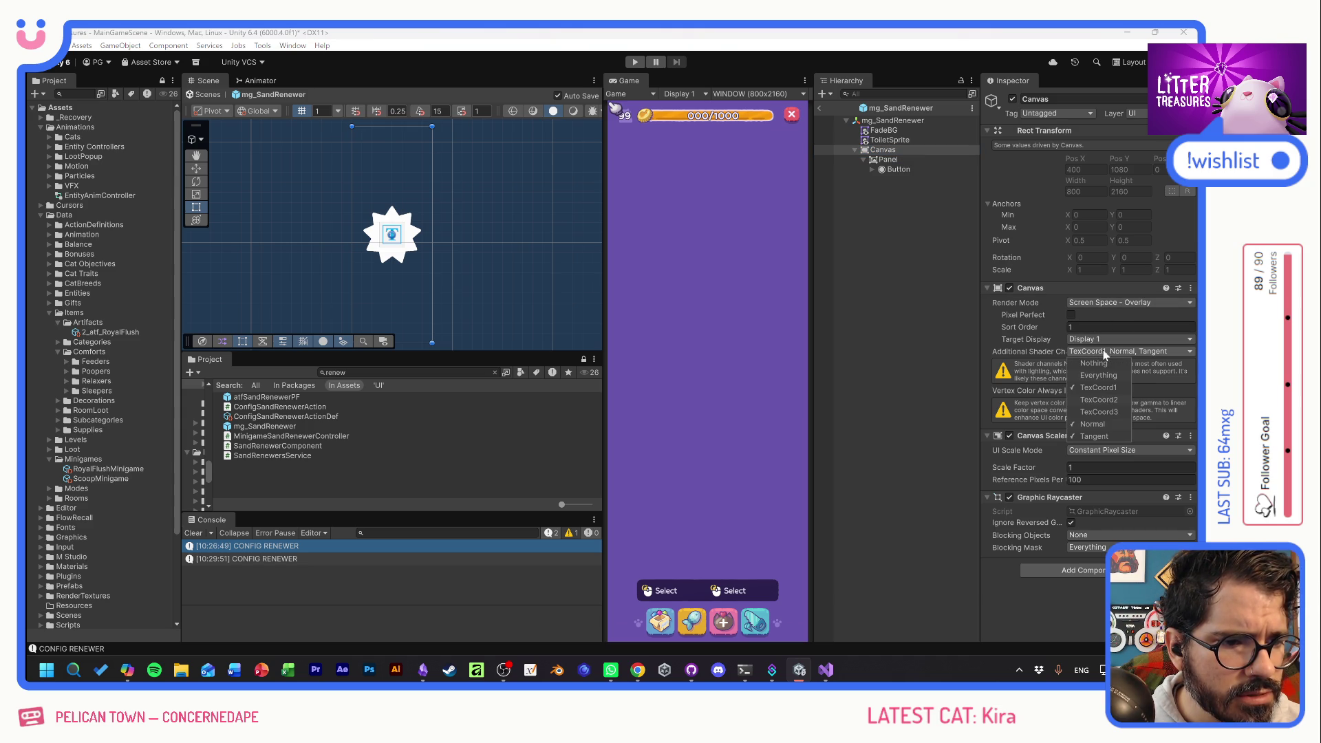
{"action": "left_click", "coordinate": [1095, 424]}
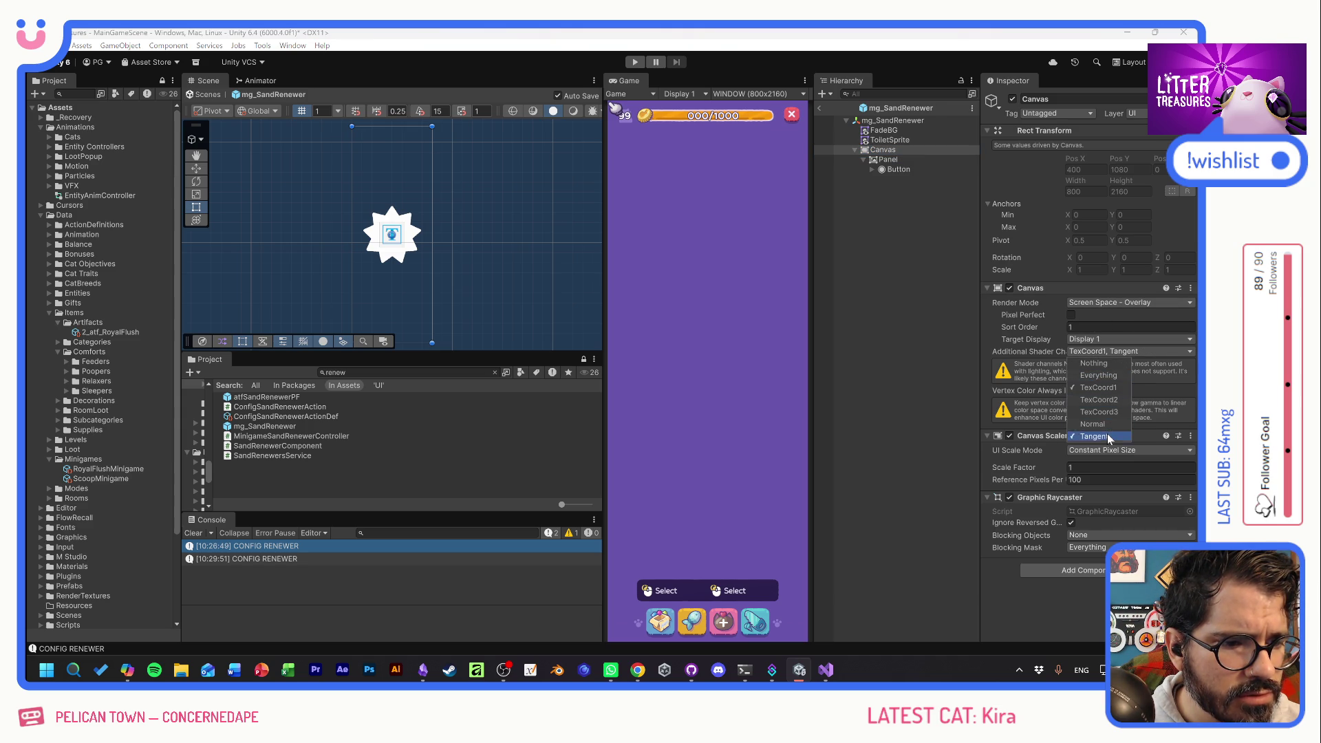
{"action": "left_click", "coordinate": [1094, 436]}
{"action": "left_click", "coordinate": [1044, 378]}
{"action": "left_click", "coordinate": [1072, 363]}
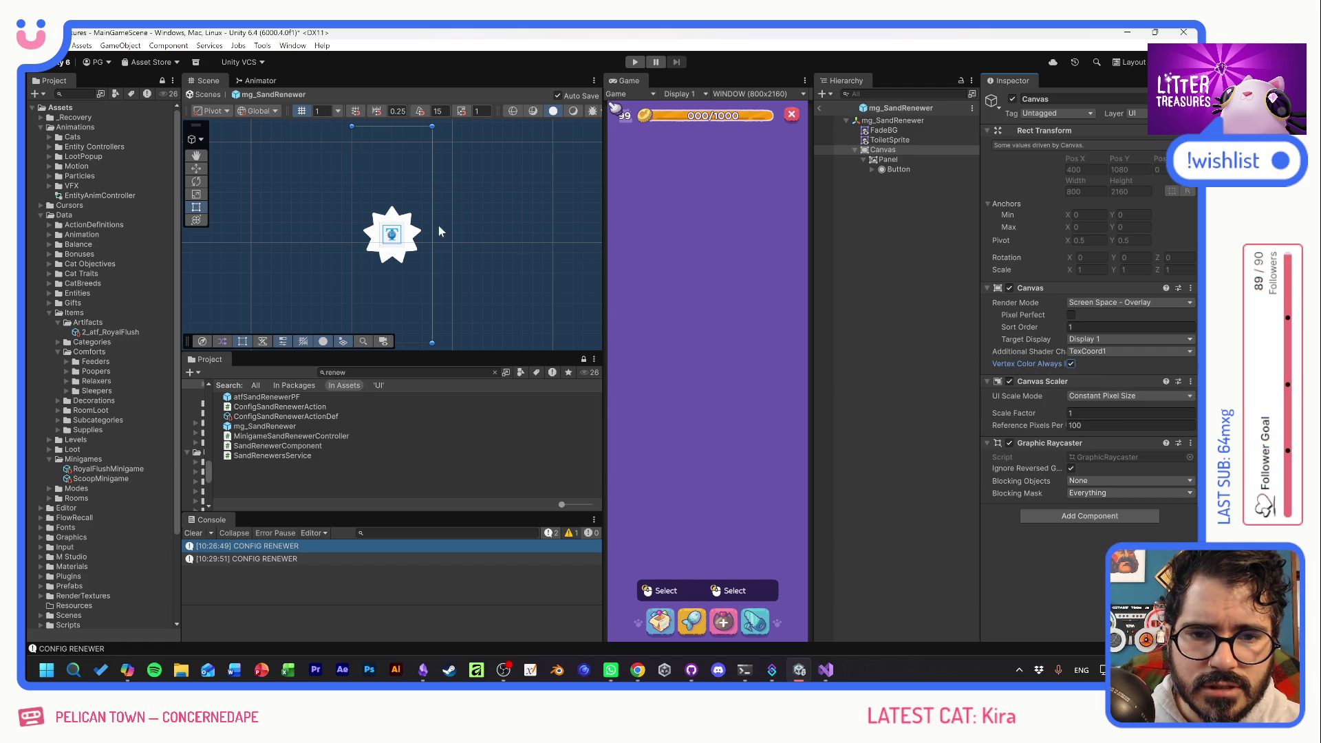
Recheck the prefab Canvas and exit prefab mode back to the main scene.
{"action": "left_click", "coordinate": [868, 217]}
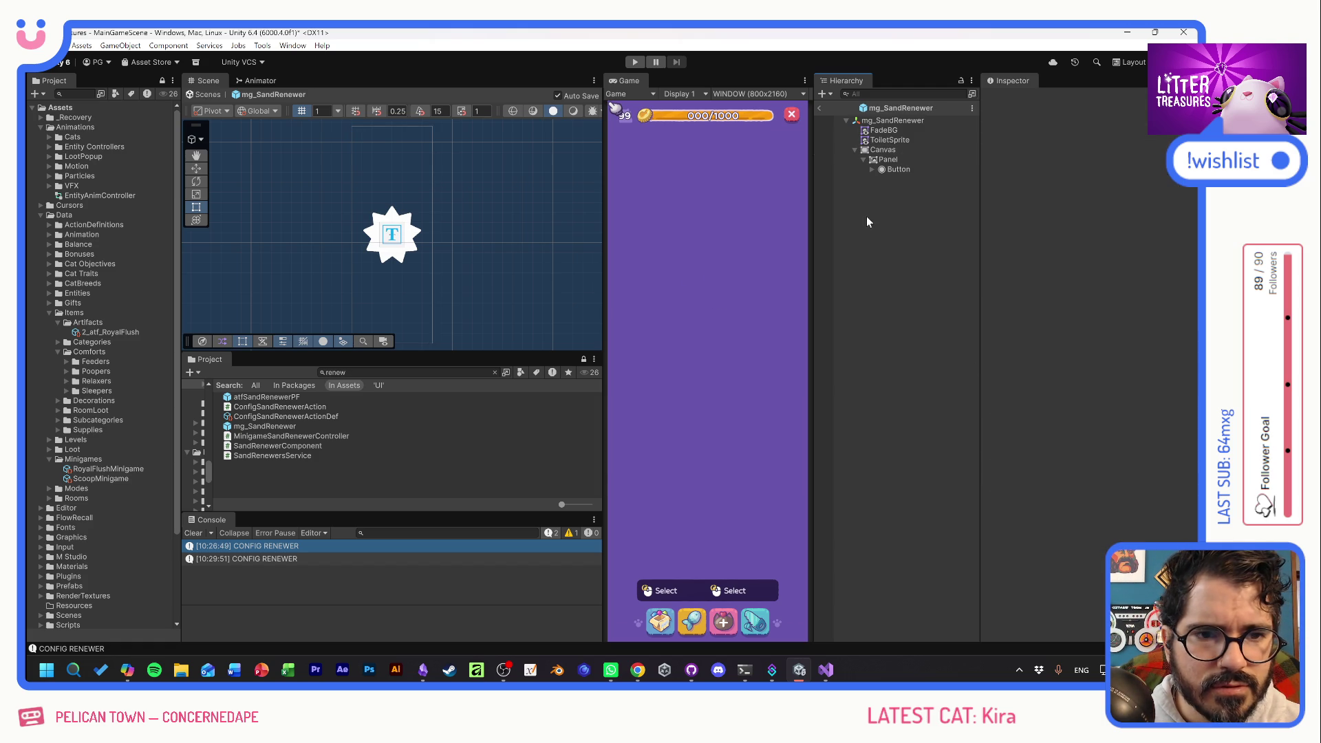
{"action": "scroll", "coordinate": [474, 216], "scroll_direction": "down", "scroll_amount": 2}
{"action": "scroll", "coordinate": [483, 221], "scroll_direction": "down", "scroll_amount": 5}
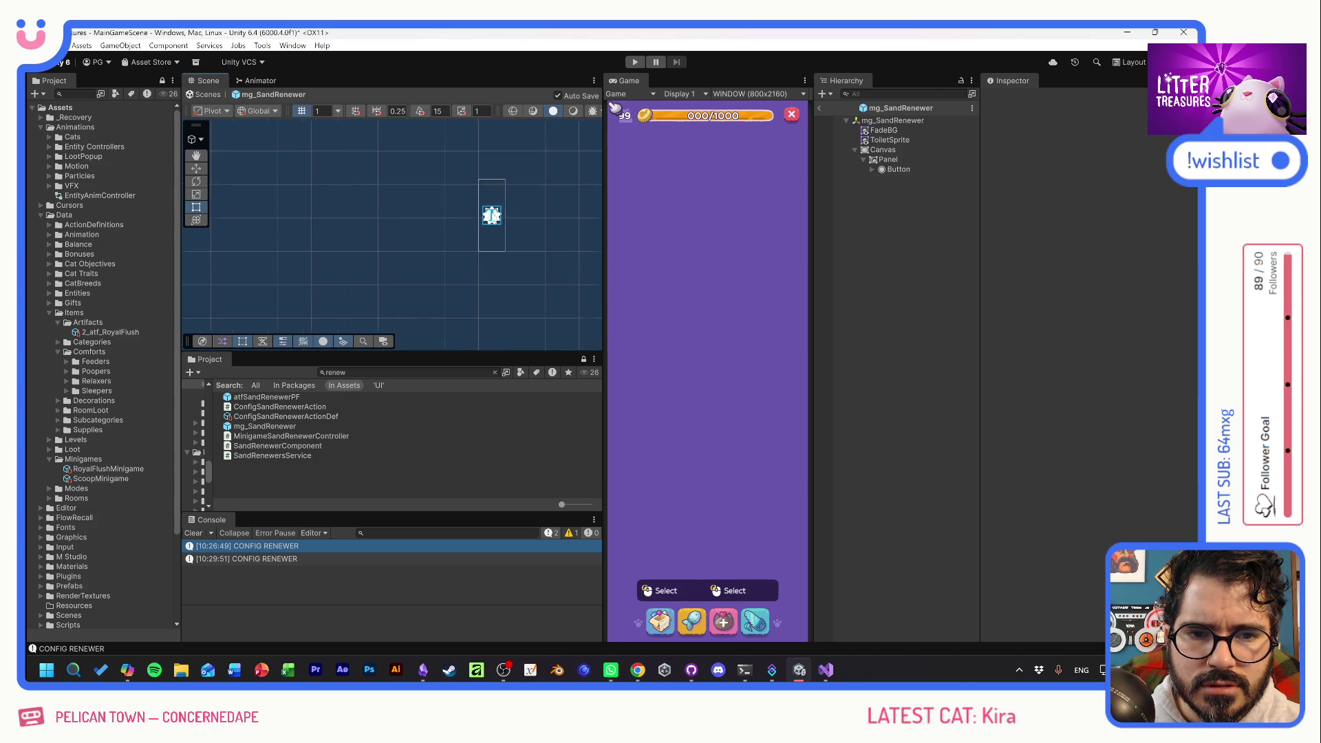
{"action": "scroll", "coordinate": [534, 192], "scroll_direction": "up", "scroll_amount": 5}
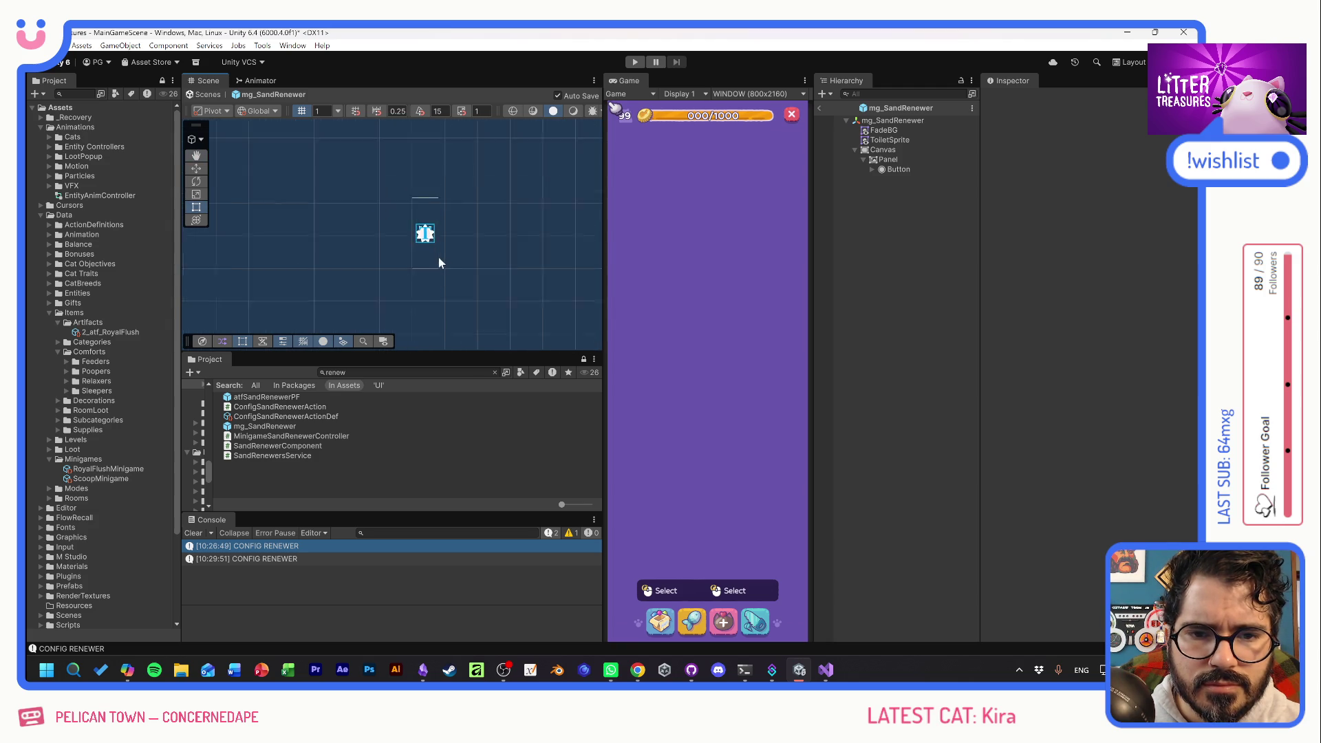
{"action": "left_click", "coordinate": [884, 150]}
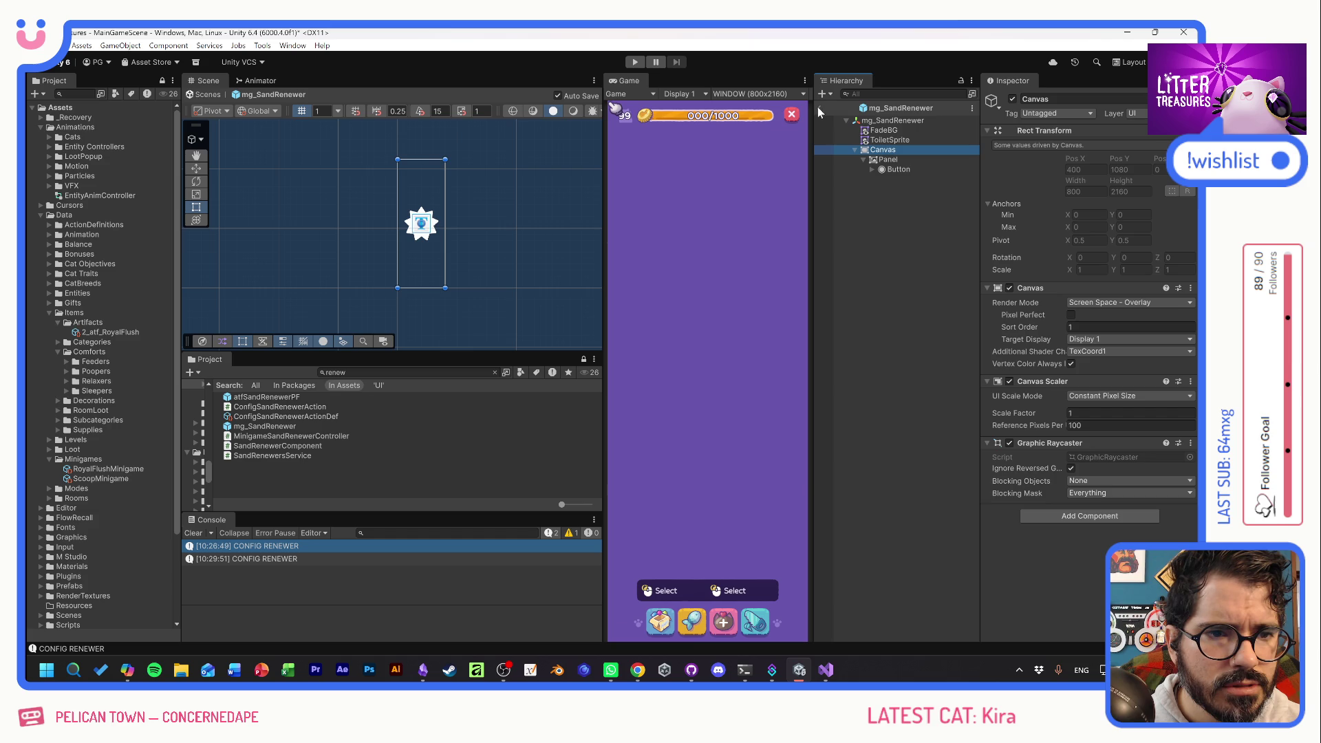
{"action": "left_click", "coordinate": [878, 150]}
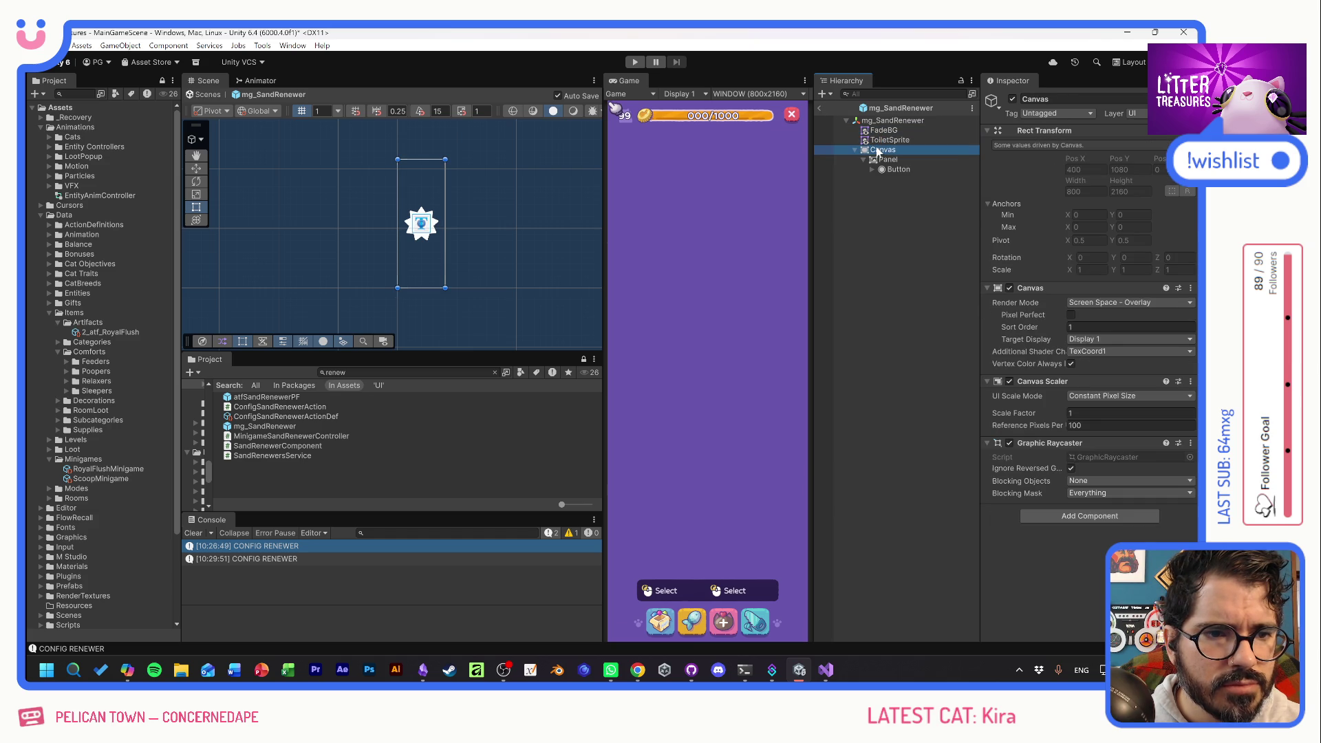
{"action": "left_click", "coordinate": [824, 108]}
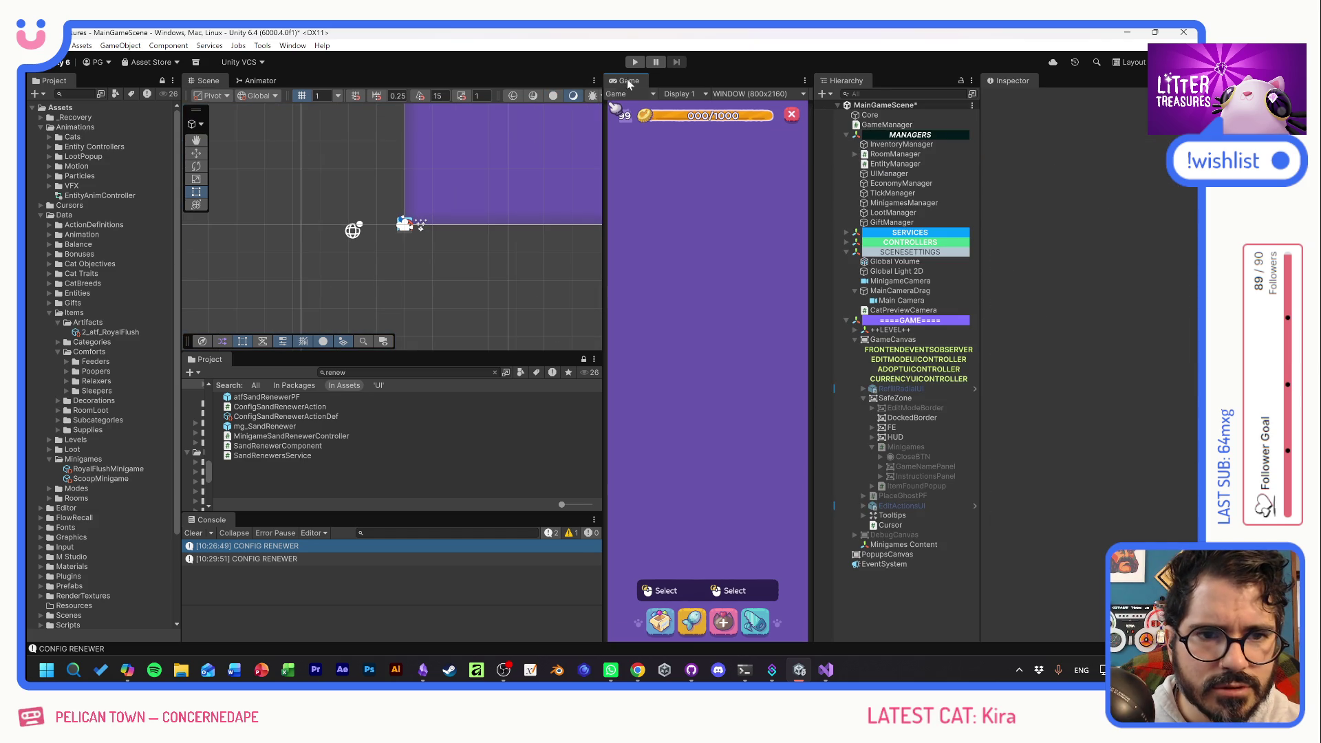
Enter Play mode, place the toilet to open the minigame, and select the Cursor object.
{"action": "key", "text": "ctrl+p"}
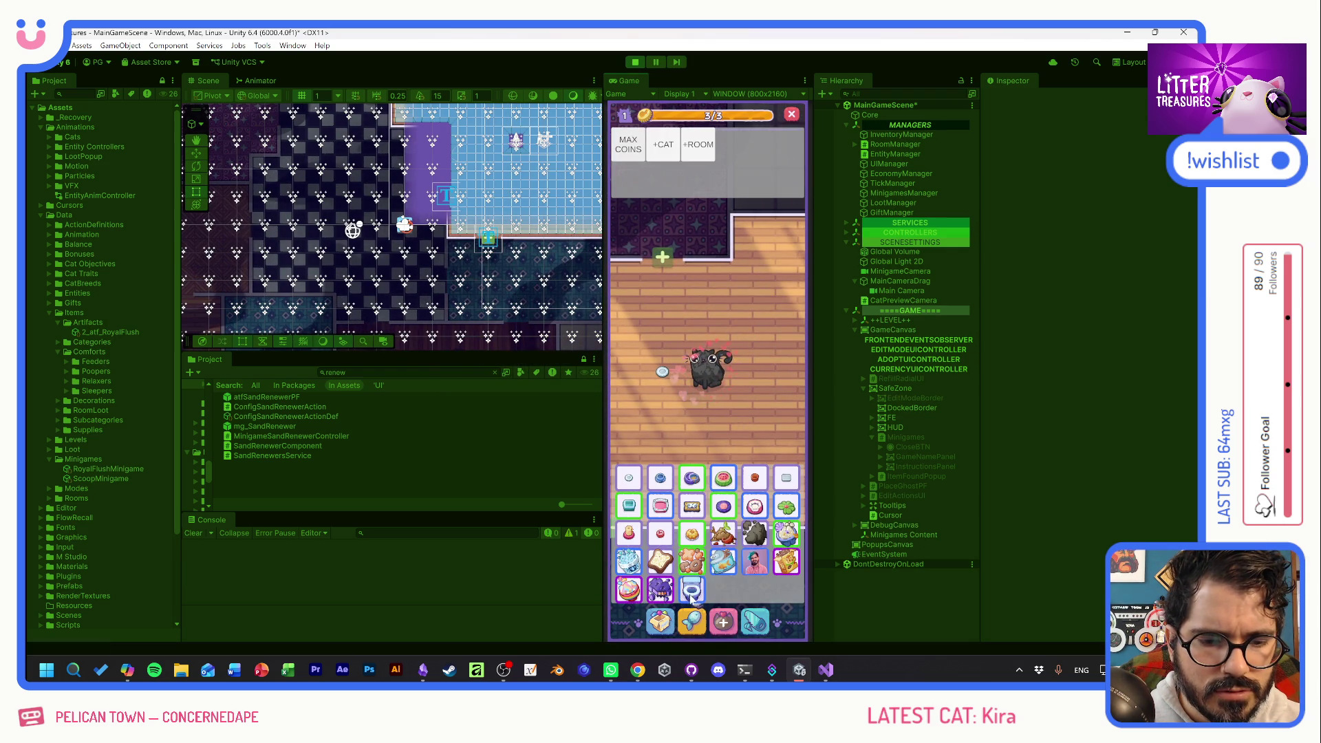
{"action": "left_click", "coordinate": [690, 596]}
{"action": "left_click", "coordinate": [708, 325]}
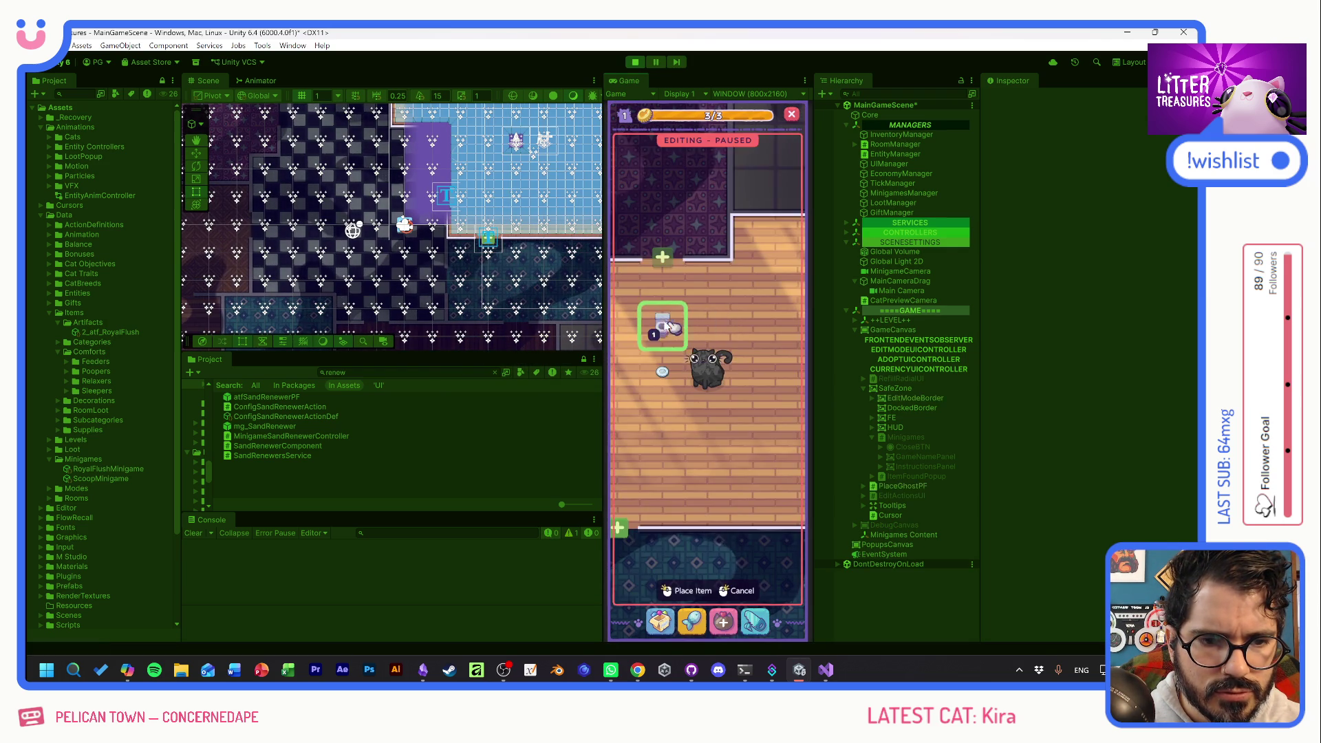
{"action": "left_click", "coordinate": [666, 321]}
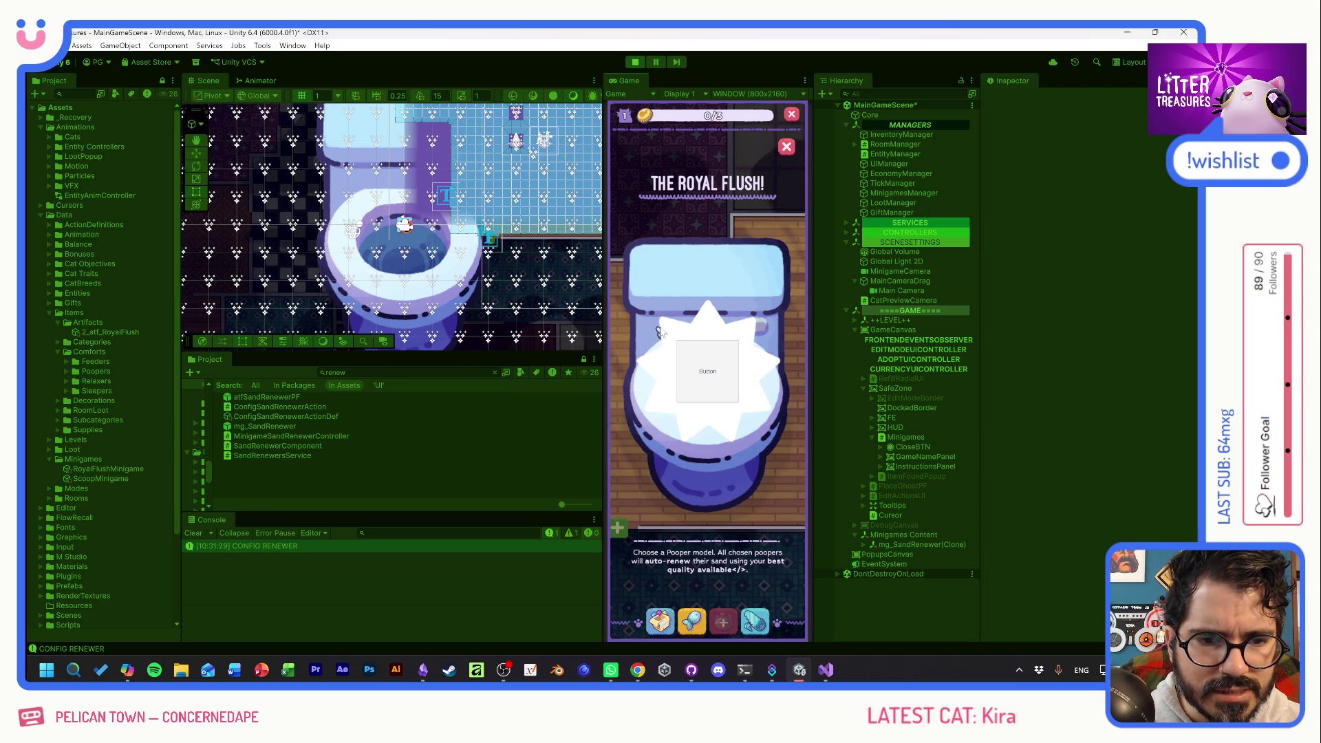
{"action": "left_click", "coordinate": [893, 516]}
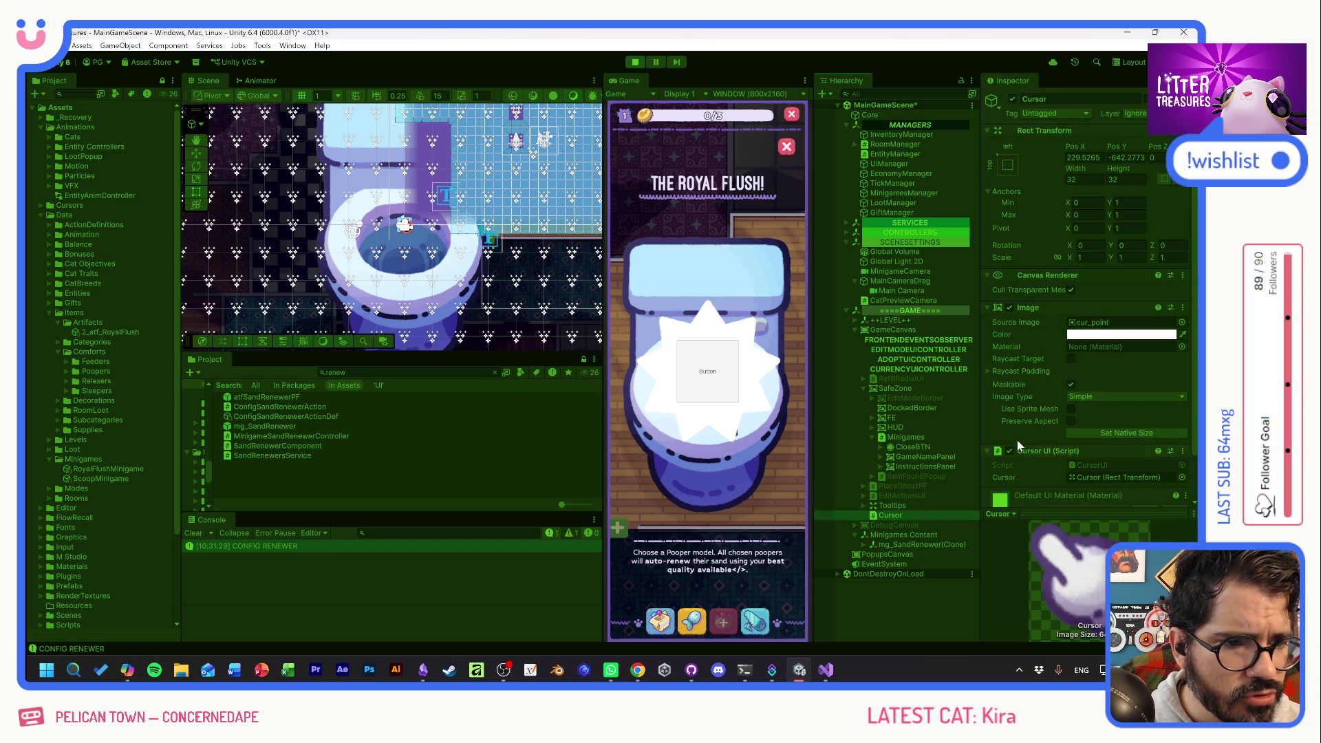
{"action": "left_click", "coordinate": [1133, 114]}
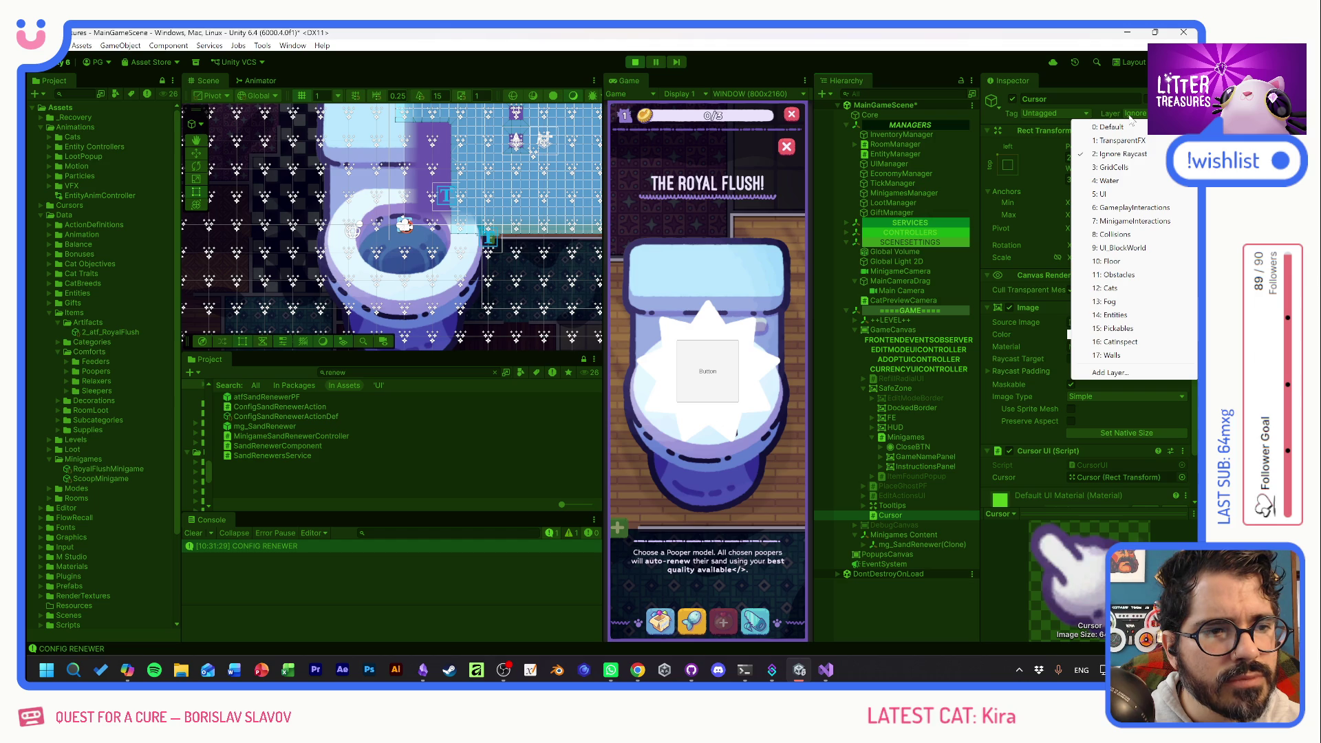
{"action": "left_click", "coordinate": [1115, 355]}
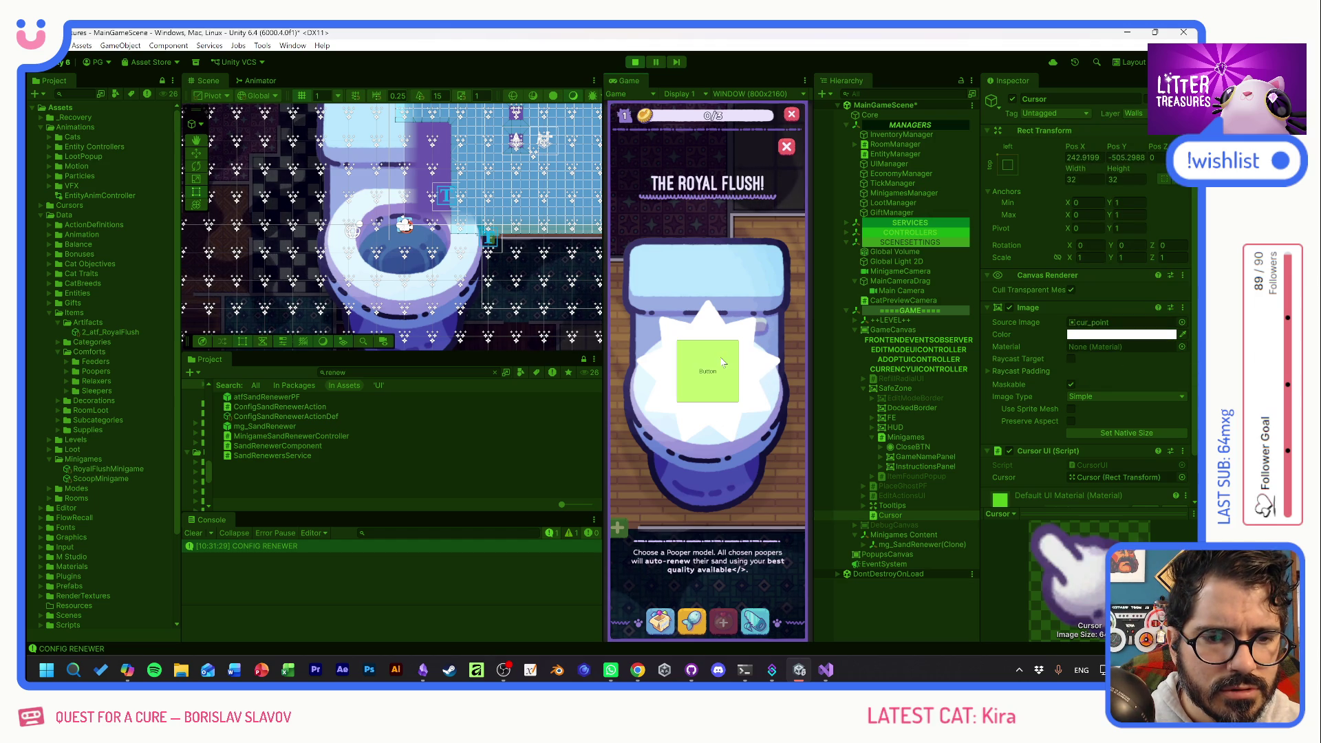
{"action": "left_click", "coordinate": [1133, 115]}
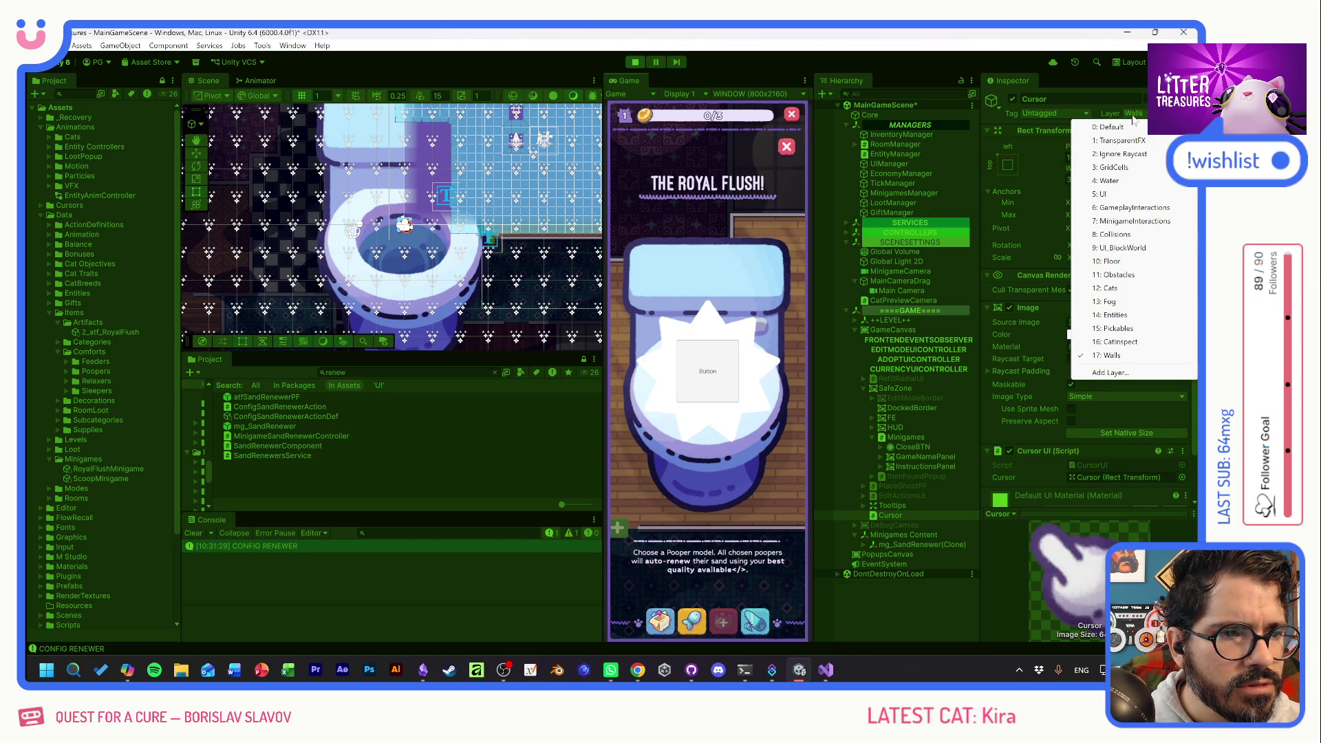
{"action": "left_click", "coordinate": [1120, 154]}
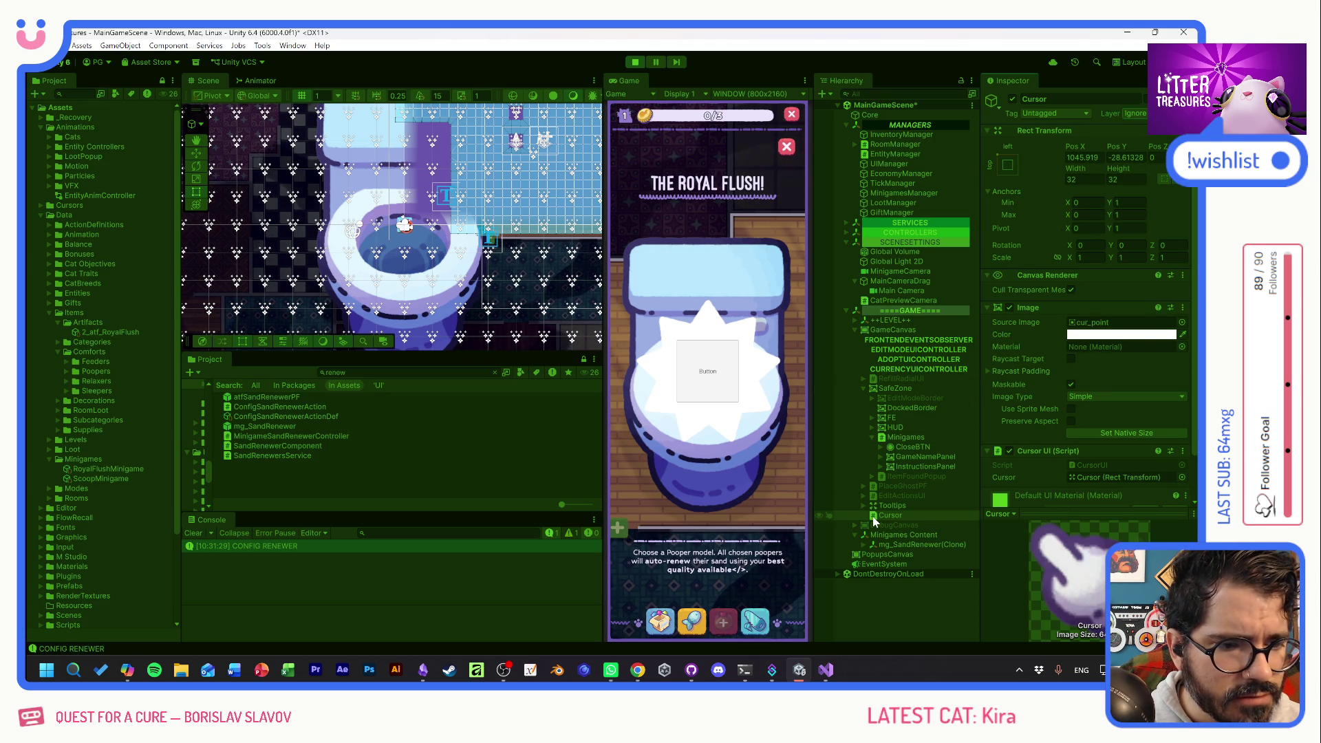
{"action": "scroll", "coordinate": [1026, 403], "scroll_direction": "down", "scroll_amount": 3}
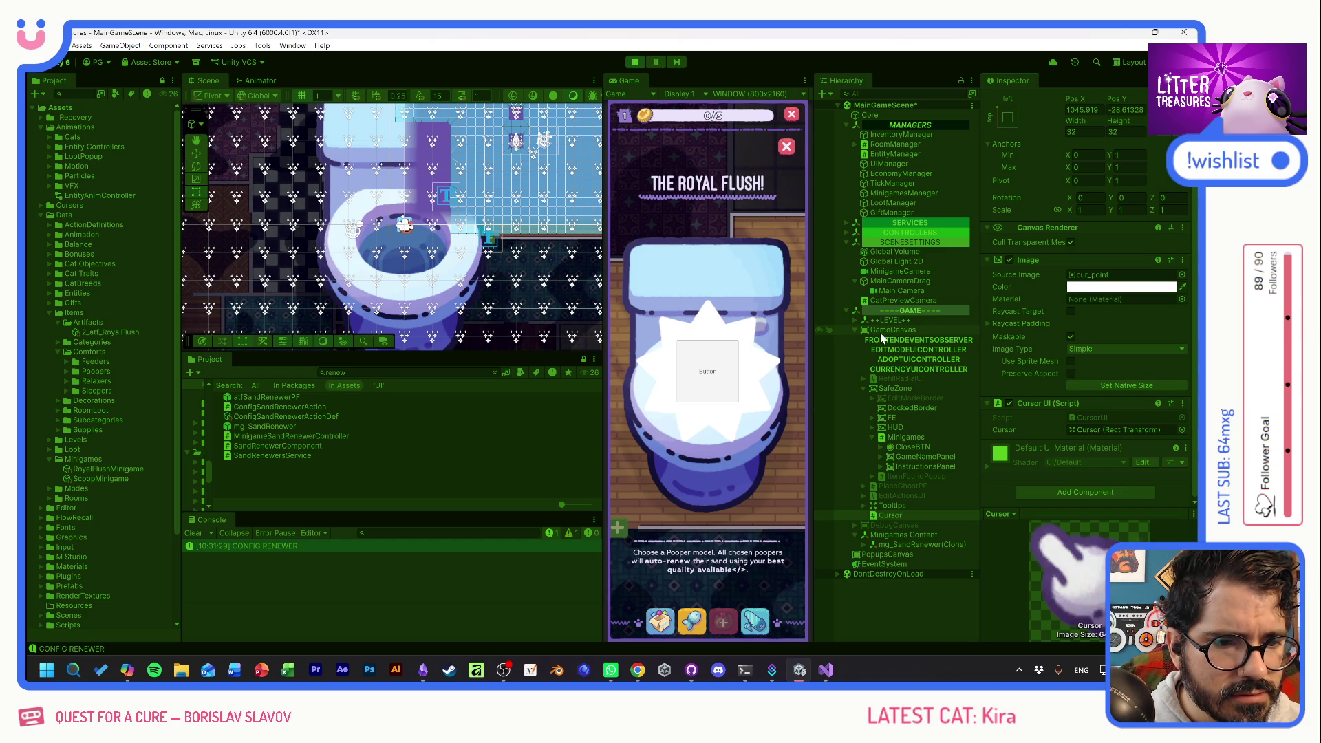
{"action": "left_click", "coordinate": [854, 330]}
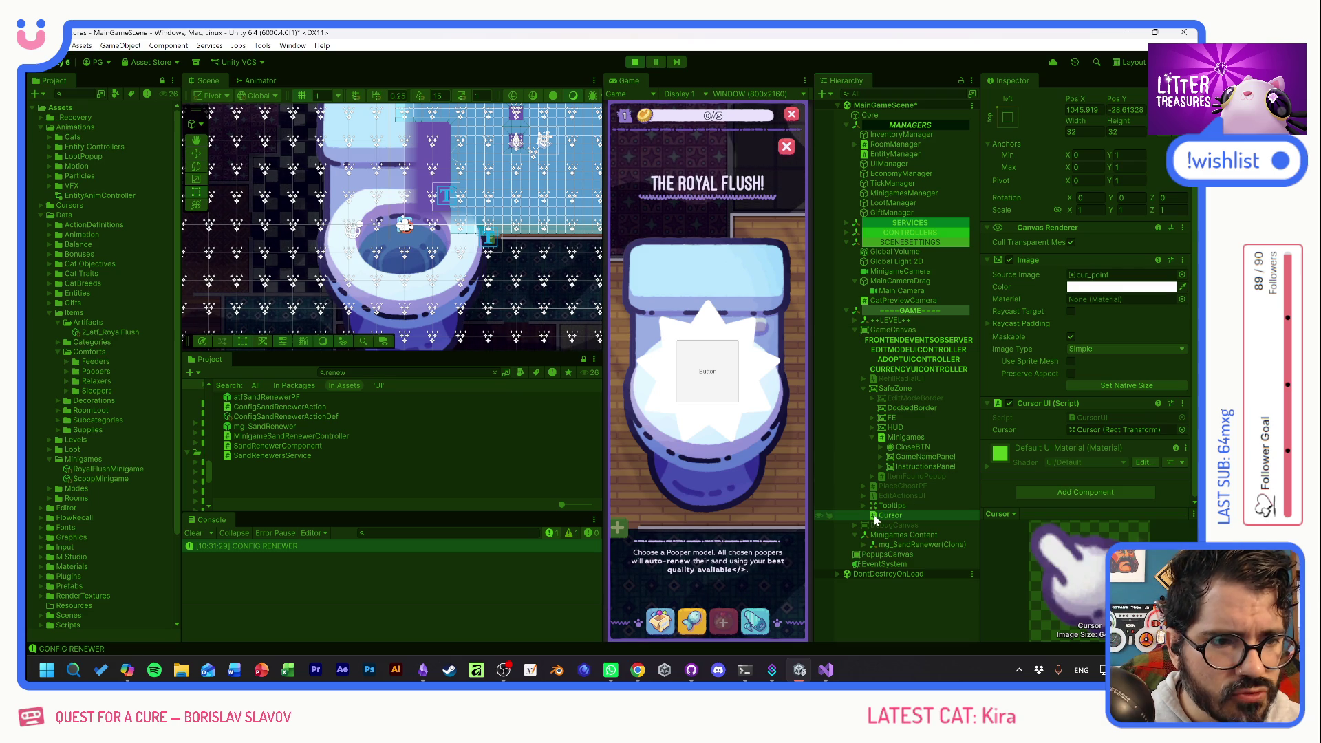
{"action": "scroll", "coordinate": [1035, 371], "scroll_direction": "up", "scroll_amount": 2}
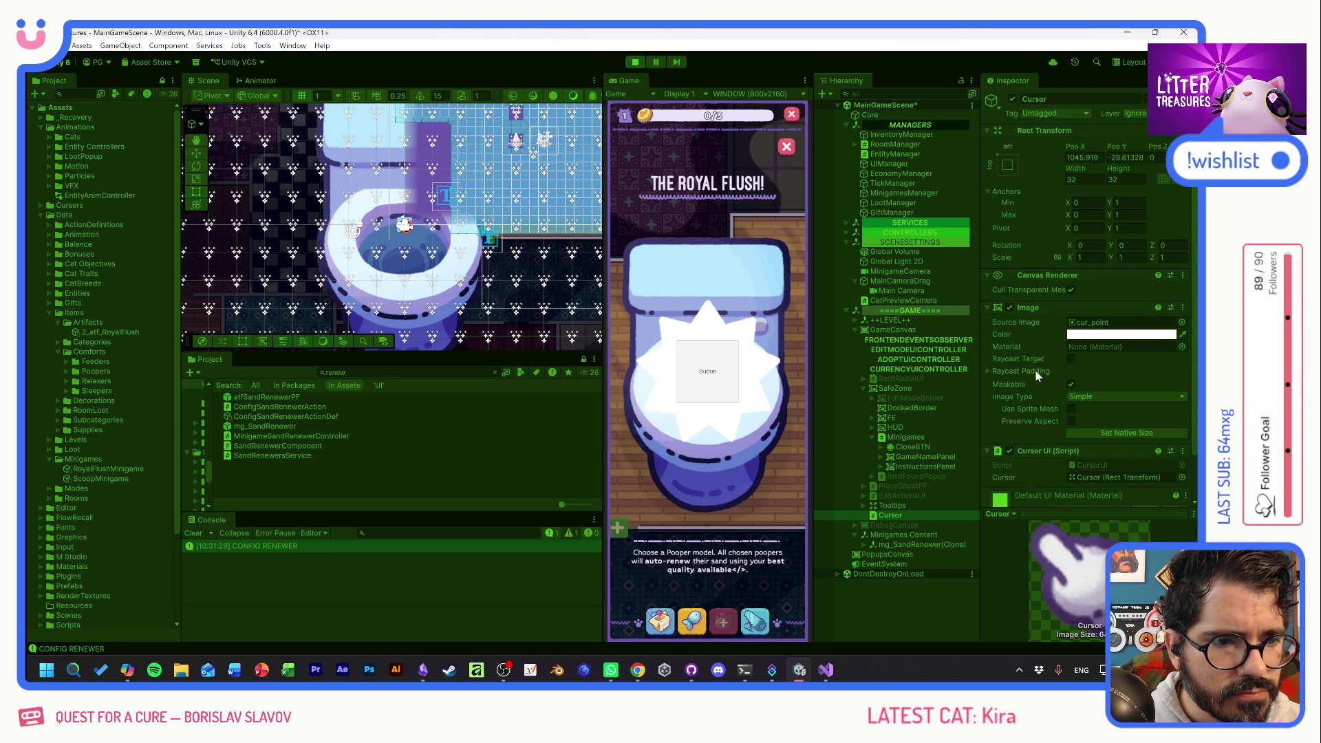
{"action": "scroll", "coordinate": [1034, 375], "scroll_direction": "down", "scroll_amount": 2}
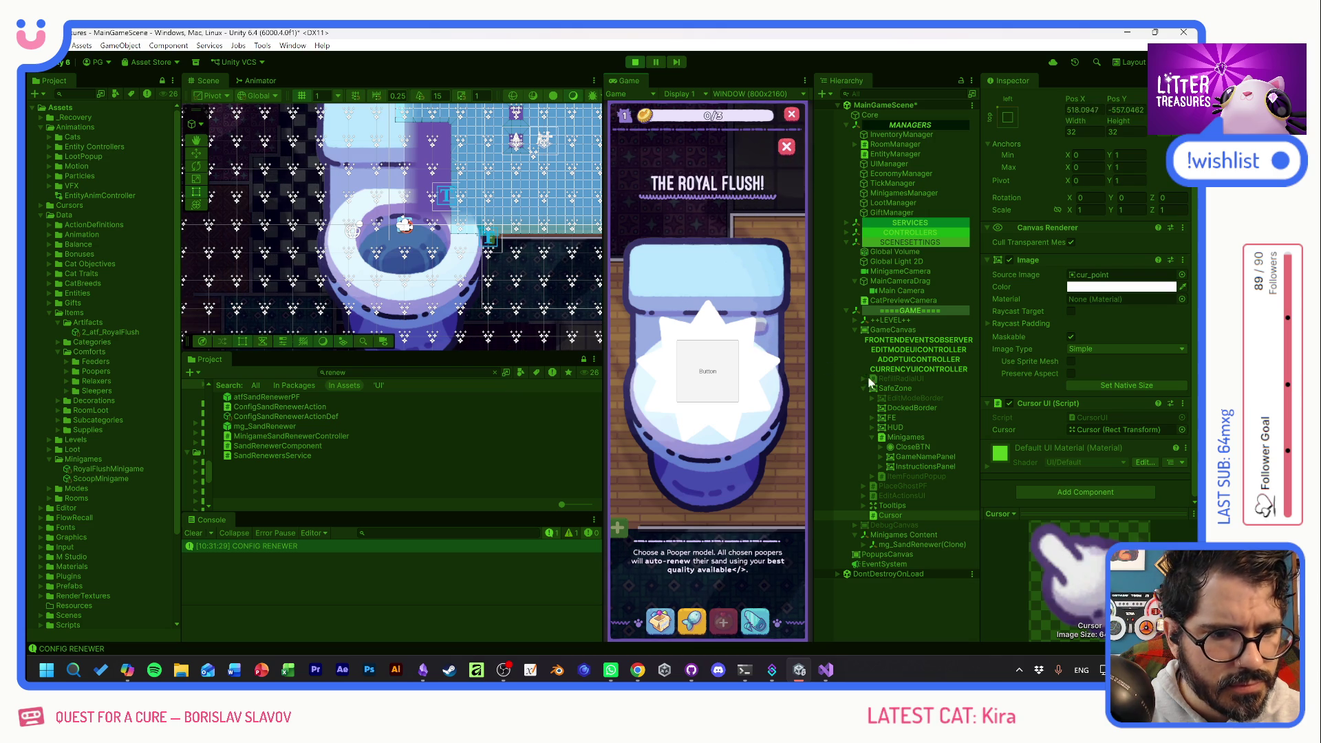
{"action": "left_click", "coordinate": [894, 330]}
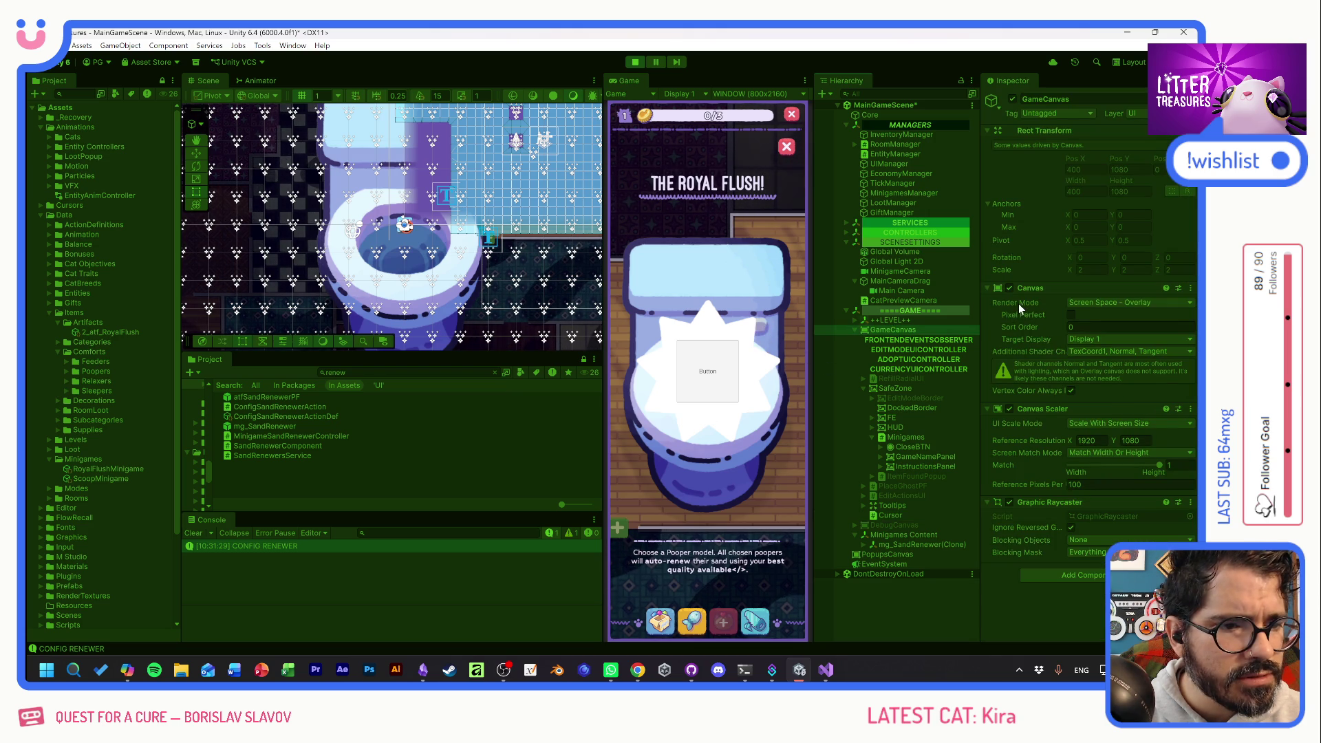
Set the GameCanvas sort order to 2 and test the minigame's button.
{"action": "left_click", "coordinate": [1027, 328]}
{"action": "type", "text": "2"}
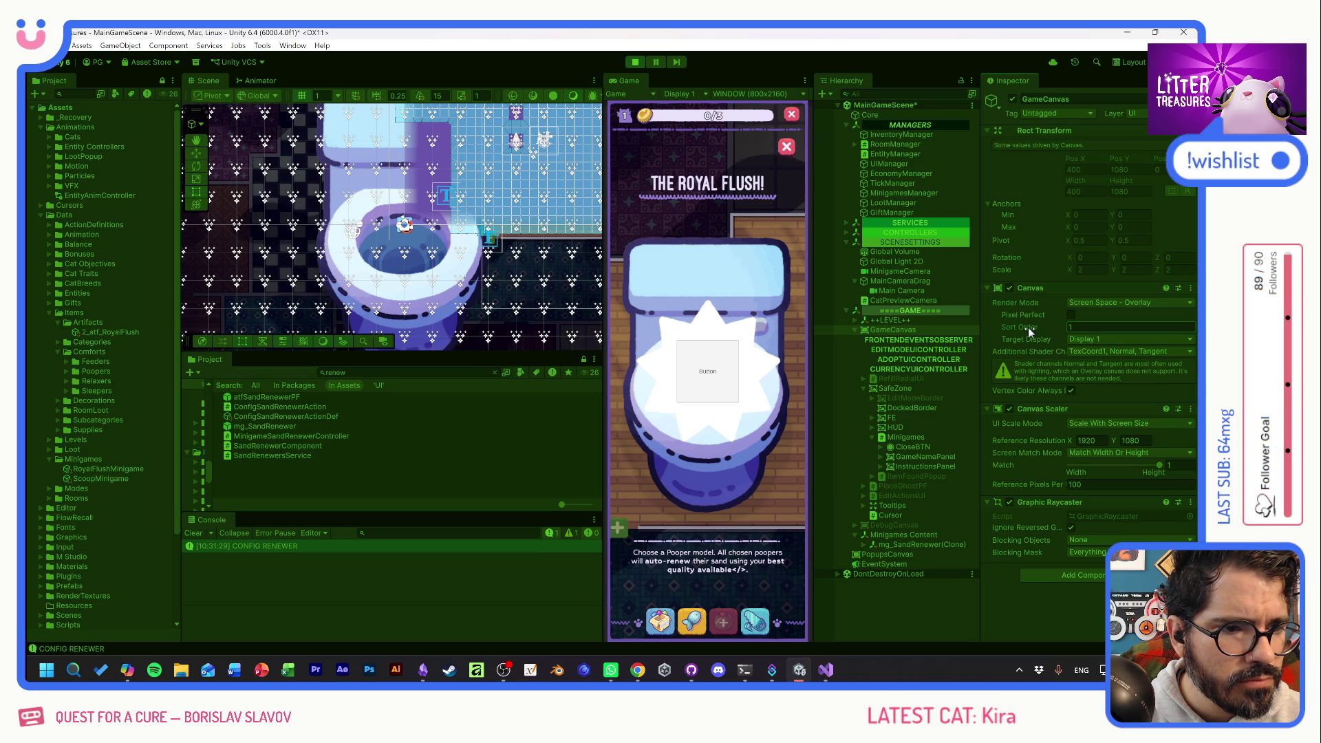
{"action": "left_click", "coordinate": [762, 332]}
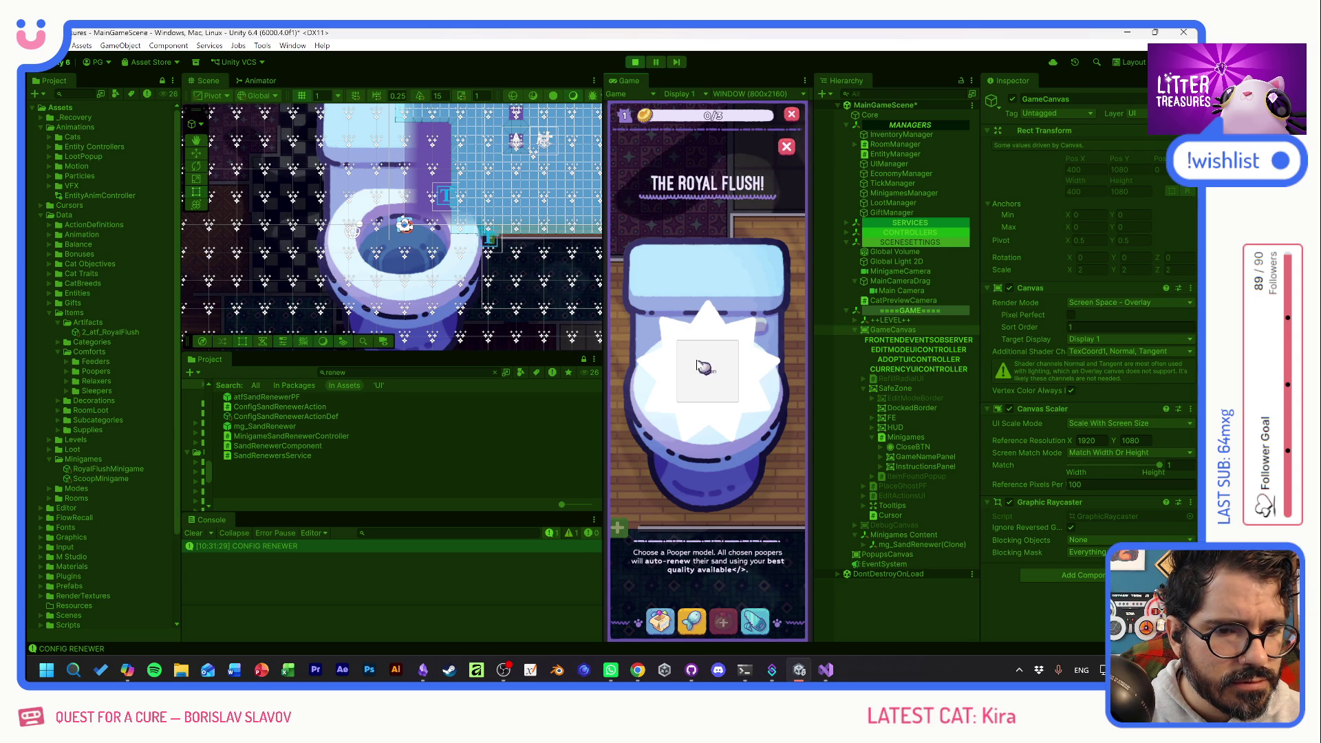
{"action": "left_click", "coordinate": [787, 151]}
{"action": "left_click", "coordinate": [712, 379]}
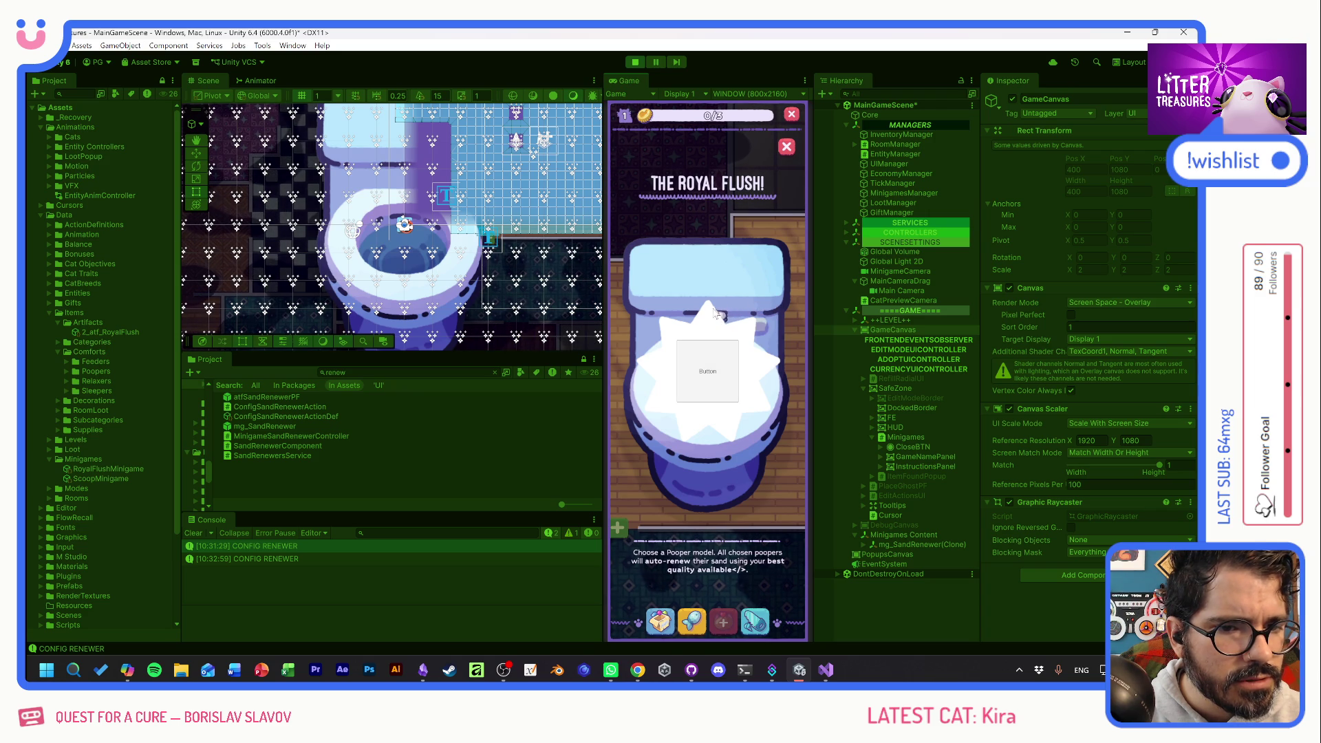
{"action": "left_click", "coordinate": [715, 352]}
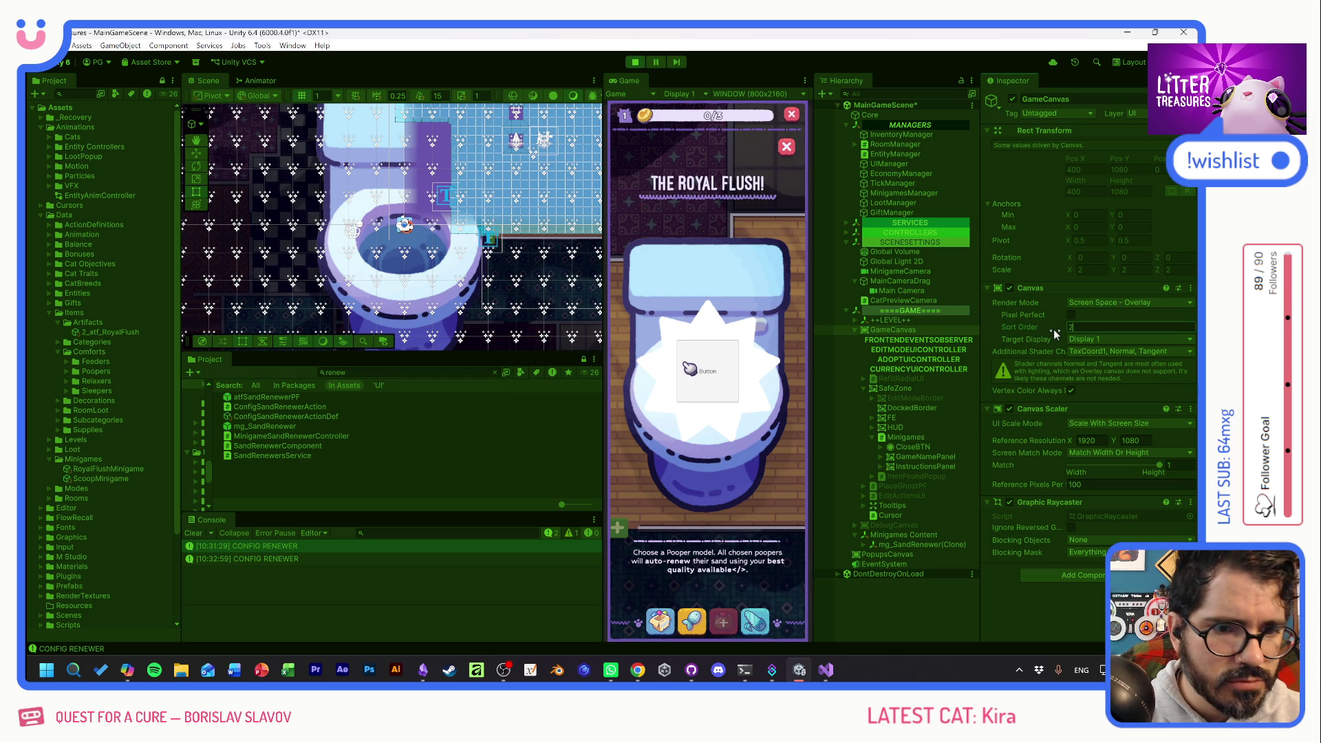
Confirm sort order 2, then close and reopen The Royal Flush! popup from the toilet.
{"action": "type", "text": "2"}
{"action": "key", "text": "Return"}
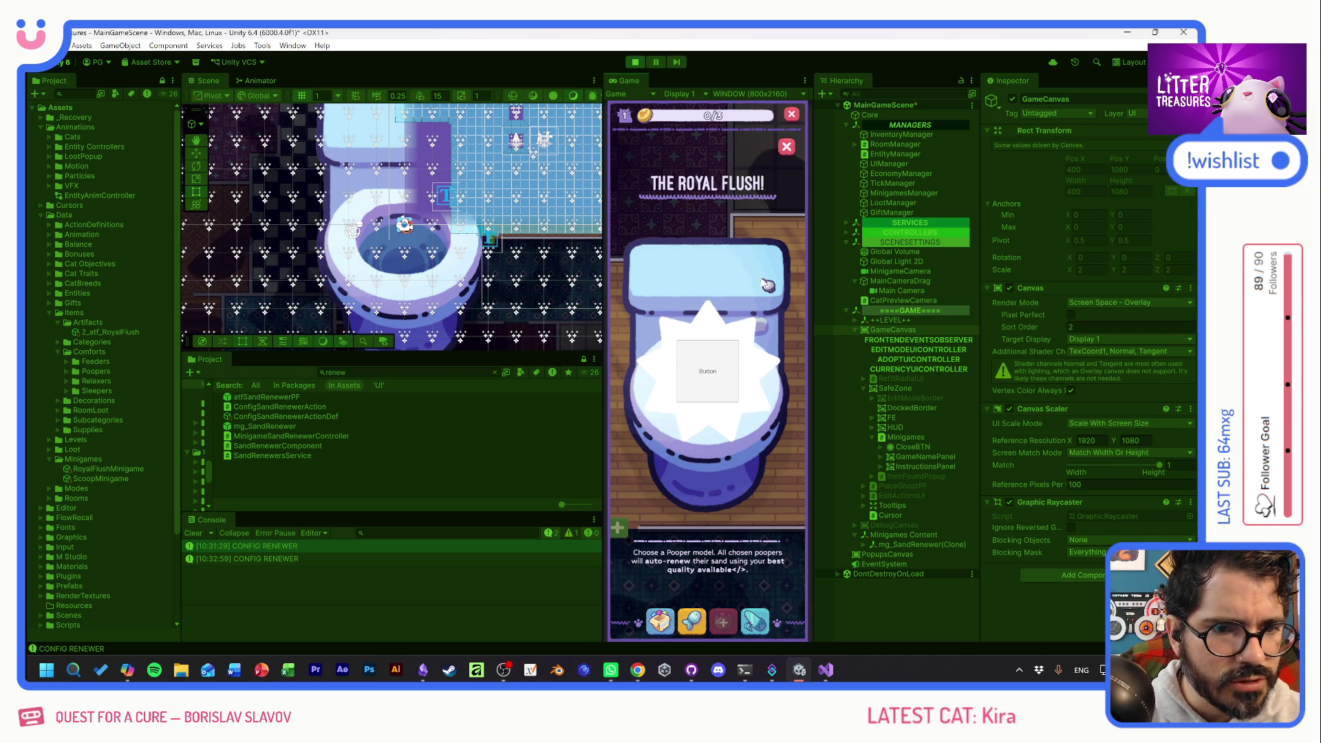
{"action": "left_click", "coordinate": [786, 150]}
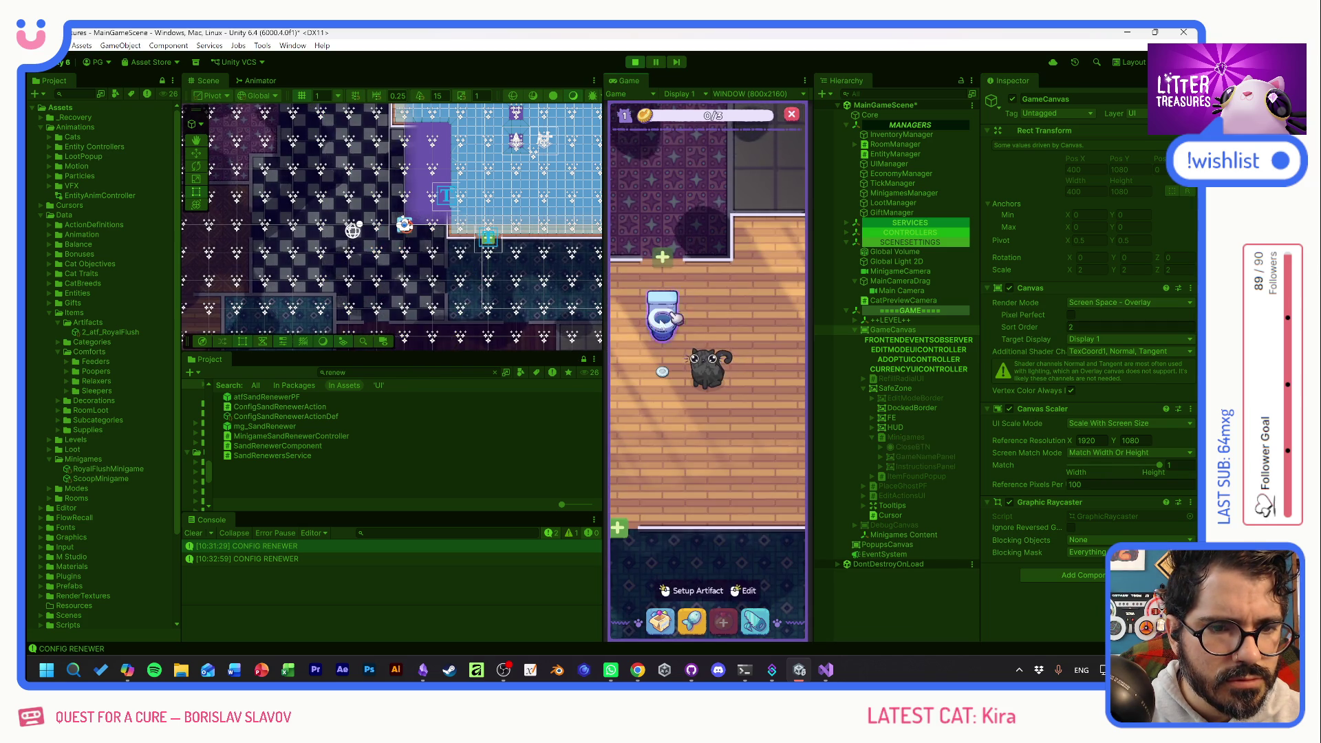
{"action": "left_click", "coordinate": [673, 317]}
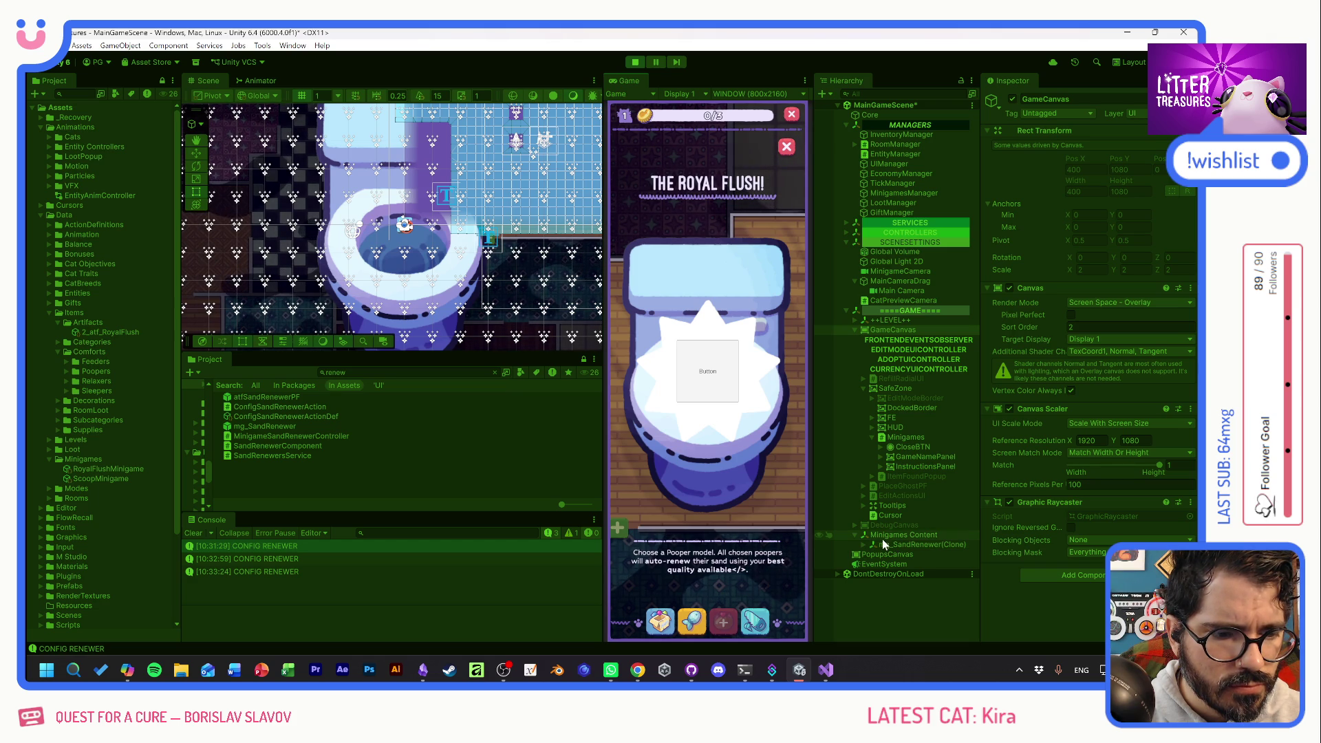
{"action": "left_click", "coordinate": [1095, 553]}
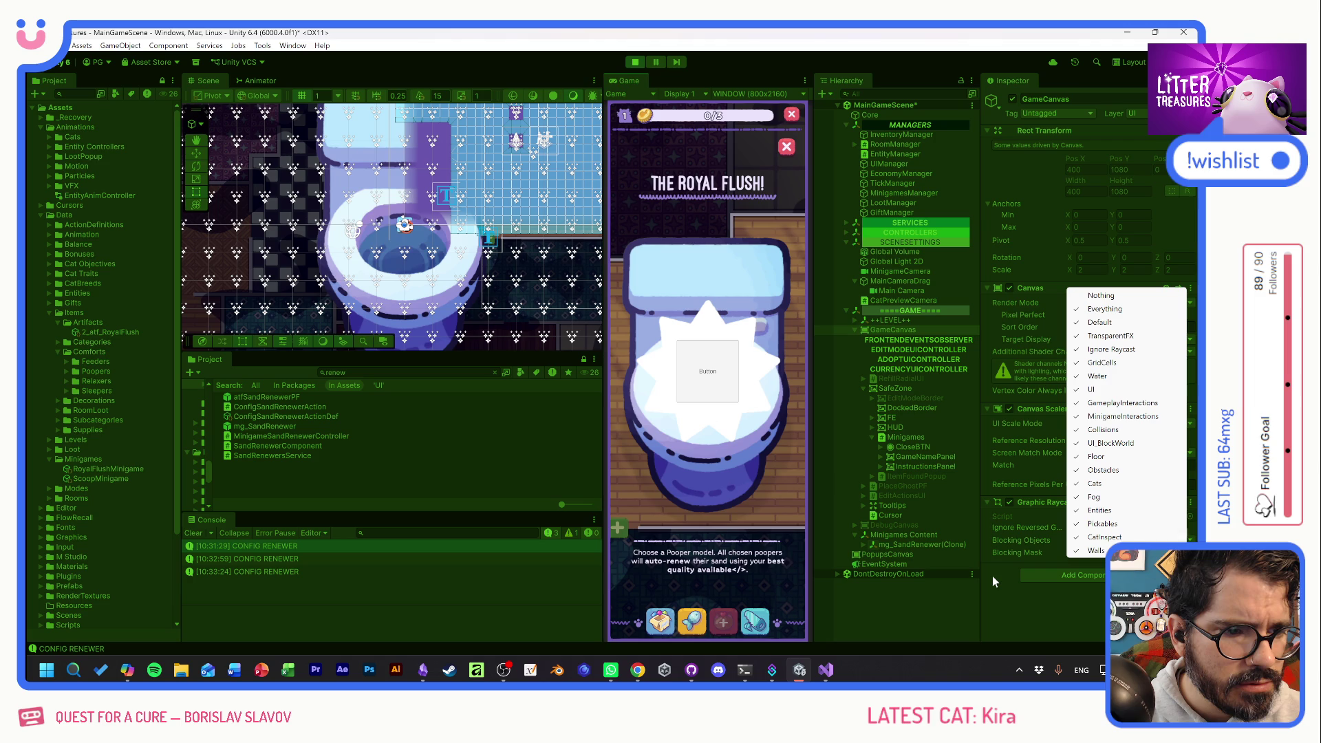
Adjust the Graphic Raycaster blocking layers with Blocking Objects None, and toggle the Cursor's Raycast Target.
{"action": "left_click", "coordinate": [1122, 417]}
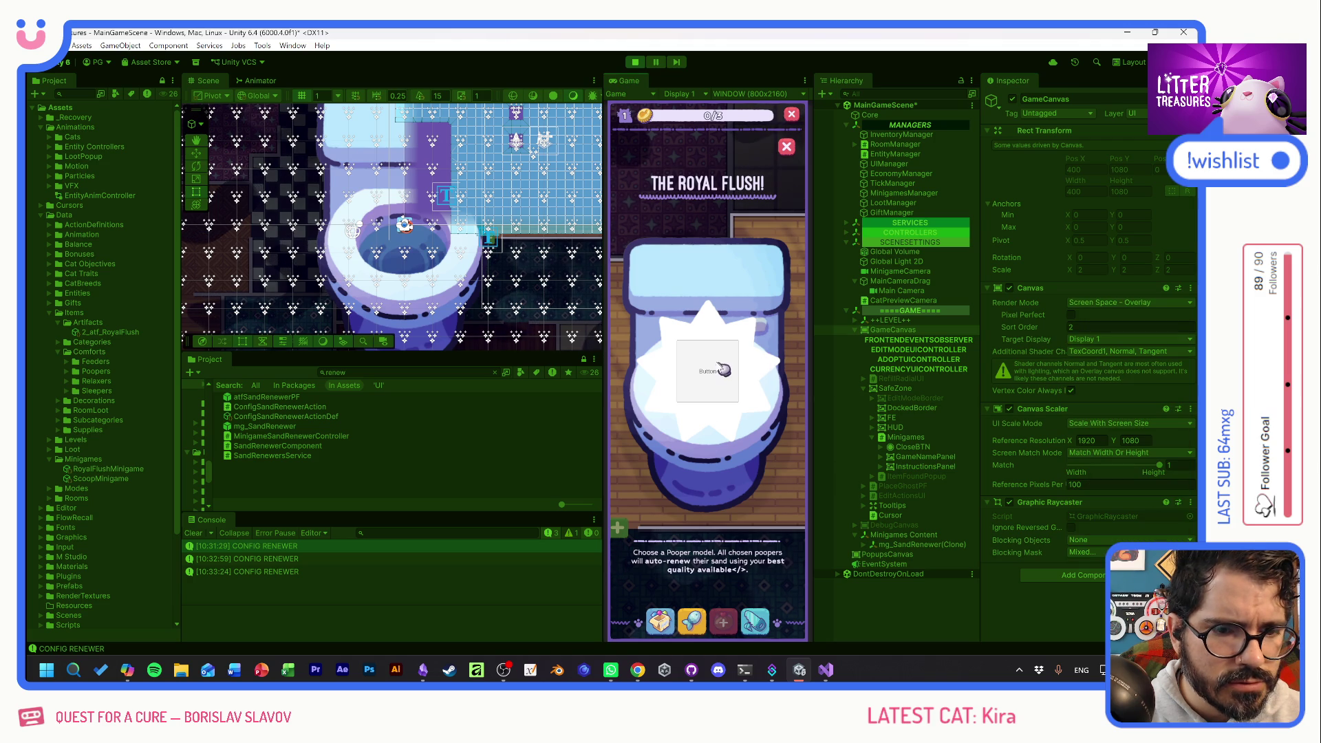
{"action": "left_click", "coordinate": [1080, 554]}
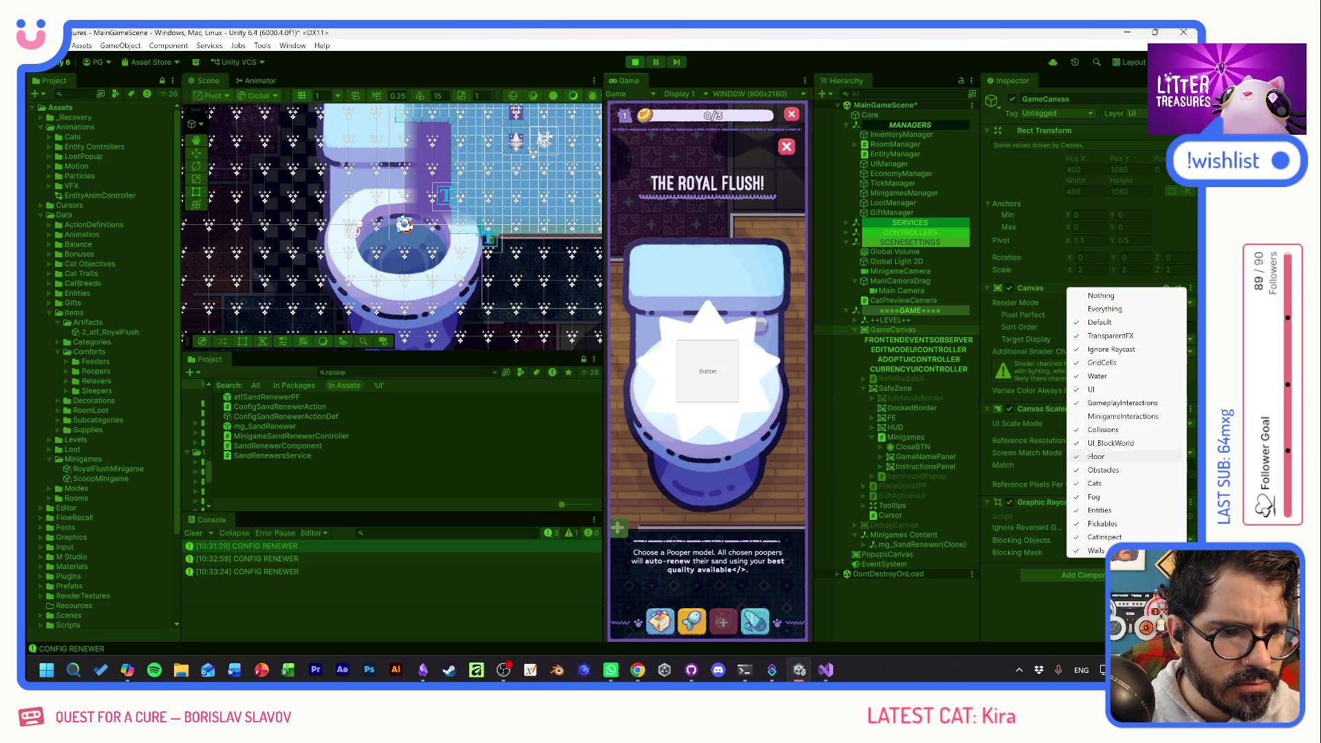
{"action": "left_click", "coordinate": [1092, 418]}
{"action": "left_click", "coordinate": [1084, 552]}
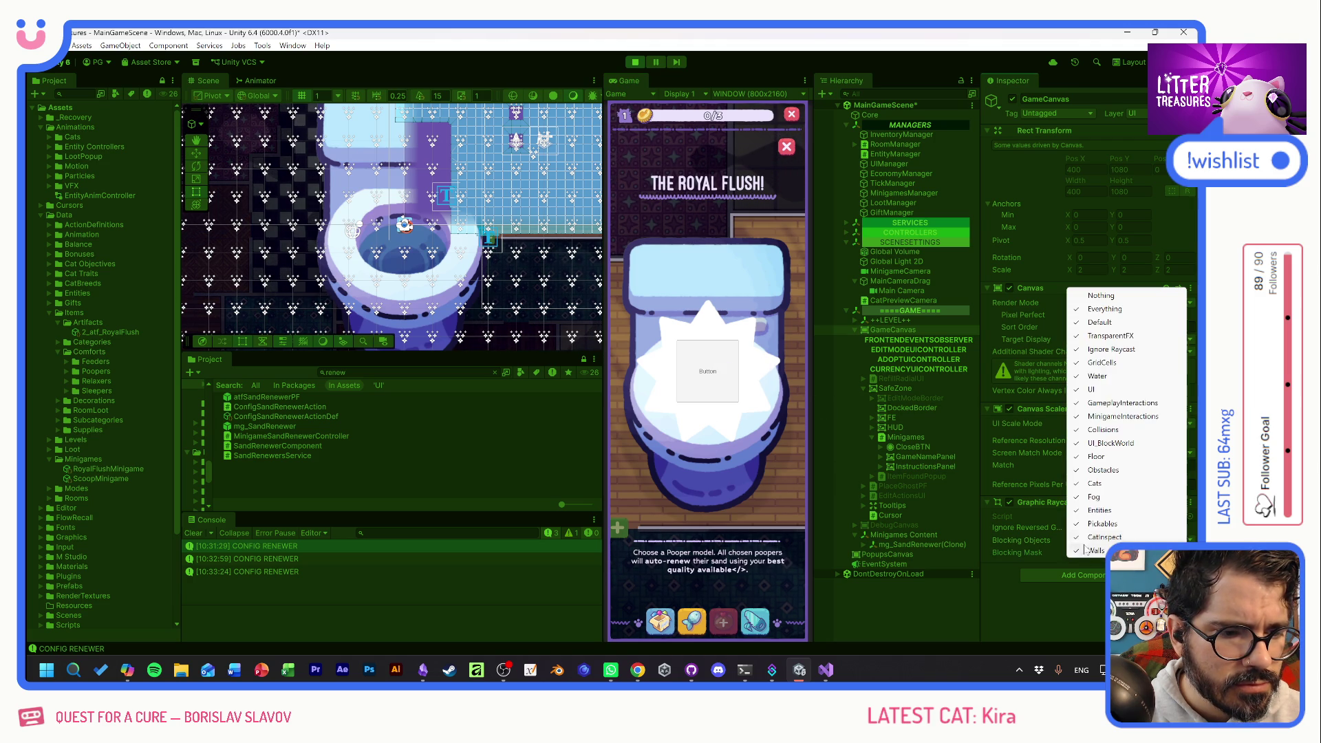
{"action": "left_click", "coordinate": [1094, 389]}
{"action": "left_click", "coordinate": [1084, 552]}
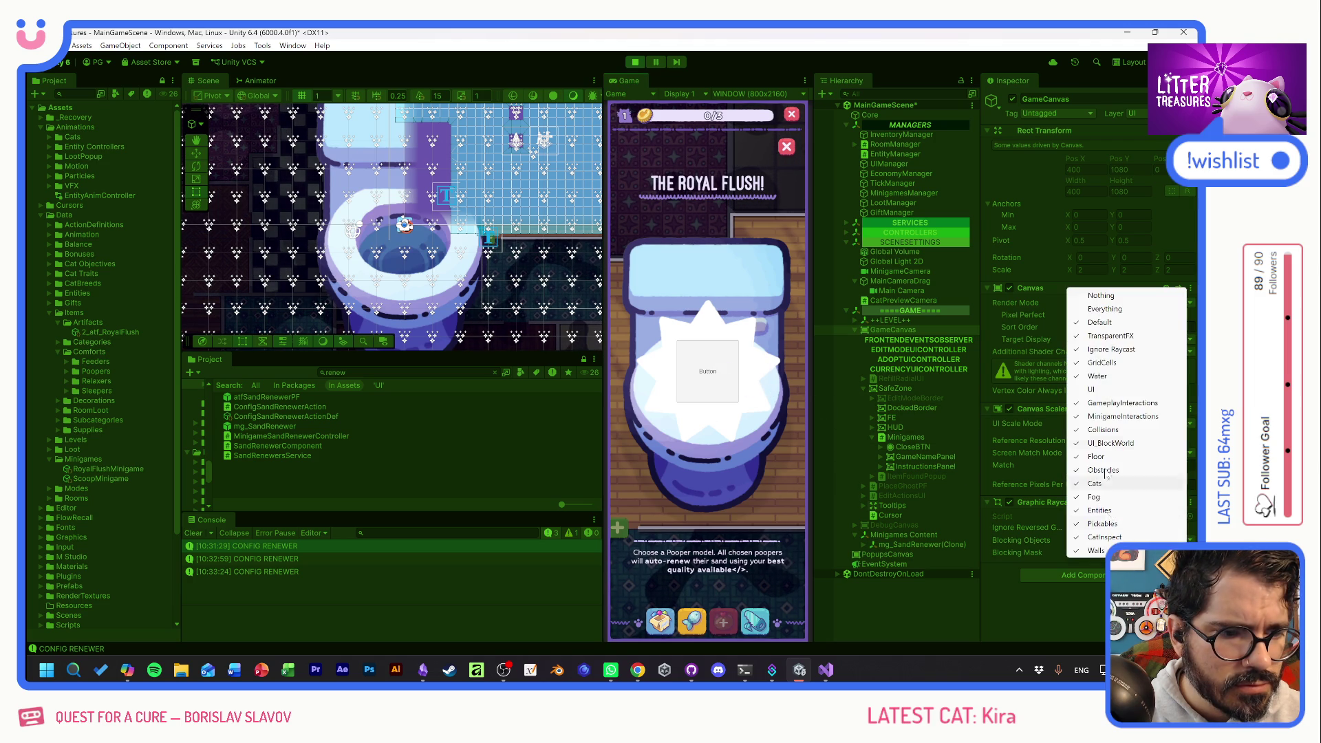
{"action": "left_click", "coordinate": [1094, 389]}
{"action": "left_click", "coordinate": [1079, 540]}
{"action": "left_click", "coordinate": [1087, 553]}
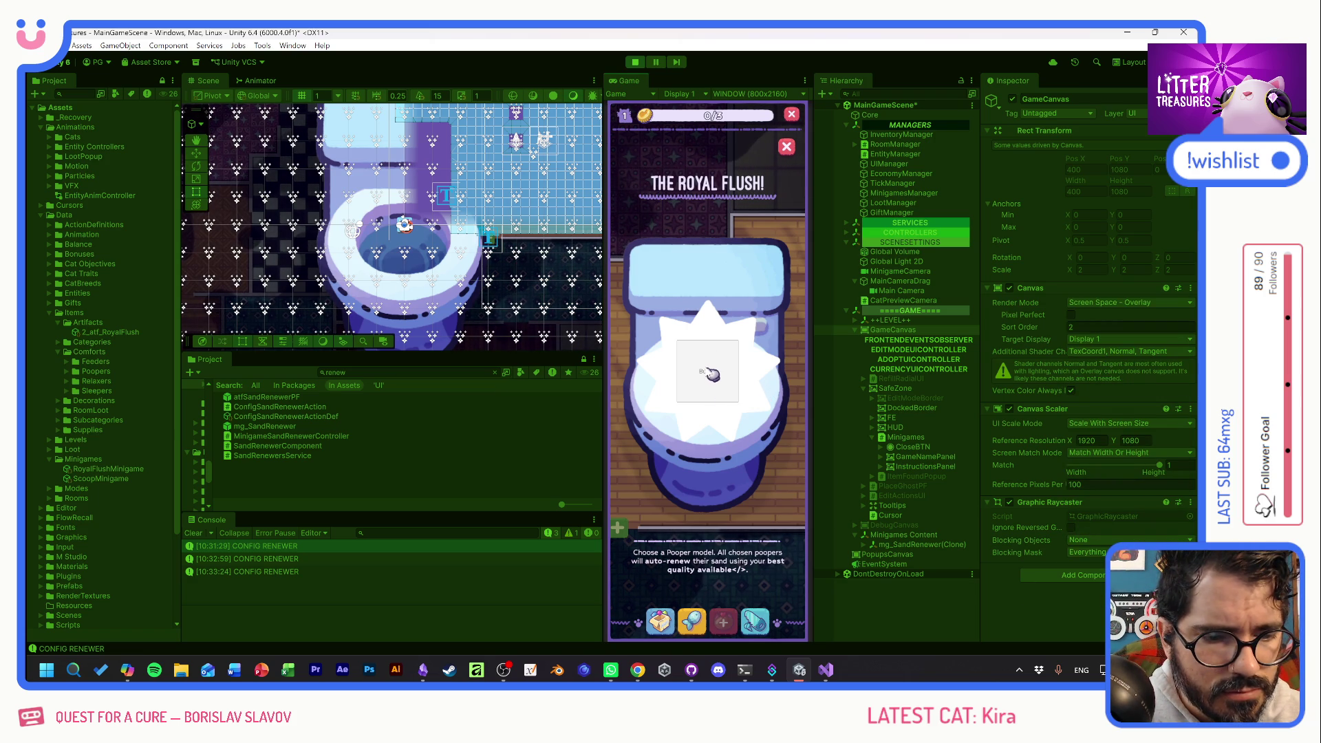
{"action": "left_click", "coordinate": [892, 516]}
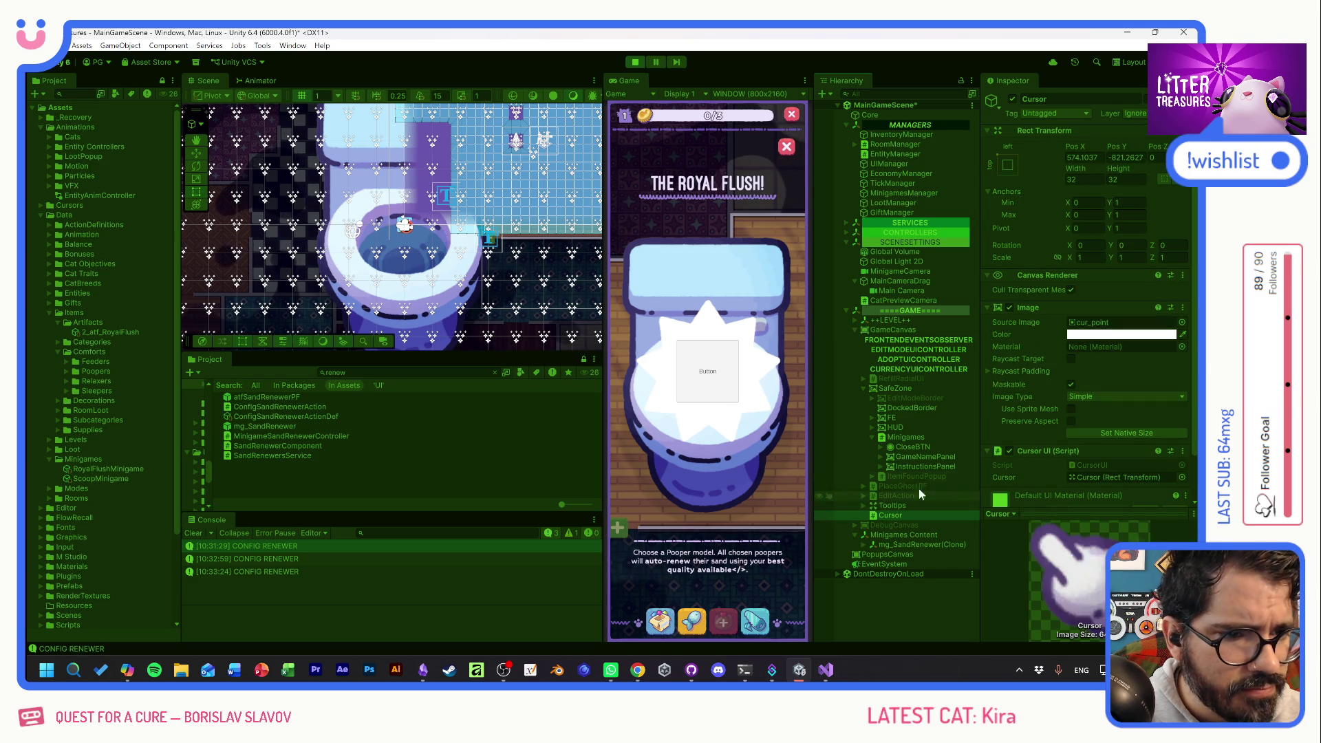
{"action": "left_click", "coordinate": [1071, 358]}
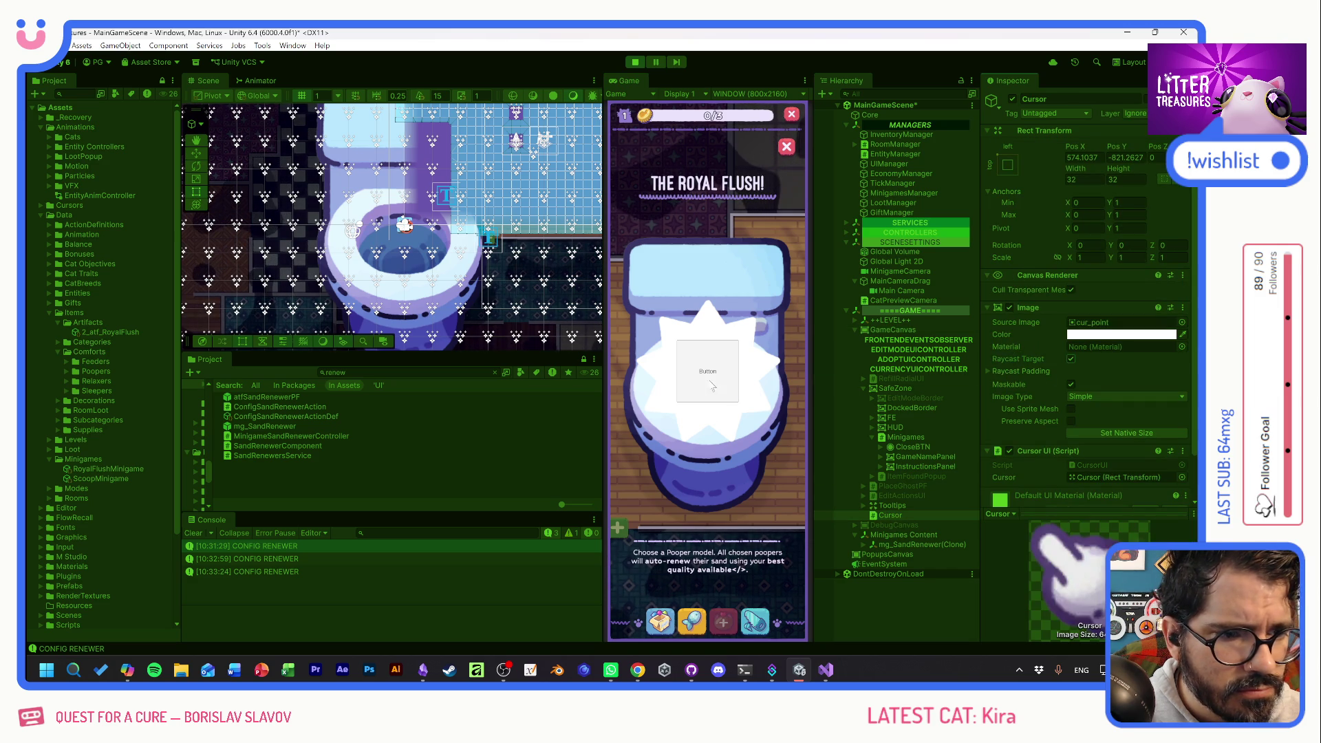
{"action": "left_click", "coordinate": [1072, 359]}
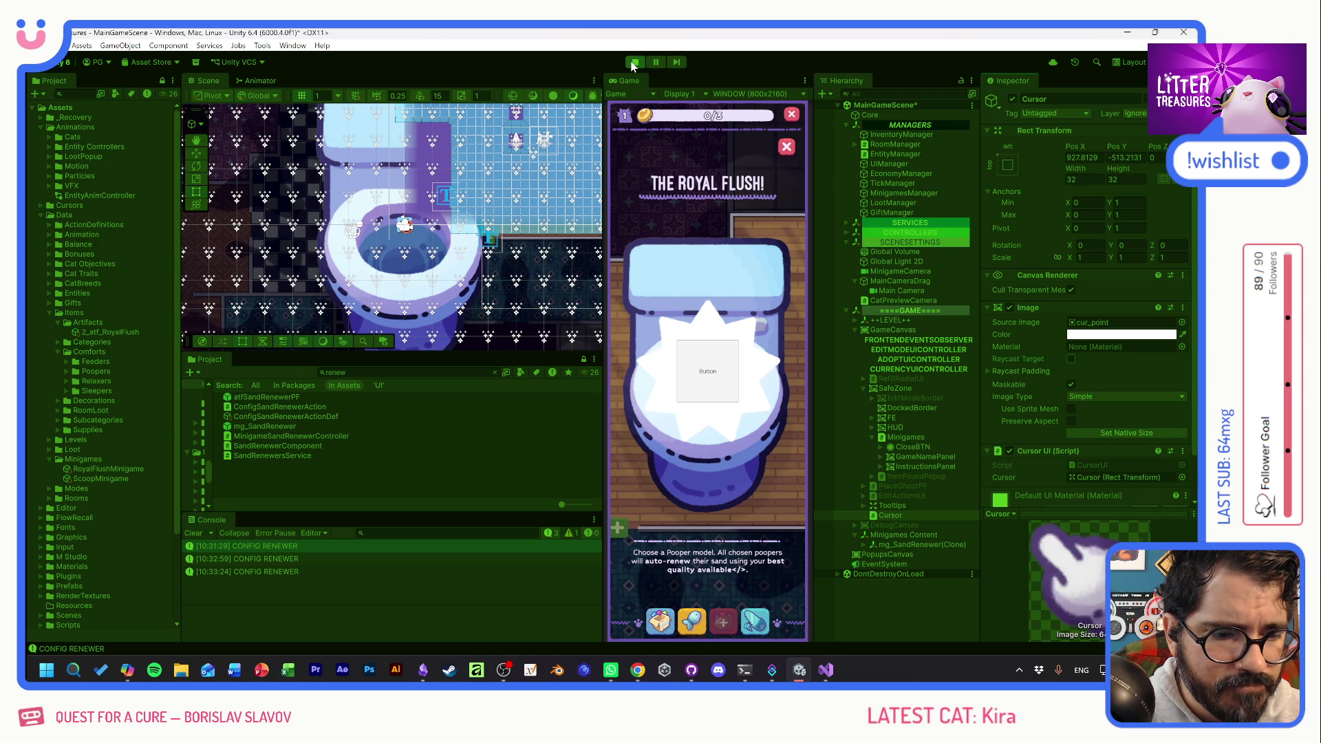
Set the mg_SandRenewer(Clone) Canvas sort order to 6, lower it, then stop the game.
{"action": "left_click", "coordinate": [864, 546]}
{"action": "left_click", "coordinate": [895, 574]}
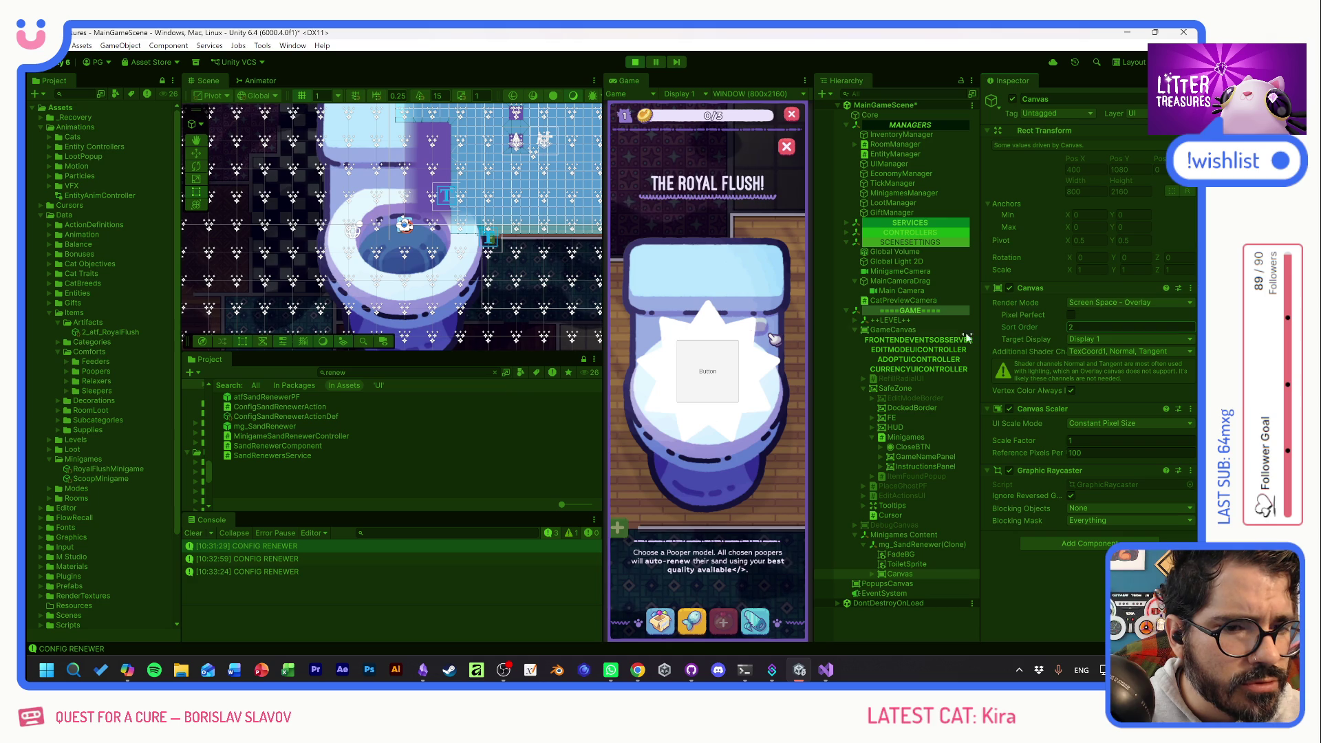
{"action": "type", "text": "6"}
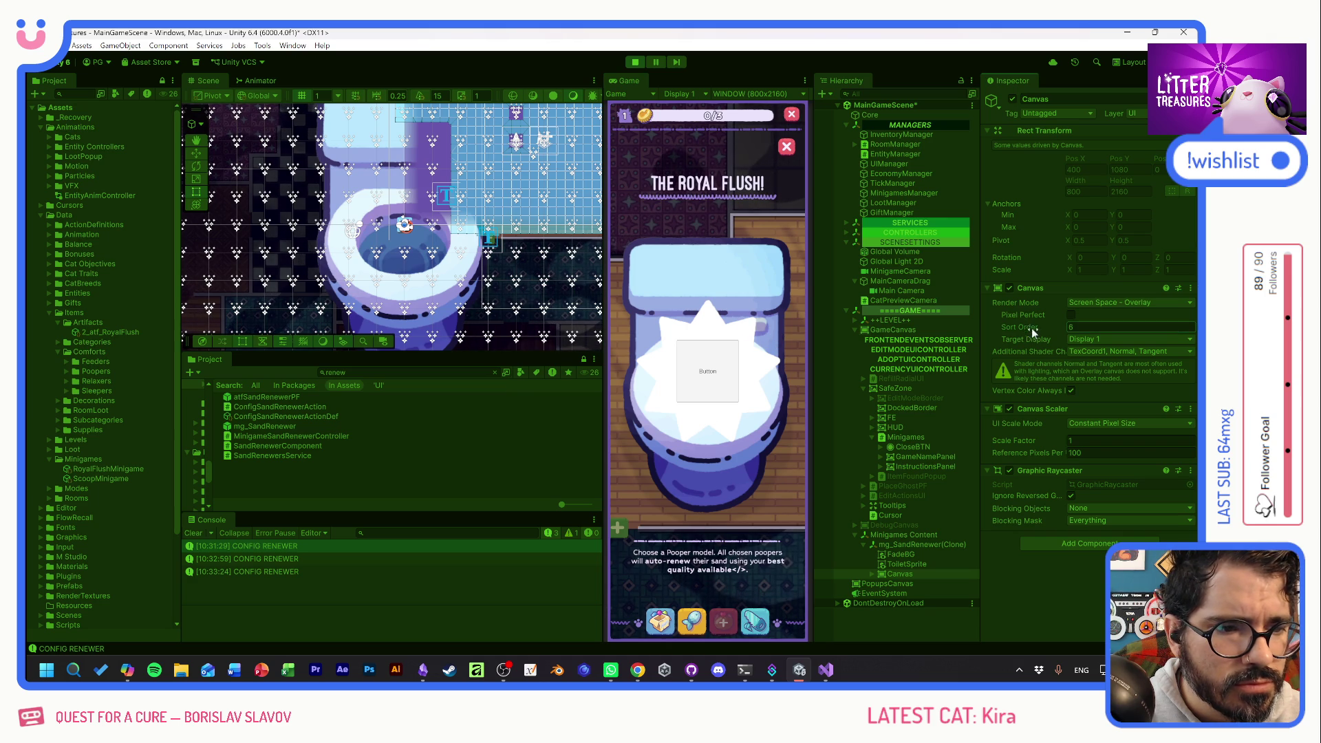
{"action": "key", "text": "Return"}
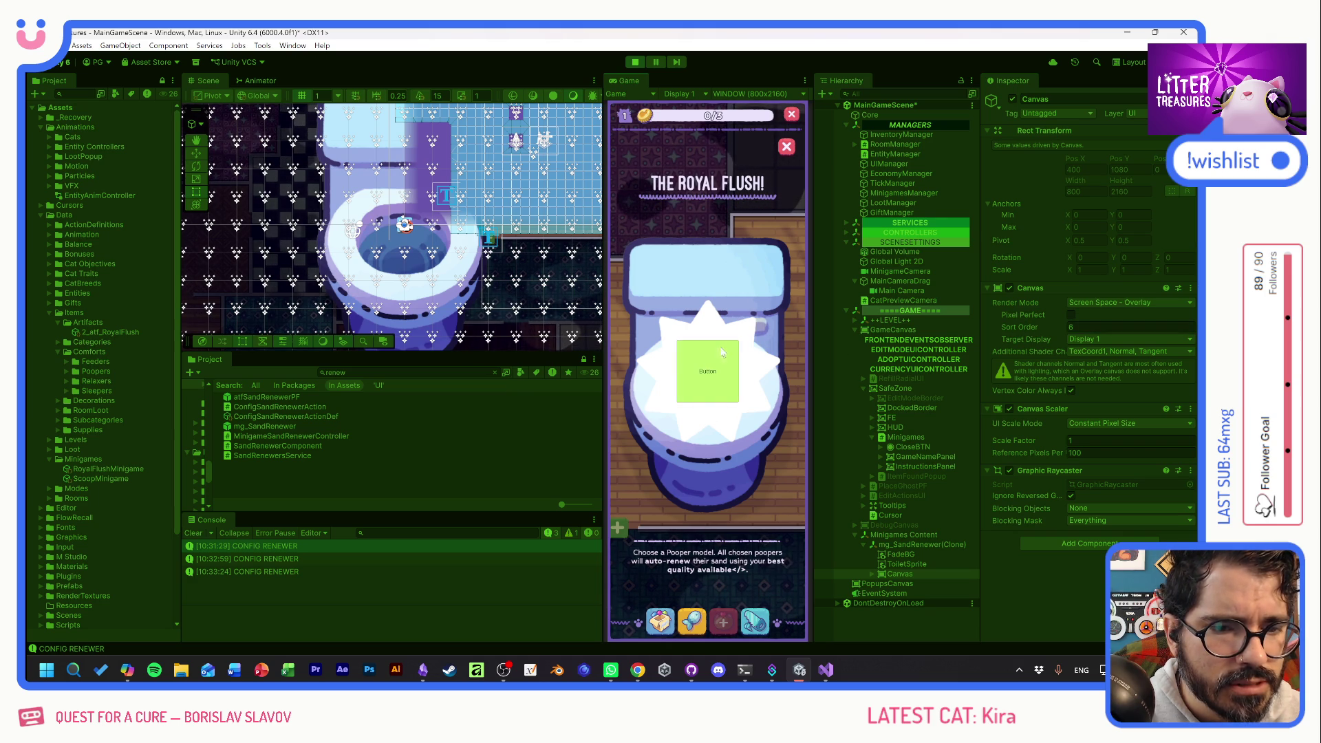
{"action": "left_click_drag", "start_coordinate": [1034, 327], "coordinate": [1026, 327]}
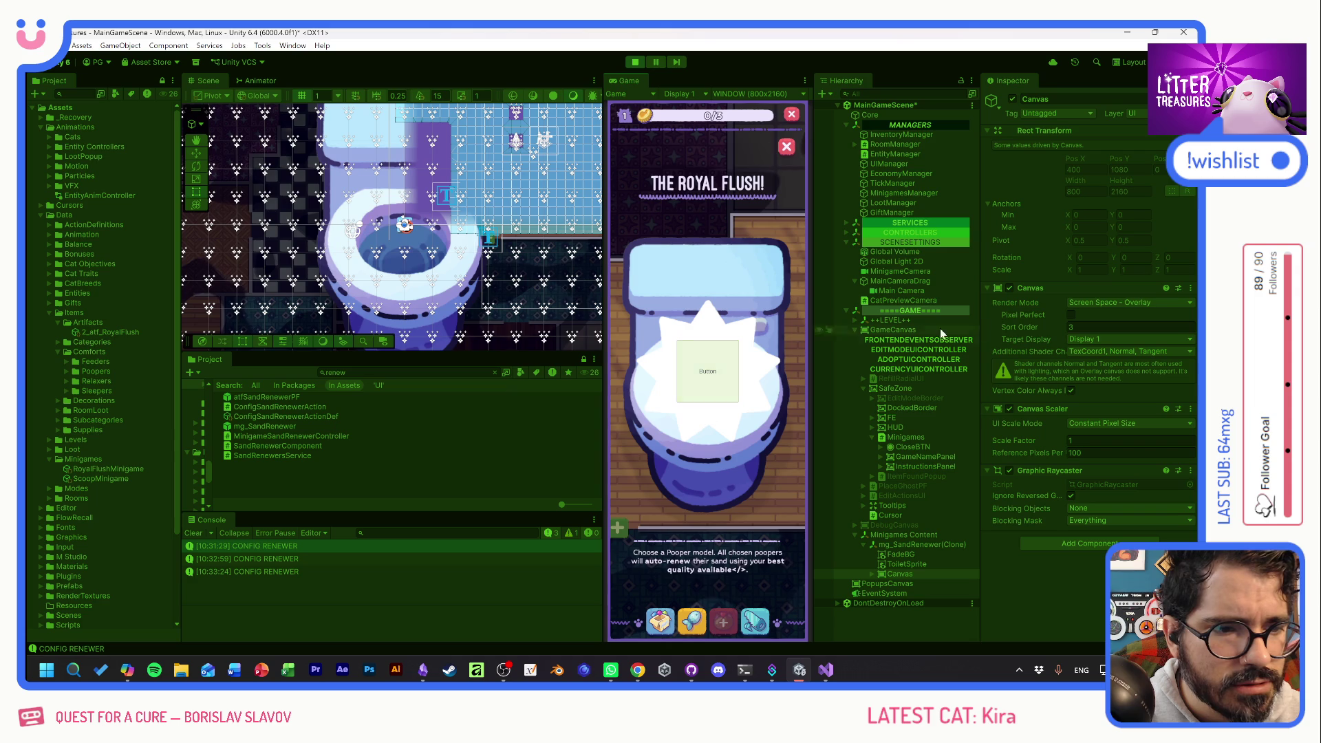
{"action": "left_click", "coordinate": [634, 63]}
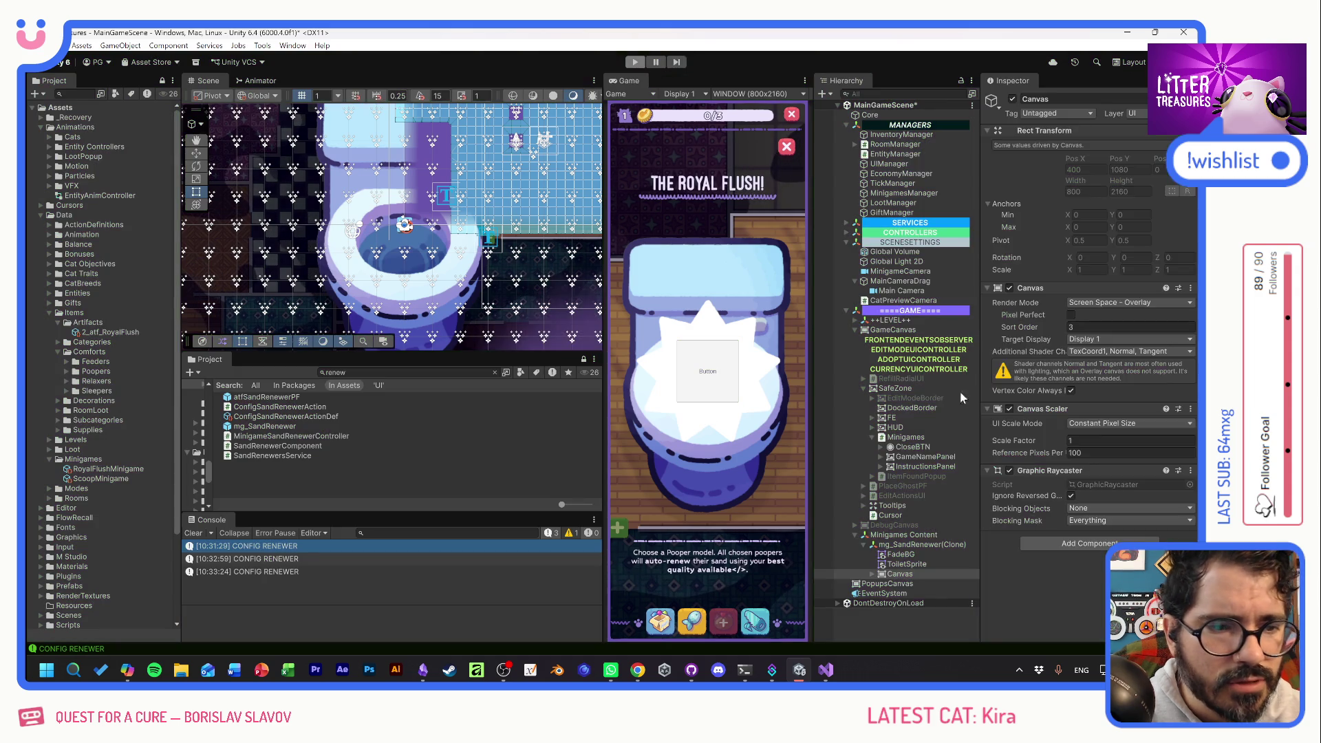
Duplicate GameCanvas and rename the copy CursorCanvas.
{"action": "left_click", "coordinate": [869, 342]}
{"action": "left_click", "coordinate": [856, 340]}
{"action": "key", "text": "ctrl+d"}
{"action": "key", "text": "F2"}
{"action": "type", "text": "CursorCanvas"}
{"action": "key", "text": "Return"}
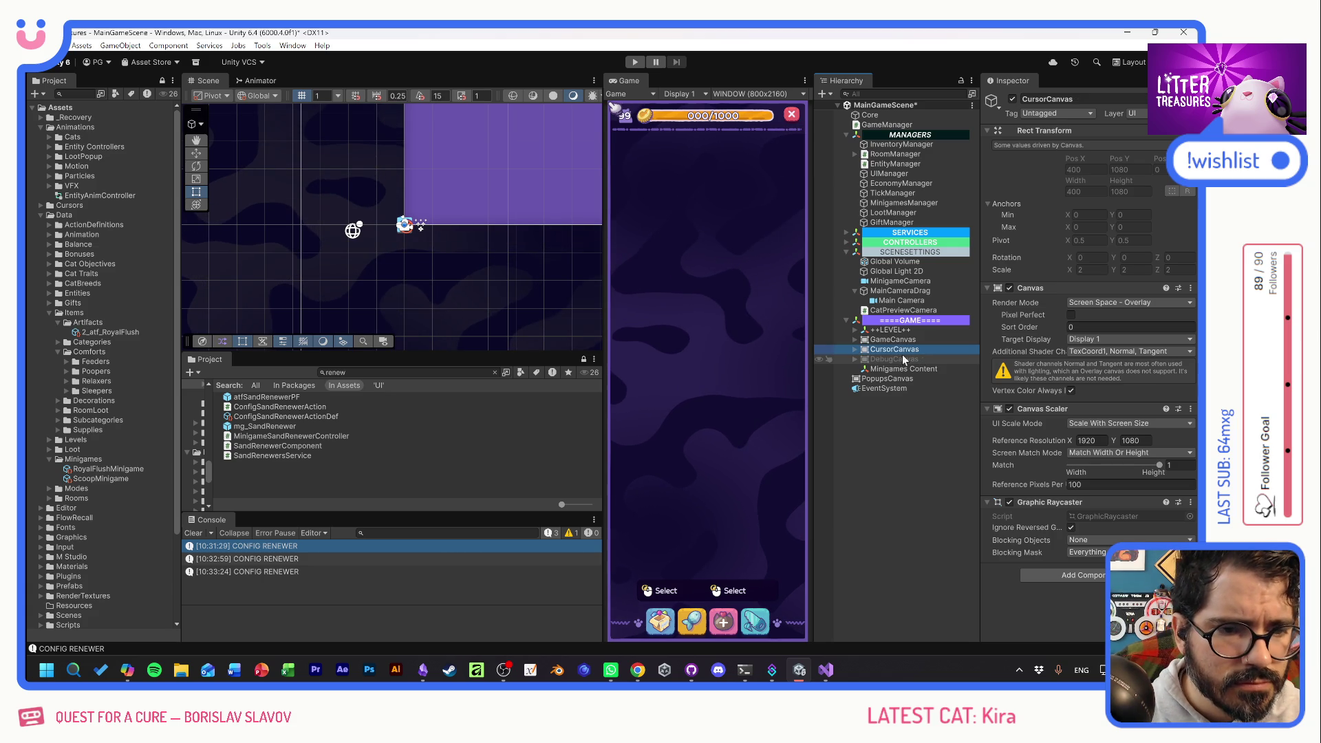
Delete every CursorCanvas child except Cursor, then start Play mode.
{"action": "left_click", "coordinate": [855, 349]}
{"action": "left_click", "coordinate": [895, 360]}
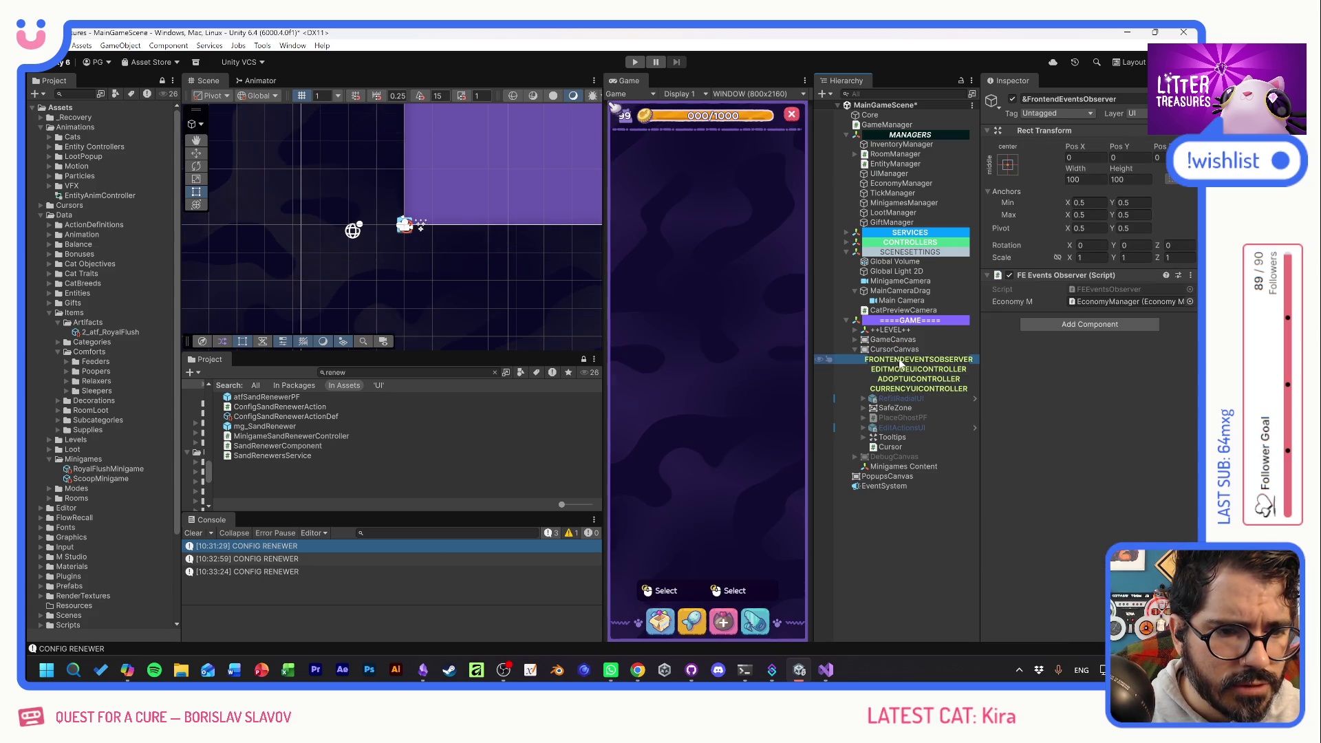
{"action": "left_click", "coordinate": [899, 439], "text": "shift"}
{"action": "key", "text": "Delete"}
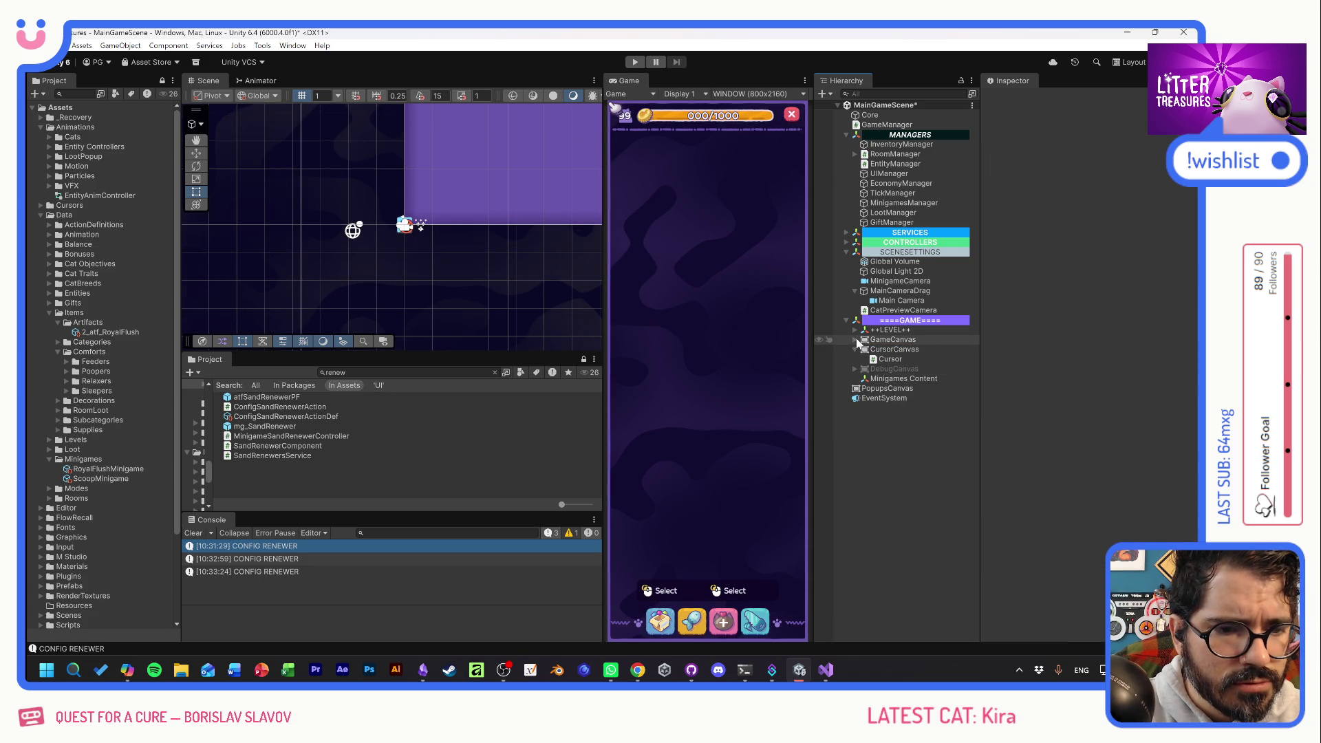
{"action": "left_click", "coordinate": [856, 340]}
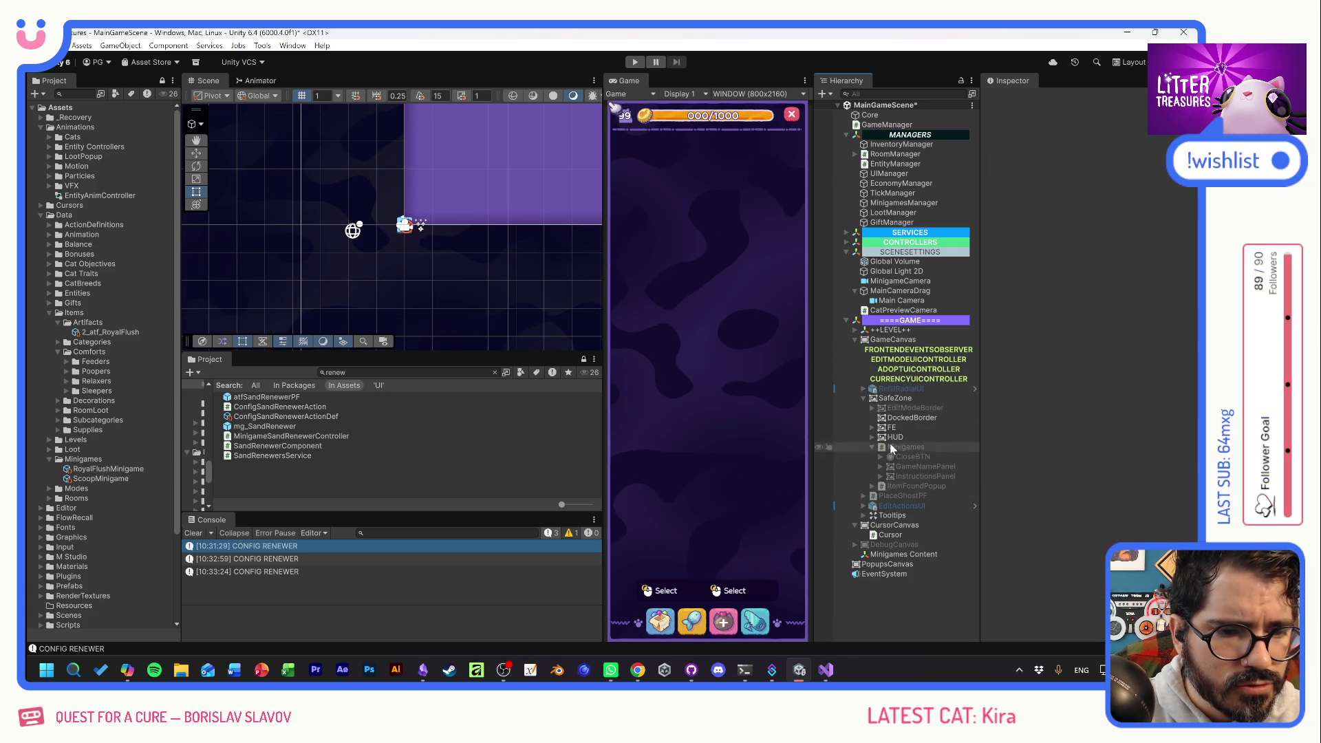
{"action": "left_click", "coordinate": [856, 340]}
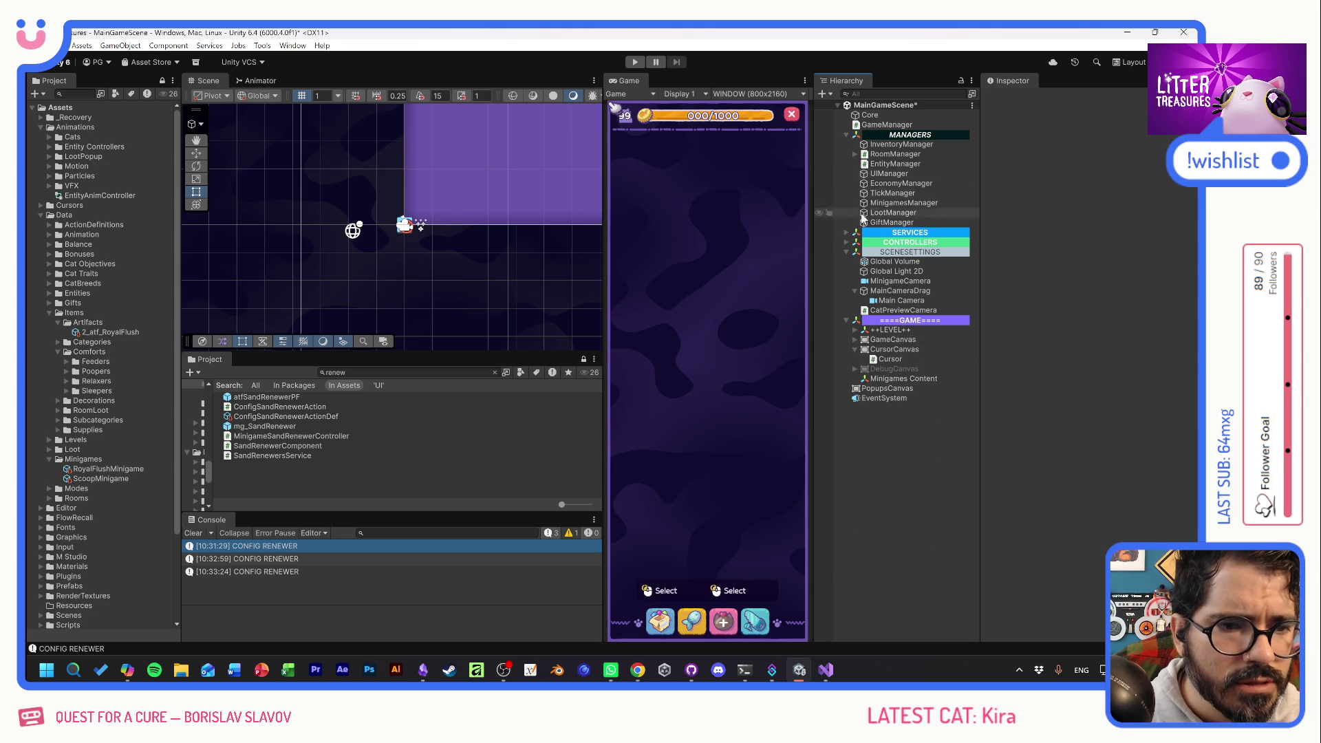
{"action": "left_click", "coordinate": [847, 242]}
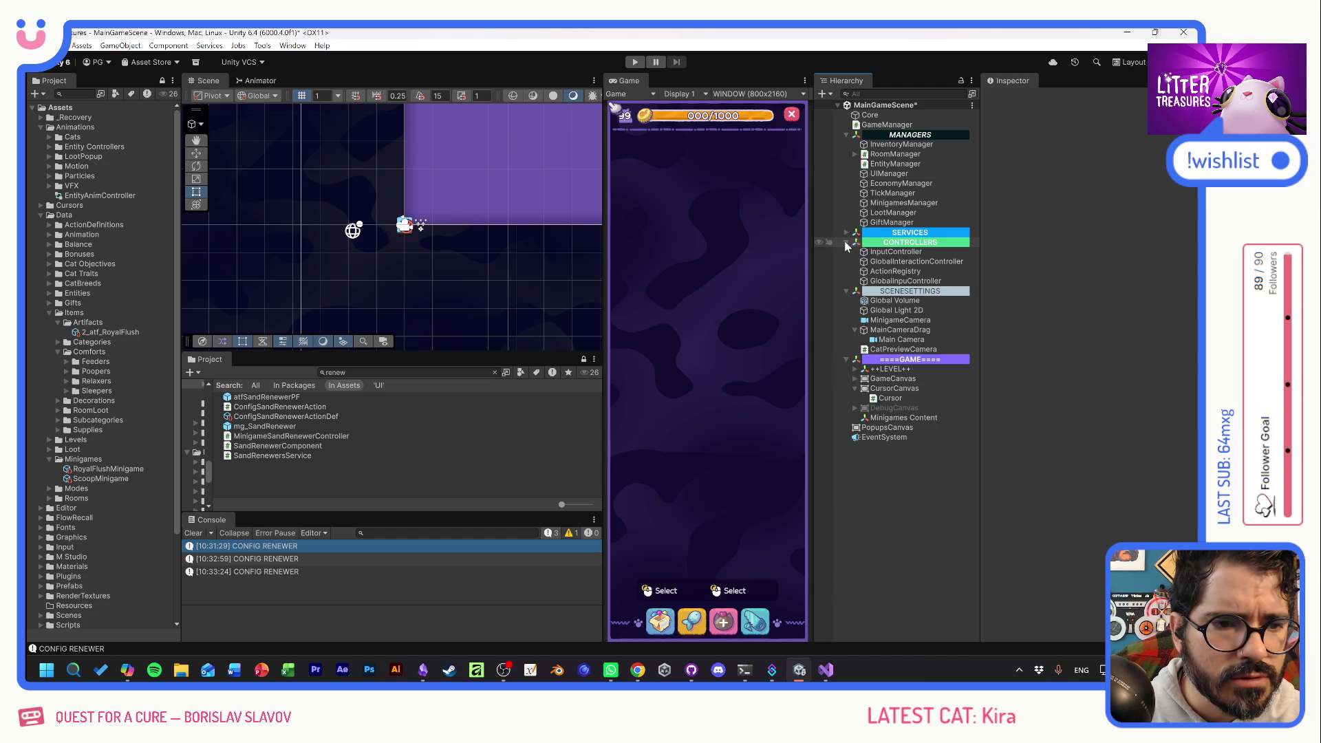
{"action": "left_click", "coordinate": [847, 232]}
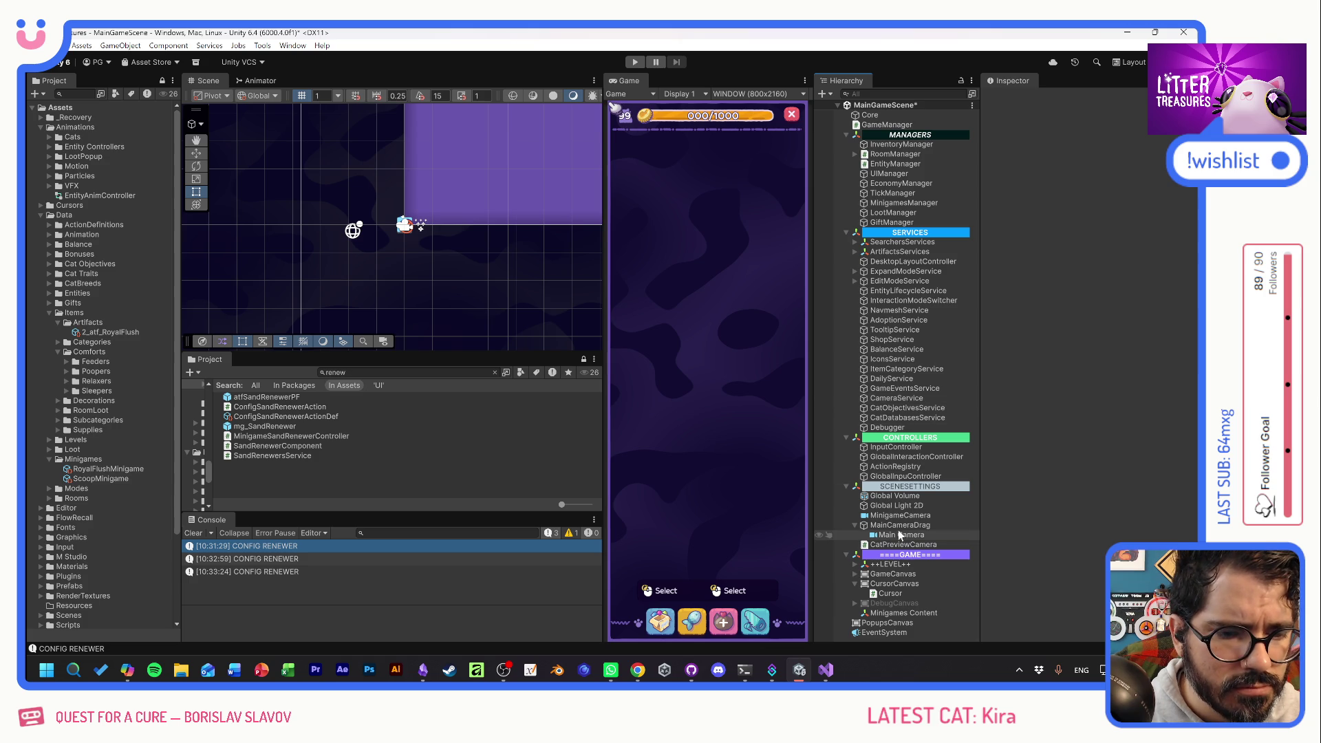
{"action": "left_click", "coordinate": [635, 62]}
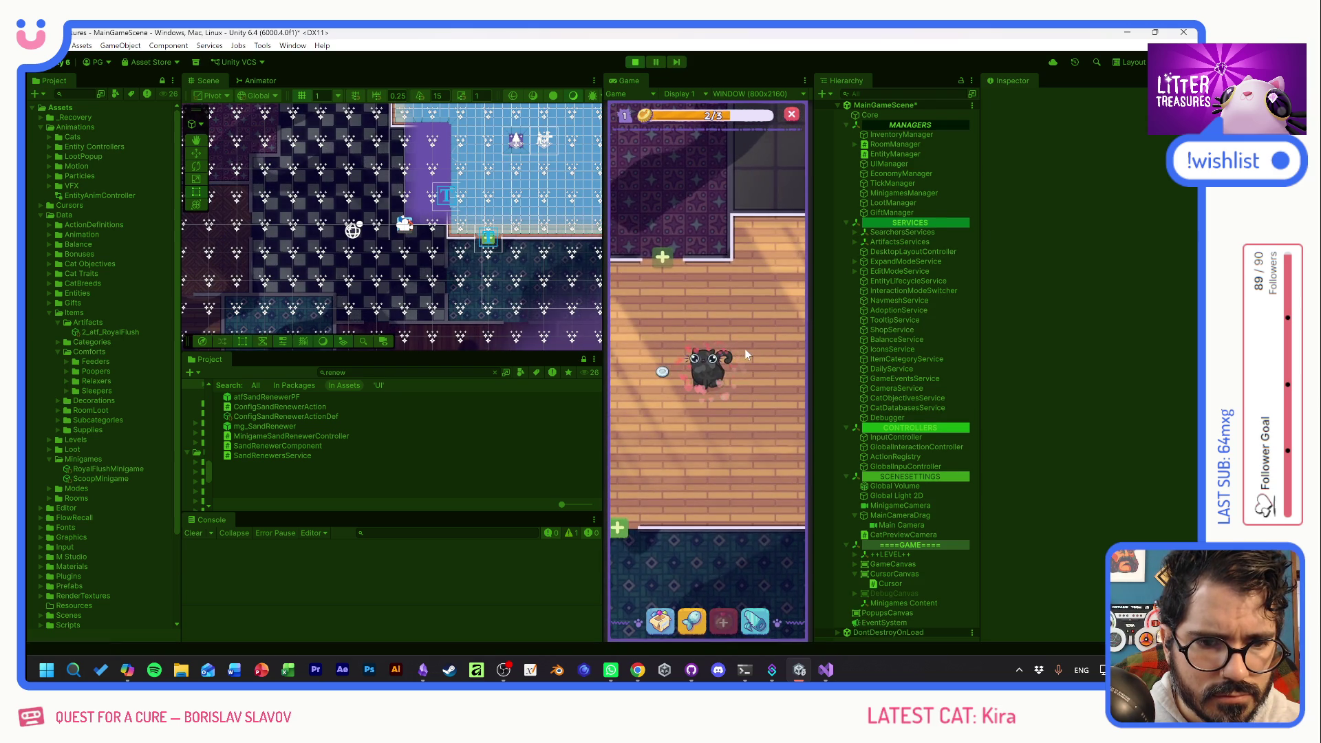
Select CursorCanvas and try its sort order at 2 and 1.
{"action": "left_click", "coordinate": [716, 363]}
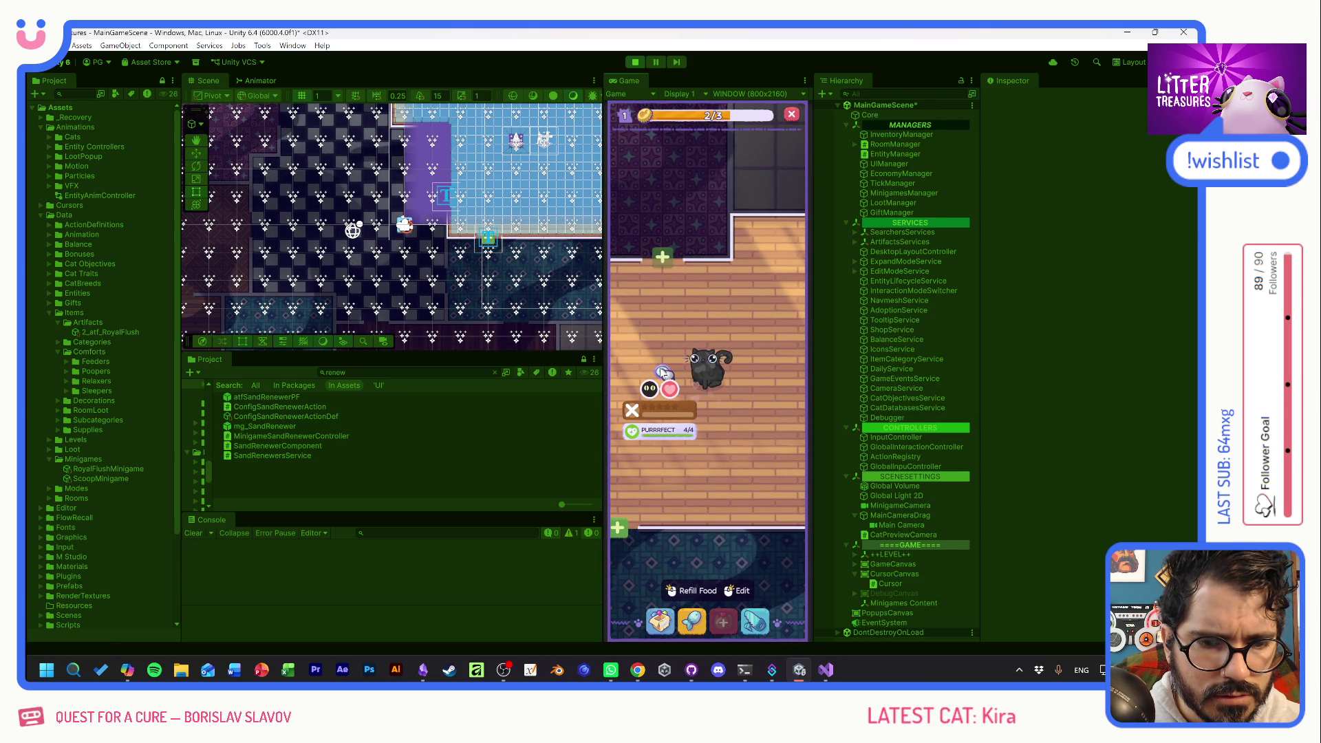
{"action": "left_click", "coordinate": [681, 372]}
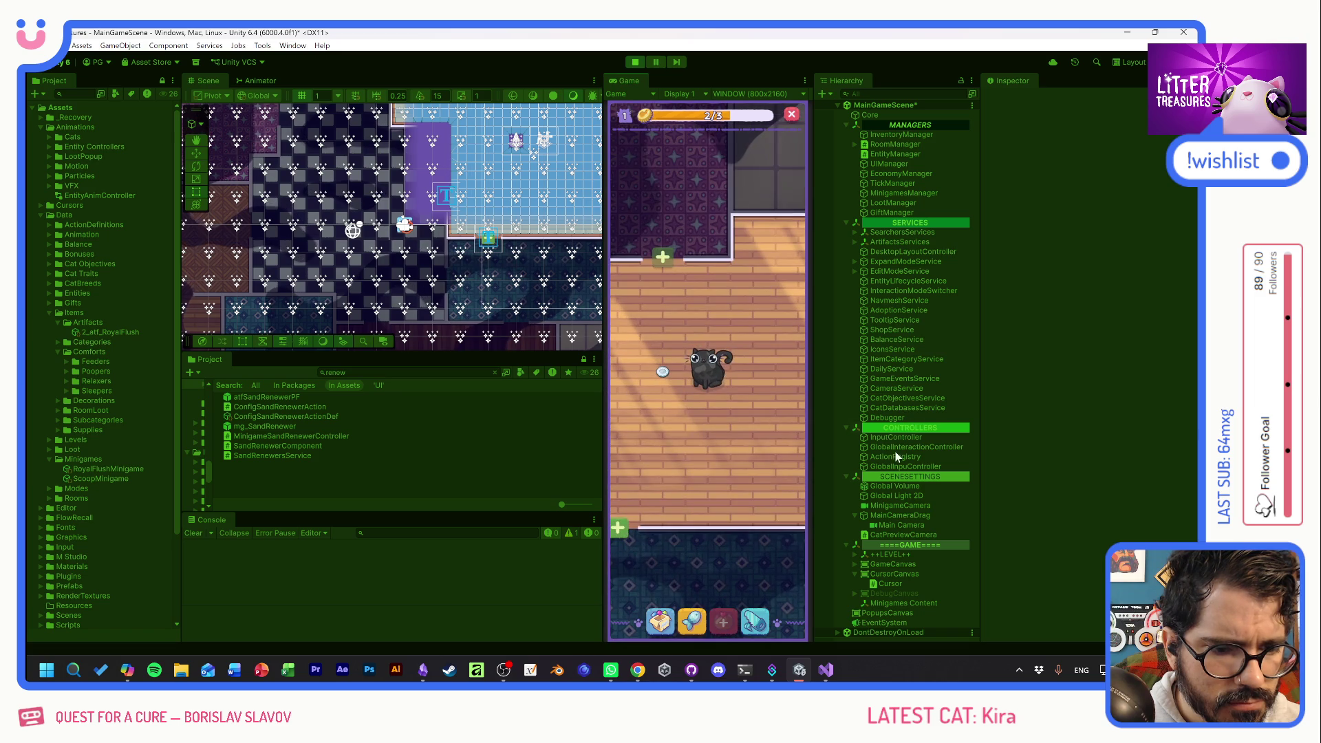
{"action": "left_click", "coordinate": [891, 575]}
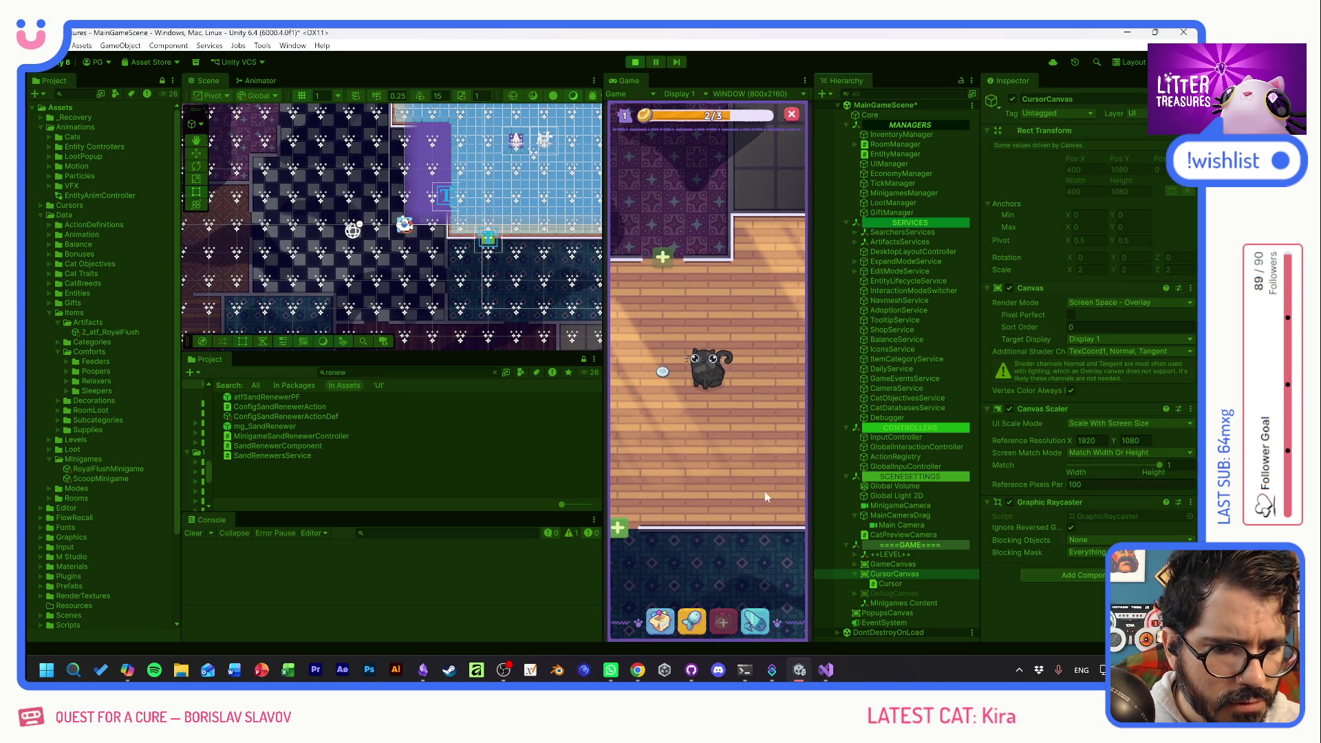
{"action": "left_click", "coordinate": [709, 368]}
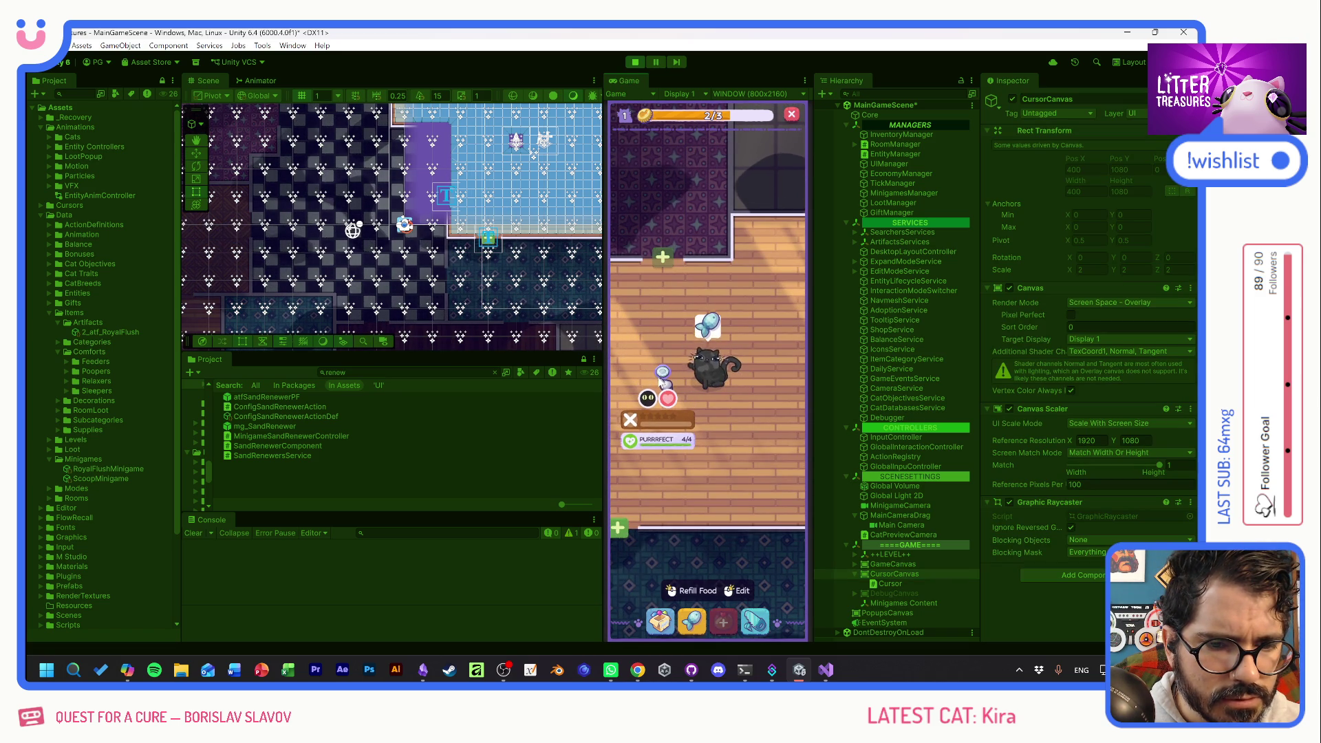
{"action": "left_click", "coordinate": [718, 375]}
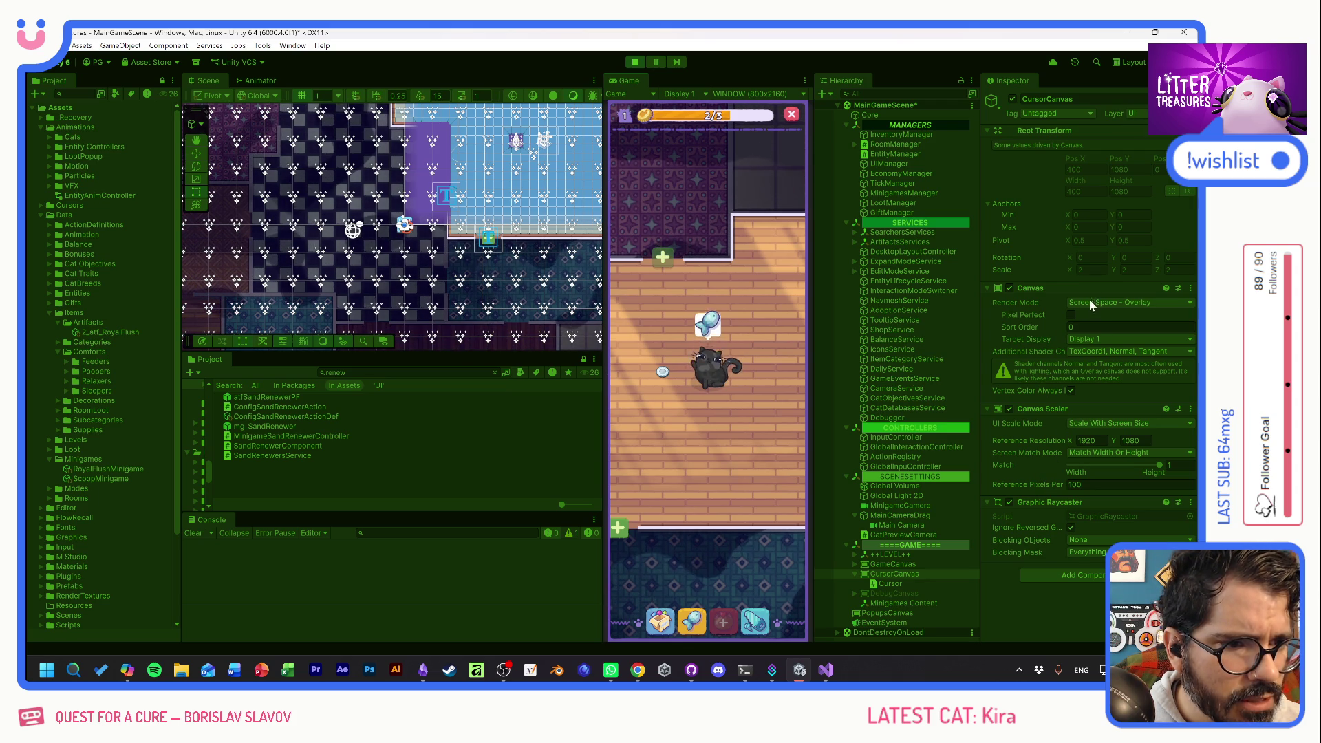
{"action": "left_click_drag", "start_coordinate": [1038, 328], "coordinate": [1039, 326]}
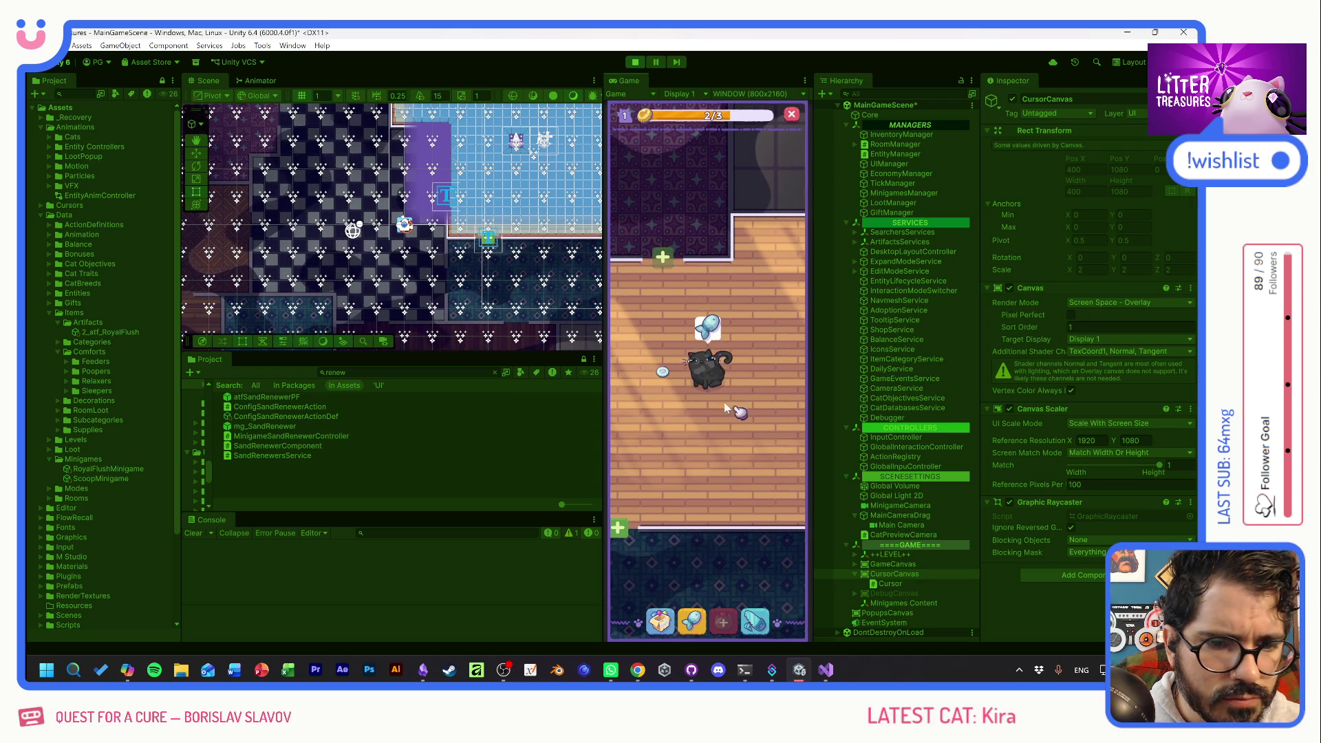
{"action": "left_click", "coordinate": [713, 365]}
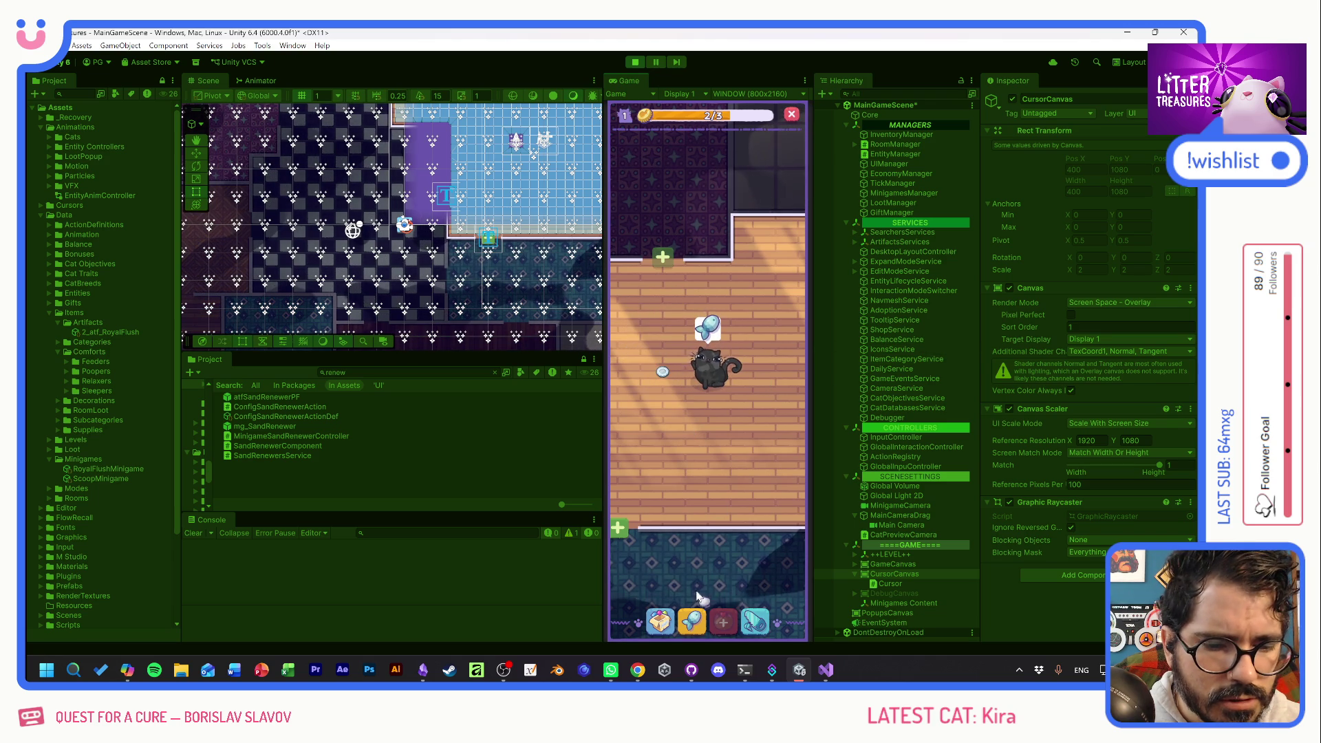
Place the Royal Flush toilet in the room from the debug item grid.
{"action": "key", "text": "grave"}
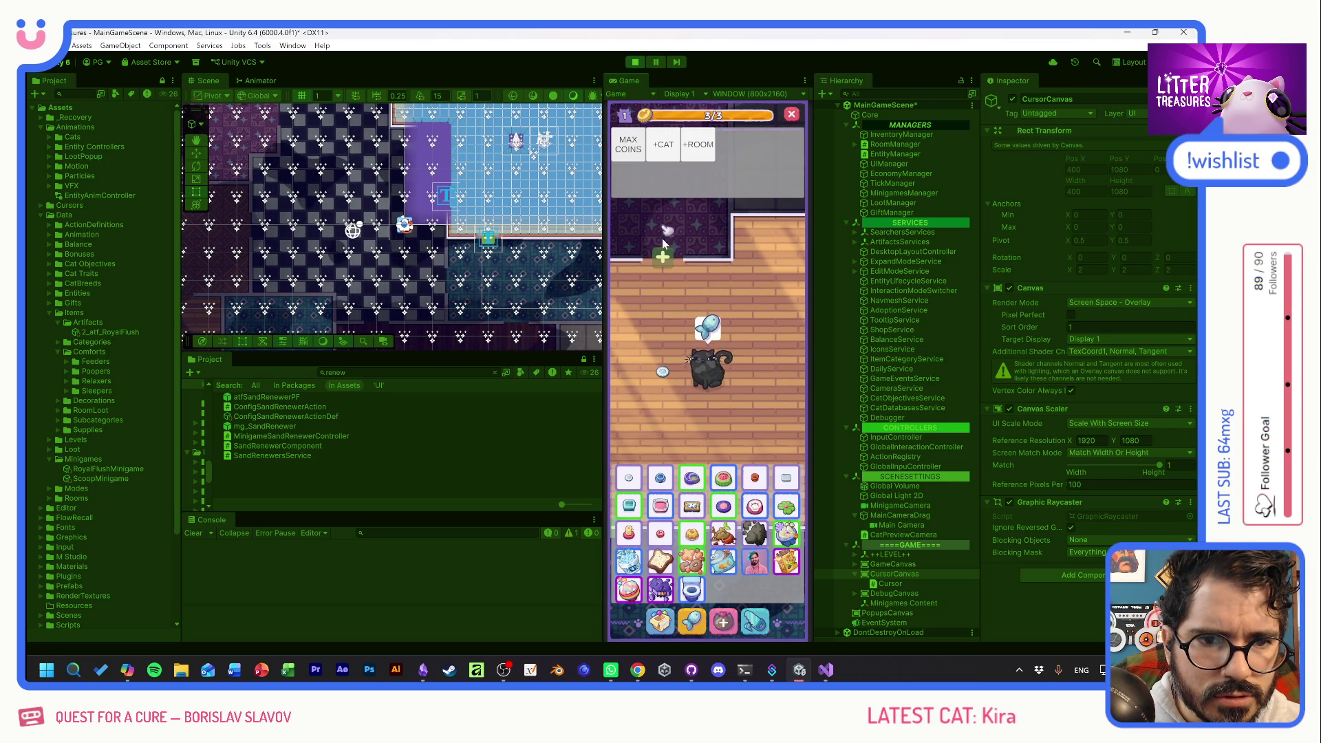
{"action": "left_click", "coordinate": [693, 590]}
{"action": "key", "text": "grave"}
{"action": "left_click", "coordinate": [661, 431]}
{"action": "left_click", "coordinate": [678, 313]}
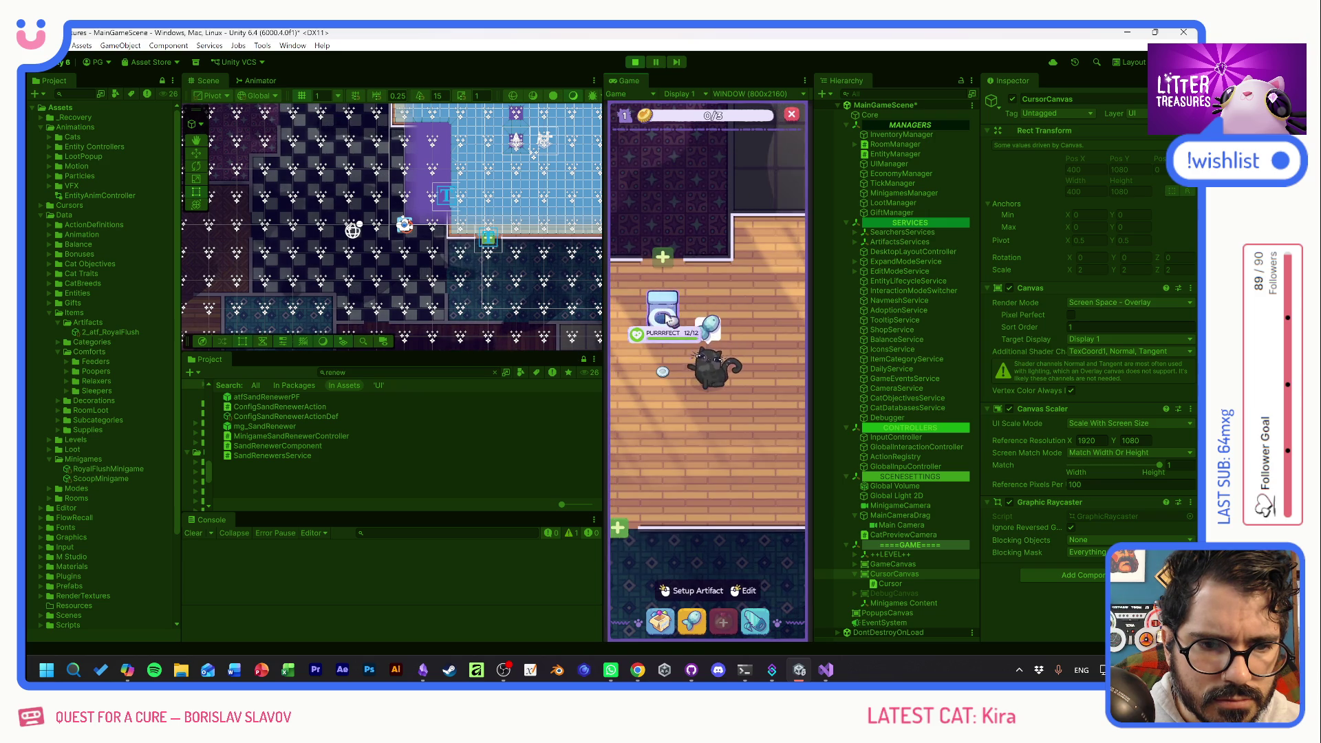
{"action": "left_click", "coordinate": [671, 318]}
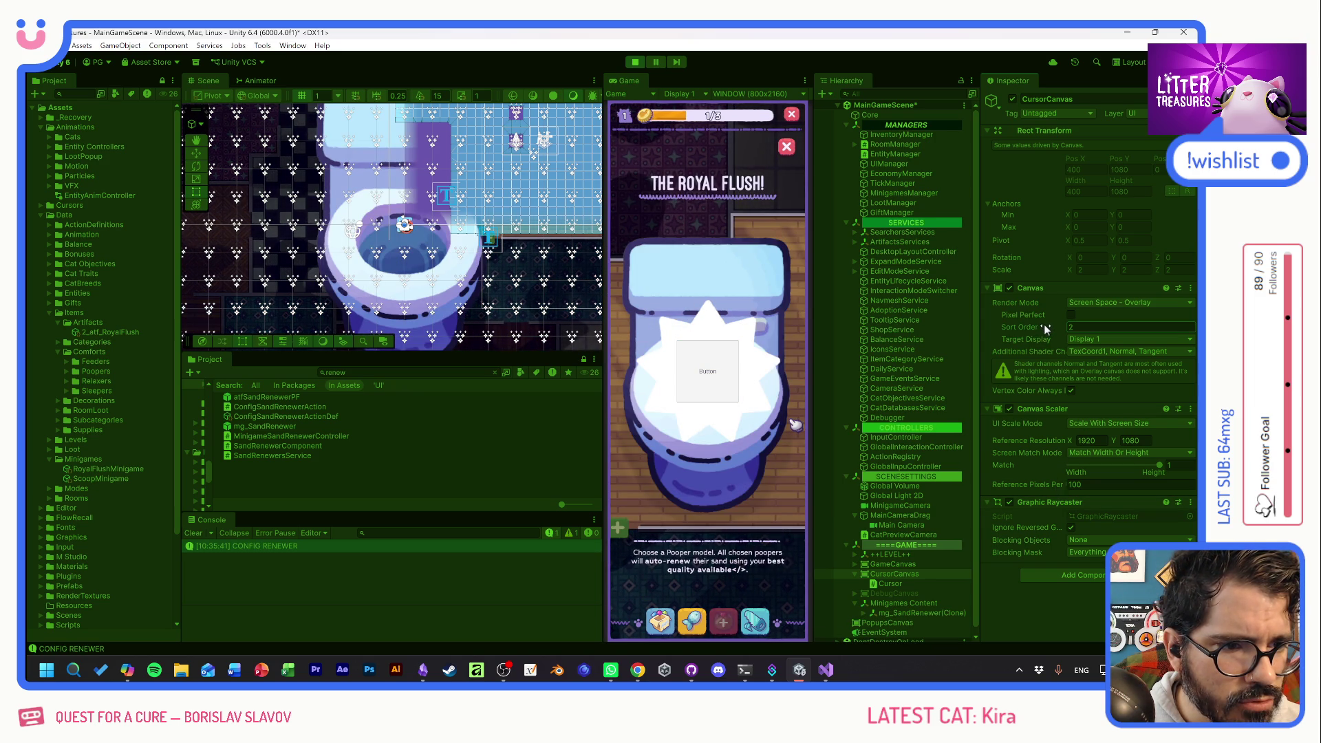
Raise CursorCanvas sort order back to 2, reopen the Royal Flush popup, and stop playing.
{"action": "left_click_drag", "start_coordinate": [1044, 324], "coordinate": [1050, 324]}
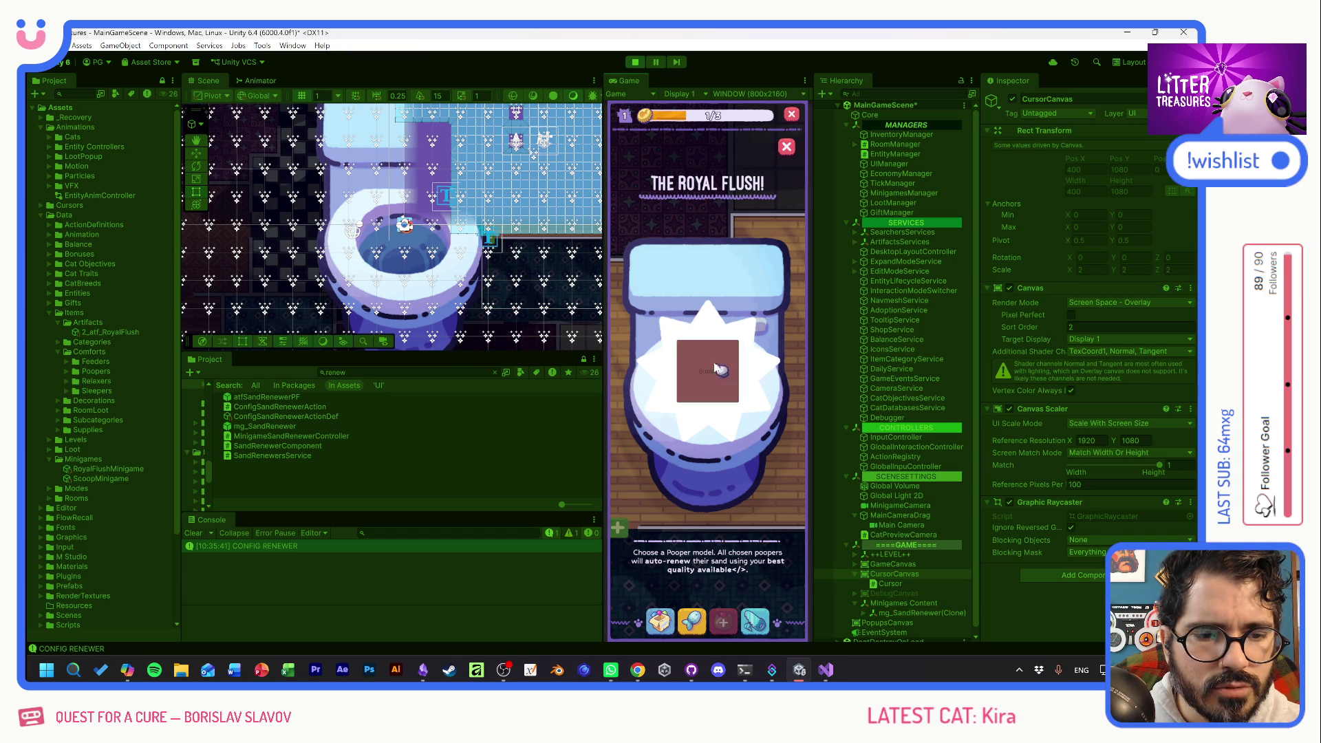
{"action": "left_click", "coordinate": [787, 150]}
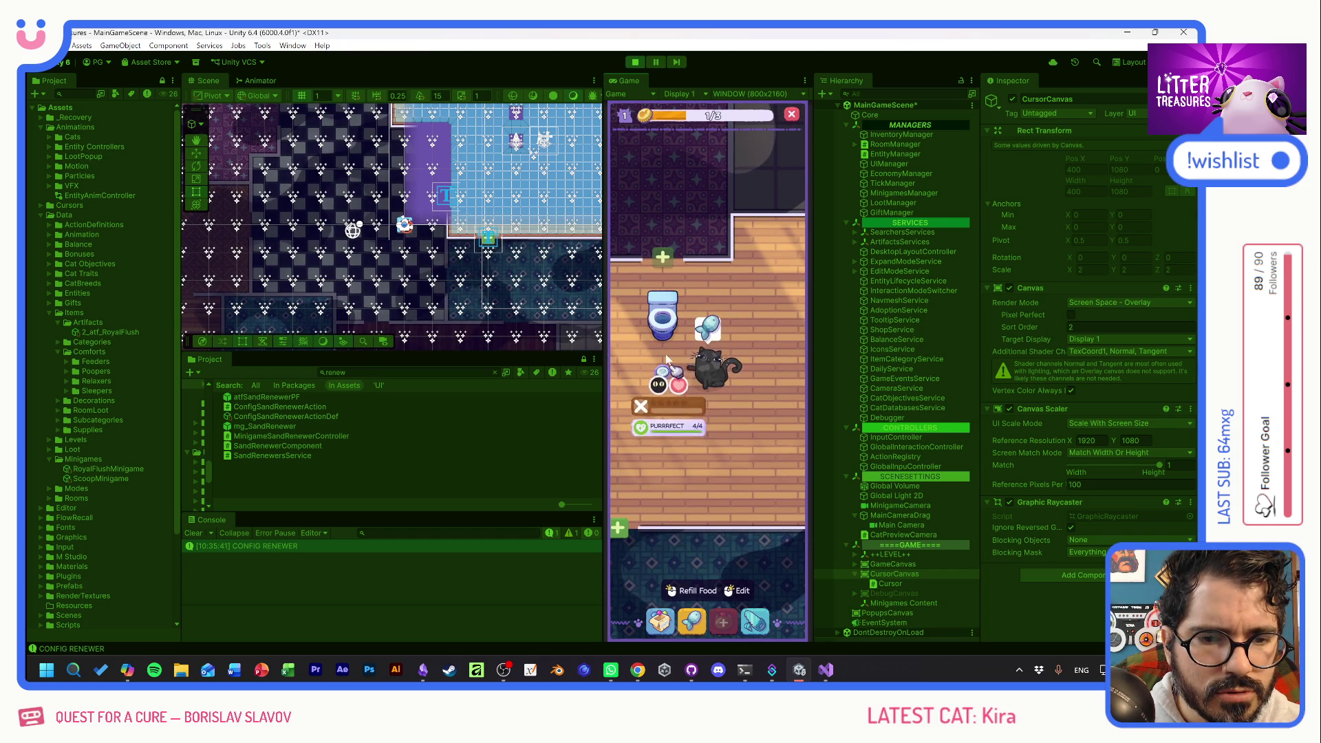
{"action": "left_click", "coordinate": [662, 322]}
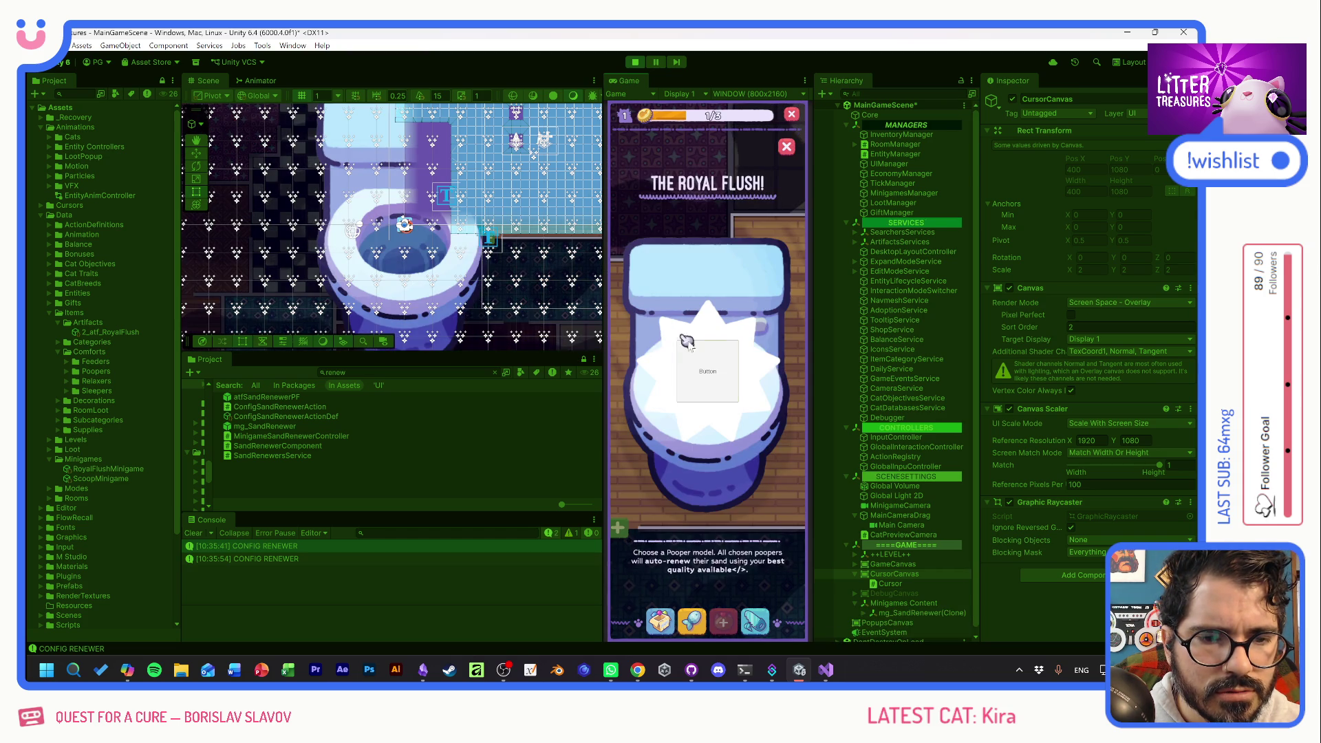
{"action": "left_click", "coordinate": [633, 61]}
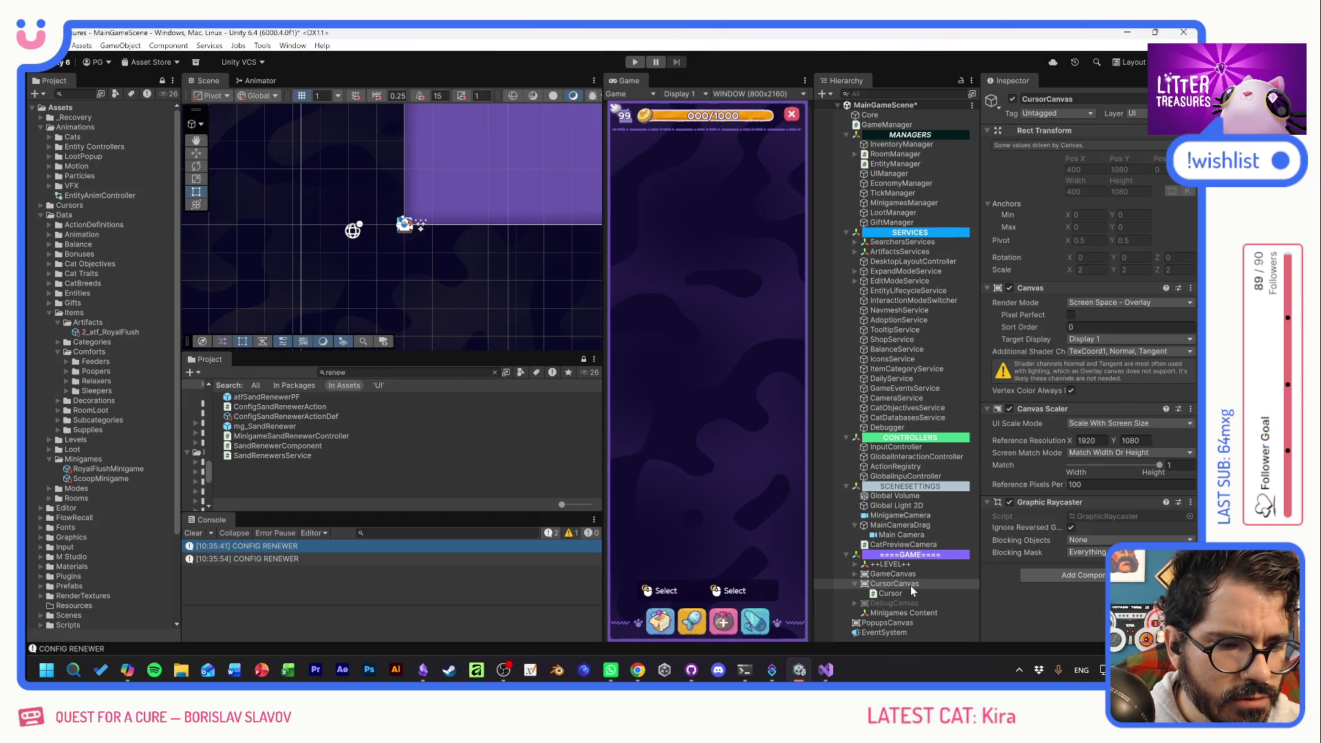
Give CursorCanvas a sort order of 2, save the main scene, and switch to GitHub Desktop.
{"action": "left_click", "coordinate": [1092, 327]}
{"action": "type", "text": "2"}
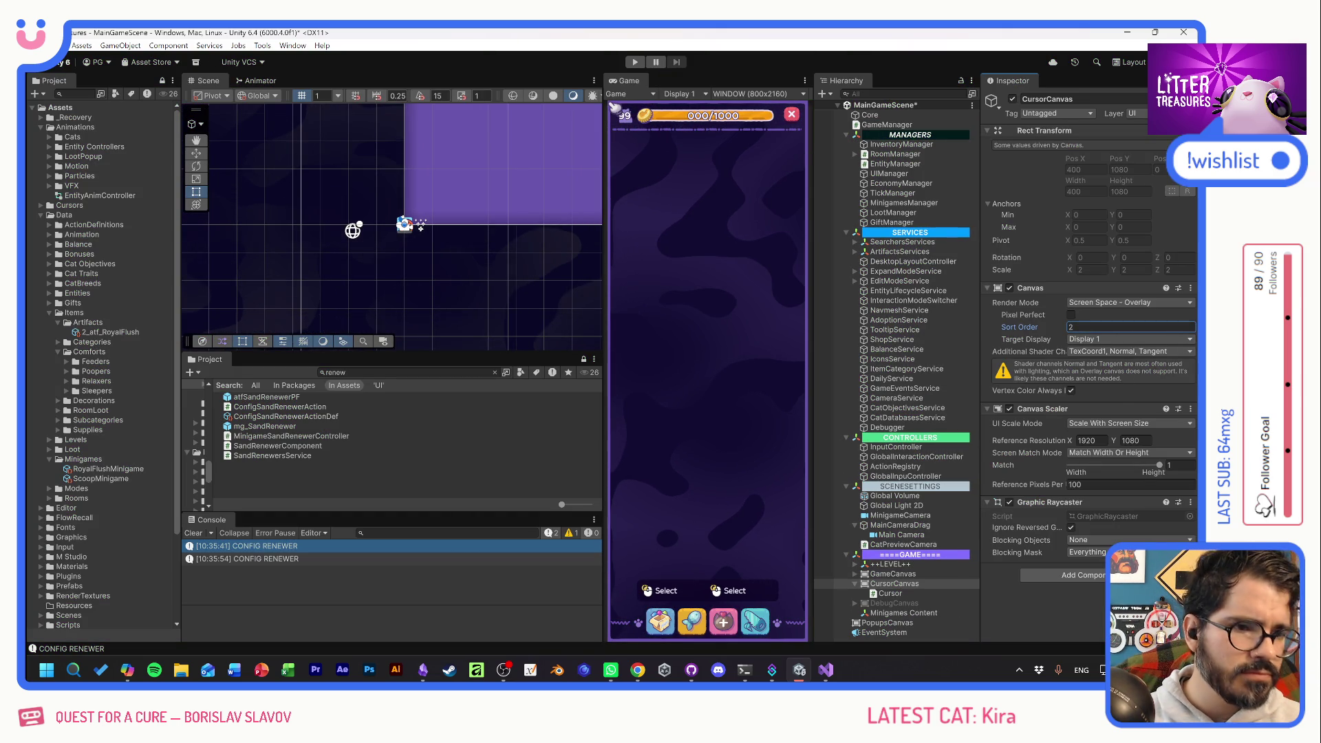
{"action": "key", "text": "ctrl+s"}
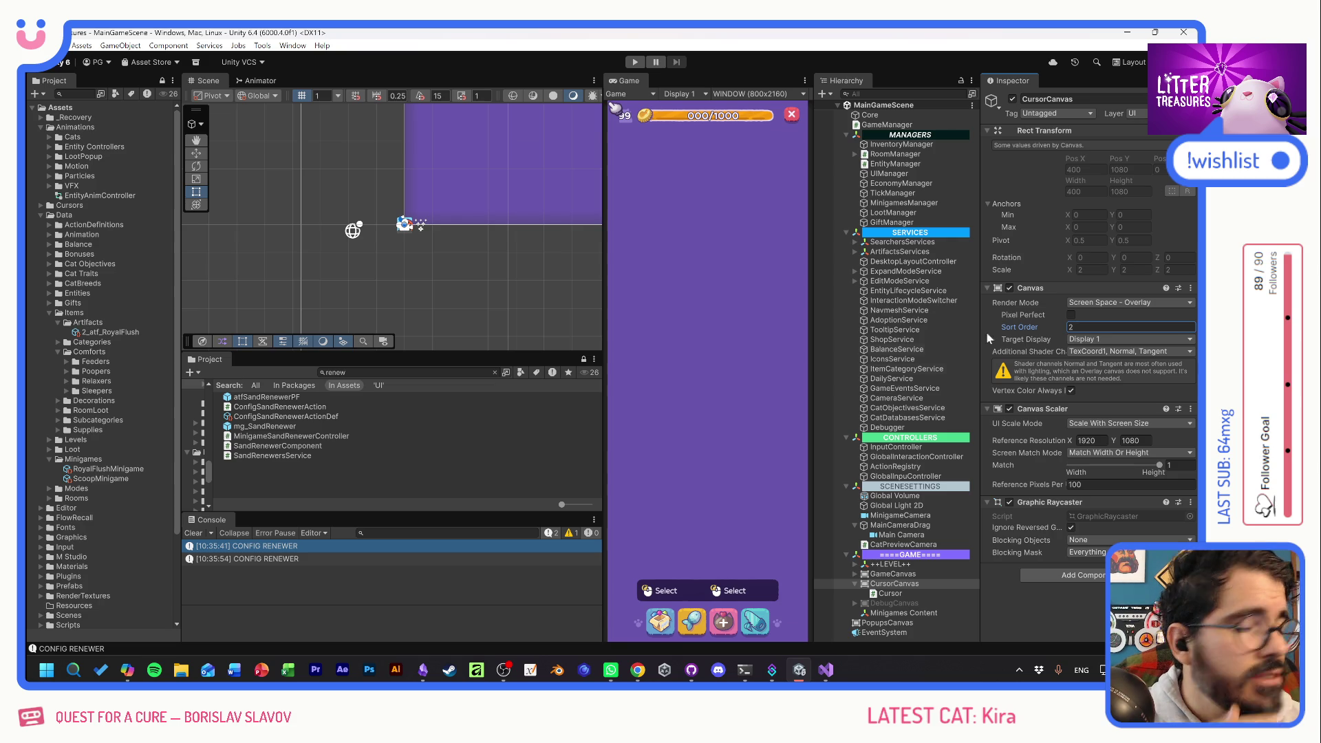
{"action": "left_click", "coordinate": [670, 375]}
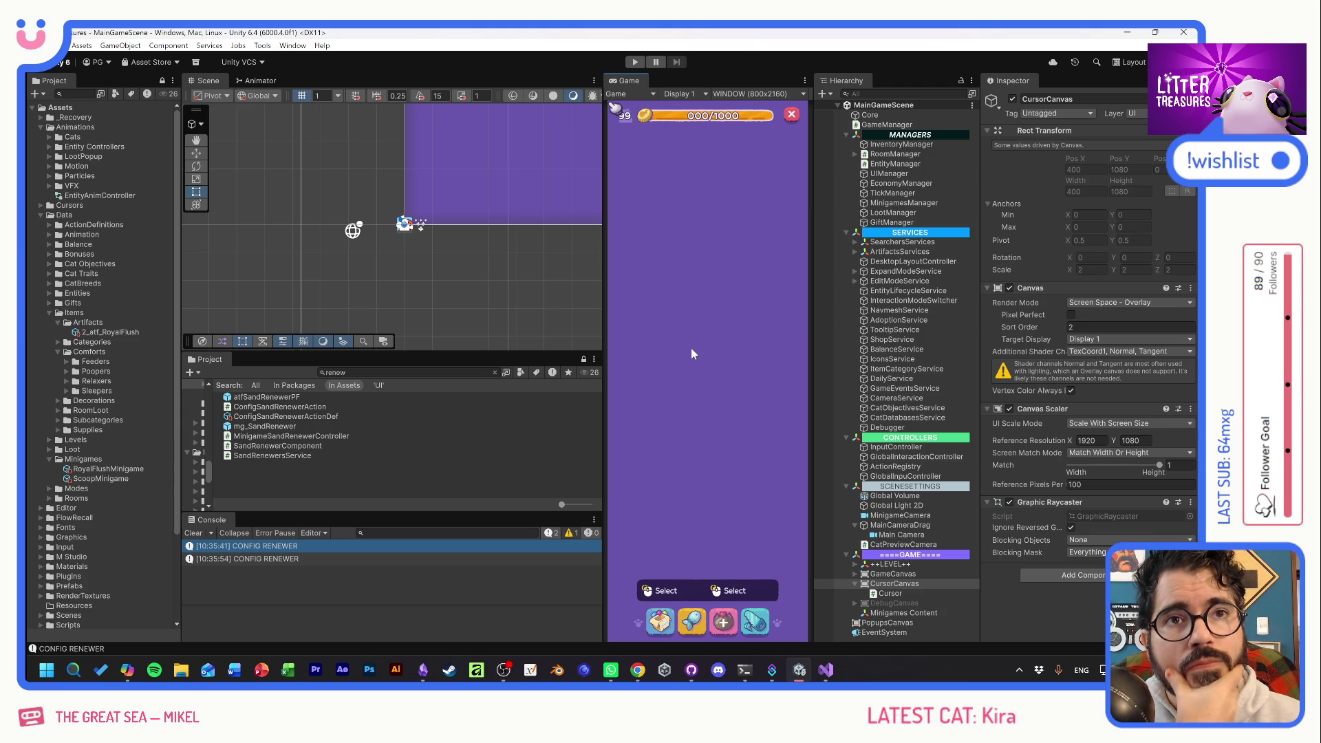
{"action": "left_click", "coordinate": [691, 669]}
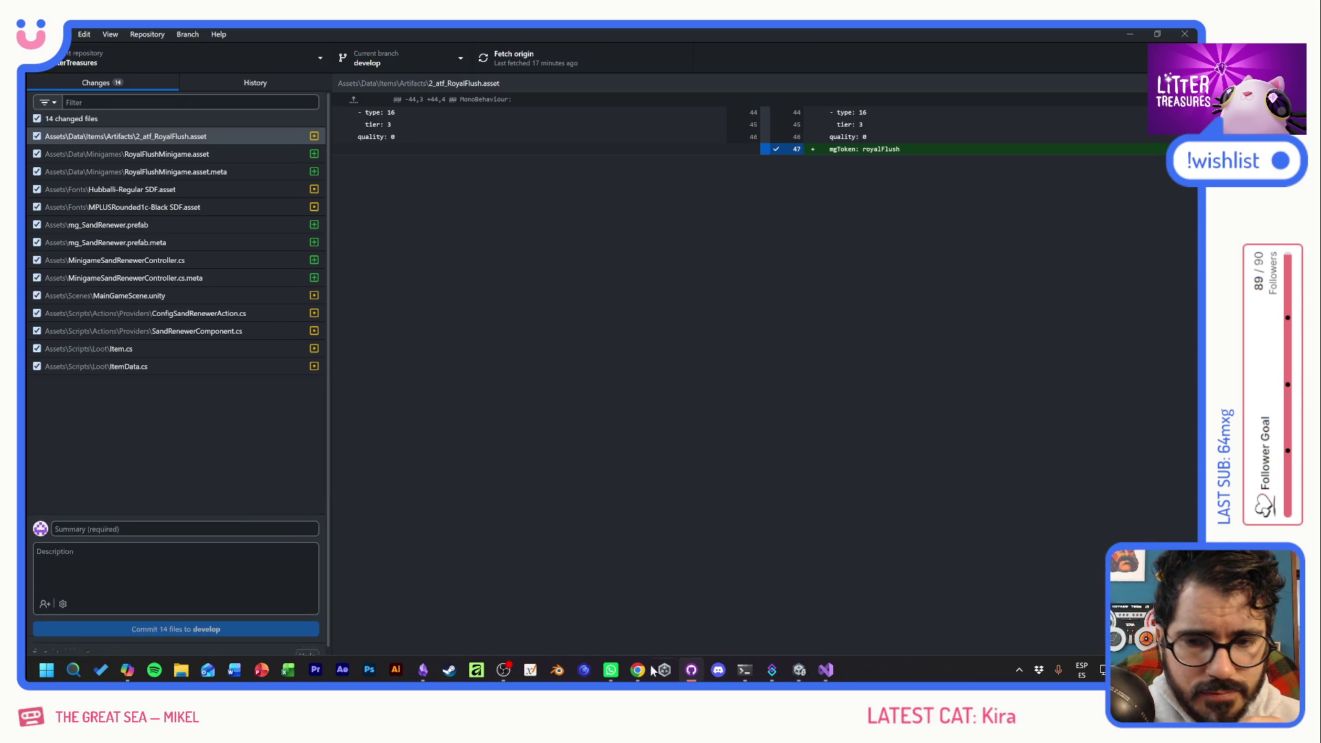
Commit all 14 changed files to develop as 'Cursor Canvas + MG Sand Renew PF', then return to Unity.
{"action": "type", "text": "c"}
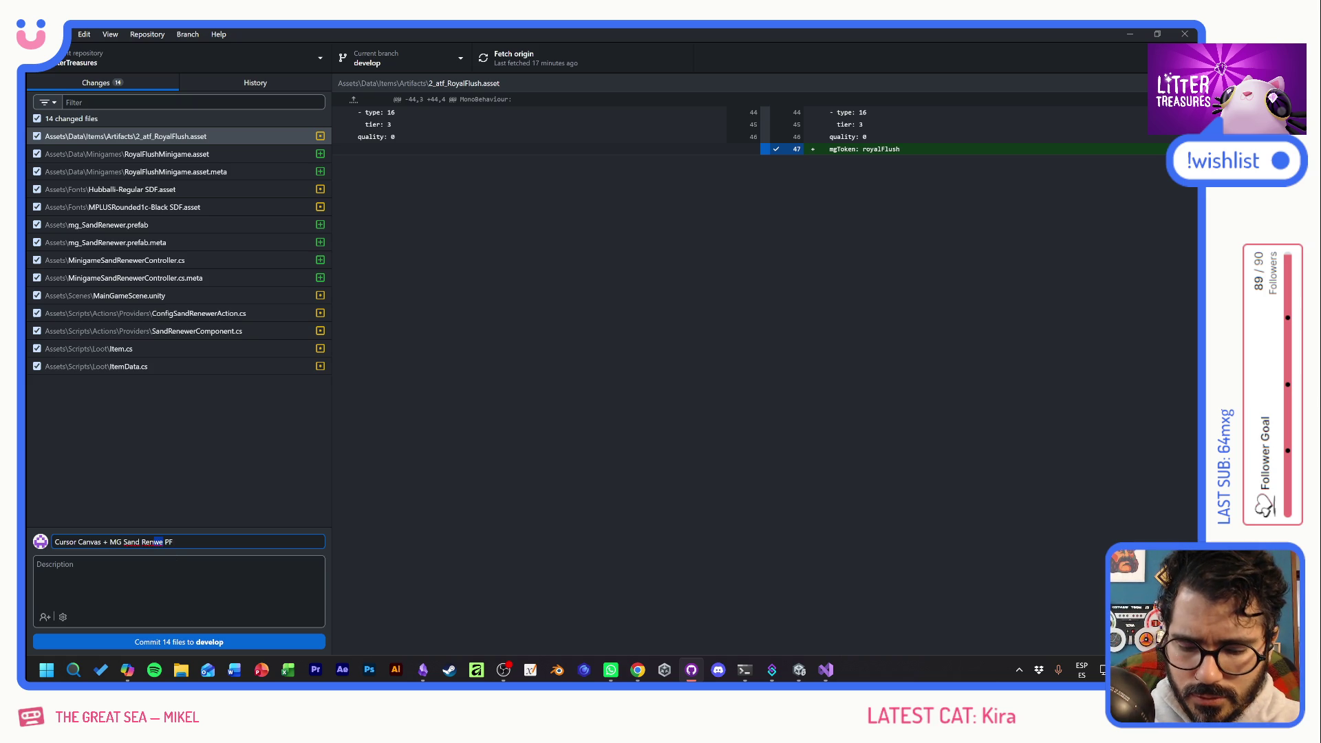
{"action": "left_click", "coordinate": [219, 641]}
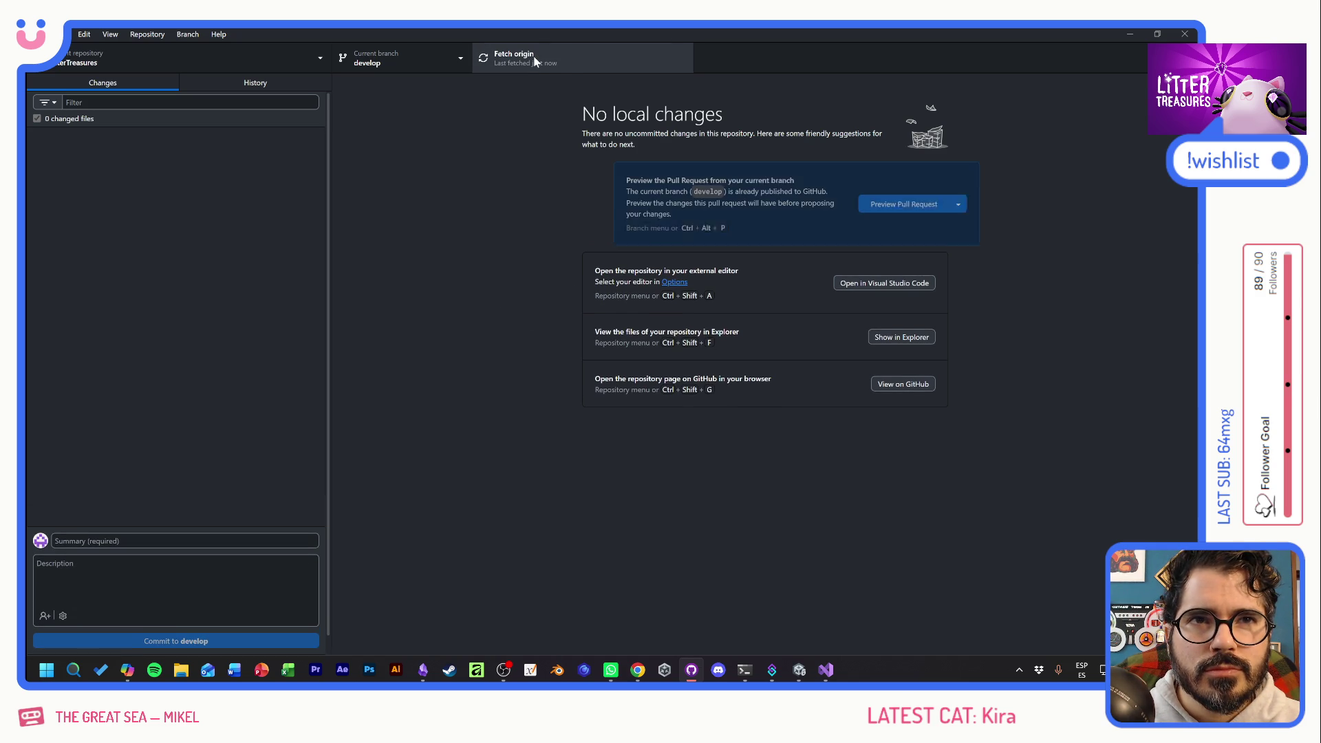
{"action": "key", "text": "alt+Tab"}
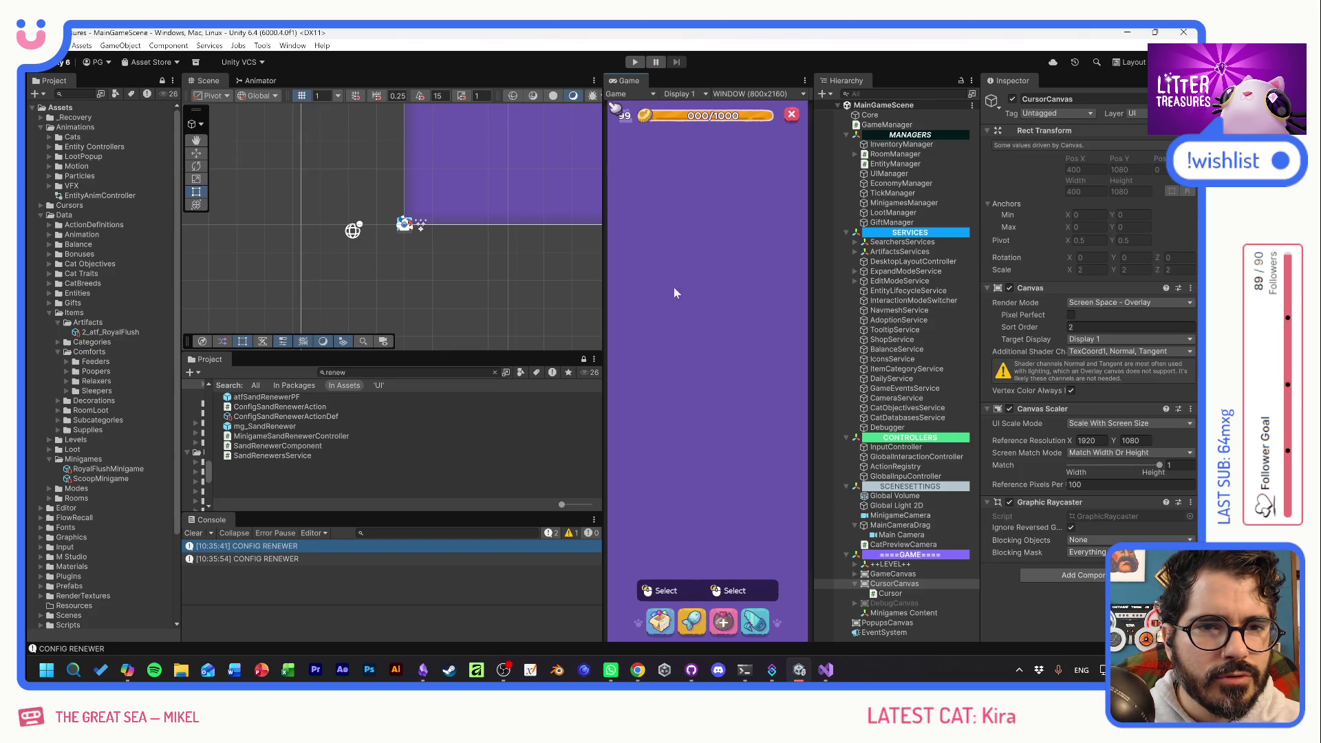
Enter Play mode and place the Royal Flush toilet from the inventory onto the floor.
{"action": "left_click", "coordinate": [635, 64]}
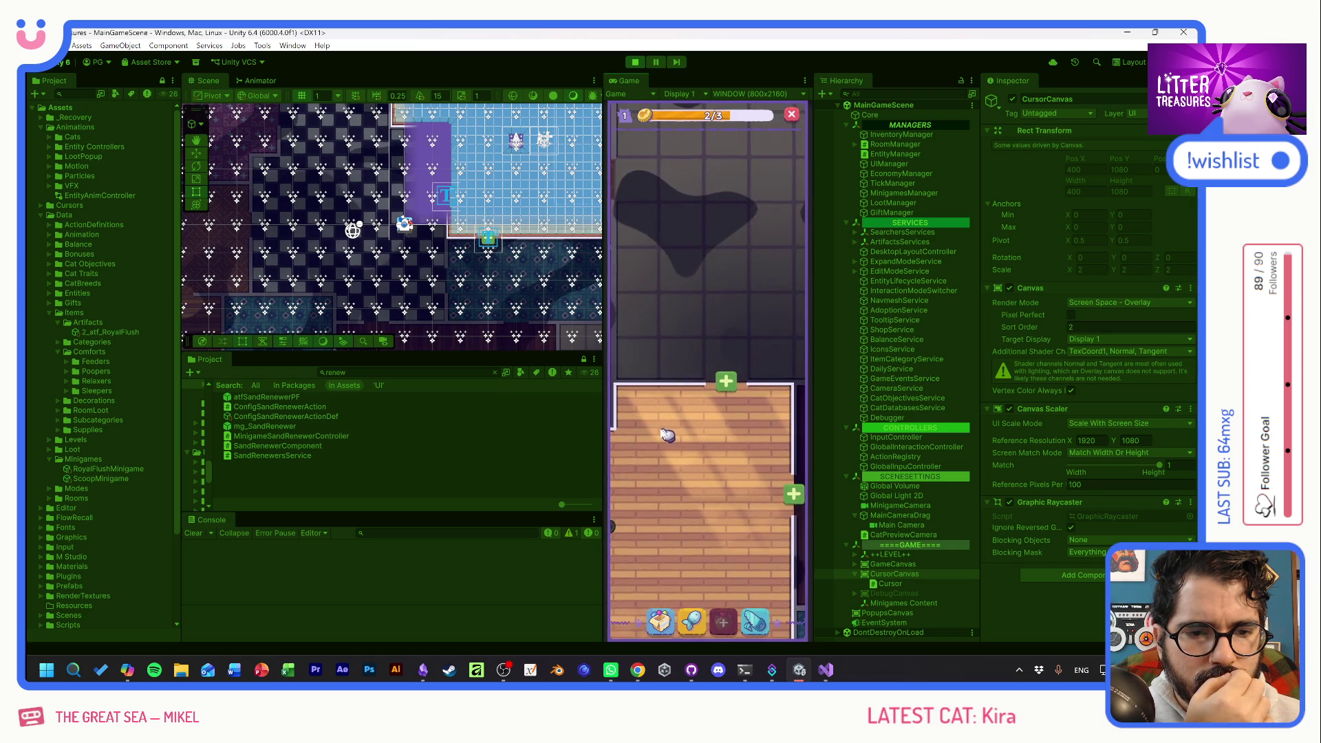
{"action": "left_click", "coordinate": [659, 622]}
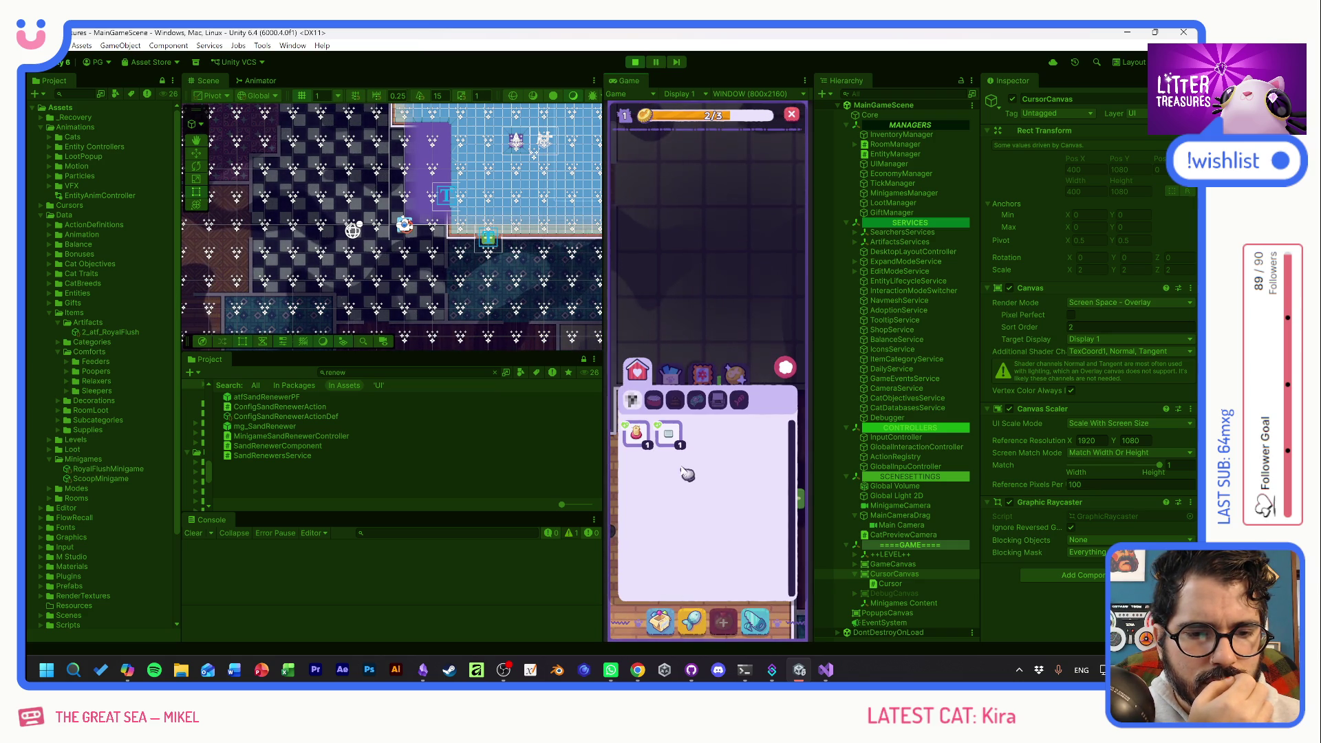
{"action": "left_click_drag", "start_coordinate": [691, 589], "coordinate": [703, 442]}
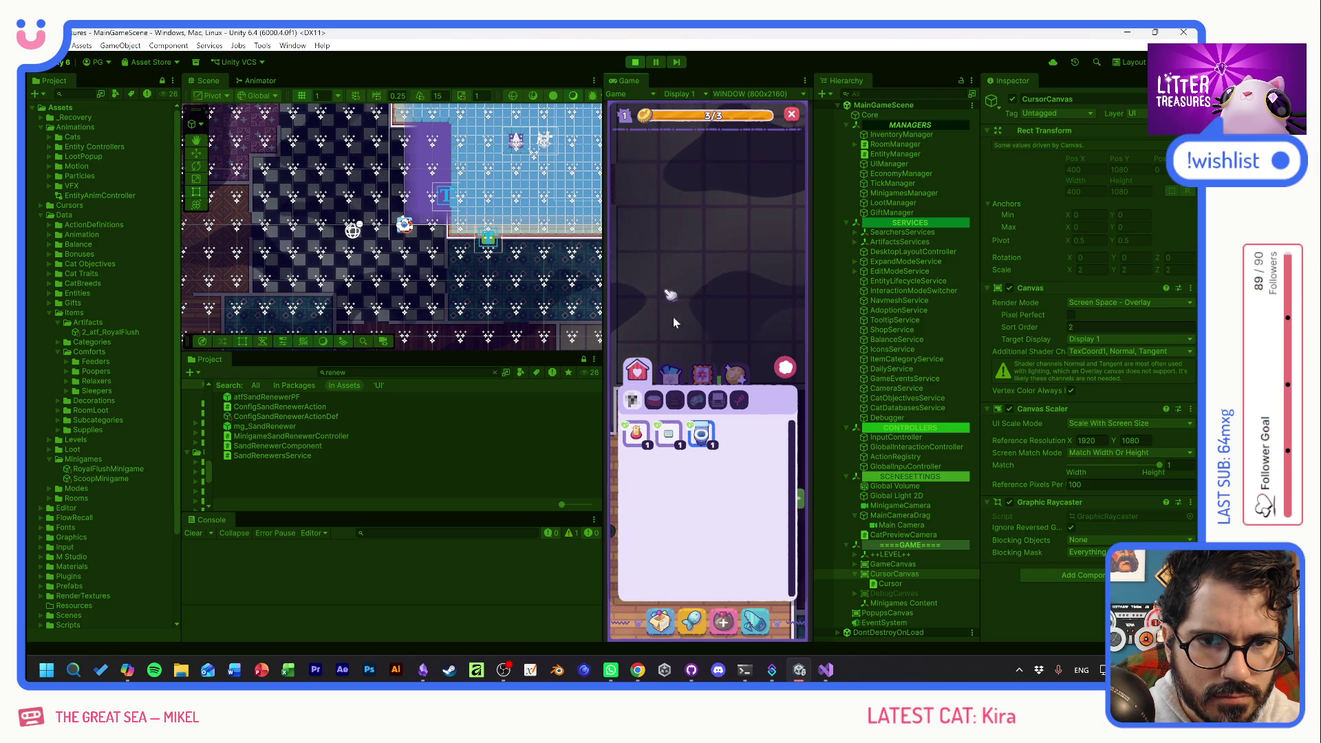
{"action": "left_click", "coordinate": [707, 441]}
{"action": "left_click", "coordinate": [683, 313]}
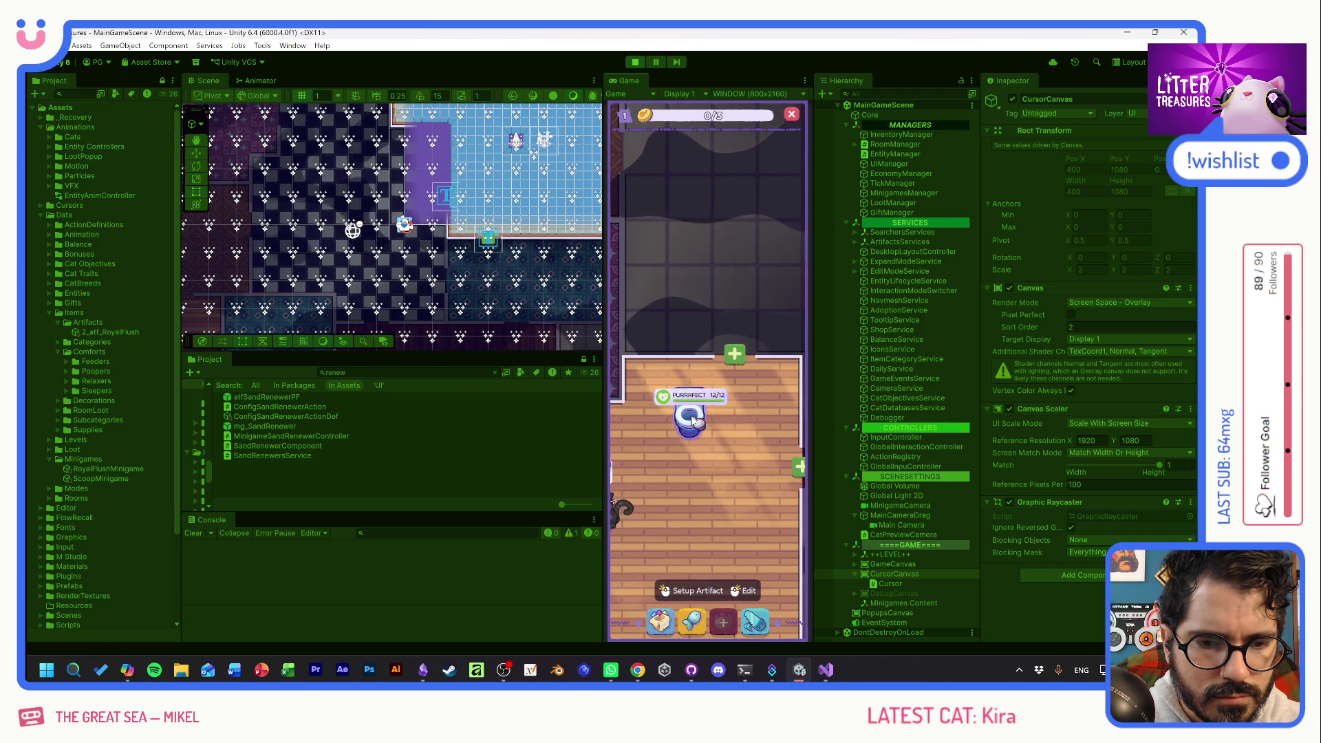
Open the Royal Flush minigame from the toilet, press its placeholder button, then close and reopen it.
{"action": "left_click", "coordinate": [707, 411]}
{"action": "left_click", "coordinate": [711, 382]}
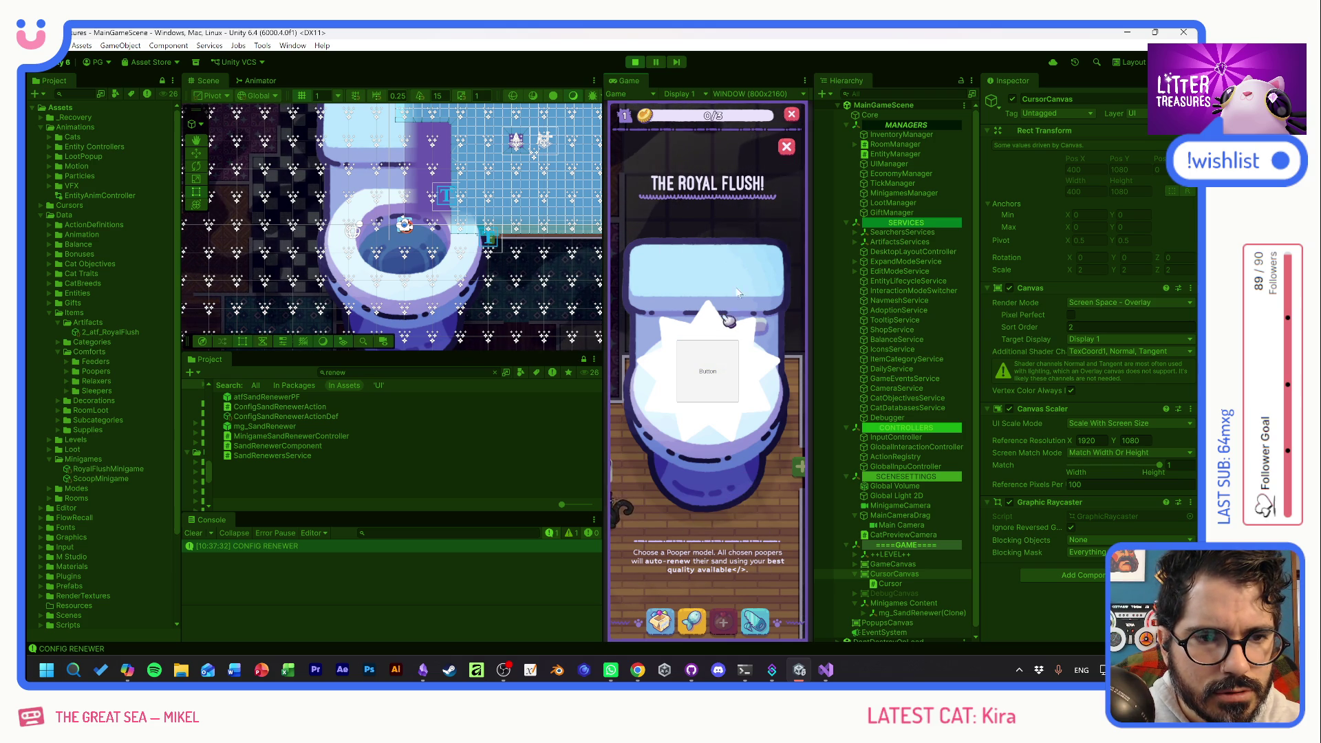
{"action": "left_click", "coordinate": [787, 146]}
{"action": "left_click", "coordinate": [688, 411]}
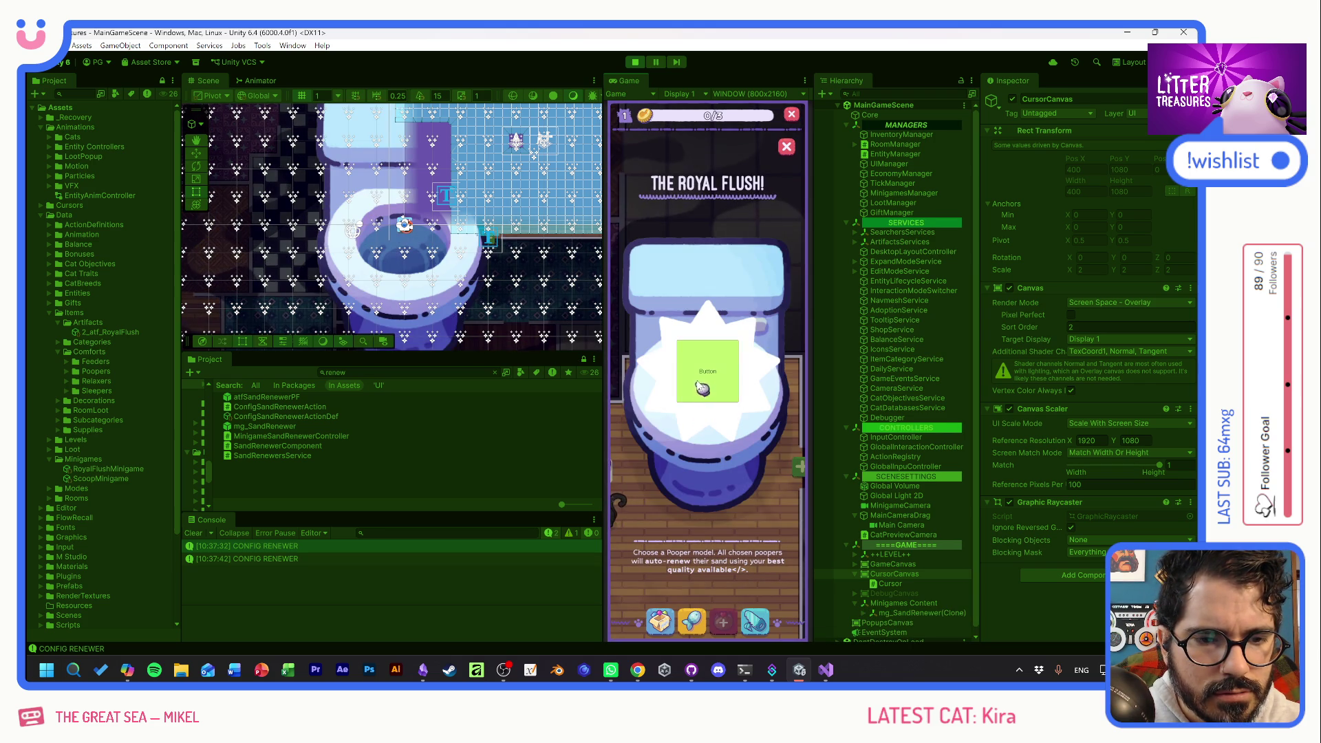
{"action": "left_click", "coordinate": [689, 414]}
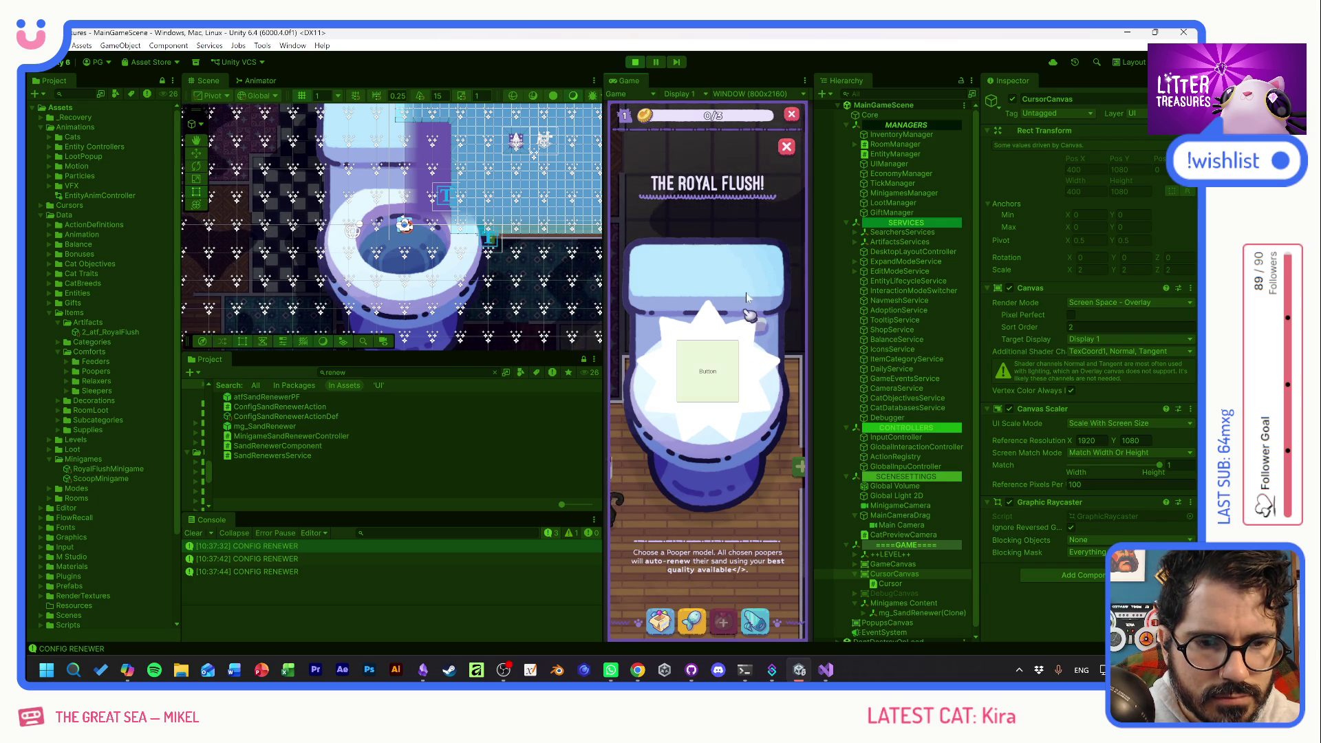
{"action": "left_click", "coordinate": [788, 148]}
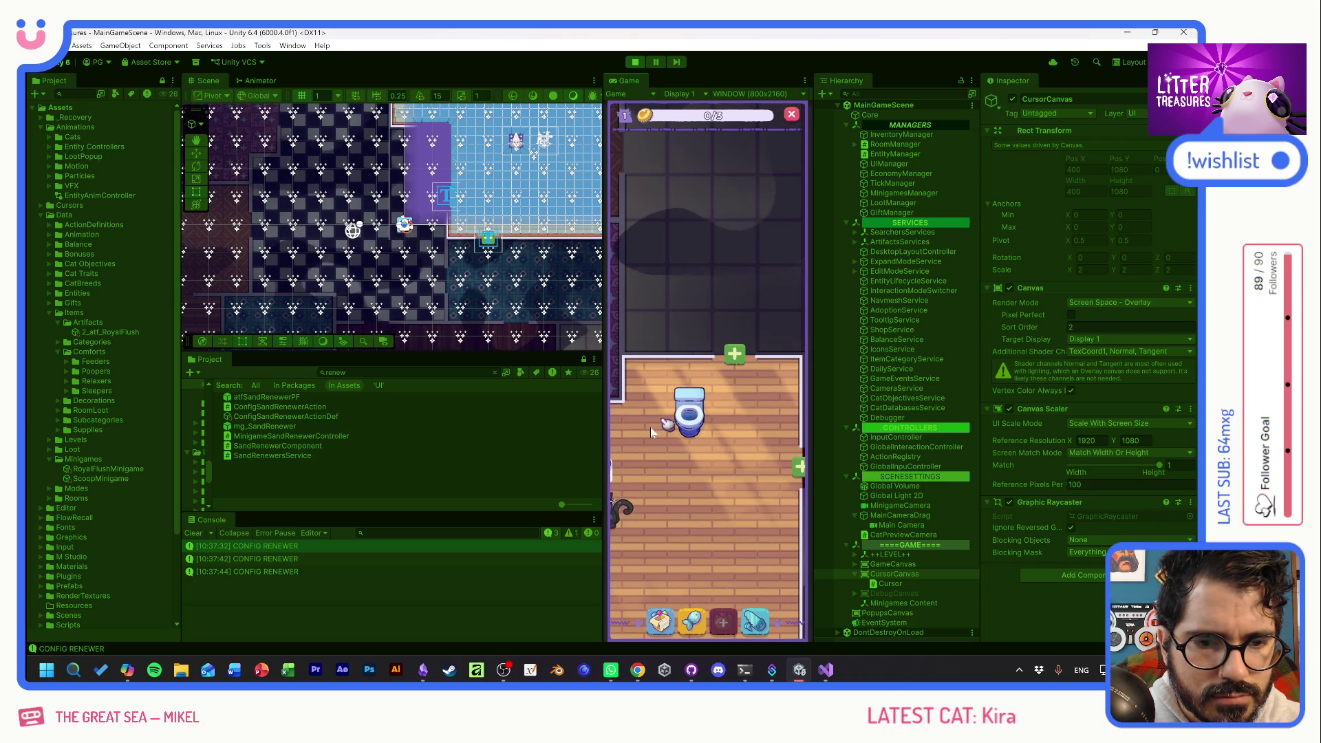
{"action": "left_click", "coordinate": [729, 397]}
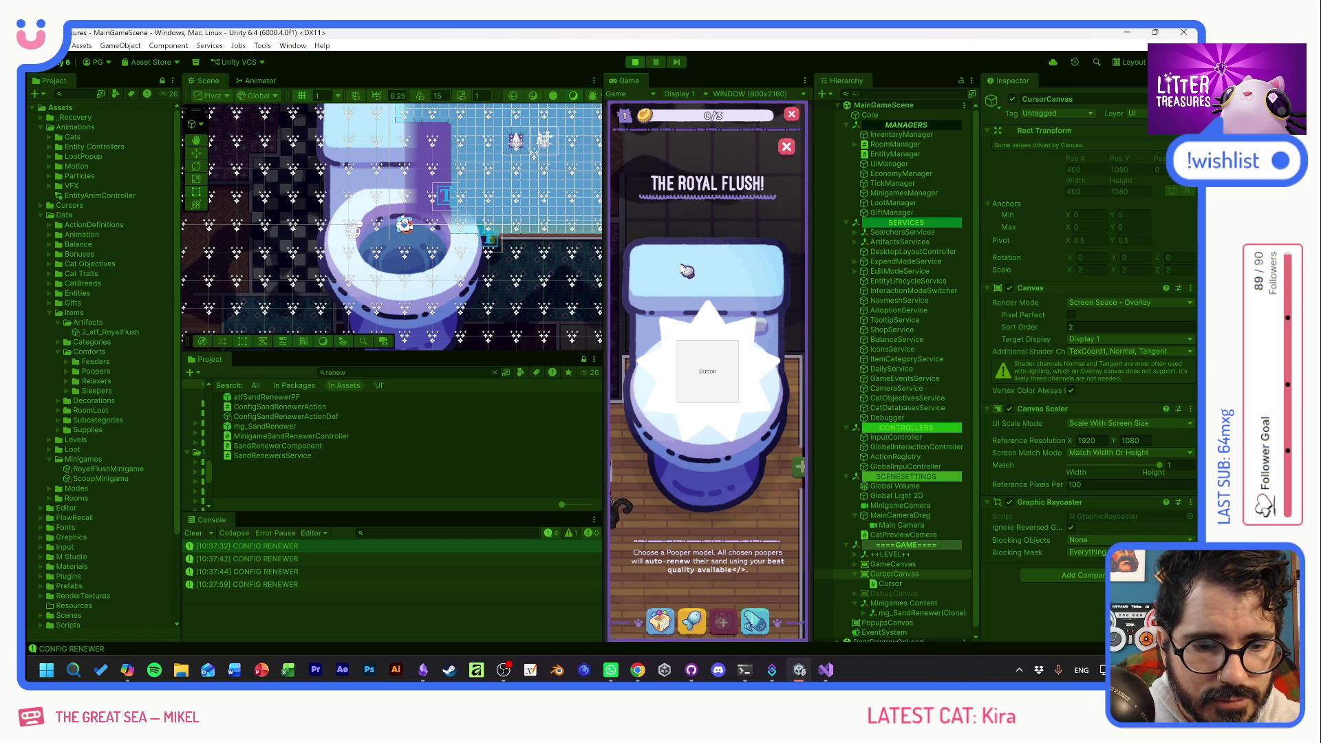
{"action": "scroll", "coordinate": [897, 559], "scroll_direction": "down", "scroll_amount": 2}
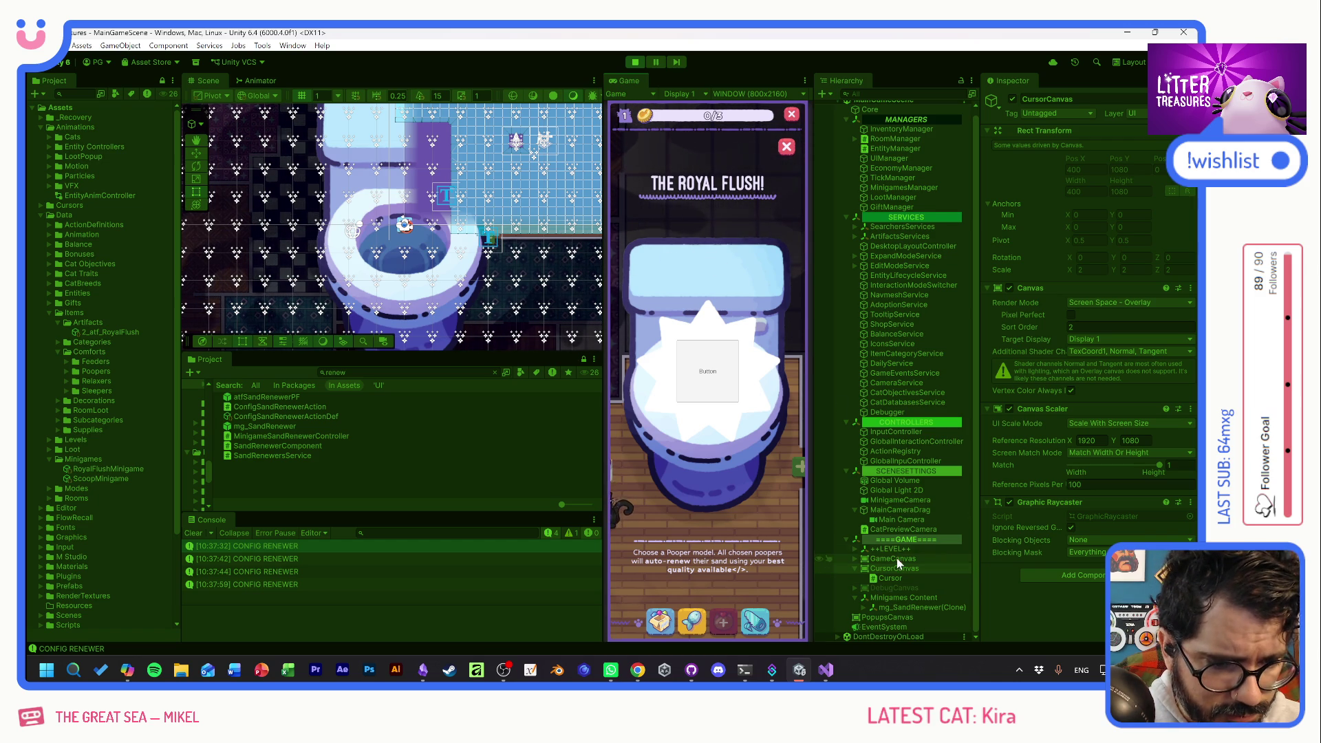
Expand mg_SandRenewer(Clone) in the Hierarchy and select its Canvas and Panel.
{"action": "left_click", "coordinate": [865, 578]}
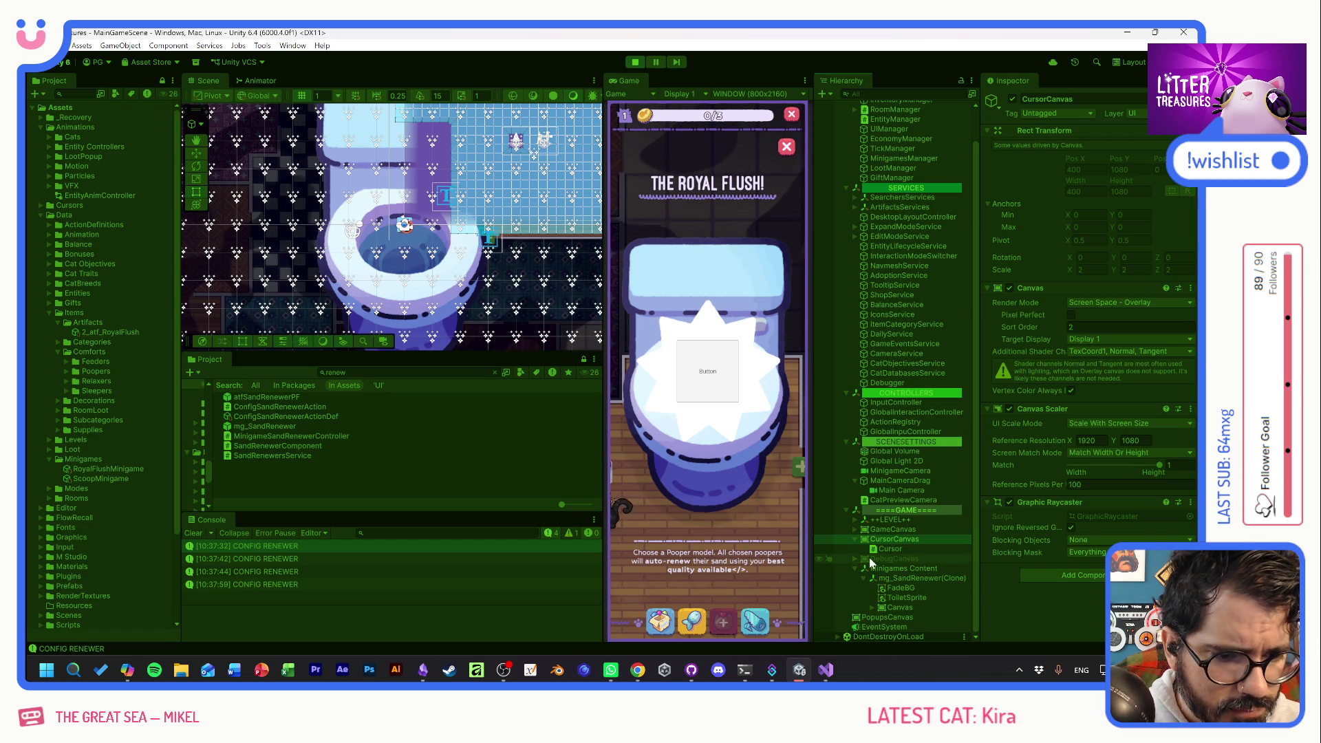
{"action": "left_click", "coordinate": [878, 607]}
{"action": "left_click", "coordinate": [871, 608]}
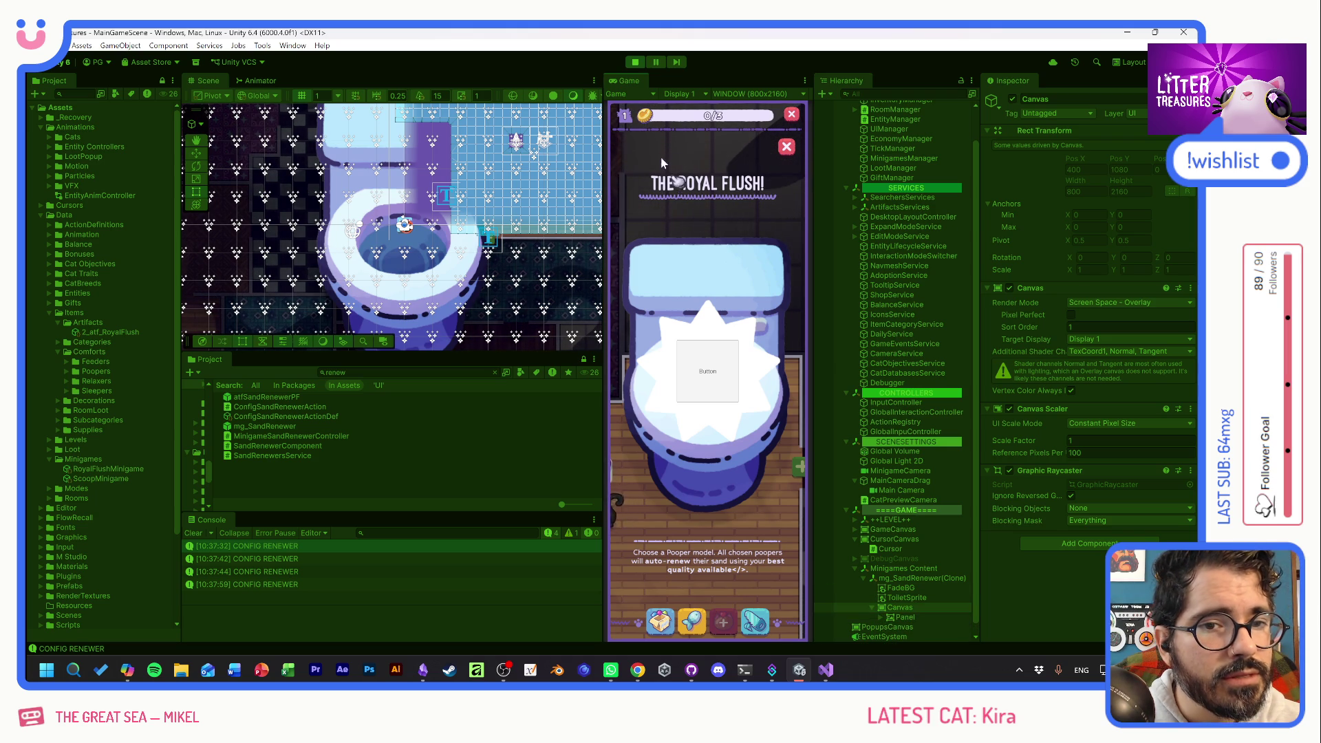
Preview the game at a 16:9 aspect in an enlarged Game view.
{"action": "left_click", "coordinate": [680, 95]}
{"action": "left_click", "coordinate": [683, 103]}
{"action": "left_click", "coordinate": [733, 92]}
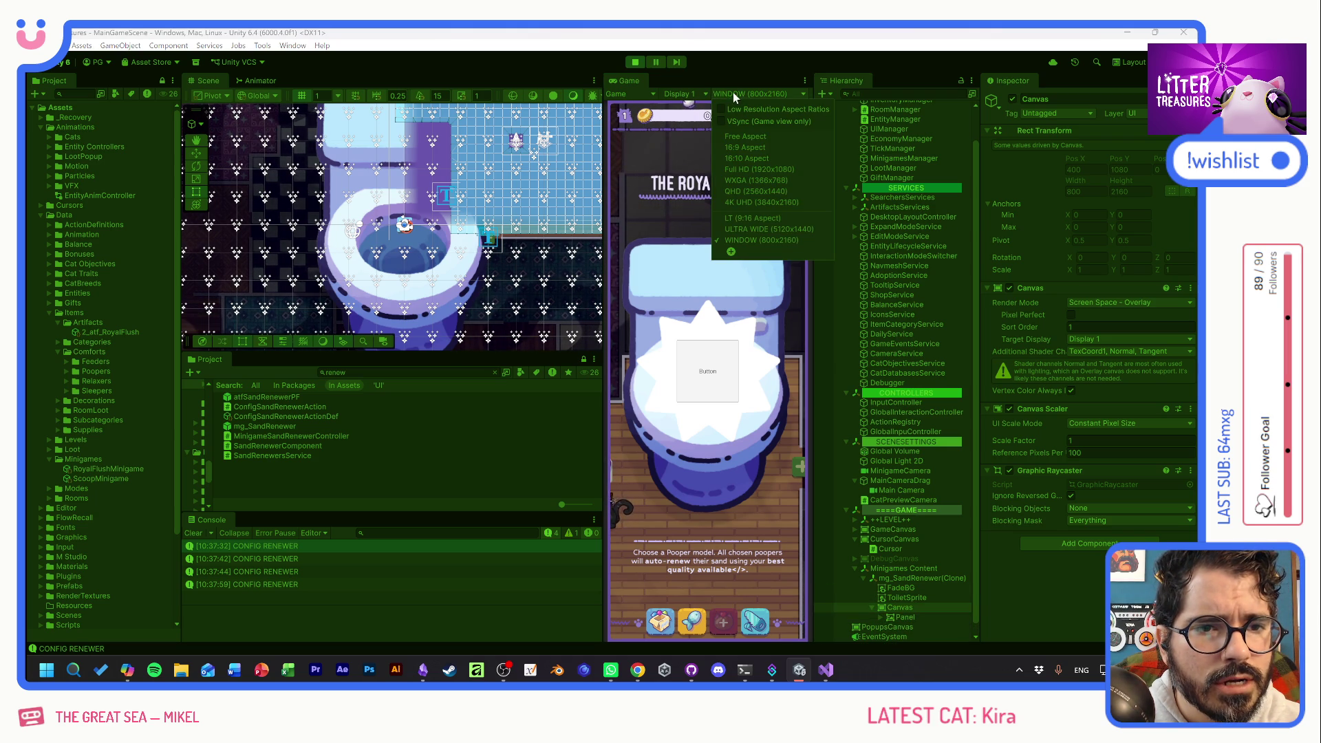
{"action": "left_click", "coordinate": [741, 148]}
{"action": "mouse_move", "coordinate": [602, 269]}
{"action": "left_mouse_down"}
{"action": "mouse_move", "coordinate": [249, 269]}
{"action": "mouse_move", "coordinate": [488, 270]}
{"action": "mouse_move", "coordinate": [347, 270]}
{"action": "left_mouse_up"}
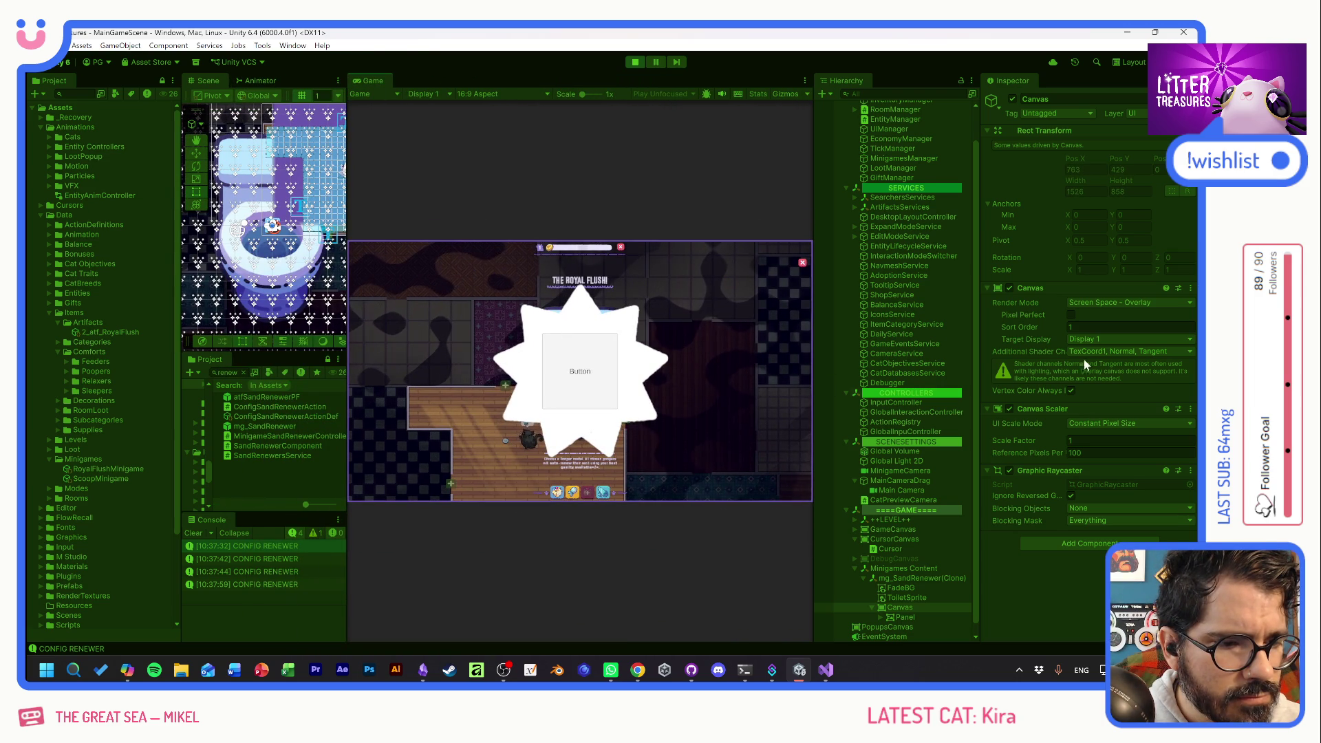
{"action": "left_click", "coordinate": [1114, 424]}
Set the Royal Flush Canvas Scaler to Scale With Screen Size with a 1920x1080 reference.
{"action": "left_click", "coordinate": [1125, 450]}
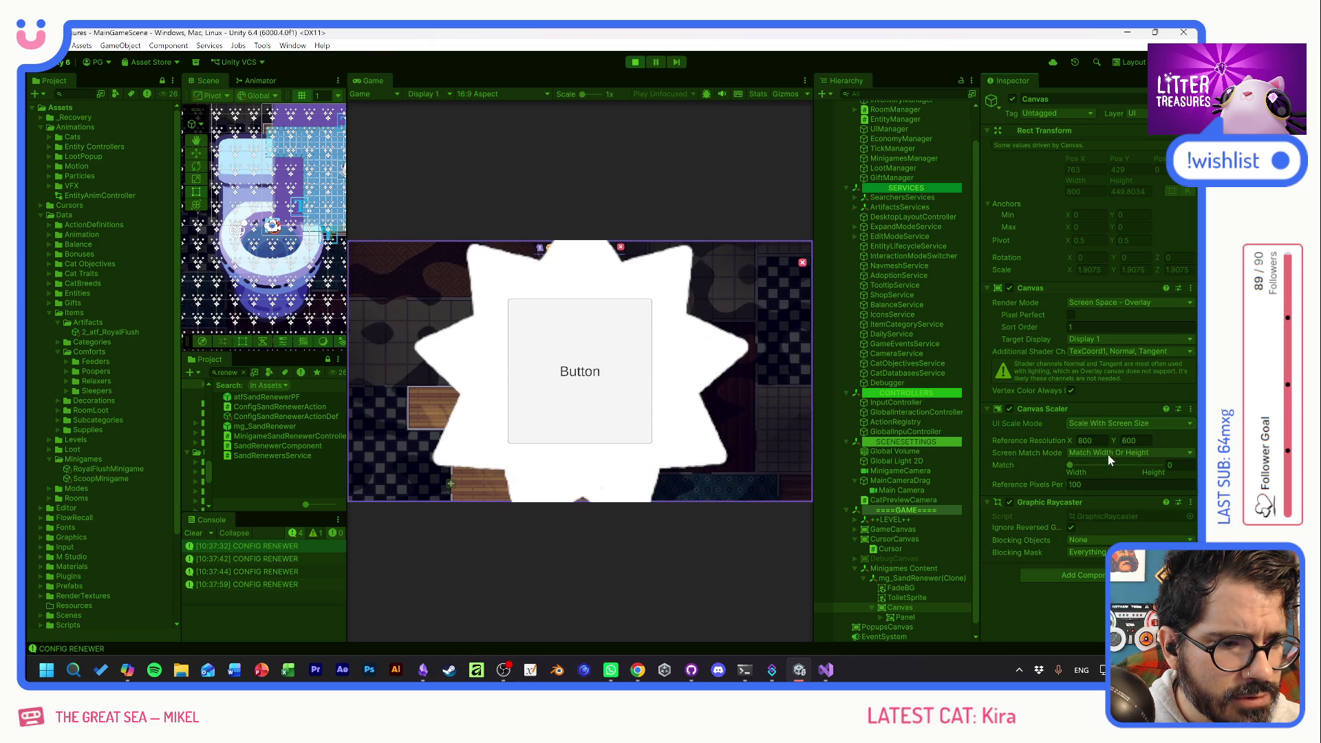
{"action": "type", "text": "1920"}
{"action": "key", "text": "Tab"}
{"action": "type", "text": "1080"}
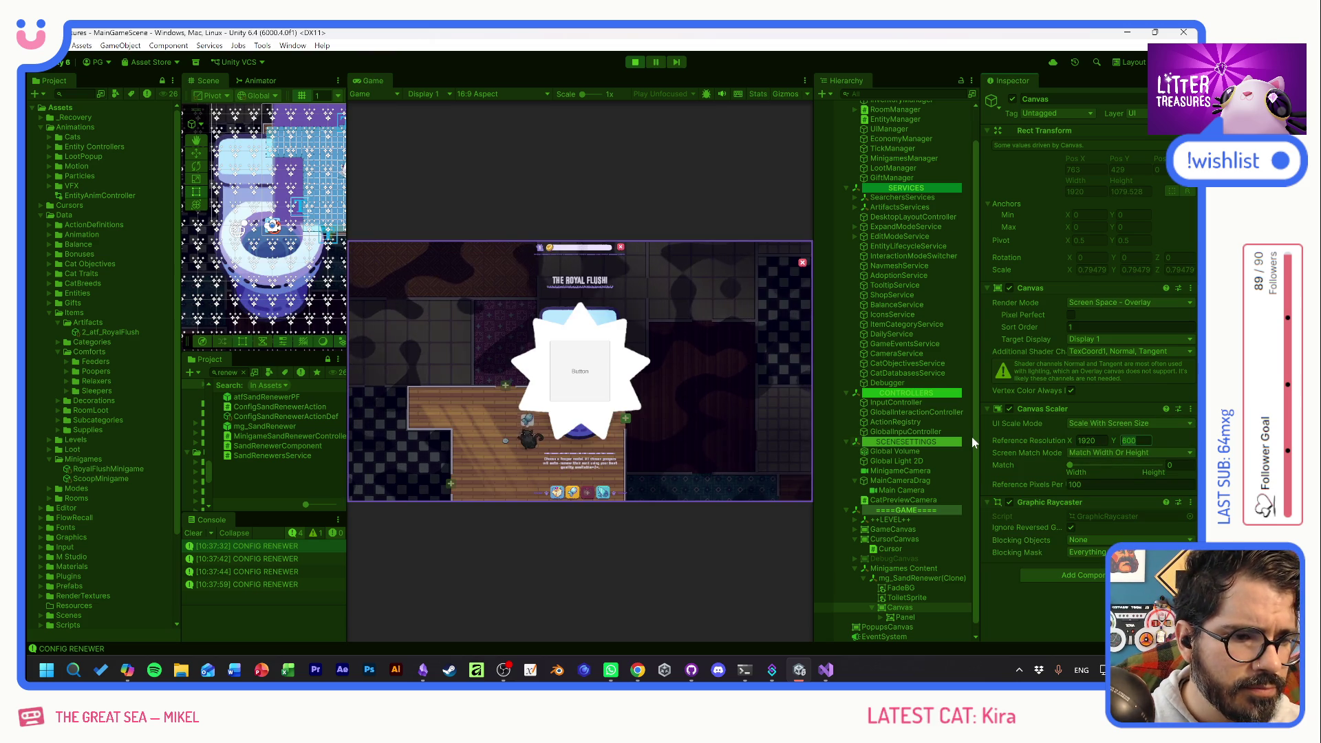
{"action": "key", "text": "Return"}
Preview the game in the tall 800x2160 window and set the scaler Match to 0.5.
{"action": "mouse_move", "coordinate": [349, 329]}
{"action": "left_mouse_down"}
{"action": "mouse_move", "coordinate": [581, 333]}
{"action": "mouse_move", "coordinate": [28, 307]}
{"action": "mouse_move", "coordinate": [311, 317]}
{"action": "left_mouse_up"}
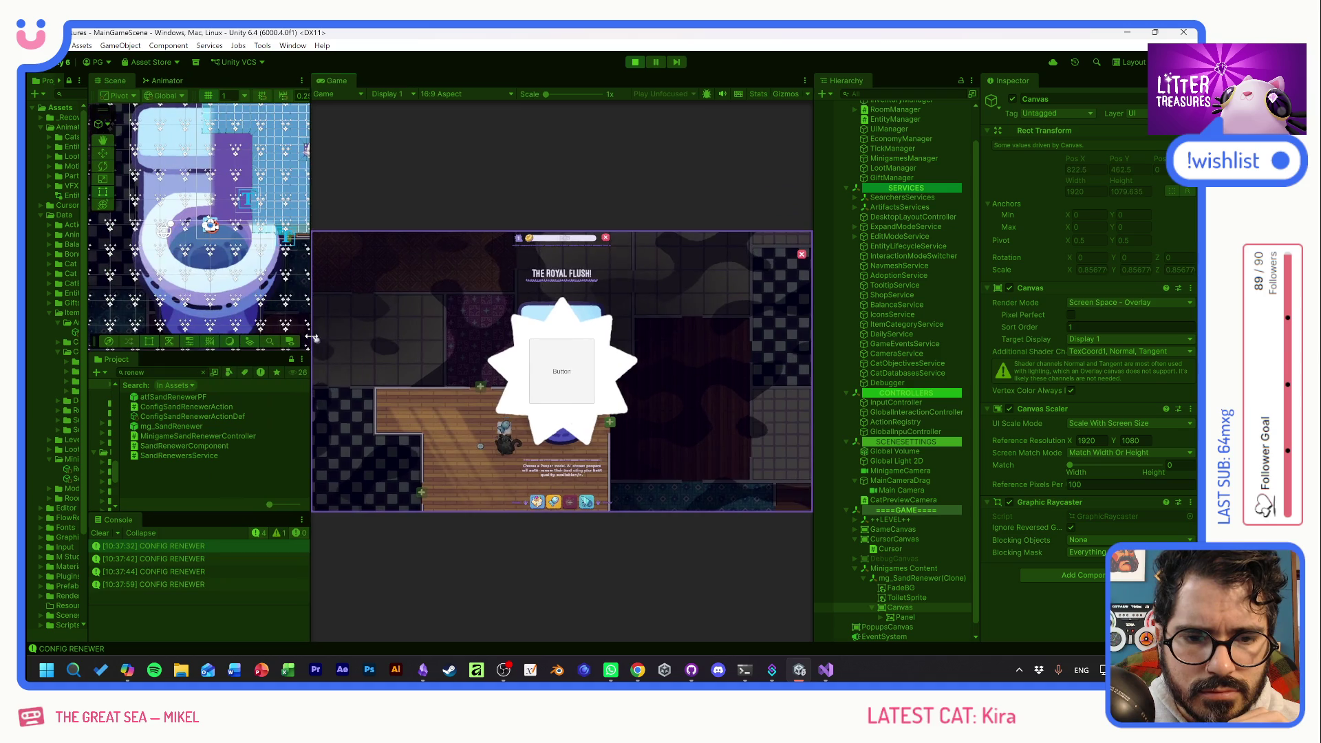
{"action": "left_click", "coordinate": [493, 97]}
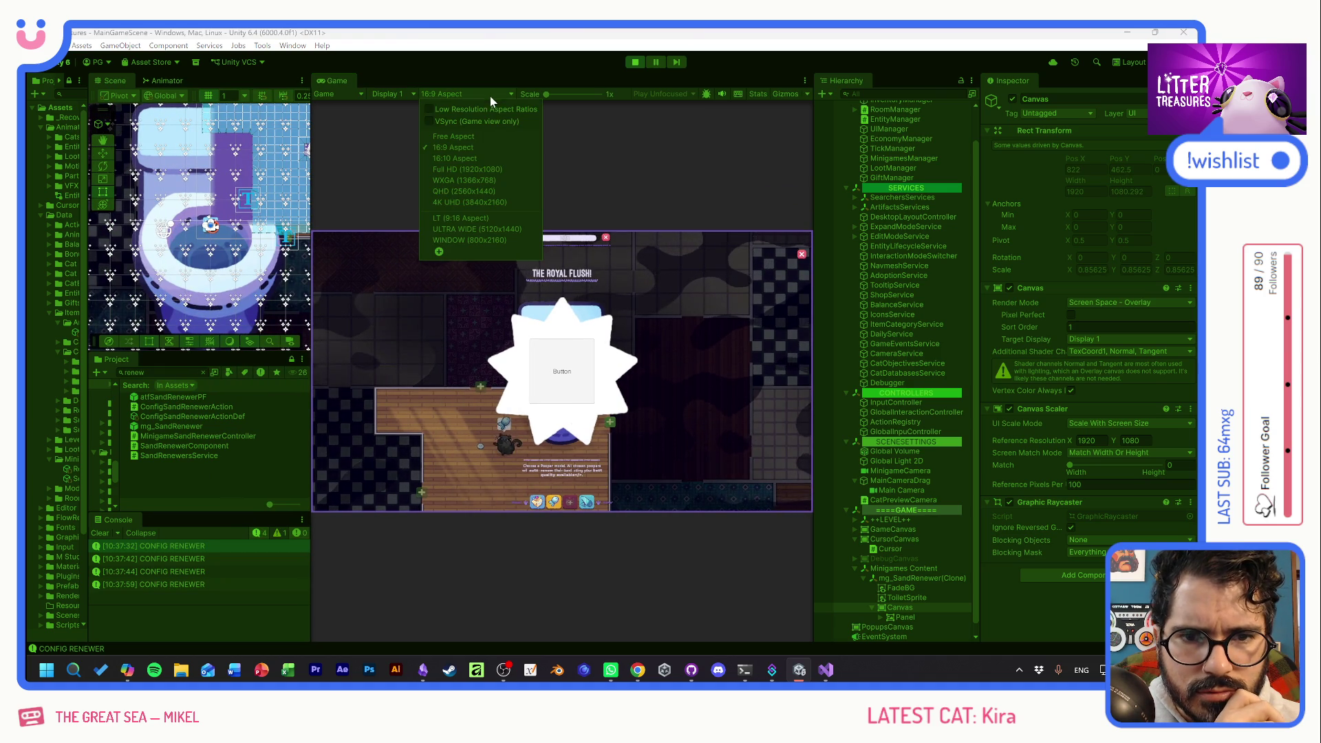
{"action": "left_click", "coordinate": [470, 241]}
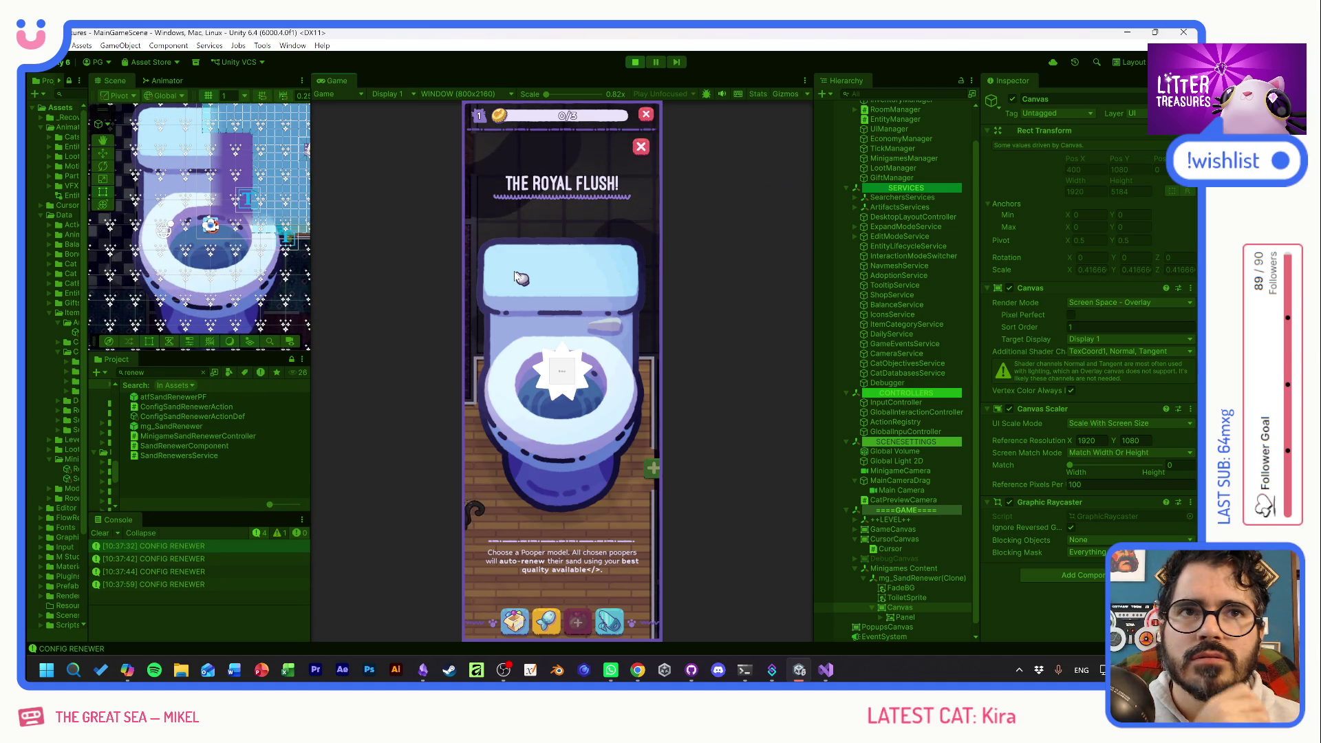
{"action": "left_click_drag", "start_coordinate": [1069, 465], "coordinate": [1122, 470]}
{"action": "double_click", "coordinate": [1177, 465]}
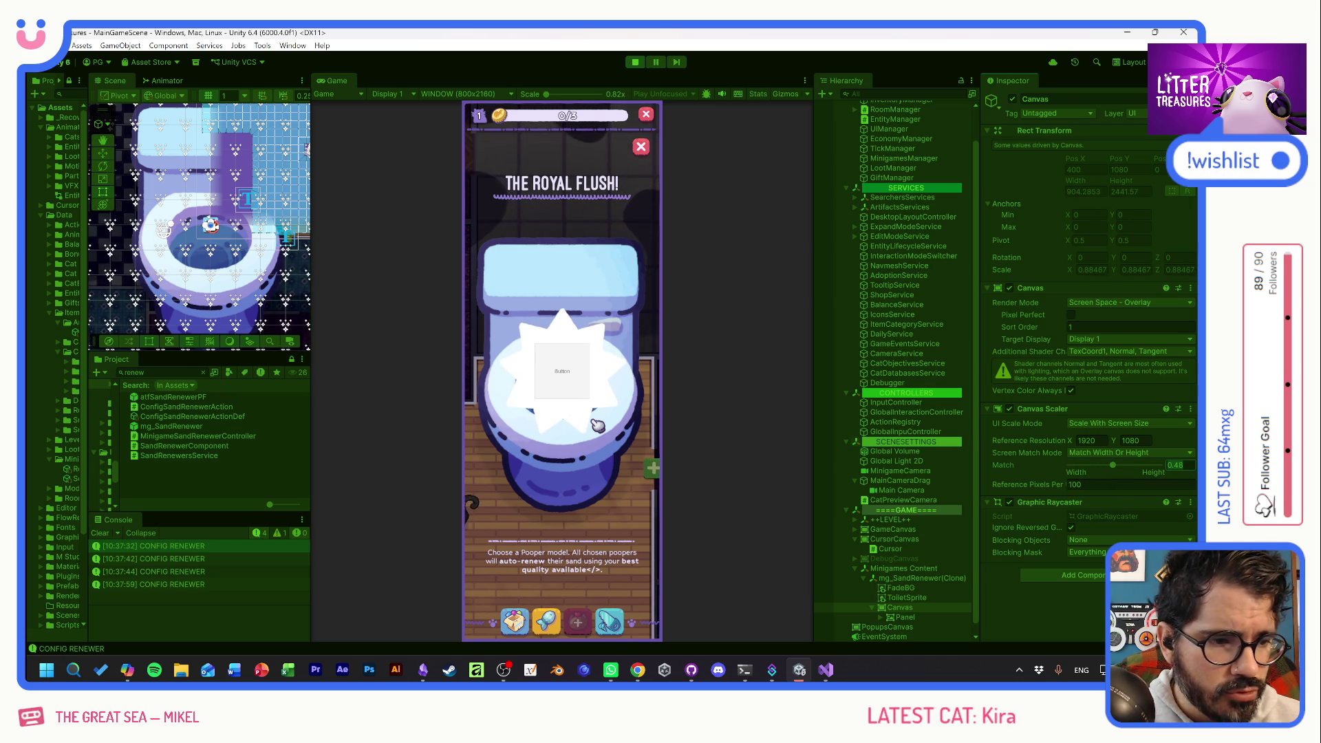
{"action": "type", "text": ".5"}
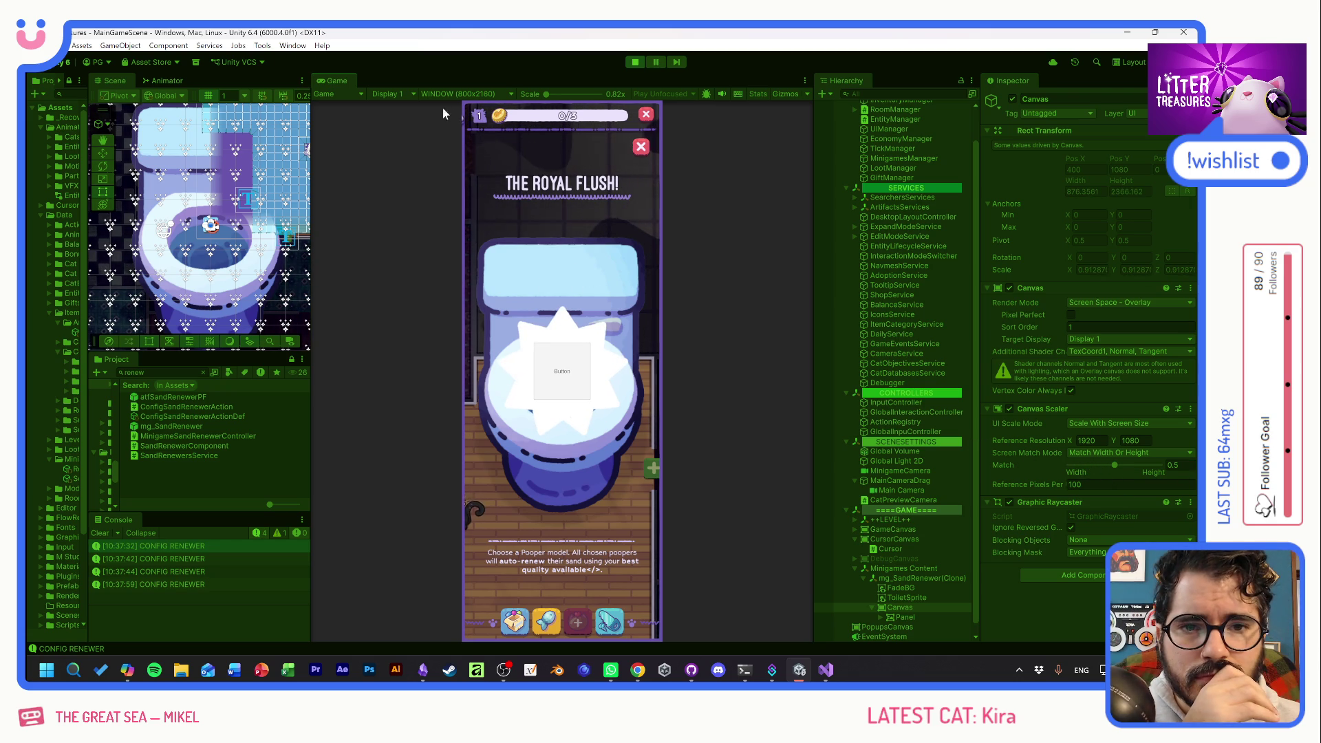
Check Full HD, 4K UHD and 5120x1440 previews, shift Match toward height, and return to 800x2160.
{"action": "left_click", "coordinate": [454, 95]}
{"action": "left_click", "coordinate": [463, 170]}
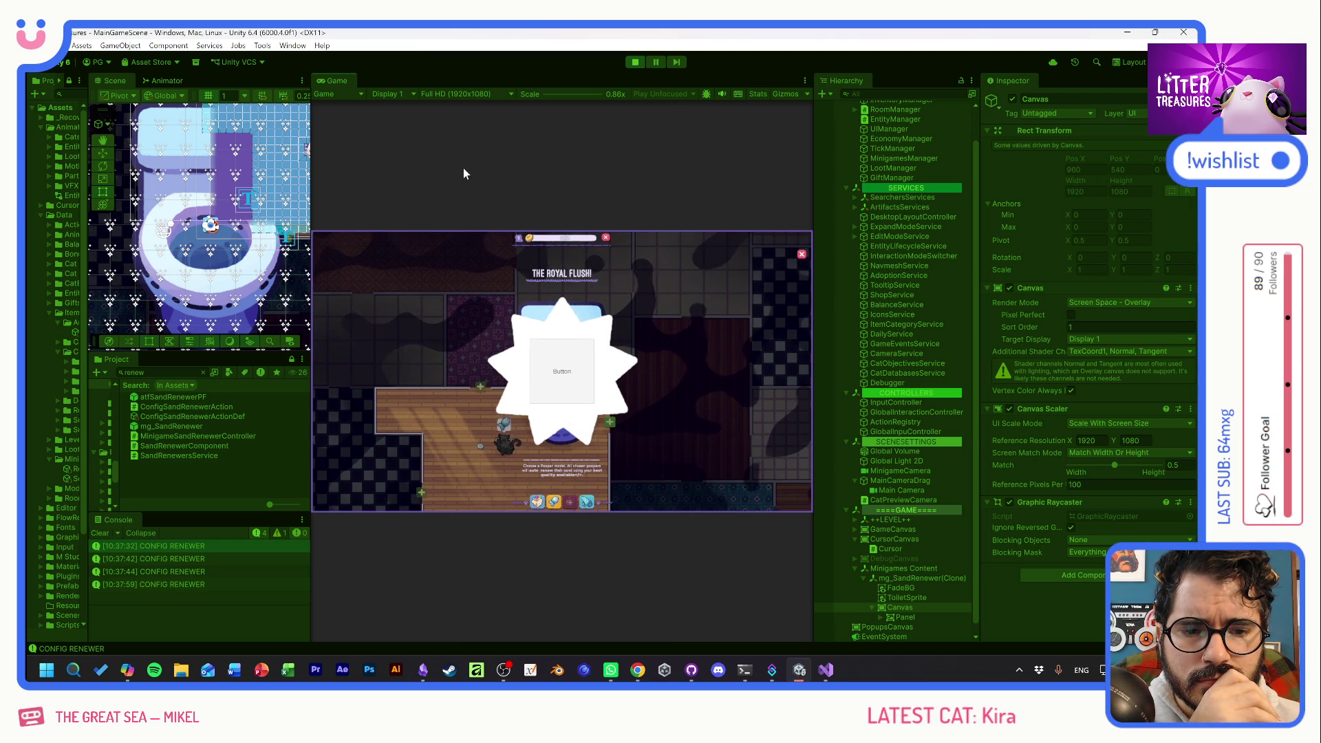
{"action": "left_click", "coordinate": [464, 98]}
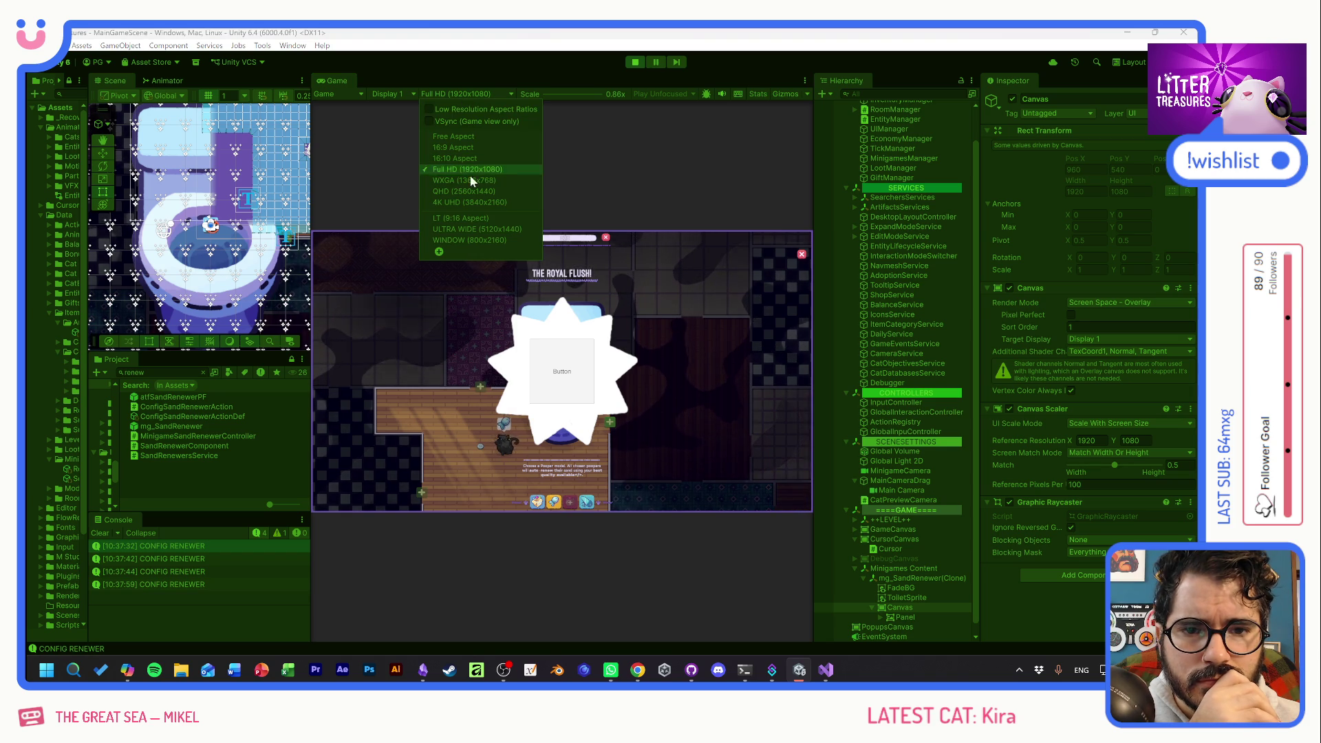
{"action": "left_click", "coordinate": [473, 202]}
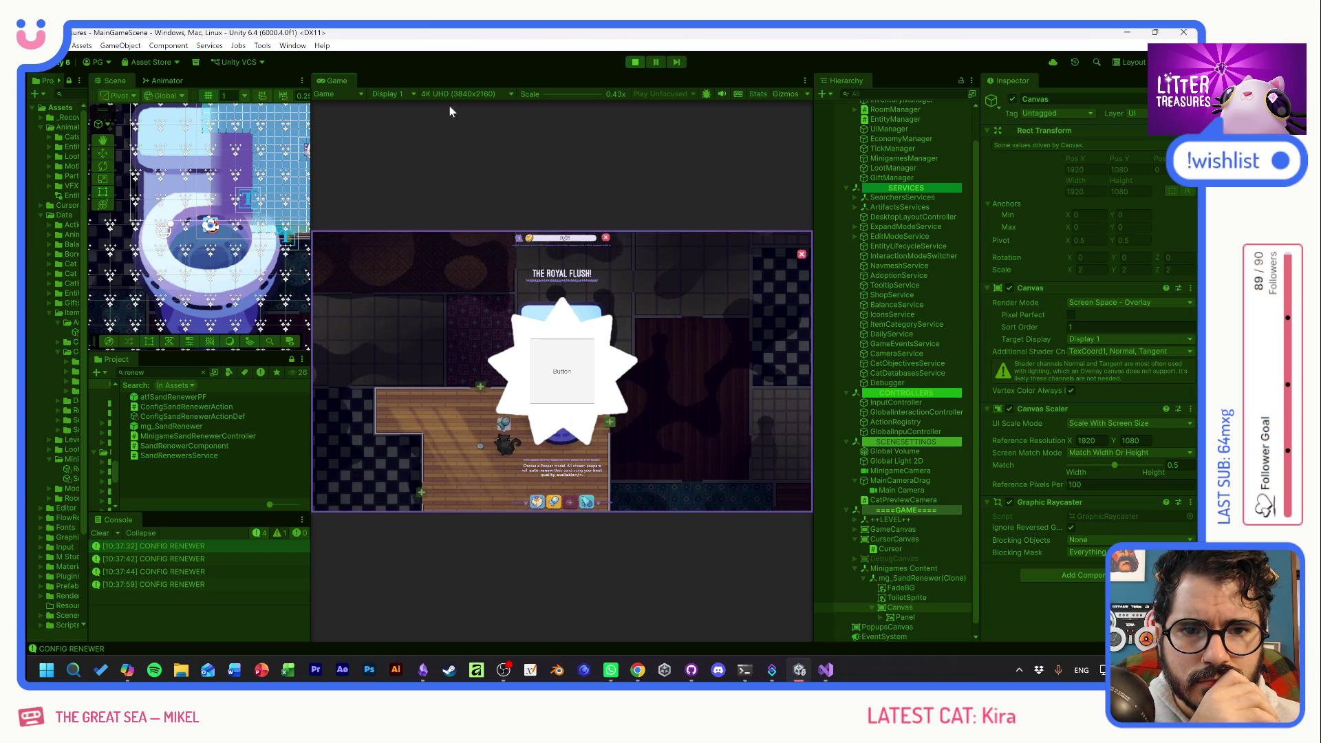
{"action": "left_click", "coordinate": [449, 96]}
{"action": "left_click", "coordinate": [469, 229]}
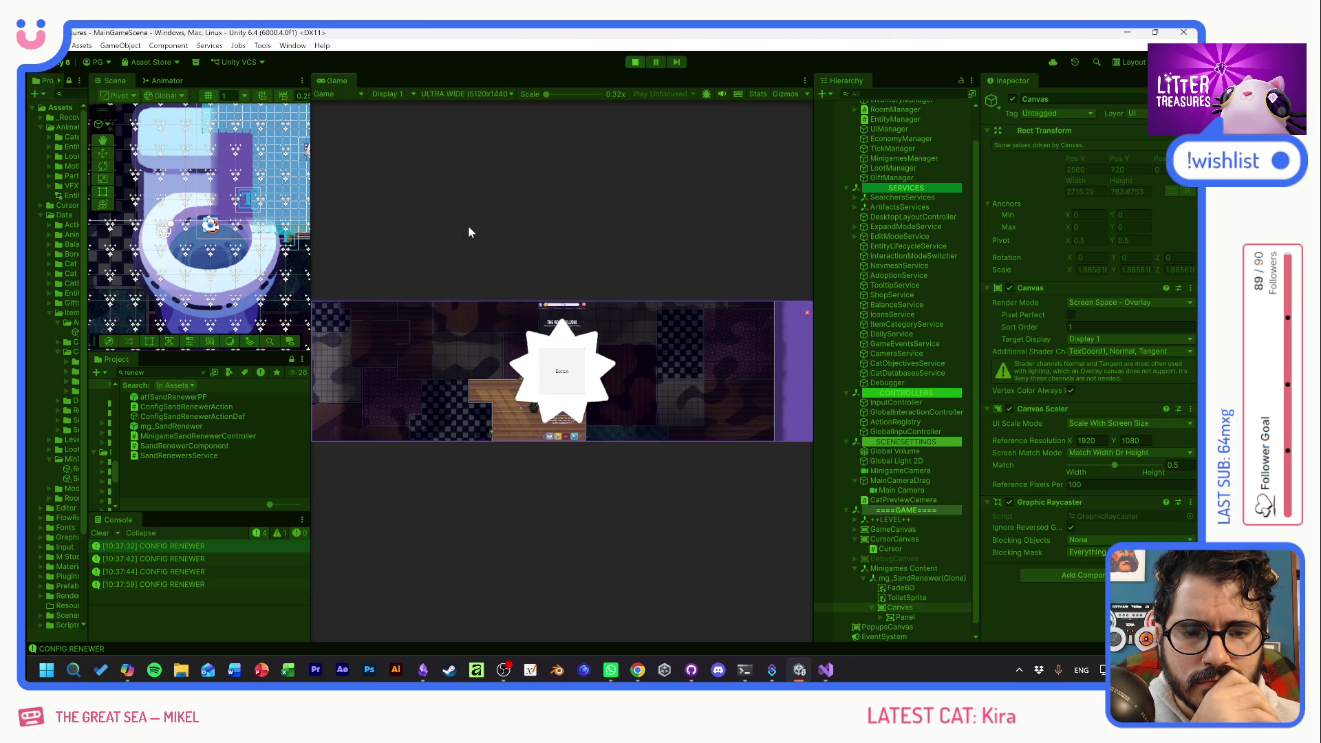
{"action": "left_click", "coordinate": [449, 95]}
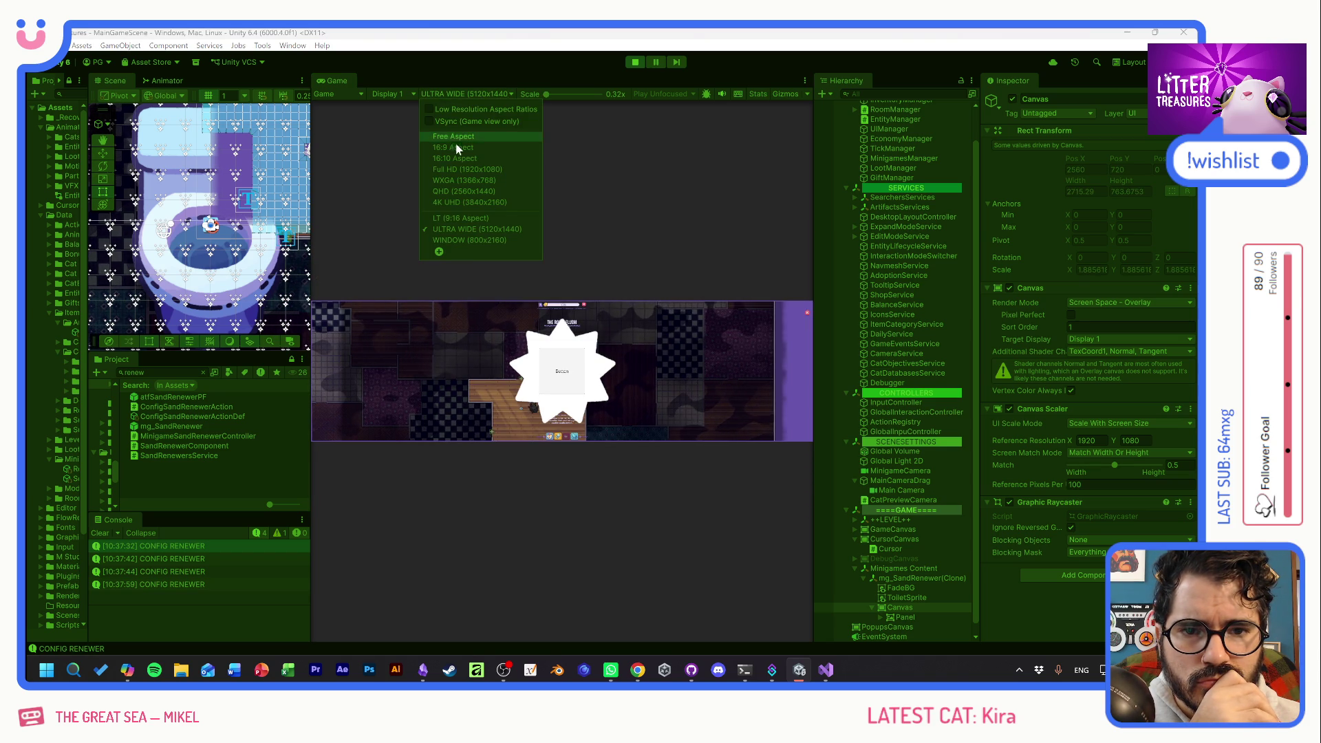
{"action": "left_click", "coordinate": [624, 209]}
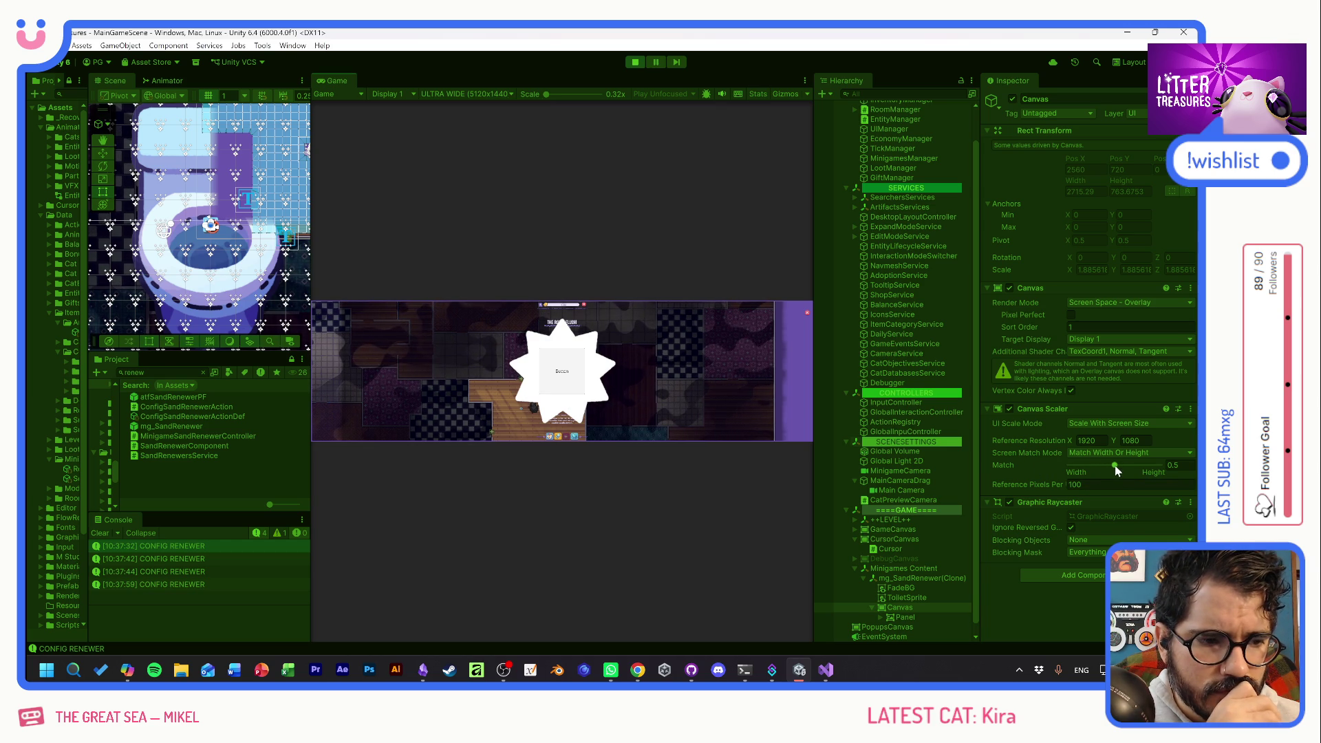
{"action": "left_click_drag", "start_coordinate": [1114, 465], "coordinate": [1194, 473]}
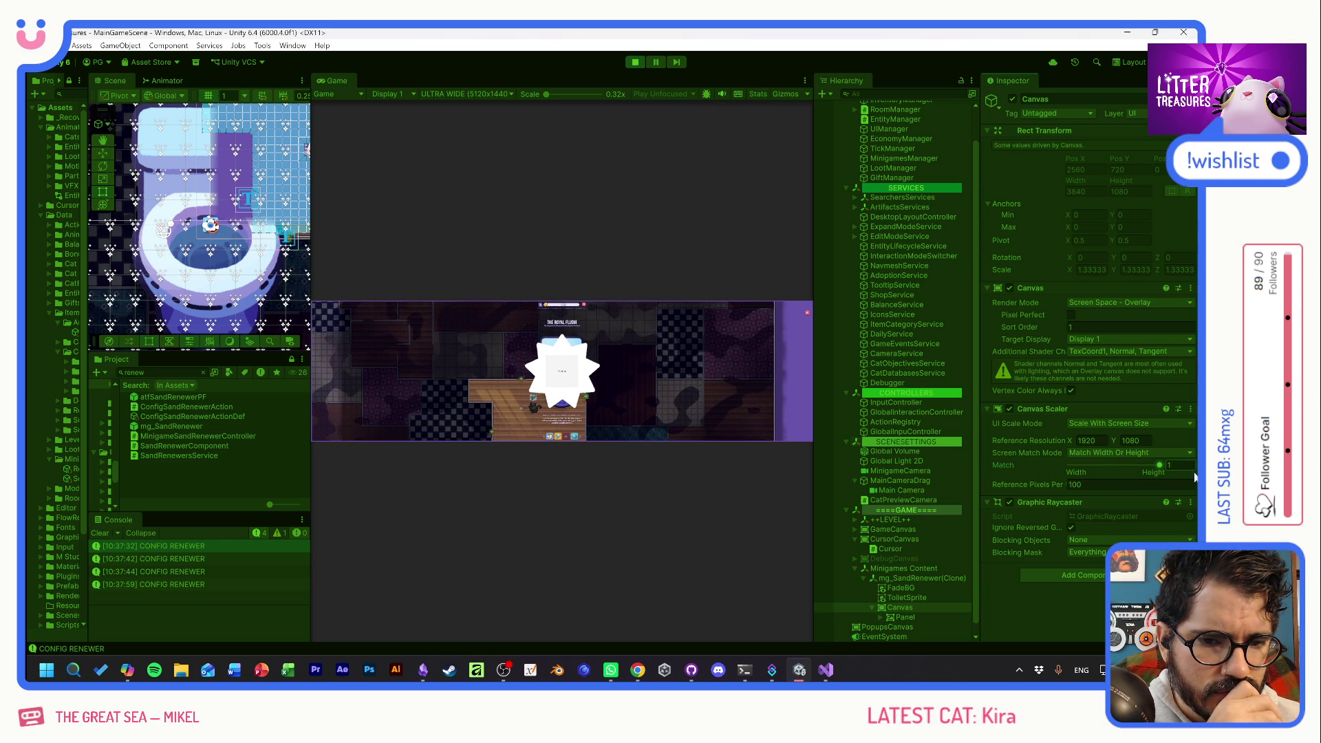
{"action": "left_click", "coordinate": [486, 94]}
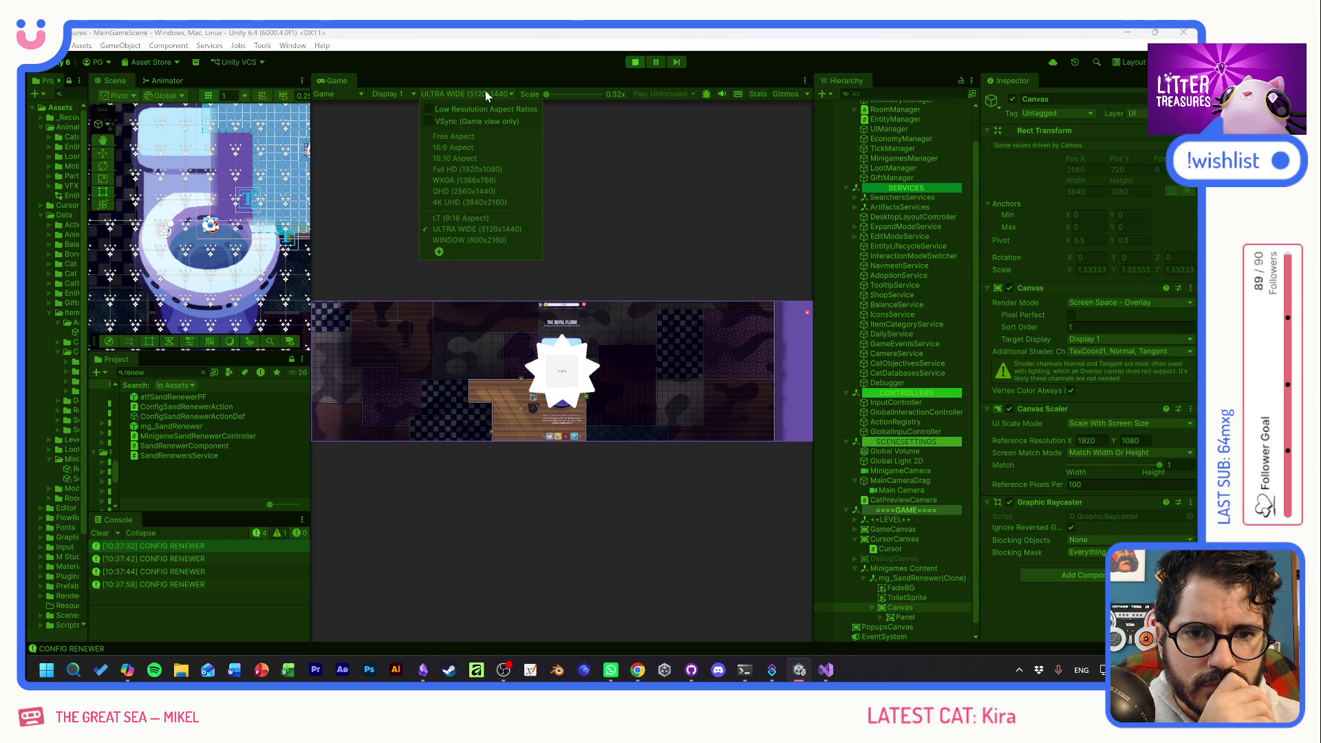
{"action": "left_click", "coordinate": [458, 241]}
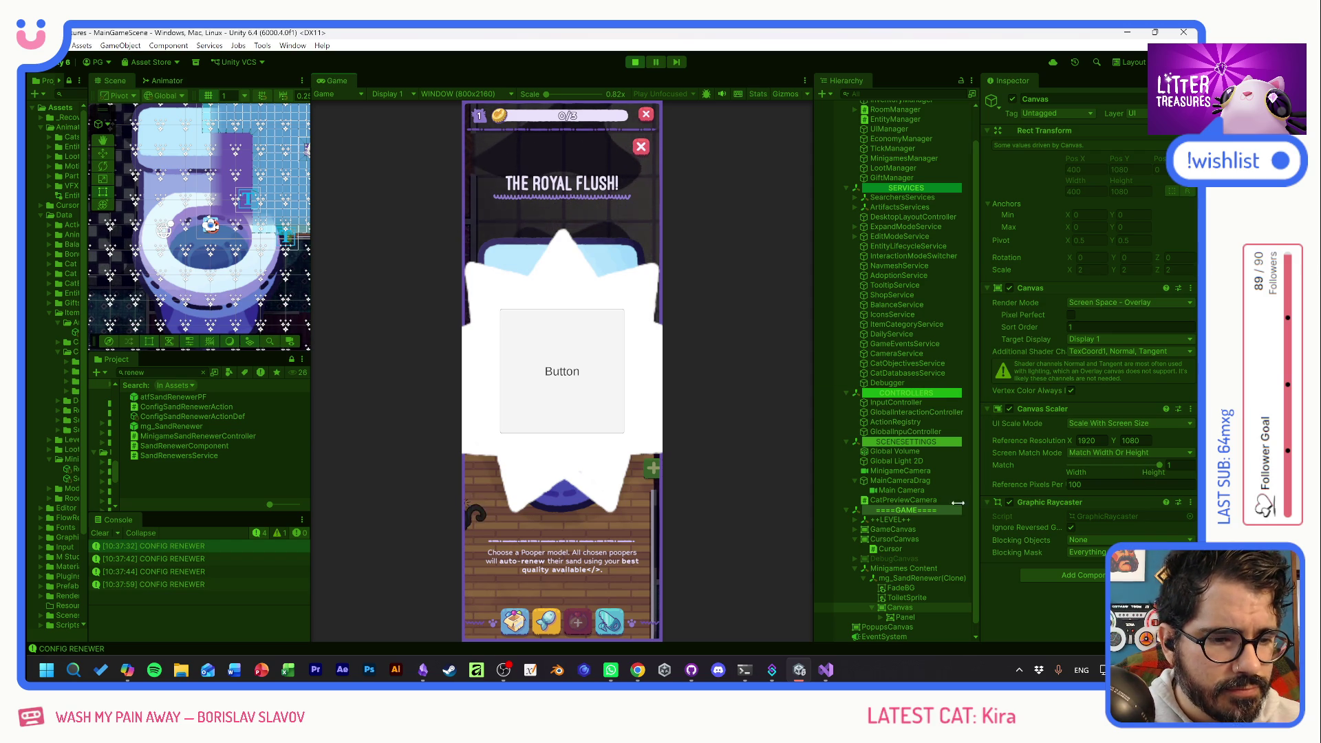
Resize the badge Panel to 300×300.
{"action": "left_click", "coordinate": [911, 617]}
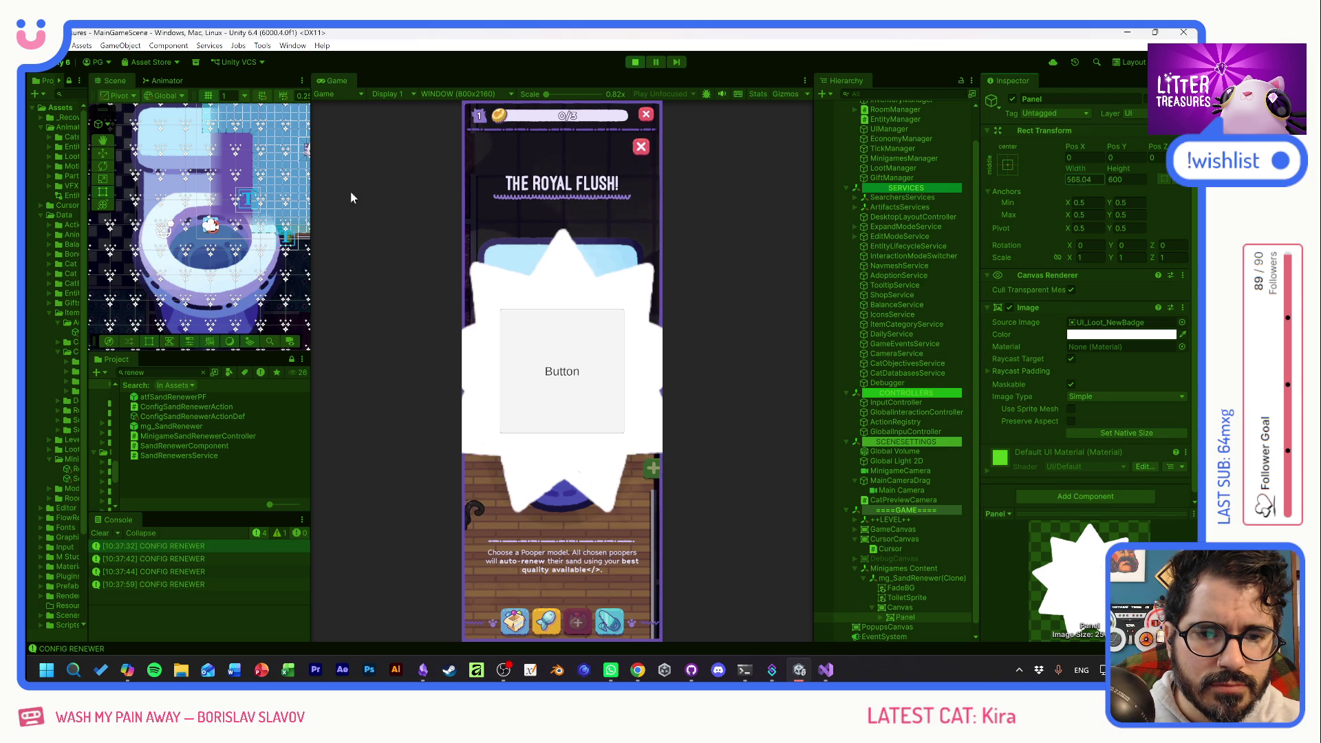
{"action": "double_click", "coordinate": [1094, 180]}
{"action": "type", "text": "300"}
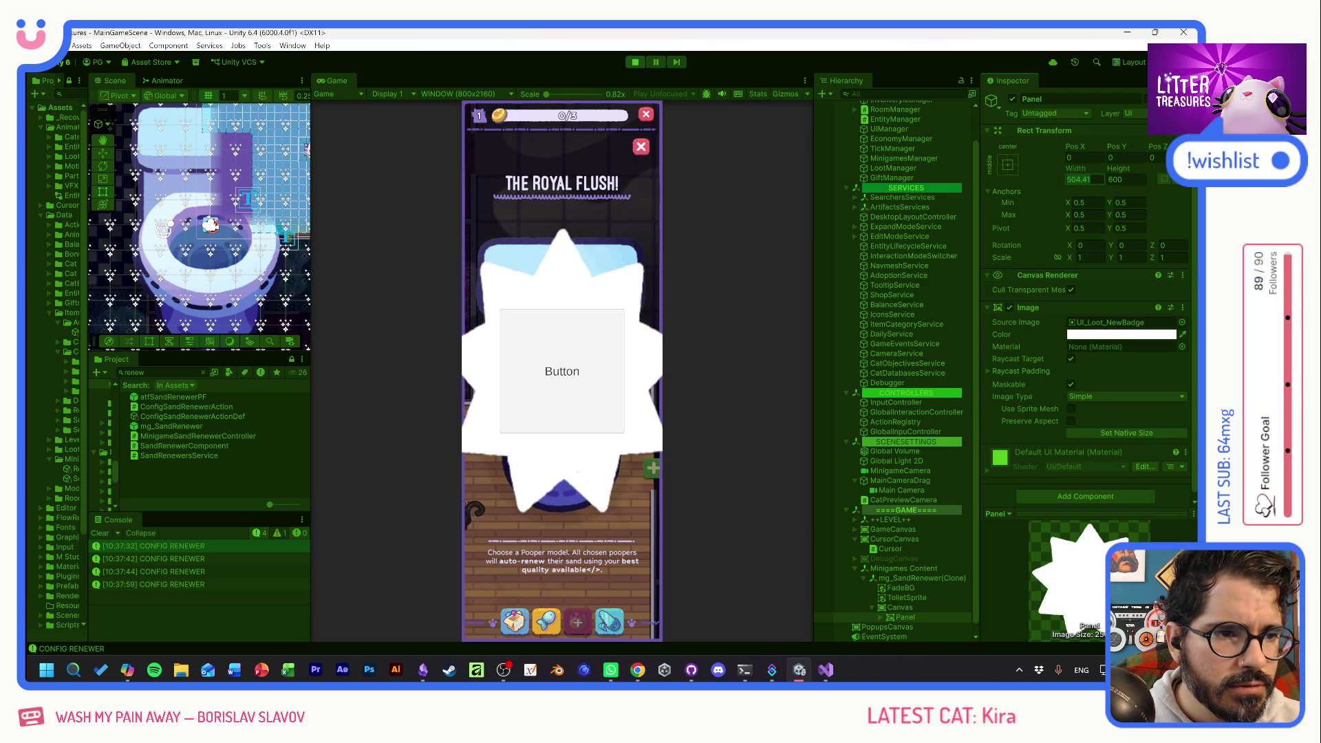
{"action": "key", "text": "Tab"}
{"action": "type", "text": "300"}
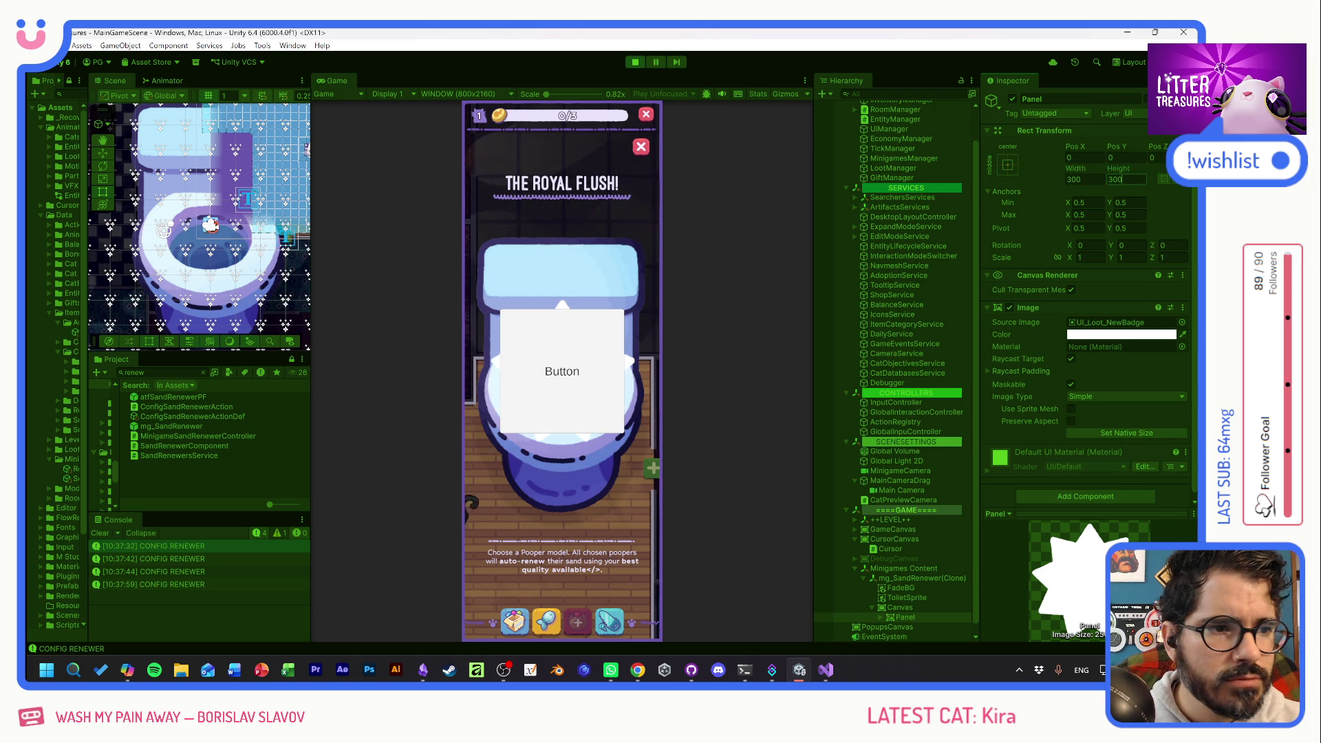
Resize the Button inside the badge panel to 150×150.
{"action": "left_click", "coordinate": [881, 618]}
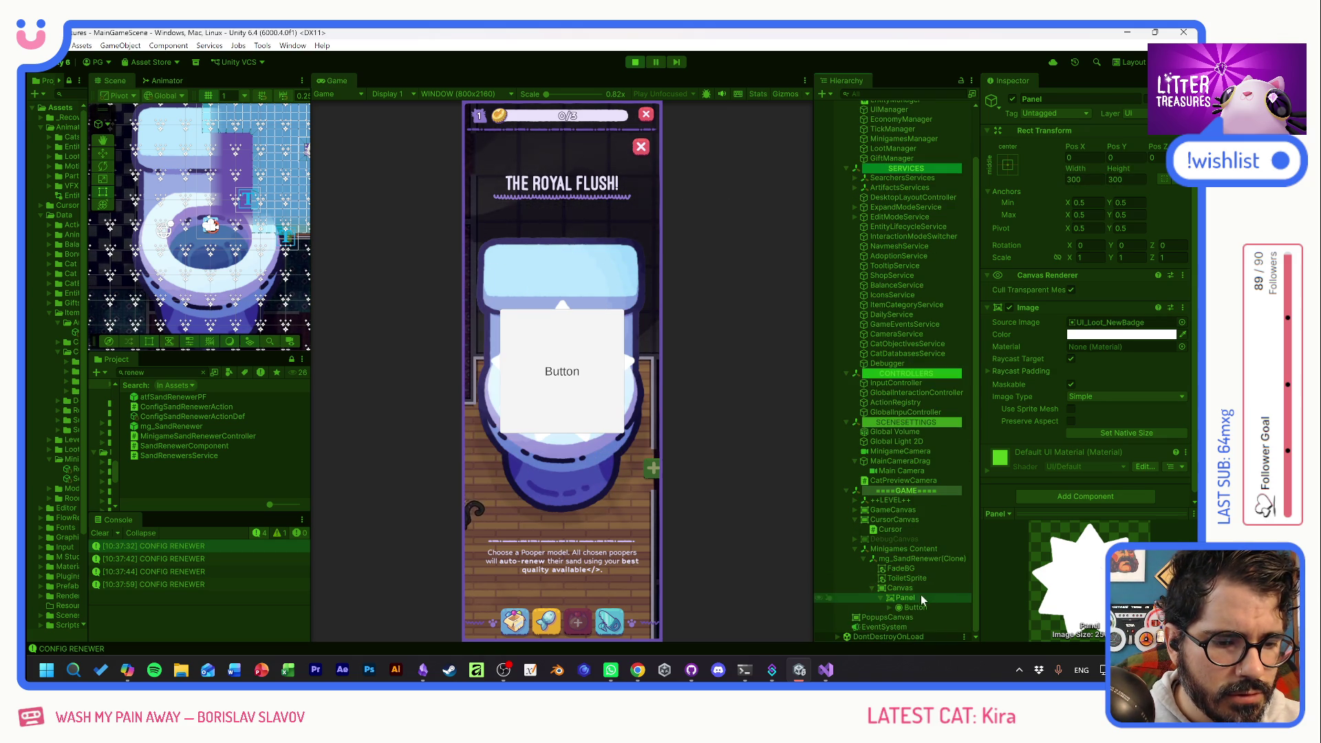
{"action": "left_click", "coordinate": [910, 609]}
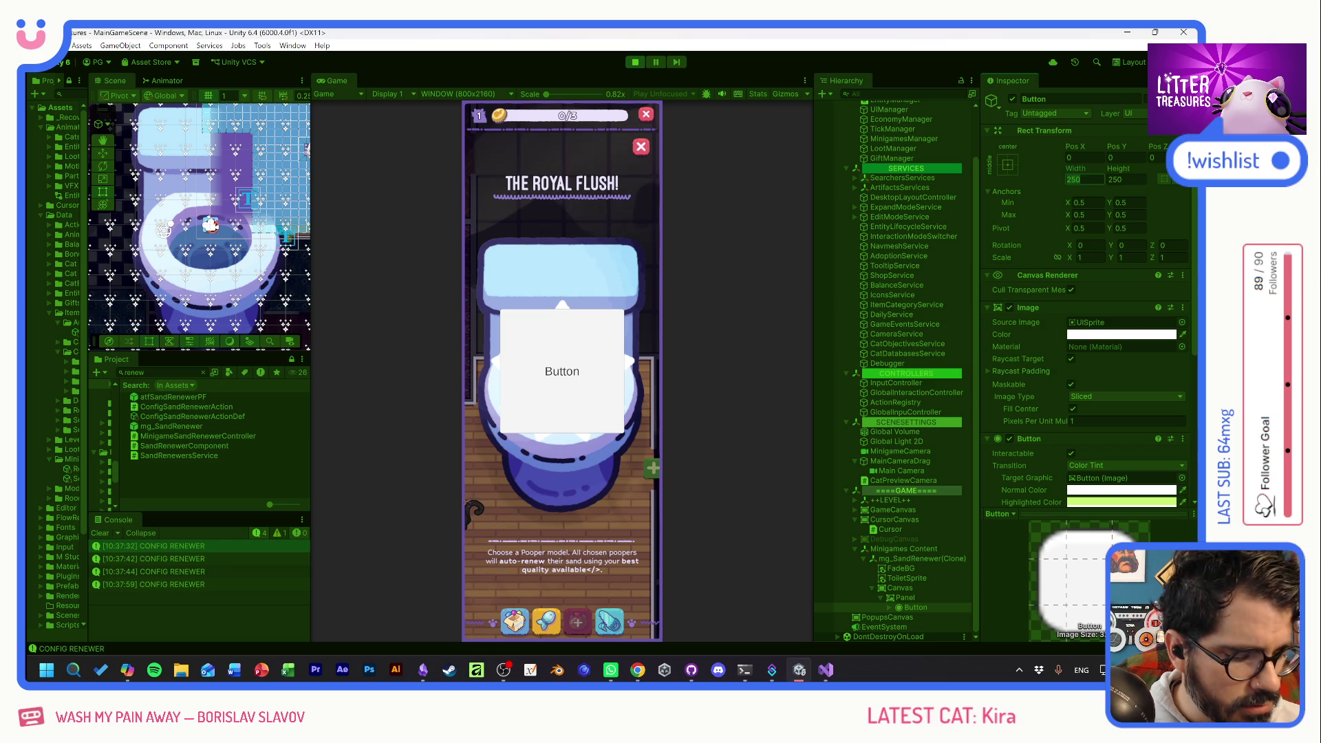
{"action": "type", "text": "150"}
{"action": "key", "text": "Tab"}
{"action": "type", "text": "150"}
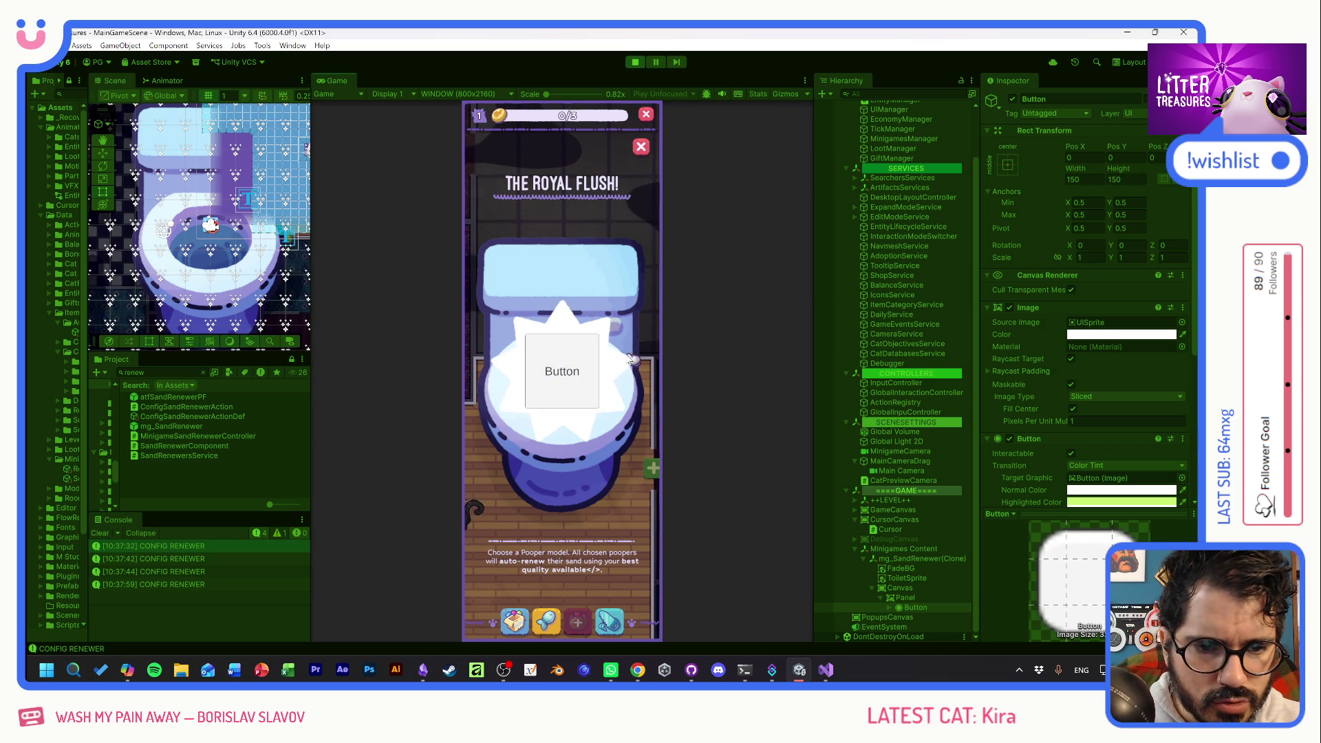
Preview the minigame at Full HD and ultra-wide, inspect the Canvas, then stop the game.
{"action": "left_click", "coordinate": [465, 93]}
{"action": "left_click", "coordinate": [458, 162]}
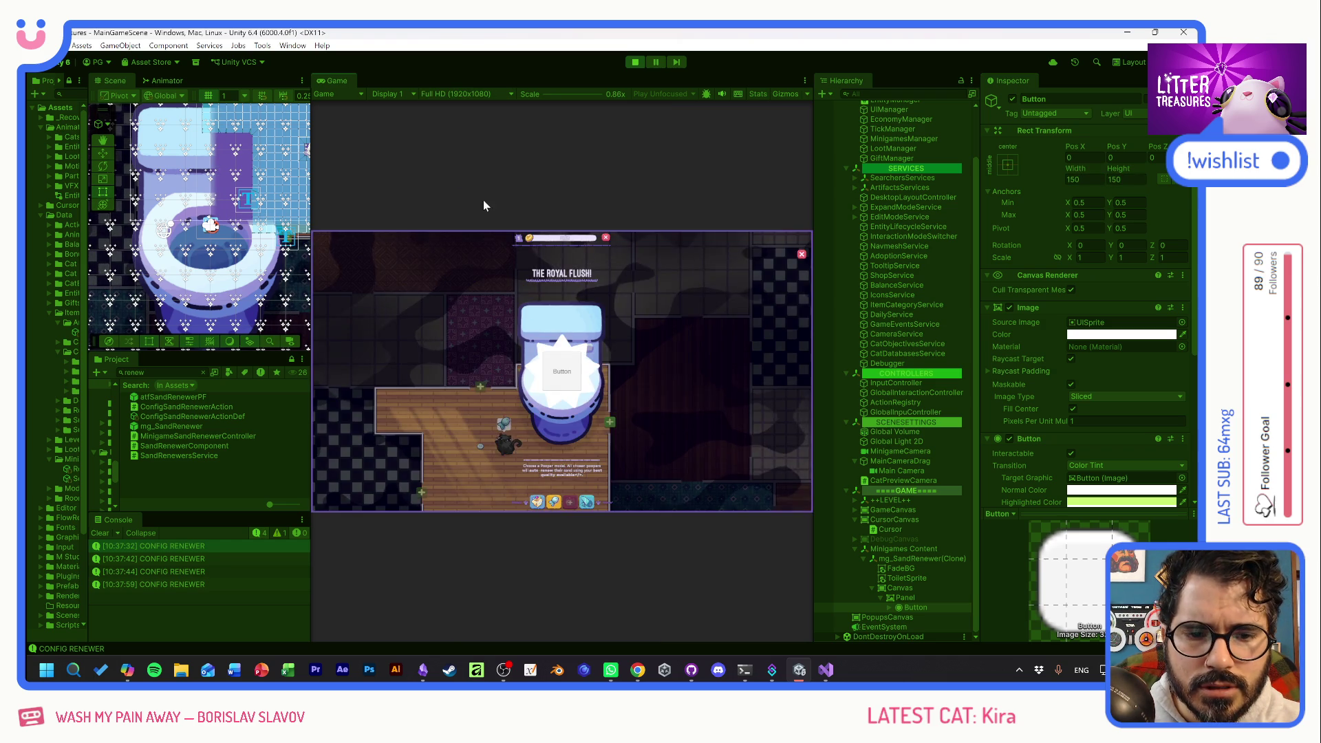
{"action": "left_click", "coordinate": [443, 95]}
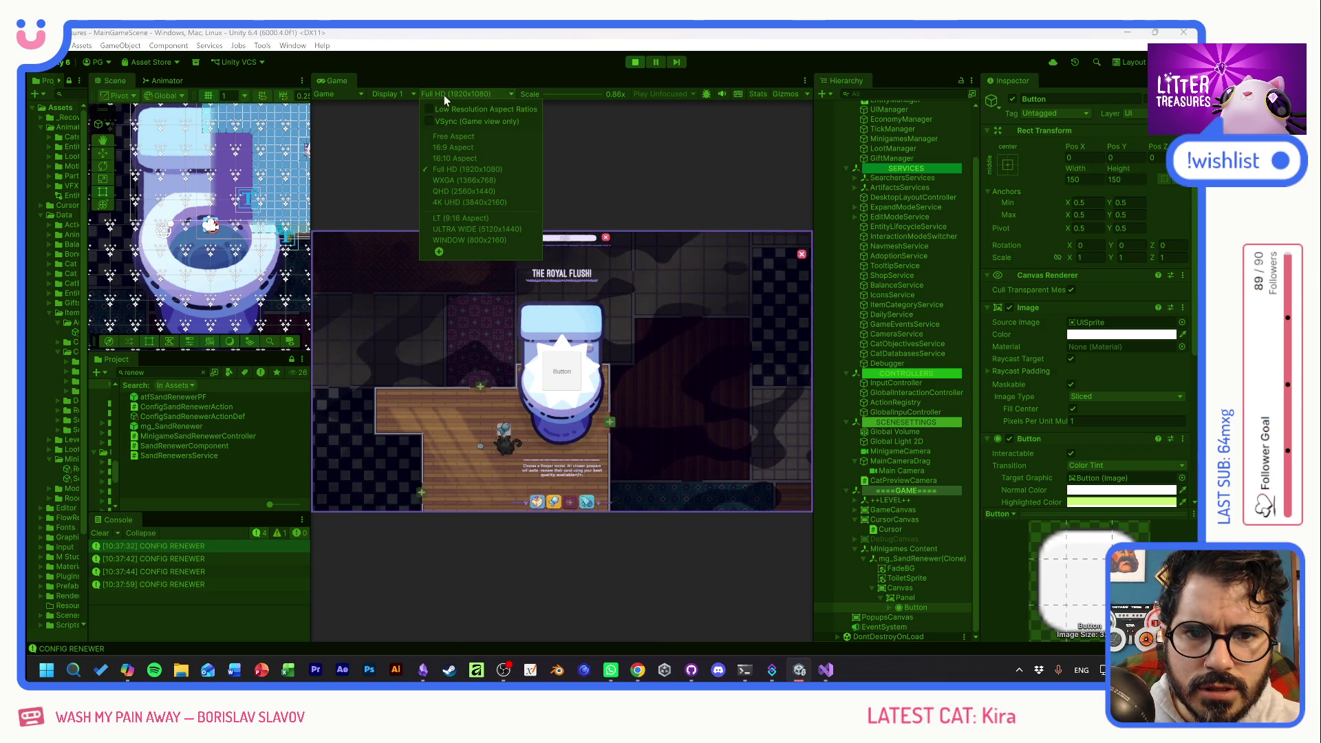
{"action": "left_click", "coordinate": [462, 229]}
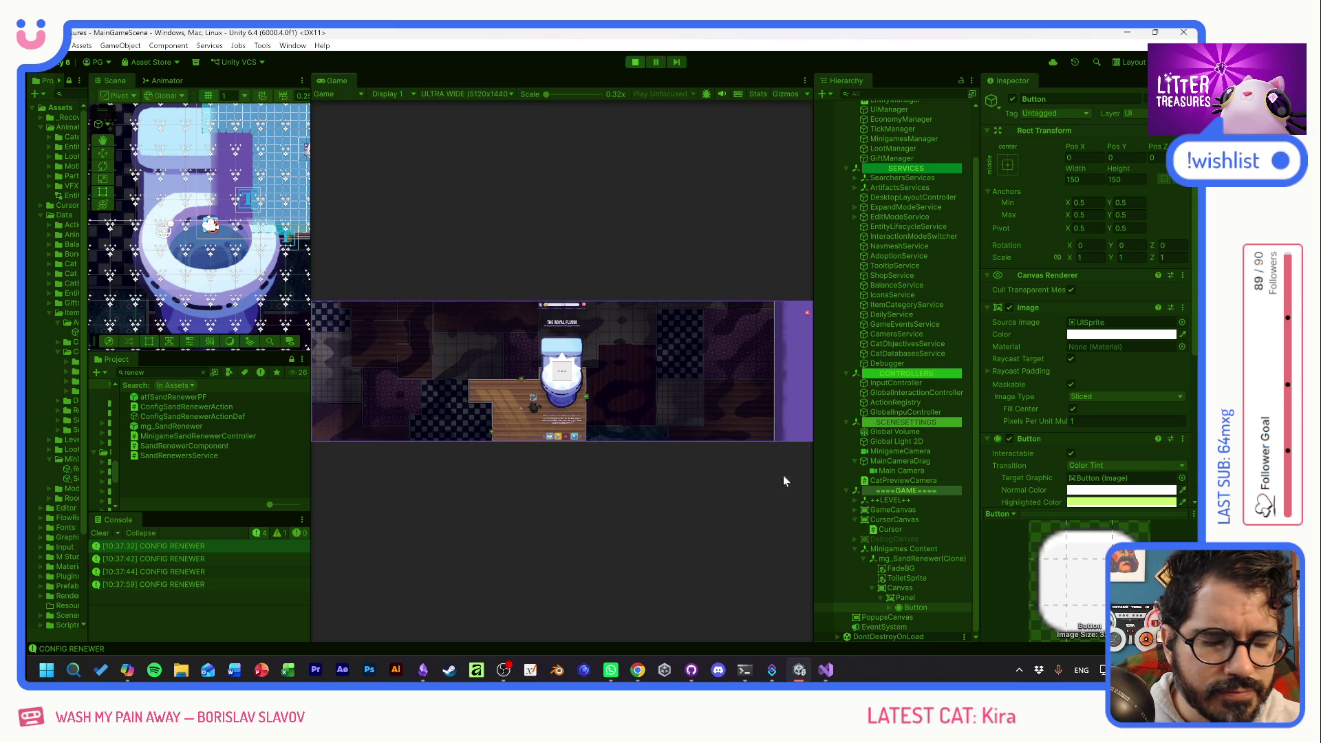
{"action": "left_click", "coordinate": [900, 588]}
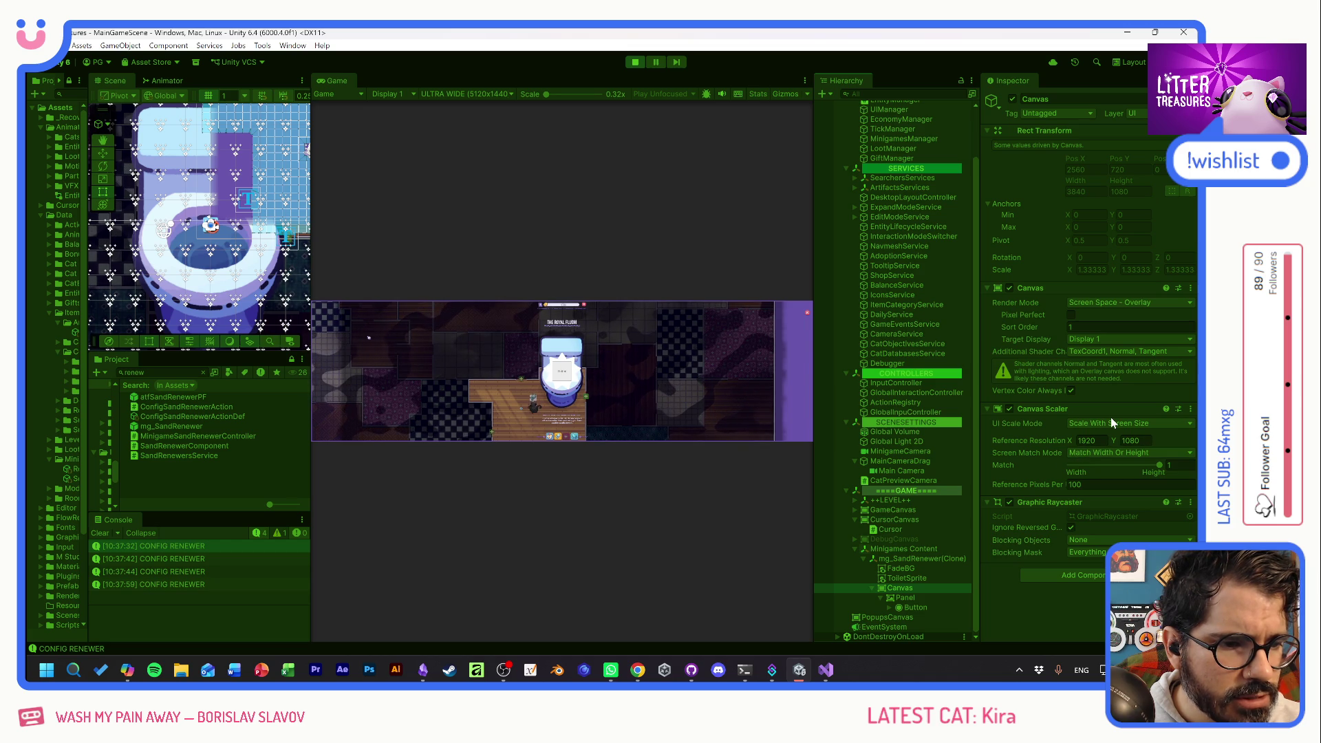
{"action": "left_click", "coordinate": [635, 62]}
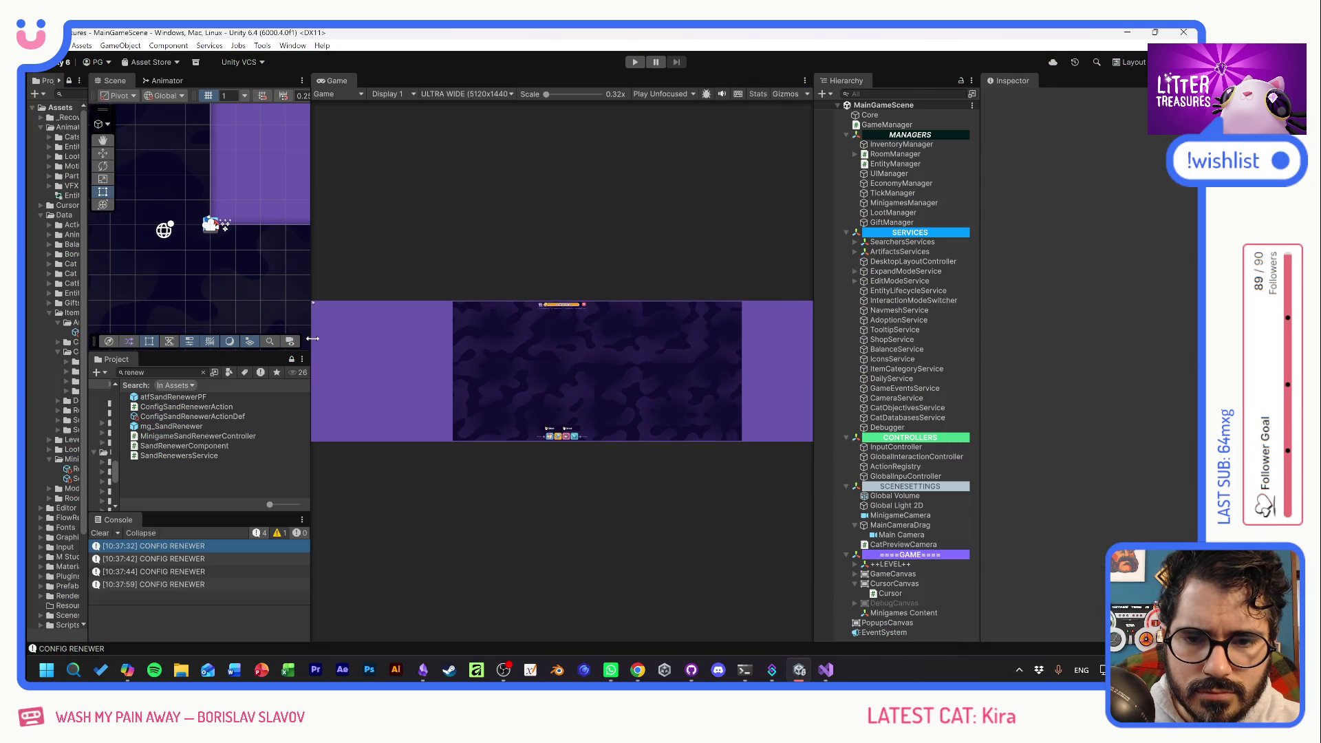
Return the preview to 800x2160 and open the mg_SandRenewer prefab with its Canvas selected.
{"action": "left_click", "coordinate": [461, 94]}
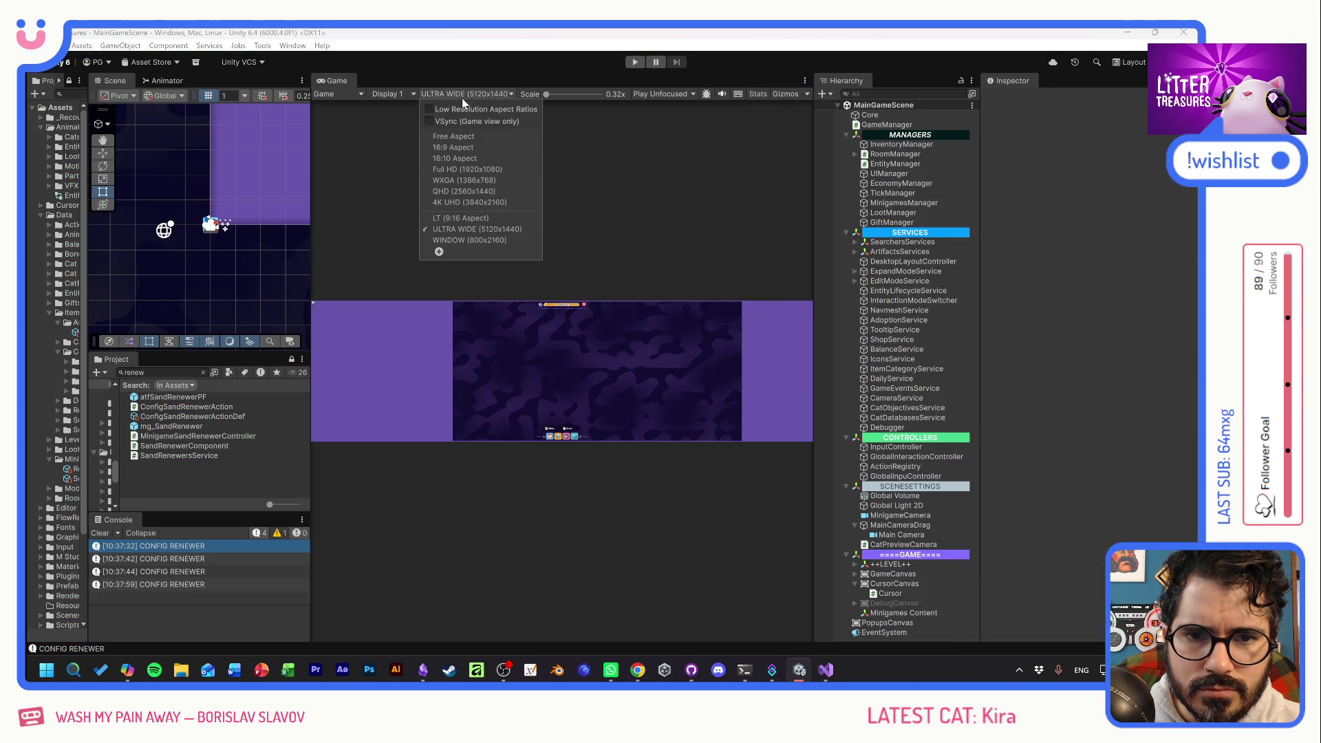
{"action": "left_click", "coordinate": [457, 240]}
{"action": "left_click_drag", "start_coordinate": [312, 245], "coordinate": [549, 245]}
{"action": "left_click", "coordinate": [138, 428]}
{"action": "double_click", "coordinate": [138, 428]}
{"action": "left_click", "coordinate": [888, 150]}
Set its Canvas Scaler to Scale With Screen Size, 1920x1080 reference, matched fully to height.
{"action": "left_click", "coordinate": [1101, 424]}
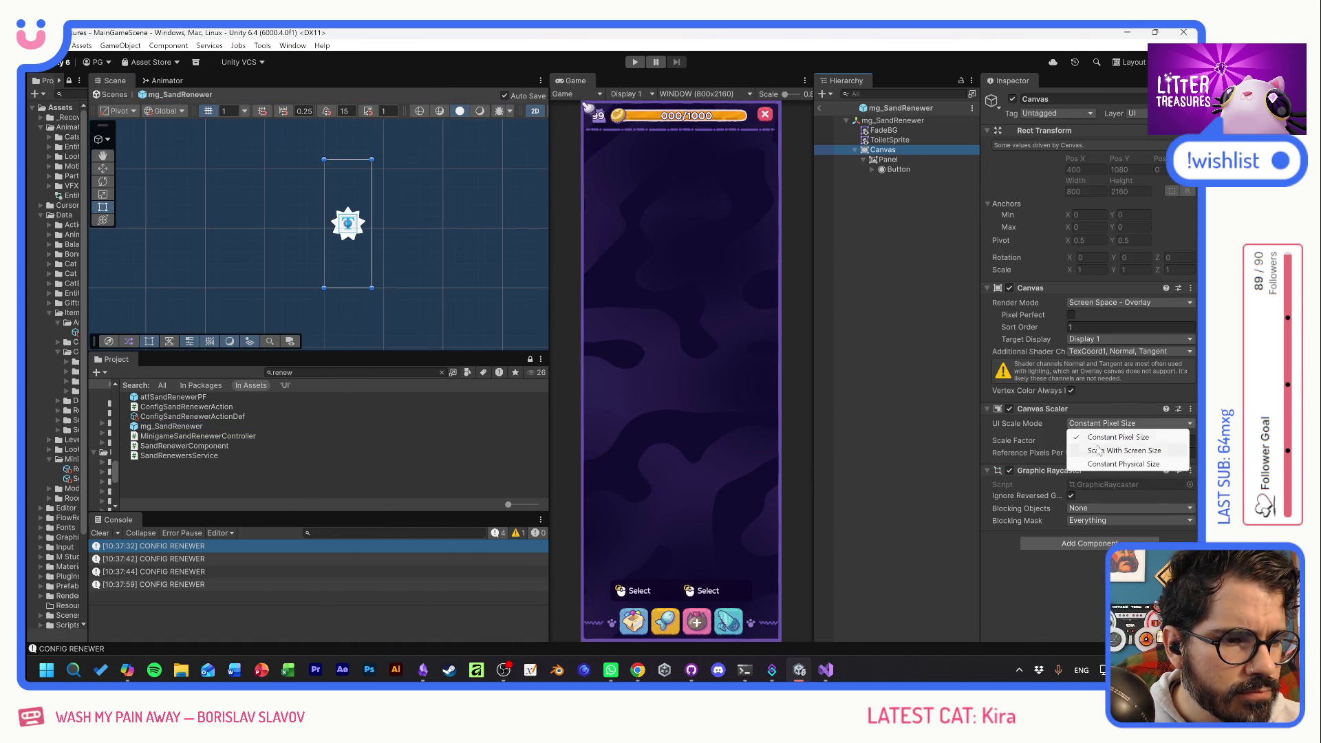
{"action": "left_click", "coordinate": [1102, 451]}
{"action": "type", "text": "1920"}
{"action": "key", "text": "Tab"}
{"action": "type", "text": "1080"}
{"action": "left_click_drag", "start_coordinate": [1069, 466], "coordinate": [1197, 471]}
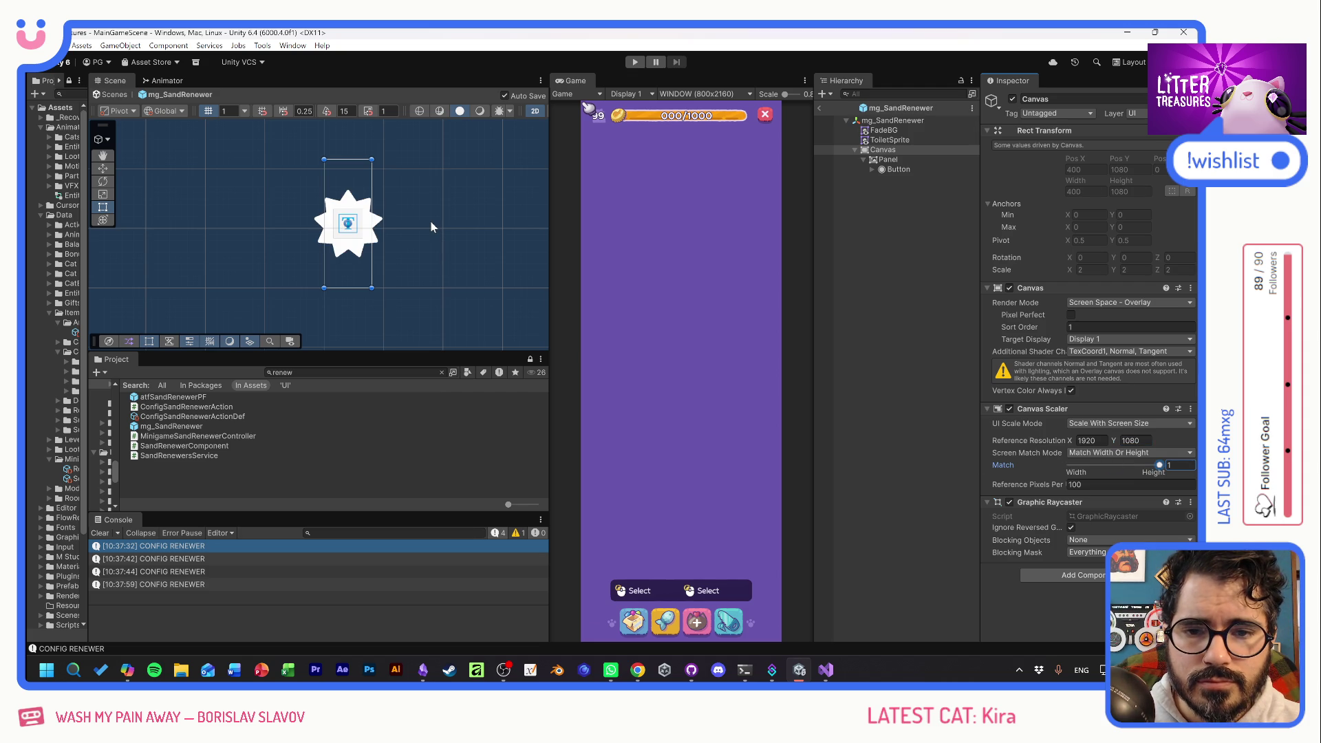
{"action": "scroll", "coordinate": [461, 217], "scroll_direction": "down", "scroll_amount": 3}
{"action": "scroll", "coordinate": [468, 217], "scroll_direction": "down", "scroll_amount": 3}
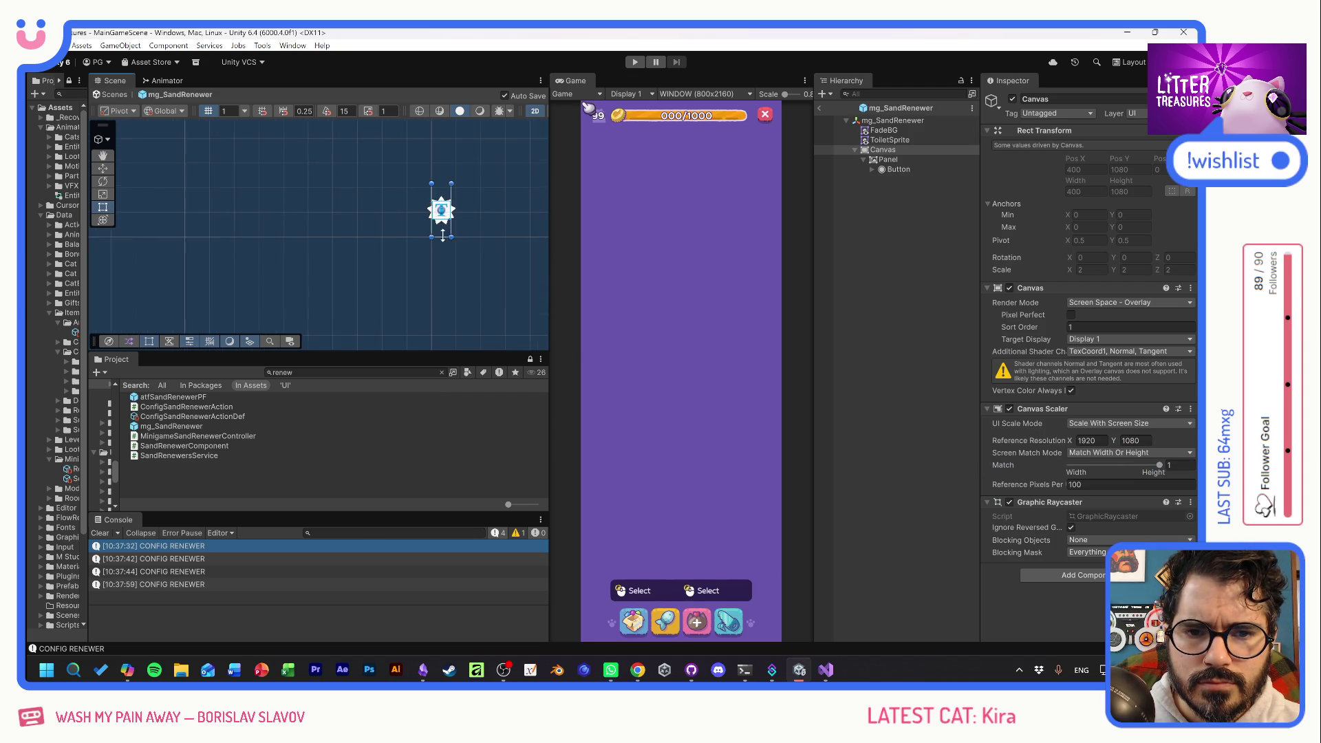
{"action": "left_click", "coordinate": [864, 152]}
{"action": "double_click", "coordinate": [869, 131]}
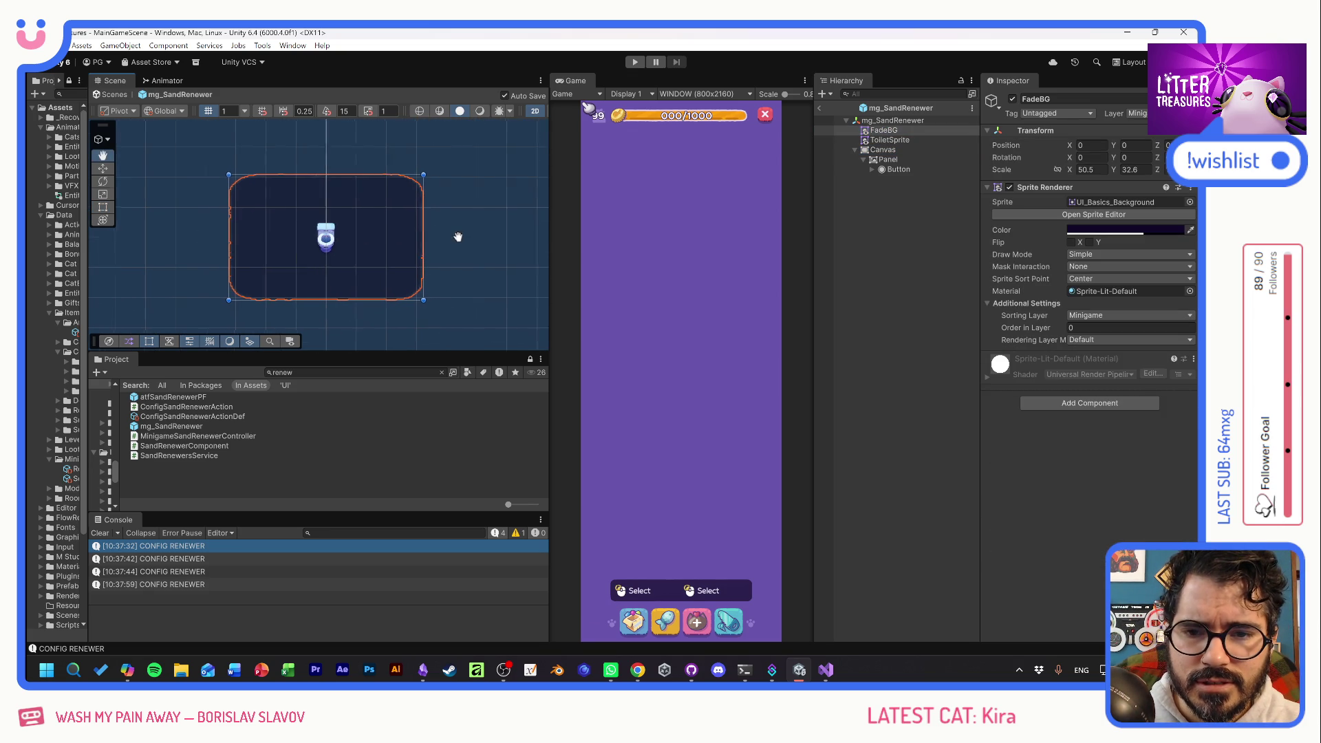
{"action": "scroll", "coordinate": [318, 234], "scroll_direction": "up", "scroll_amount": 3}
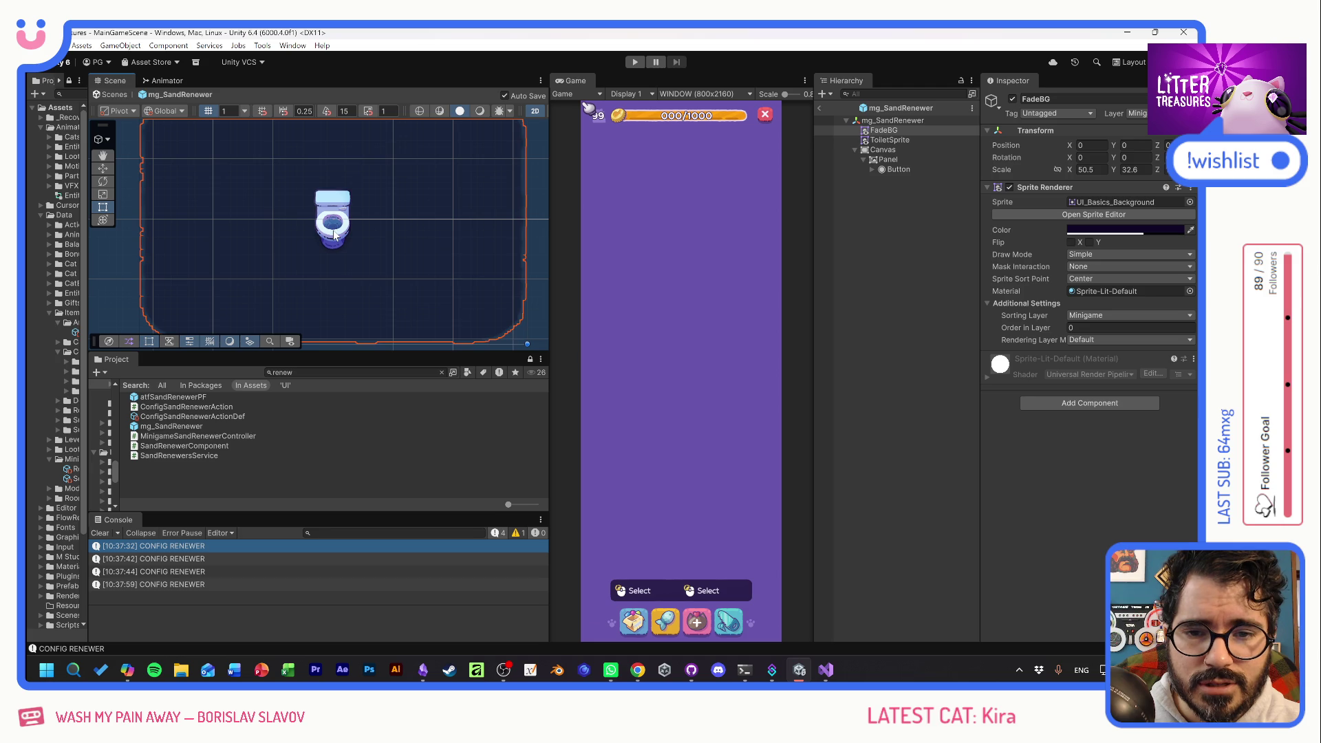
{"action": "left_click", "coordinate": [335, 235]}
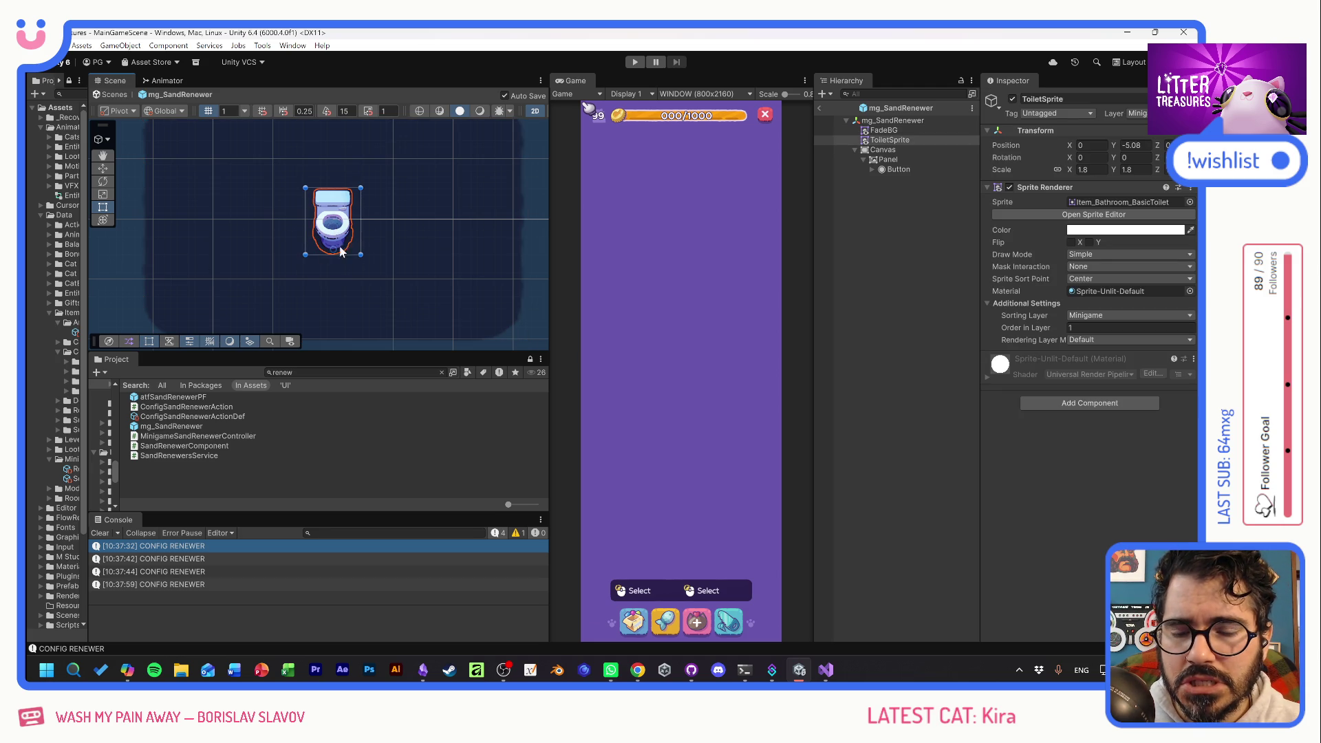
{"action": "left_click", "coordinate": [133, 253]}
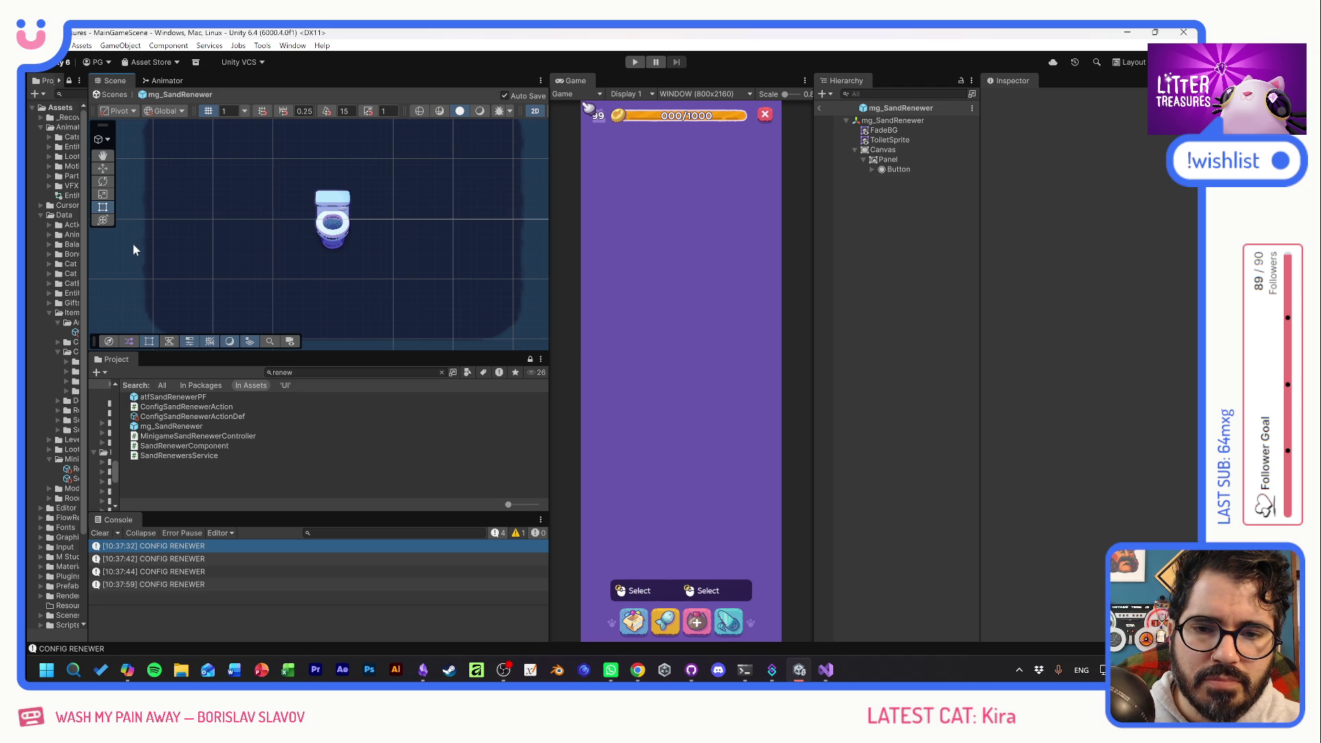
{"action": "scroll", "coordinate": [355, 253], "scroll_direction": "down", "scroll_amount": 3}
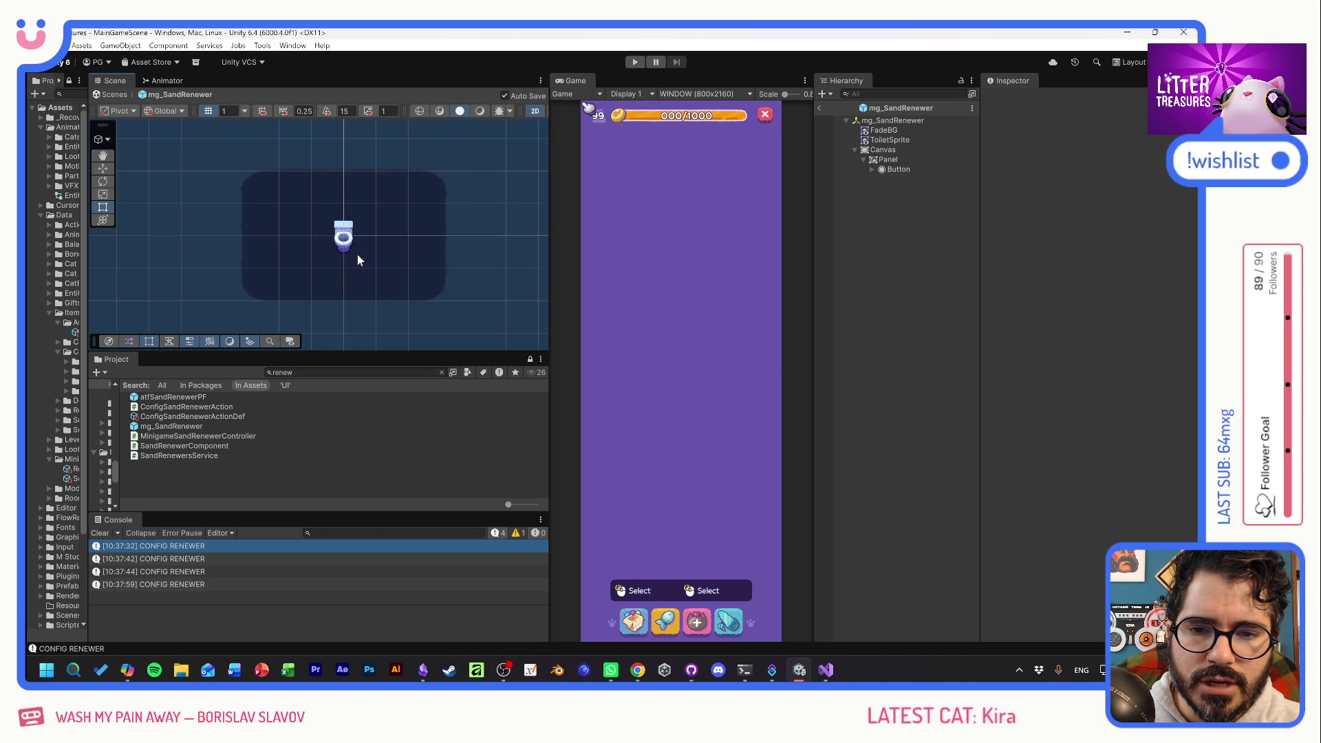
{"action": "scroll", "coordinate": [357, 255], "scroll_direction": "up", "scroll_amount": 3}
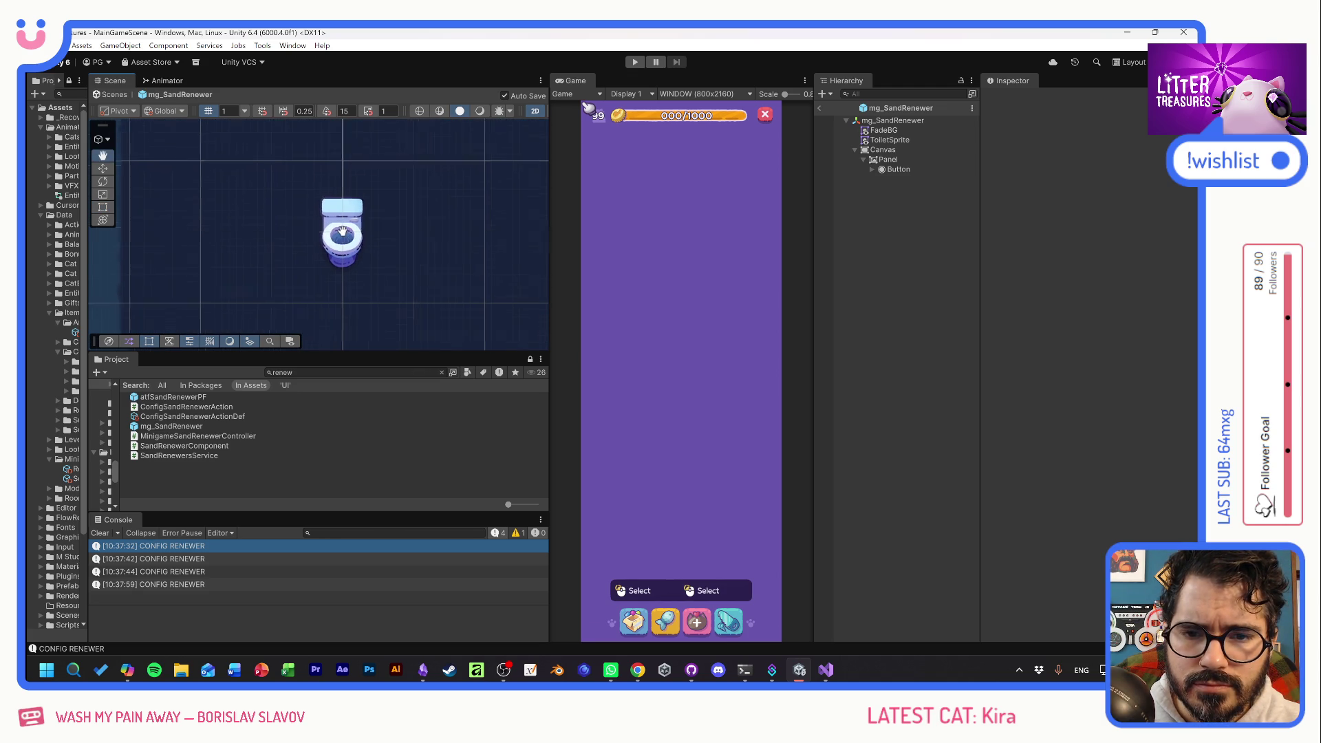
{"action": "scroll", "coordinate": [402, 253], "scroll_direction": "down", "scroll_amount": 3}
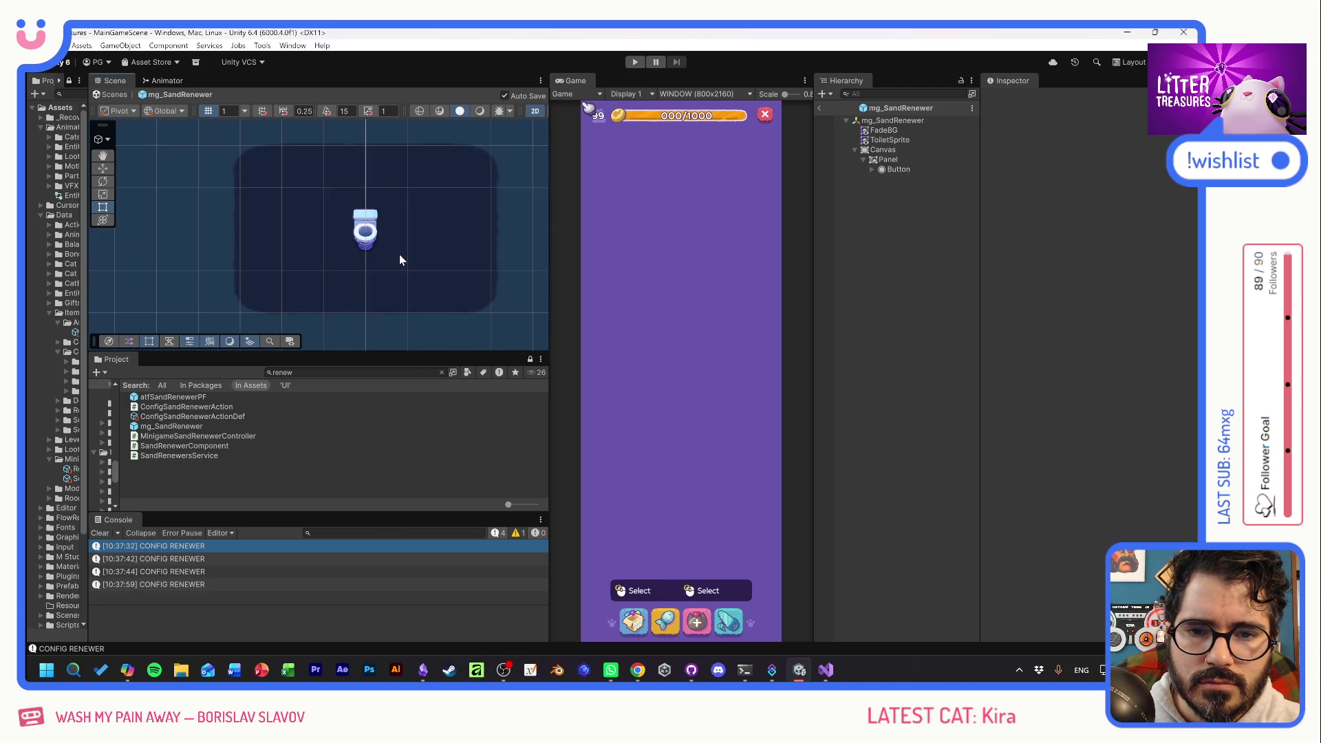
{"action": "scroll", "coordinate": [363, 272], "scroll_direction": "up", "scroll_amount": 2}
{"action": "double_click", "coordinate": [880, 149]}
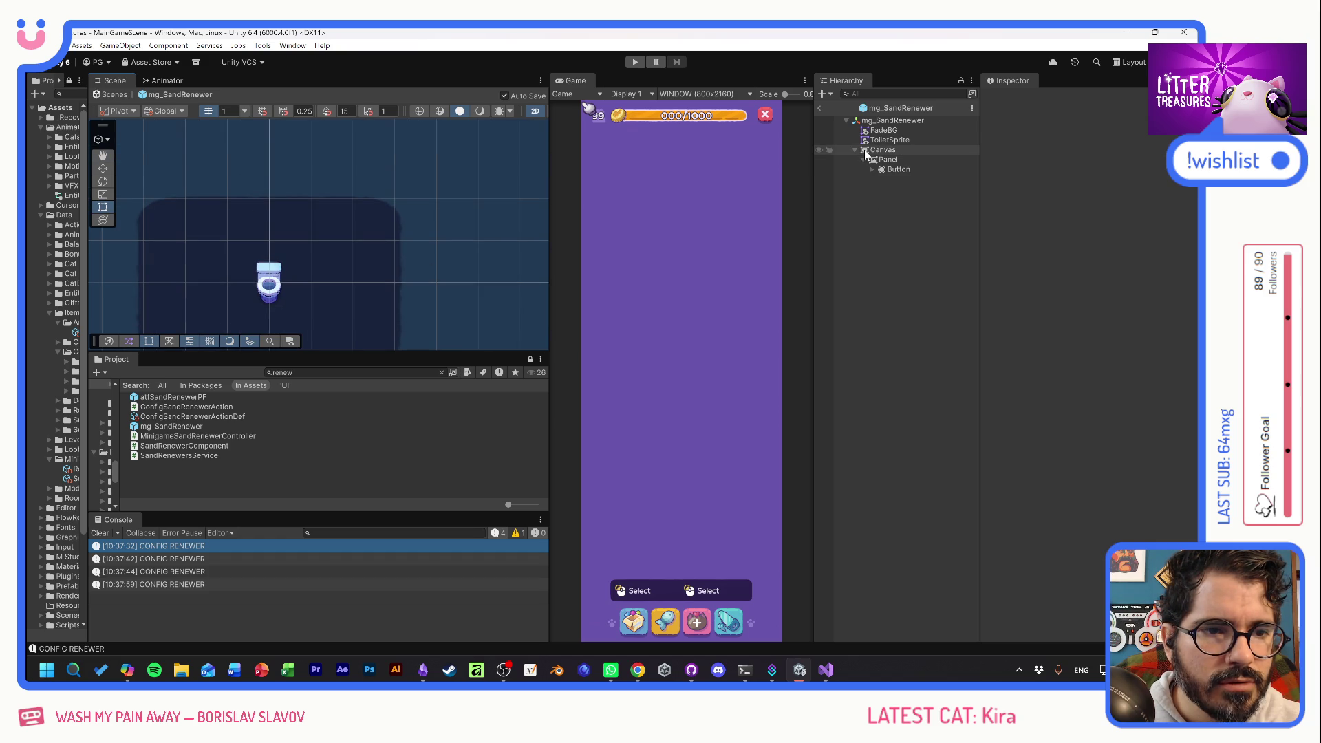
{"action": "scroll", "coordinate": [262, 250], "scroll_direction": "up", "scroll_amount": 2}
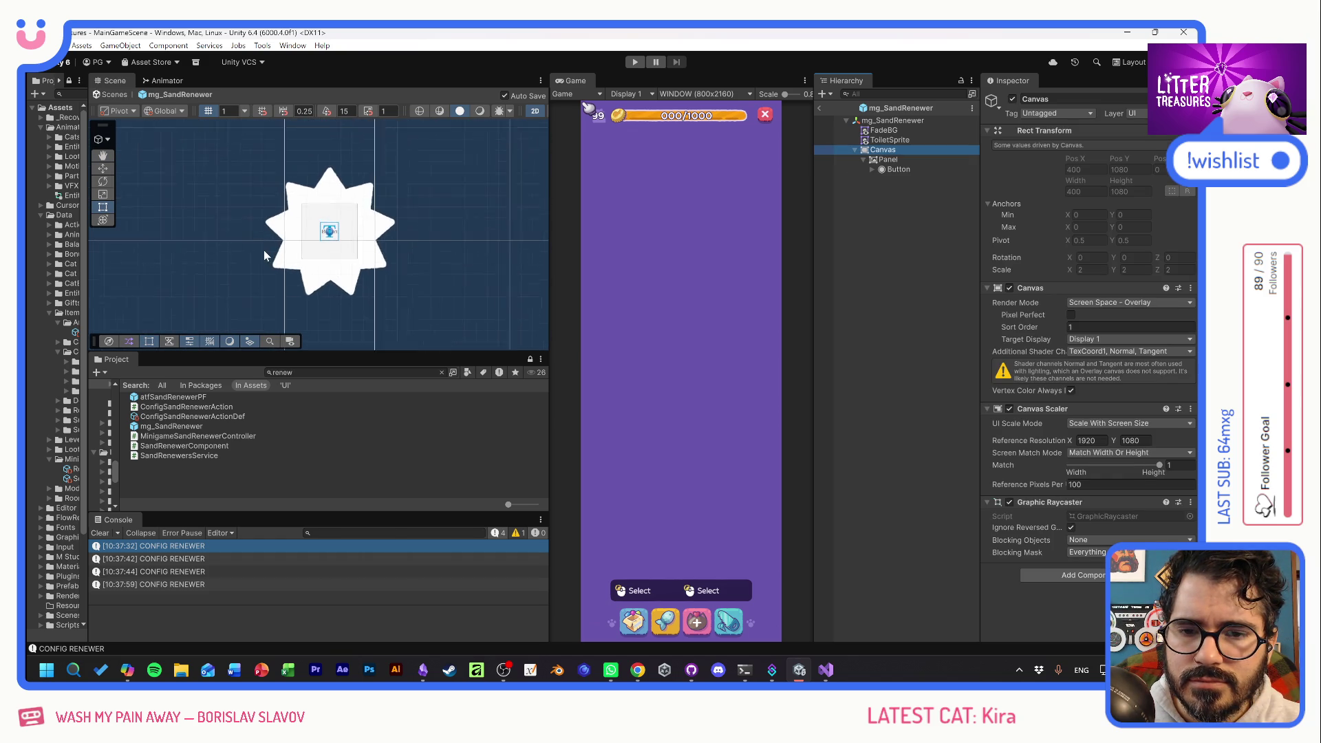
{"action": "left_click", "coordinate": [205, 241]}
{"action": "left_click_drag", "start_coordinate": [432, 242], "coordinate": [396, 241]}
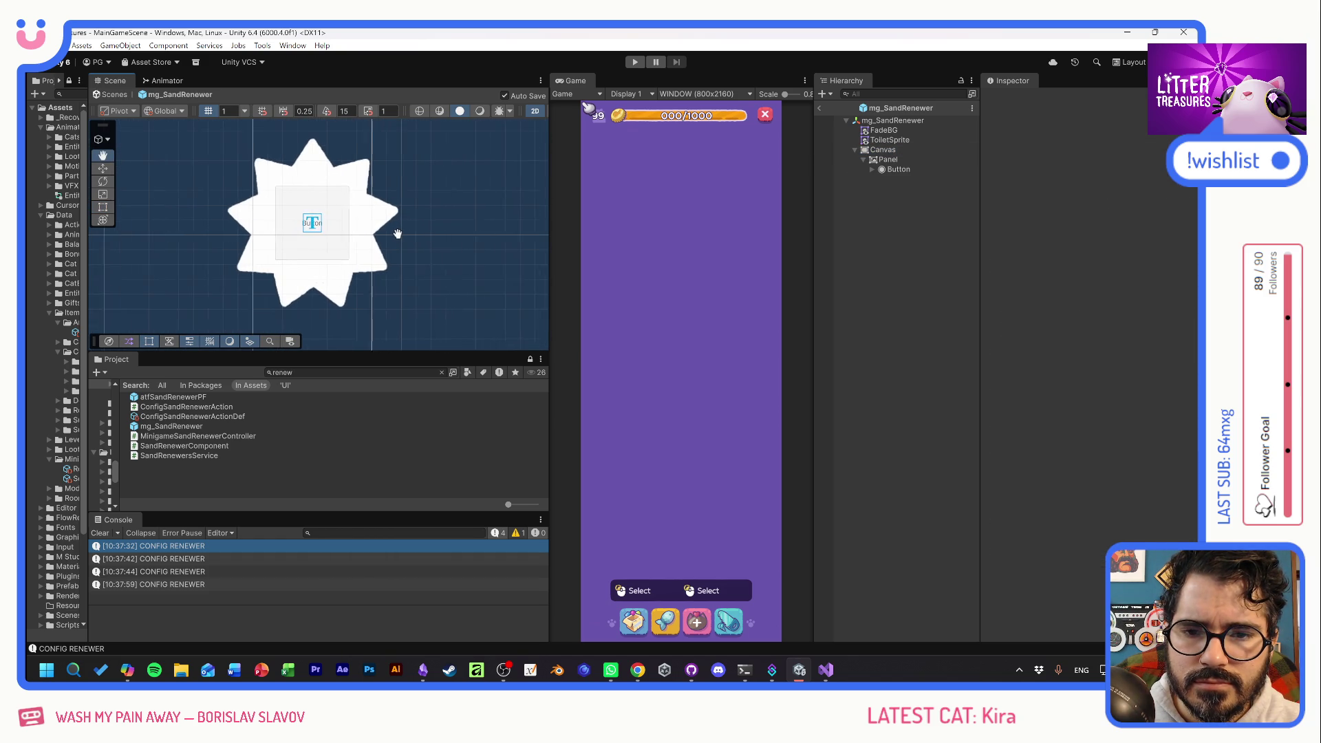
{"action": "left_click", "coordinate": [291, 228]}
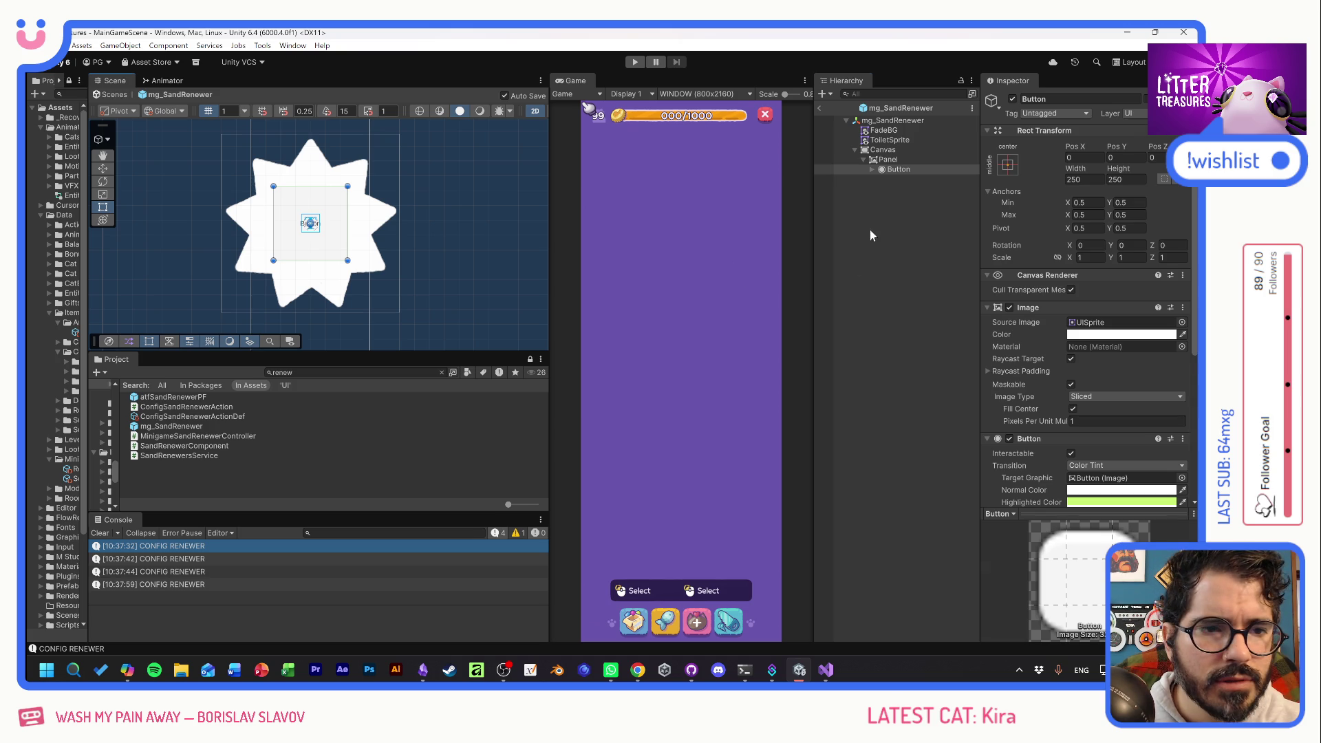
Set the badge Panel's width and height to 300×300.
{"action": "left_click", "coordinate": [882, 150]}
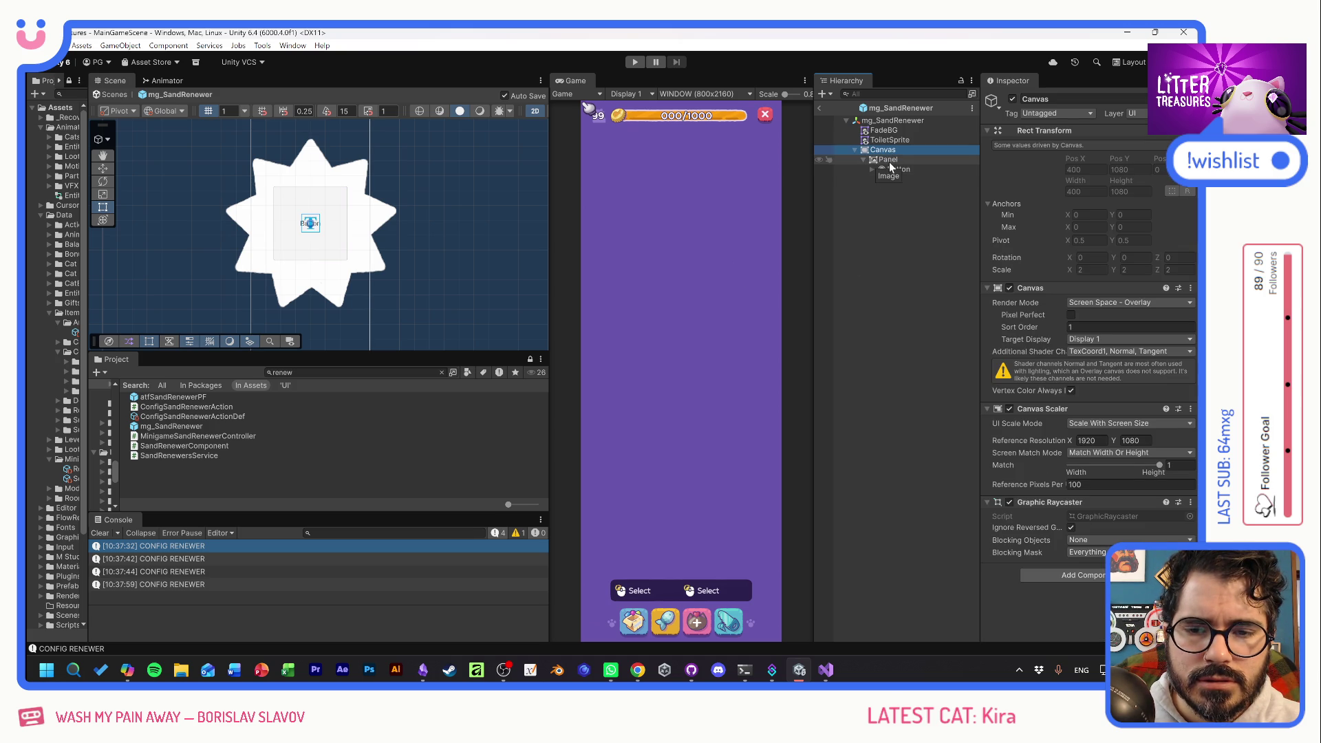
{"action": "left_click", "coordinate": [889, 160]}
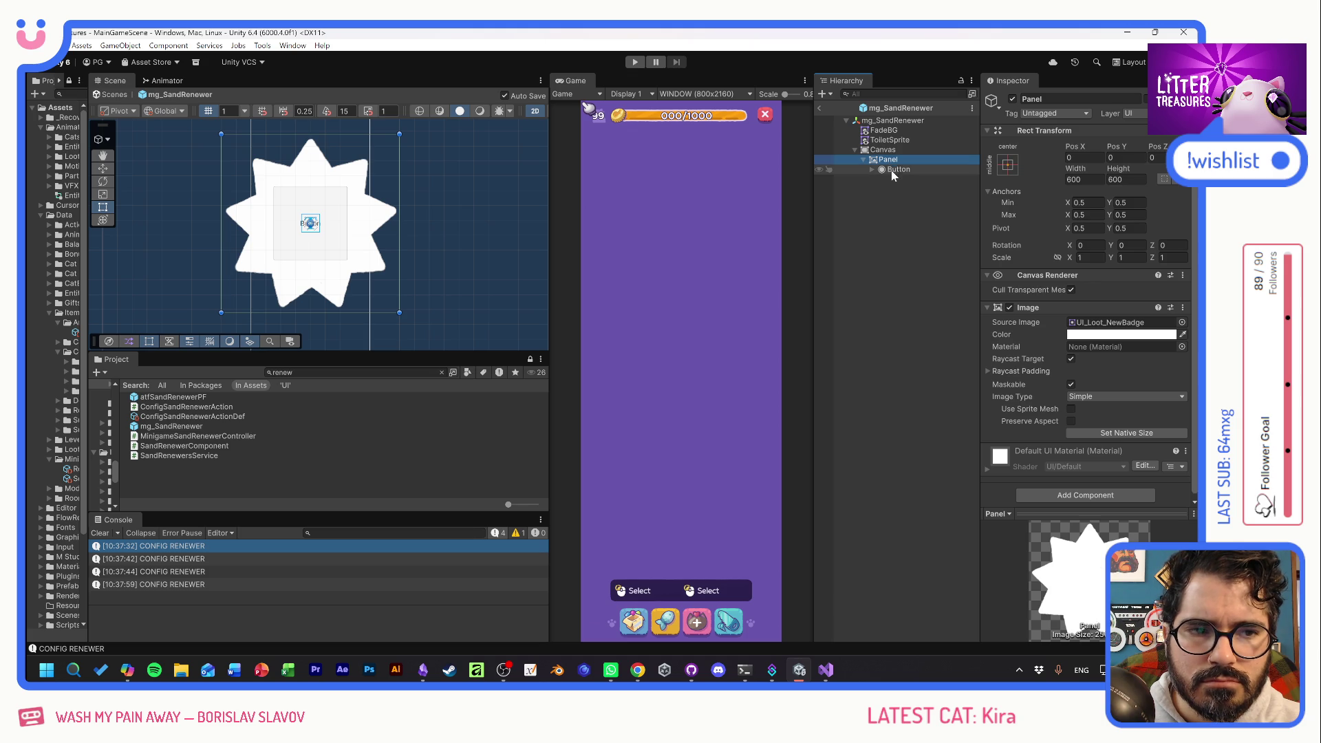
{"action": "left_click", "coordinate": [1084, 179]}
{"action": "type", "text": "300"}
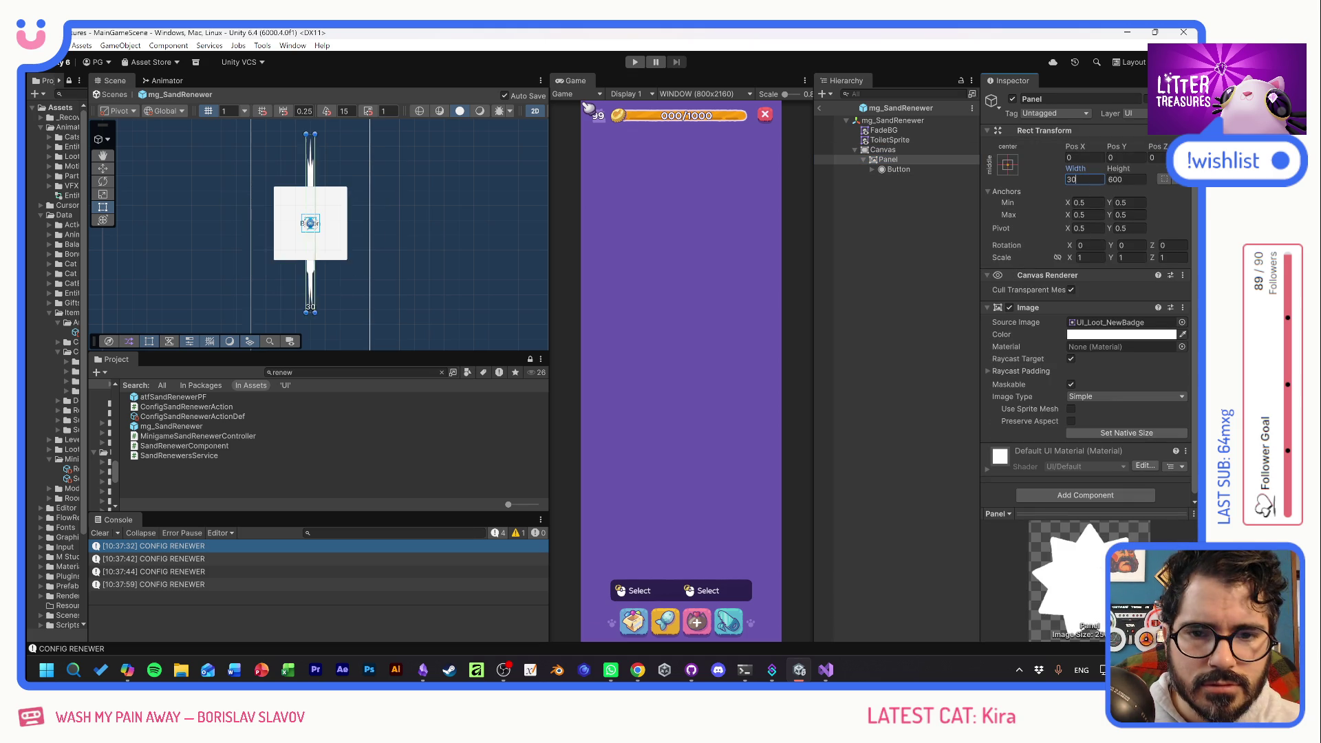
{"action": "key", "text": "Tab"}
{"action": "type", "text": "300"}
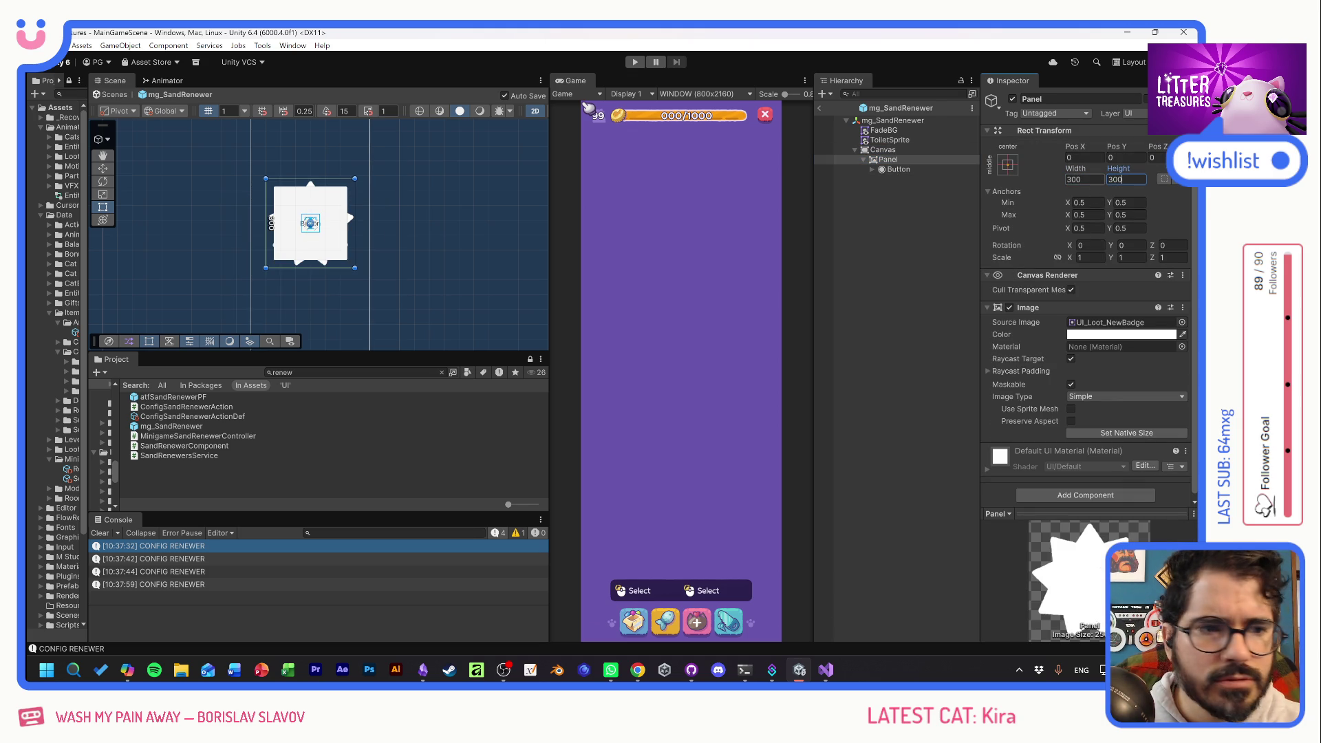
Set the Button inside the panel to 180×180.
{"action": "left_click", "coordinate": [891, 170]}
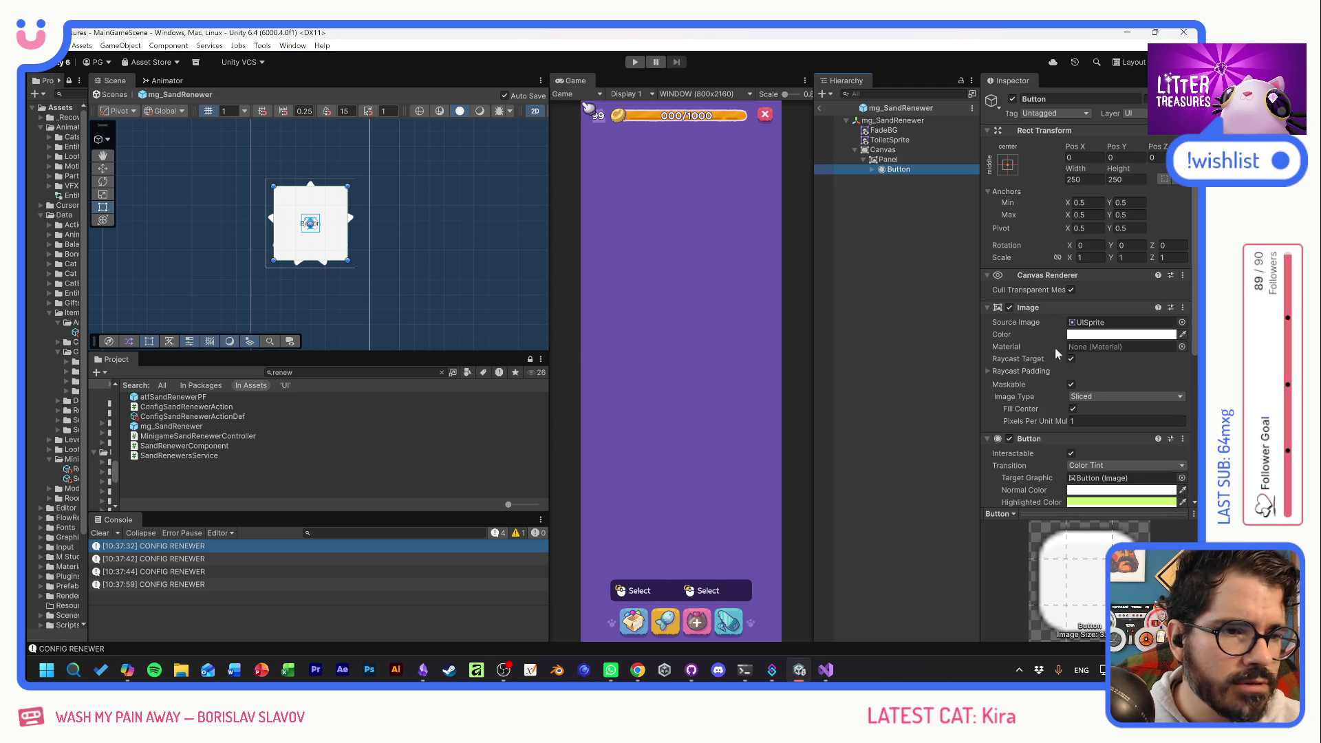
{"action": "left_click", "coordinate": [1084, 179]}
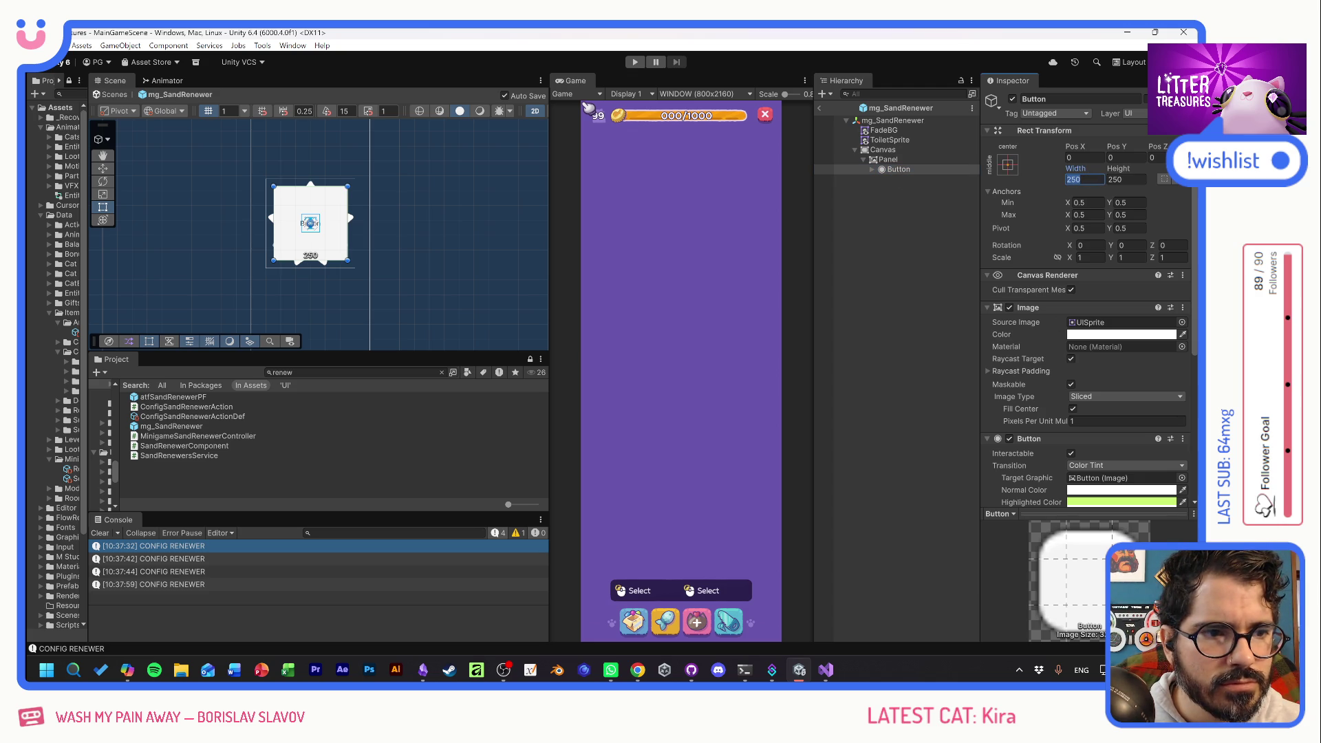
{"action": "type", "text": "180"}
{"action": "key", "text": "Tab"}
{"action": "type", "text": "180"}
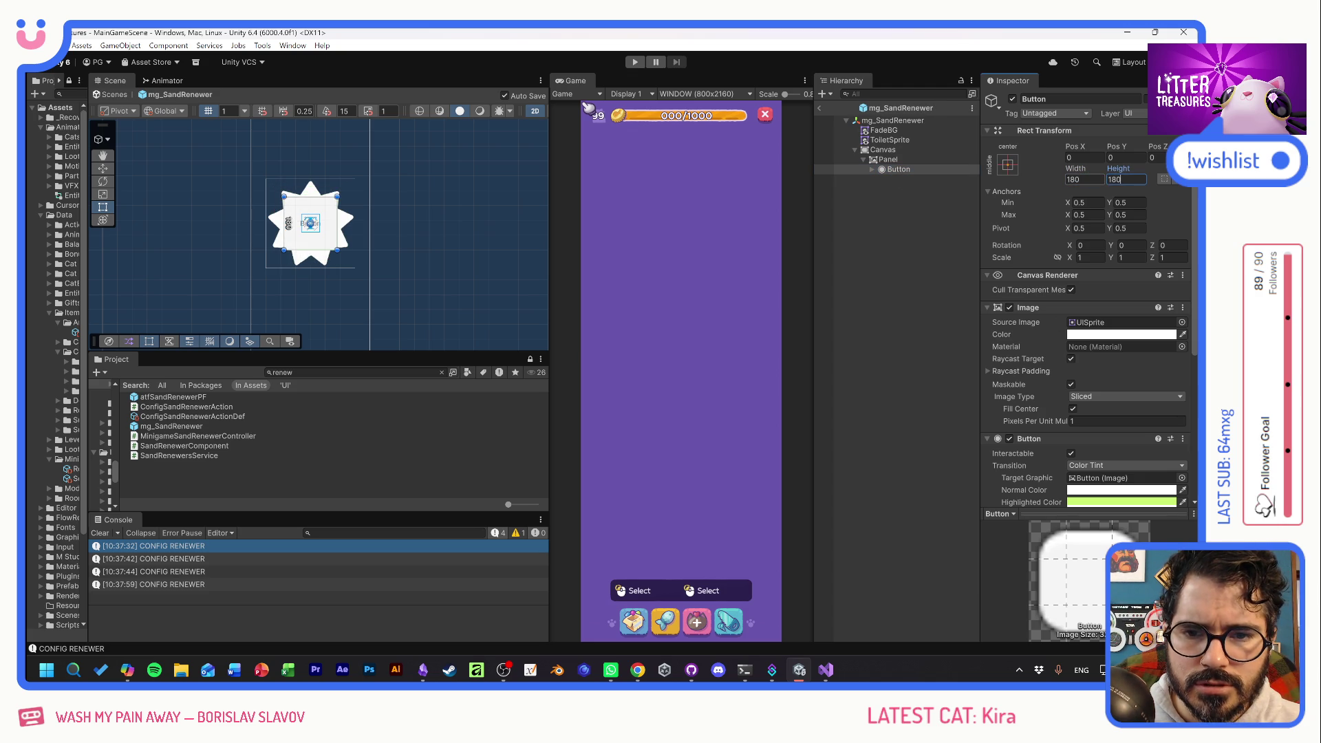
{"action": "left_click", "coordinate": [395, 249]}
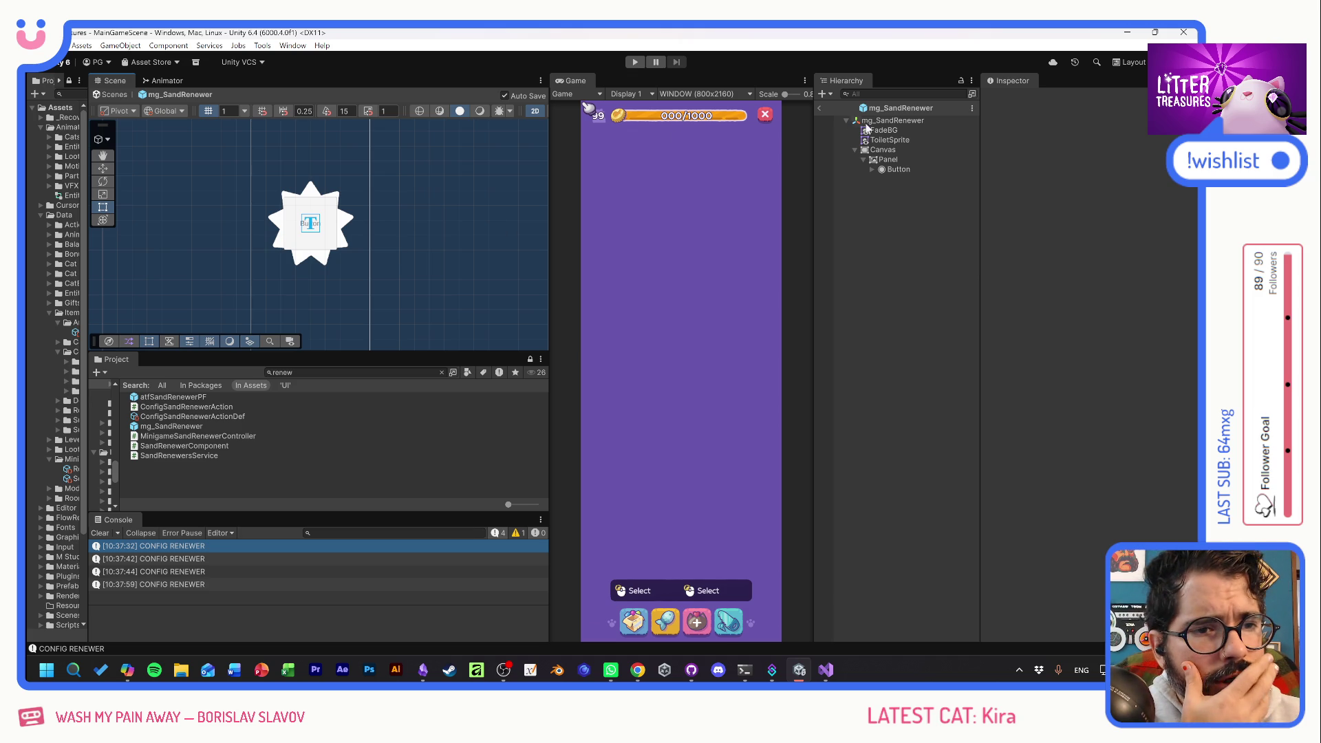
{"action": "left_click", "coordinate": [892, 151]}
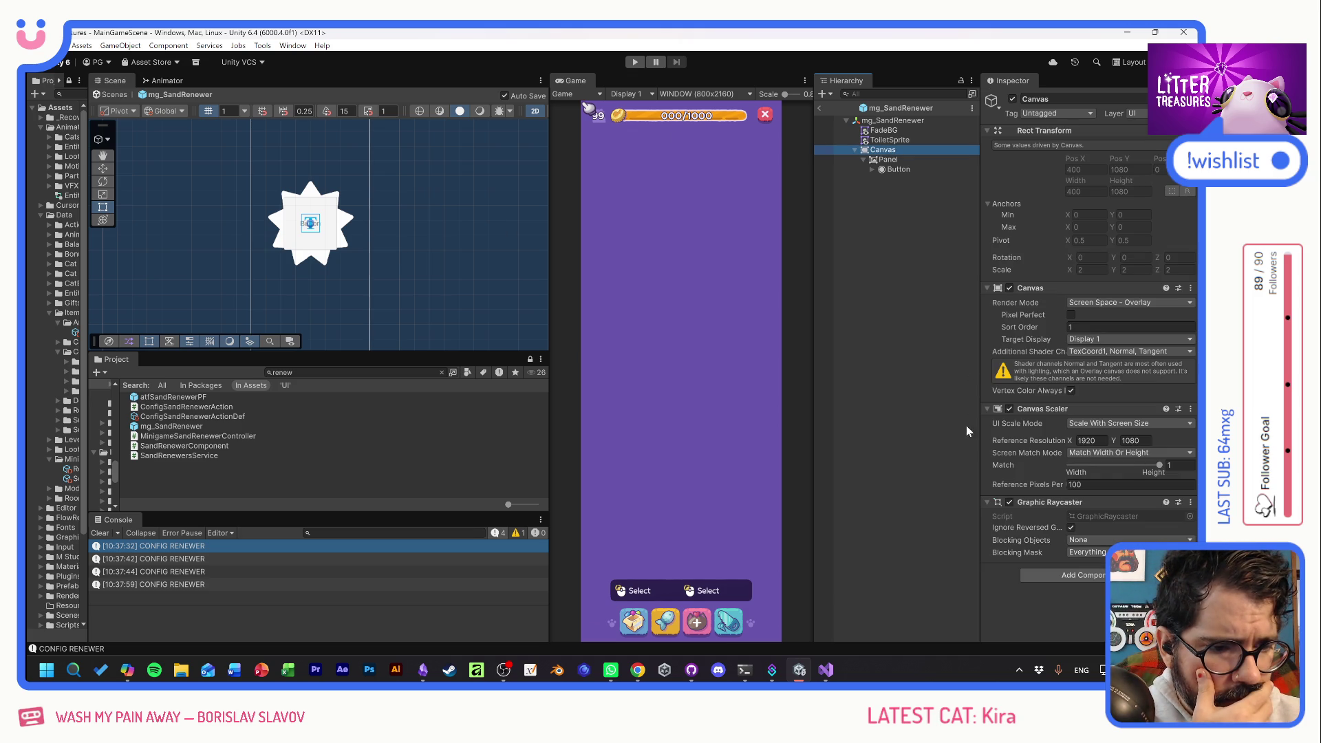
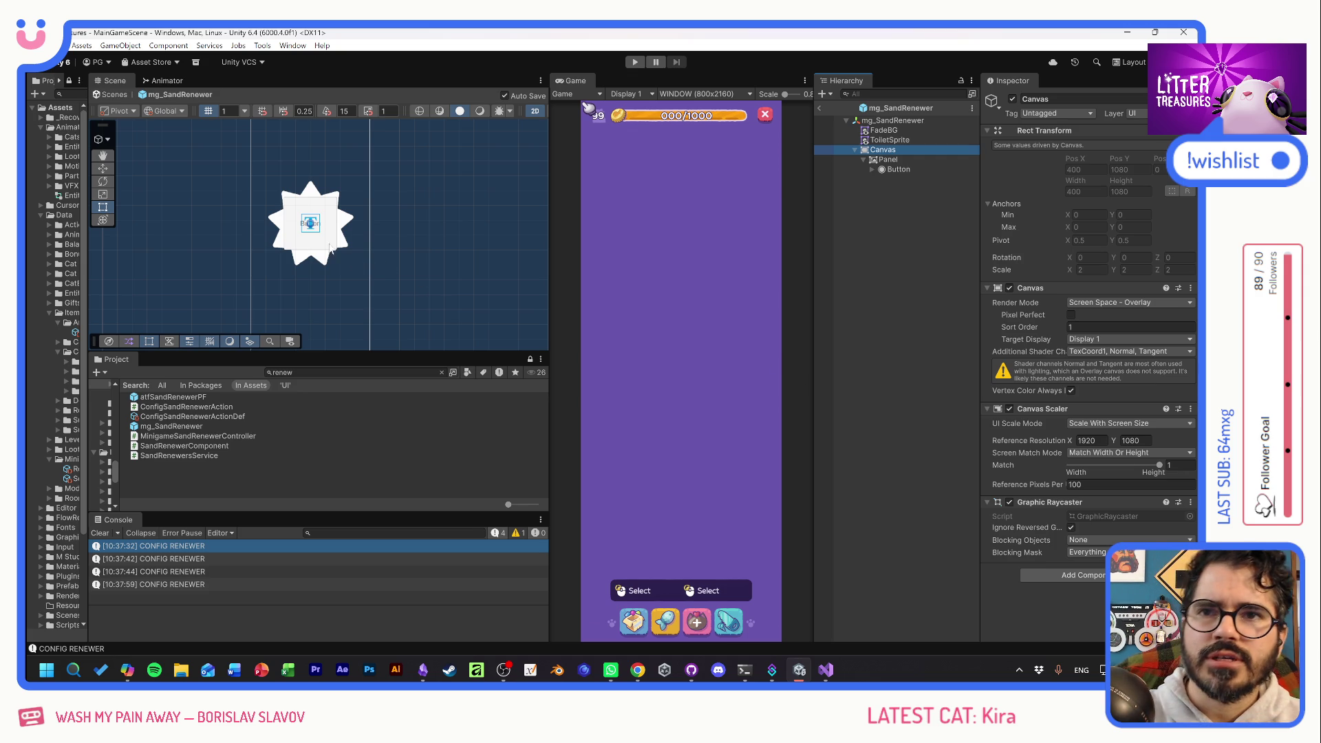
Commit the mg_SandRenewer prefab change to develop as 'Canvas scale fixed' and push to origin.
{"action": "scroll", "coordinate": [298, 227], "scroll_direction": "up", "scroll_amount": 2}
{"action": "scroll", "coordinate": [301, 227], "scroll_direction": "up", "scroll_amount": 2}
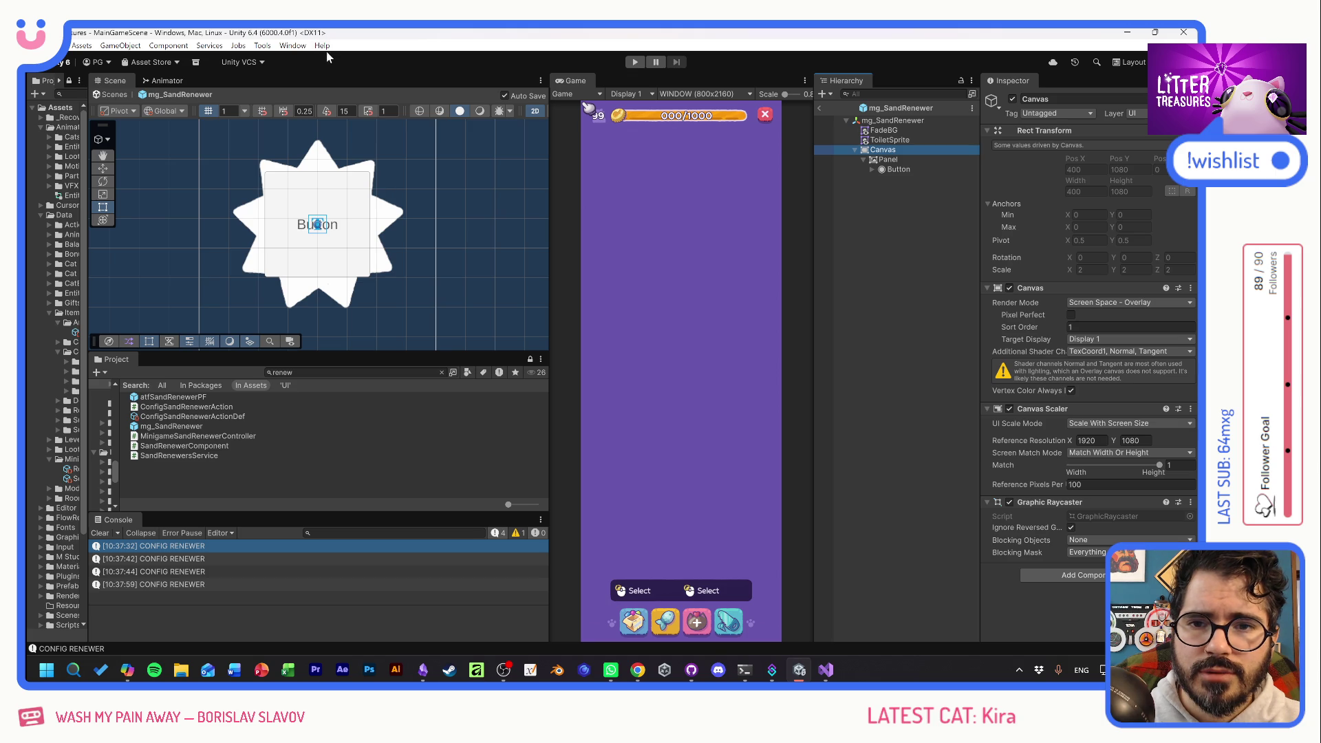
{"action": "left_click", "coordinate": [691, 670]}
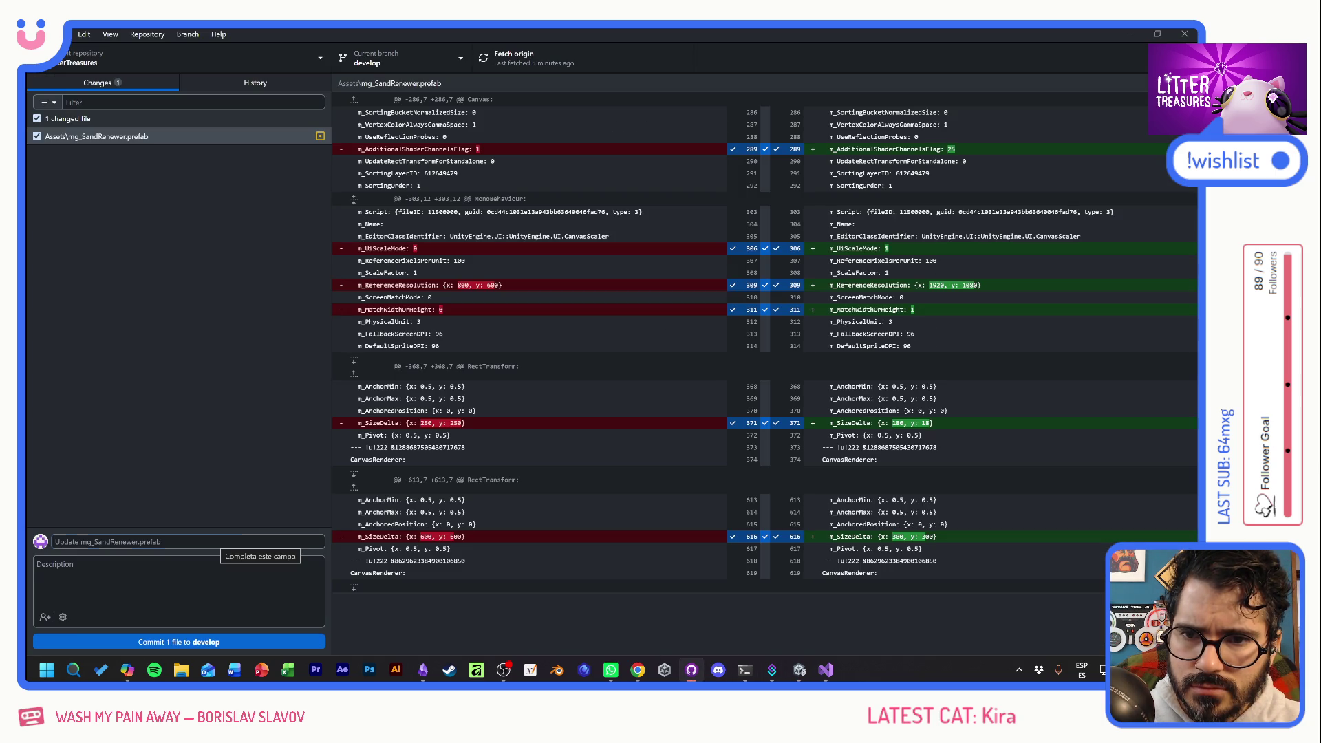
{"action": "left_click", "coordinate": [260, 542]}
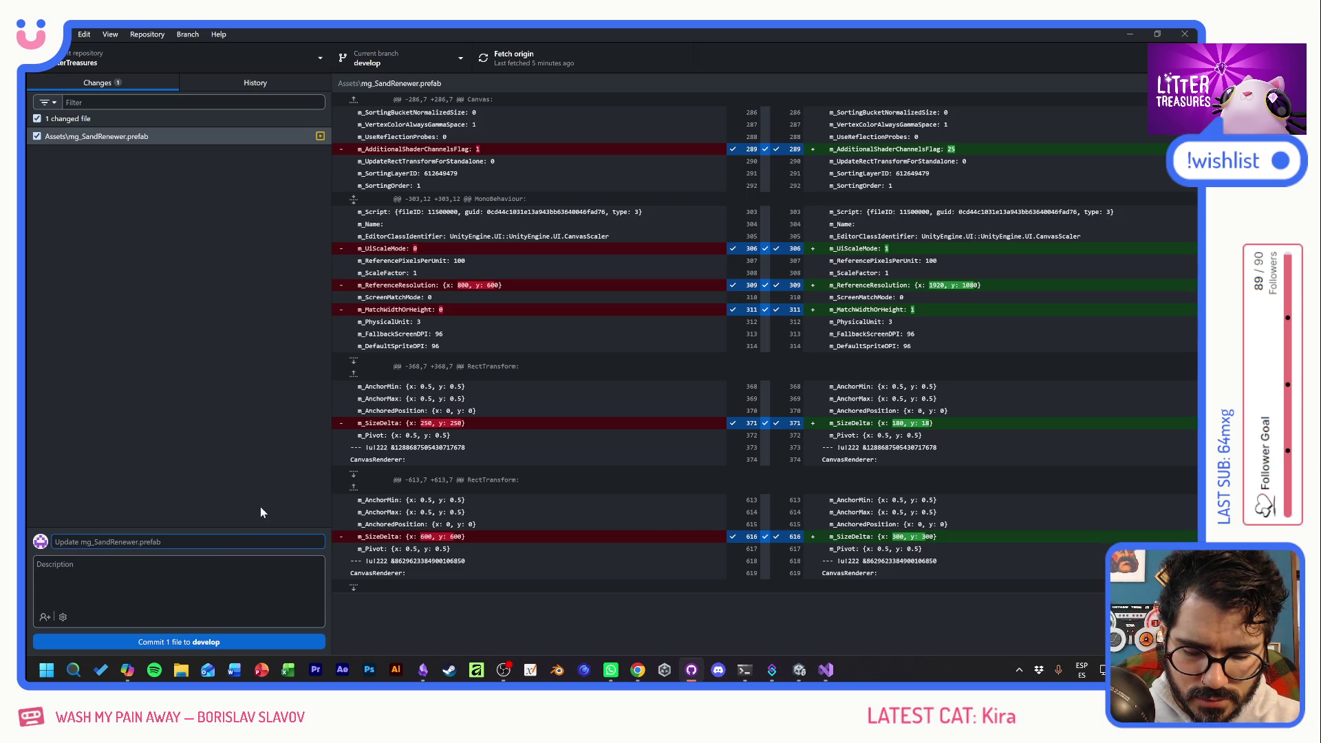
{"action": "type", "text": "Canvas s"}
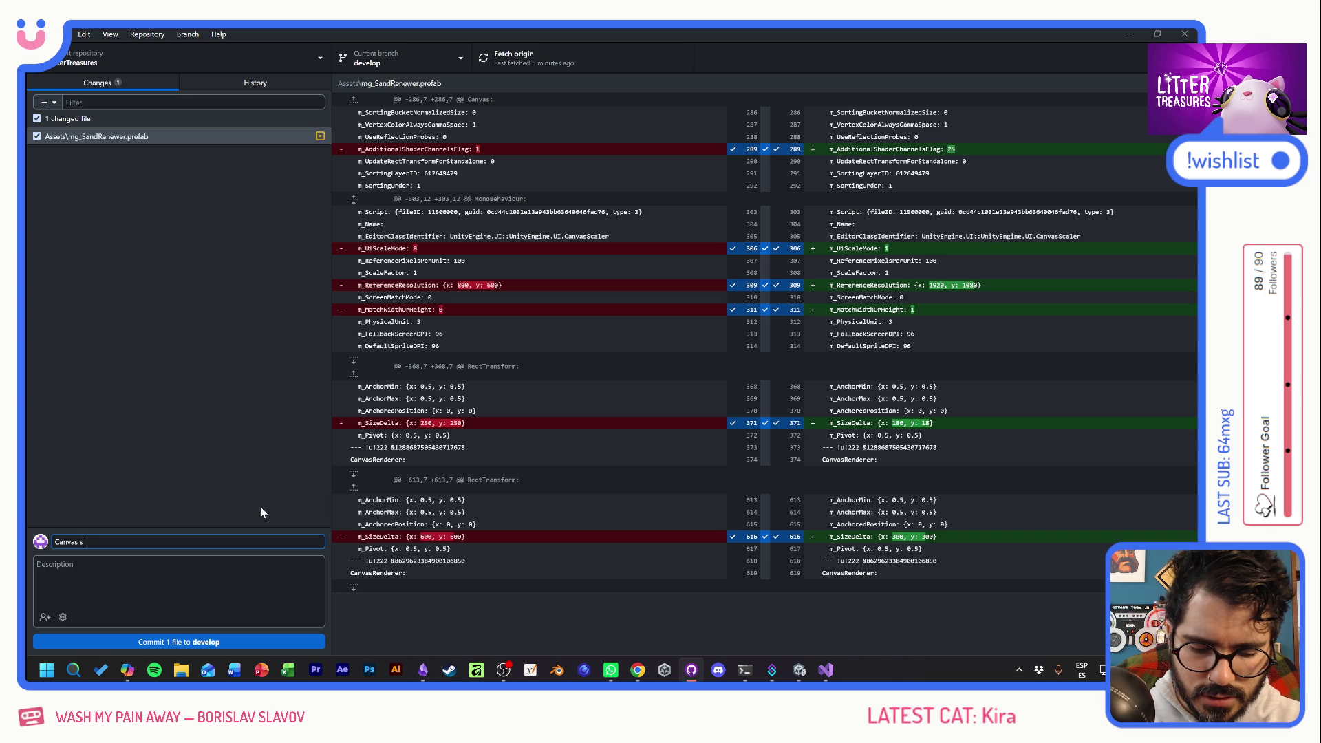
{"action": "type", "text": "cale fixed"}
{"action": "left_click", "coordinate": [199, 646]}
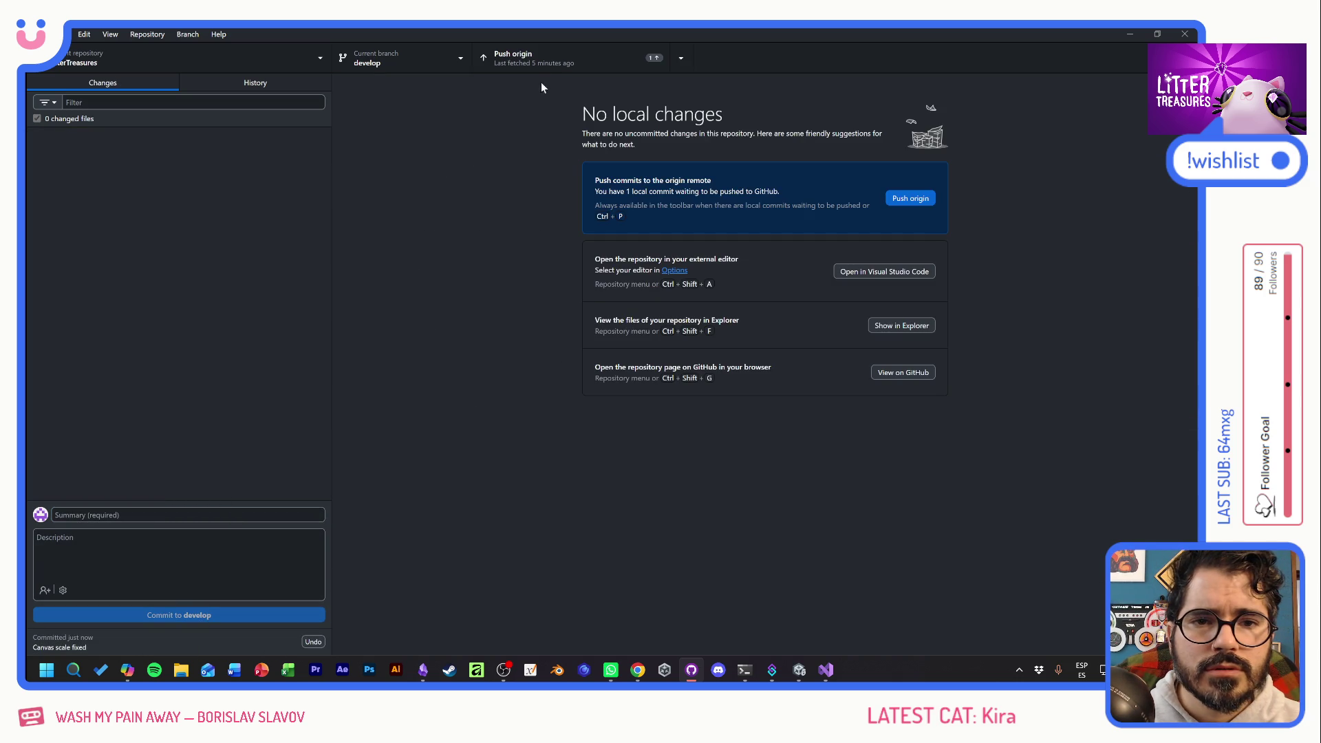
{"action": "left_click", "coordinate": [523, 57]}
{"action": "key", "text": "alt+Tab"}
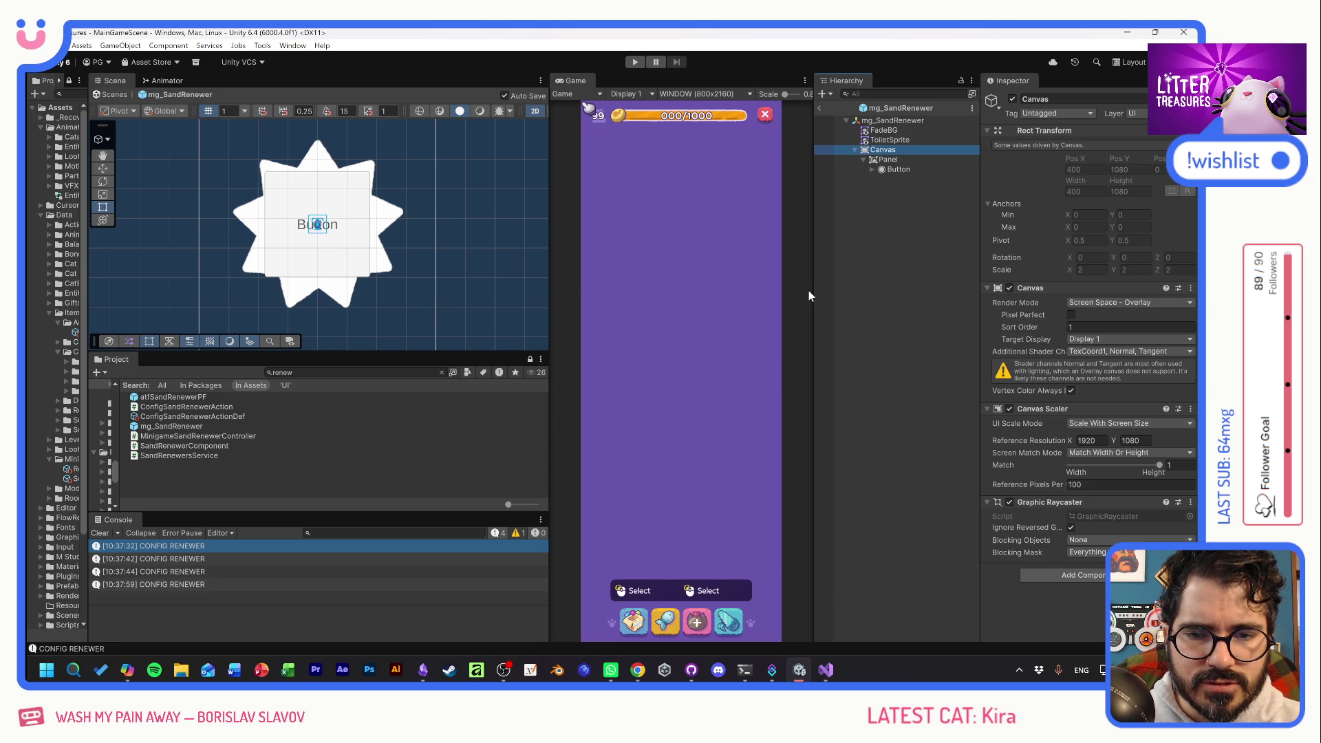
Give the Panel the purple-bordered UI_Basics_CircleBackgroundBorder sprite after comparing the white circle and ring.
{"action": "left_click", "coordinate": [891, 167]}
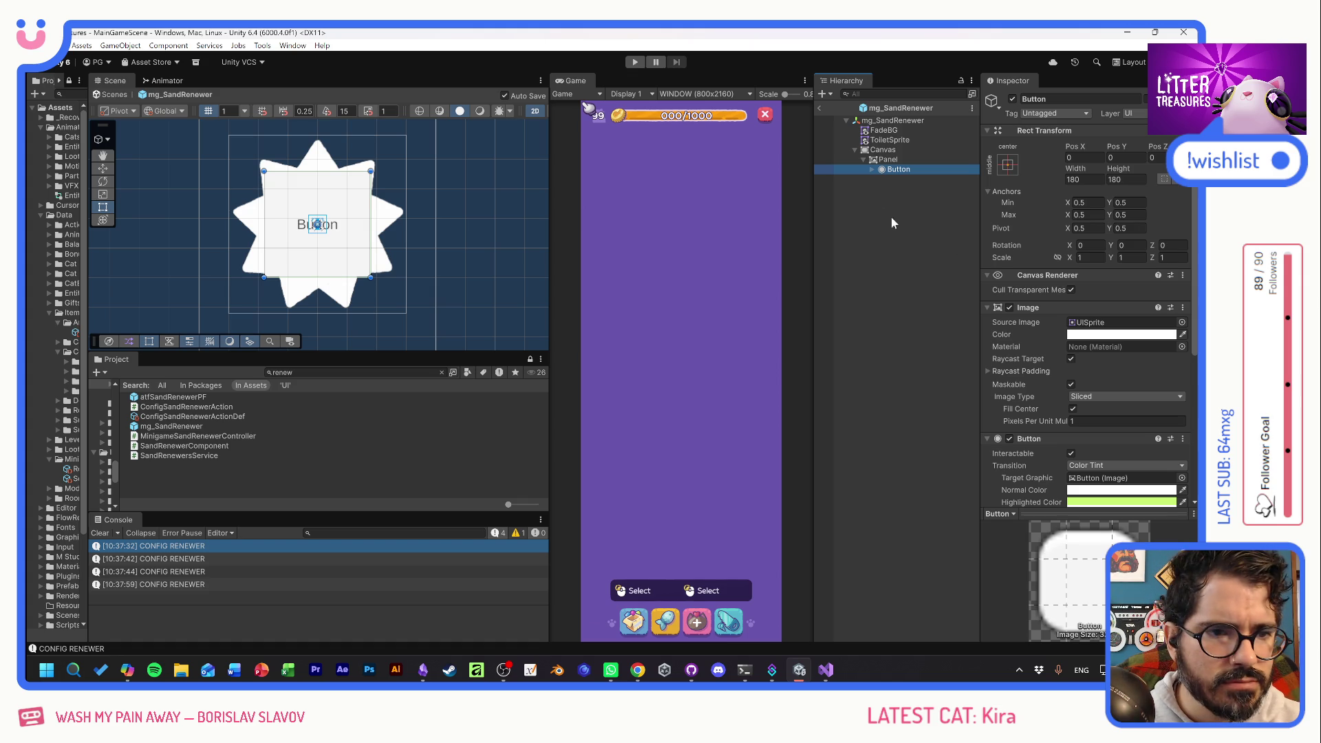
{"action": "left_click", "coordinate": [887, 159]}
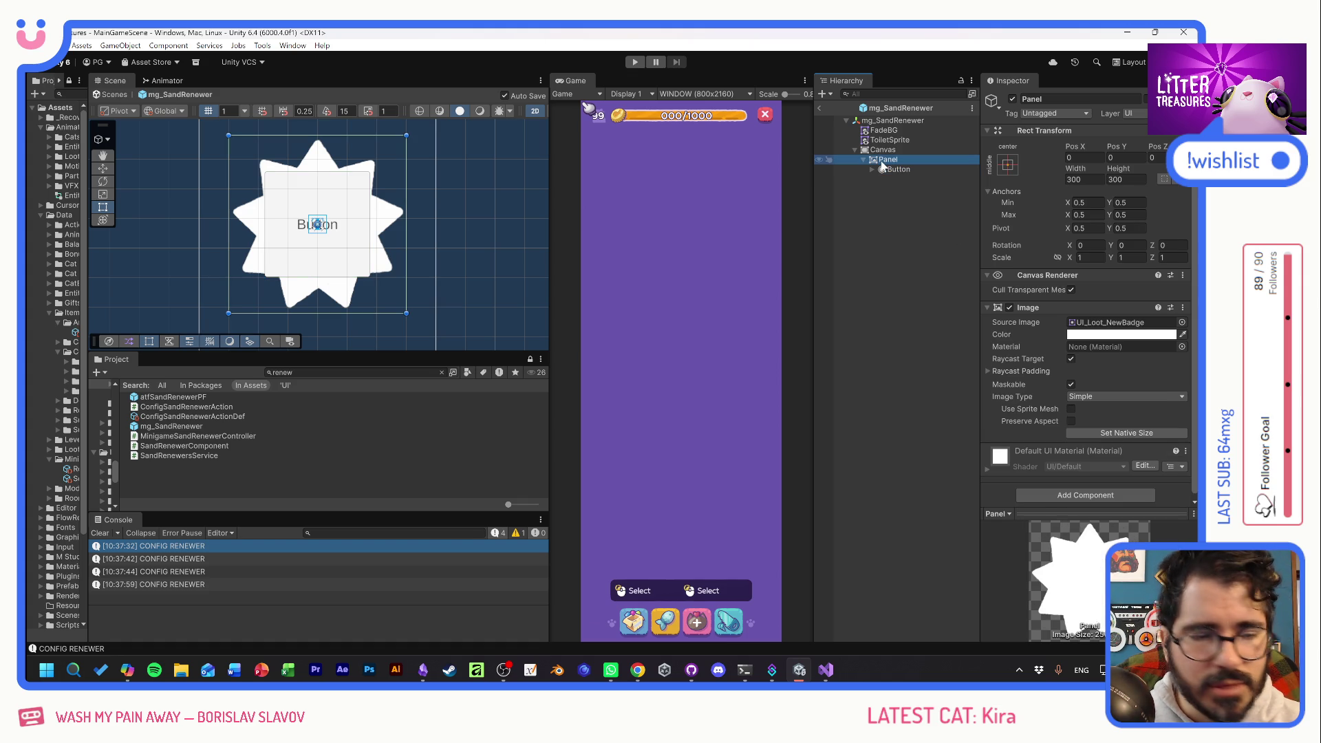
{"action": "left_click", "coordinate": [1182, 322]}
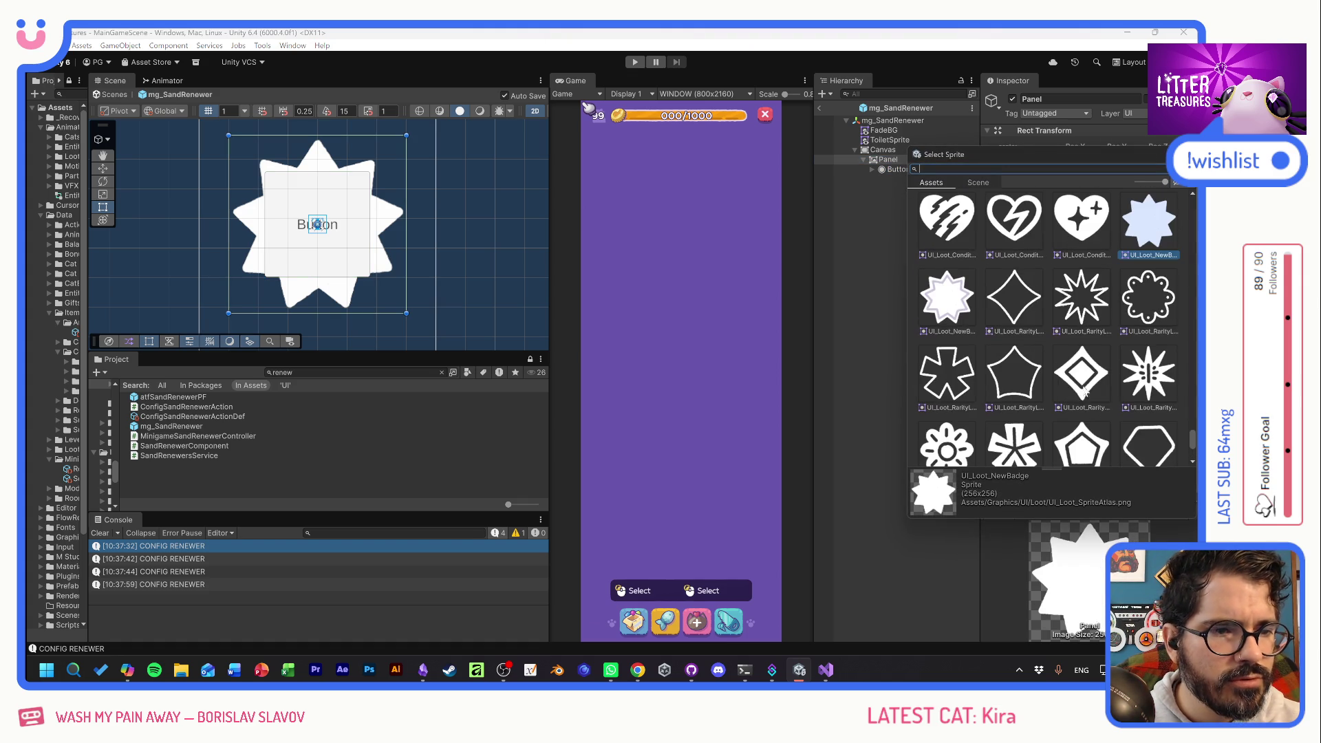
{"action": "scroll", "coordinate": [1084, 392], "scroll_direction": "up", "scroll_amount": 10}
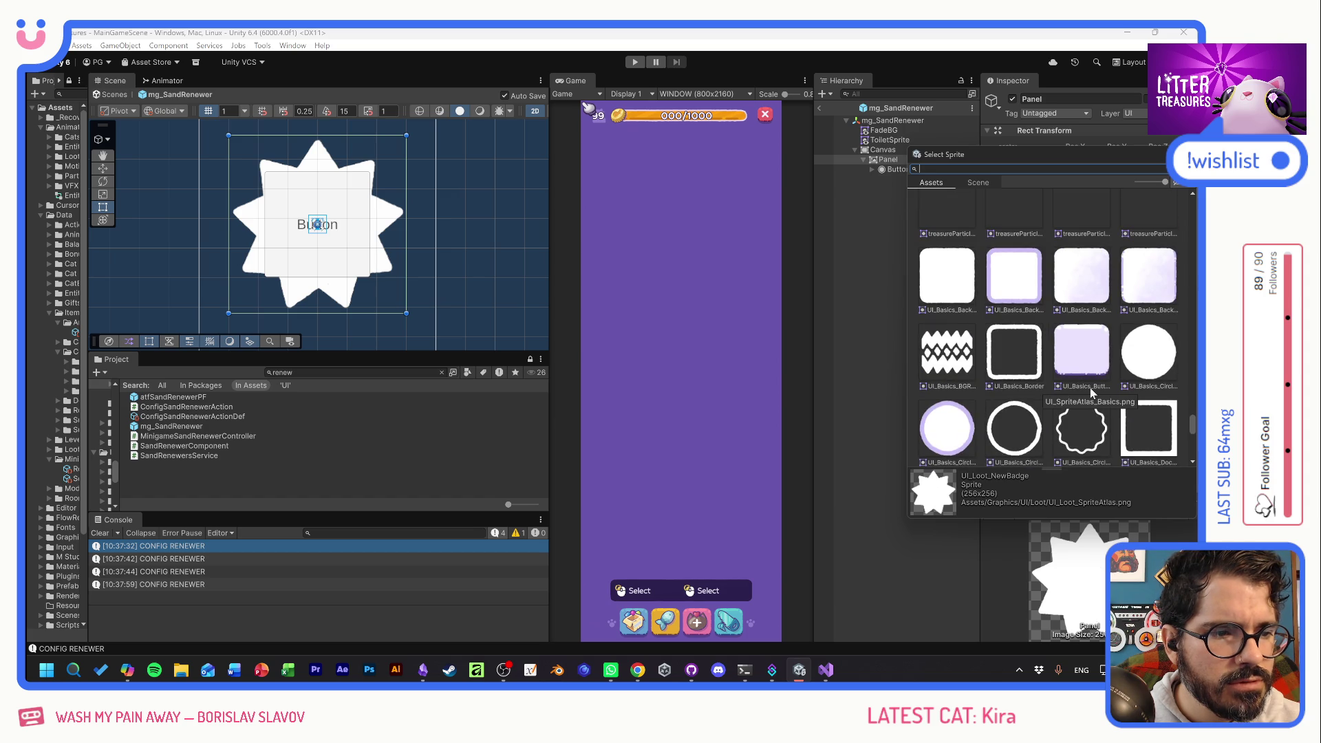
{"action": "left_click", "coordinate": [1145, 347]}
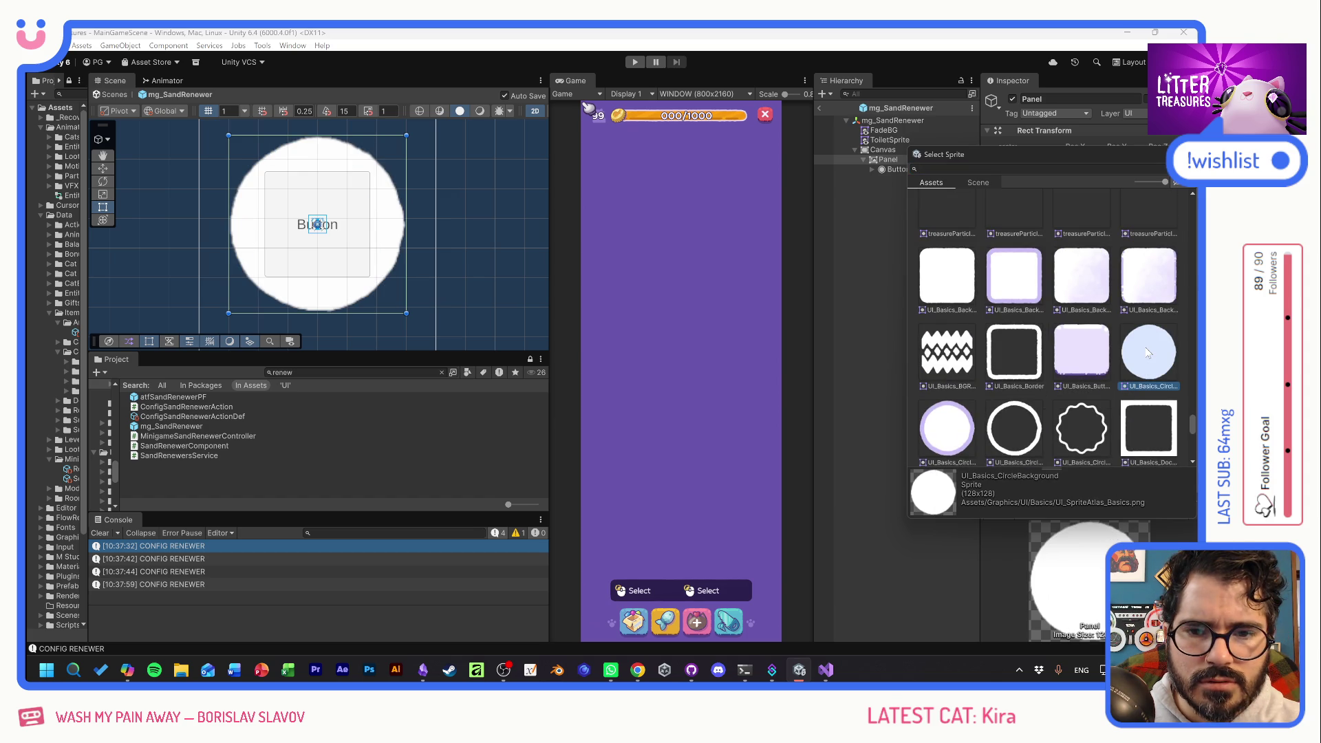
{"action": "left_click", "coordinate": [949, 428]}
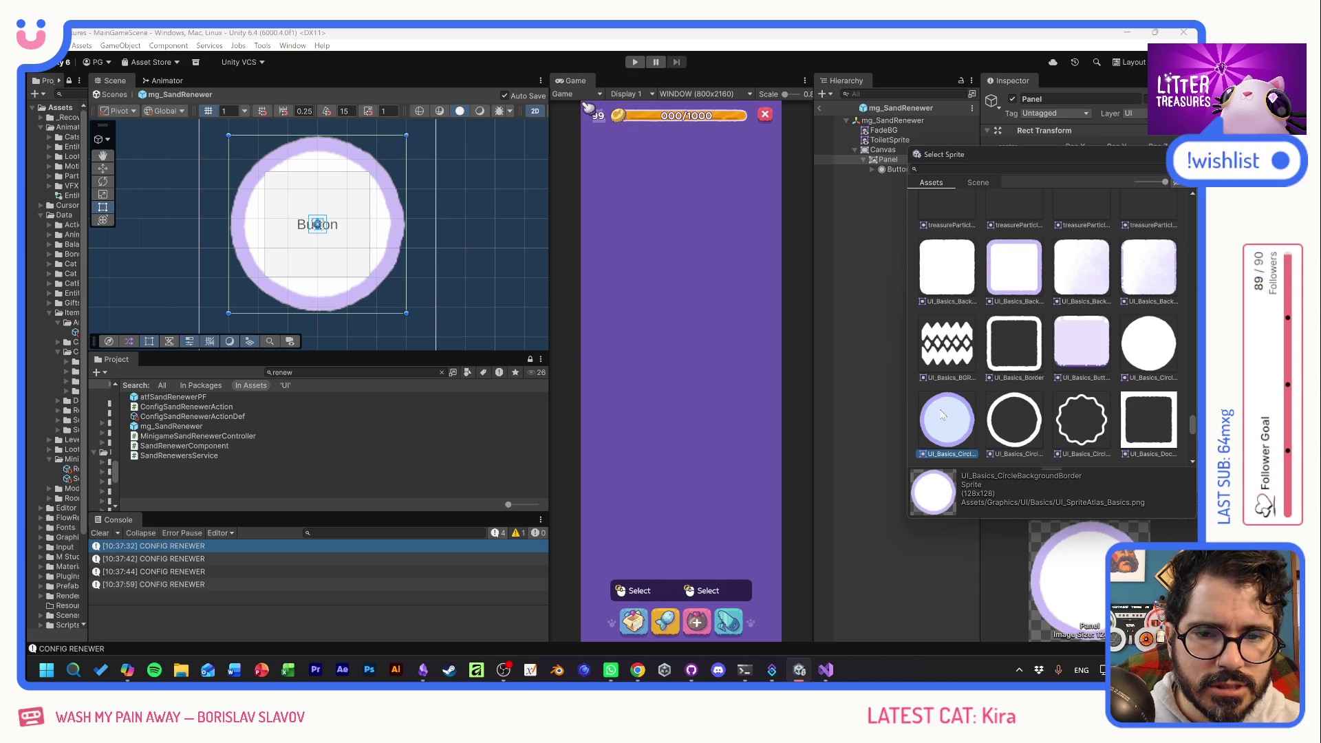
{"action": "left_click", "coordinate": [1014, 410]}
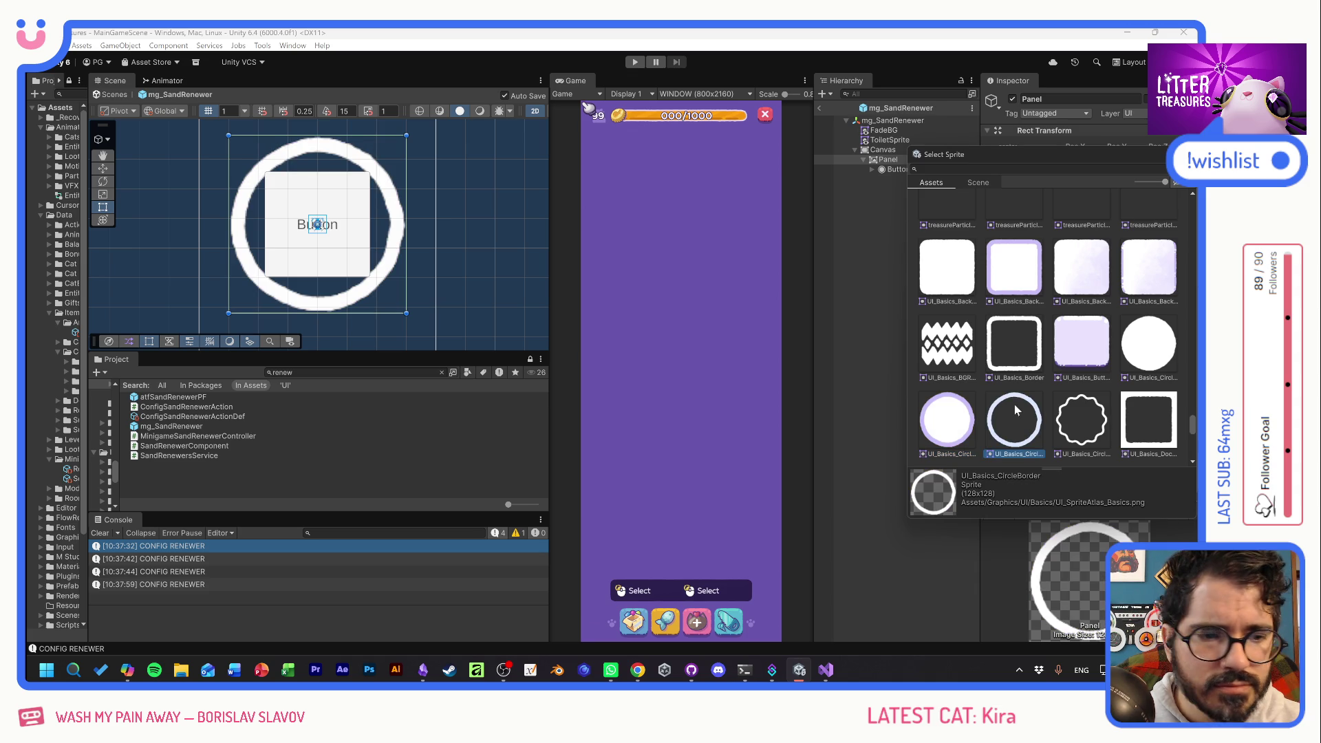
{"action": "left_click", "coordinate": [962, 423]}
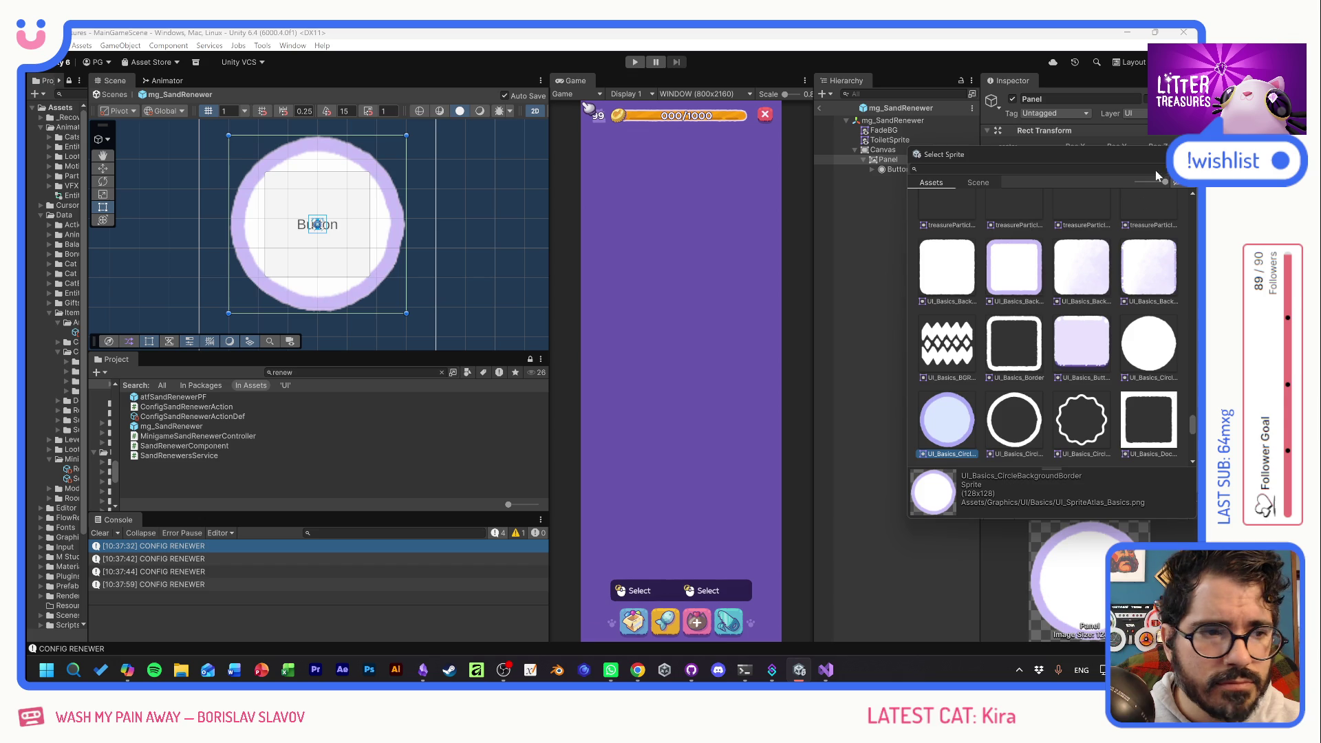
{"action": "left_click", "coordinate": [1146, 197]}
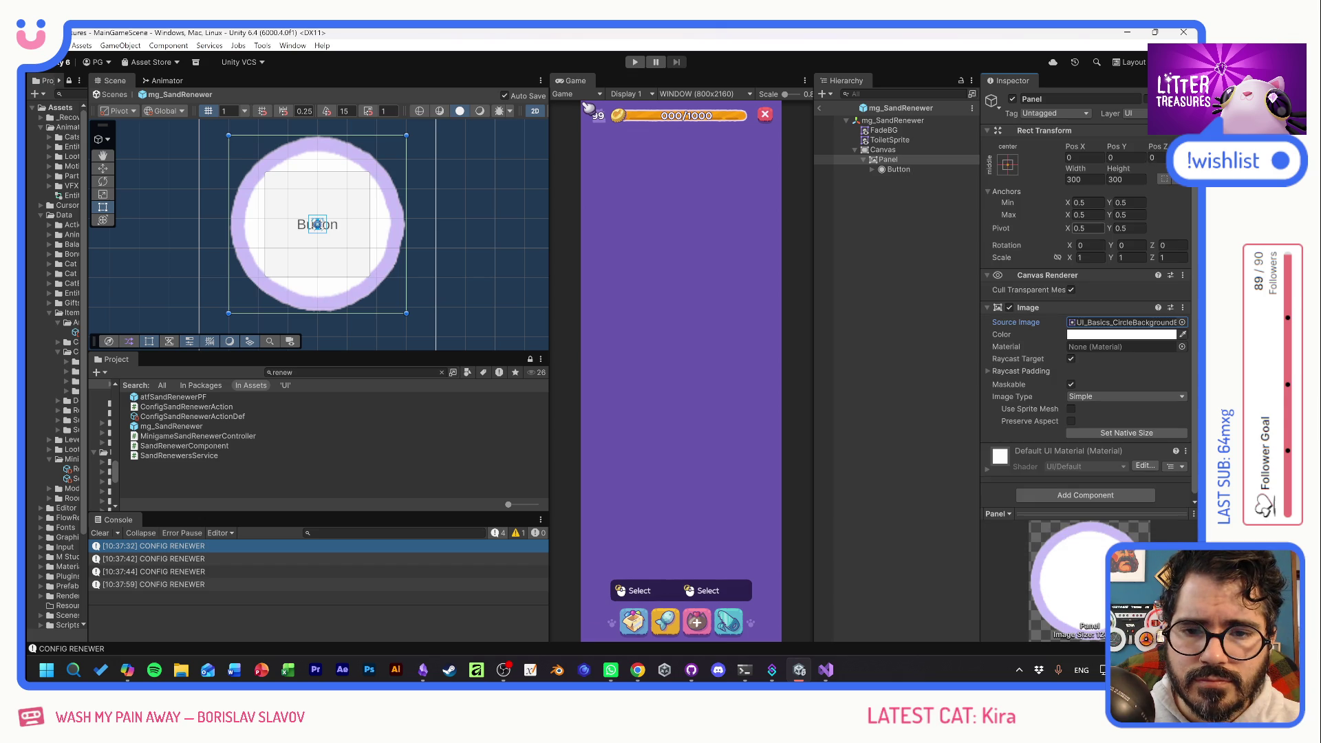
{"action": "left_click", "coordinate": [897, 169]}
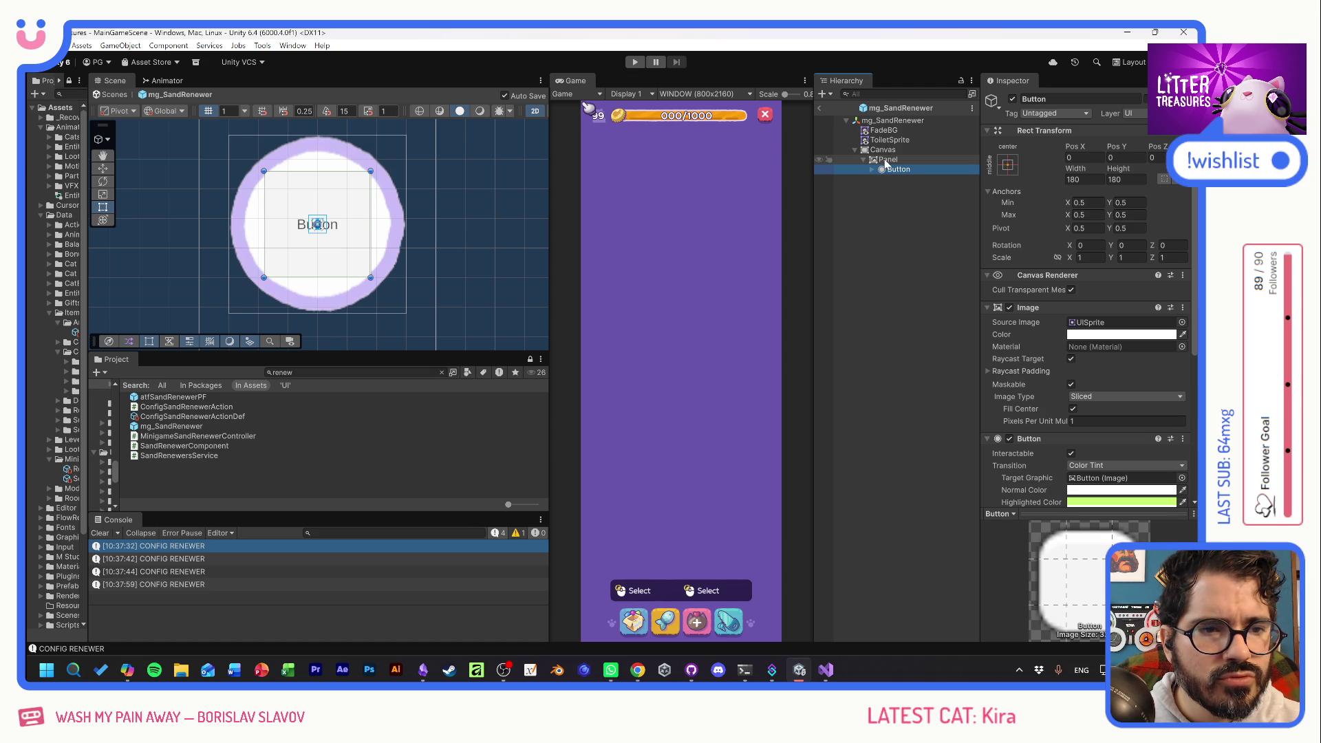
Duplicate the Button as ClearButton and change its label text to CLEAR.
{"action": "left_click", "coordinate": [885, 159]}
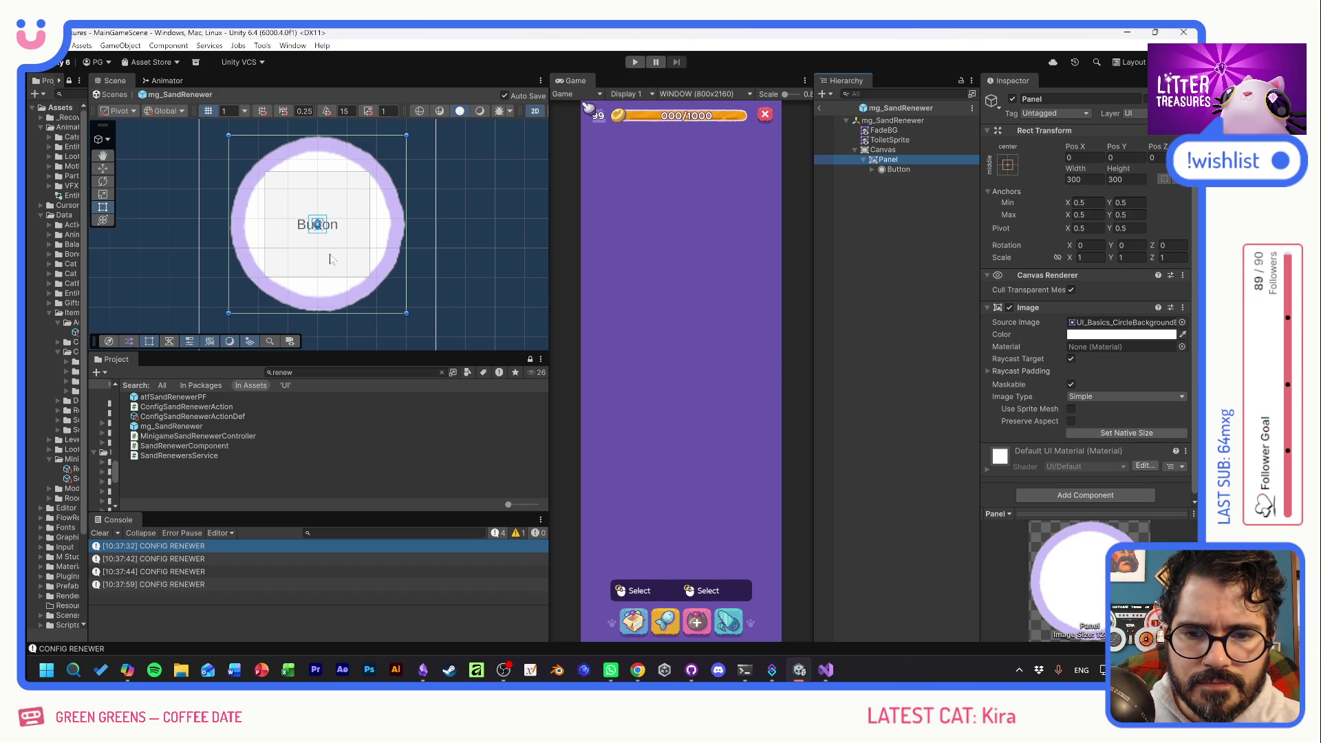
{"action": "left_click", "coordinate": [890, 168]}
{"action": "key", "text": "ctrl+d"}
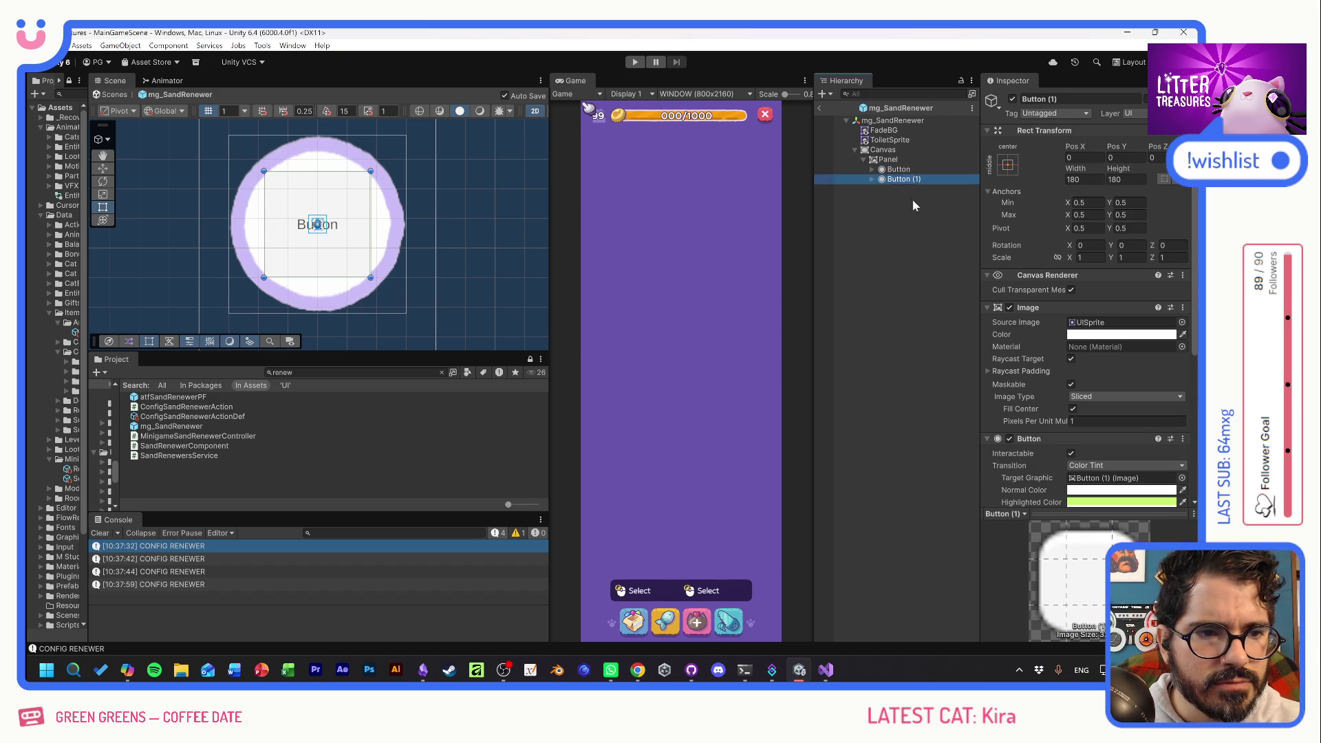
{"action": "key", "text": "F2"}
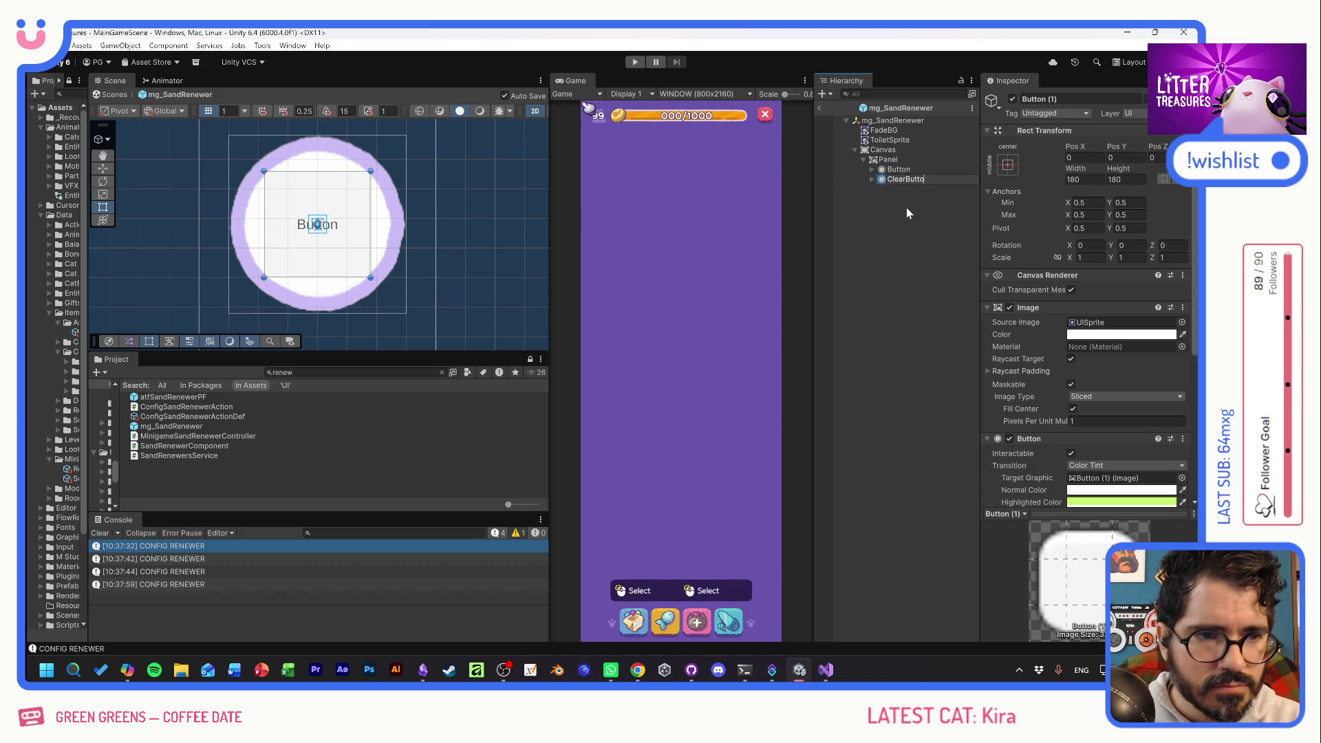
{"action": "type", "text": "n"}
{"action": "key", "text": "Return"}
{"action": "left_click", "coordinate": [871, 179]}
{"action": "left_click", "coordinate": [910, 188]}
{"action": "double_click", "coordinate": [1005, 352]}
{"action": "type", "text": "CLEAR"}
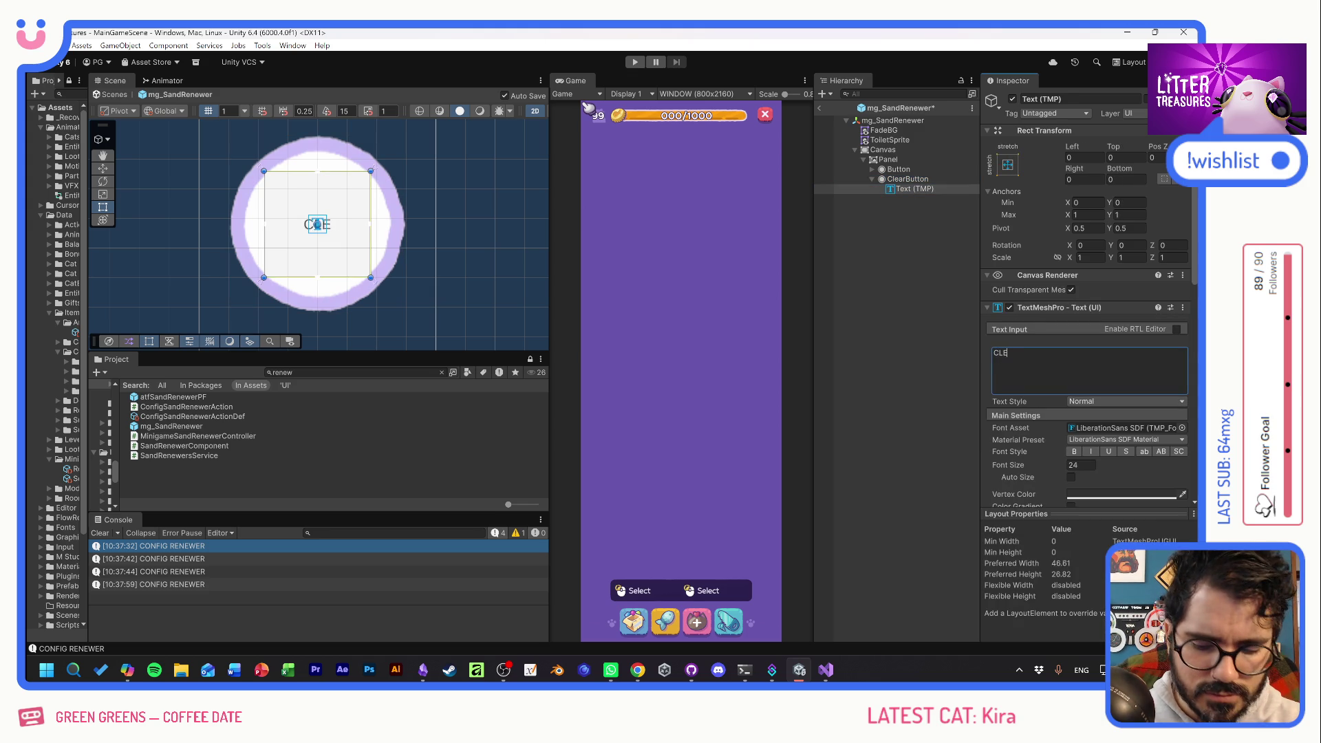
Set ClearButton to height 39, bottom-centre anchor, Pos Y 35.2 and width 117.9.
{"action": "left_click", "coordinate": [911, 180]}
{"action": "left_click_drag", "start_coordinate": [1119, 169], "coordinate": [931, 163]}
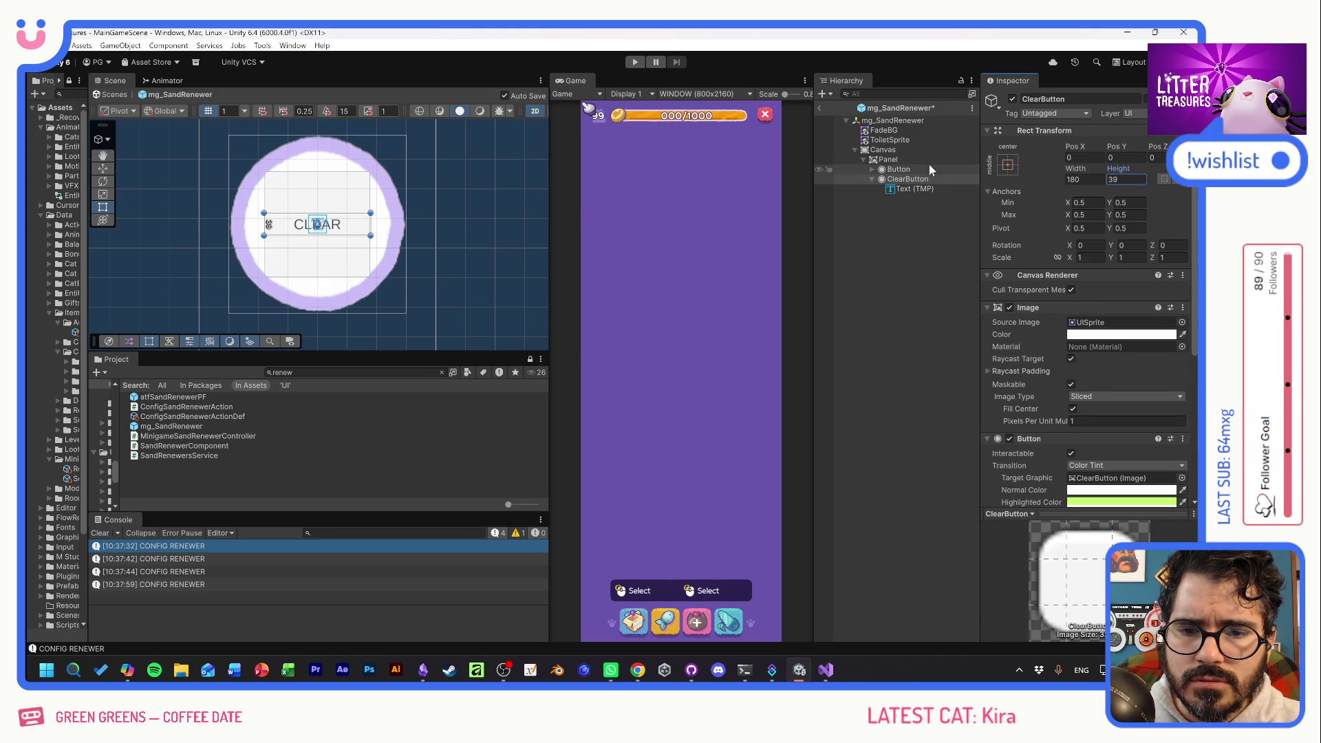
{"action": "left_click", "coordinate": [1009, 168]}
{"action": "left_click", "coordinate": [1065, 307], "text": "shift"}
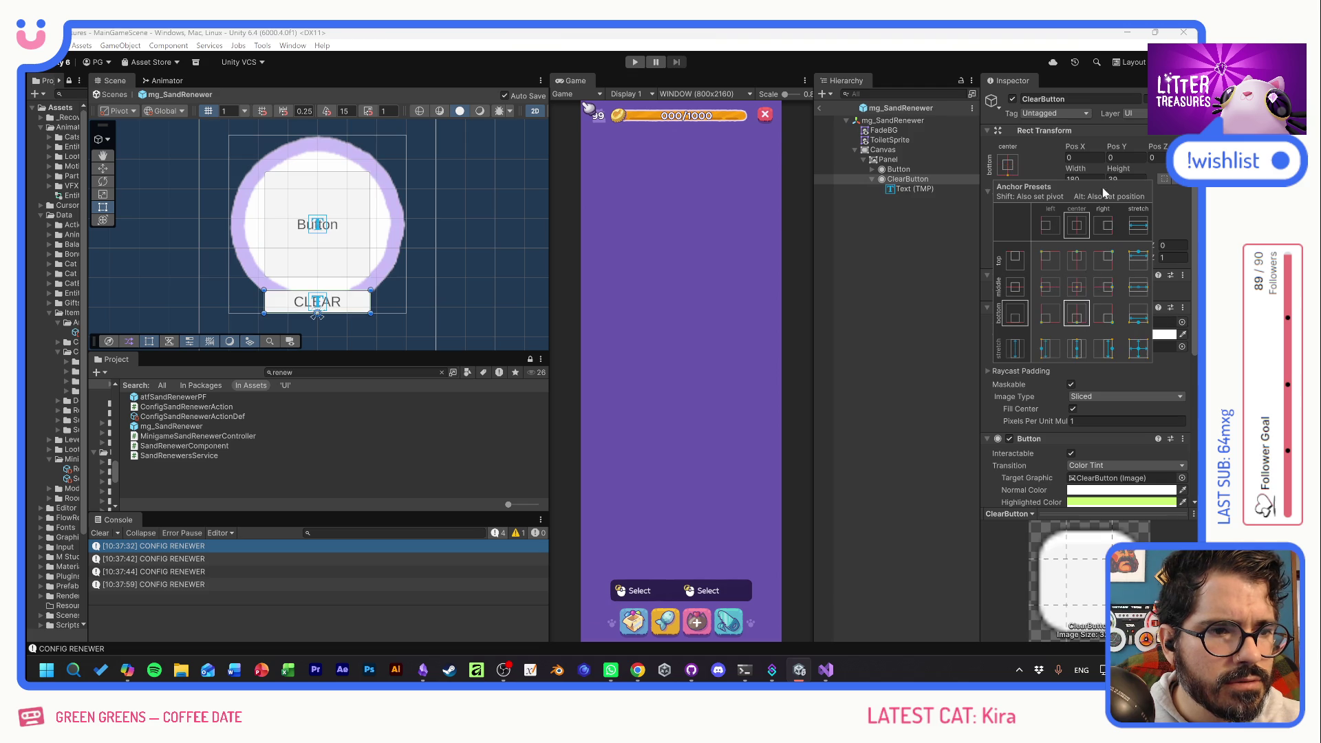
{"action": "left_click", "coordinate": [1031, 143]}
{"action": "left_click_drag", "start_coordinate": [1116, 145], "coordinate": [1163, 169]}
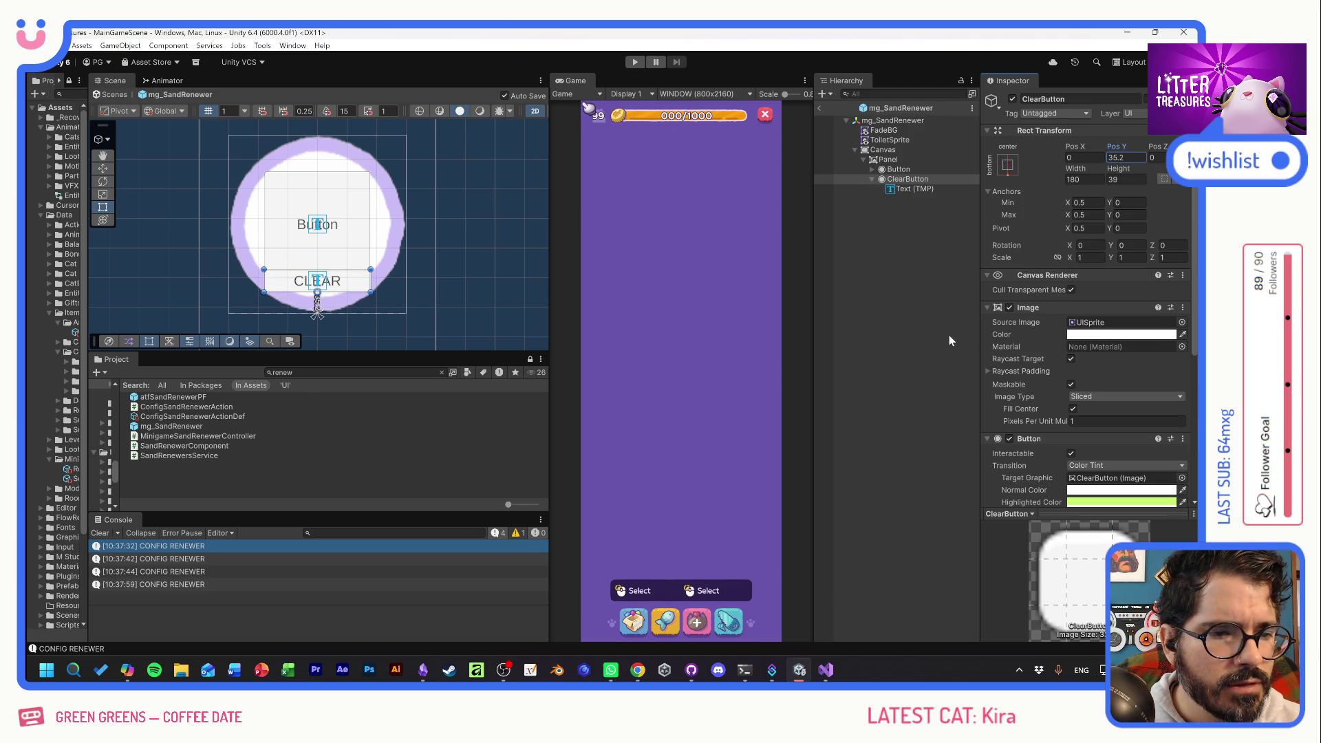
{"action": "left_click_drag", "start_coordinate": [1083, 172], "coordinate": [994, 173]}
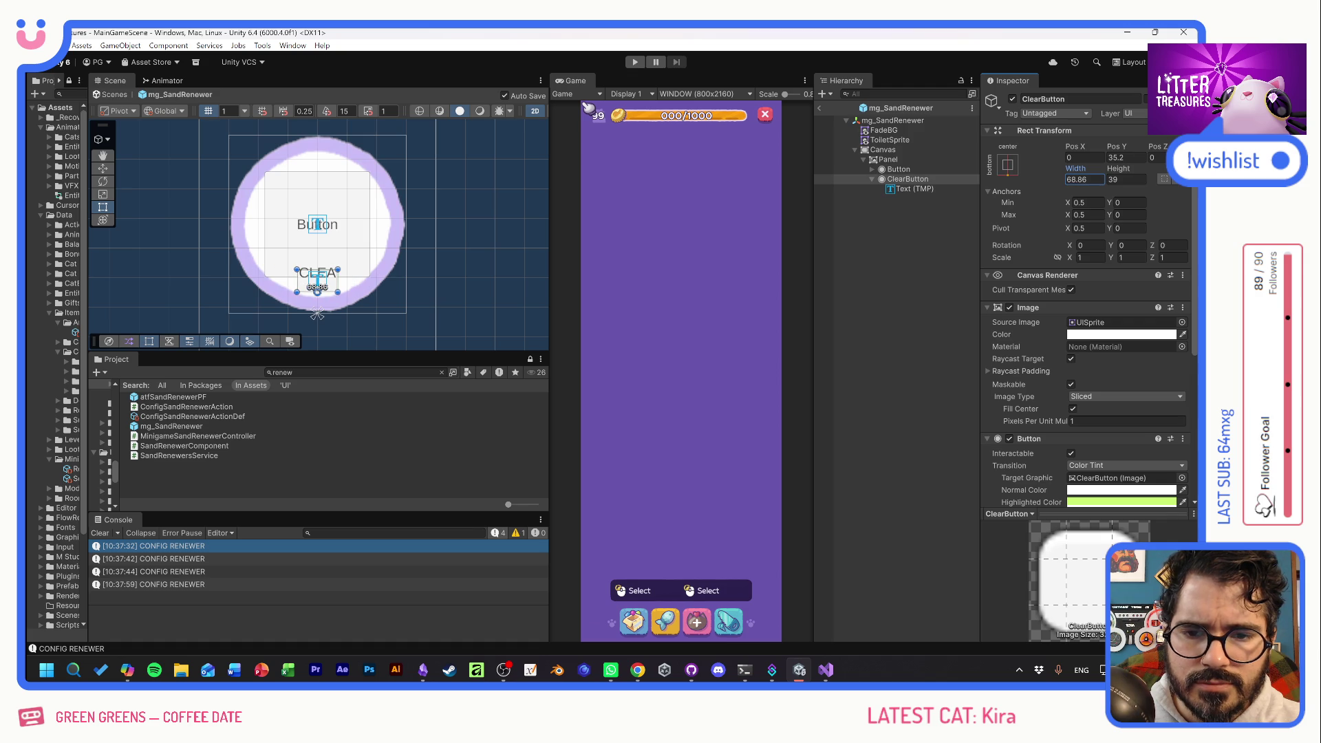
{"action": "left_click_drag", "start_coordinate": [1083, 168], "coordinate": [1158, 172]}
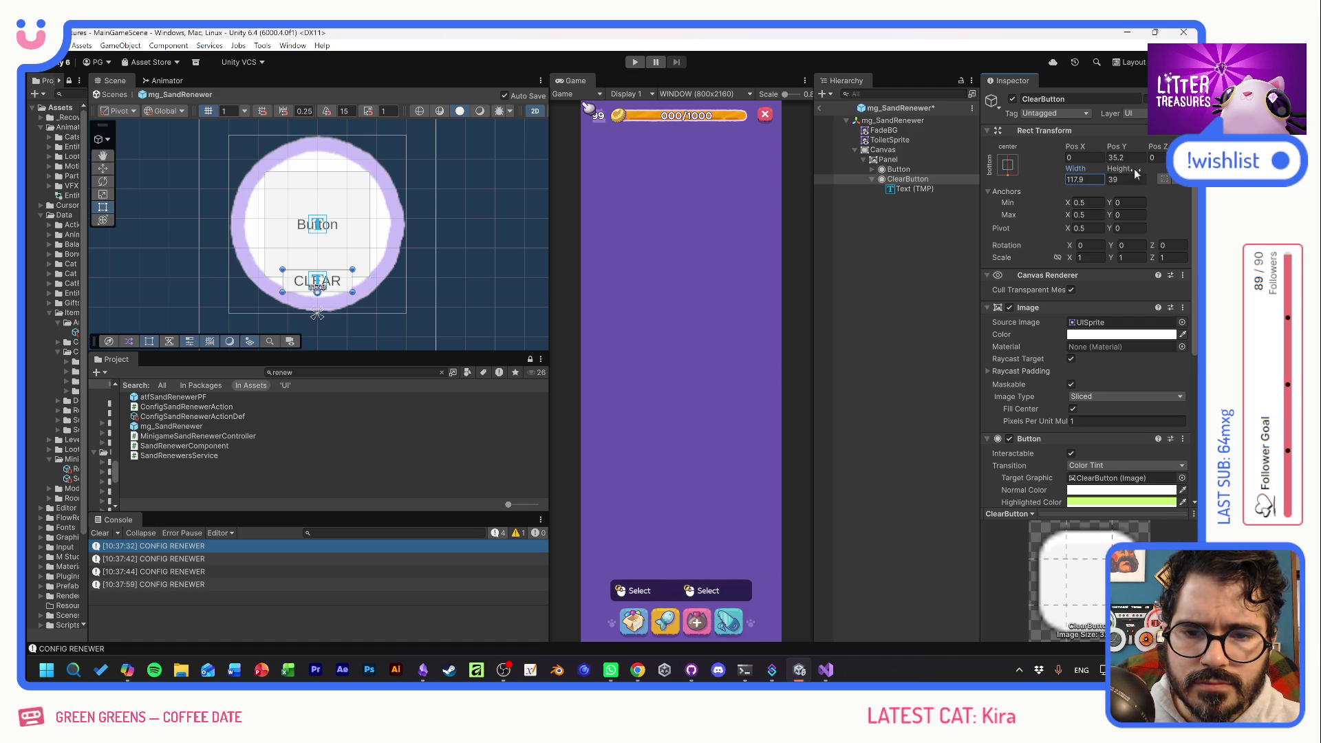
{"action": "left_click", "coordinate": [897, 169]}
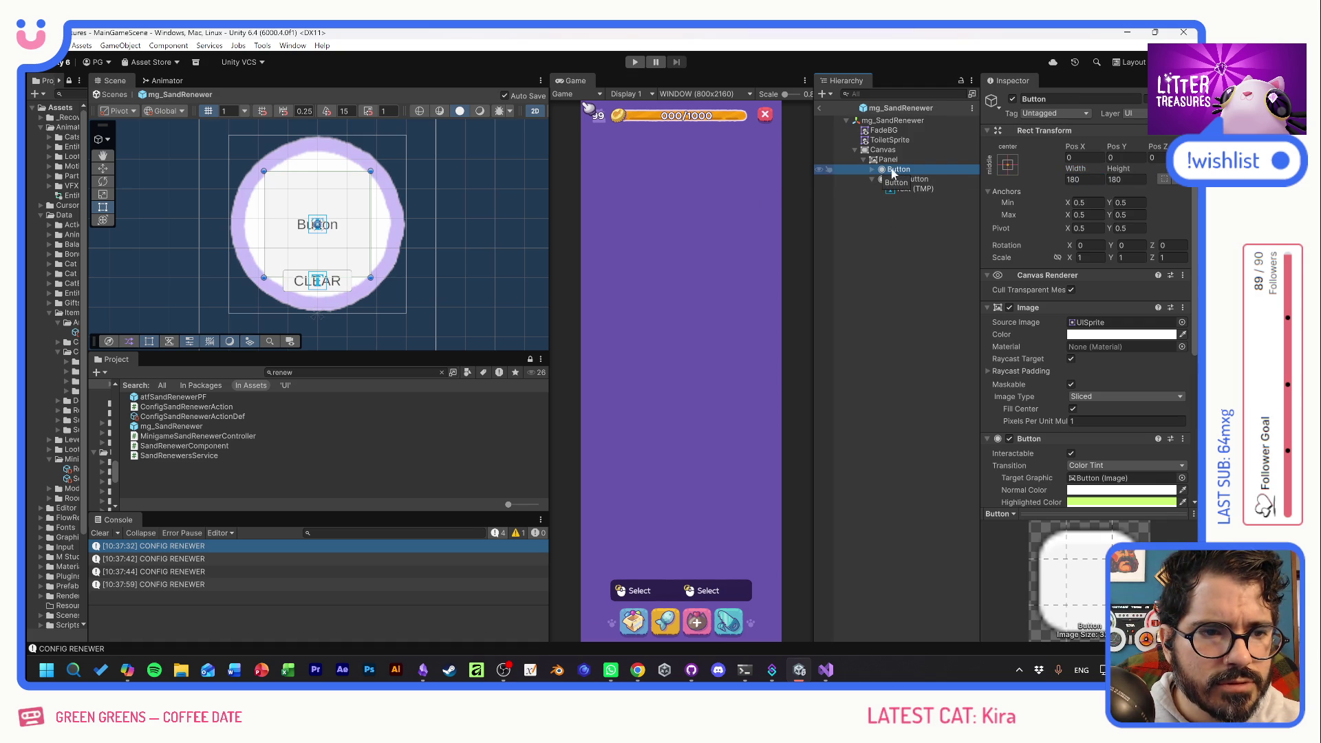
{"action": "right_click", "coordinate": [883, 160]}
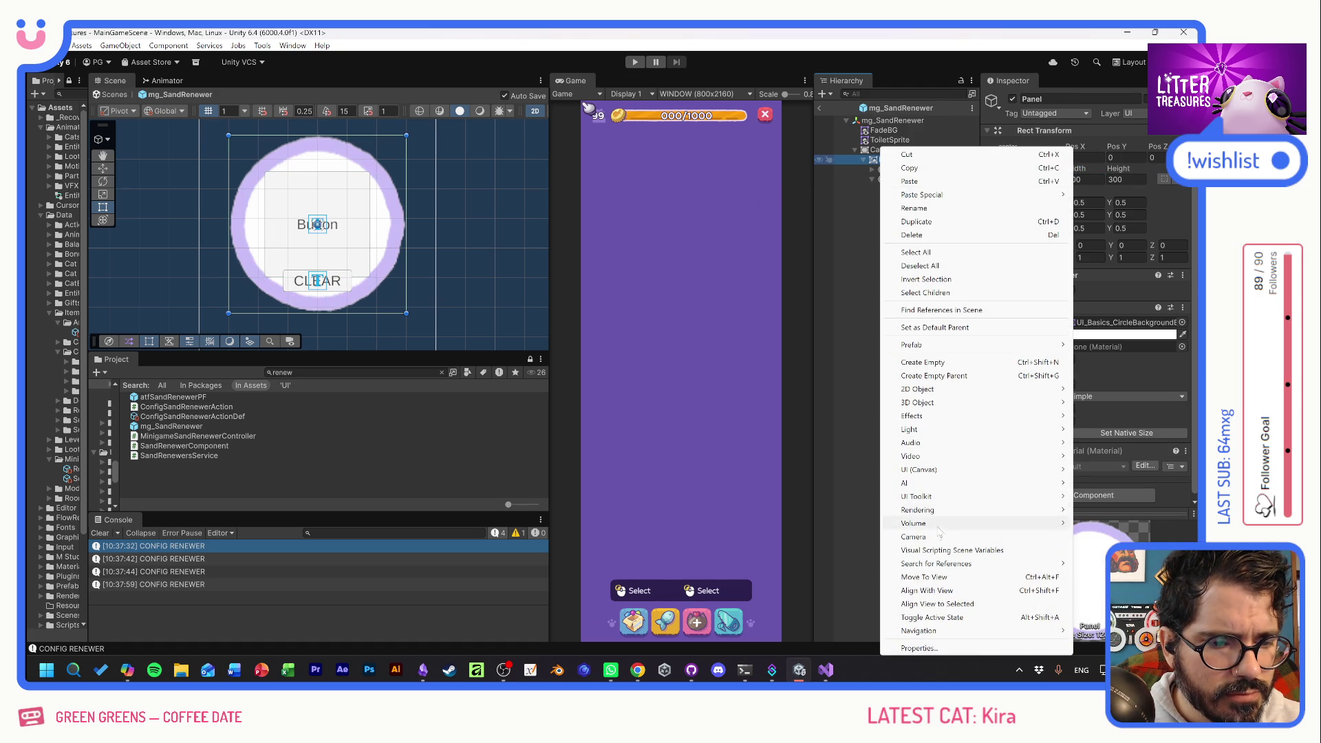
Add a child panel under Panel named PooperSelectorPanel and move it up among siblings.
{"action": "mouse_move", "coordinate": [920, 470]}
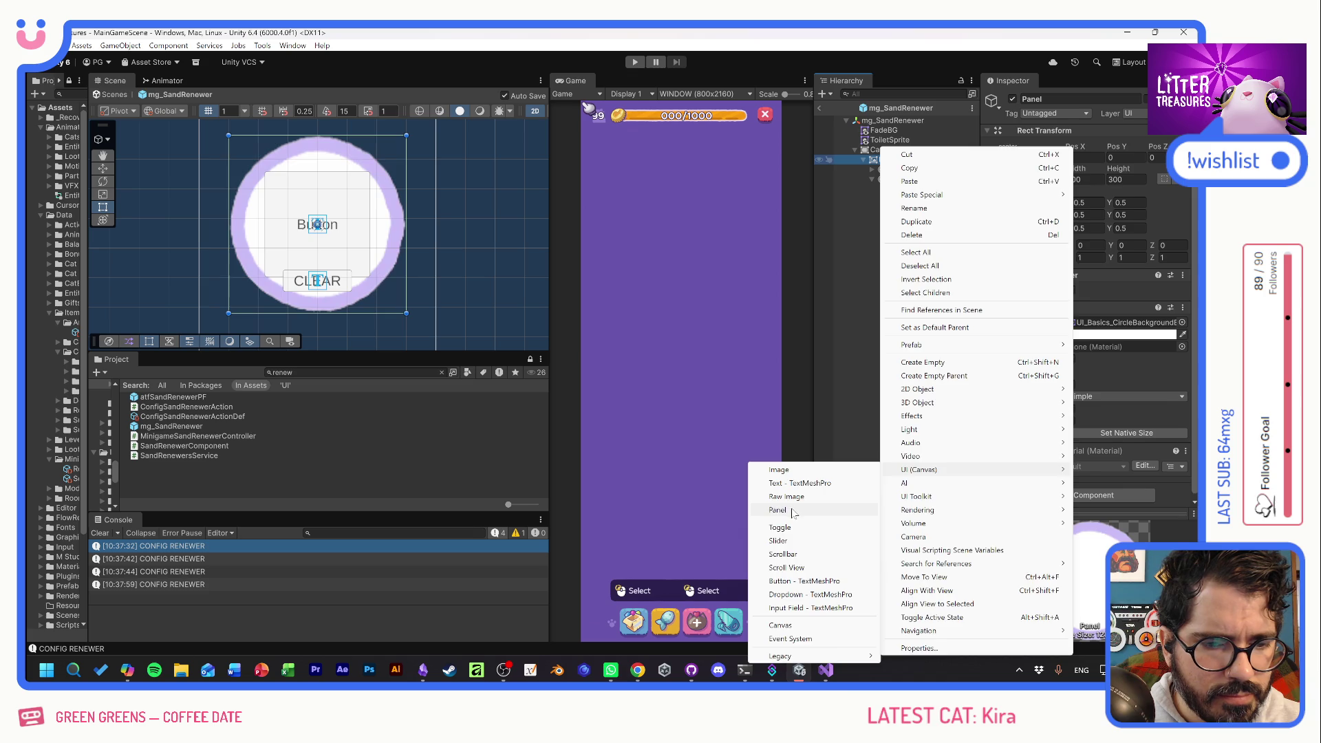
{"action": "left_click", "coordinate": [818, 509]}
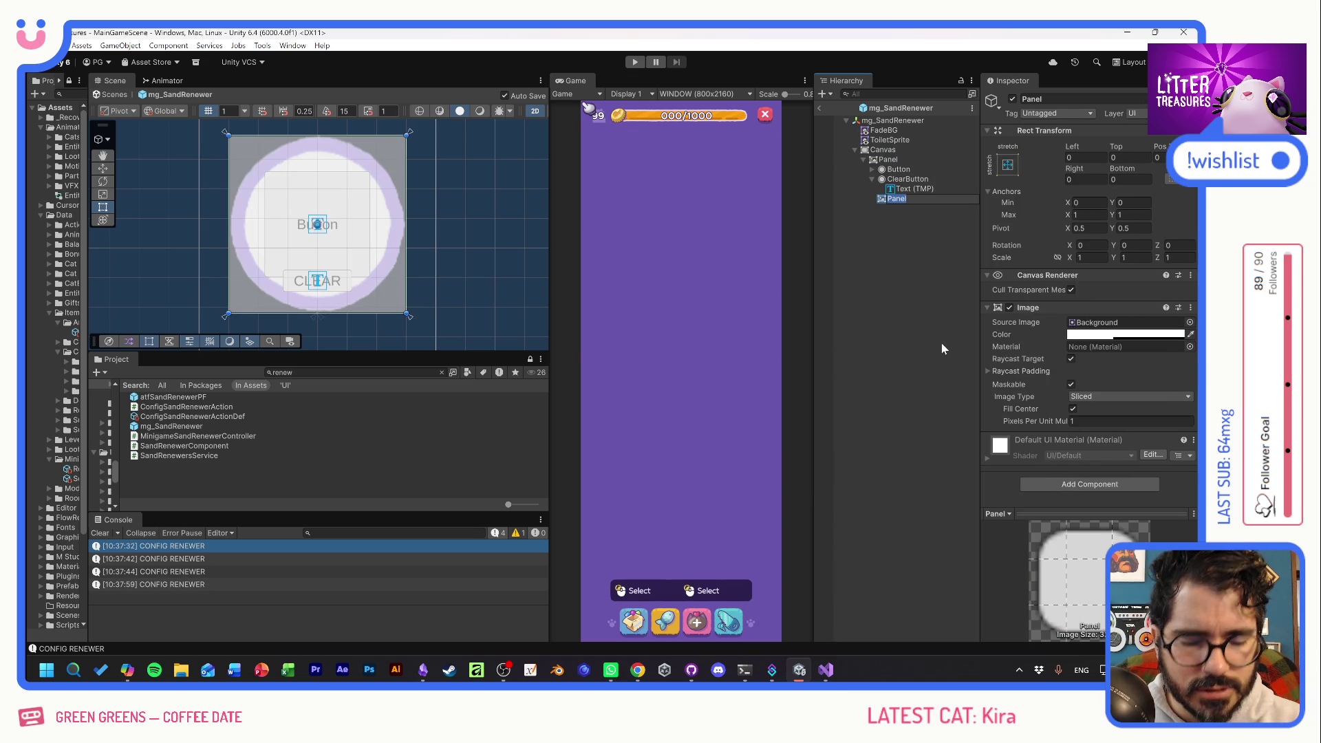
{"action": "key", "text": "BackSpace"}
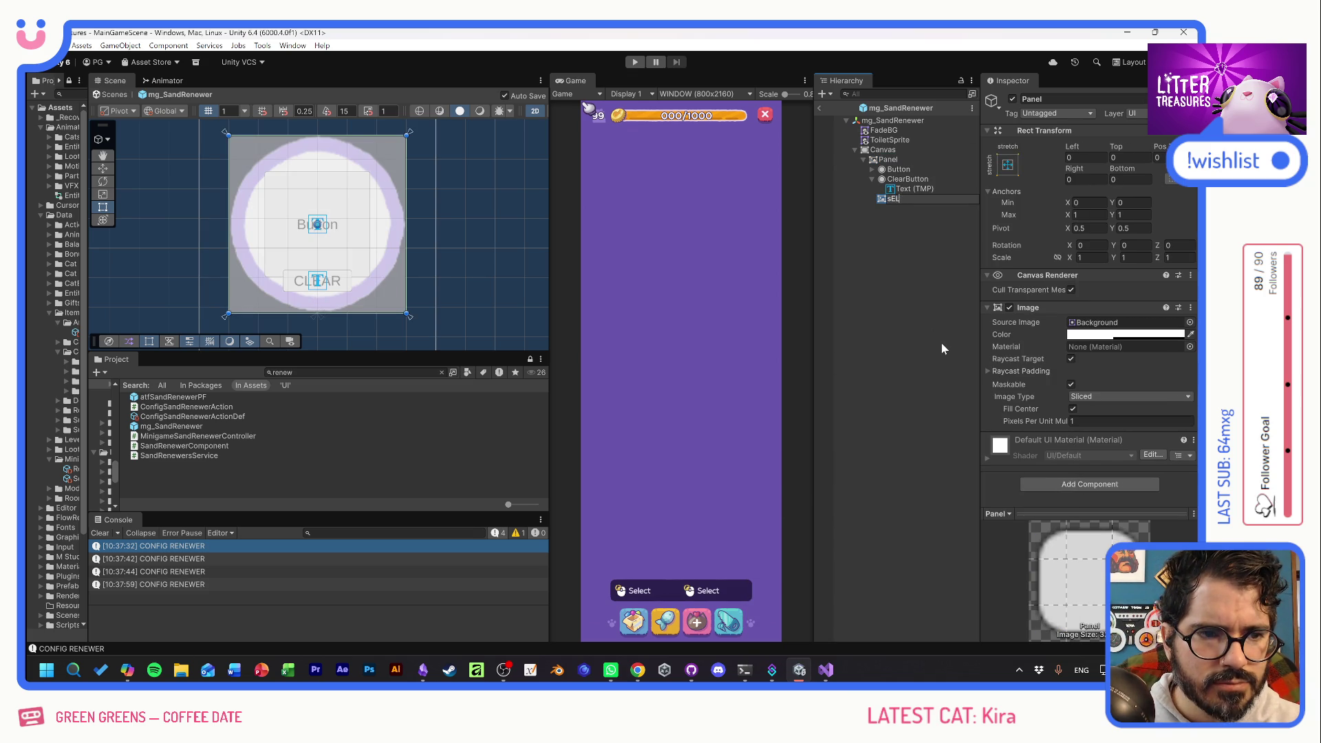
{"action": "type", "text": "PooperS"}
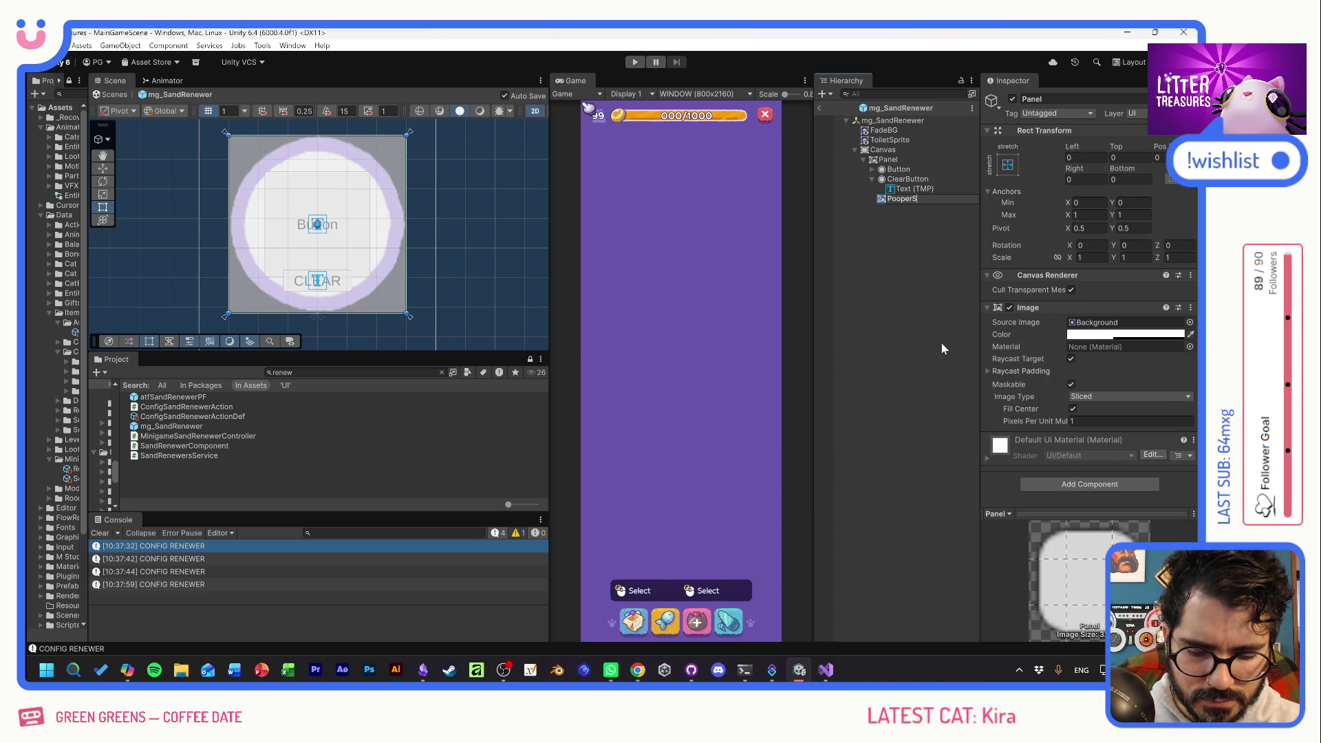
{"action": "type", "text": "electorPanel"}
{"action": "key", "text": "Return"}
{"action": "mouse_move", "coordinate": [887, 200]}
{"action": "left_mouse_down"}
{"action": "mouse_move", "coordinate": [892, 171]}
{"action": "mouse_move", "coordinate": [902, 177]}
{"action": "left_mouse_up"}
Anchor PooperSelectorPanel to middle centre and reduce its height to 153.3.
{"action": "left_click", "coordinate": [902, 171]}
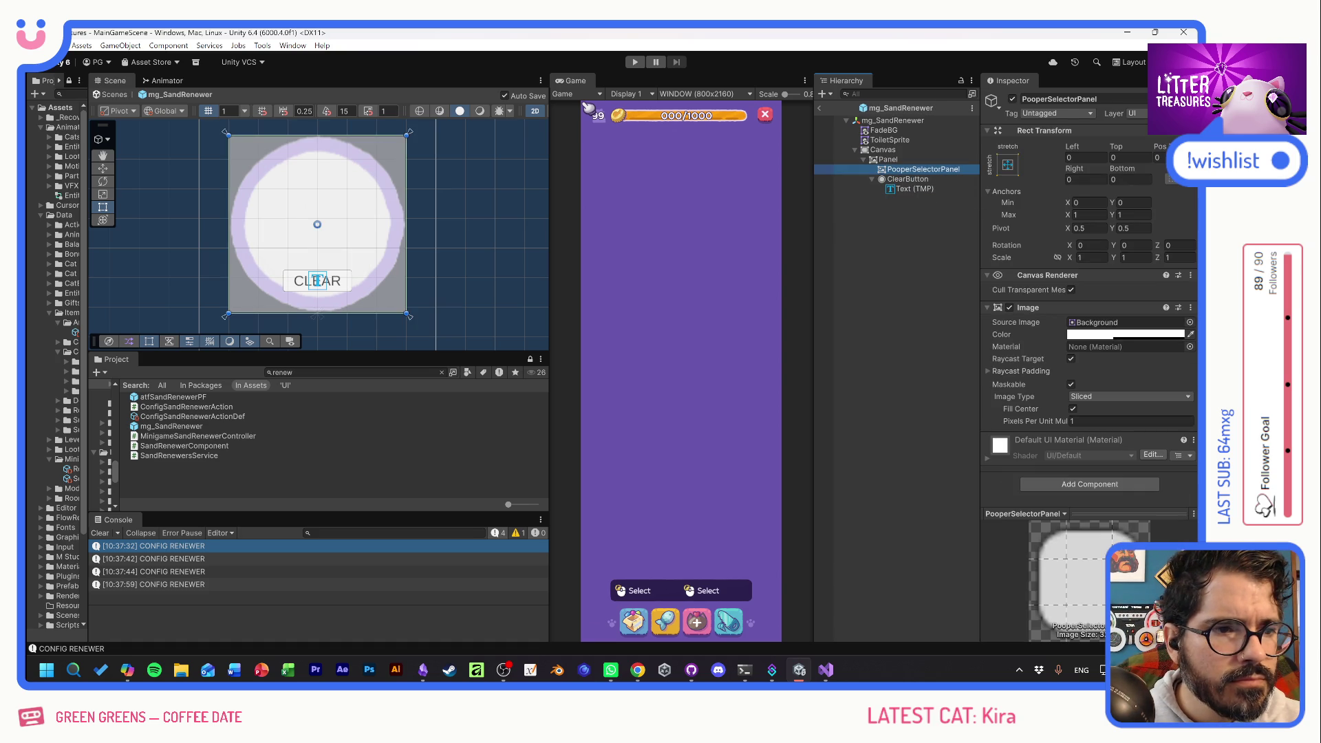
{"action": "left_click", "coordinate": [1007, 165]}
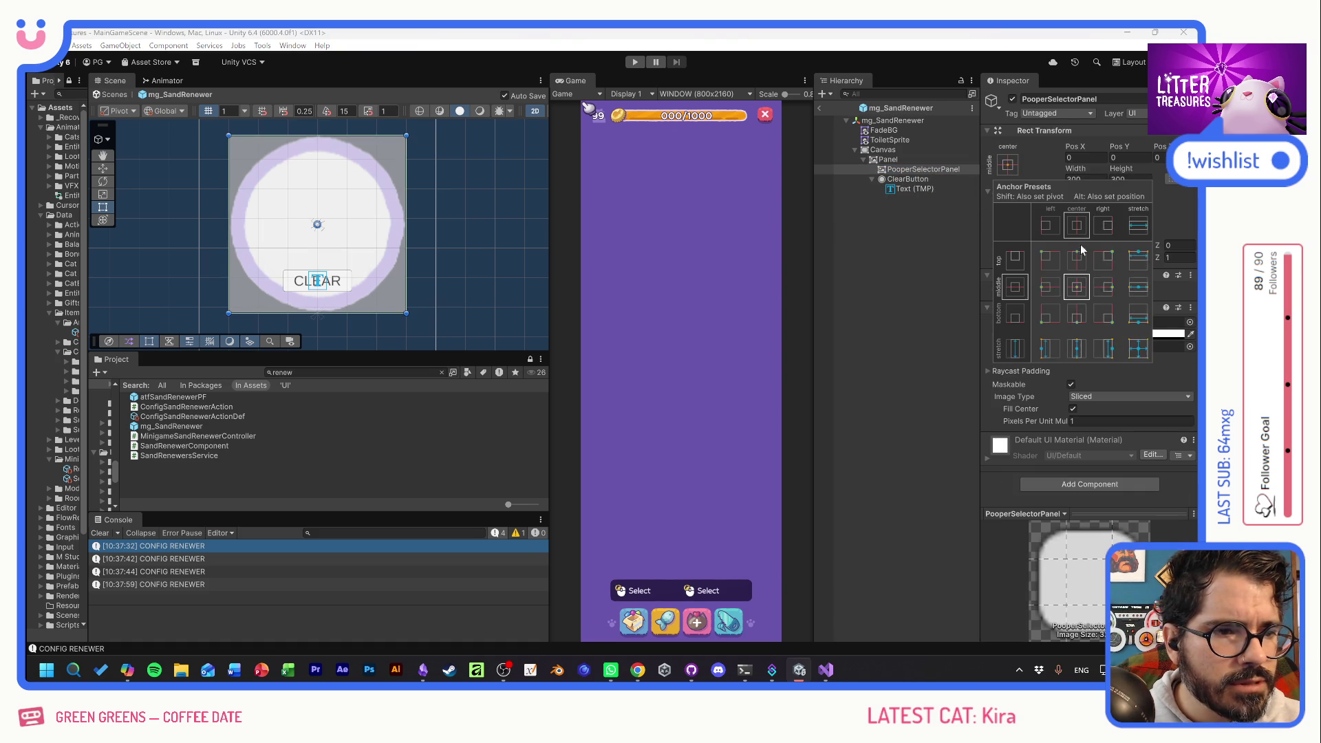
{"action": "left_click", "coordinate": [1078, 278]}
{"action": "left_click_drag", "start_coordinate": [790, 180], "coordinate": [758, 188]}
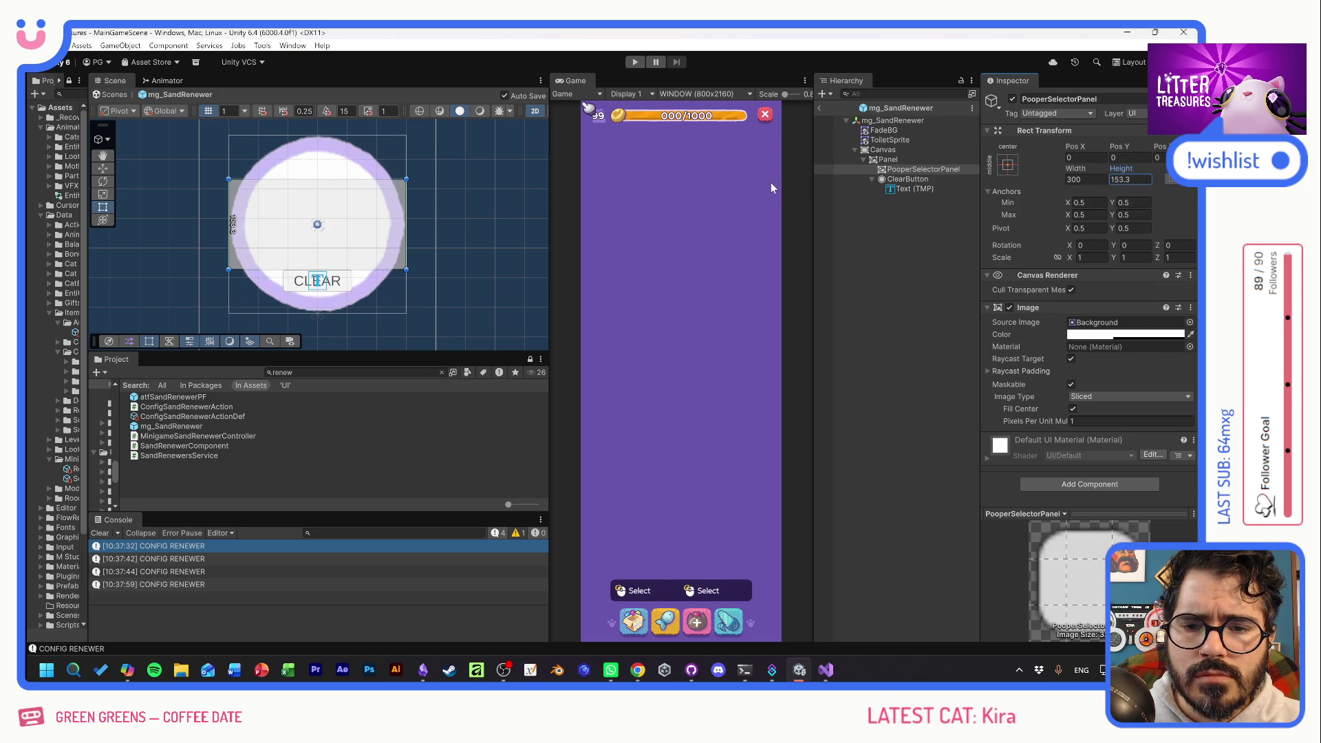
{"action": "left_click", "coordinate": [889, 161]}
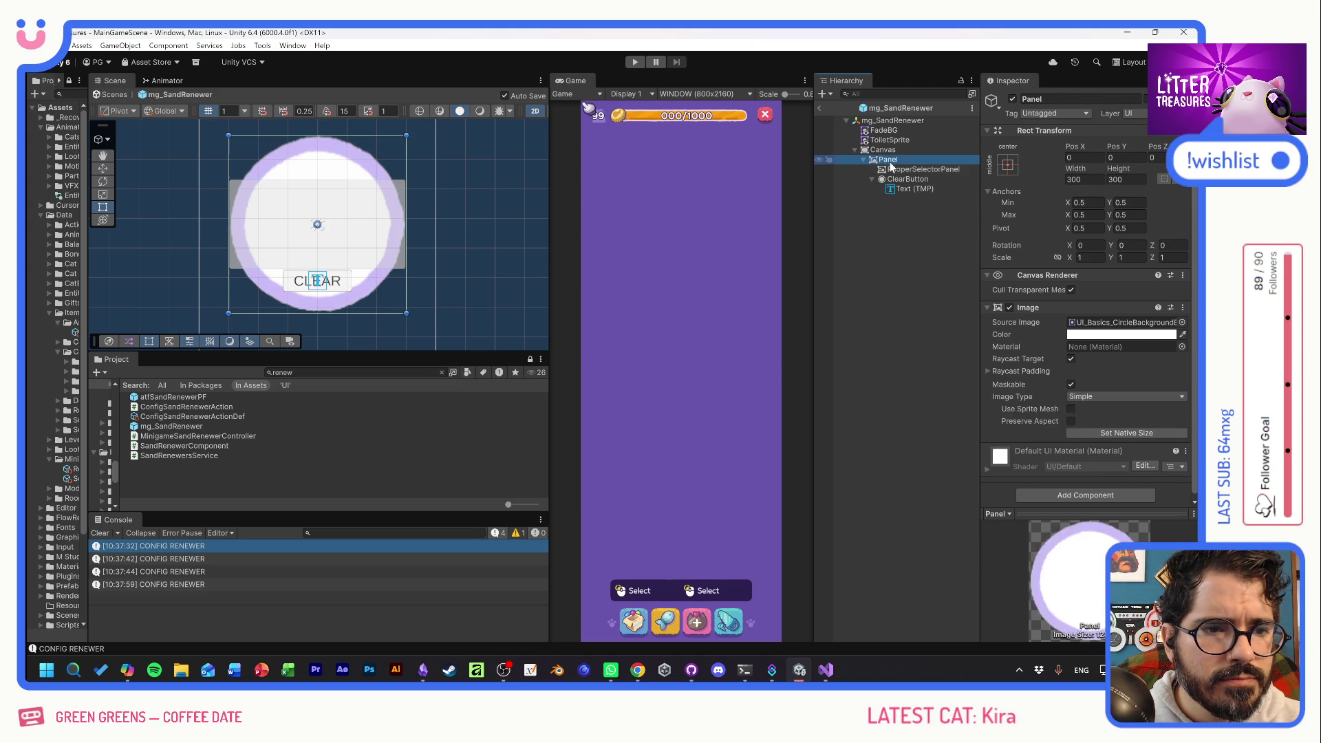
Add a TextMeshPro label named renewLBL under Panel reading 'Auto Renew:'.
{"action": "right_click", "coordinate": [891, 165]}
{"action": "mouse_move", "coordinate": [929, 474]}
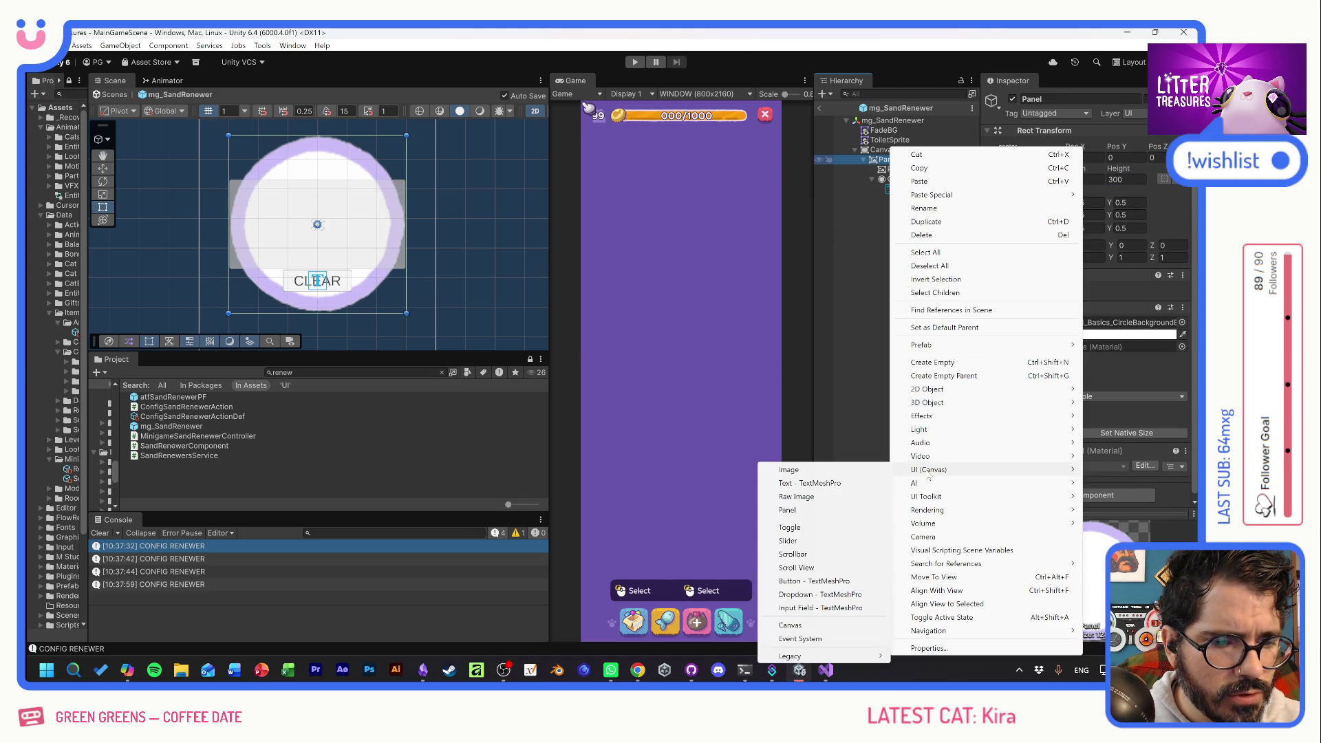
{"action": "left_click", "coordinate": [806, 483]}
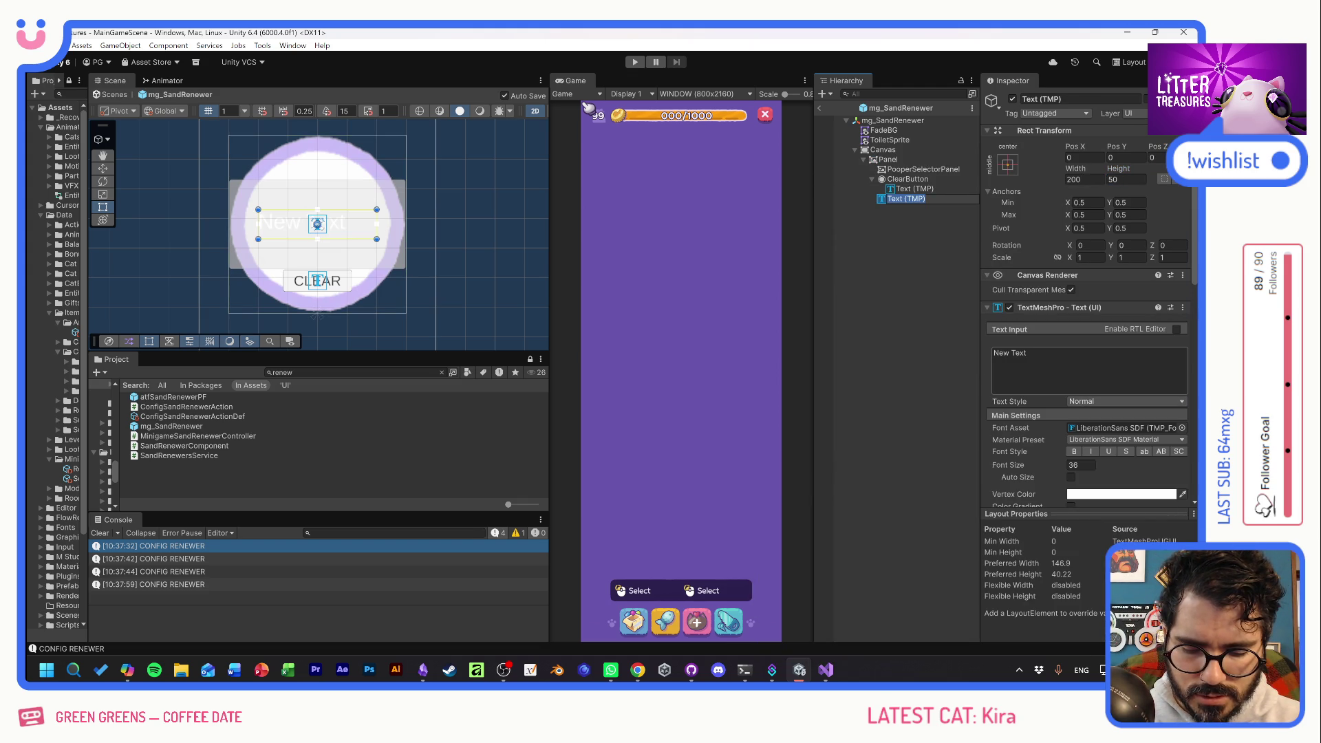
{"action": "type", "text": "renew"}
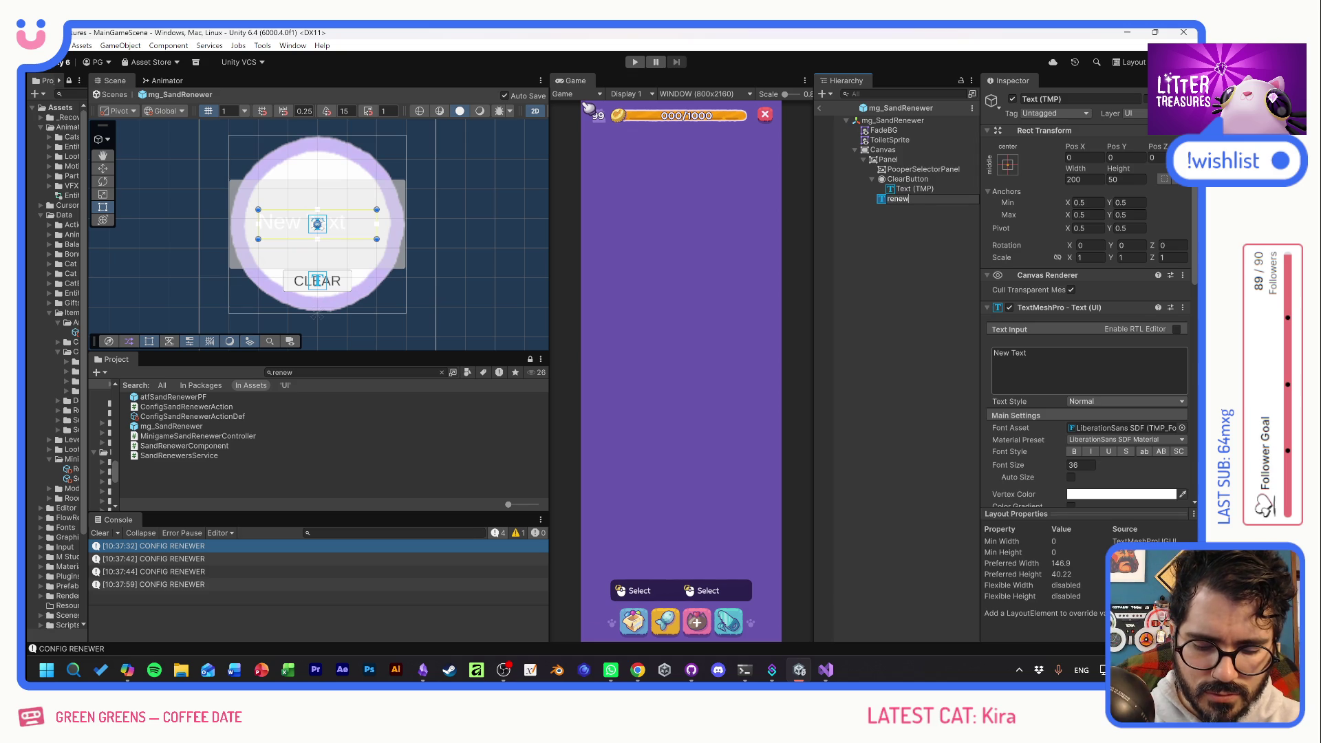
{"action": "type", "text": "LBL"}
{"action": "key", "text": "Return"}
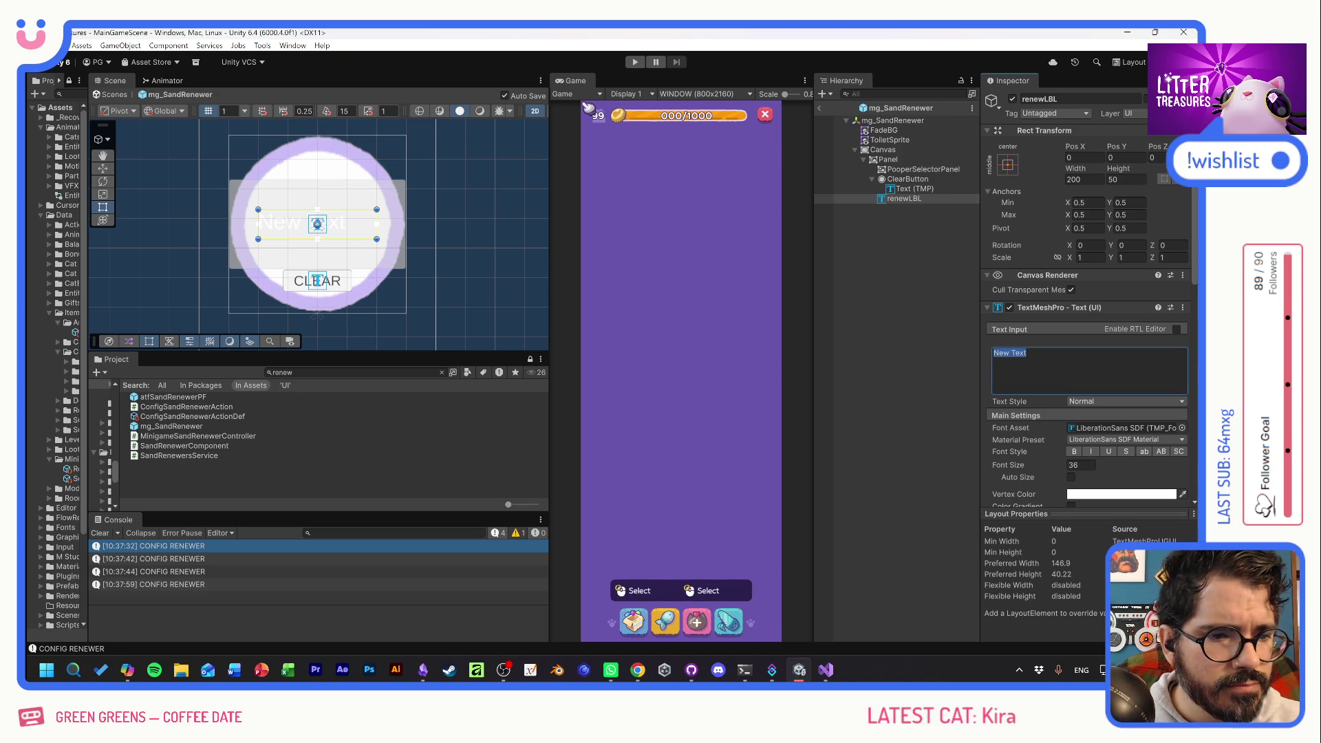
{"action": "type", "text": "Auto Renew"}
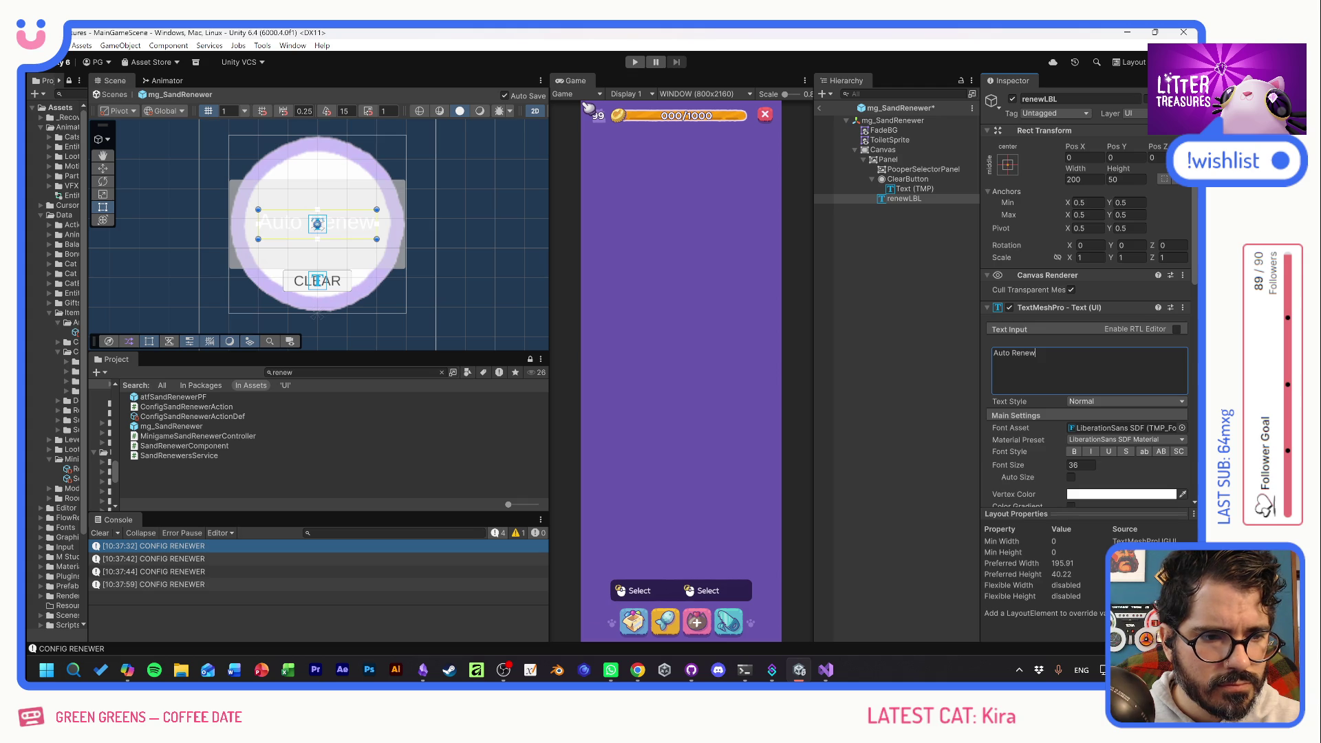
{"action": "type", "text": "<"}
{"action": "key", "text": "BackSpace"}
{"action": "type", "text": ":"}
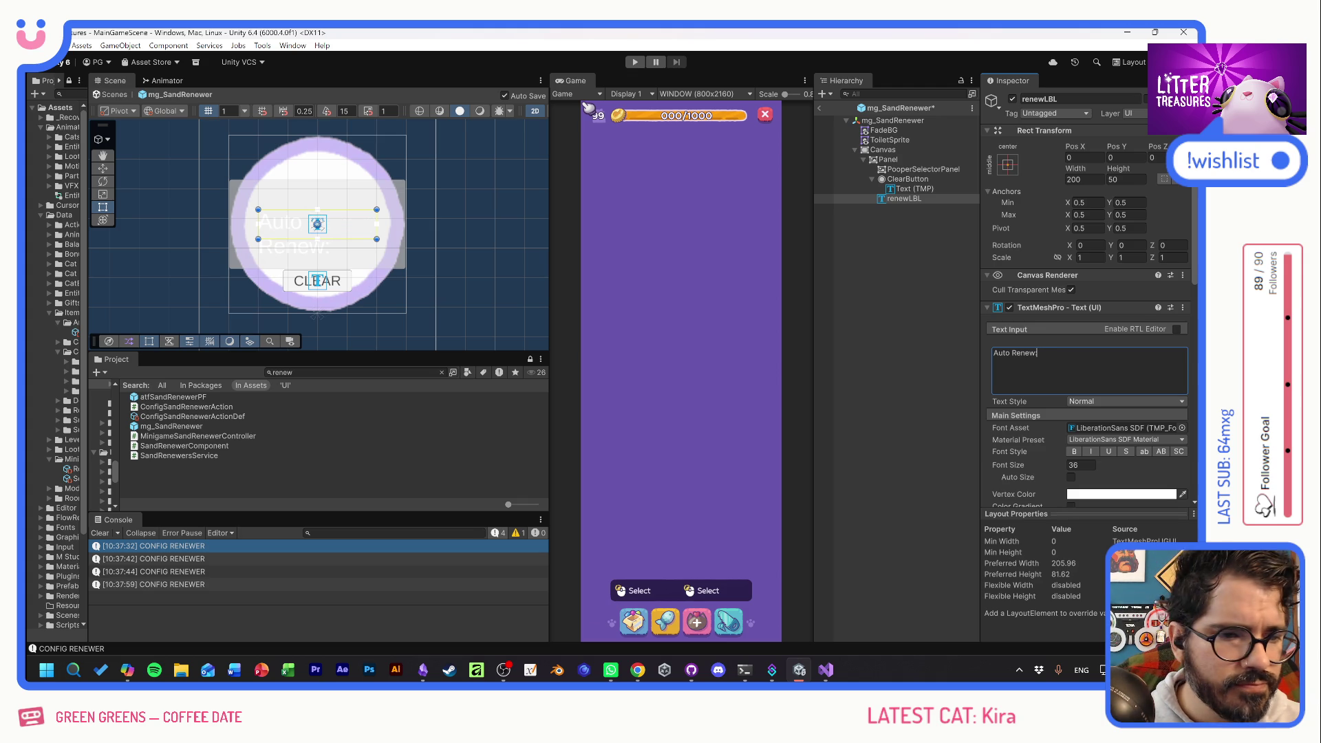
Style the label with OstrichSans-Heavy SDF font, dark purple colour, and centred alignment.
{"action": "left_click", "coordinate": [1183, 428]}
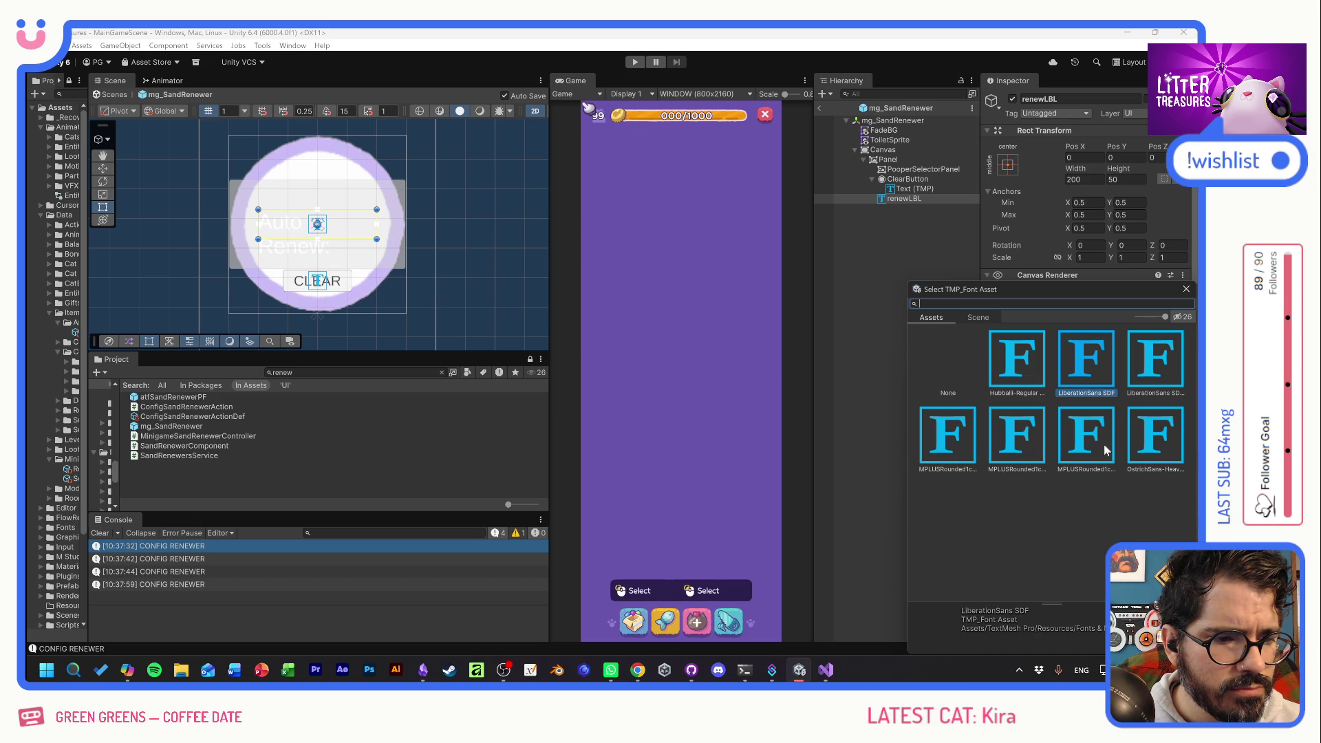
{"action": "double_click", "coordinate": [1156, 440]}
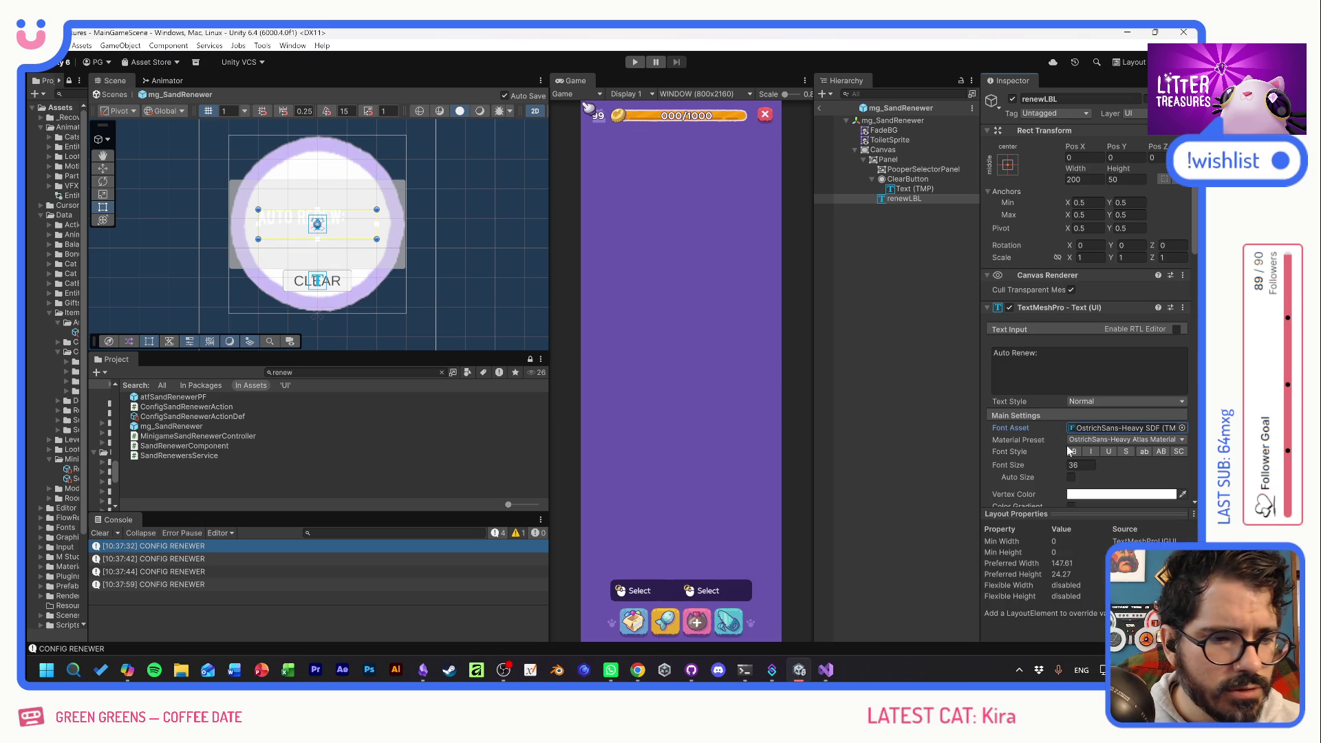
{"action": "scroll", "coordinate": [1031, 448], "scroll_direction": "down", "scroll_amount": 2}
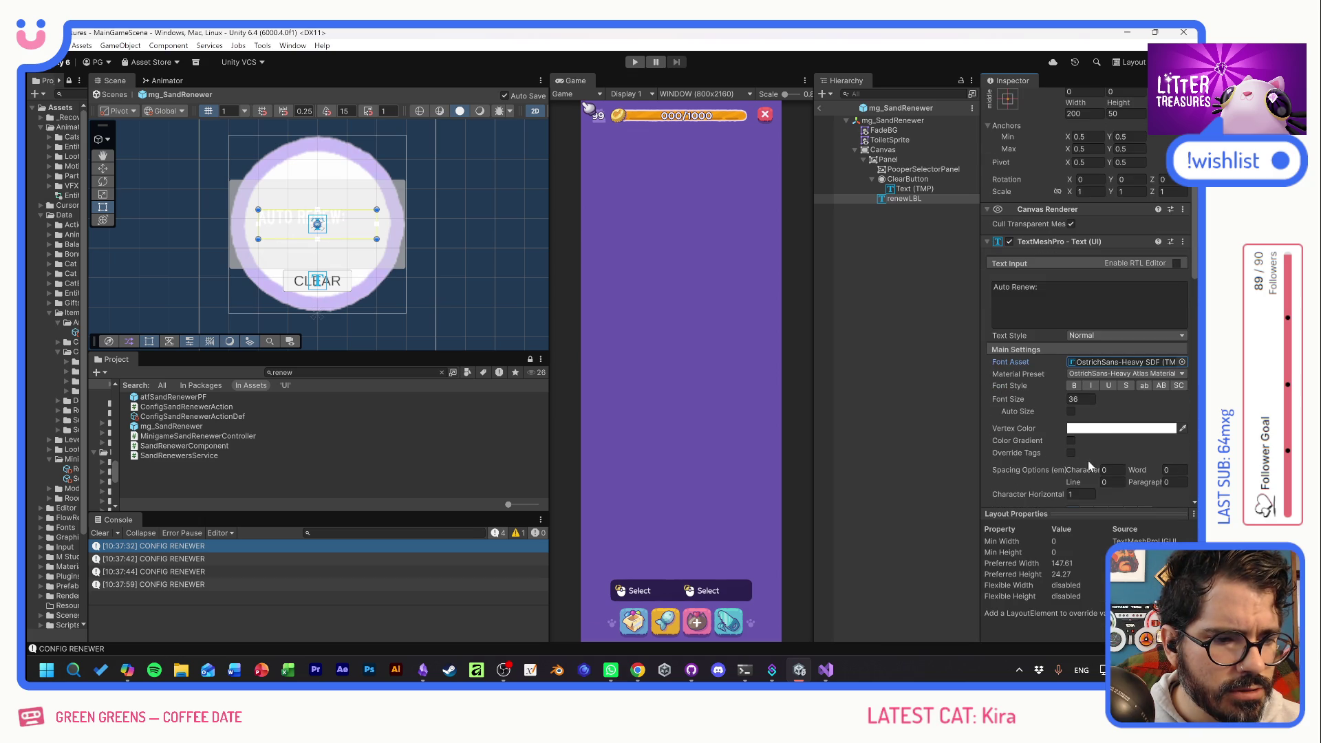
{"action": "left_click", "coordinate": [1090, 422]}
{"action": "left_click", "coordinate": [1148, 463]}
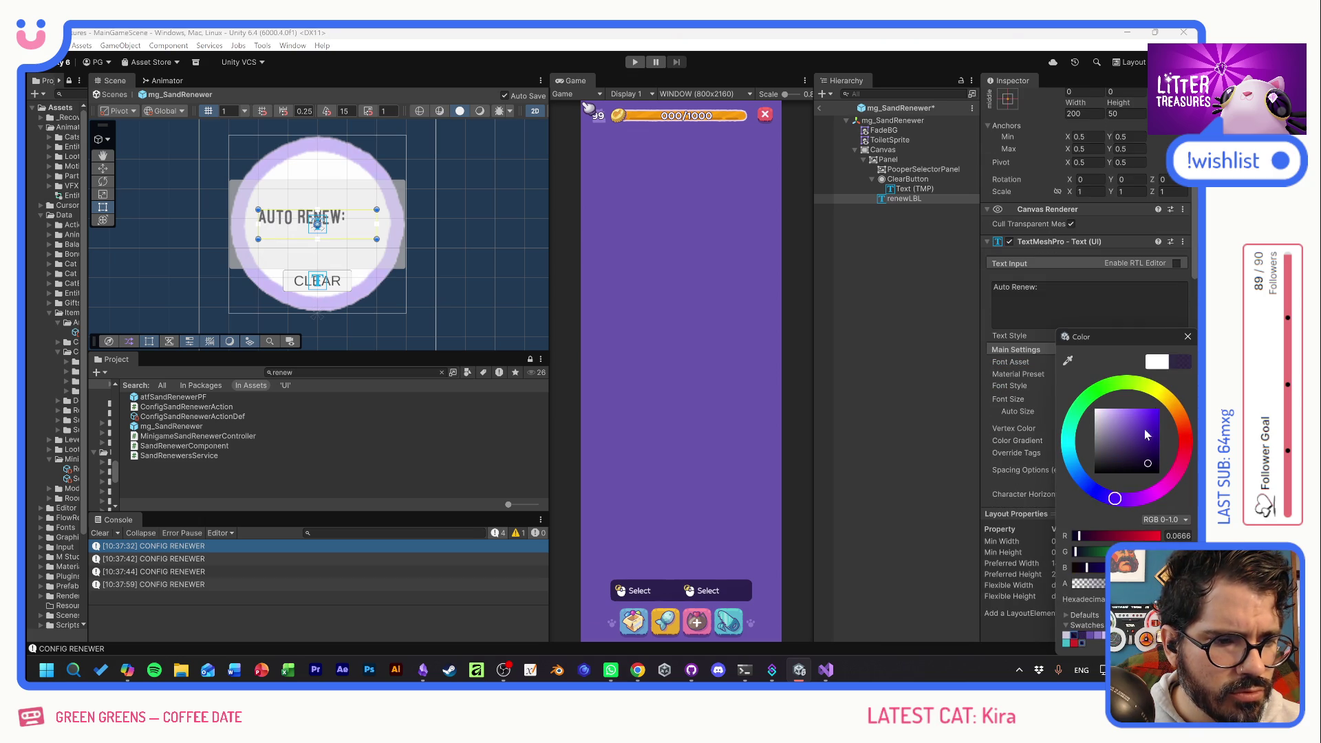
{"action": "left_click", "coordinate": [1188, 336]}
{"action": "scroll", "coordinate": [1037, 403], "scroll_direction": "down", "scroll_amount": 4}
{"action": "left_click", "coordinate": [1086, 381]}
{"action": "left_click", "coordinate": [1090, 394]}
Set the label font size to 24, anchor it top-centre, and shrink its height to about 16.
{"action": "scroll", "coordinate": [1130, 192], "scroll_direction": "up", "scroll_amount": 5}
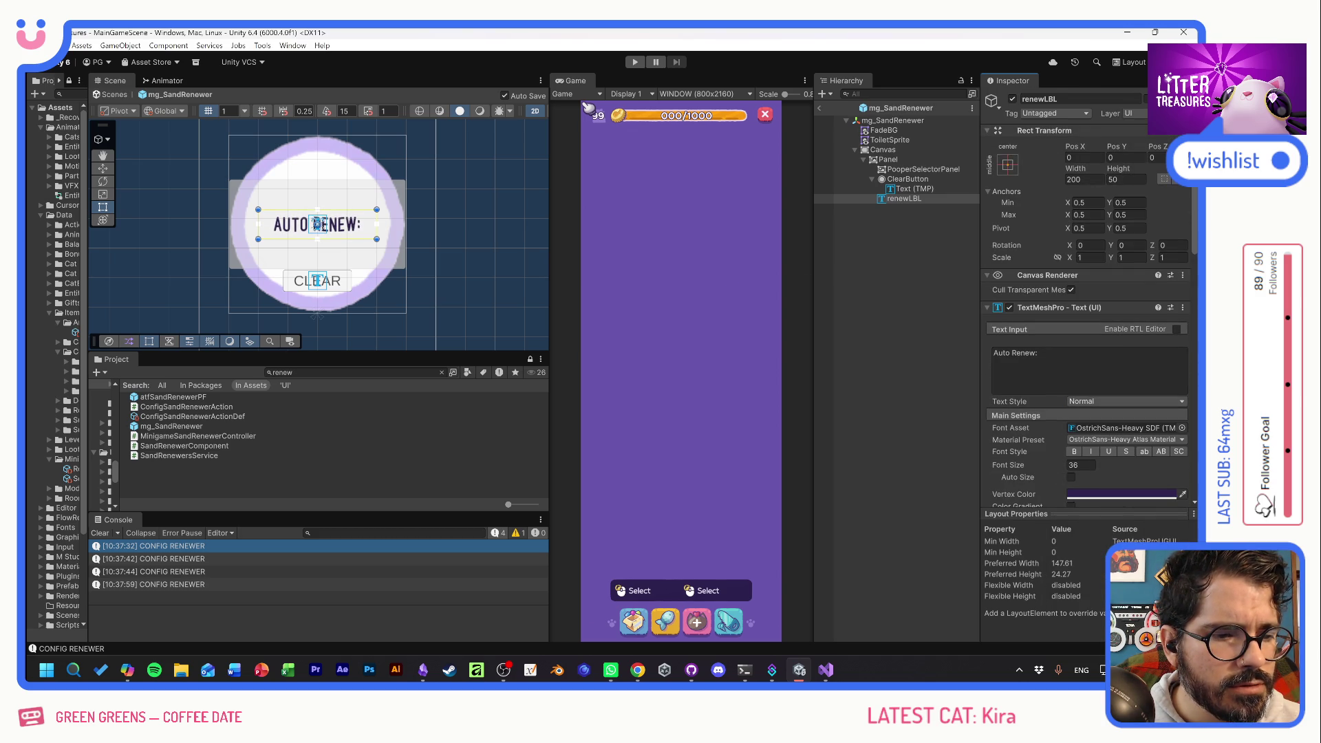
{"action": "left_click", "coordinate": [1045, 466]}
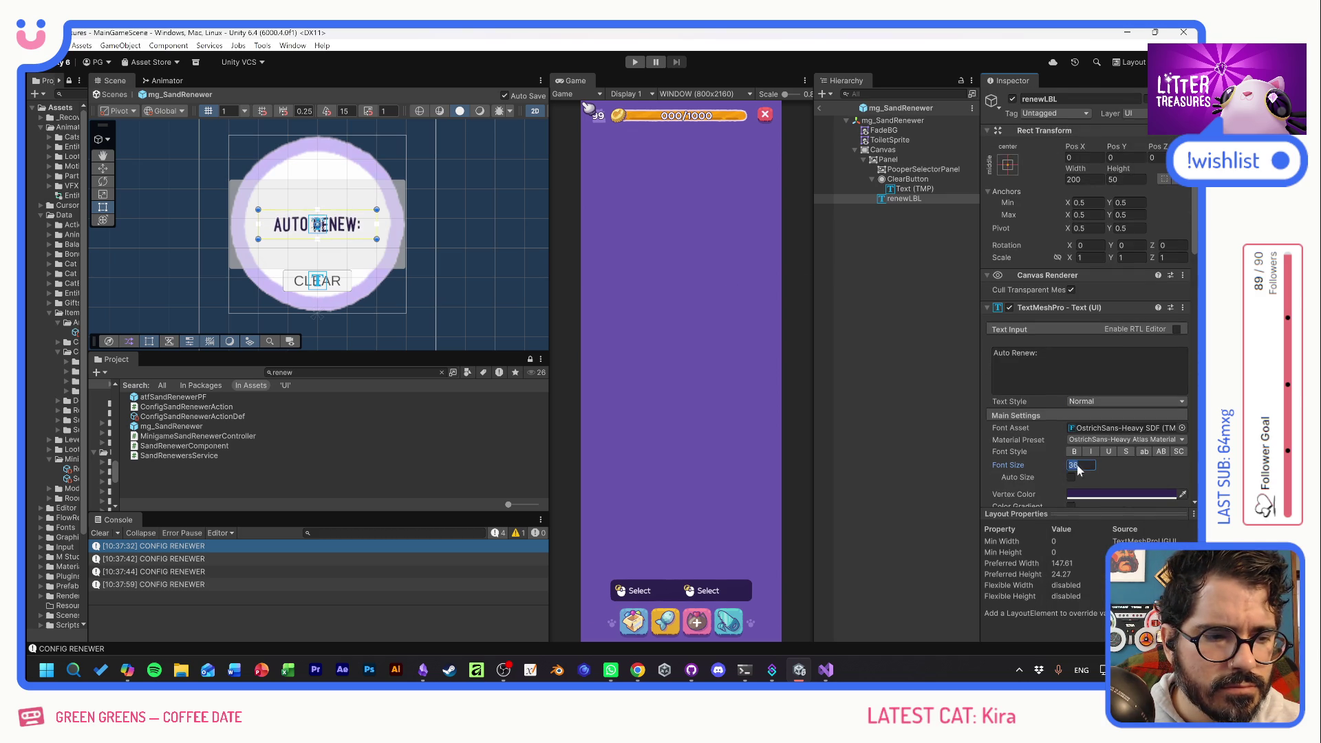
{"action": "type", "text": "24"}
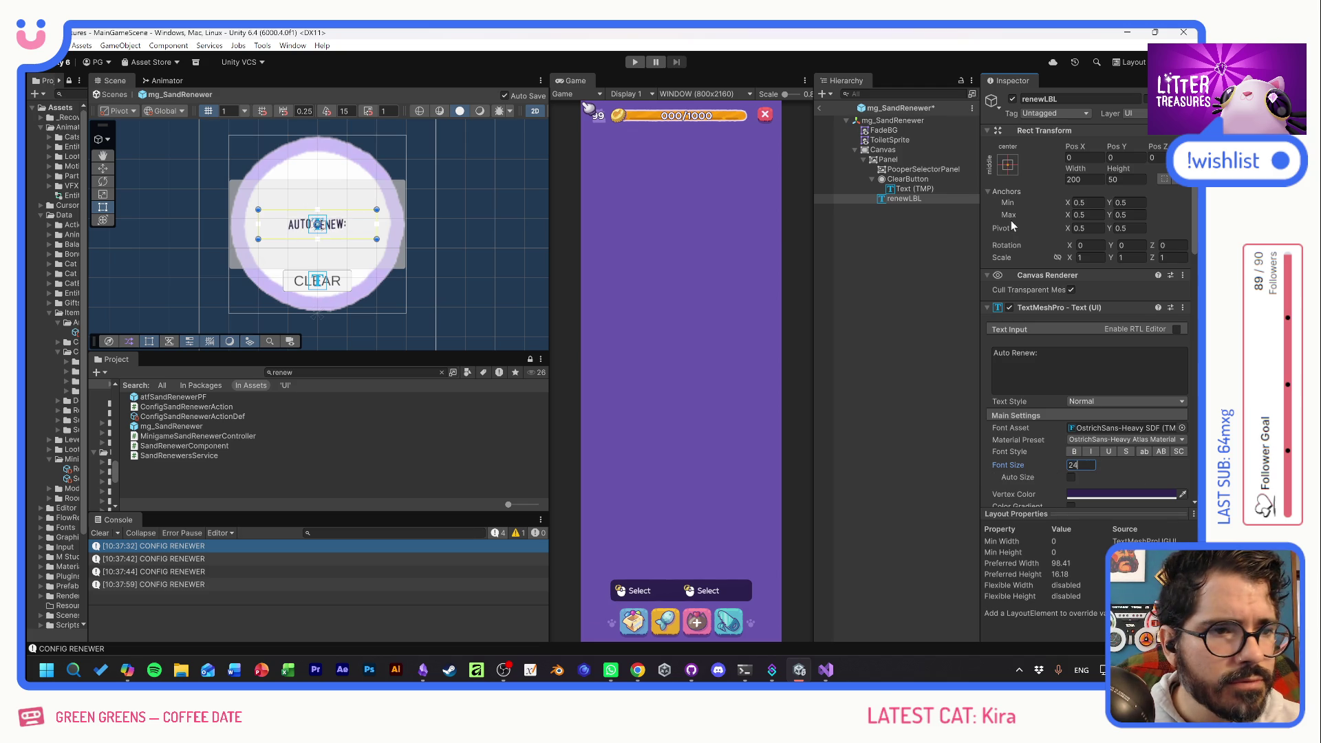
{"action": "left_click", "coordinate": [1008, 164]}
{"action": "left_click", "coordinate": [1077, 260]}
{"action": "mouse_move", "coordinate": [1116, 174]}
{"action": "left_mouse_down"}
{"action": "mouse_move", "coordinate": [940, 135]}
{"action": "mouse_move", "coordinate": [971, 140]}
{"action": "left_mouse_up"}
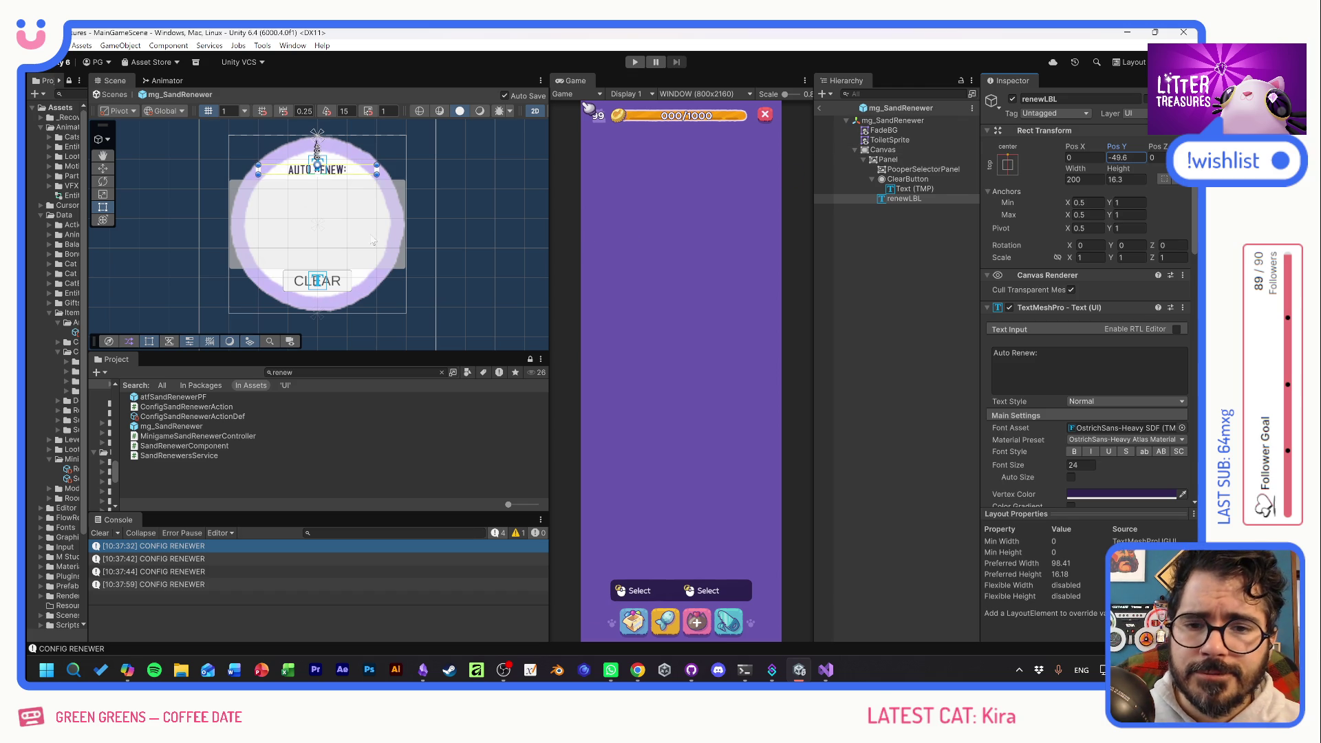
Create a child panel named PooperIcons inside PooperSelectorPanel.
{"action": "left_click", "coordinate": [883, 181]}
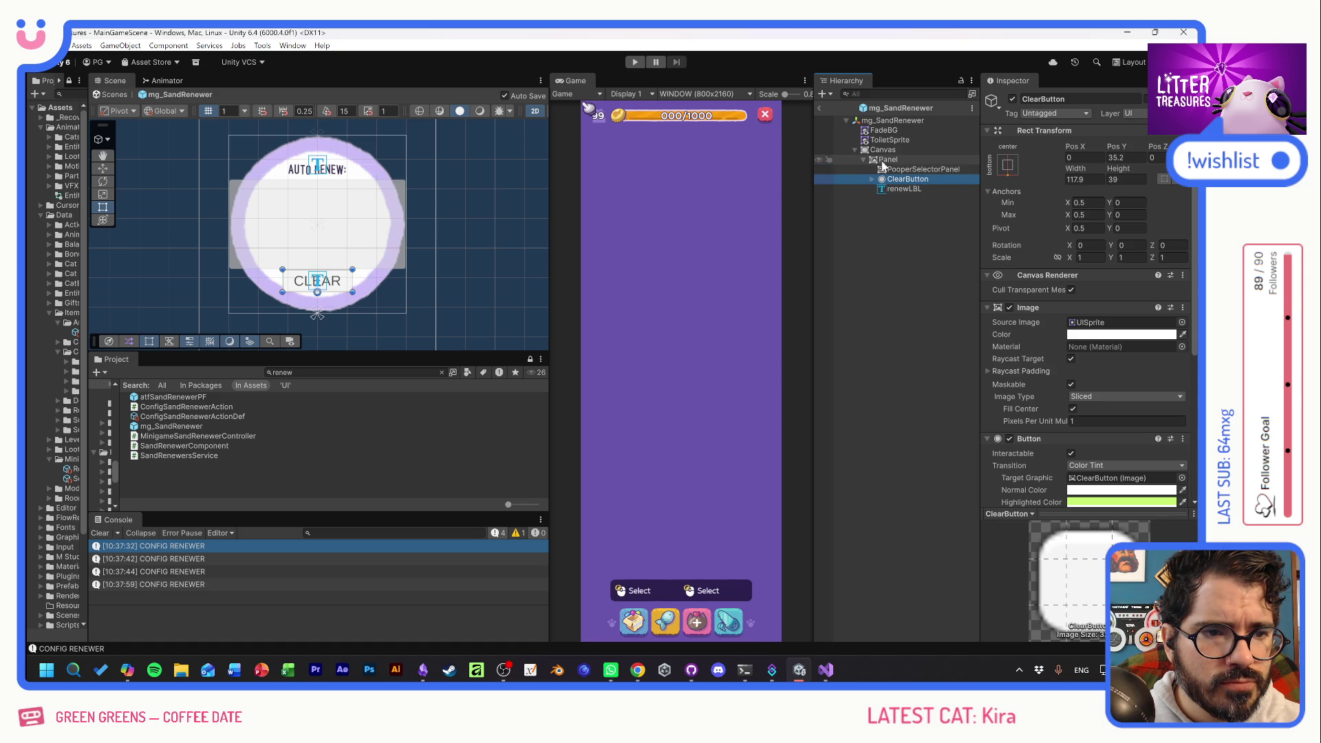
{"action": "right_click", "coordinate": [894, 170]}
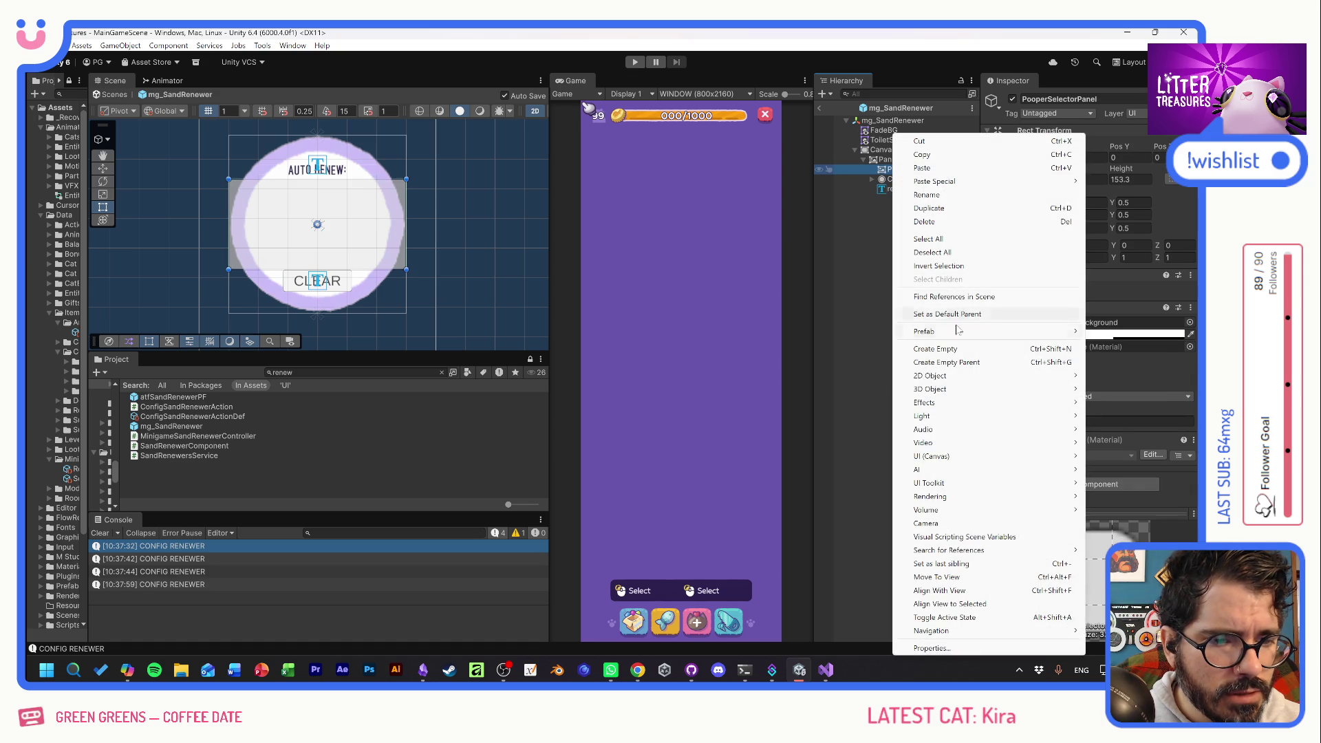
{"action": "mouse_move", "coordinate": [955, 381]}
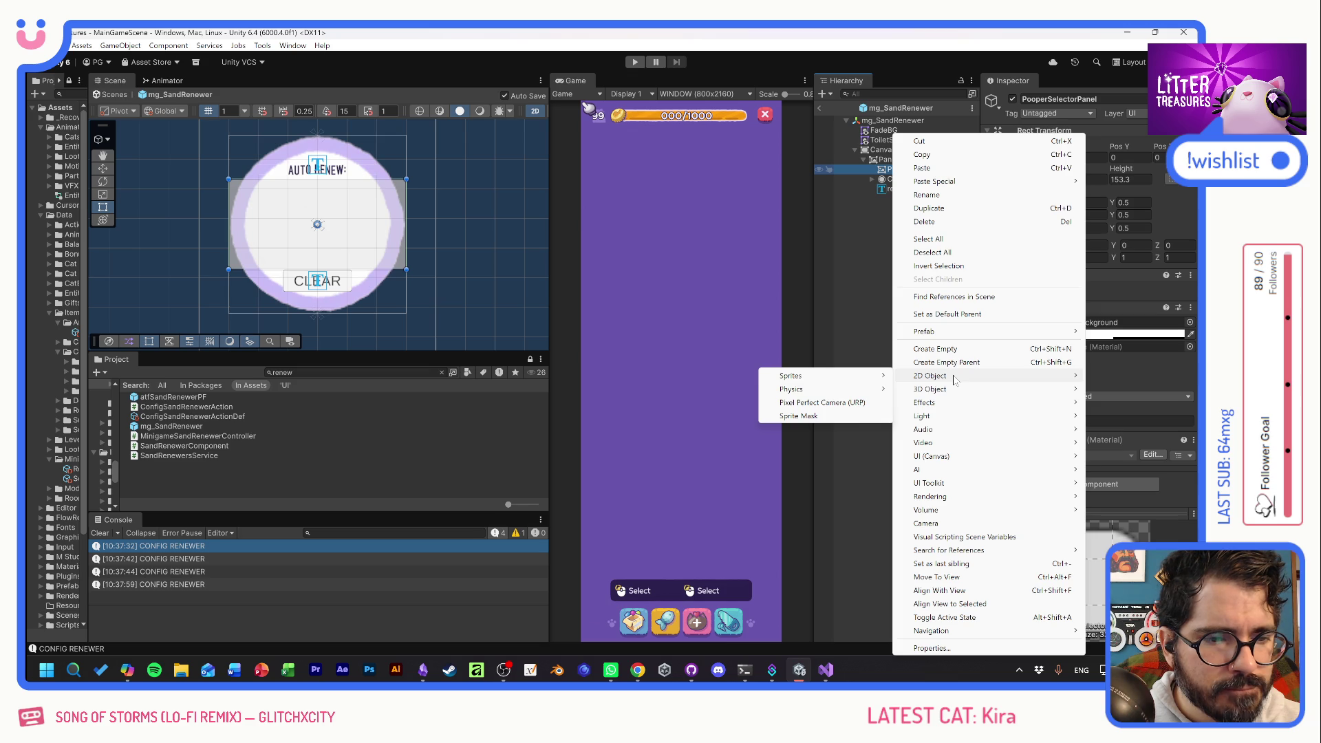
{"action": "mouse_move", "coordinate": [940, 458]}
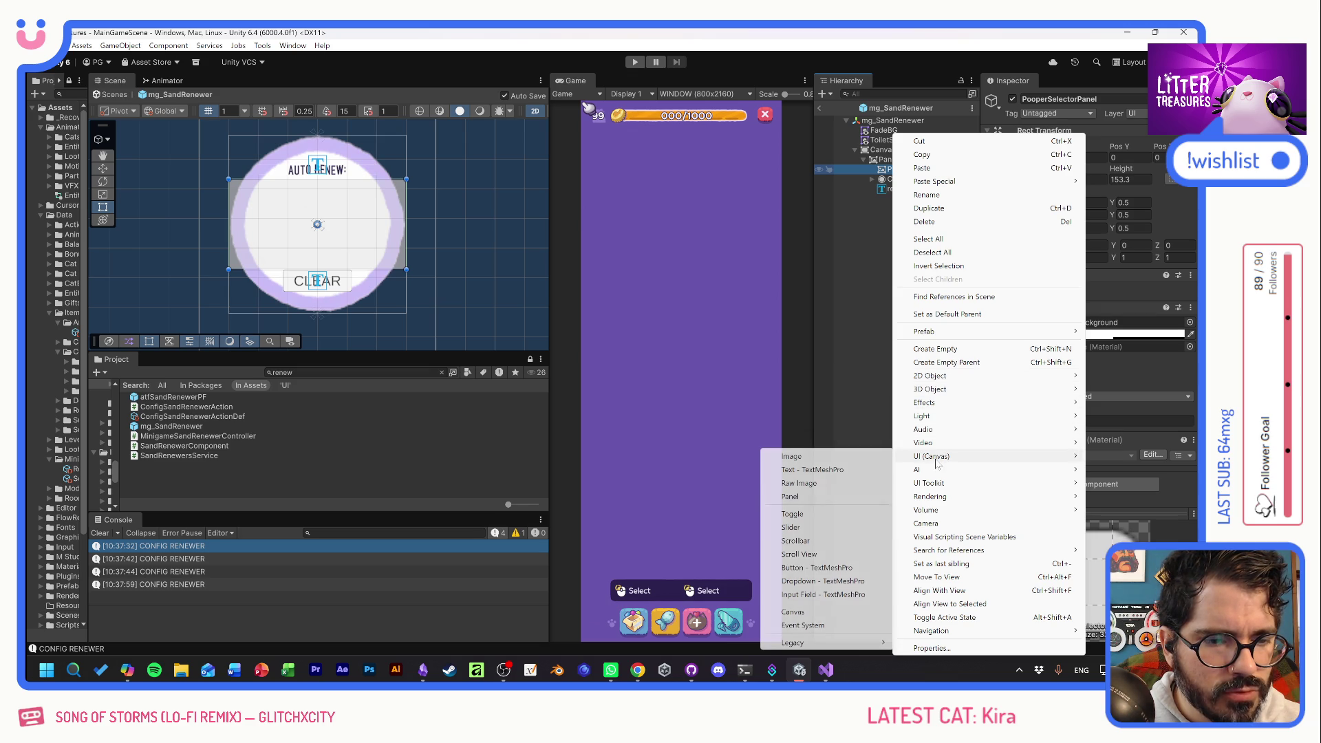
{"action": "left_click", "coordinate": [803, 497]}
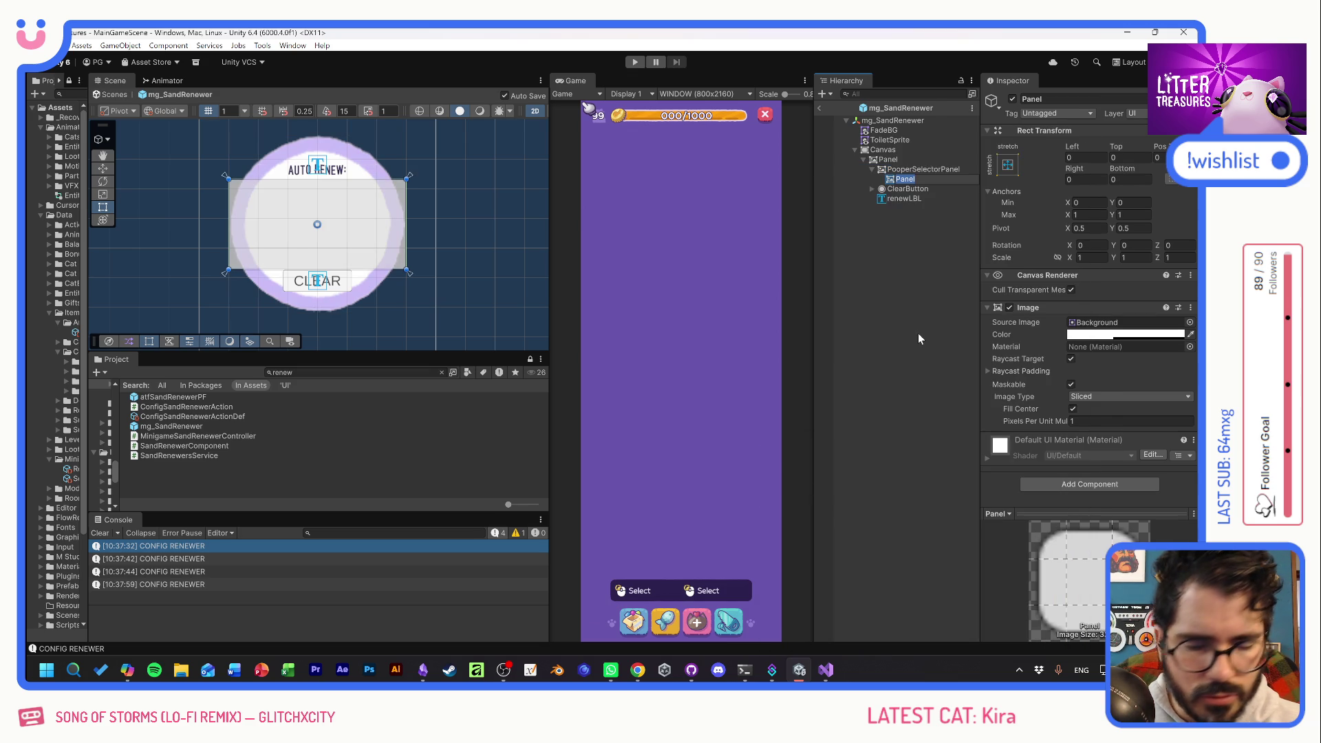
{"action": "type", "text": "Pooper"}
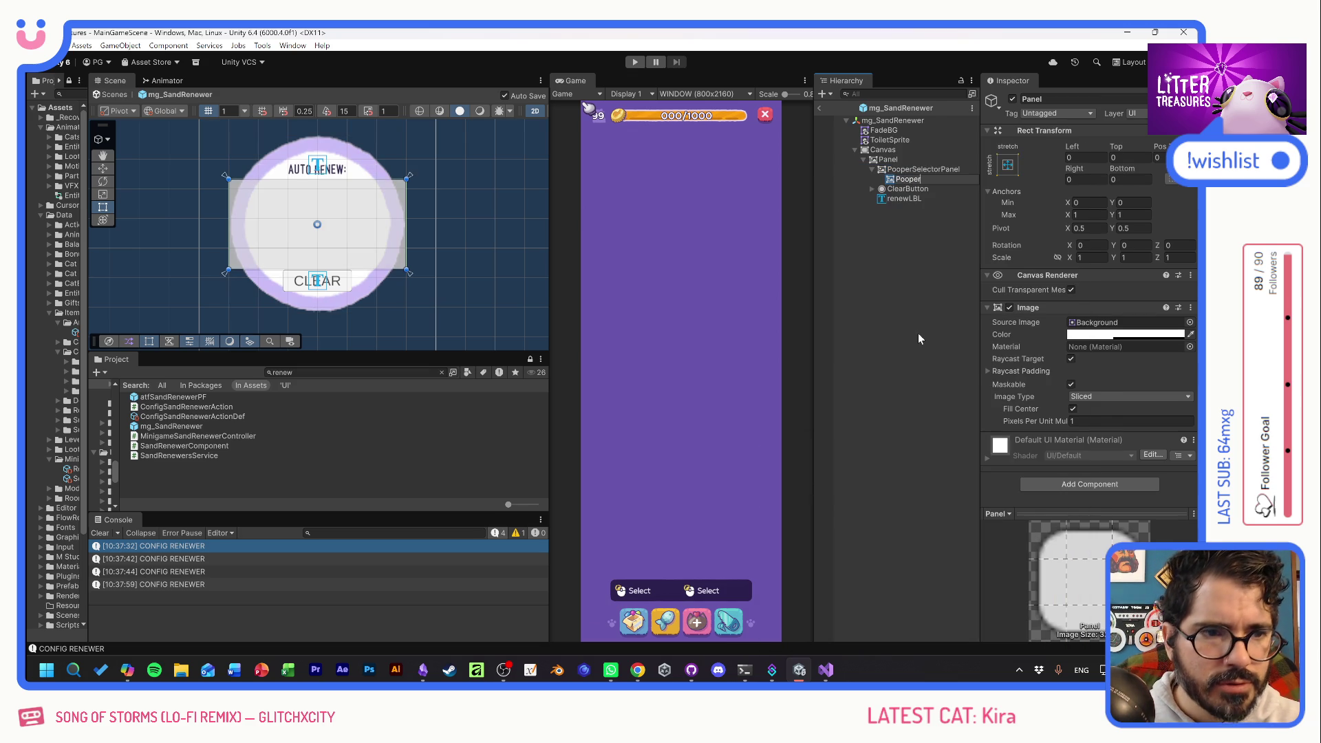
{"action": "type", "text": "Icons"}
{"action": "key", "text": "Return"}
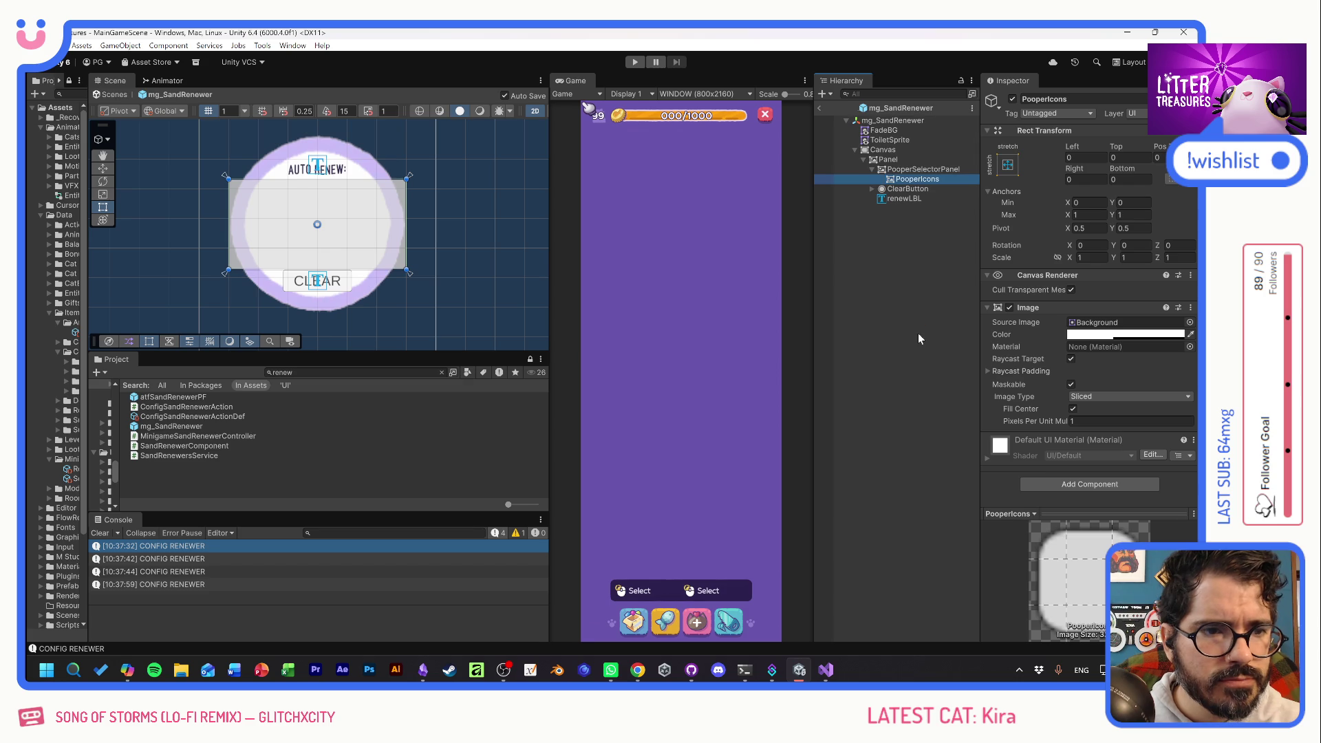
Add a Horizontal Layout Group to PooperIcons and tint its image red.
{"action": "left_click", "coordinate": [1074, 484]}
{"action": "type", "text": "verti"}
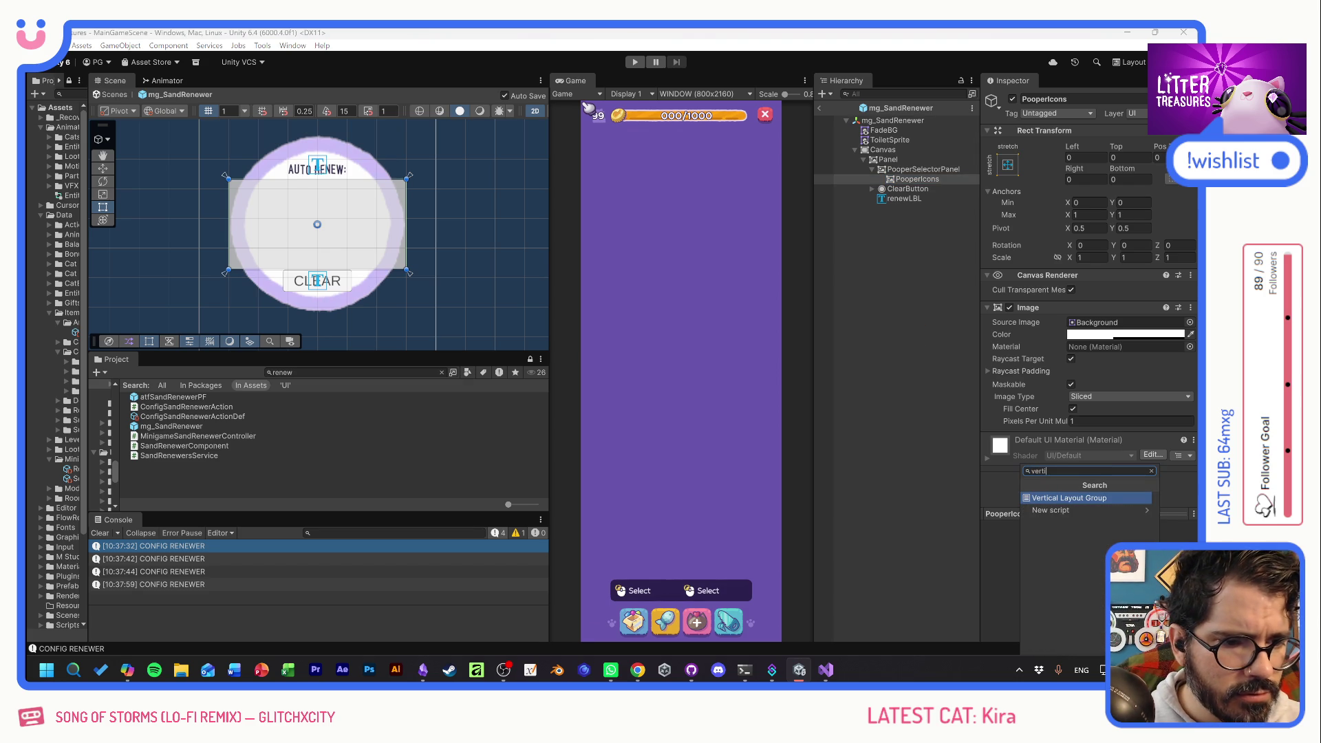
{"action": "key", "text": "BackSpace"}
{"action": "key", "text": "BackSpace"}
{"action": "key", "text": "BackSpace"}
{"action": "type", "text": "horiz"}
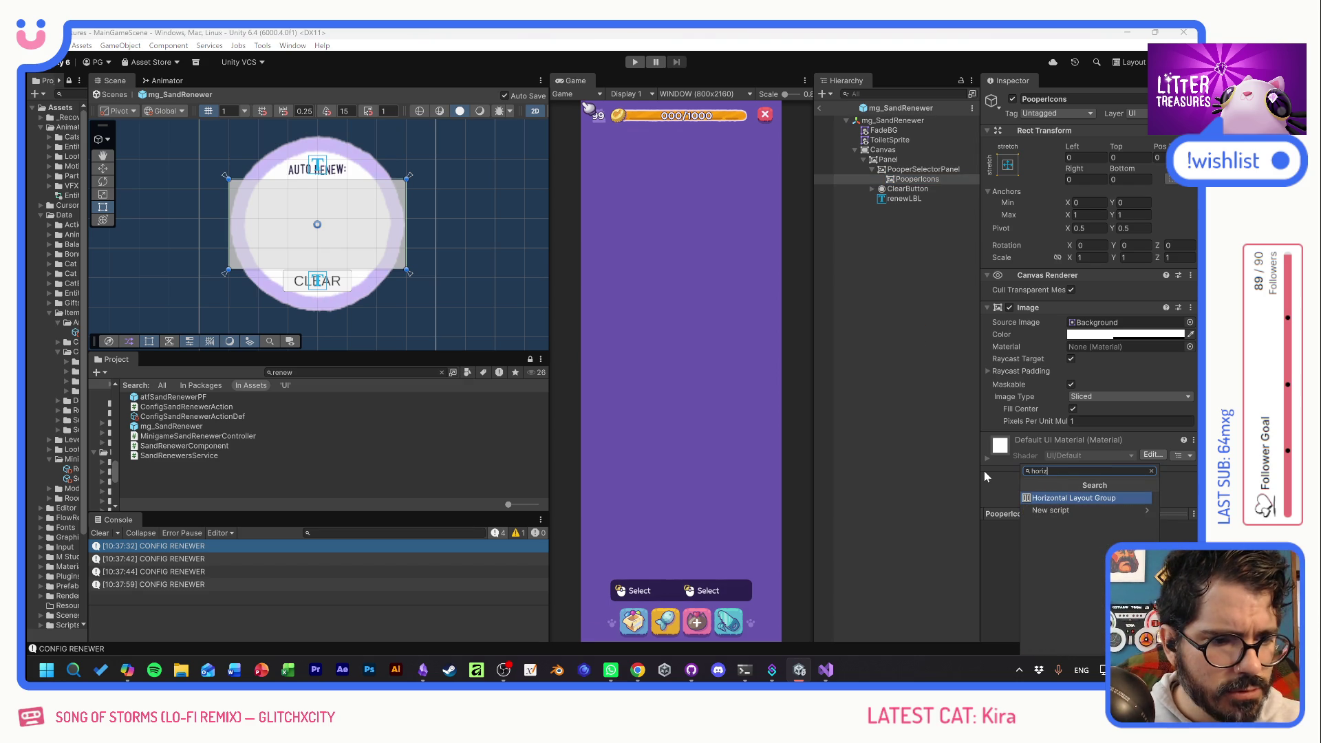
{"action": "left_click", "coordinate": [1045, 498]}
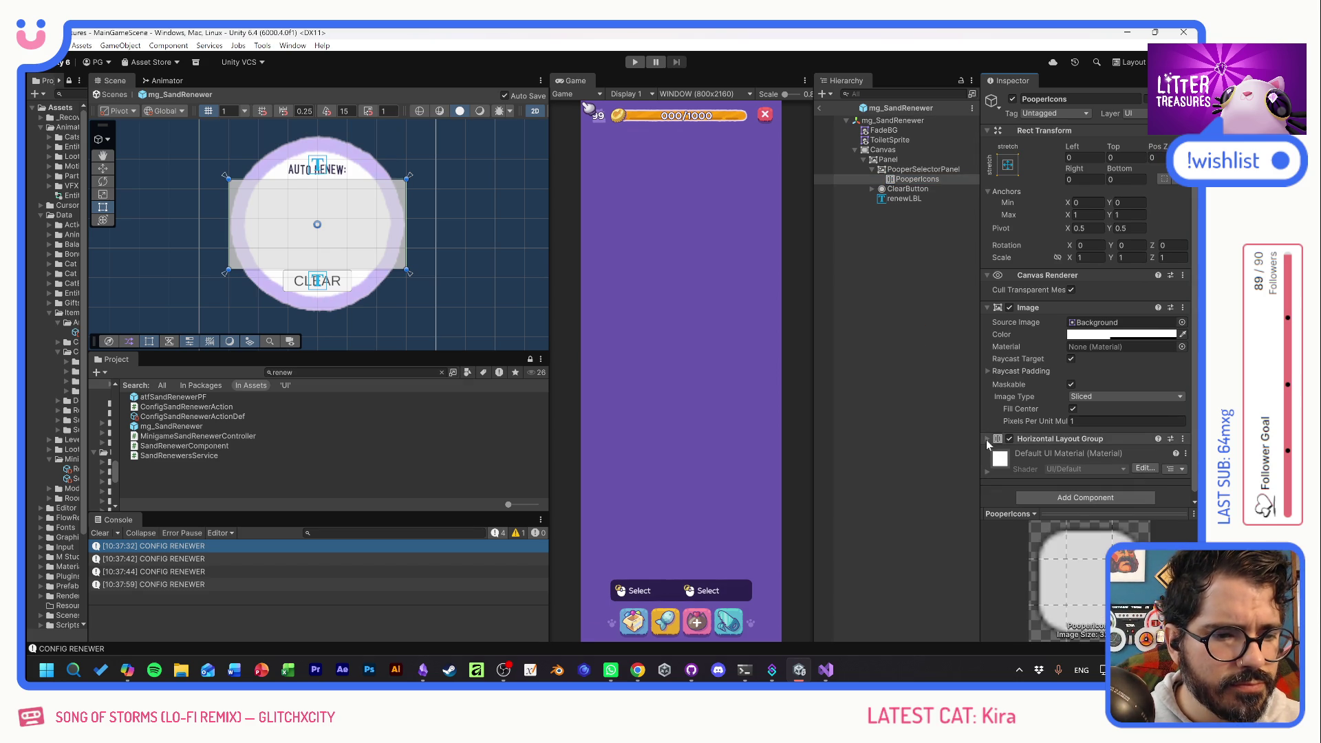
{"action": "left_click", "coordinate": [1032, 439]}
{"action": "scroll", "coordinate": [1012, 432], "scroll_direction": "down", "scroll_amount": 4}
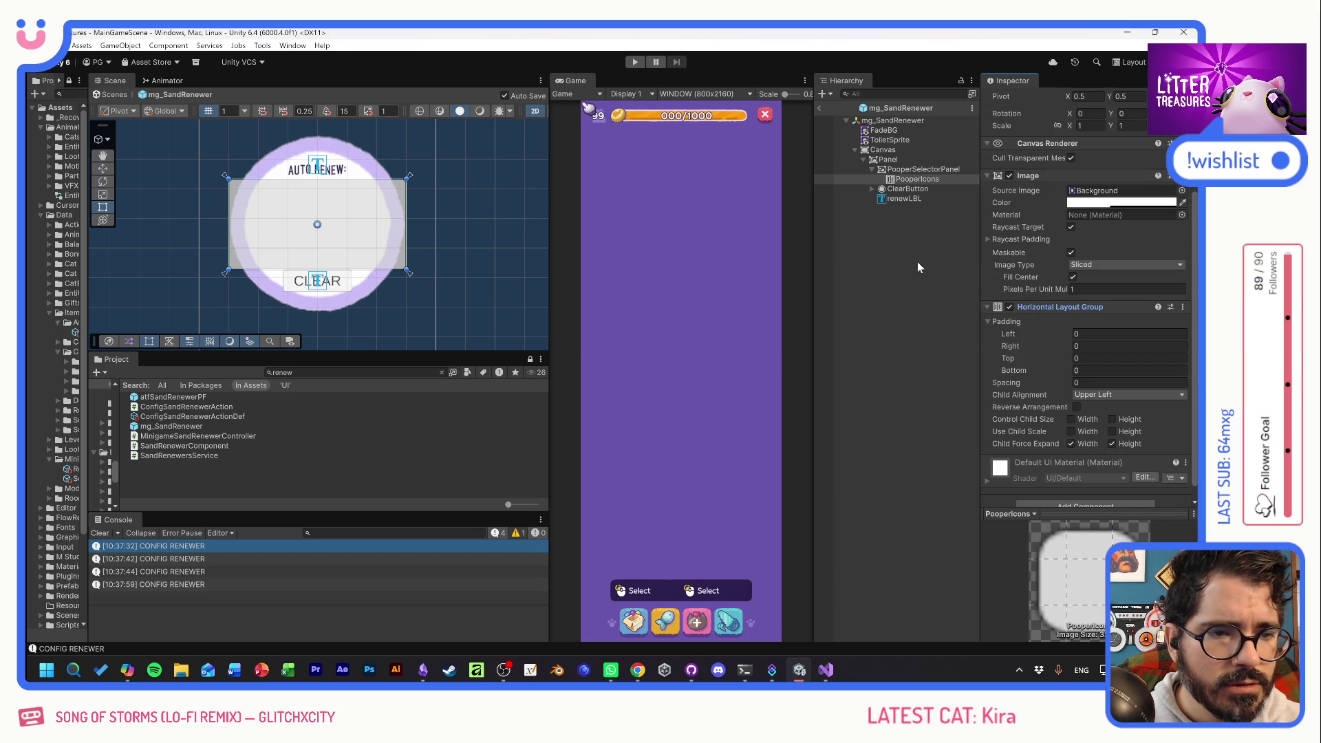
{"action": "left_click", "coordinate": [1122, 203]}
{"action": "right_click", "coordinate": [888, 179]}
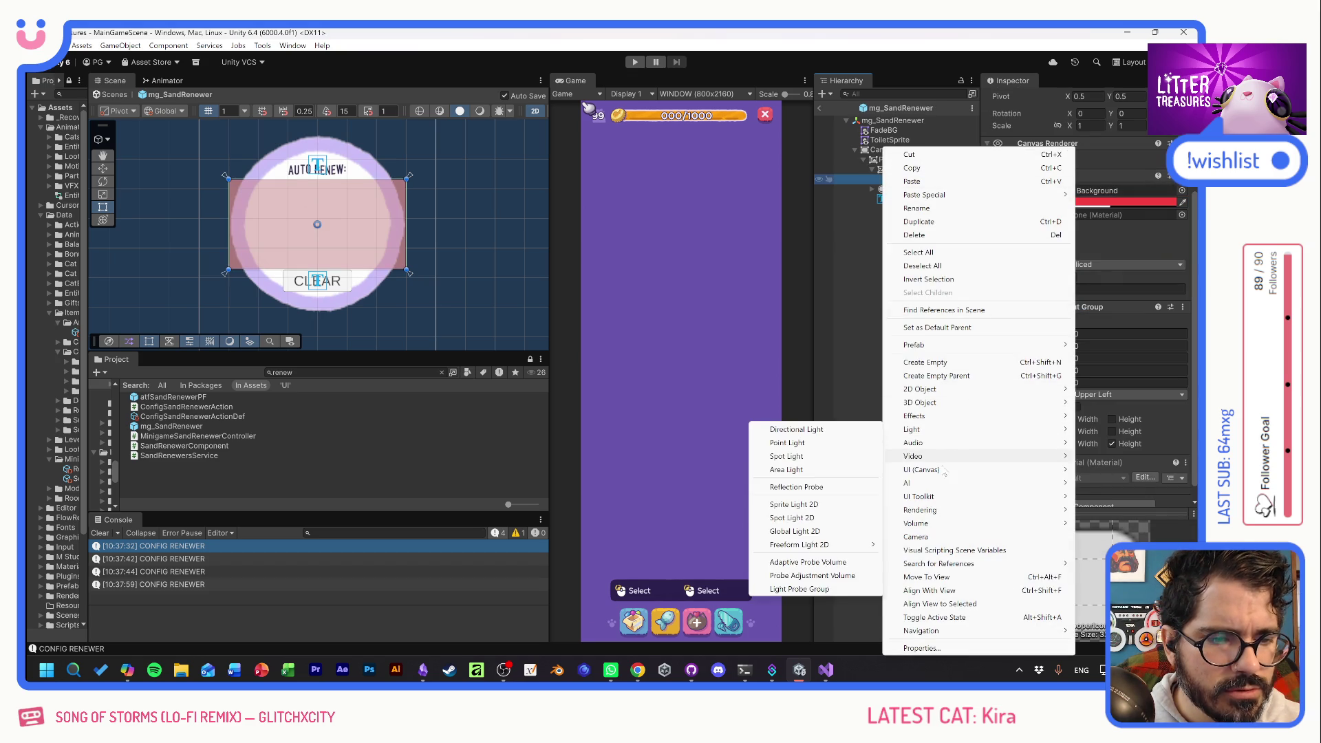
Create a PooperIcon image inside PooperIcons and duplicate it up to PooperIcon (6).
{"action": "mouse_move", "coordinate": [946, 471]}
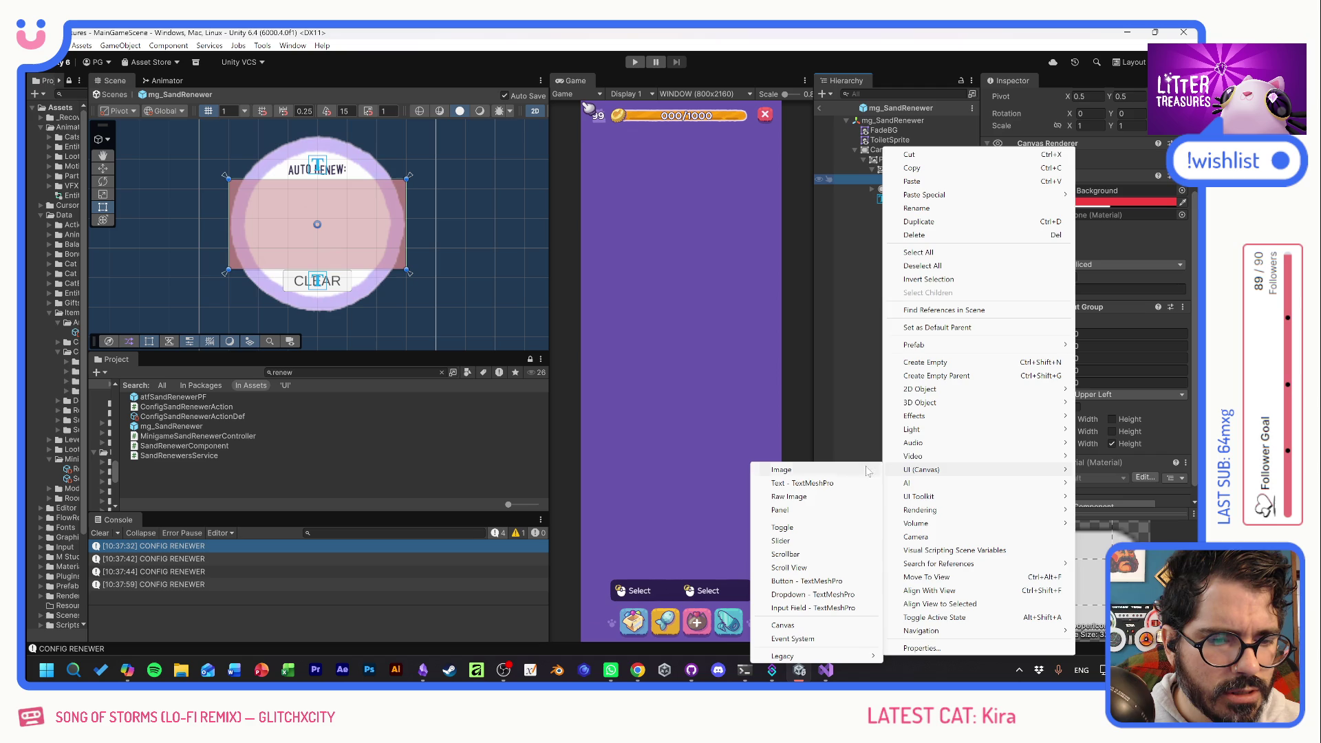
{"action": "left_click", "coordinate": [812, 474]}
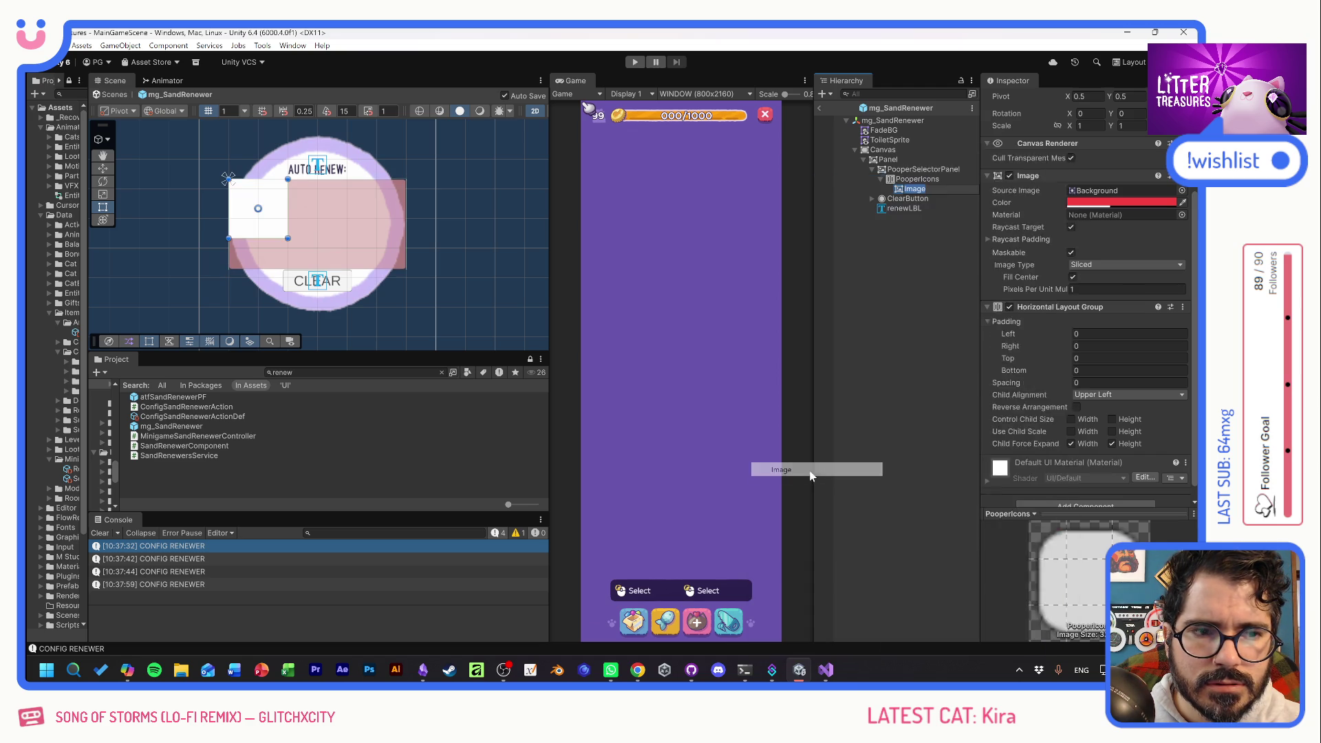
{"action": "type", "text": "Pooper"}
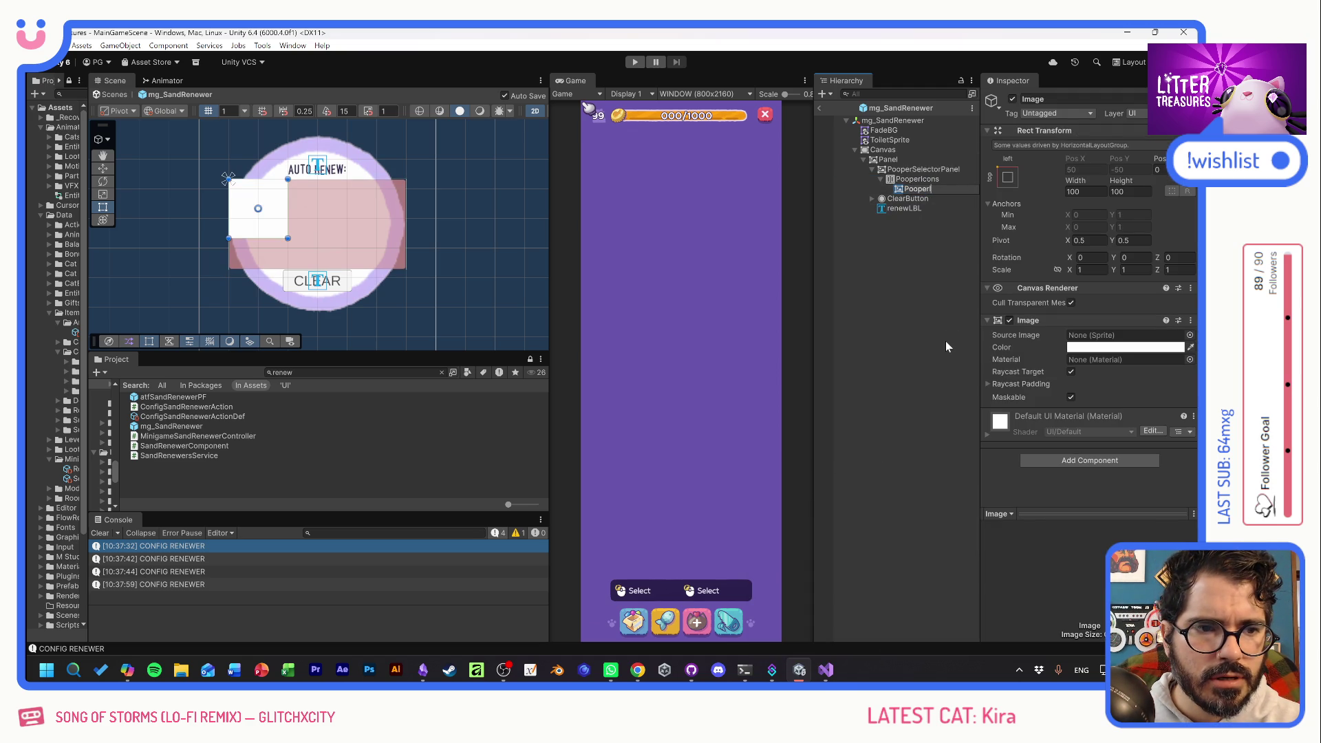
{"action": "type", "text": "Imag"}
{"action": "key", "text": "BackSpace"}
{"action": "key", "text": "BackSpace"}
{"action": "key", "text": "BackSpace"}
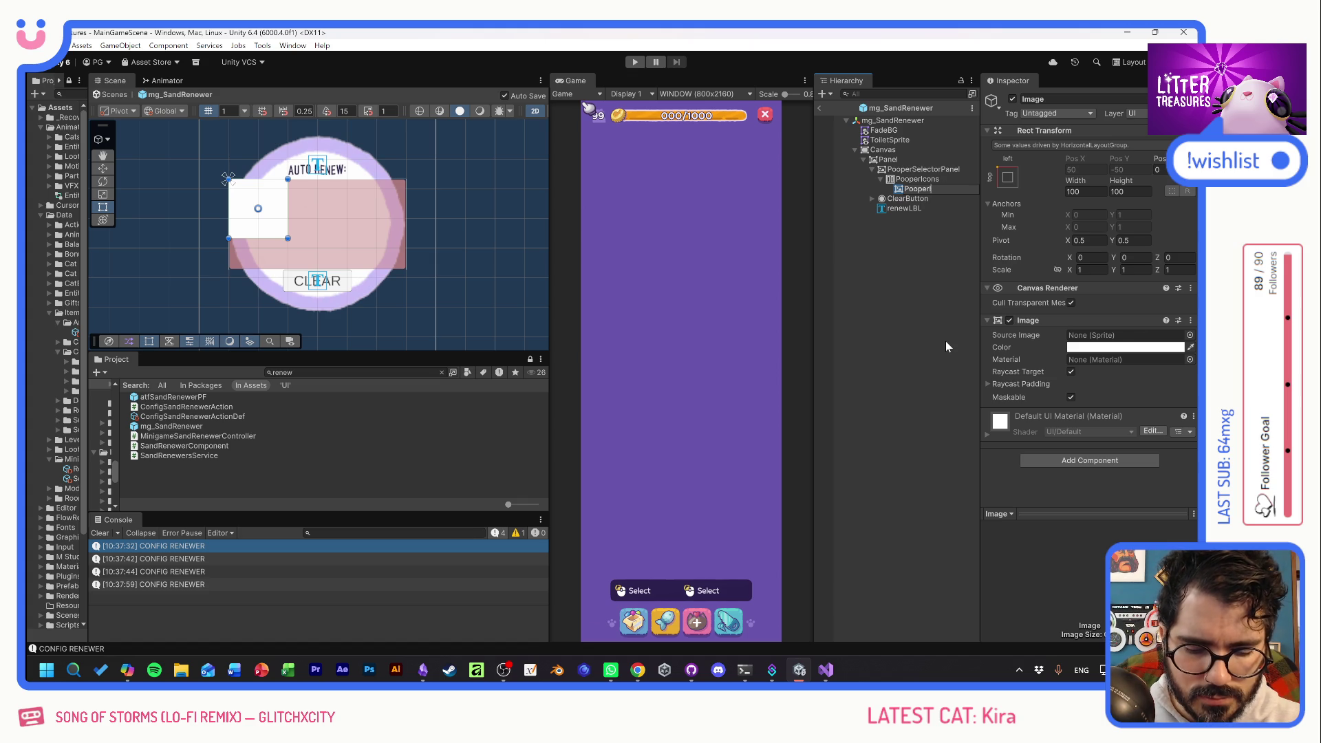
{"action": "type", "text": "Icon"}
{"action": "key", "text": "Return"}
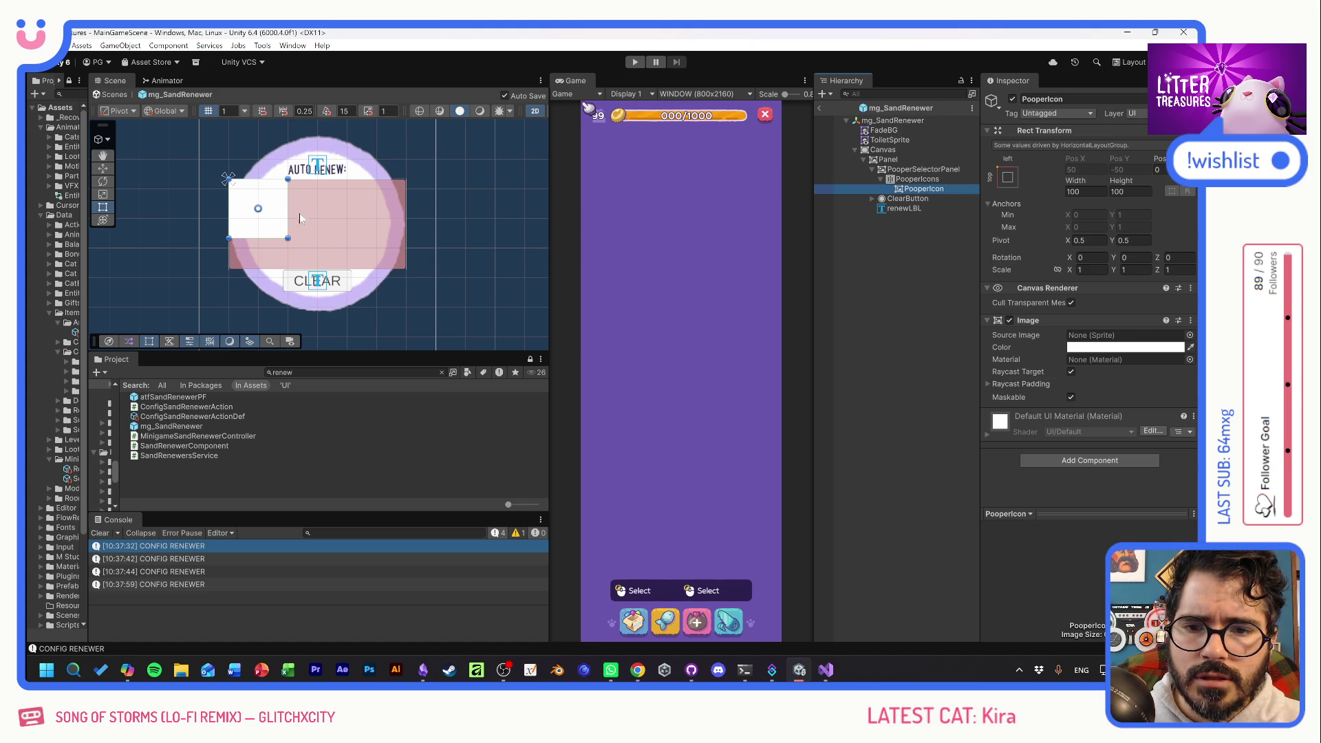
{"action": "key", "text": "ctrl+d"}
{"action": "key", "text": "ctrl+d"}
{"action": "key", "text": "ctrl+d"}
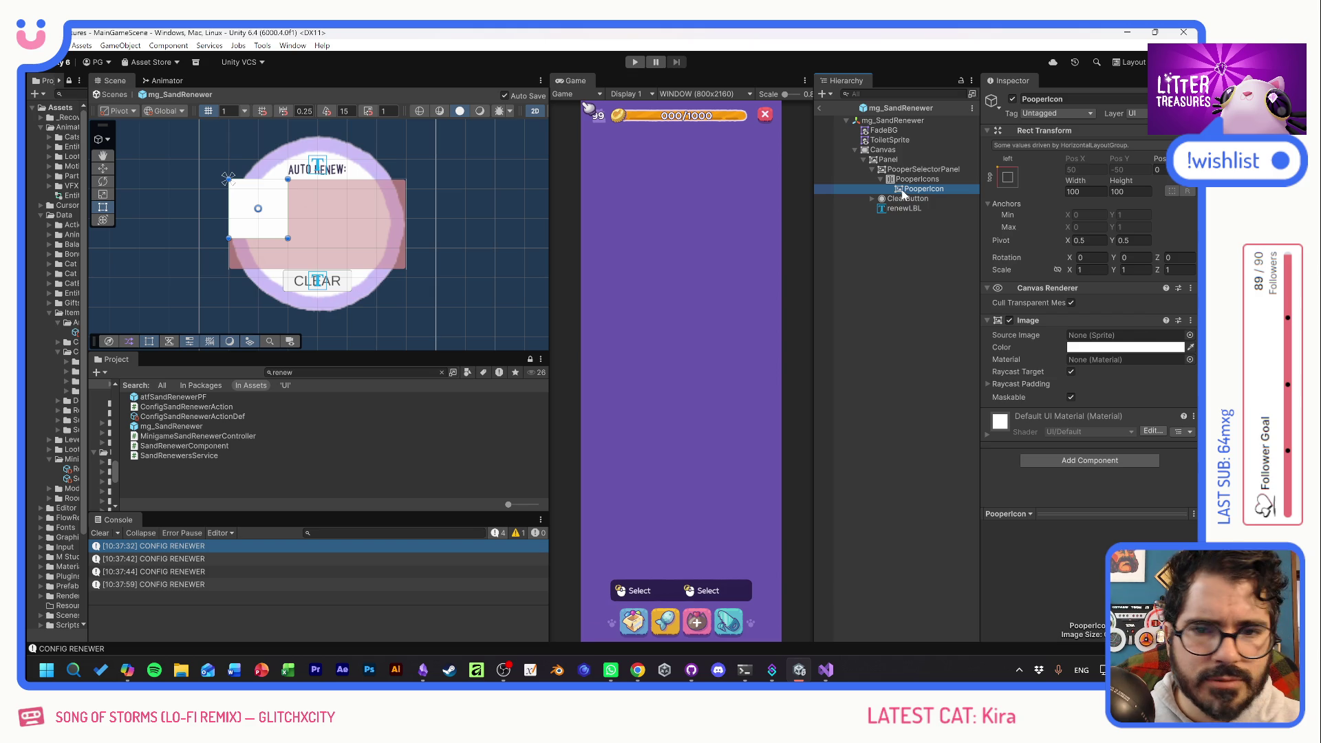
{"action": "key", "text": "ctrl+d"}
{"action": "key", "text": "ctrl+d"}
{"action": "key", "text": "ctrl+d"}
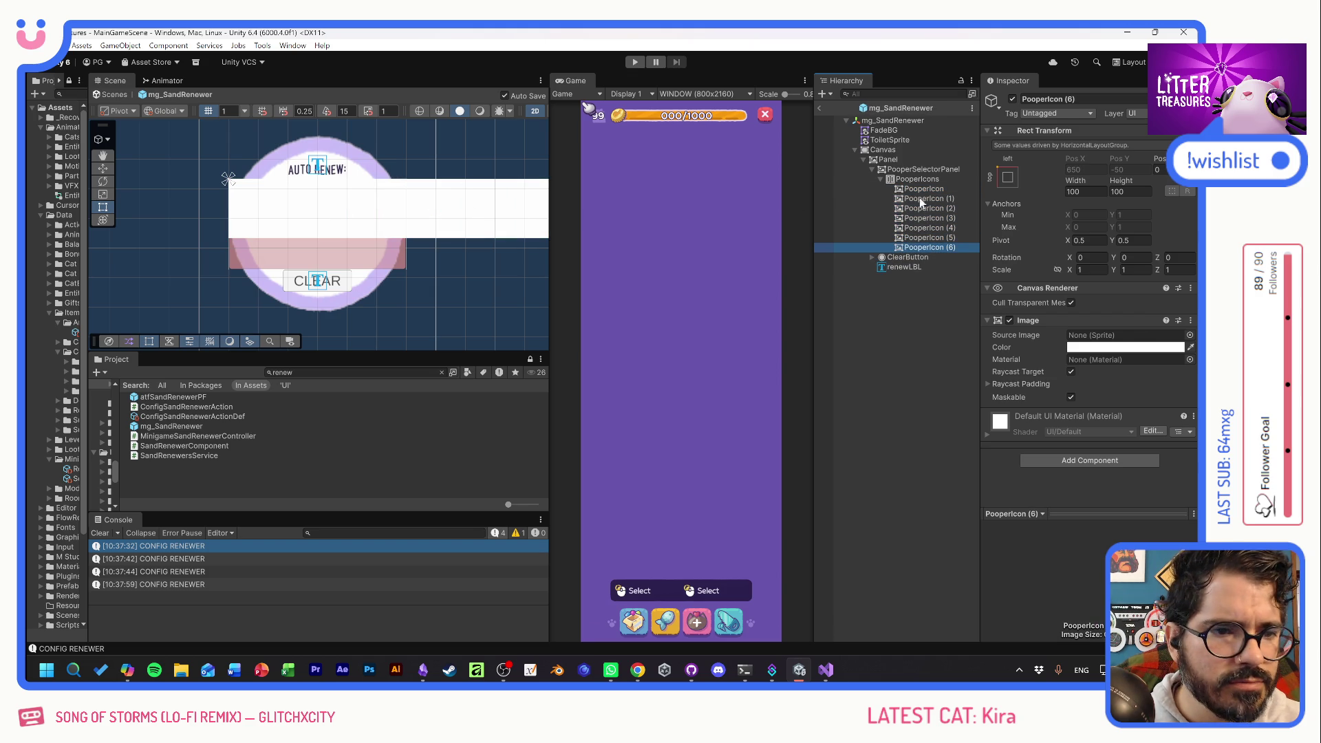
{"action": "left_click", "coordinate": [918, 180]}
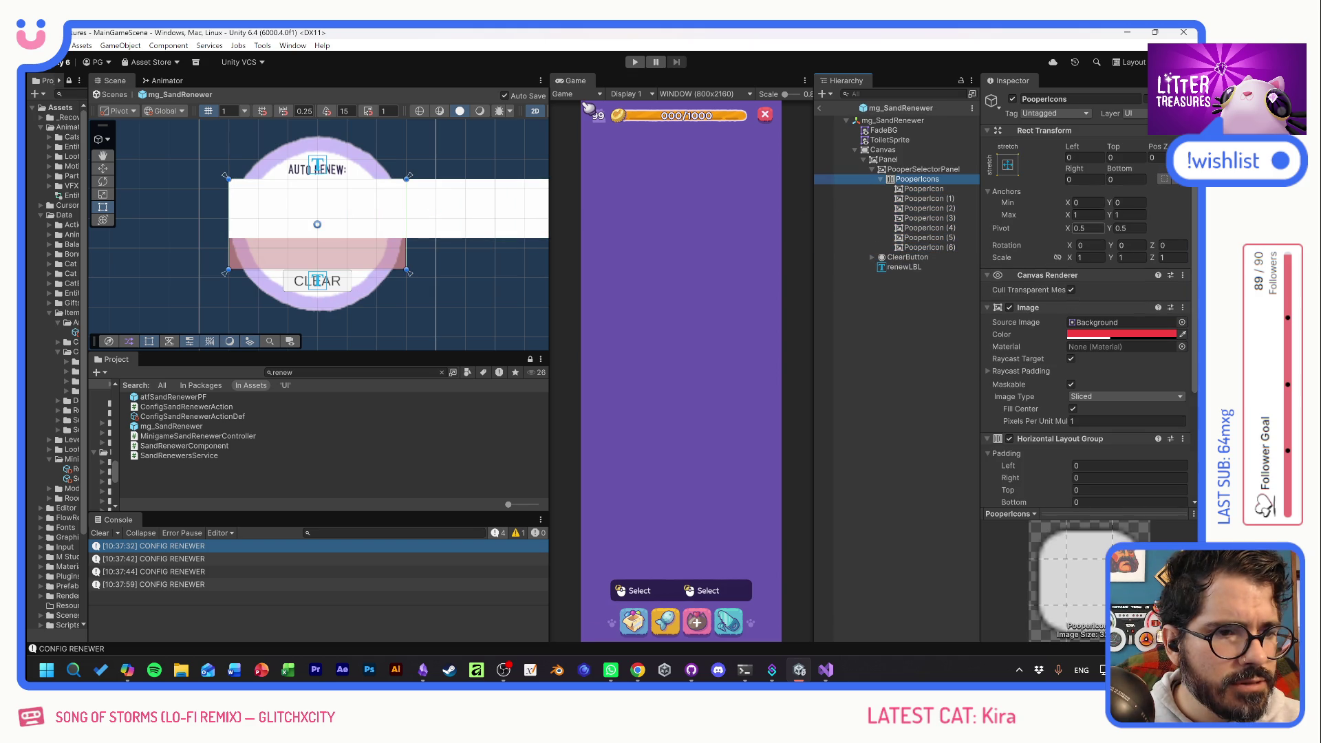
Anchor PooperIcons to middle centre with height 100 and width 300.
{"action": "left_click", "coordinate": [1008, 166]}
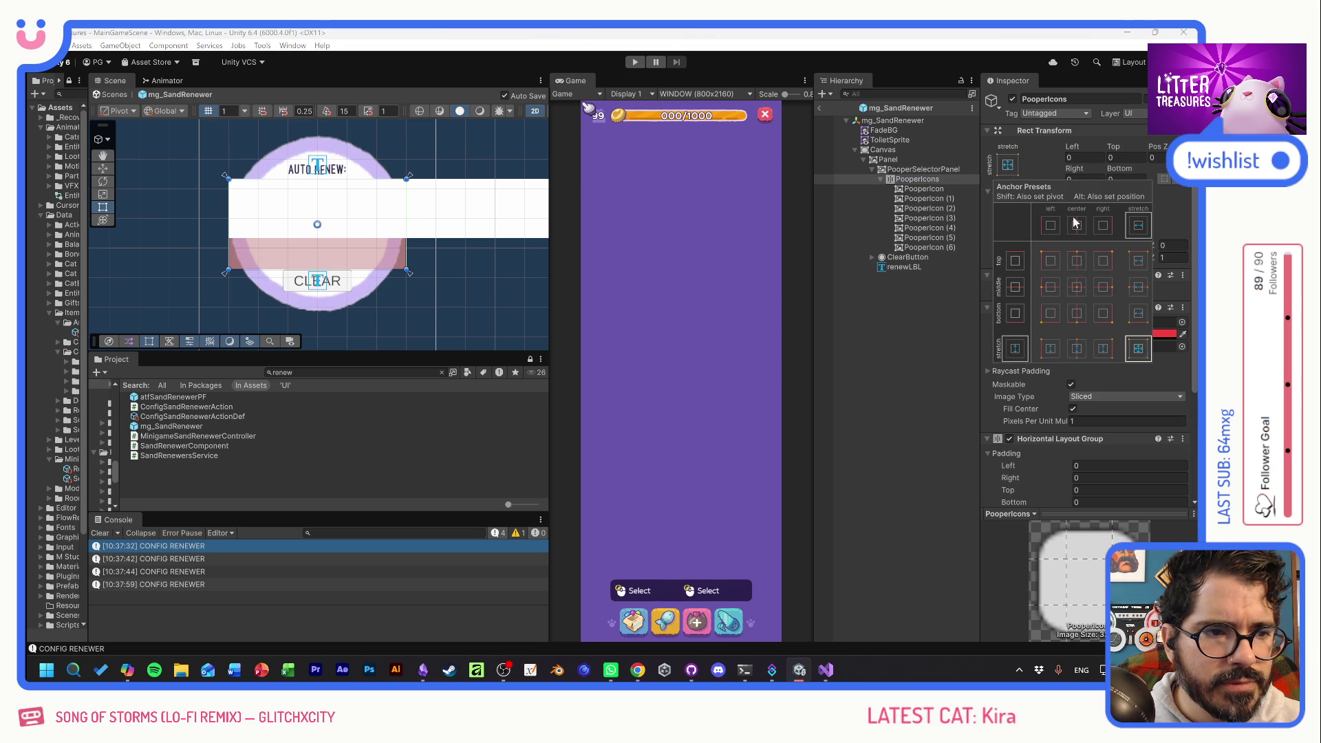
{"action": "left_click", "coordinate": [1079, 291]}
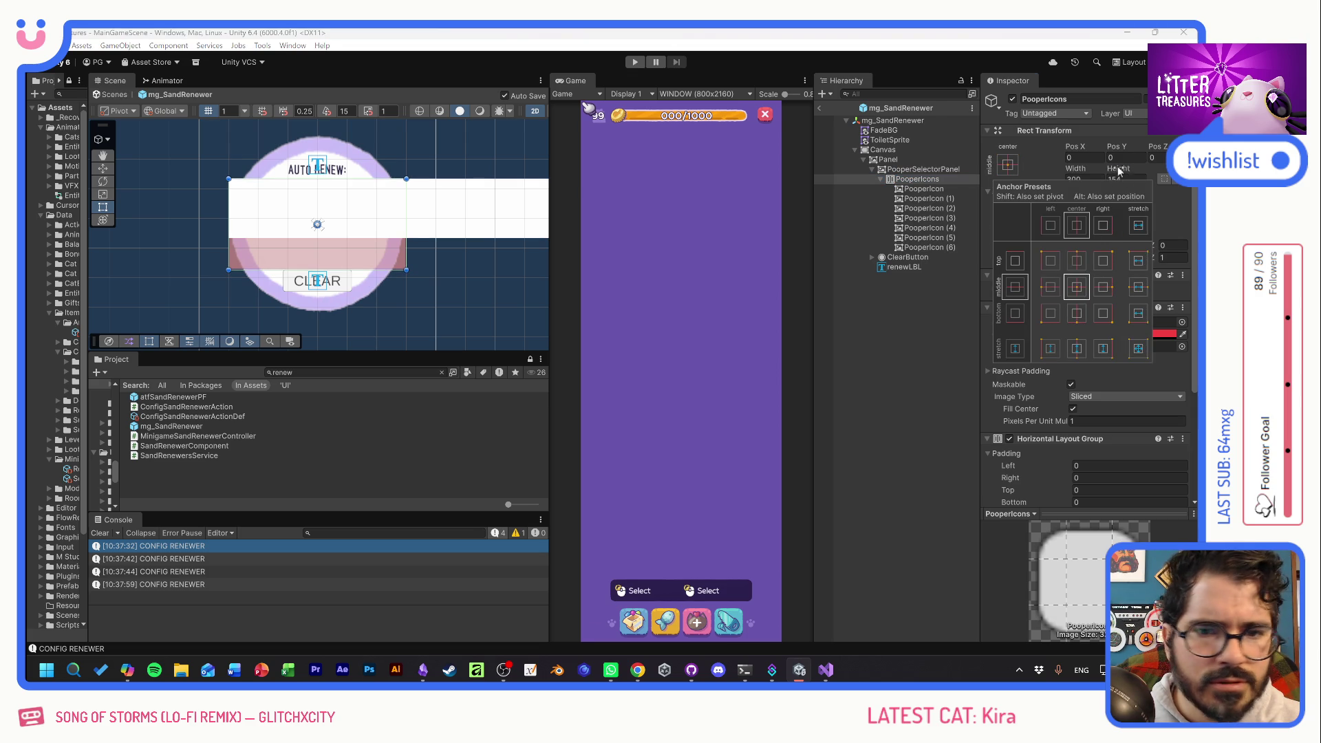
{"action": "left_click_drag", "start_coordinate": [870, 192], "coordinate": [52, 196]}
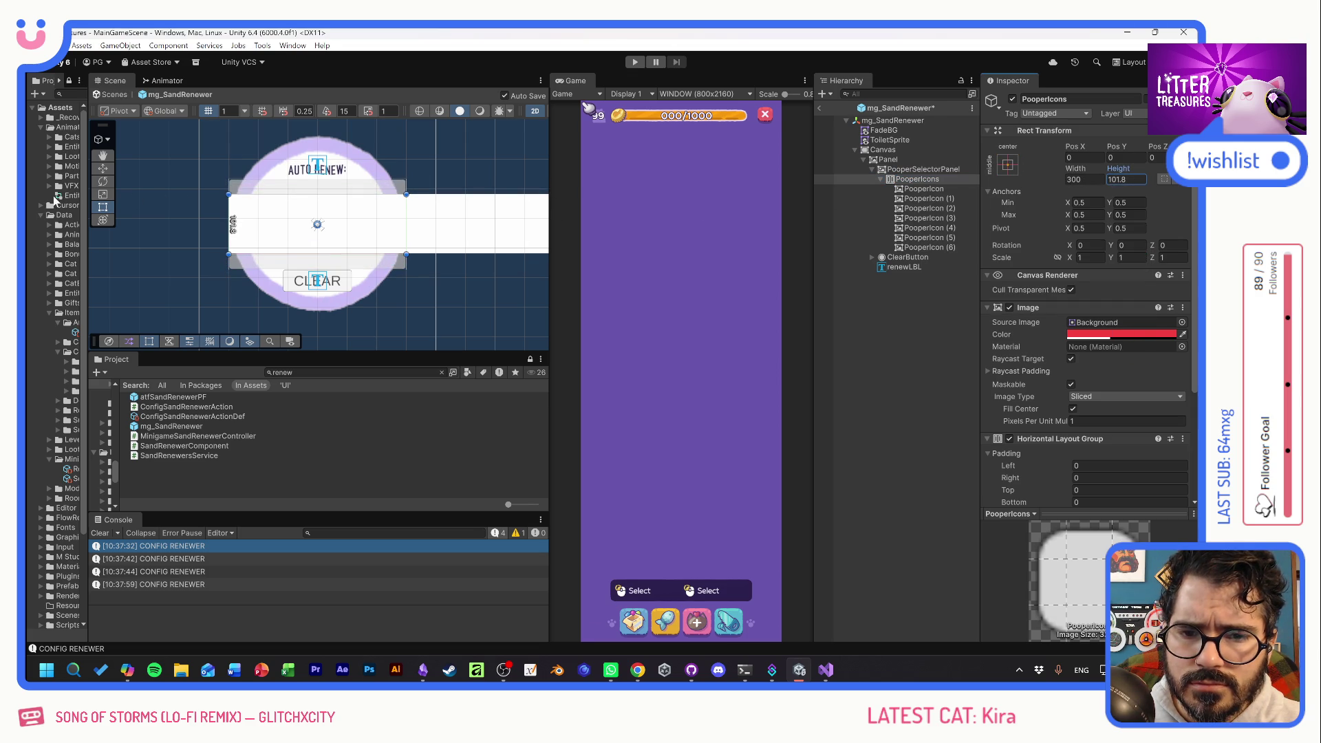
{"action": "type", "text": "100"}
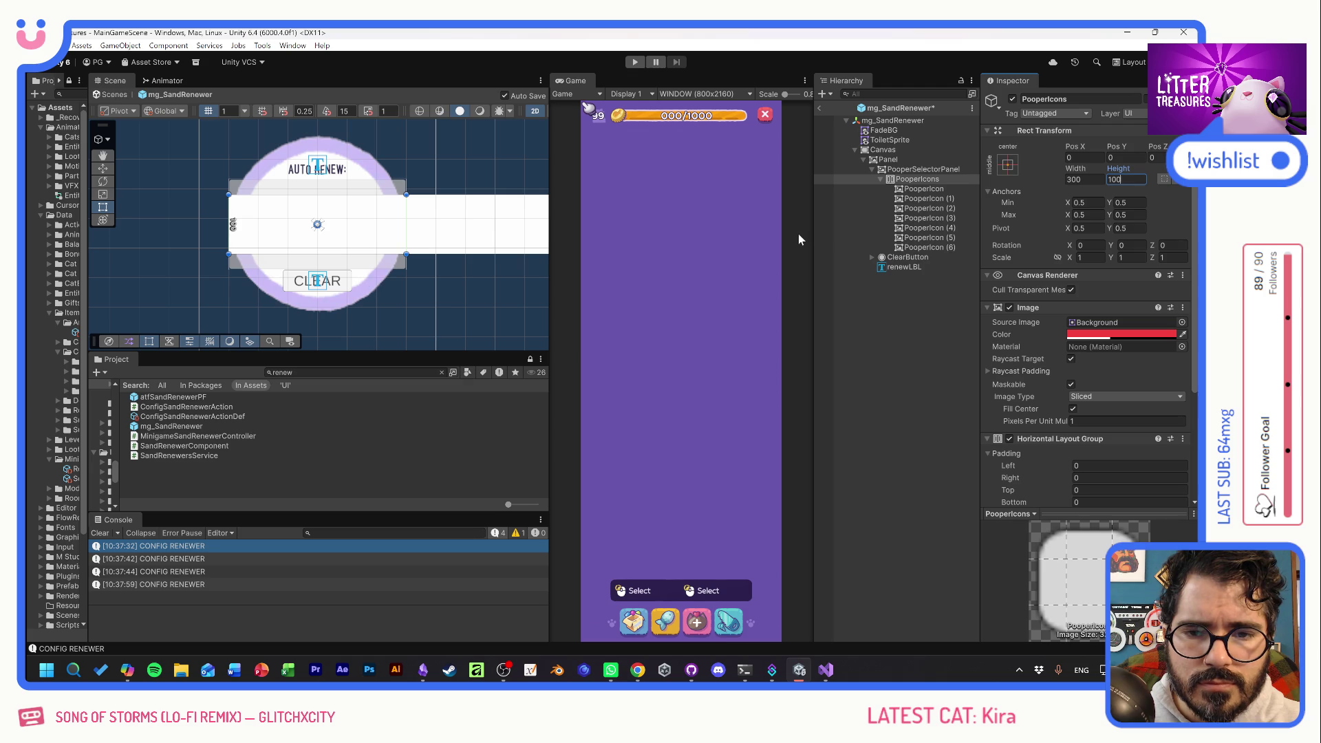
{"action": "left_click", "coordinate": [917, 191]}
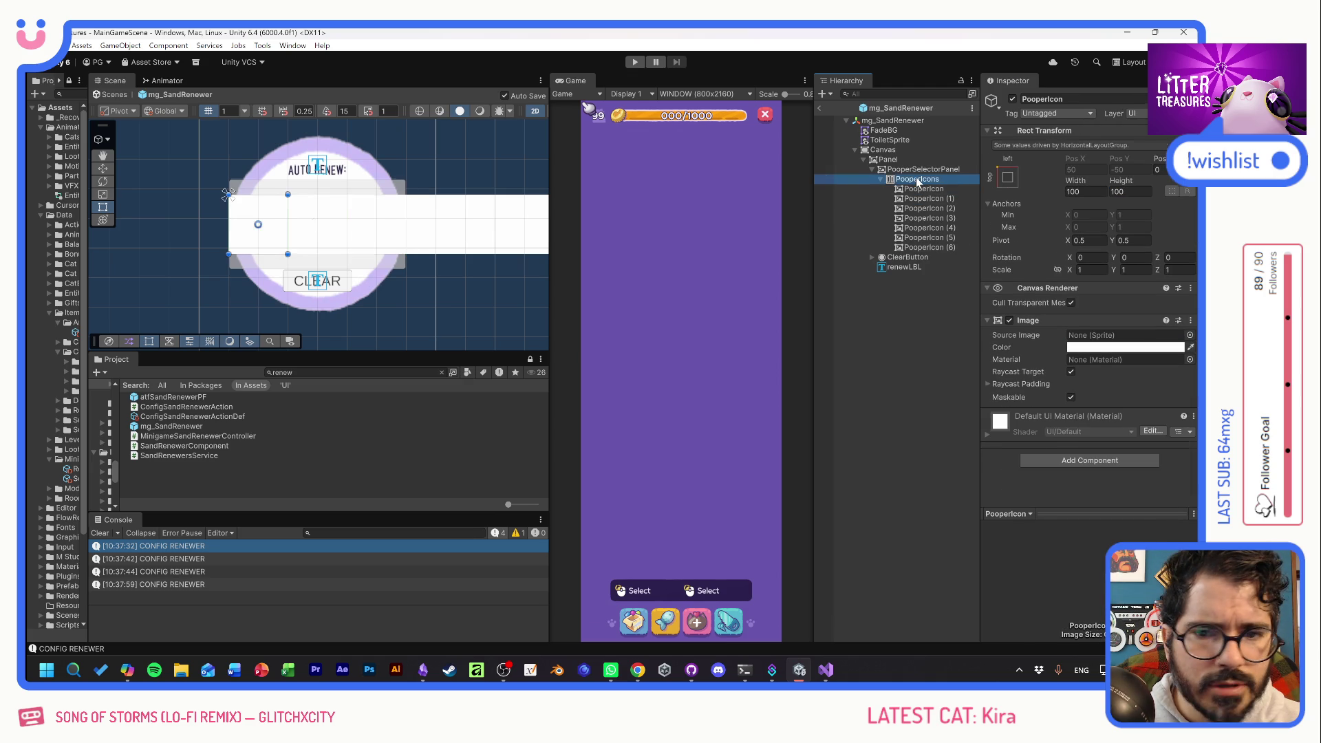
{"action": "left_click", "coordinate": [1085, 179]}
{"action": "type", "text": "300"}
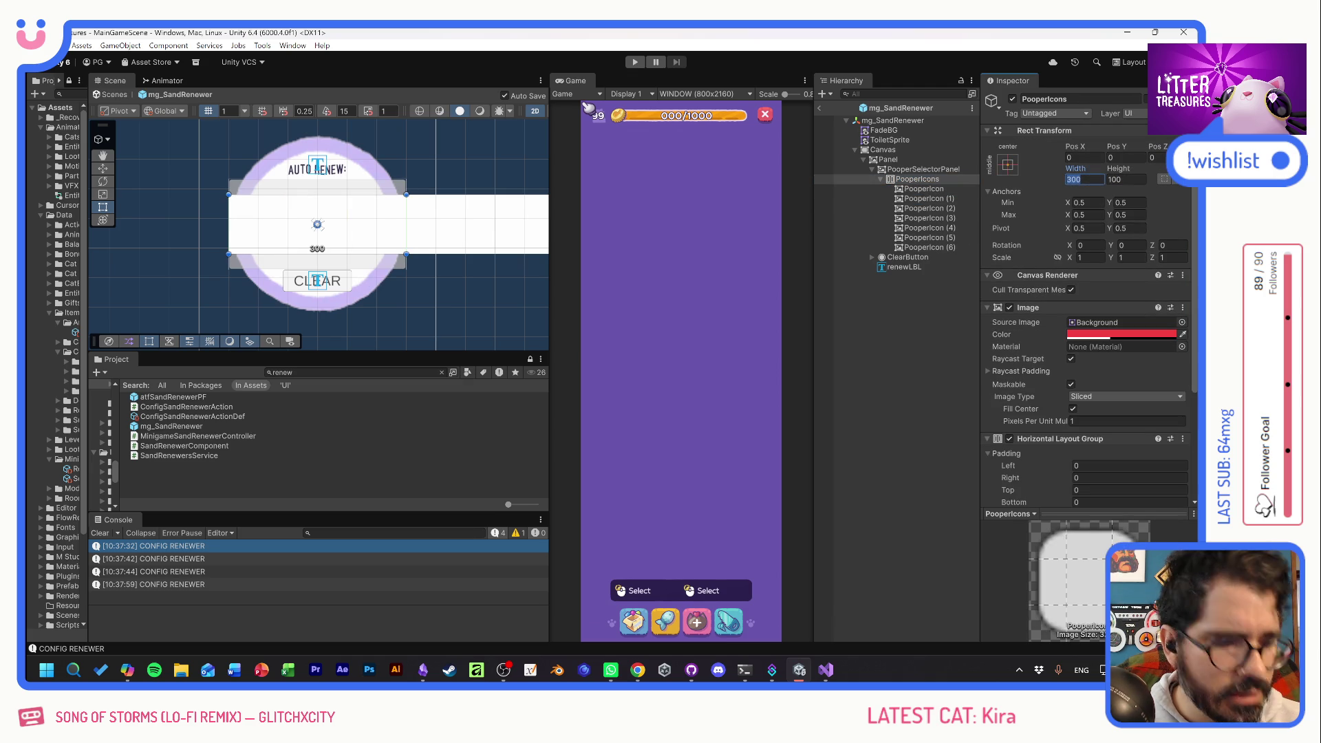
{"action": "type", "text": "100"}
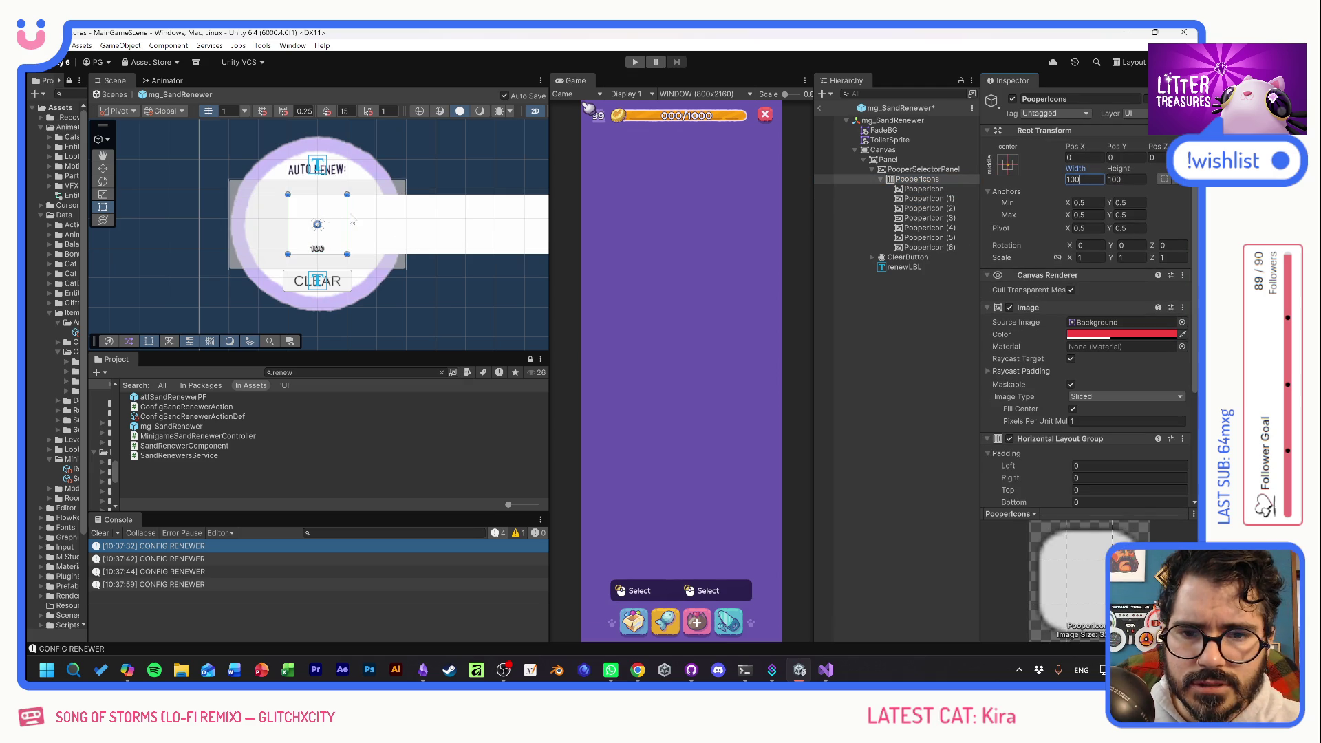
{"action": "left_click", "coordinate": [925, 188]}
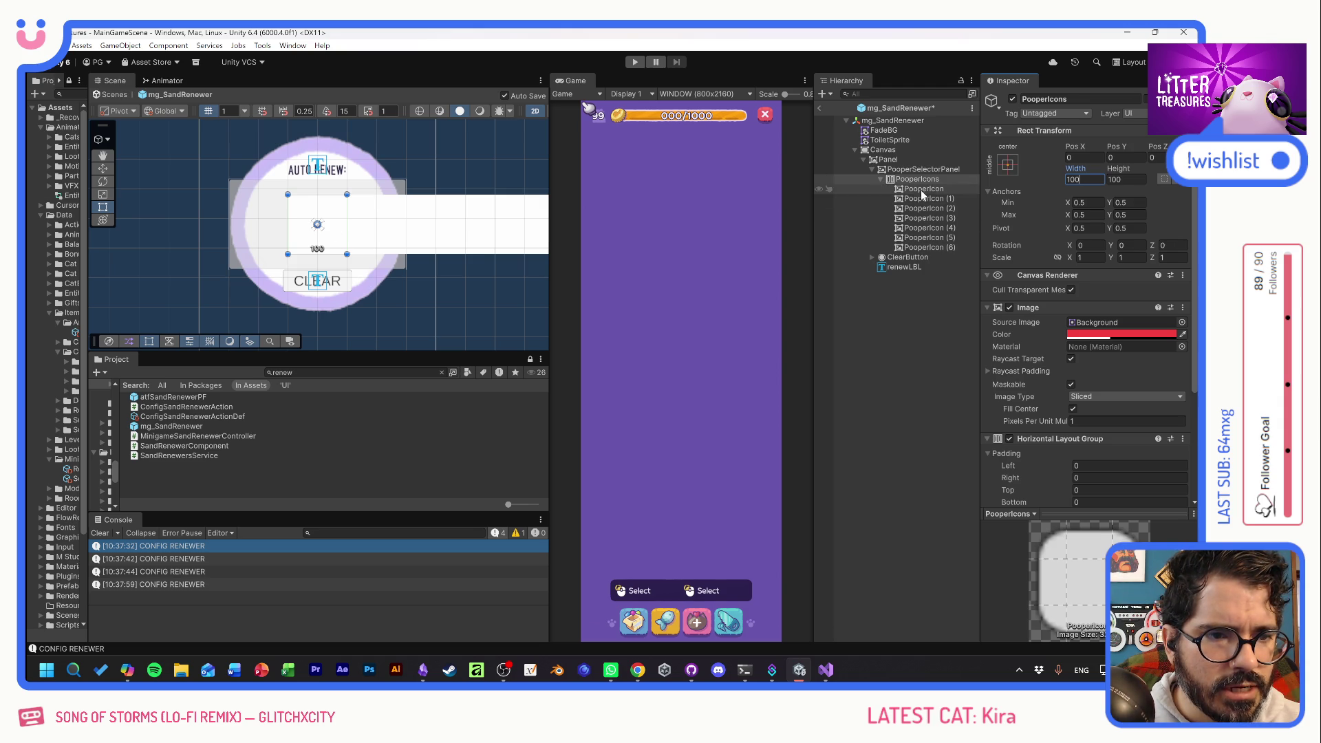
Set the Item_ppr_PlantPot_body sprite on all seven selected PooperIcons.
{"action": "left_click", "coordinate": [938, 247], "text": "shift"}
{"action": "left_click", "coordinate": [1189, 336]}
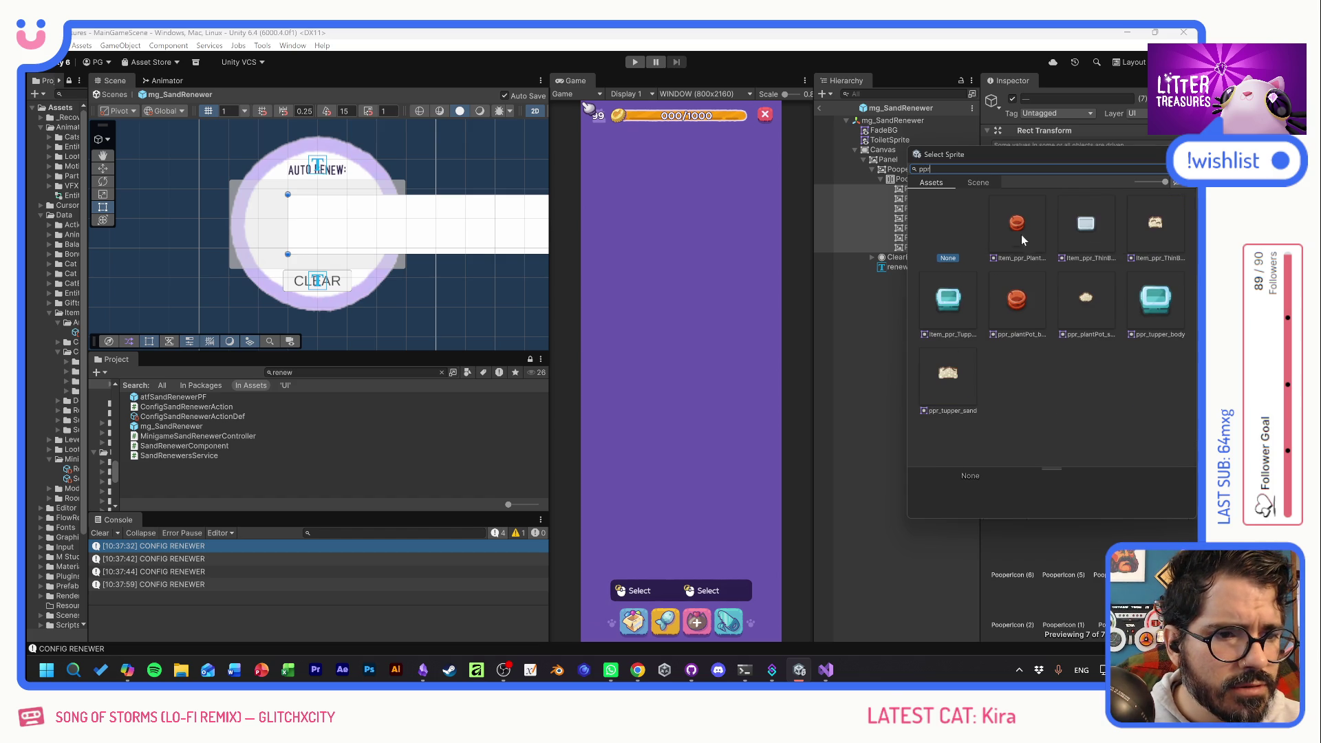
{"action": "left_click", "coordinate": [1021, 224]}
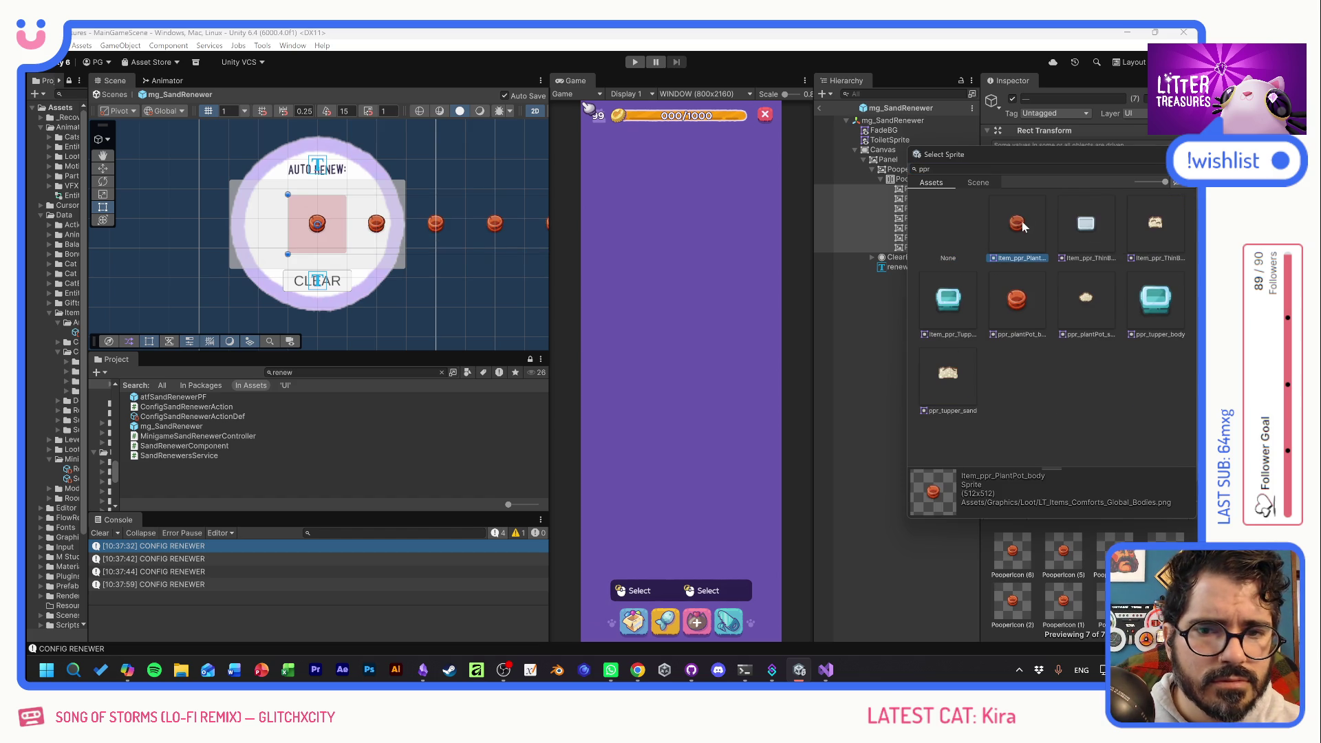
{"action": "mouse_move", "coordinate": [1042, 164]}
{"action": "left_mouse_down"}
{"action": "mouse_move", "coordinate": [738, 247]}
{"action": "mouse_move", "coordinate": [668, 244]}
{"action": "left_mouse_up"}
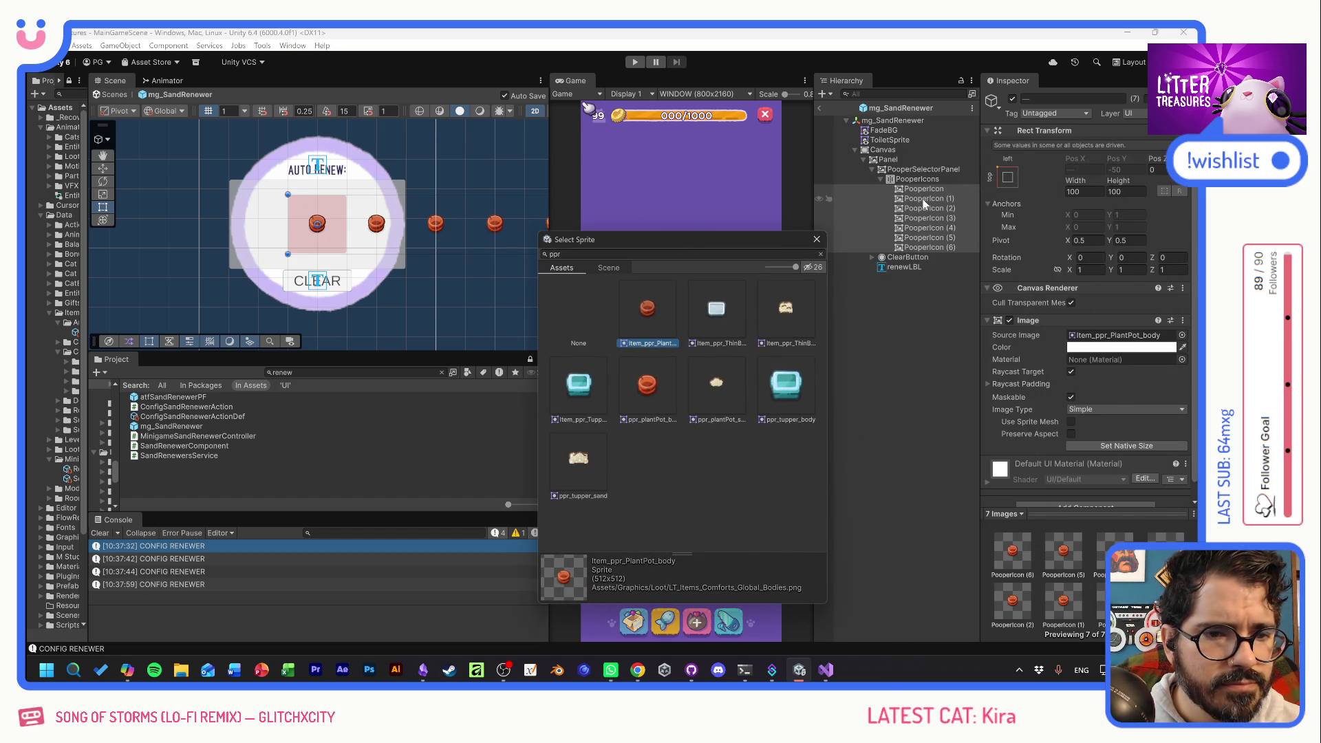
Give PooperIcon (1), (2) and (3) the thin box, Tupperware and slick box sprites.
{"action": "left_click", "coordinate": [922, 198]}
{"action": "left_click", "coordinate": [1182, 335]}
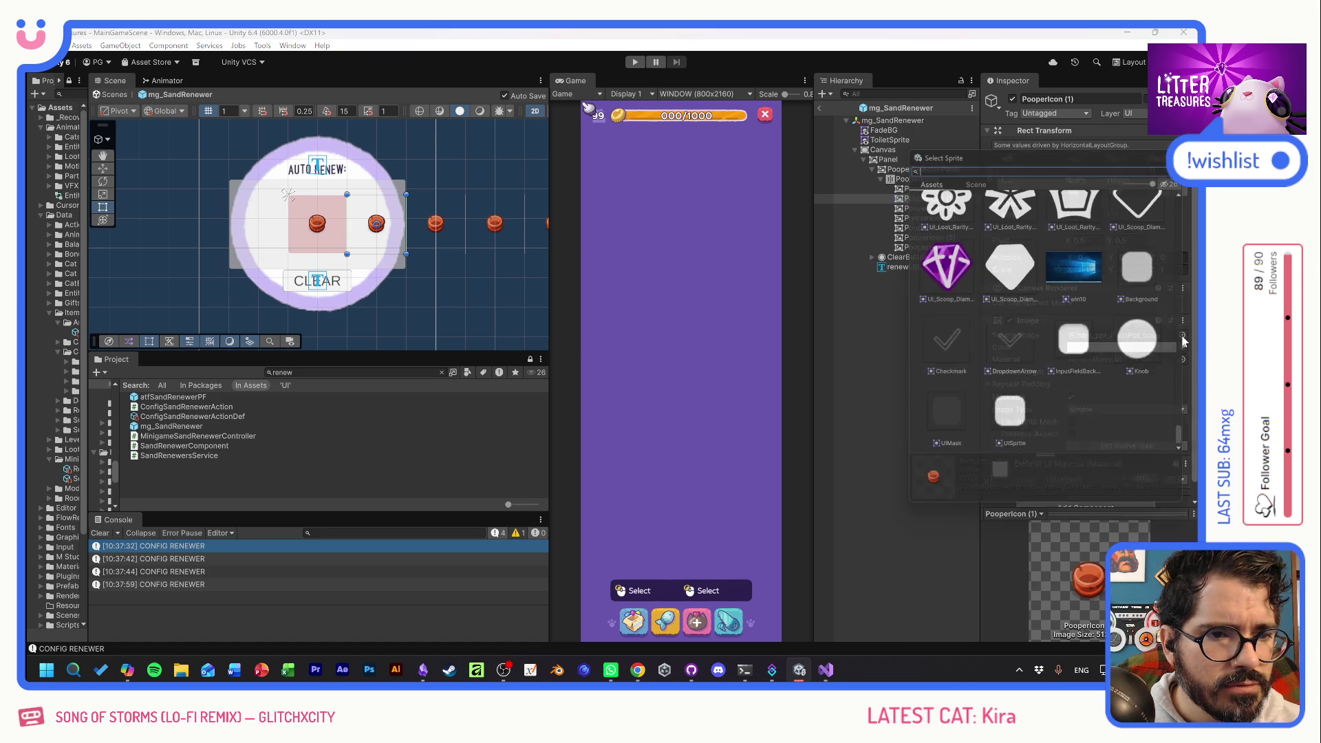
{"action": "scroll", "coordinate": [1064, 322], "scroll_direction": "up", "scroll_amount": 5}
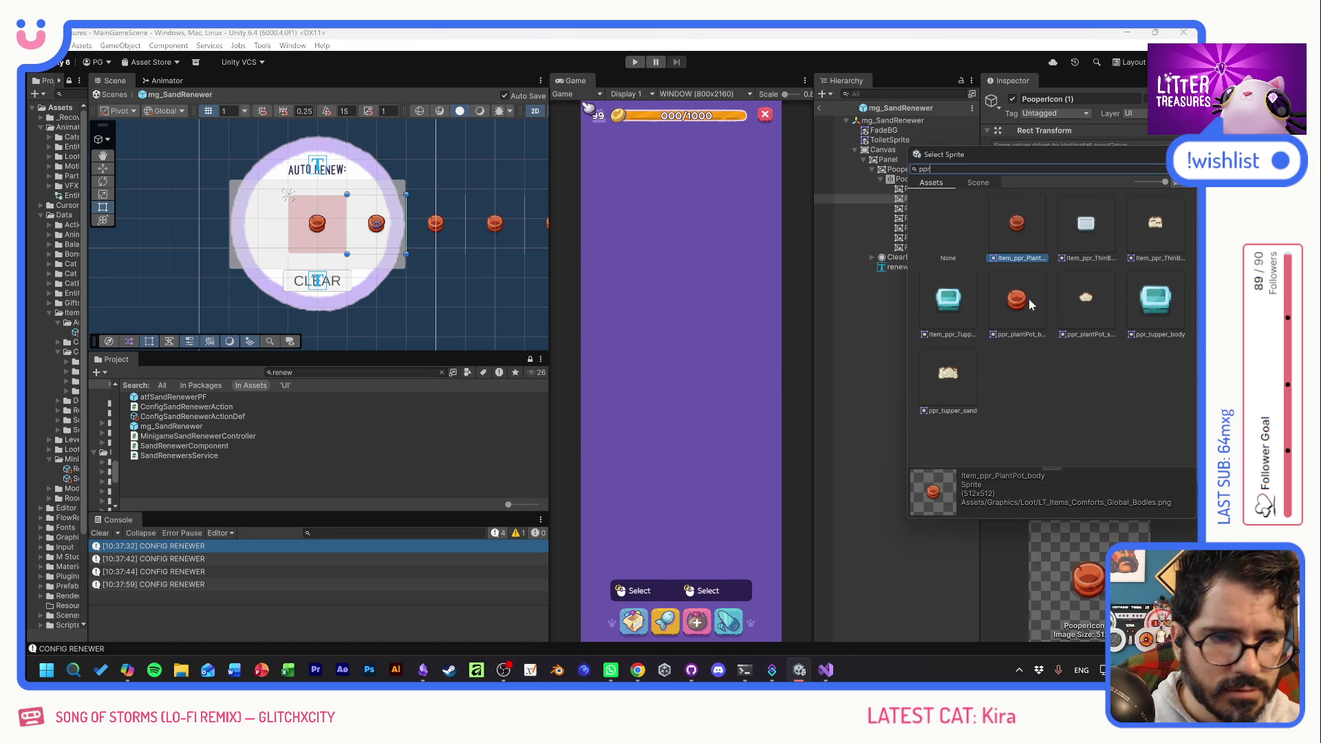
{"action": "double_click", "coordinate": [1084, 233]}
{"action": "left_click", "coordinate": [939, 209]}
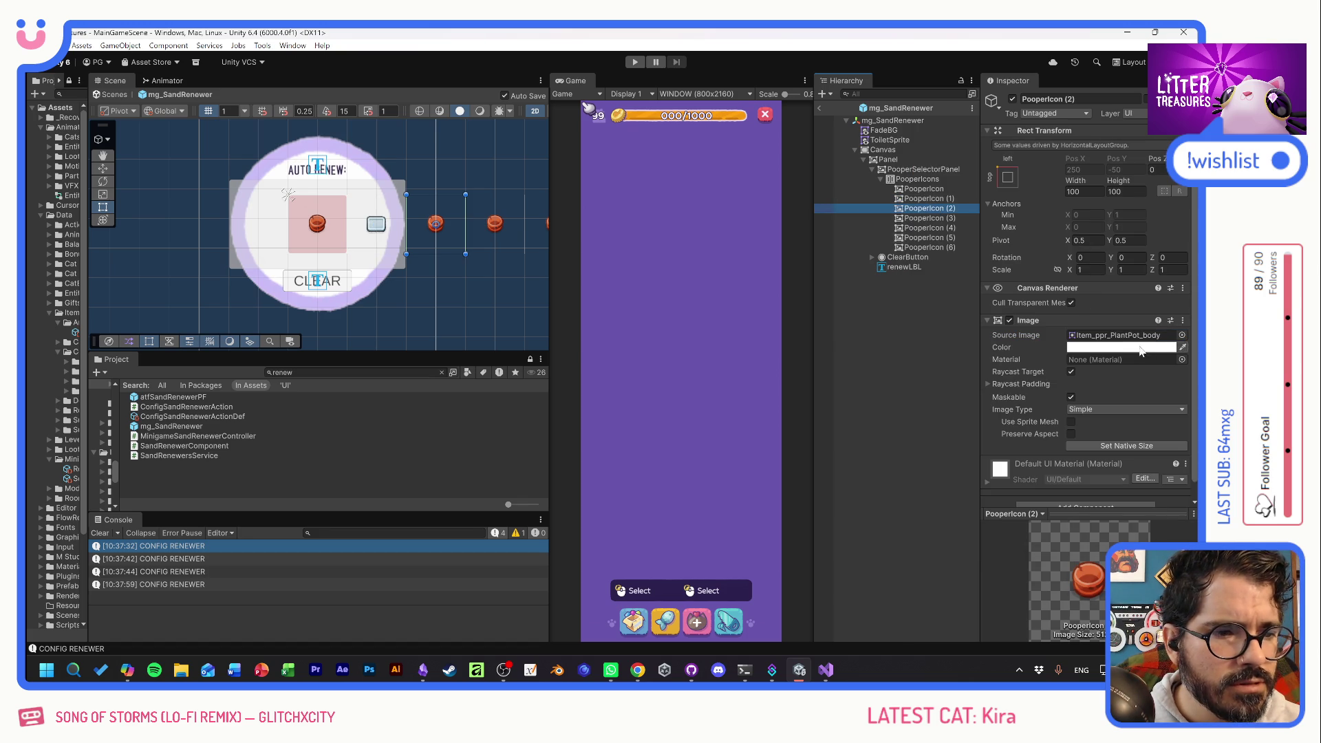
{"action": "left_click", "coordinate": [1182, 335]}
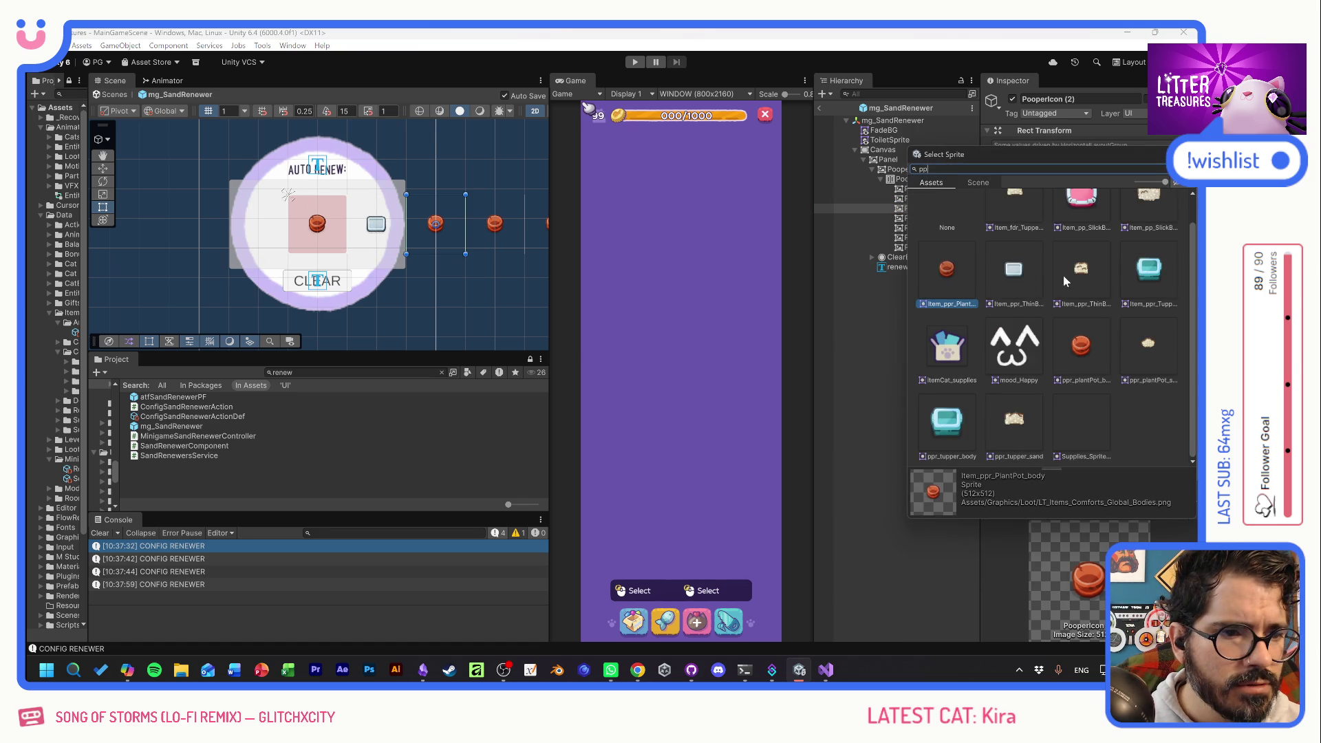
{"action": "double_click", "coordinate": [1148, 267]}
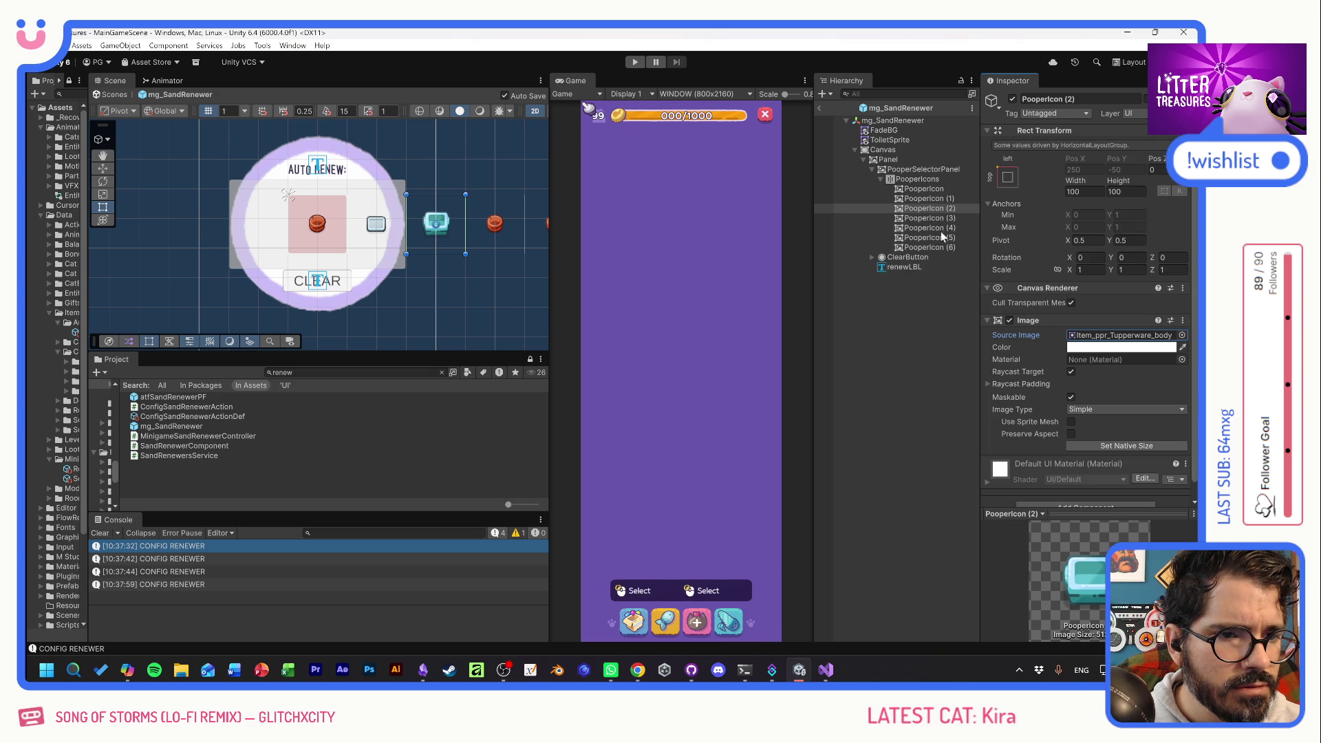
{"action": "left_click", "coordinate": [925, 218]}
{"action": "left_click", "coordinate": [1183, 335]}
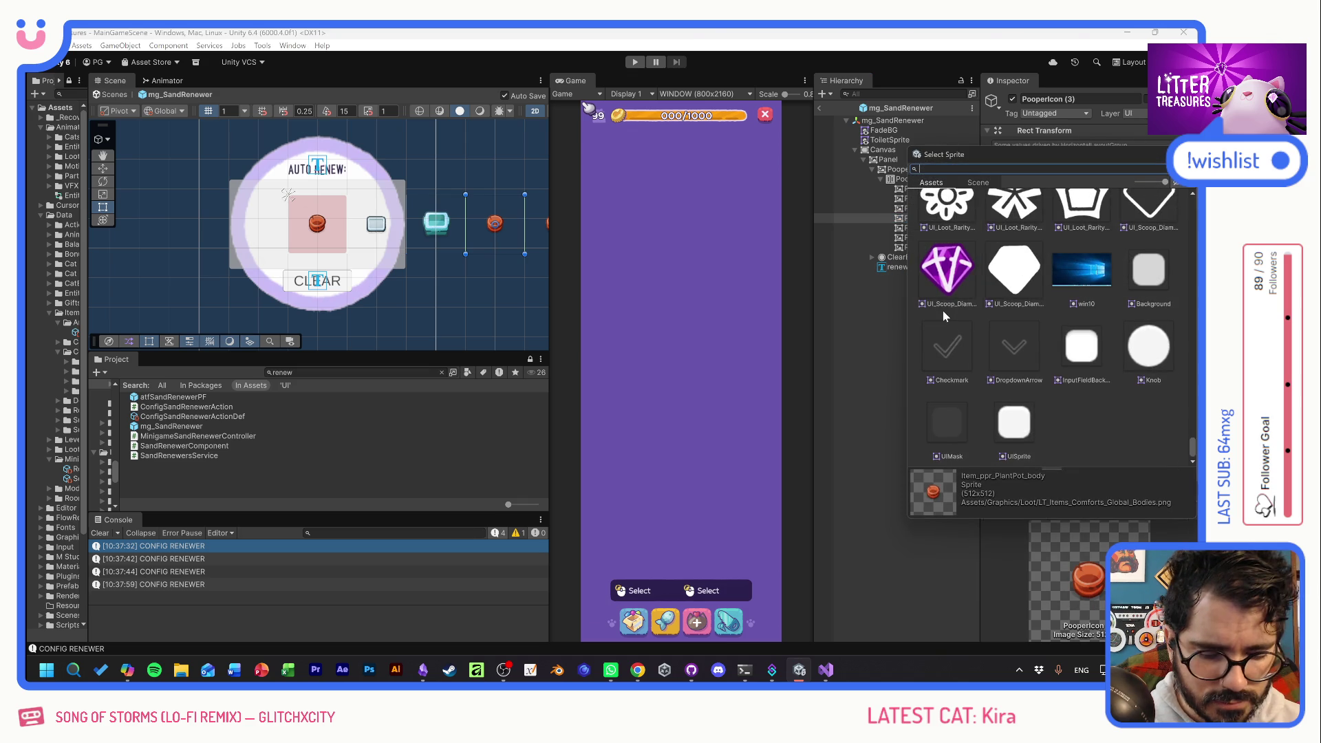
{"action": "double_click", "coordinate": [1082, 212]}
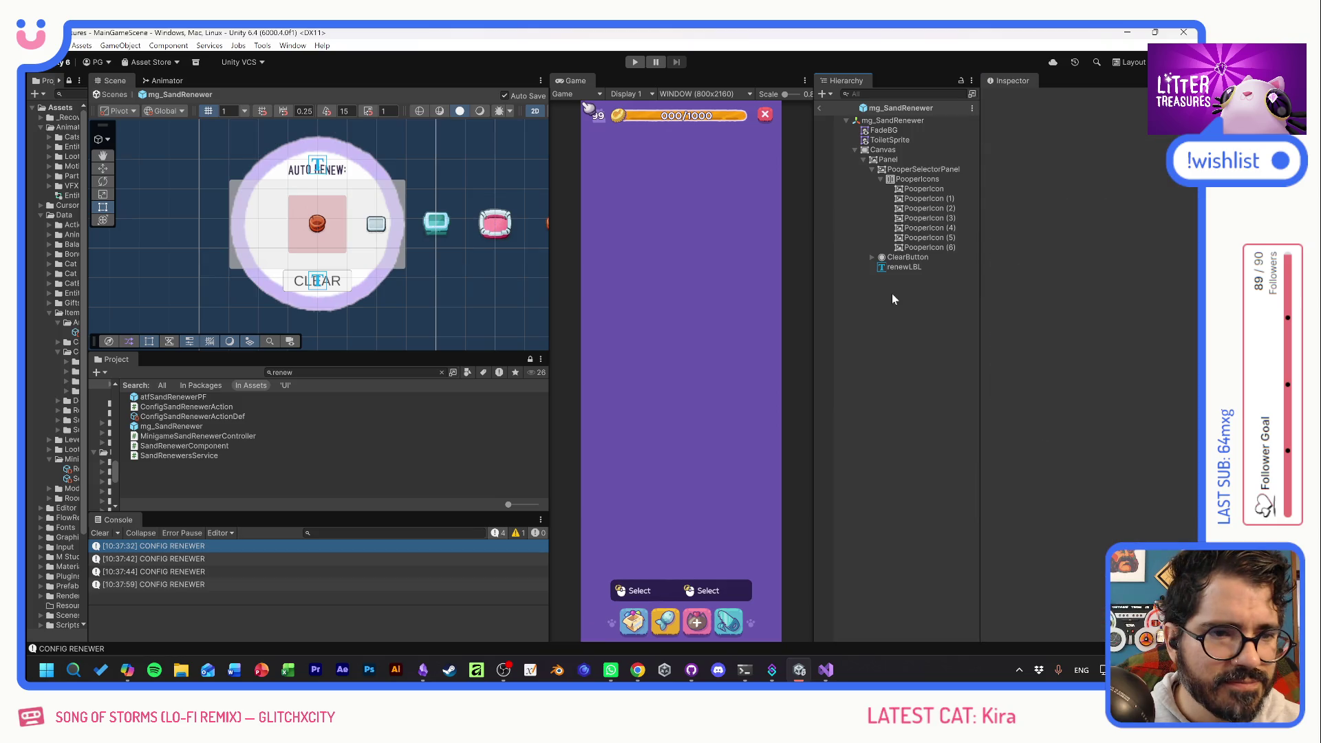
Collapse the PooperIcons list in the Hierarchy and select PooperSelectorPanel.
{"action": "left_click", "coordinate": [919, 180]}
{"action": "scroll", "coordinate": [1032, 420], "scroll_direction": "down", "scroll_amount": 5}
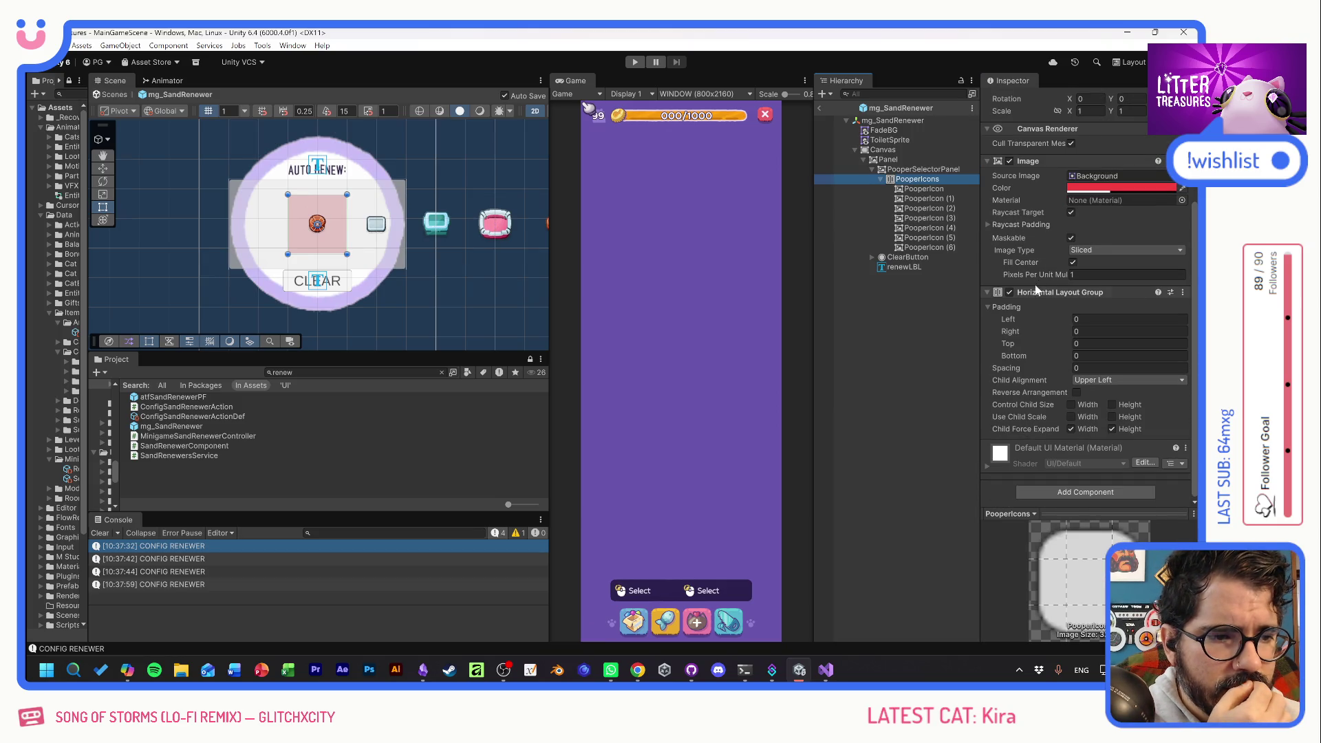
{"action": "left_click", "coordinate": [881, 179]}
{"action": "left_click", "coordinate": [894, 170]}
{"action": "right_click", "coordinate": [895, 169]}
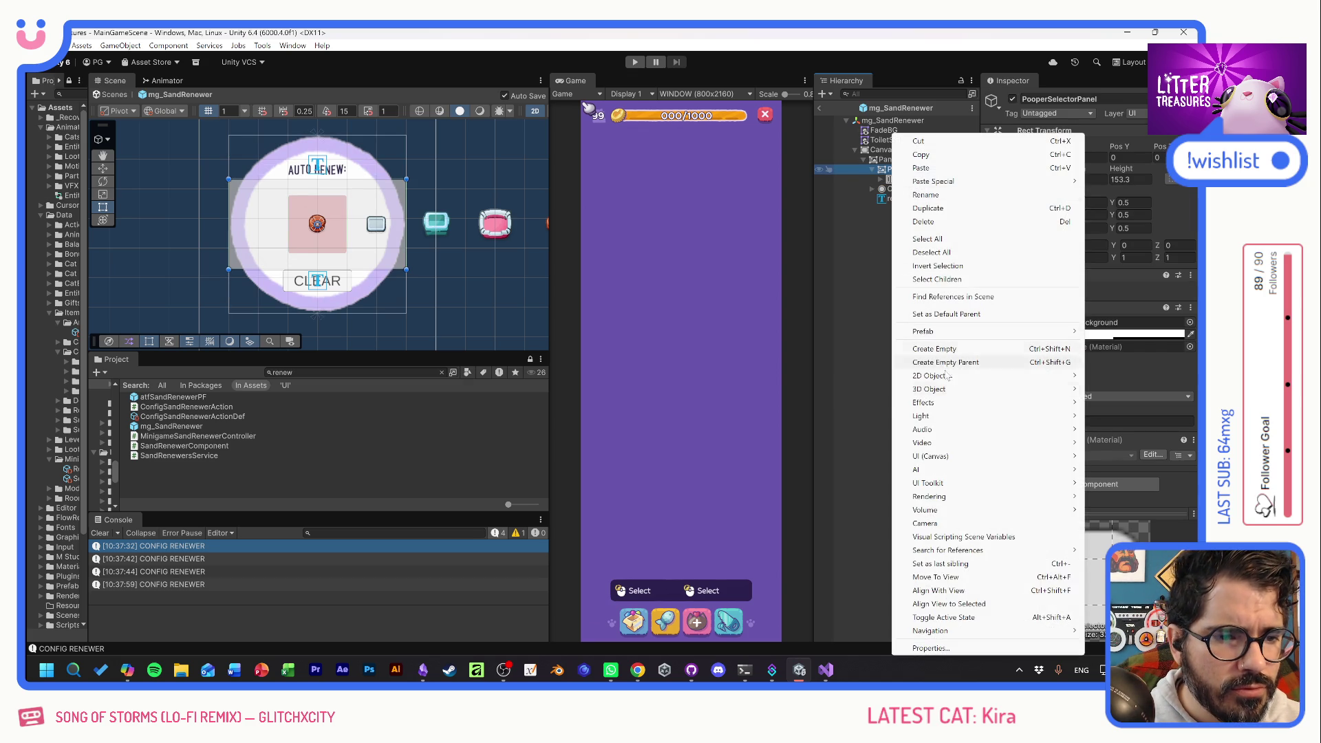
Create an IconsMask image under PooperSelectorPanel and add a Mask component to it.
{"action": "mouse_move", "coordinate": [922, 457]}
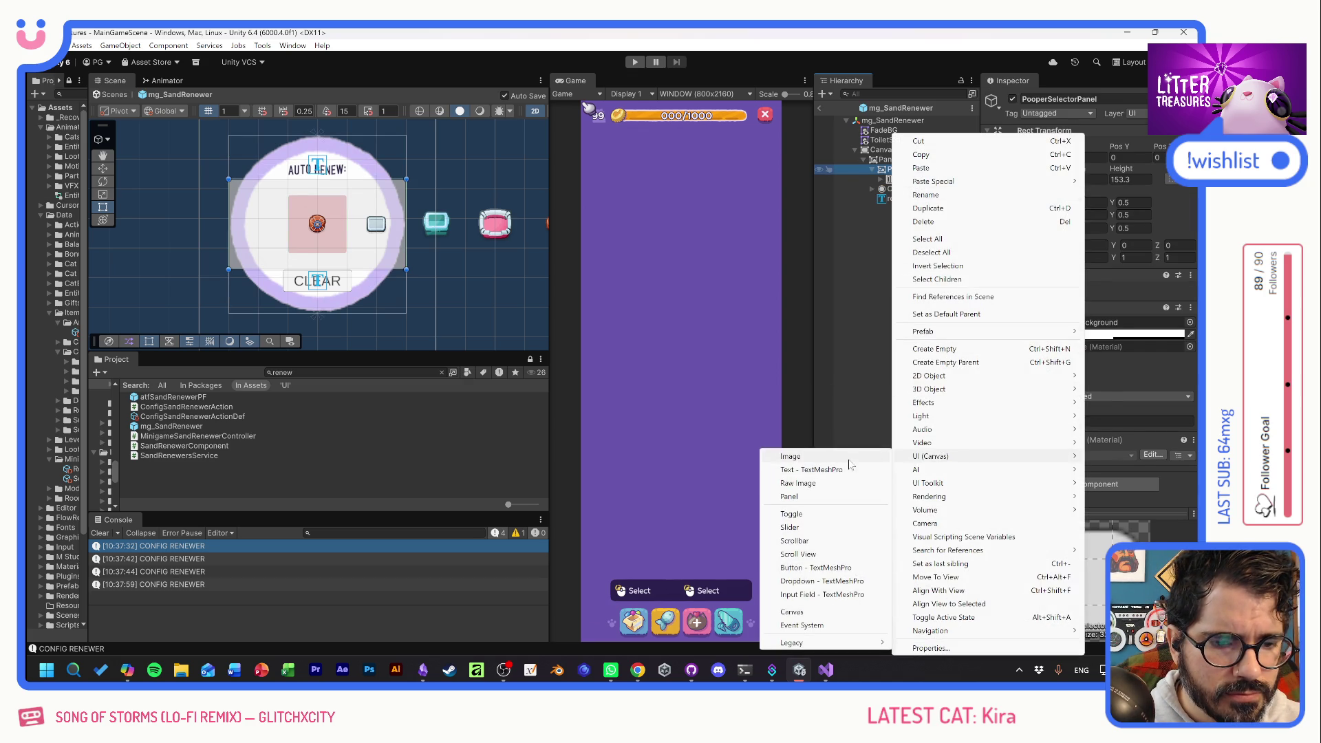
{"action": "left_click", "coordinate": [792, 456]}
{"action": "type", "text": "IconsMask"}
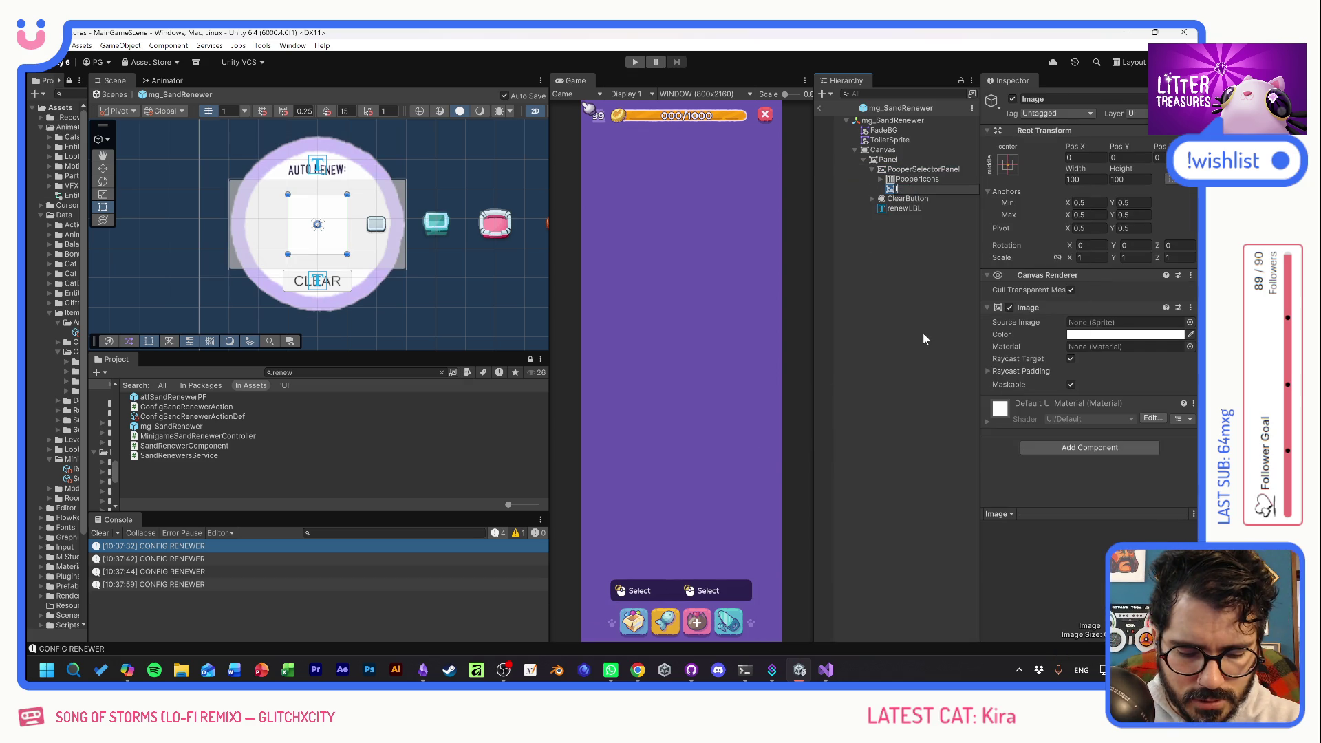
{"action": "key", "text": "Return"}
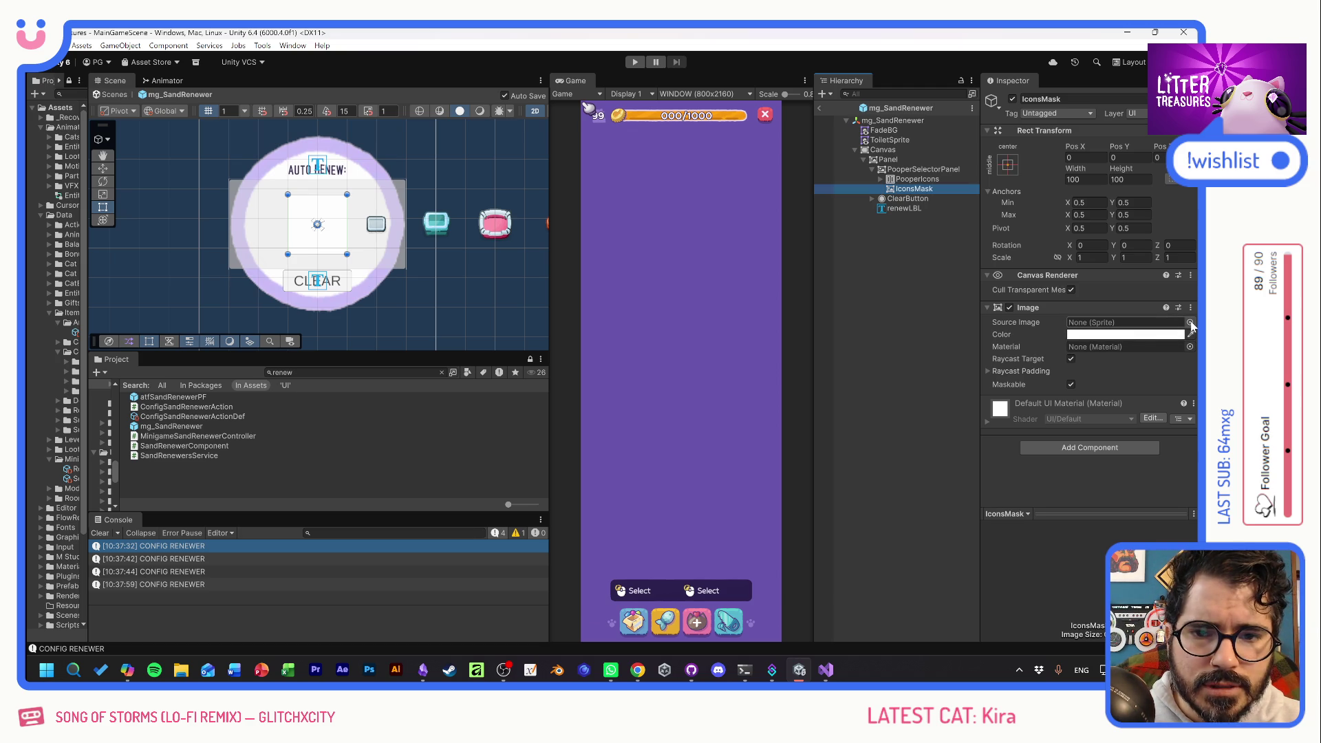
{"action": "left_click", "coordinate": [1069, 447]}
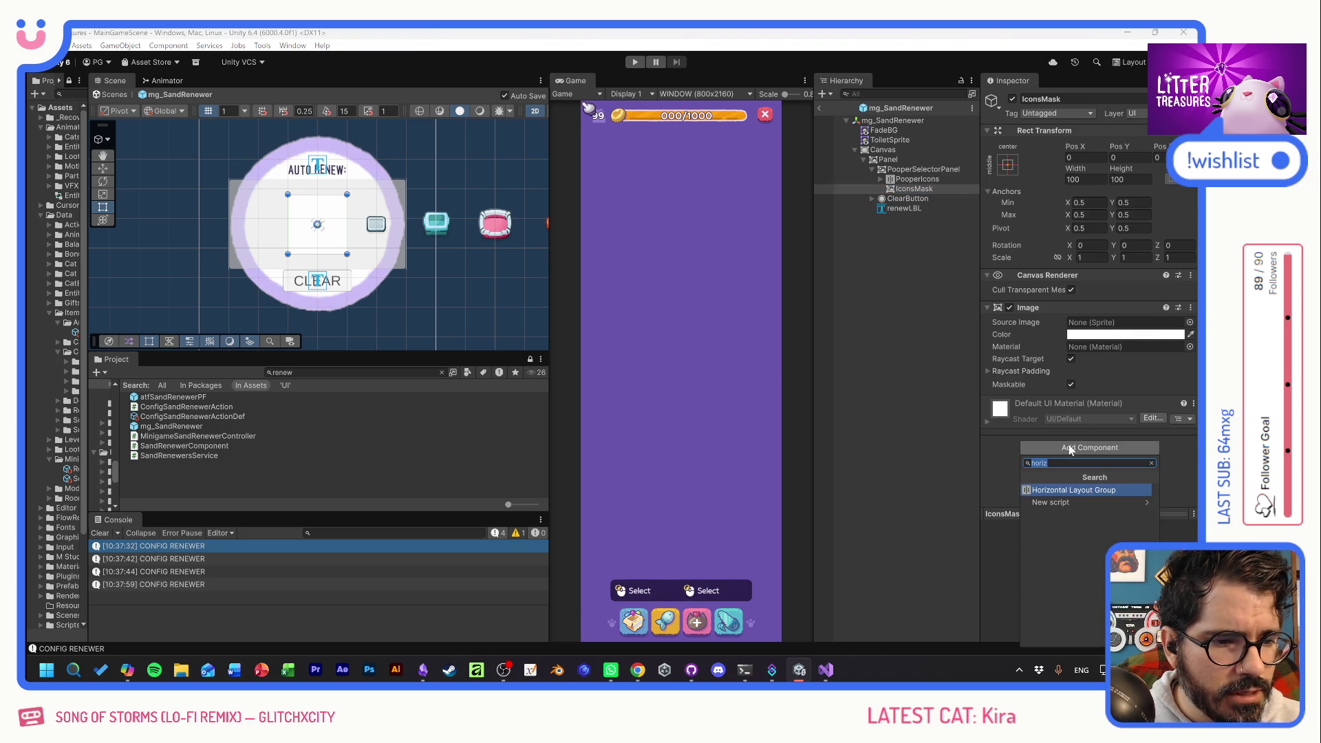
{"action": "type", "text": "mask"}
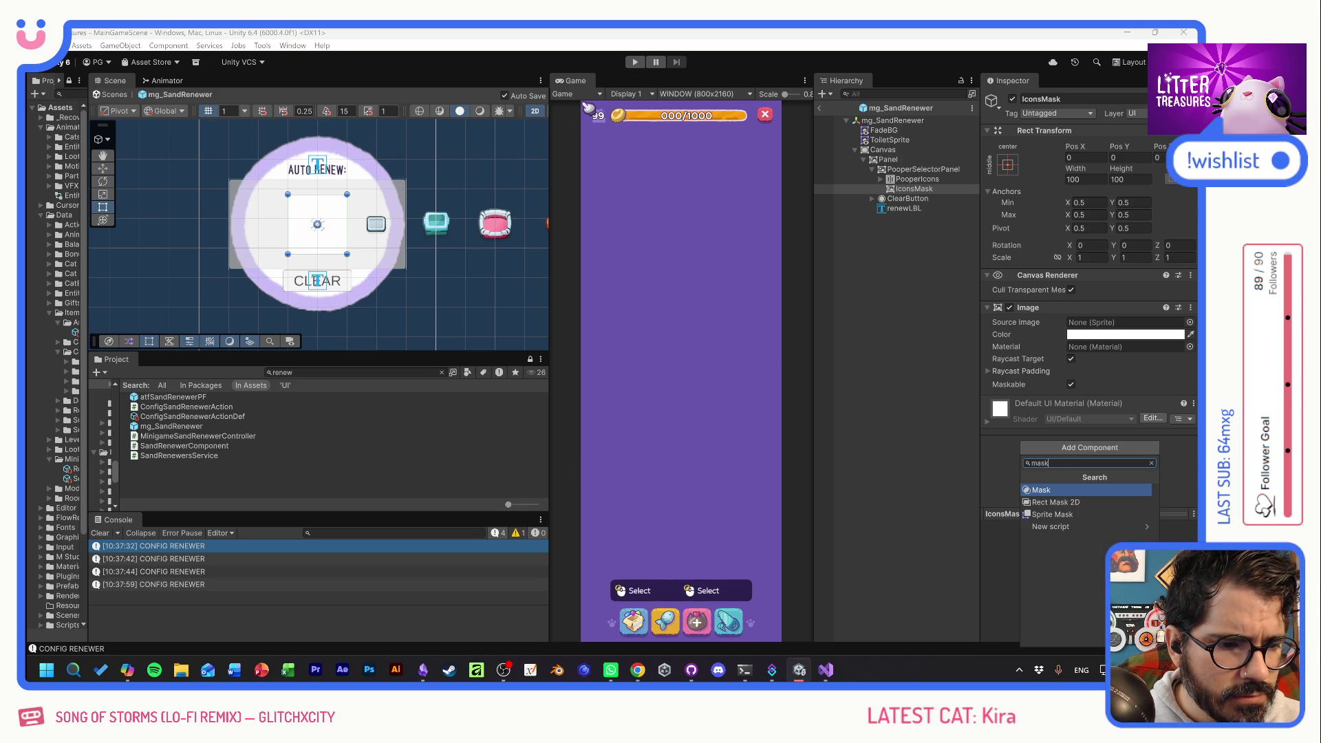
{"action": "left_click", "coordinate": [1047, 490]}
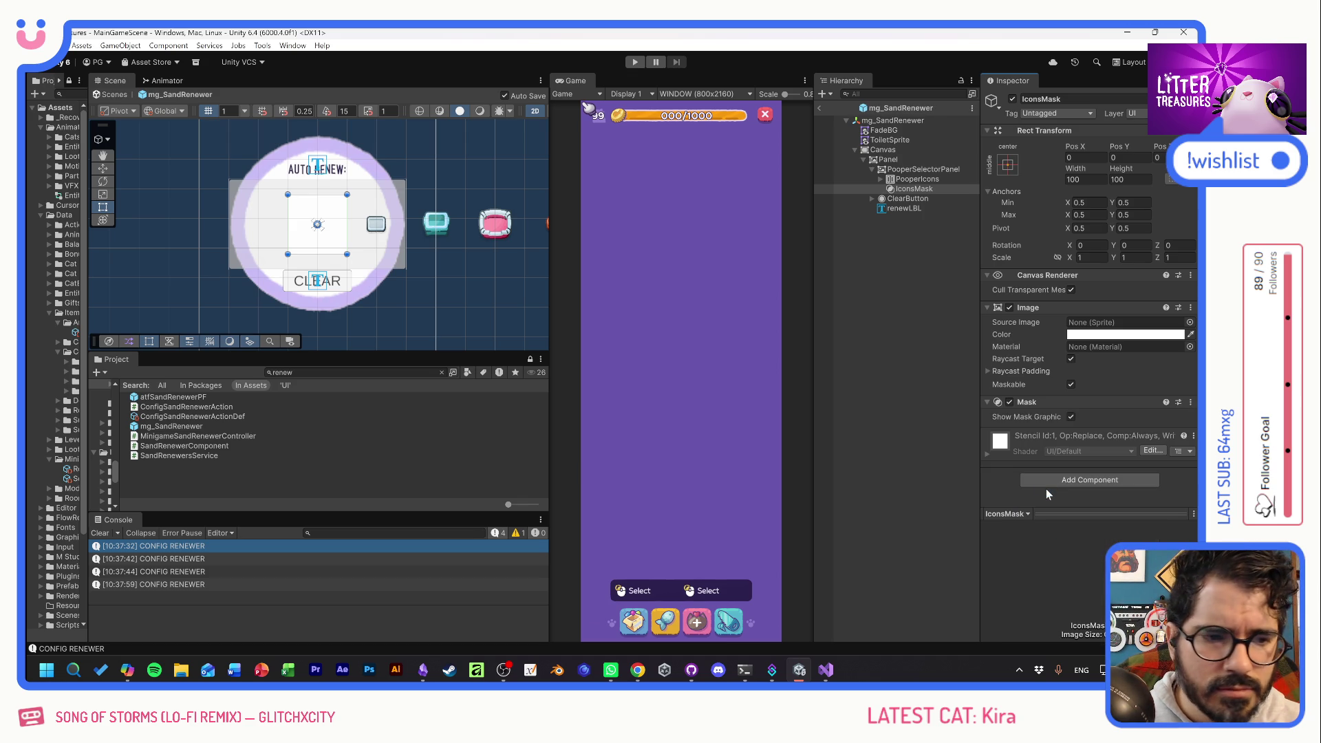
{"action": "left_click", "coordinate": [907, 181]}
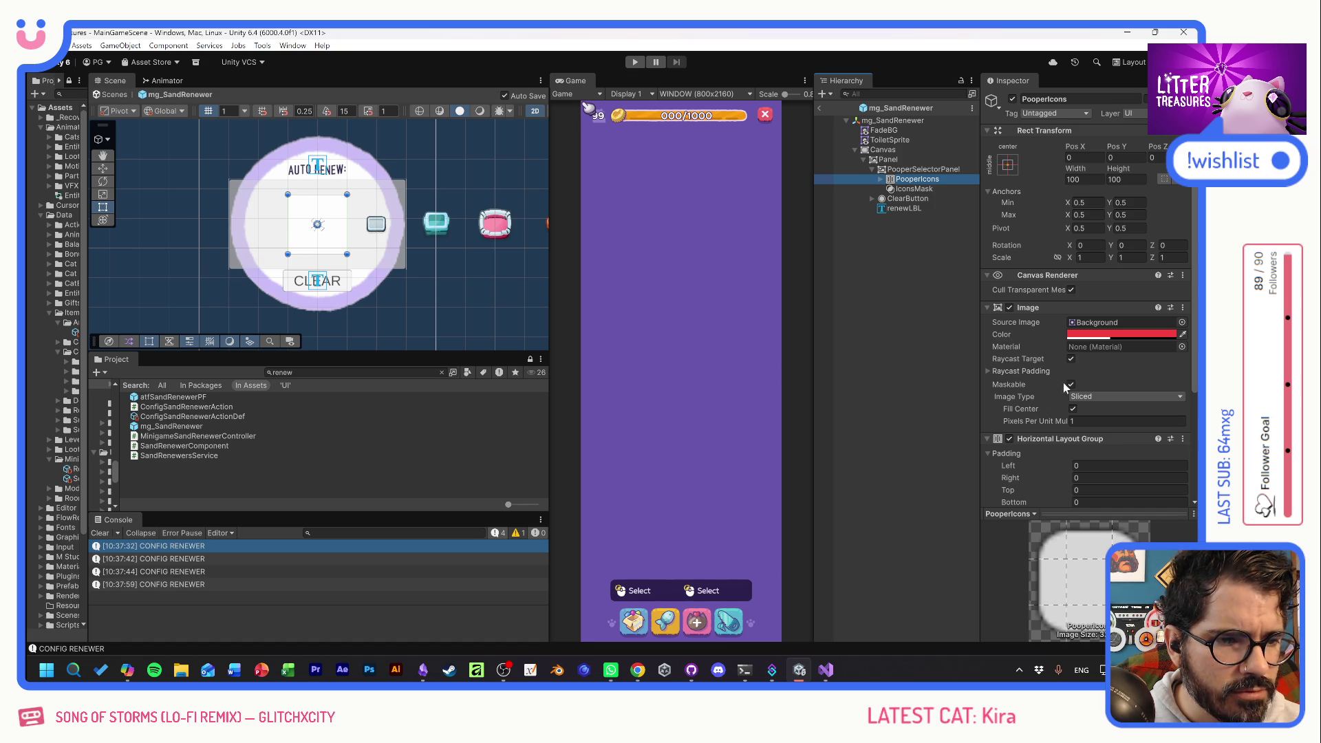
Reorder IconsMask relative to PooperIcons in the Hierarchy.
{"action": "scroll", "coordinate": [1040, 382], "scroll_direction": "down", "scroll_amount": 3}
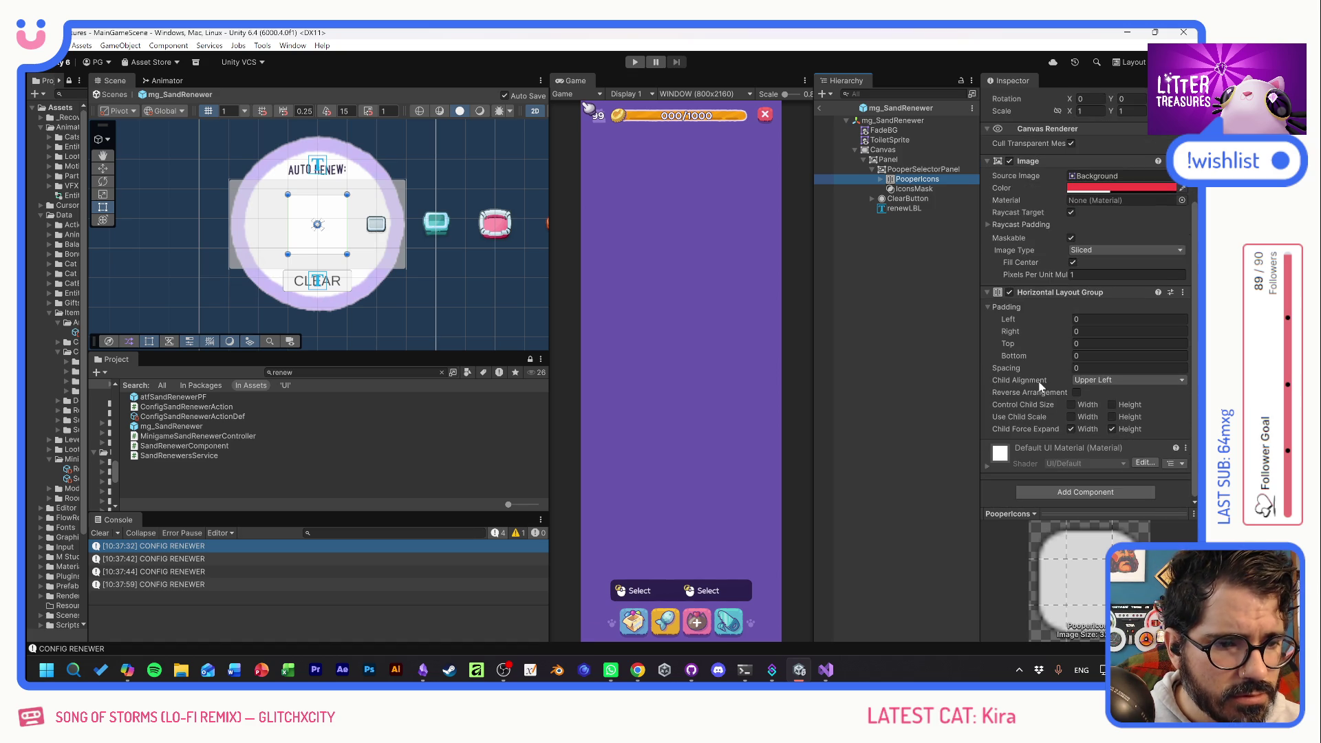
{"action": "scroll", "coordinate": [1040, 387], "scroll_direction": "up", "scroll_amount": 3}
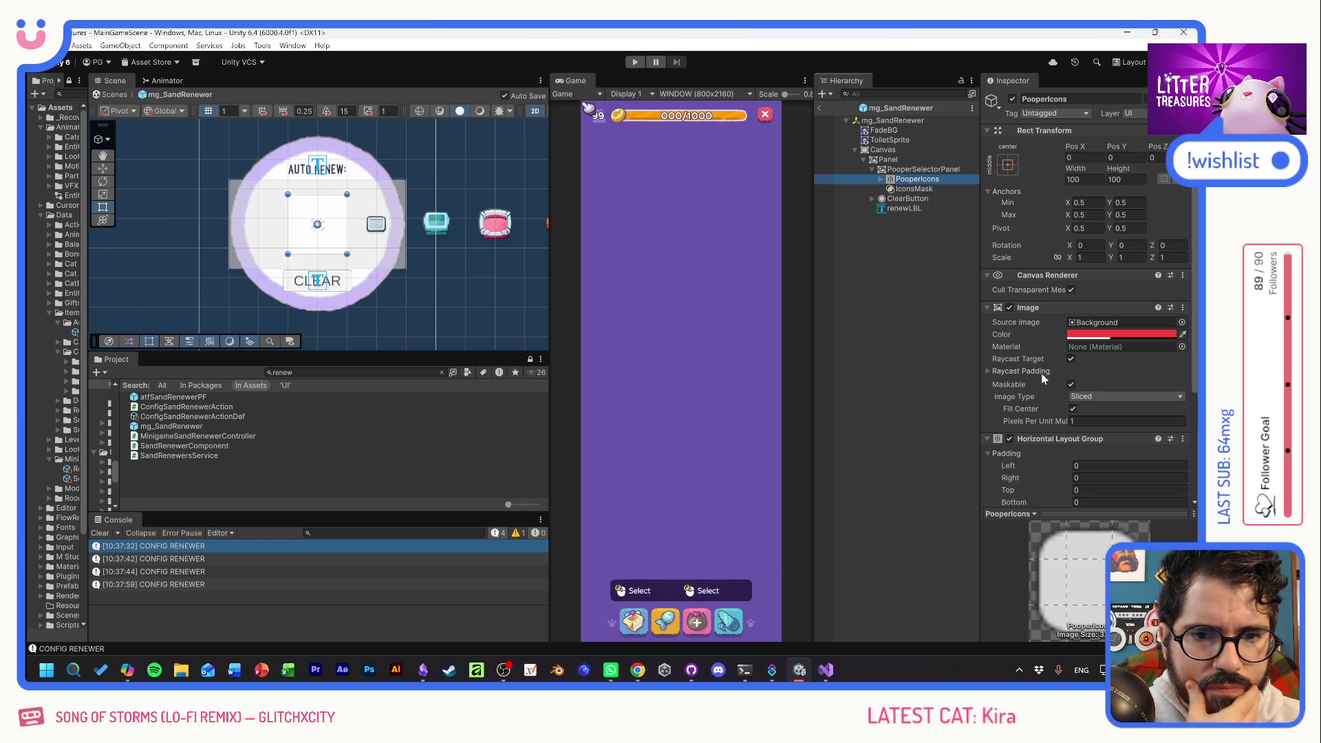
{"action": "left_click_drag", "start_coordinate": [912, 188], "coordinate": [914, 195]}
{"action": "left_click", "coordinate": [915, 179]}
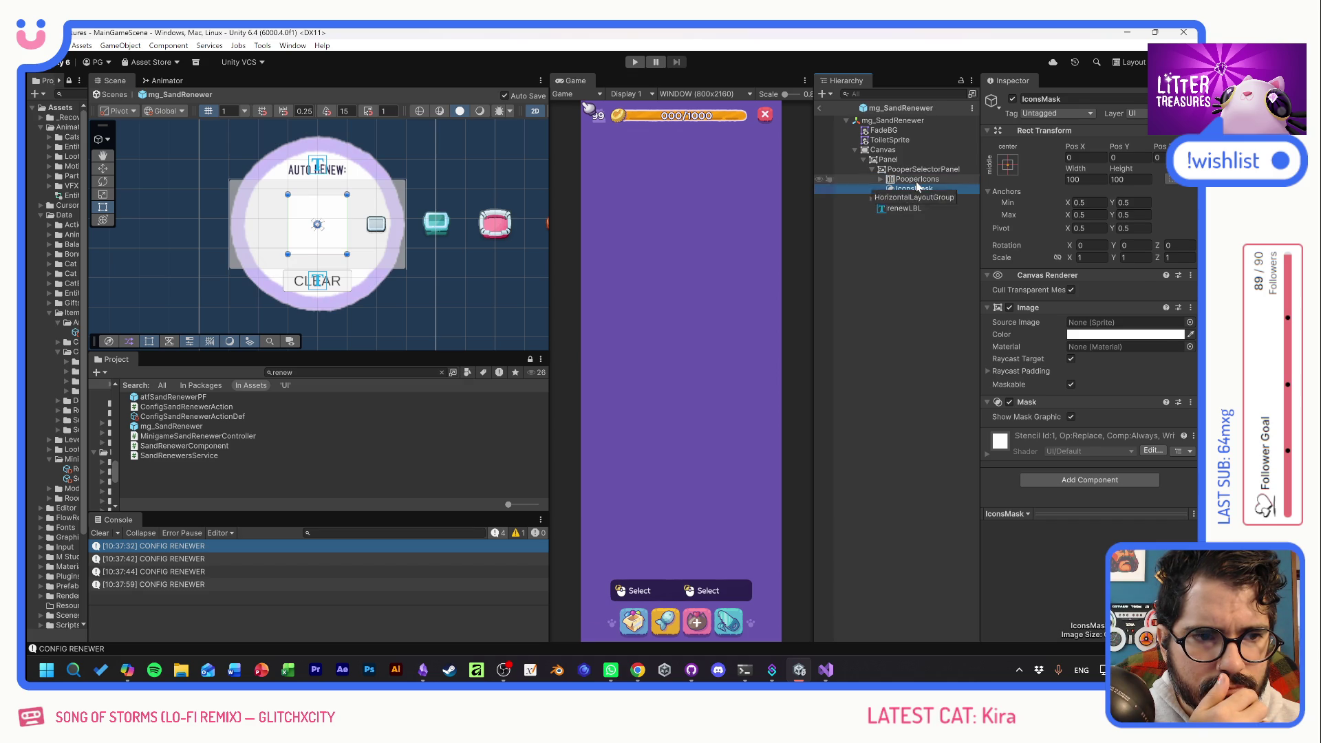
{"action": "left_click", "coordinate": [914, 189]}
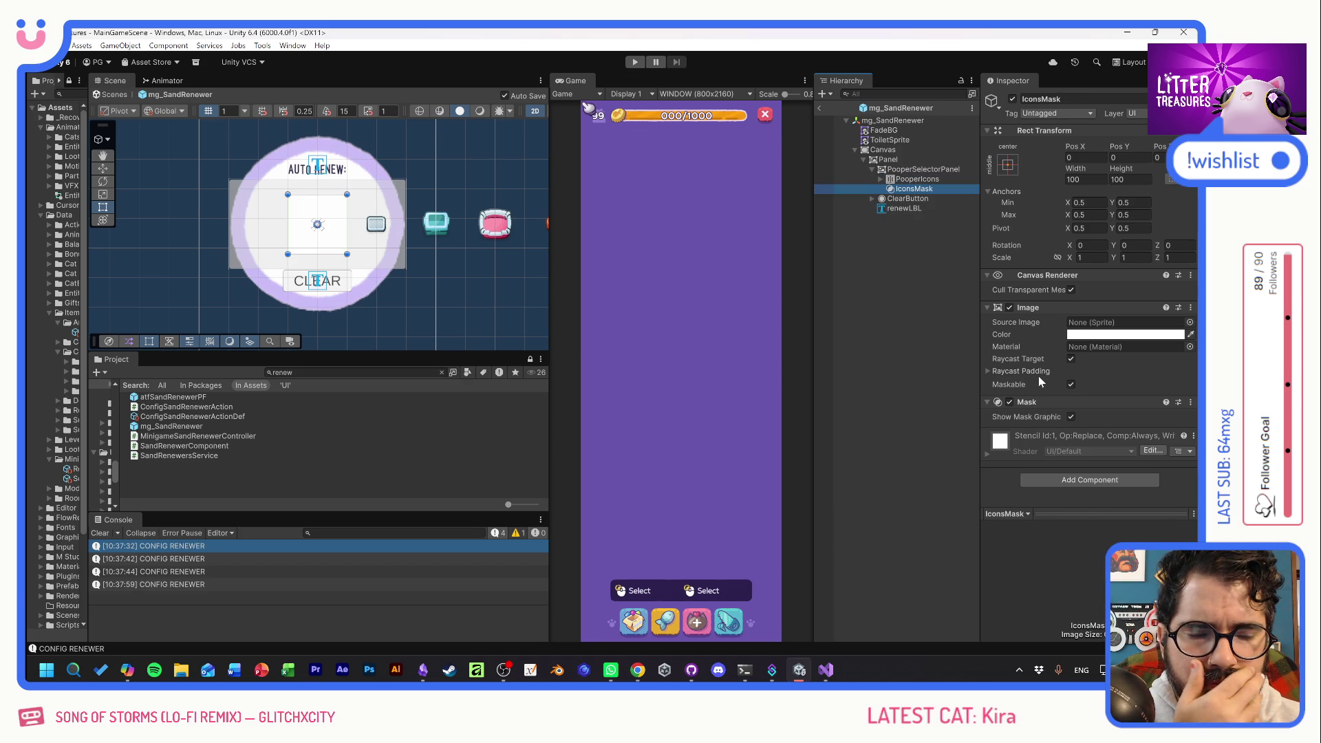
Try PooperIcons' image type as Simple, revert it to Sliced, and check raycast padding.
{"action": "left_click", "coordinate": [917, 179]}
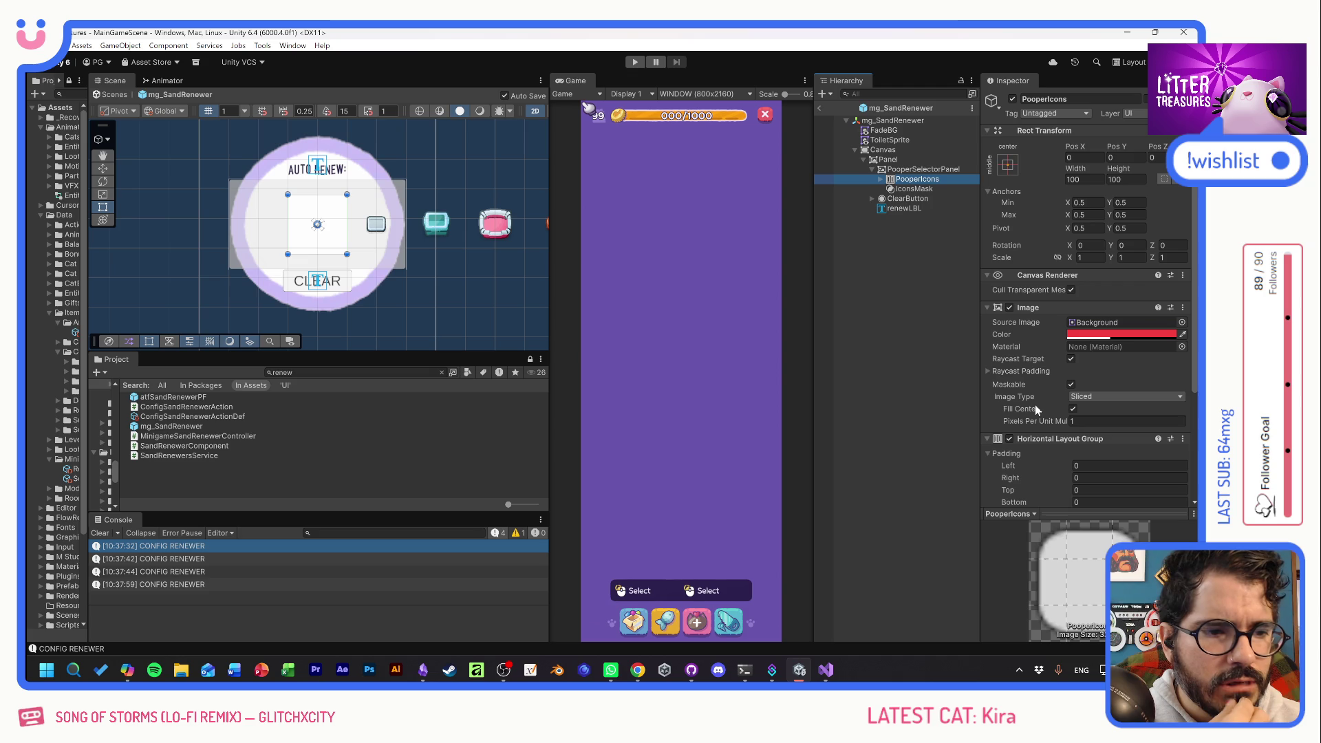
{"action": "left_click", "coordinate": [1089, 398]}
{"action": "left_click", "coordinate": [1097, 411]}
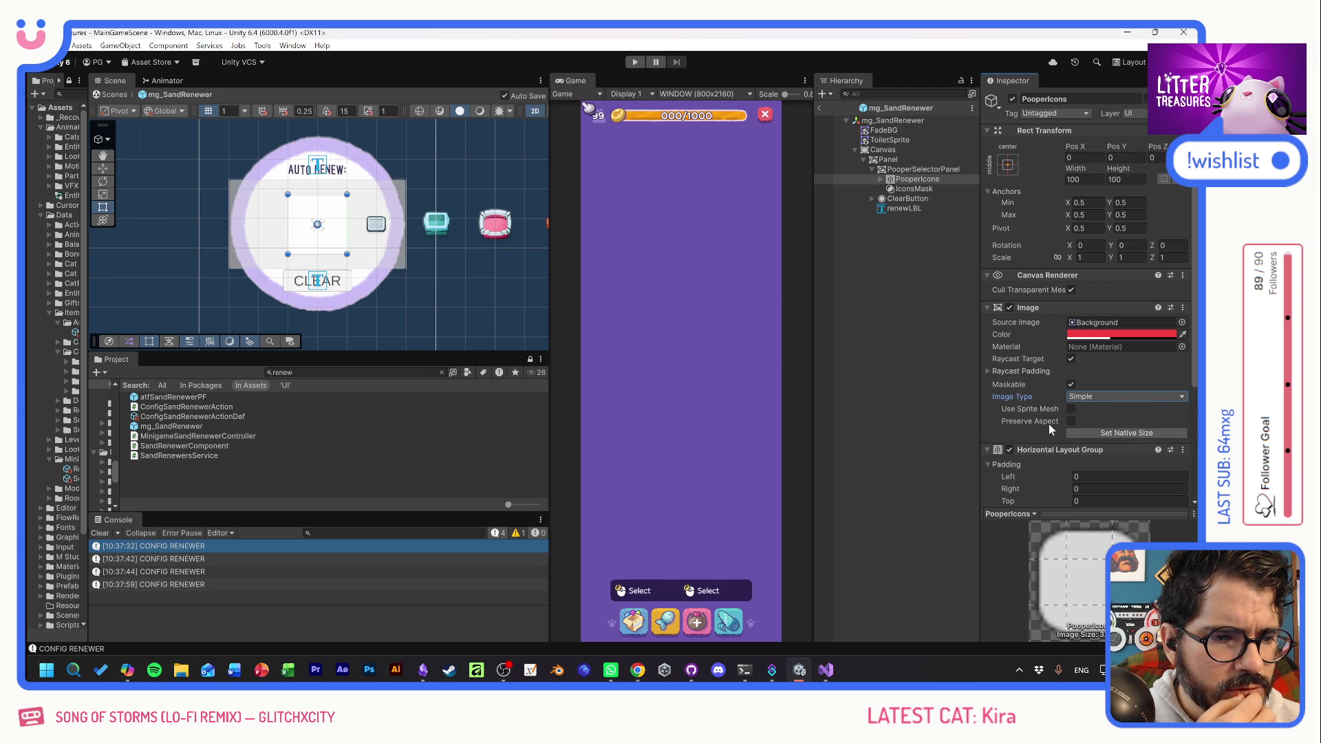
{"action": "left_click", "coordinate": [1095, 397]}
{"action": "left_click", "coordinate": [1097, 423]}
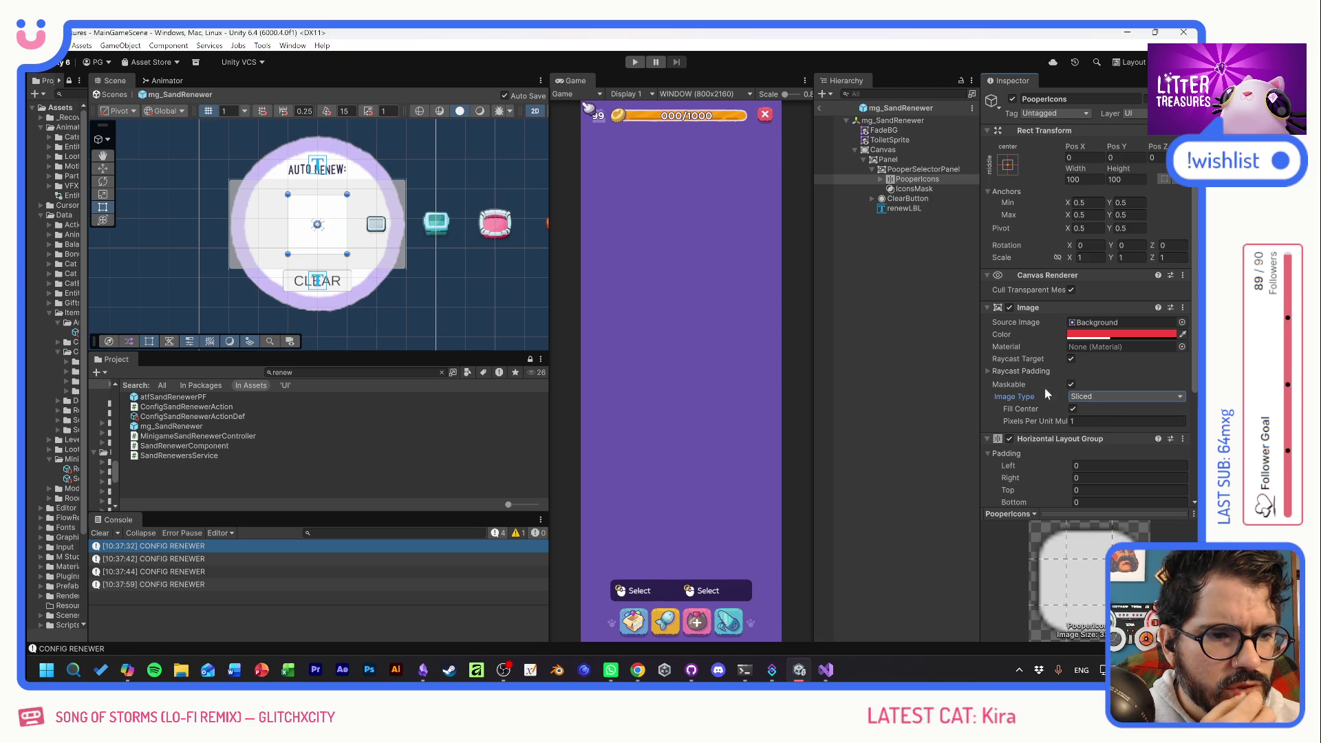
{"action": "left_click", "coordinate": [989, 371]}
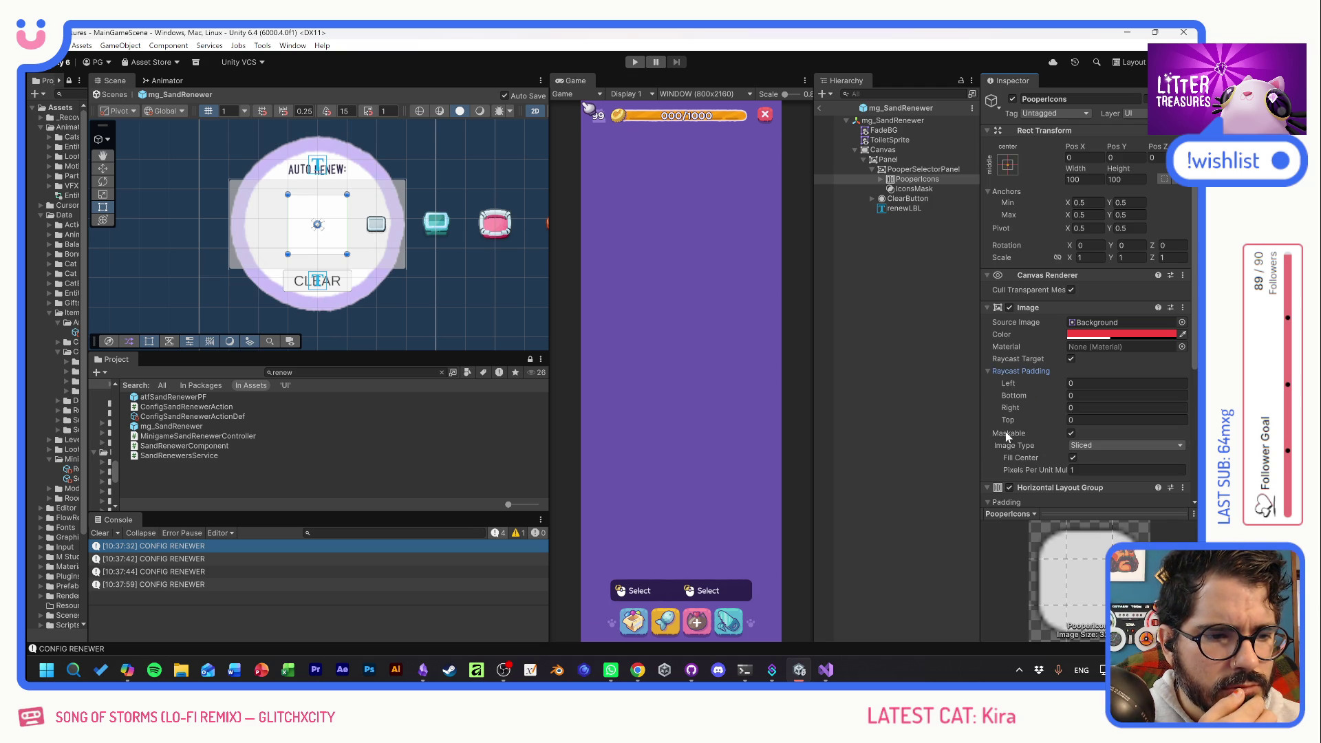
{"action": "left_click", "coordinate": [988, 371]}
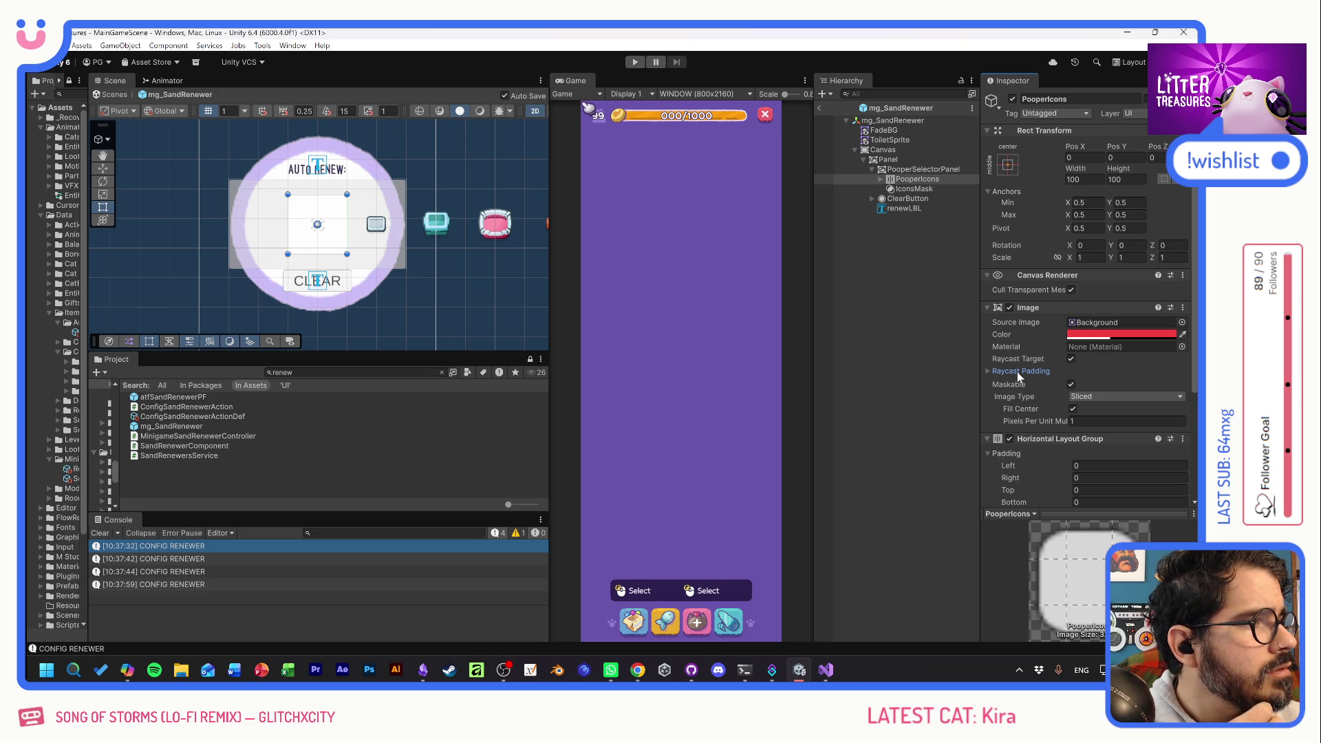
Add a Rect Mask 2D component to PooperIcons via a 'mask' search.
{"action": "scroll", "coordinate": [1017, 371], "scroll_direction": "down", "scroll_amount": 4}
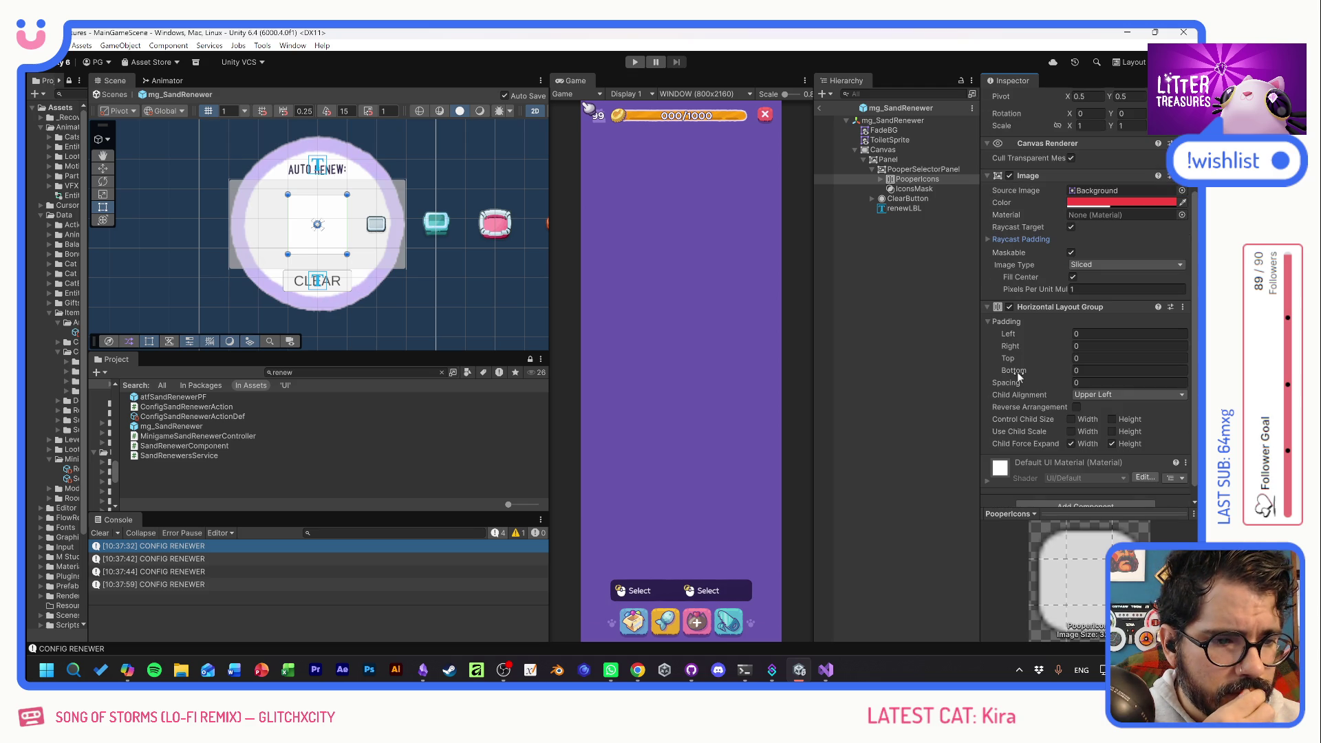
{"action": "scroll", "coordinate": [1017, 371], "scroll_direction": "down", "scroll_amount": 1}
{"action": "left_click", "coordinate": [1079, 492]}
{"action": "type", "text": "mask"}
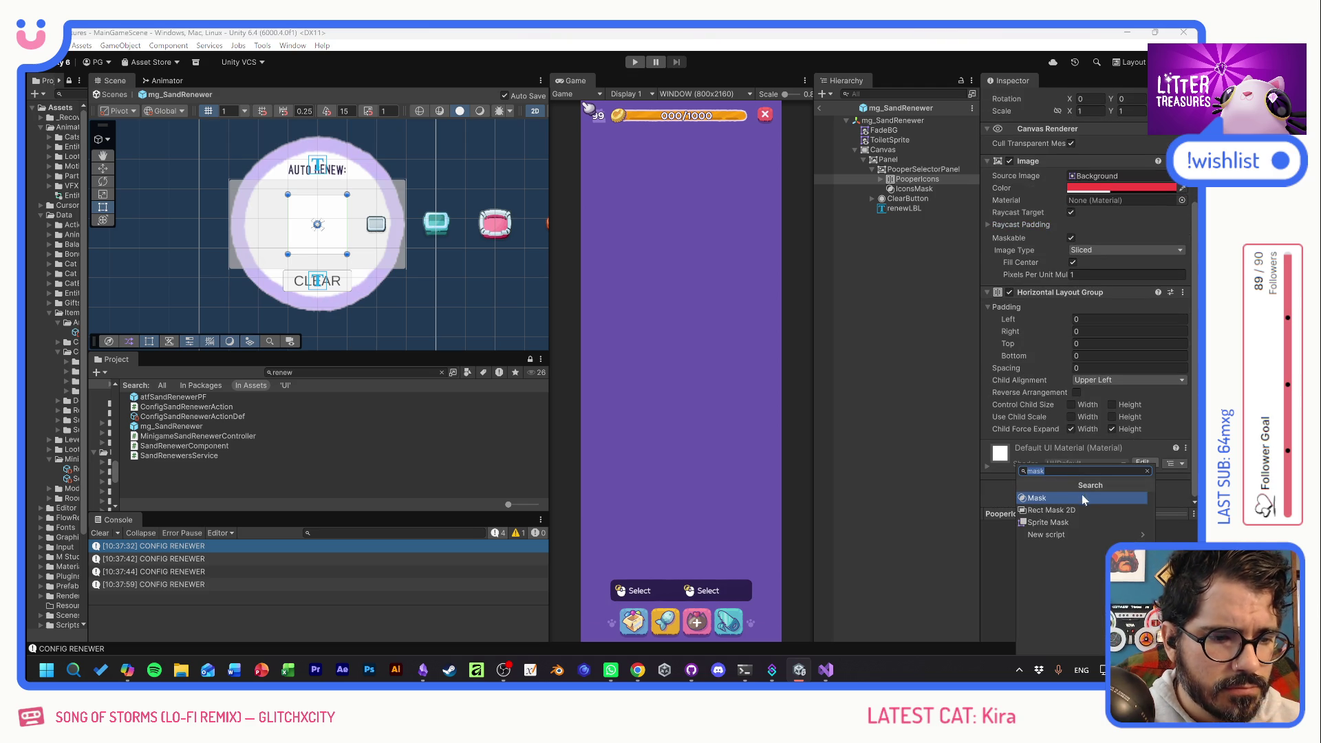
{"action": "left_click", "coordinate": [1066, 512]}
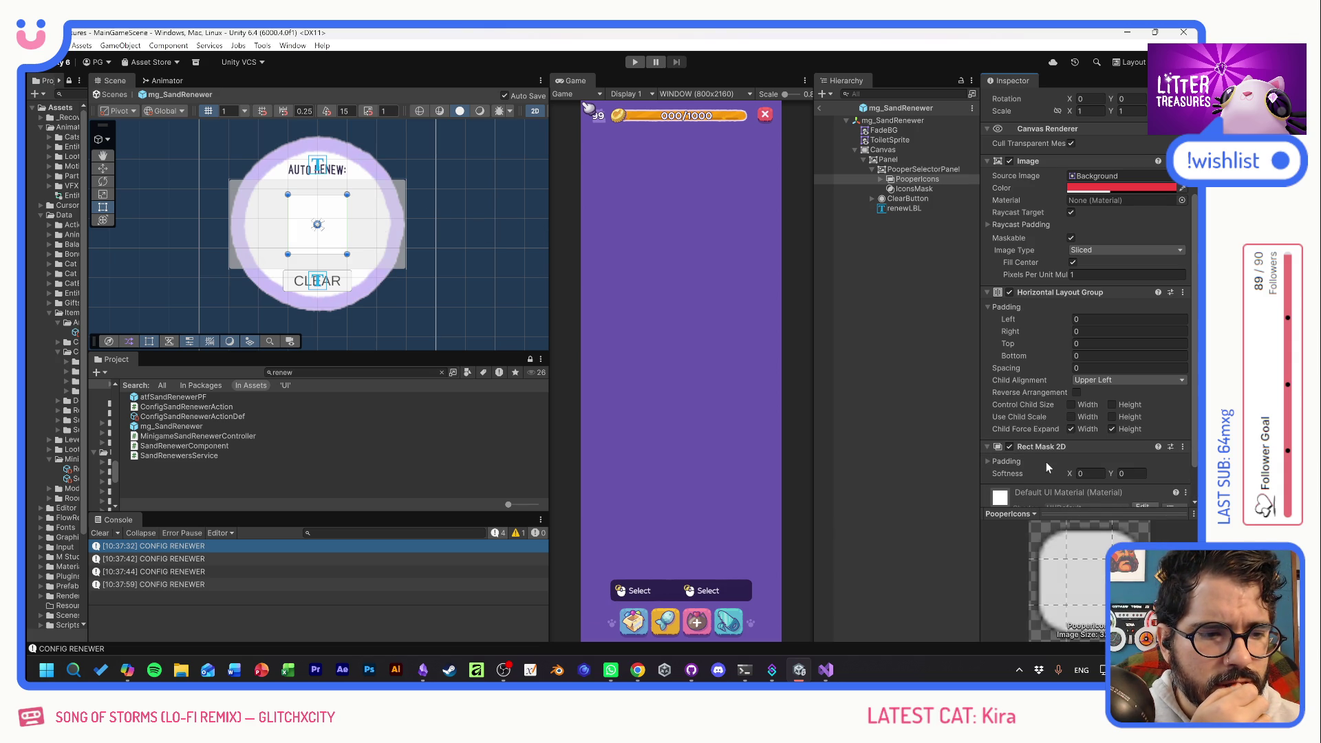
{"action": "left_click", "coordinate": [907, 189]}
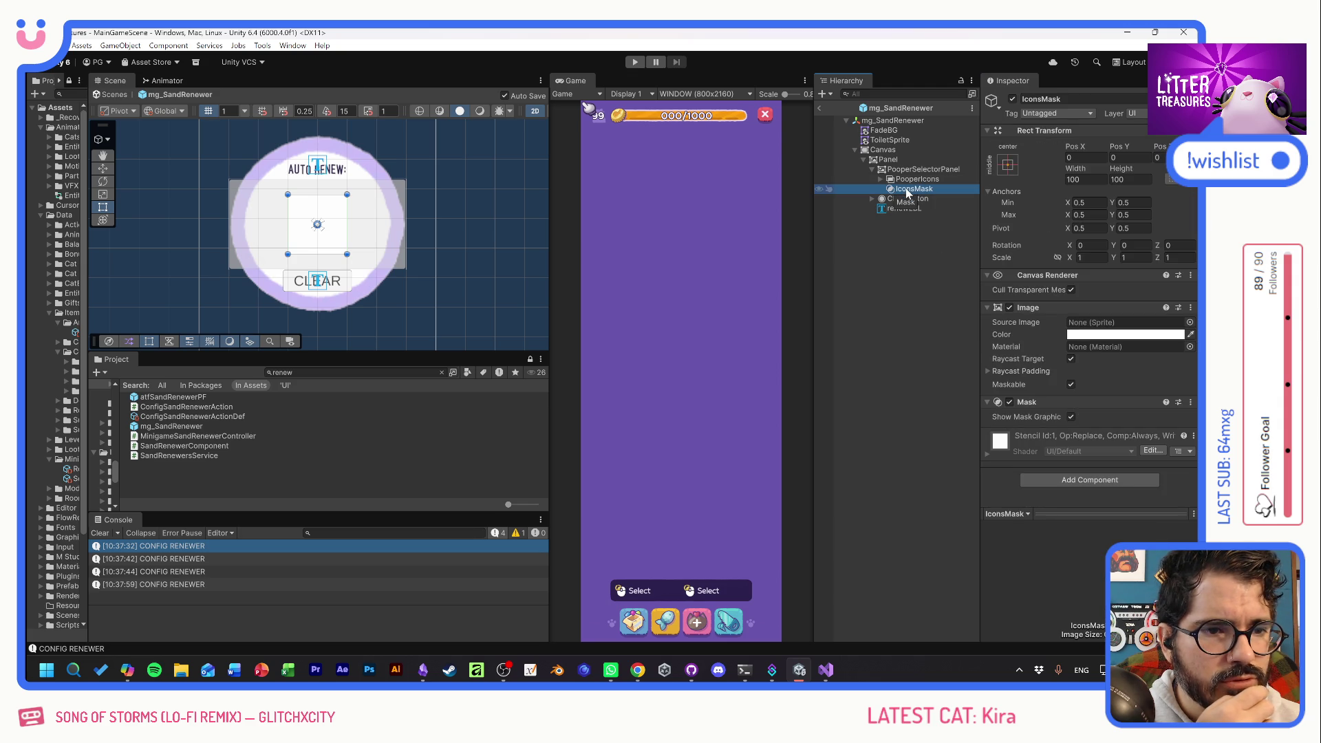
Disable and delete IconsMask, then check PooperIcons' seven PooperIcon children.
{"action": "left_click", "coordinate": [1012, 100]}
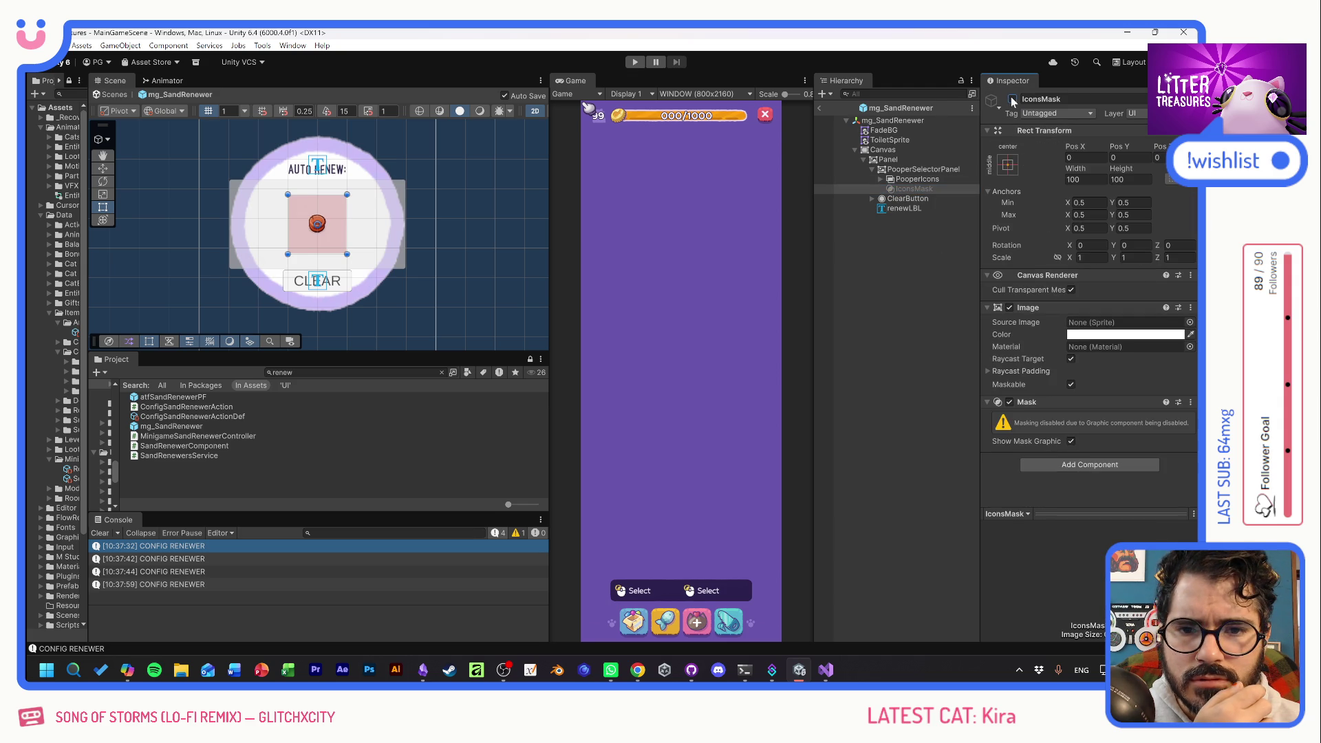
{"action": "left_click", "coordinate": [913, 190]}
{"action": "key", "text": "Delete"}
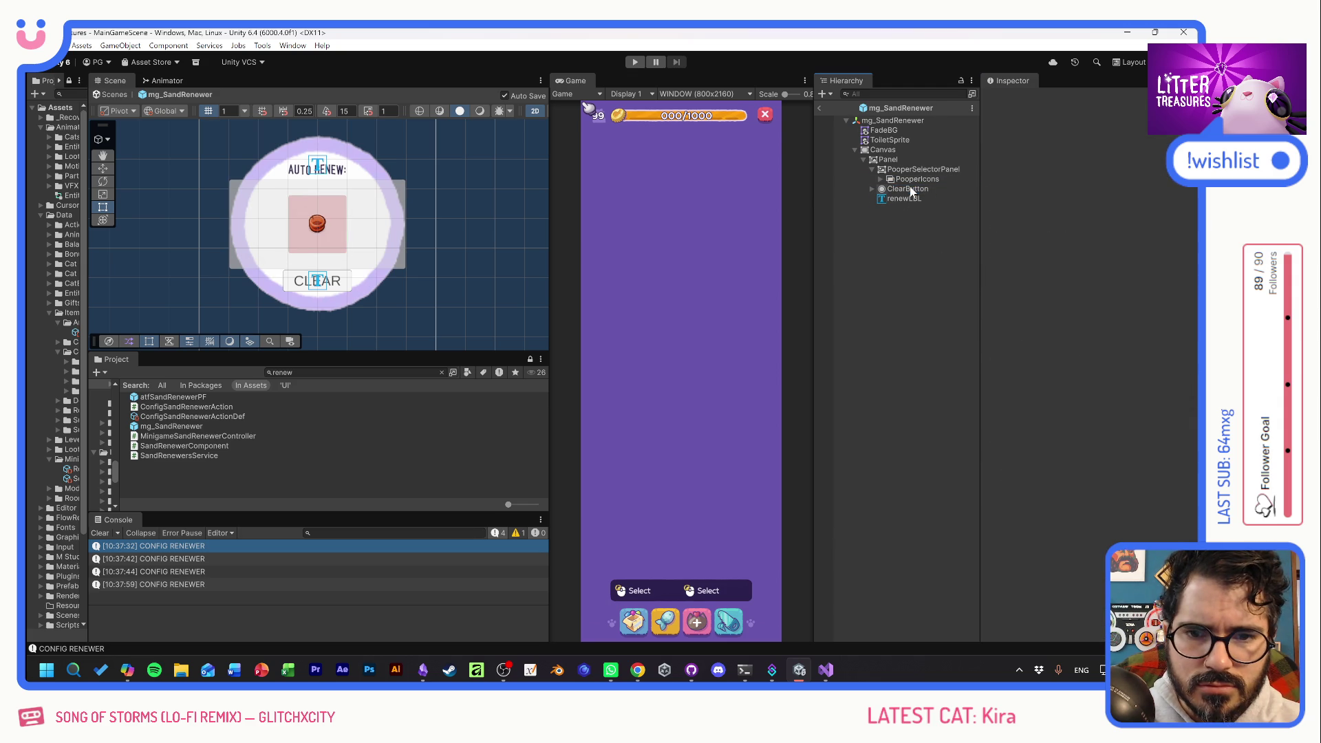
{"action": "left_click", "coordinate": [916, 180]}
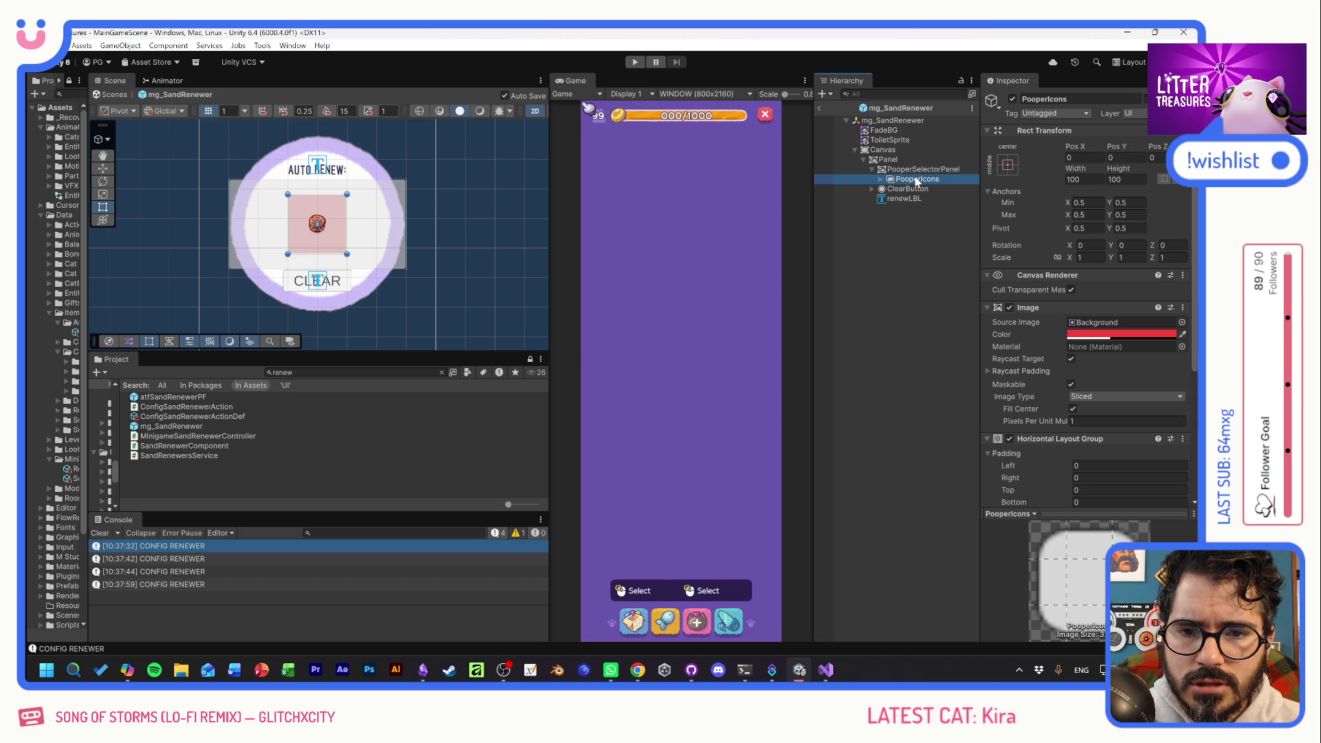
{"action": "left_click", "coordinate": [881, 180]}
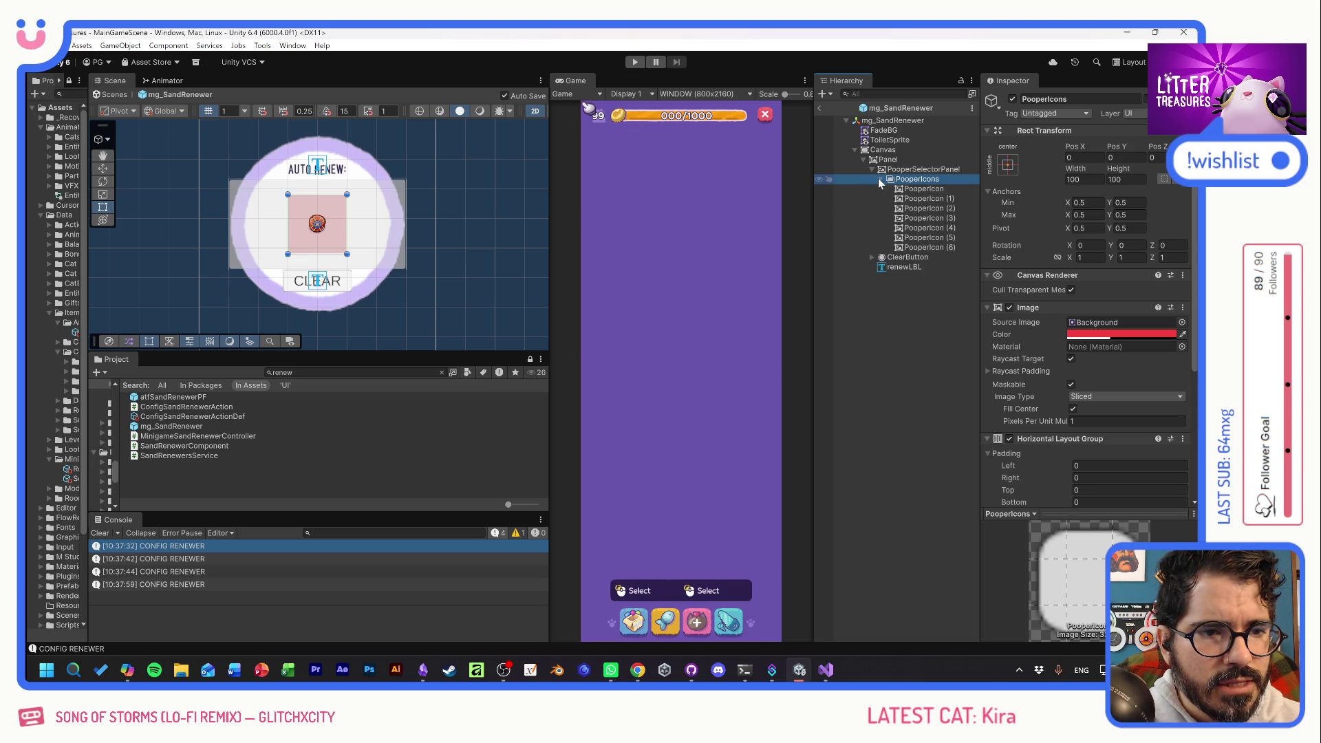
{"action": "left_click", "coordinate": [881, 180]}
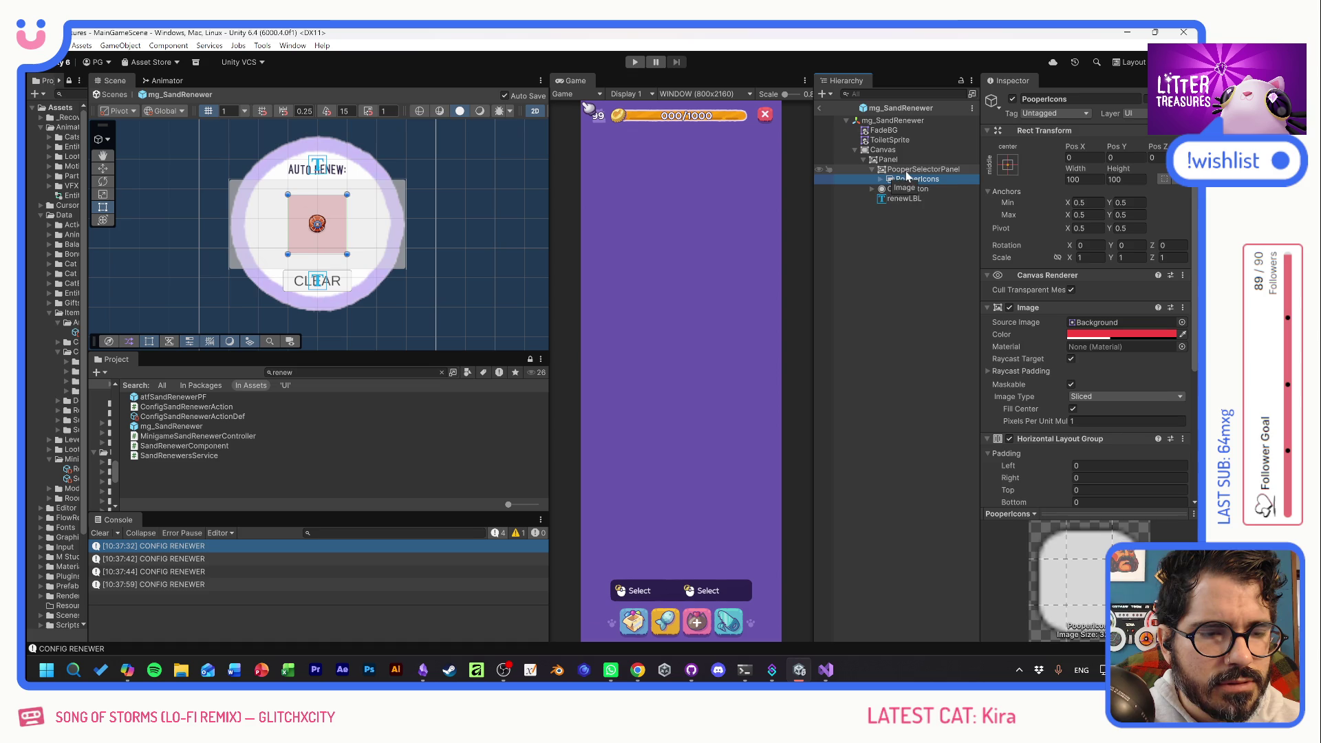
Create a new panel under PooperSelectorPanel named PooperWindow.
{"action": "right_click", "coordinate": [907, 170]}
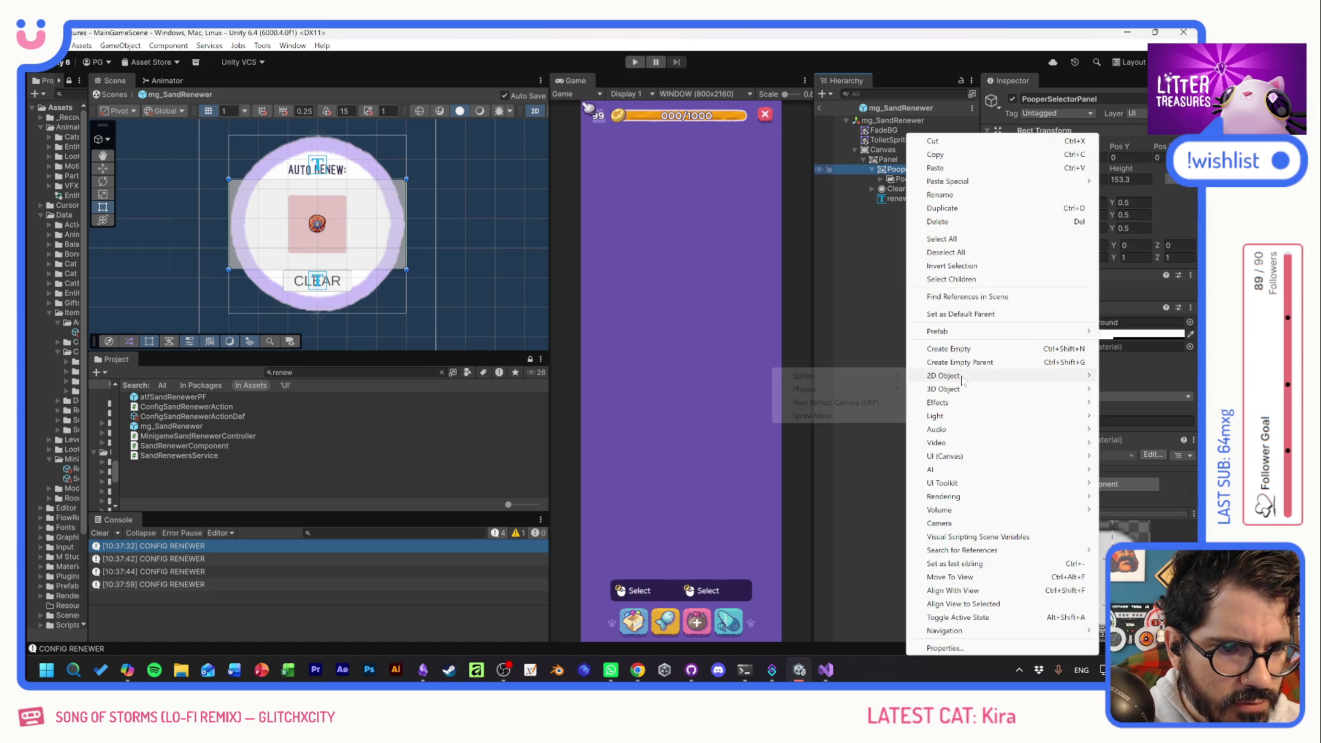
{"action": "mouse_move", "coordinate": [912, 459]}
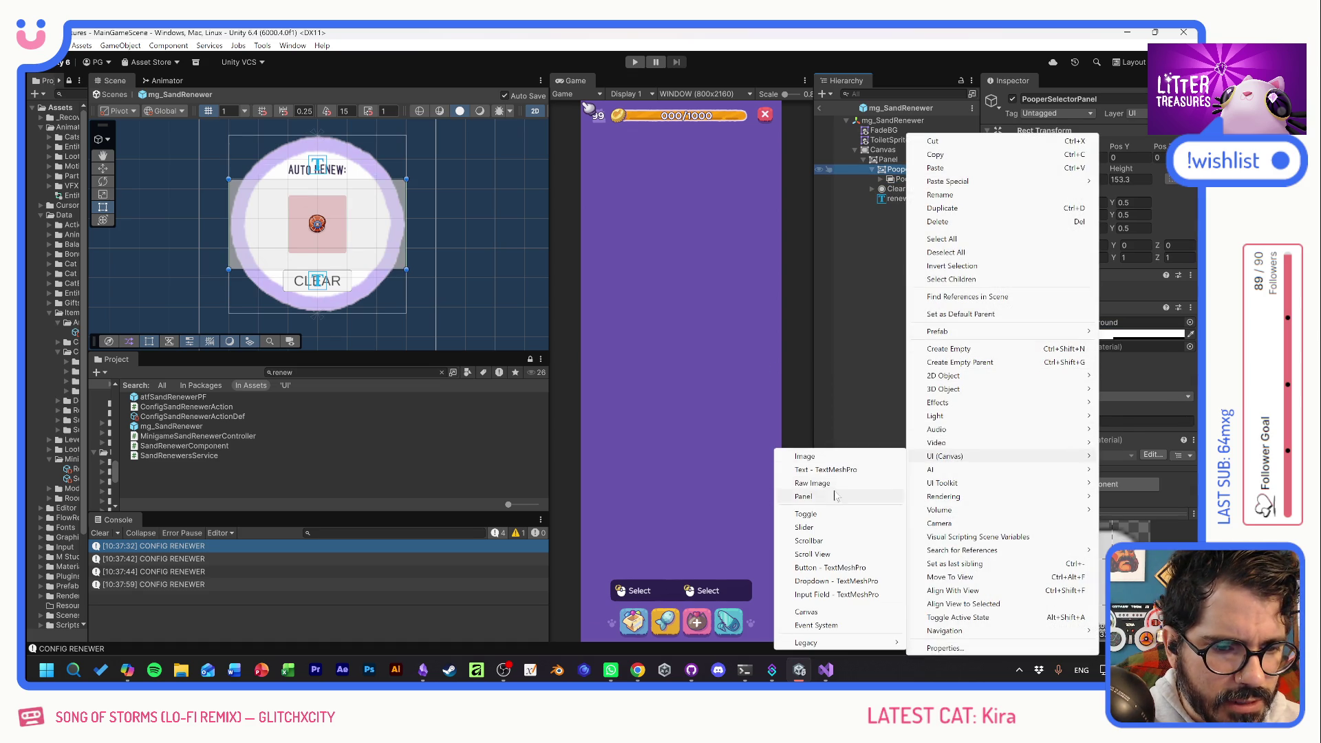
{"action": "left_click", "coordinate": [854, 496]}
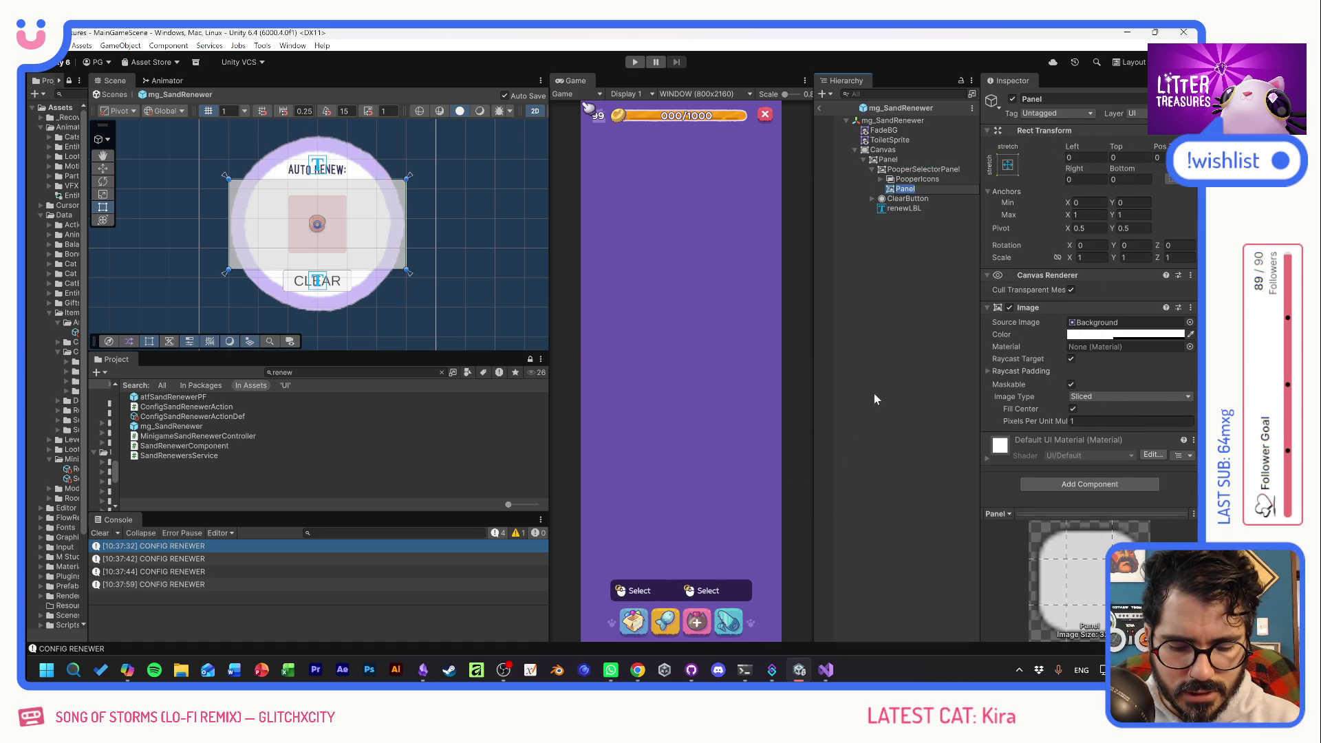
{"action": "type", "text": "IconsC"}
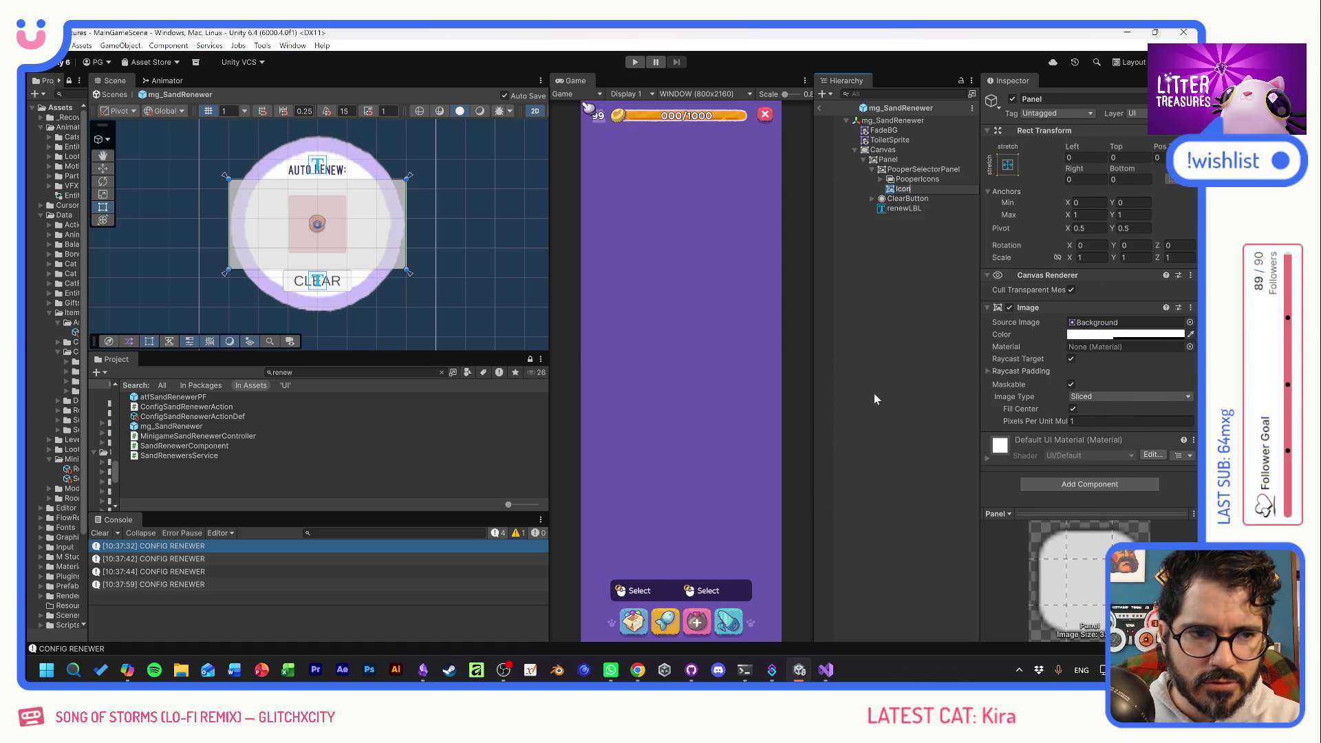
{"action": "key", "text": "BackSpace"}
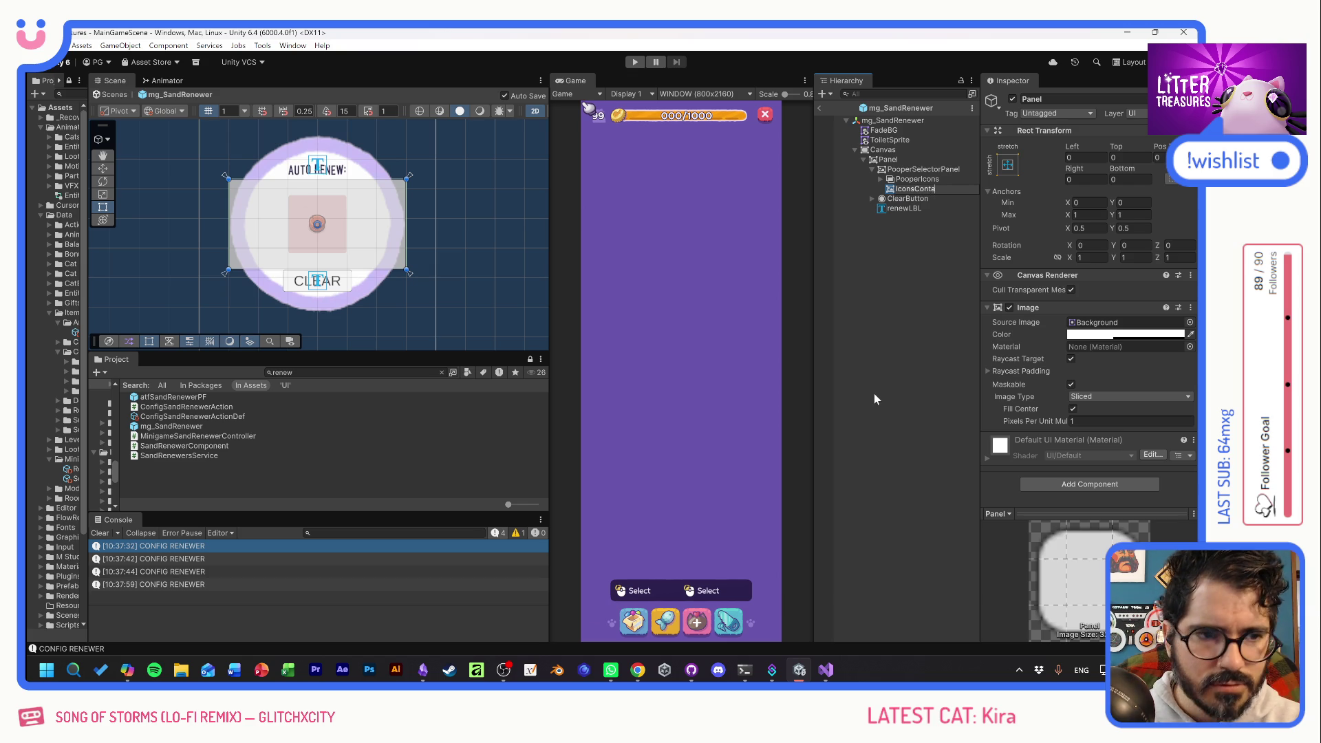
{"action": "key", "text": "BackSpace"}
{"action": "key", "text": "BackSpace"}
{"action": "key", "text": "BackSpace"}
{"action": "type", "text": "PooperWindow"}
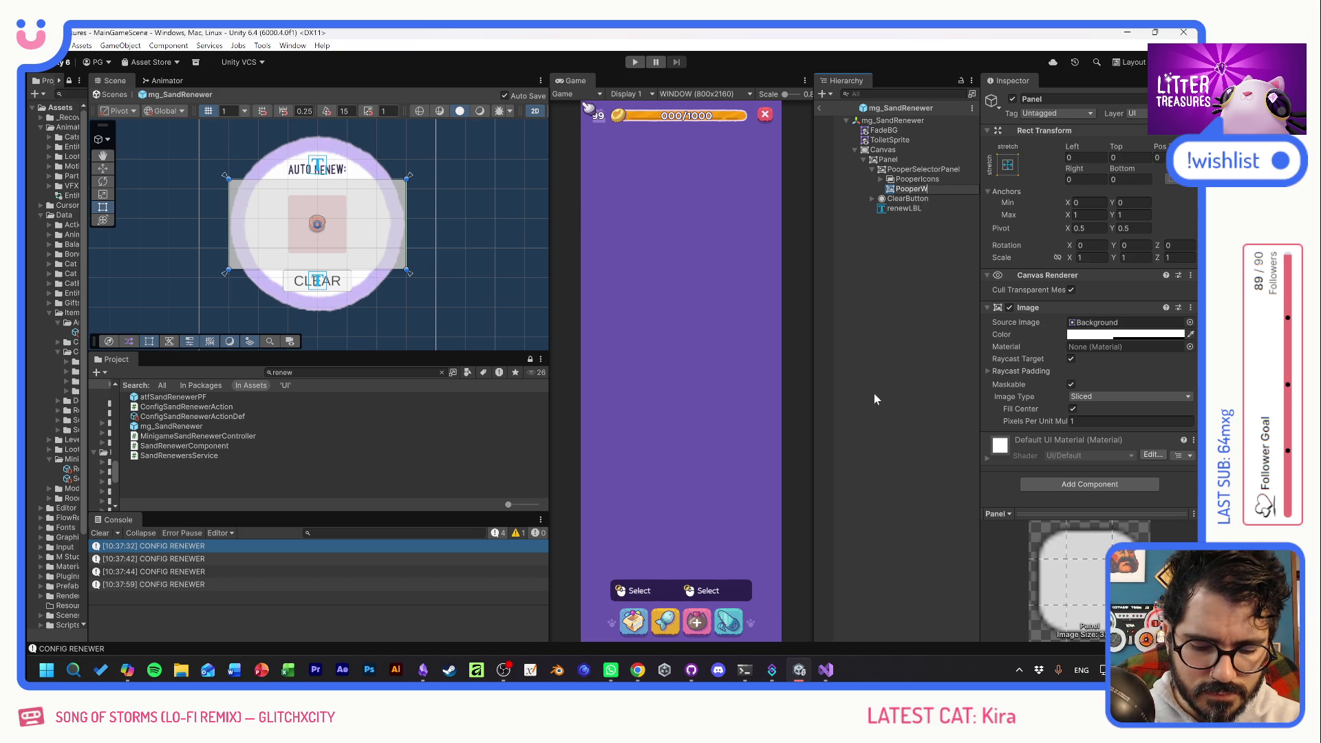
{"action": "key", "text": "Return"}
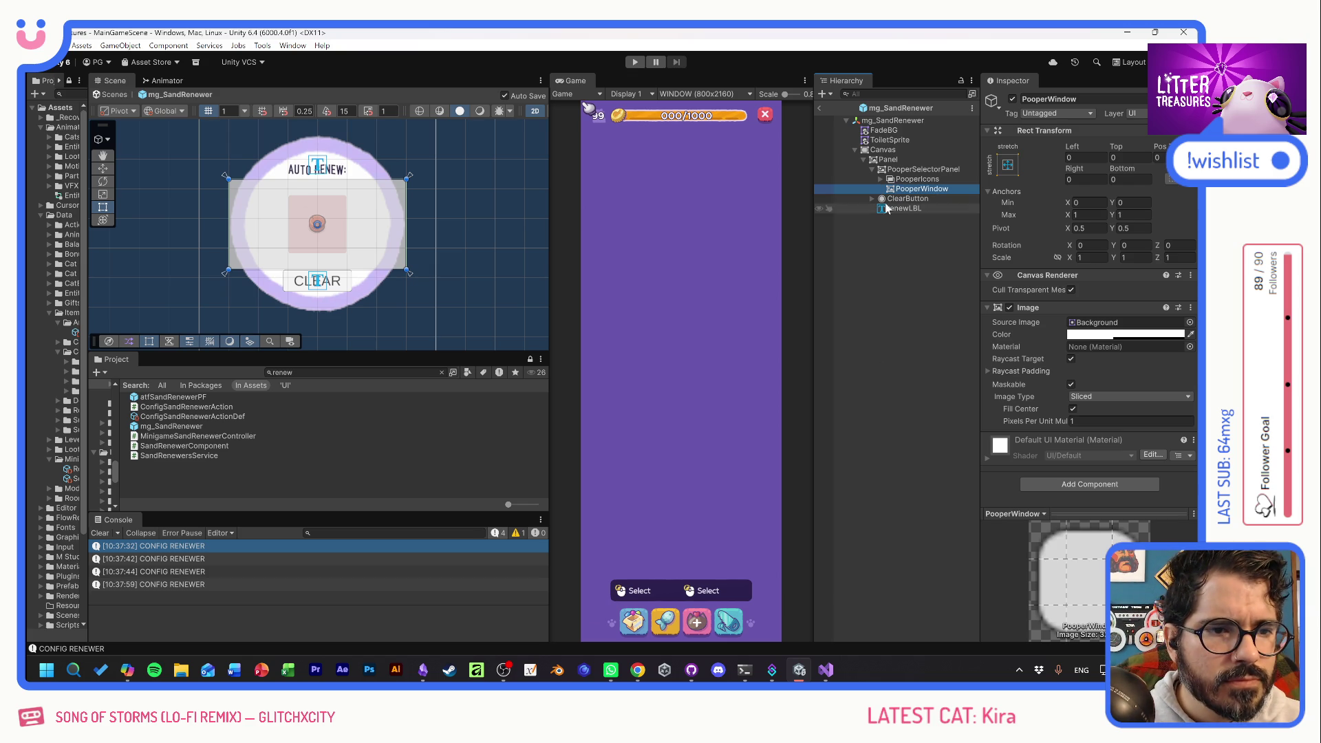
Anchor PooperWindow middle-center at 100×100 and nest PooperIcons inside it.
{"action": "left_click", "coordinate": [1008, 164]}
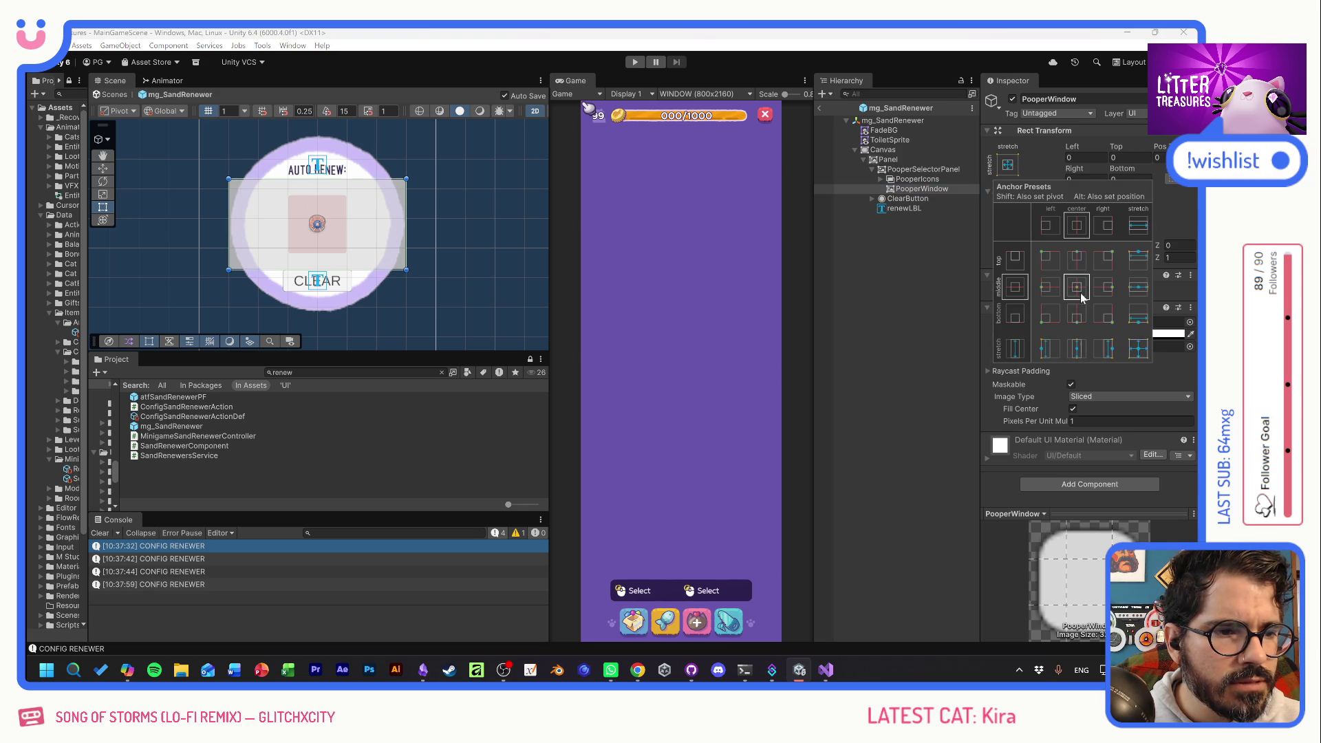
{"action": "left_click", "coordinate": [1053, 265]}
{"action": "type", "text": "100"}
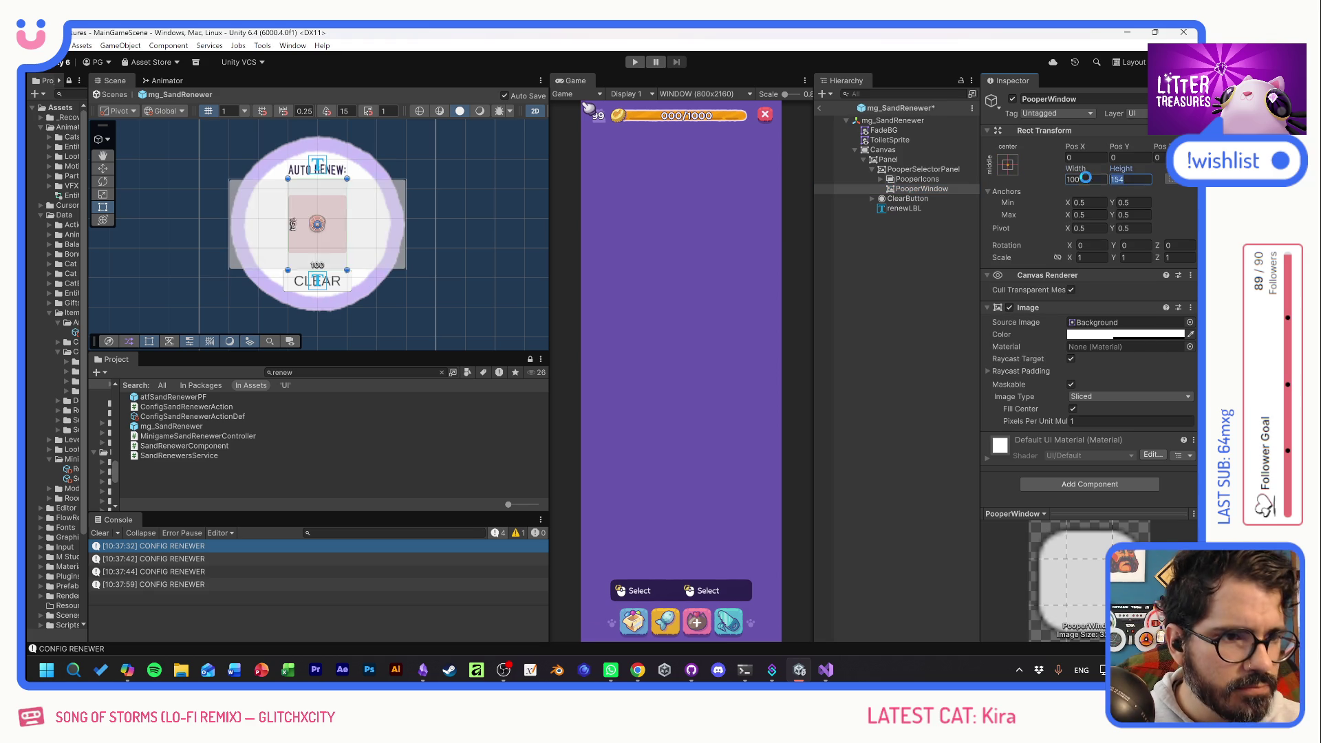
{"action": "key", "text": "Tab"}
{"action": "type", "text": "100"}
{"action": "left_click_drag", "start_coordinate": [914, 181], "coordinate": [917, 190]}
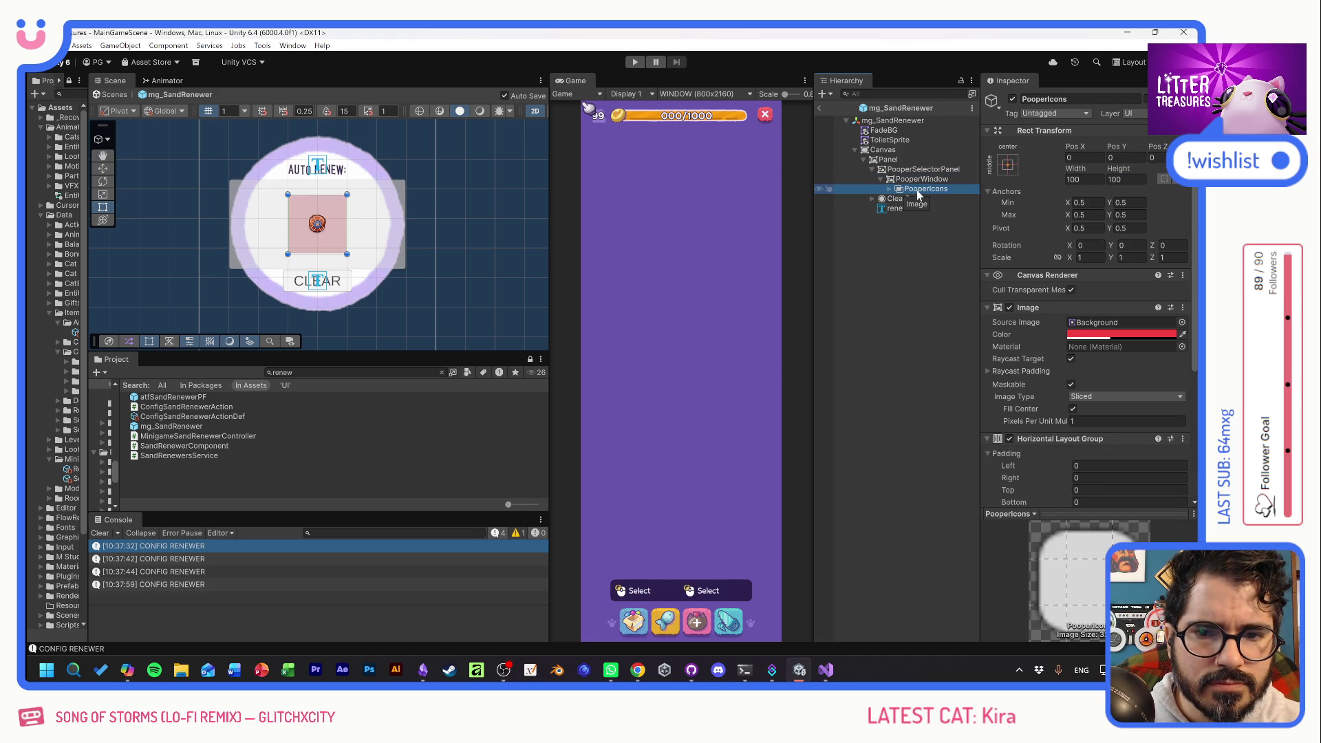
Add a Rect Mask 2D to PooperWindow and remove the one from PooperIcons.
{"action": "left_click", "coordinate": [916, 180]}
{"action": "left_click", "coordinate": [1090, 483]}
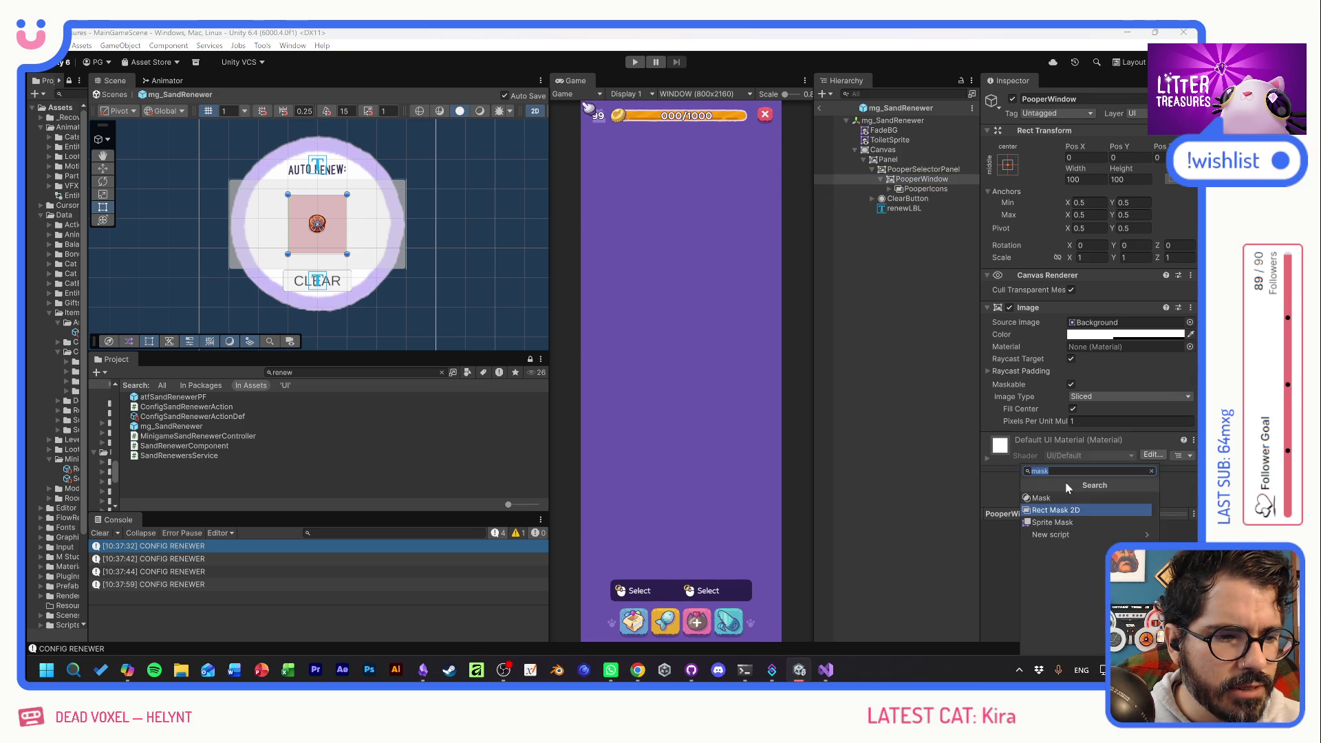
{"action": "left_click", "coordinate": [1054, 505]}
{"action": "left_click", "coordinate": [915, 190]}
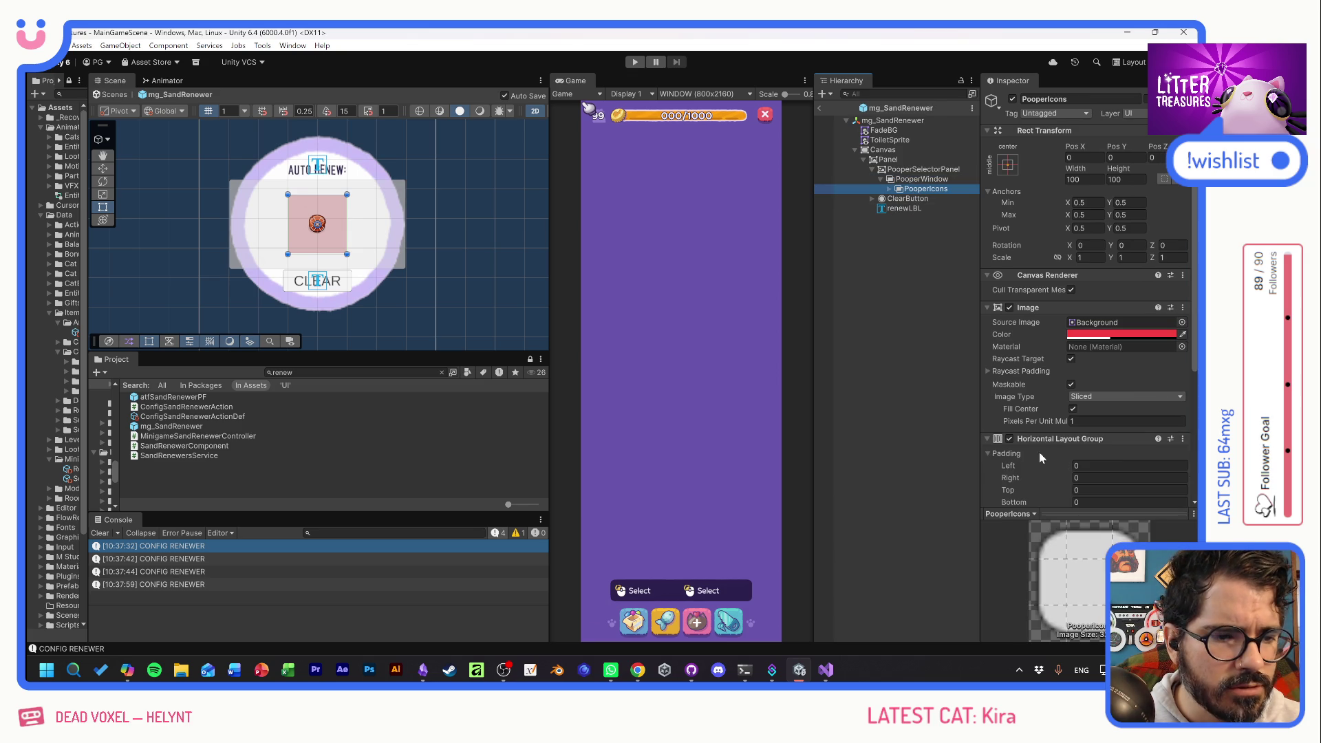
{"action": "scroll", "coordinate": [1042, 439], "scroll_direction": "down", "scroll_amount": 5}
{"action": "right_click", "coordinate": [1038, 402]}
{"action": "left_click", "coordinate": [1073, 428]}
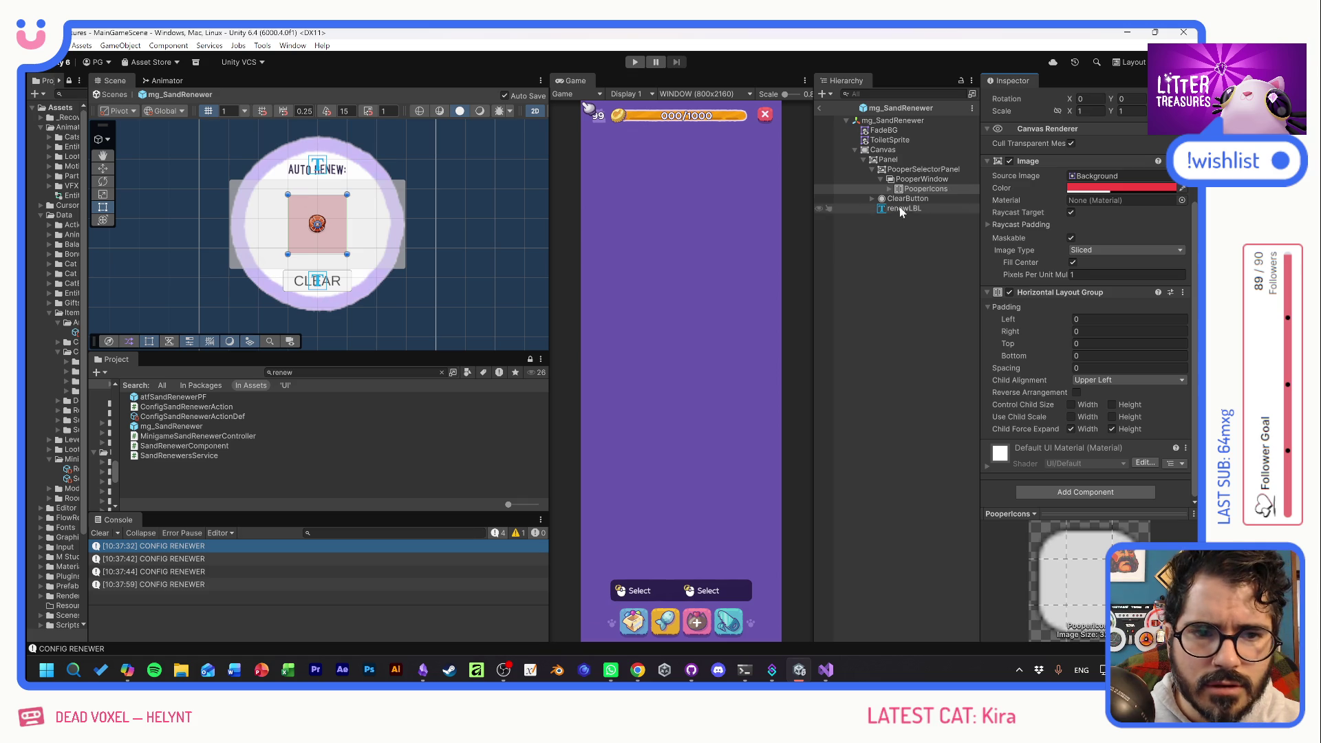
Slide PooperIcons left to Pos X -123.4 to test the clipping.
{"action": "left_click", "coordinate": [916, 190]}
{"action": "scroll", "coordinate": [1038, 229], "scroll_direction": "up", "scroll_amount": 5}
{"action": "mouse_move", "coordinate": [1079, 143]}
{"action": "left_mouse_down"}
{"action": "mouse_move", "coordinate": [421, 126]}
{"action": "mouse_move", "coordinate": [657, 131]}
{"action": "mouse_move", "coordinate": [998, 167]}
{"action": "mouse_move", "coordinate": [419, 159]}
{"action": "mouse_move", "coordinate": [1064, 200]}
{"action": "mouse_move", "coordinate": [570, 182]}
{"action": "mouse_move", "coordinate": [534, 163]}
{"action": "mouse_move", "coordinate": [1038, 179]}
{"action": "mouse_move", "coordinate": [177, 162]}
{"action": "mouse_move", "coordinate": [913, 184]}
{"action": "mouse_move", "coordinate": [871, 186]}
{"action": "left_mouse_up"}
{"action": "scroll", "coordinate": [344, 215], "scroll_direction": "up", "scroll_amount": 4}
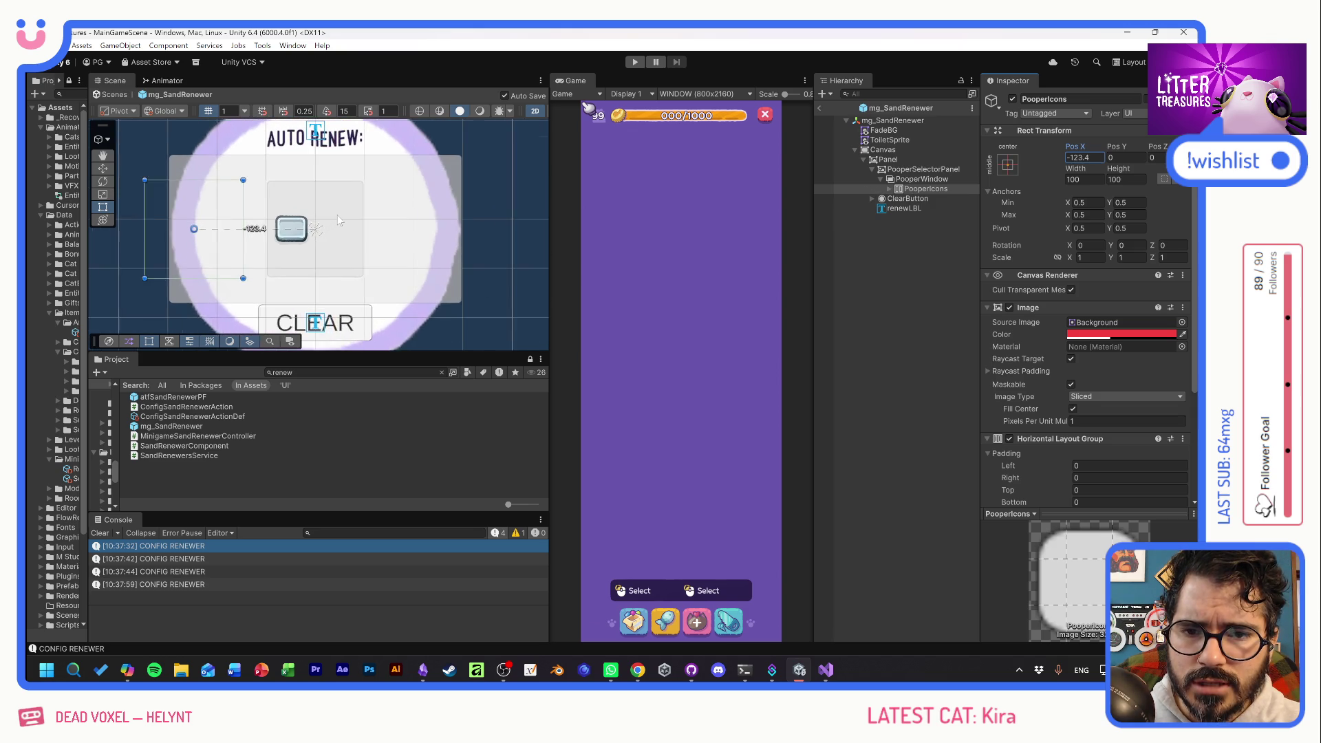
Give PooperWindow the soft rounded UI_Basics_BackgroundTexture sprite after trying several others.
{"action": "left_click", "coordinate": [918, 179]}
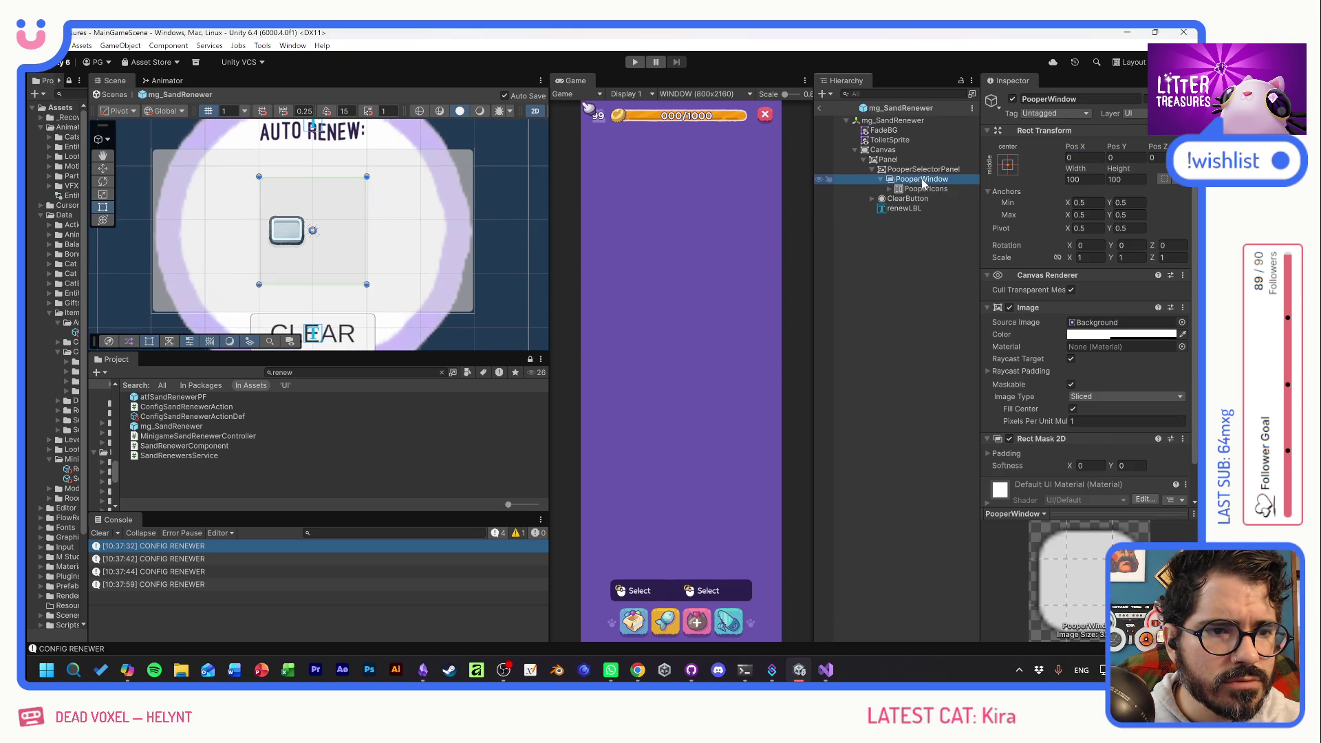
{"action": "left_click", "coordinate": [1182, 322]}
{"action": "scroll", "coordinate": [1078, 386], "scroll_direction": "up", "scroll_amount": 10}
{"action": "left_click", "coordinate": [1145, 335]}
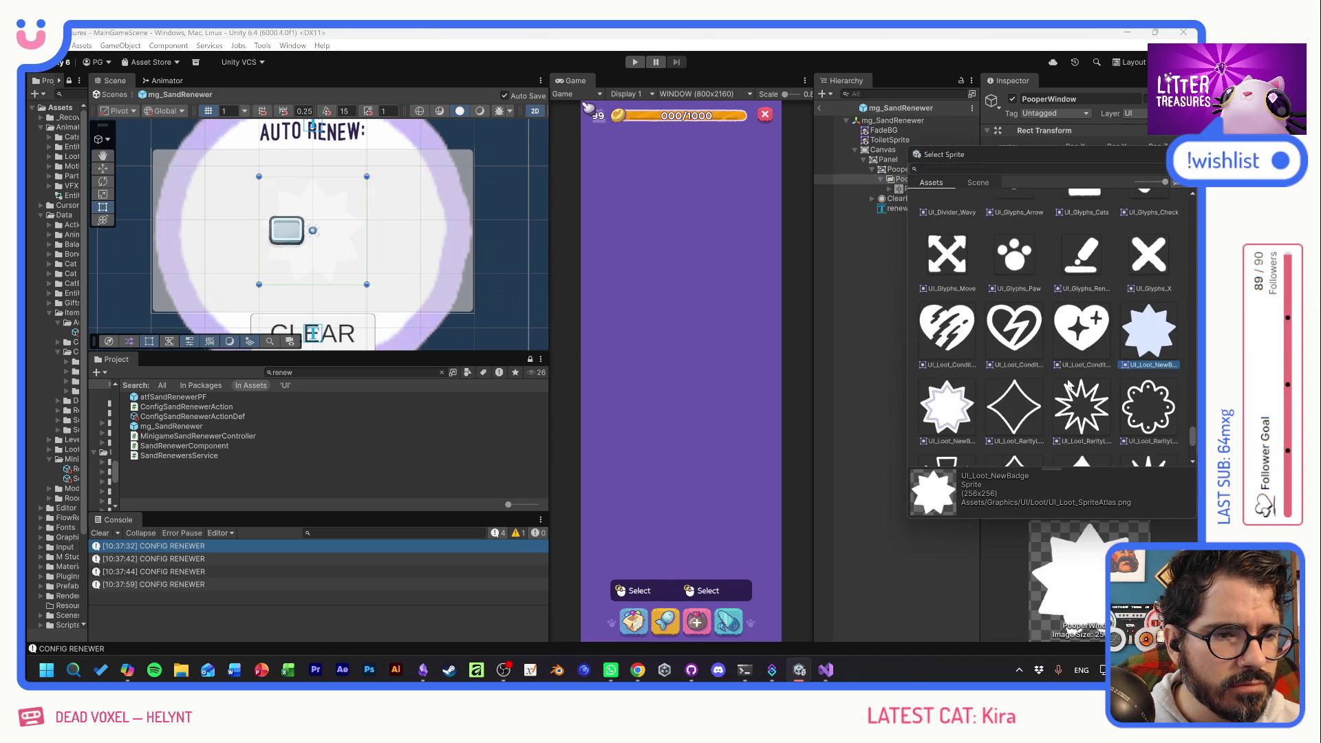
{"action": "scroll", "coordinate": [1067, 378], "scroll_direction": "up", "scroll_amount": 6}
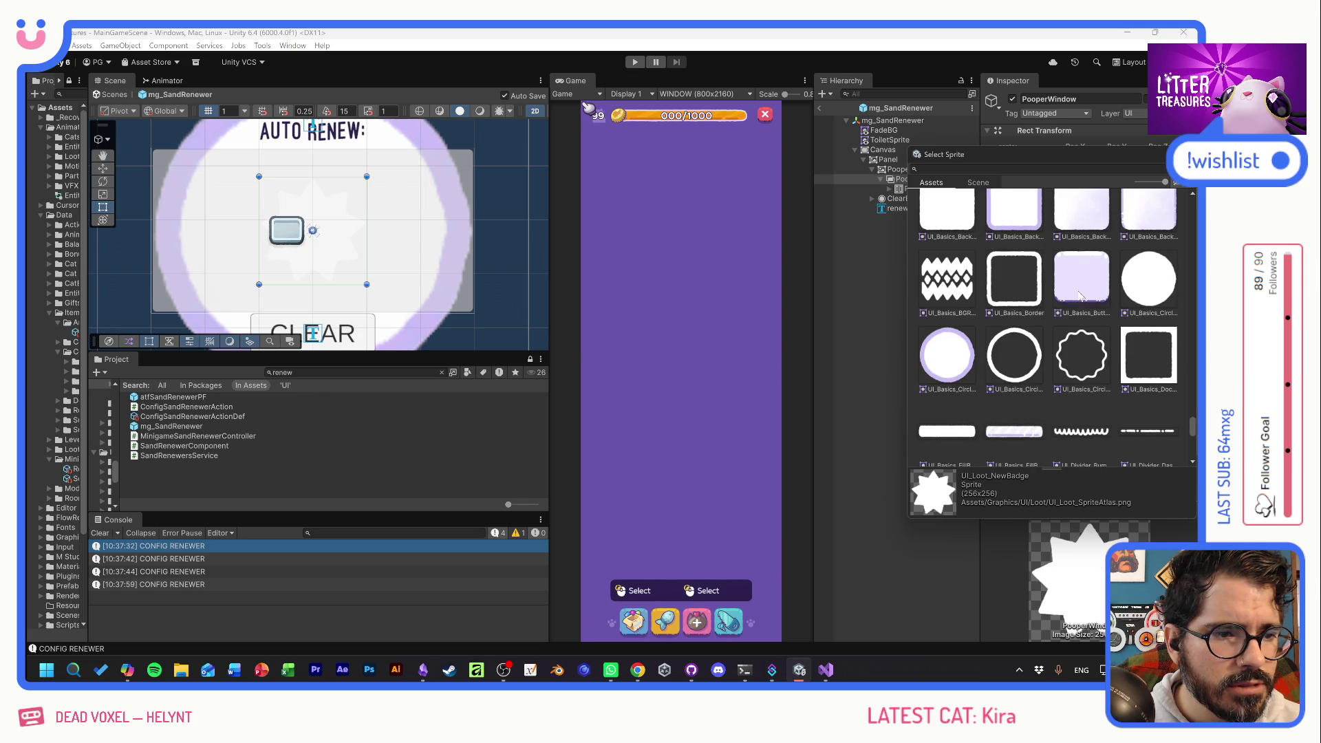
{"action": "scroll", "coordinate": [1081, 296], "scroll_direction": "up", "scroll_amount": 2}
{"action": "left_click", "coordinate": [1088, 388]}
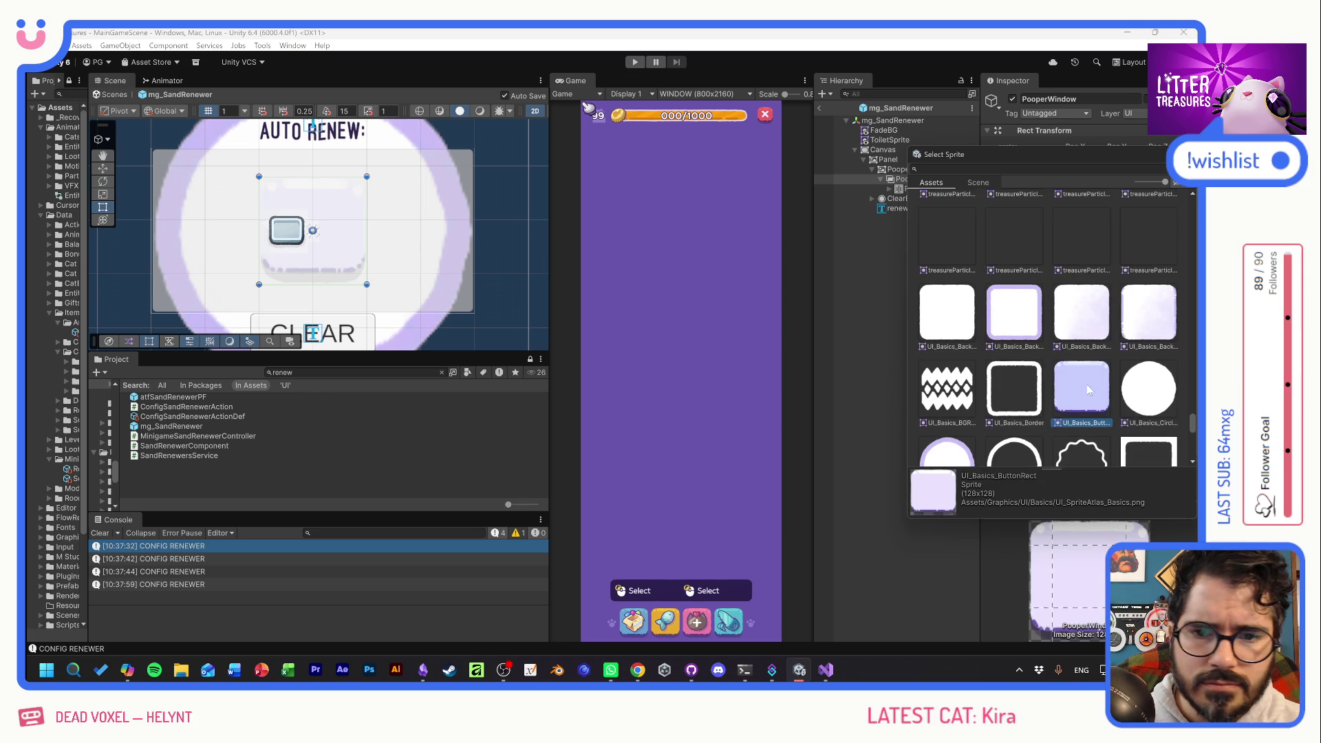
{"action": "left_click", "coordinate": [1017, 322]}
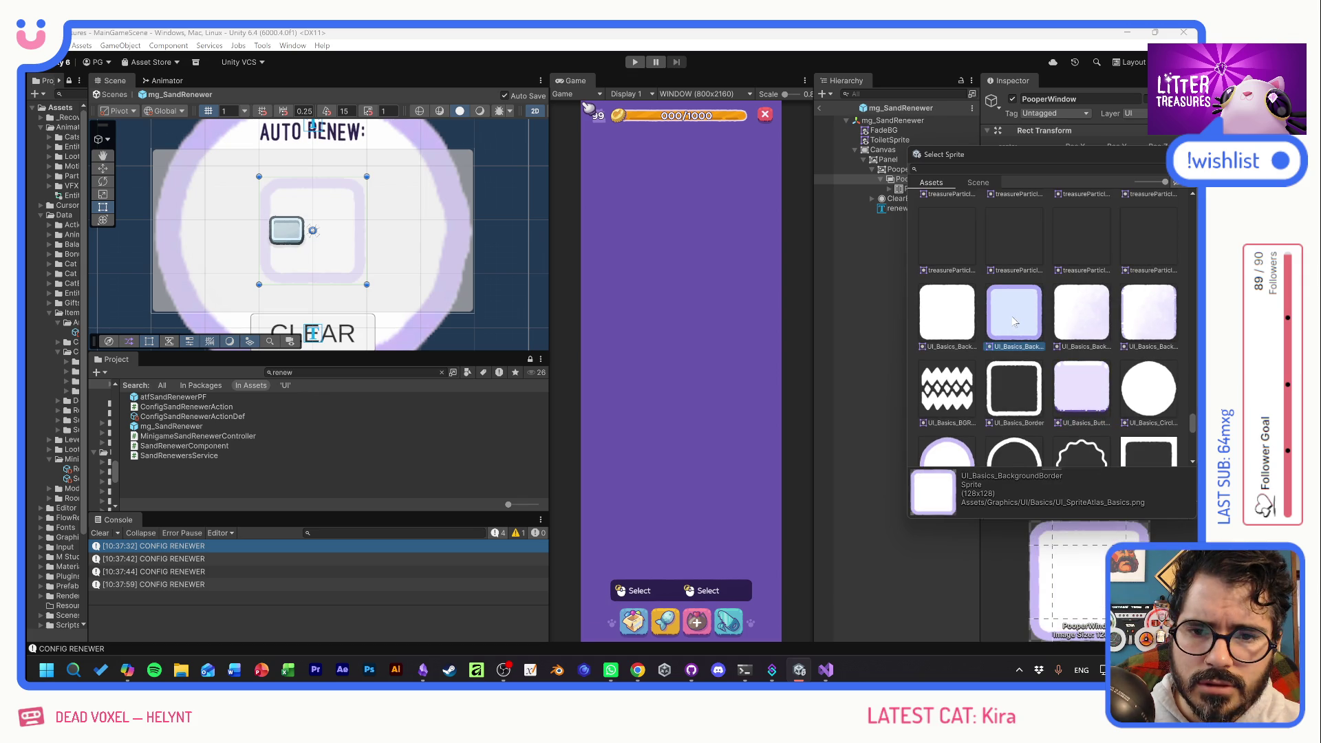
{"action": "left_click", "coordinate": [1144, 314]}
{"action": "key", "text": "Return"}
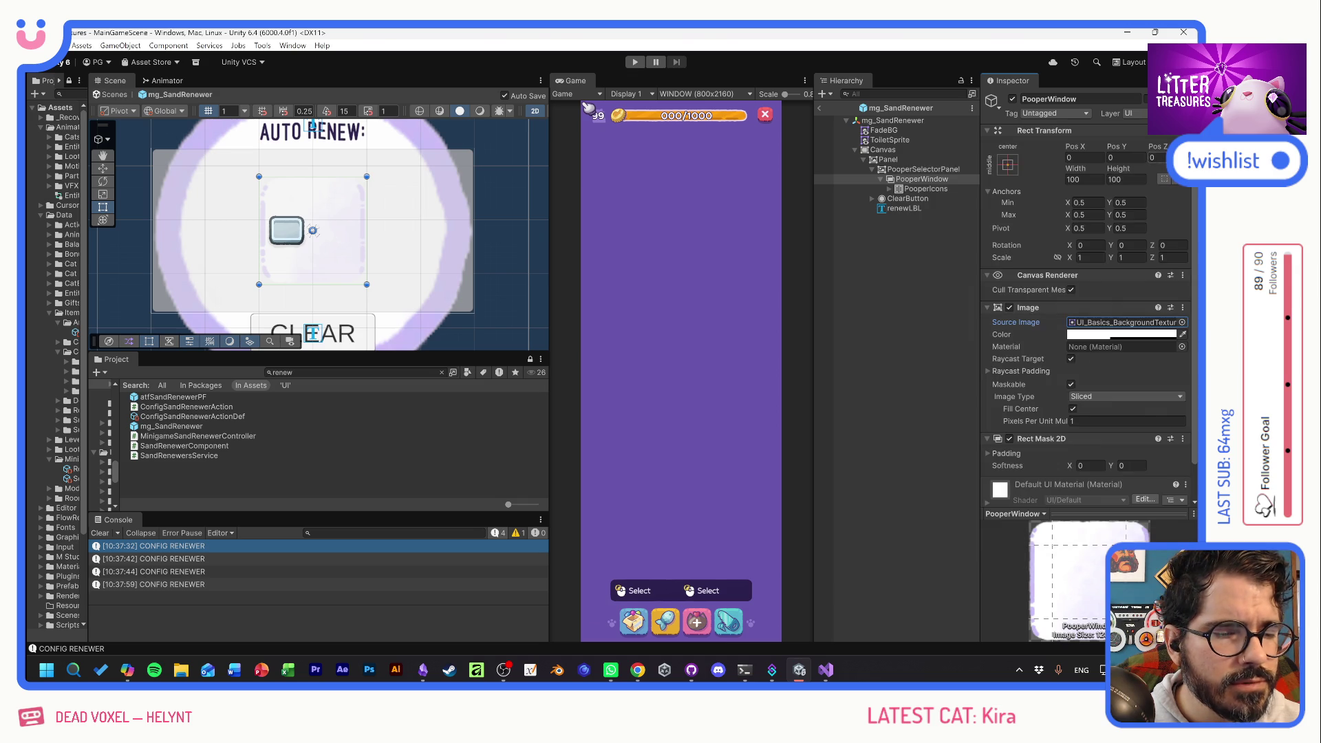
Tint PooperWindow's image lavender and set Pixels Per Unit Multiplier to 2.
{"action": "left_click", "coordinate": [1089, 336]}
{"action": "left_click", "coordinate": [1104, 623]}
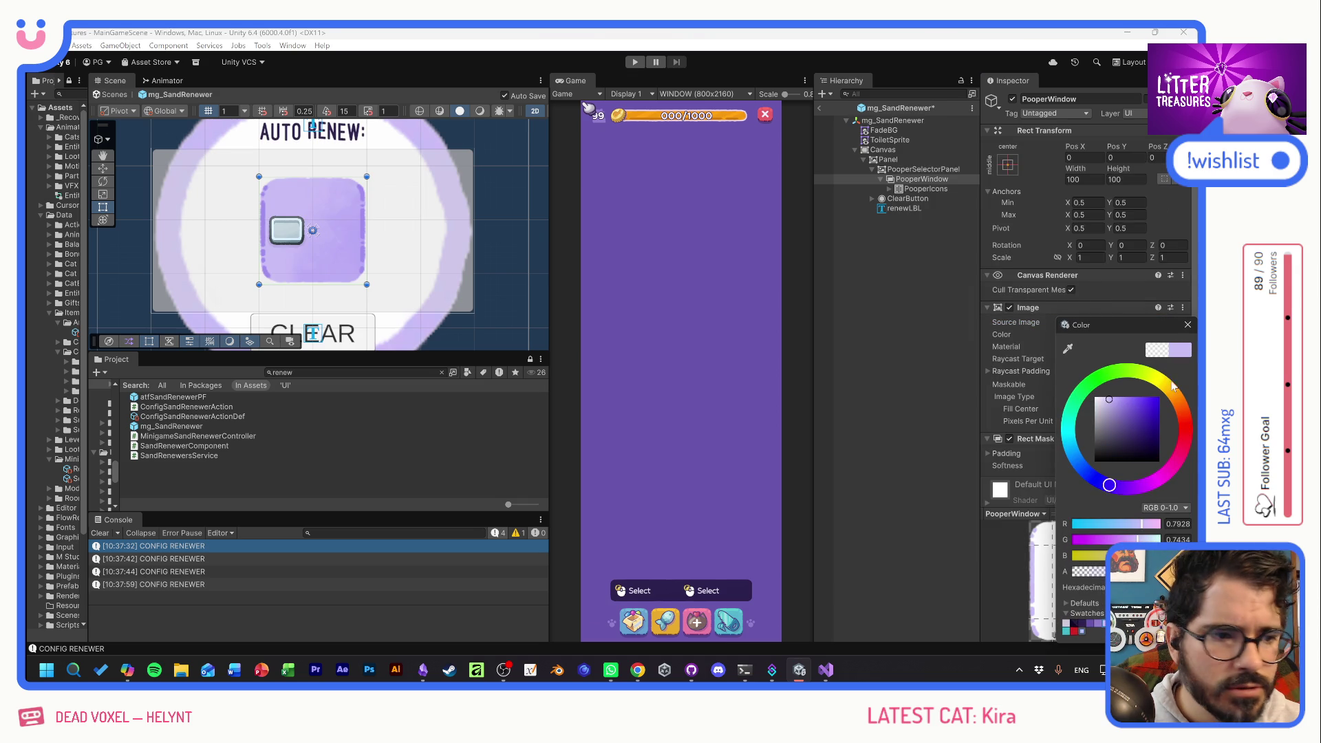
{"action": "left_click", "coordinate": [1188, 325]}
{"action": "left_click", "coordinate": [1064, 422]}
{"action": "type", "text": "2"}
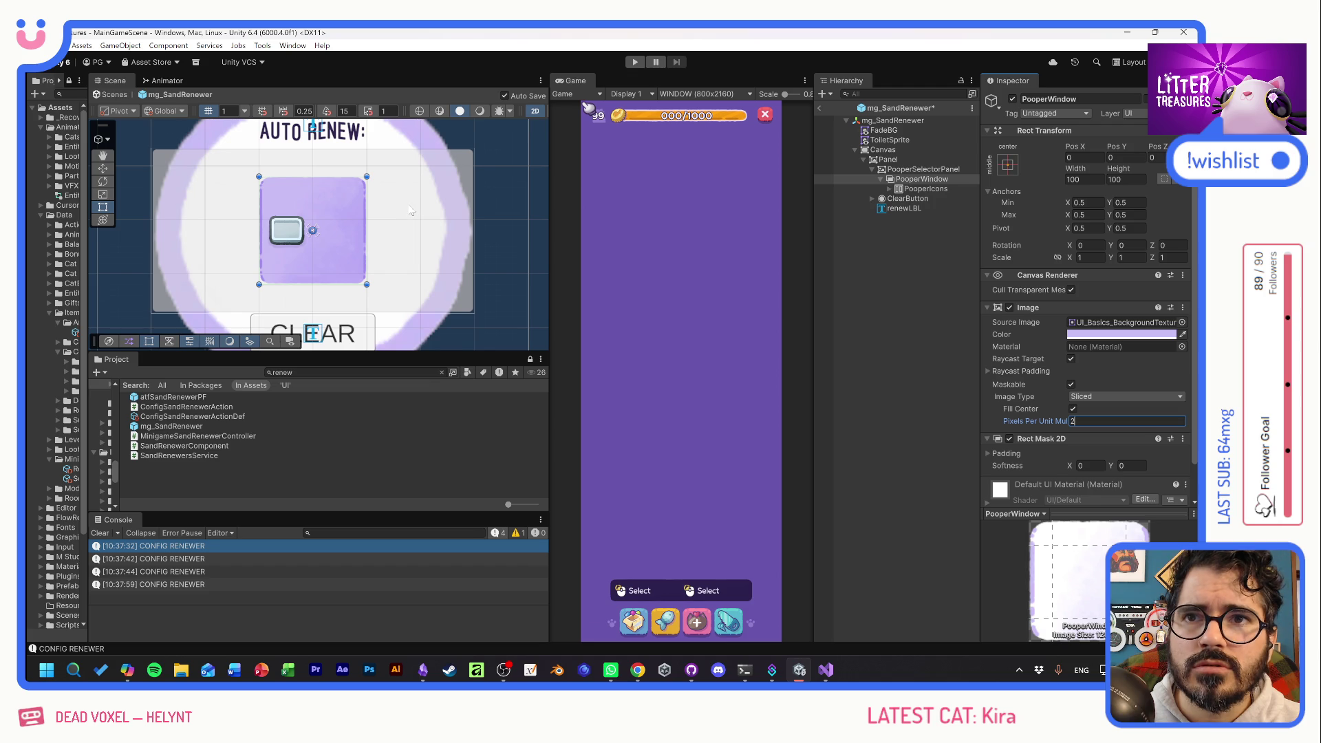
{"action": "scroll", "coordinate": [402, 214], "scroll_direction": "down", "scroll_amount": 3}
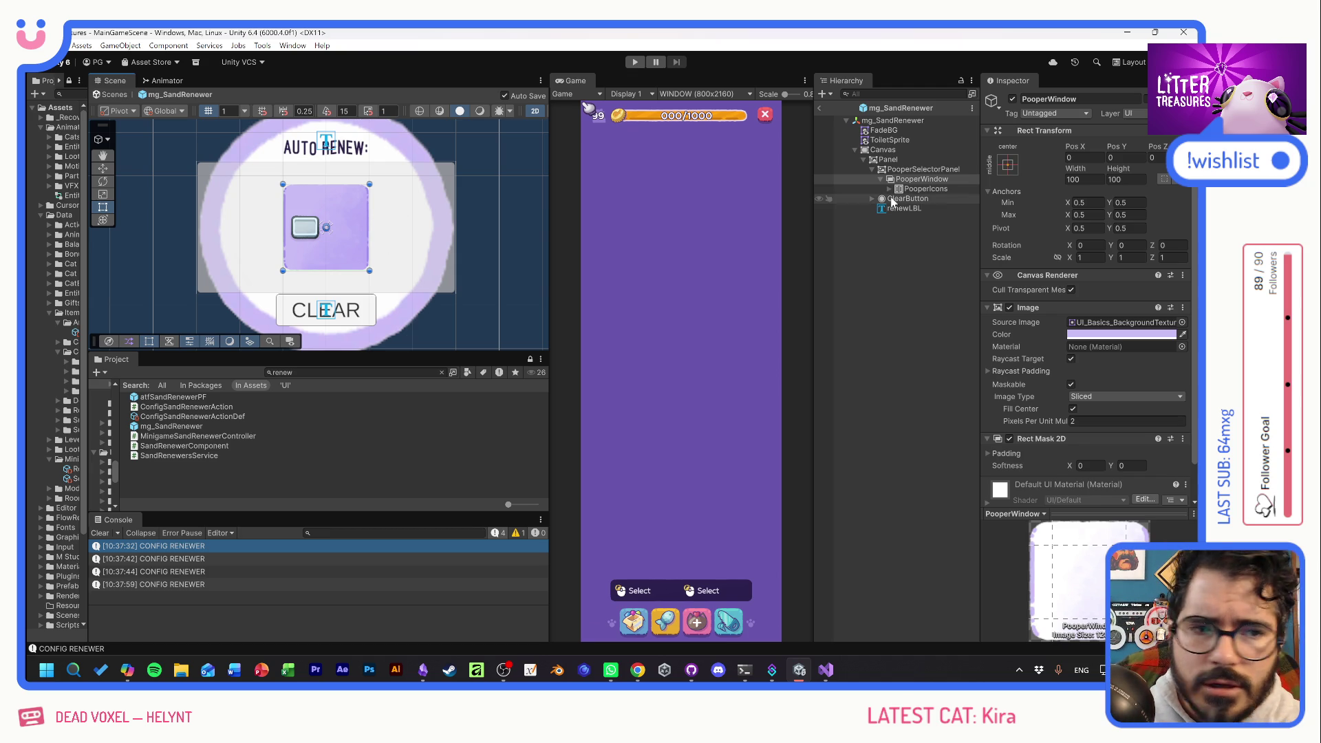
{"action": "left_click", "coordinate": [915, 169]}
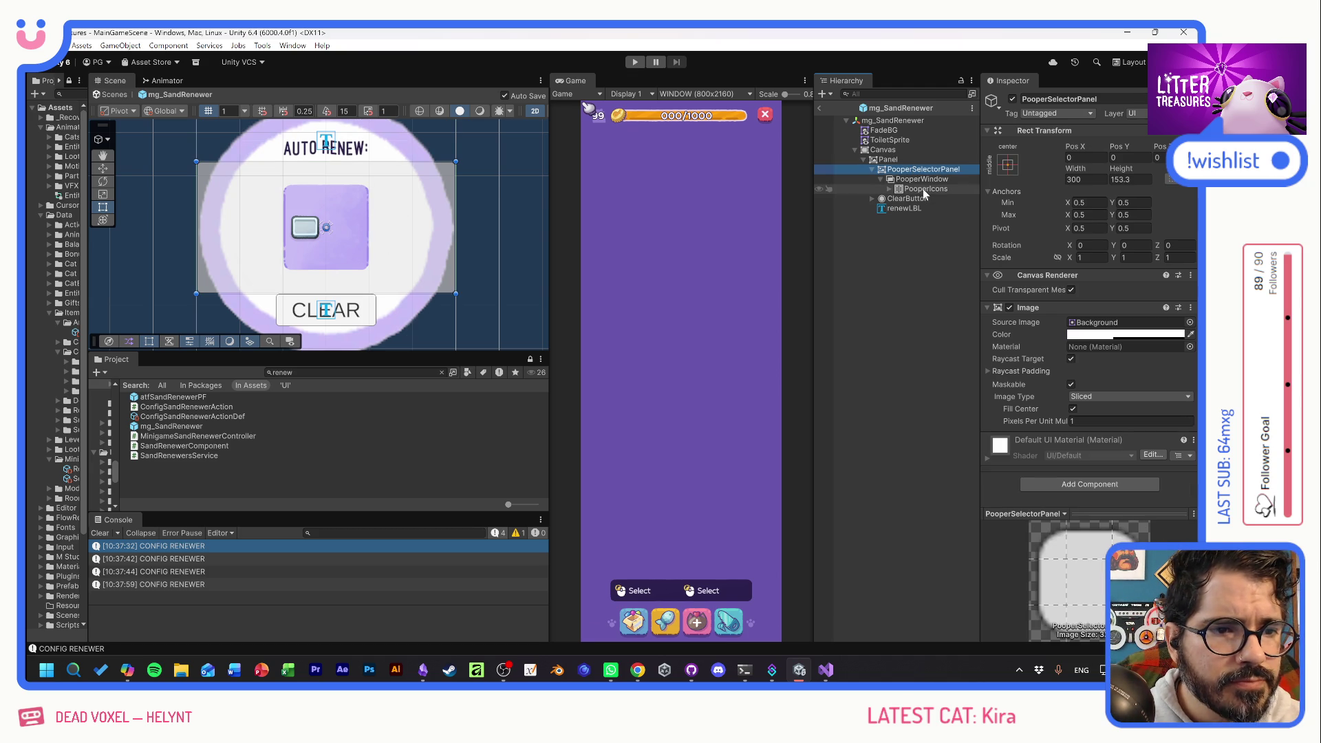
Set PooperIcons Pos X to 0 and lower its red background's alpha.
{"action": "left_click", "coordinate": [923, 188]}
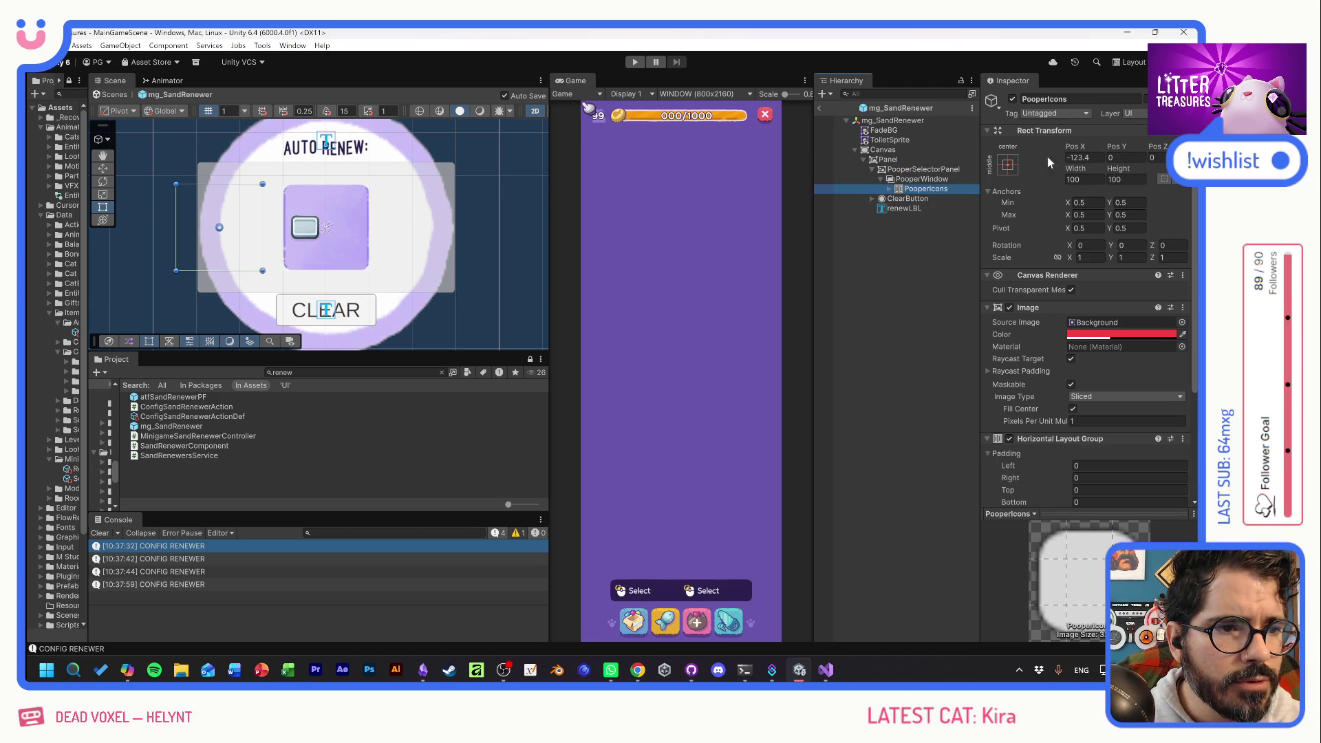
{"action": "left_click", "coordinate": [1084, 158]}
{"action": "type", "text": "0"}
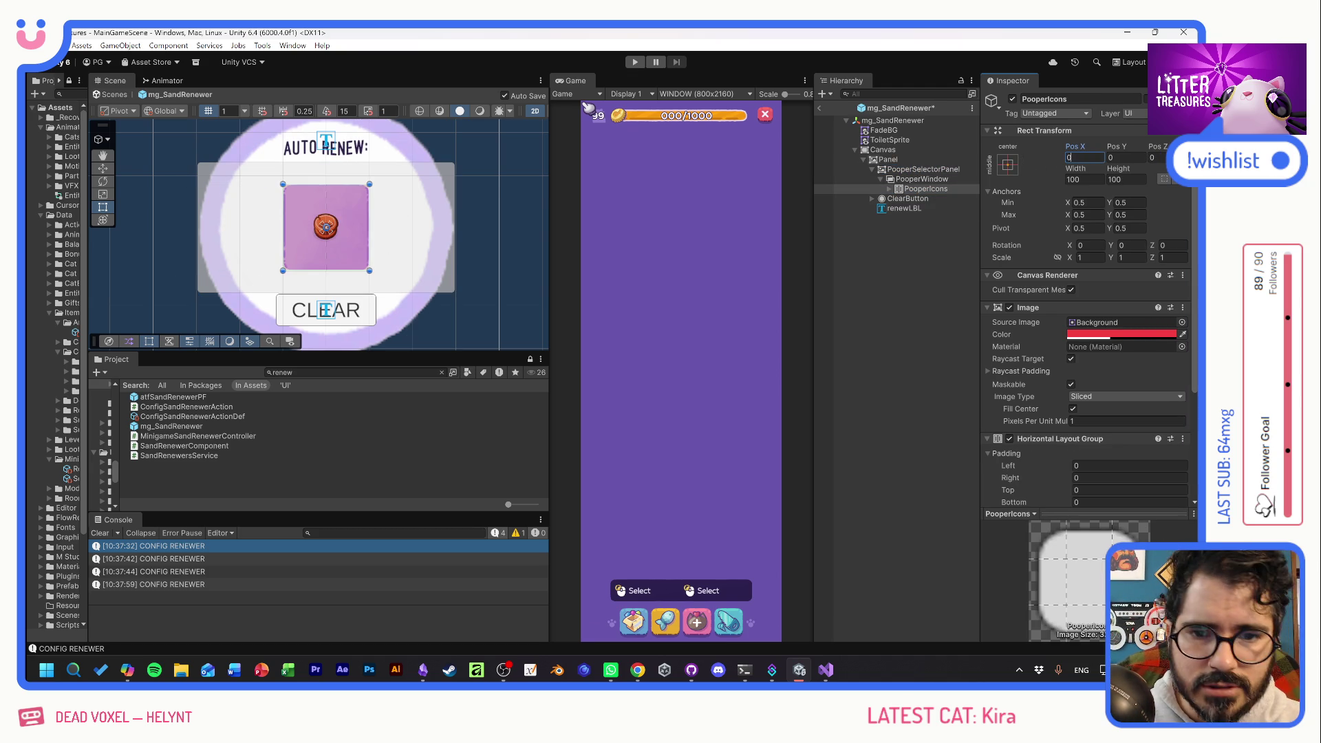
{"action": "left_click", "coordinate": [1153, 335]}
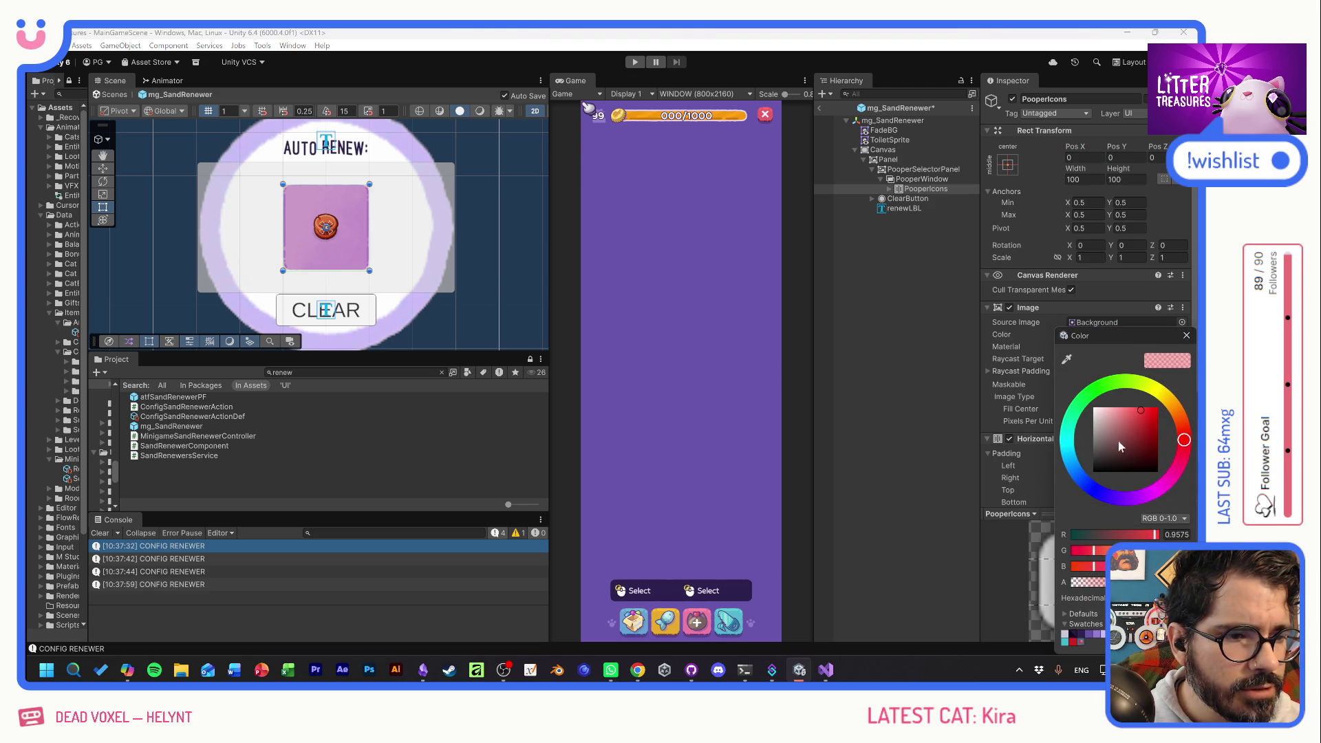
{"action": "left_click_drag", "start_coordinate": [1100, 585], "coordinate": [1077, 585]}
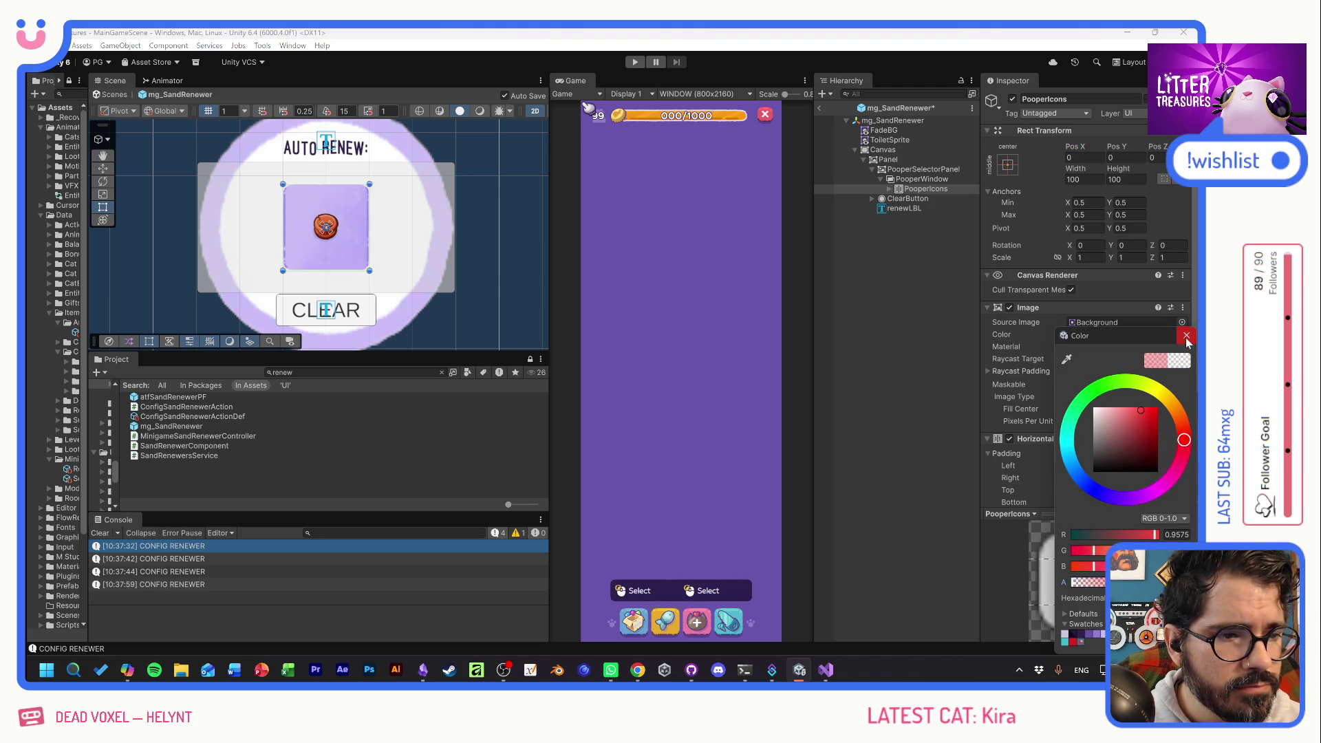
{"action": "left_click", "coordinate": [820, 340]}
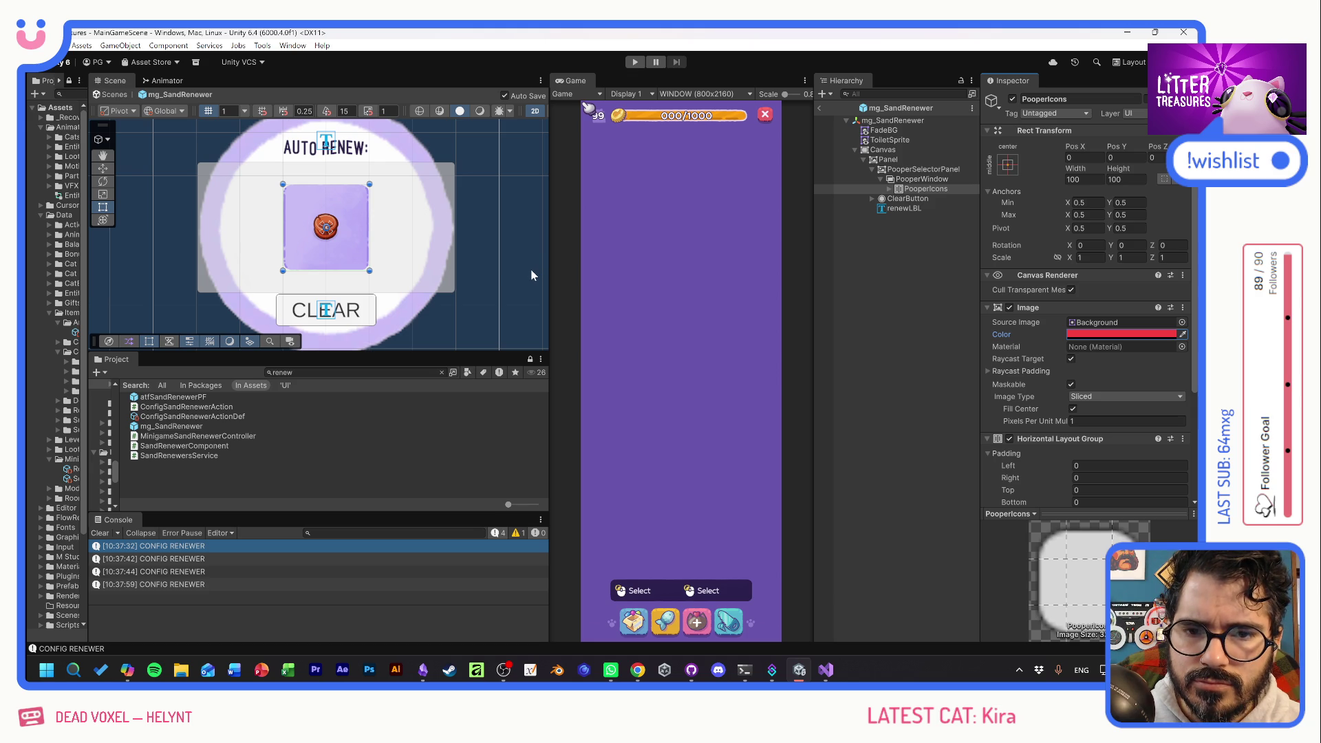
{"action": "left_click", "coordinate": [870, 286]}
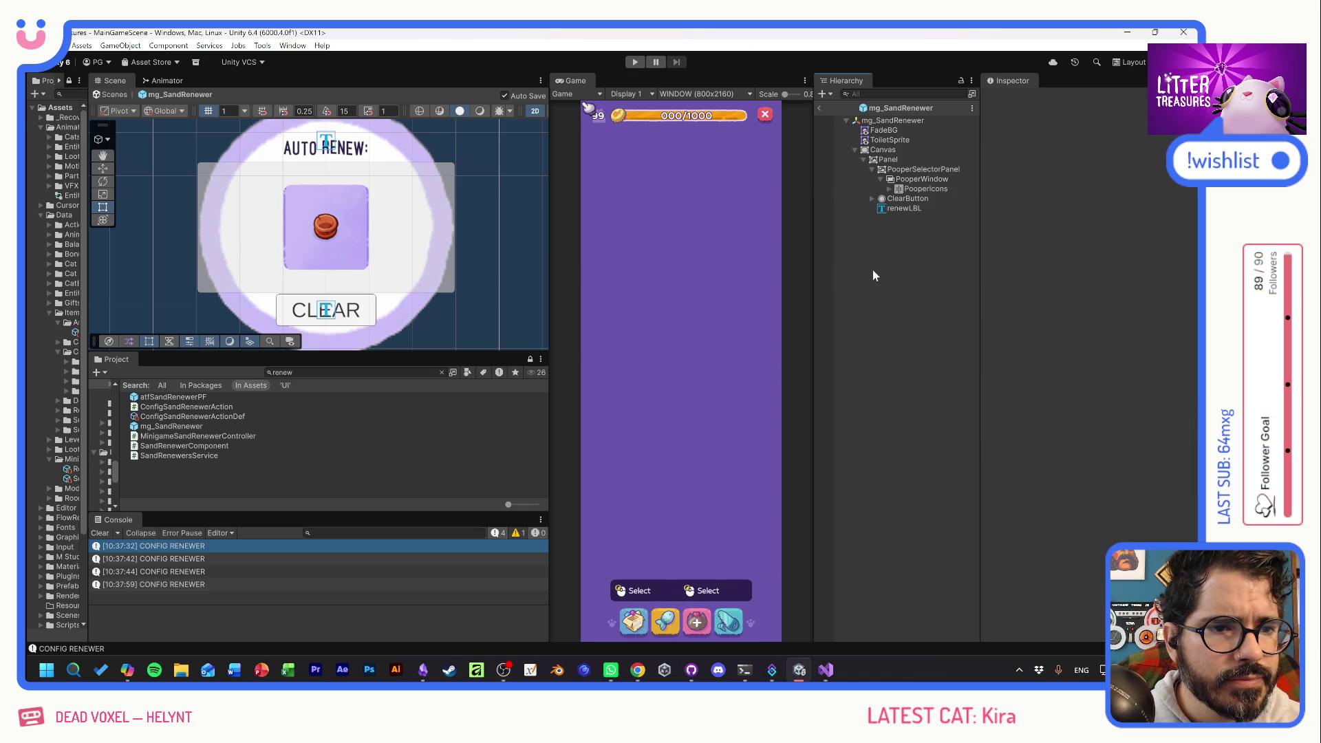
Select PooperSelectorPanel in the Hierarchy with its children collapsed.
{"action": "left_click", "coordinate": [896, 190]}
{"action": "left_click", "coordinate": [890, 189]}
{"action": "left_click", "coordinate": [890, 188]}
{"action": "left_click", "coordinate": [906, 180]}
{"action": "left_click", "coordinate": [907, 171]}
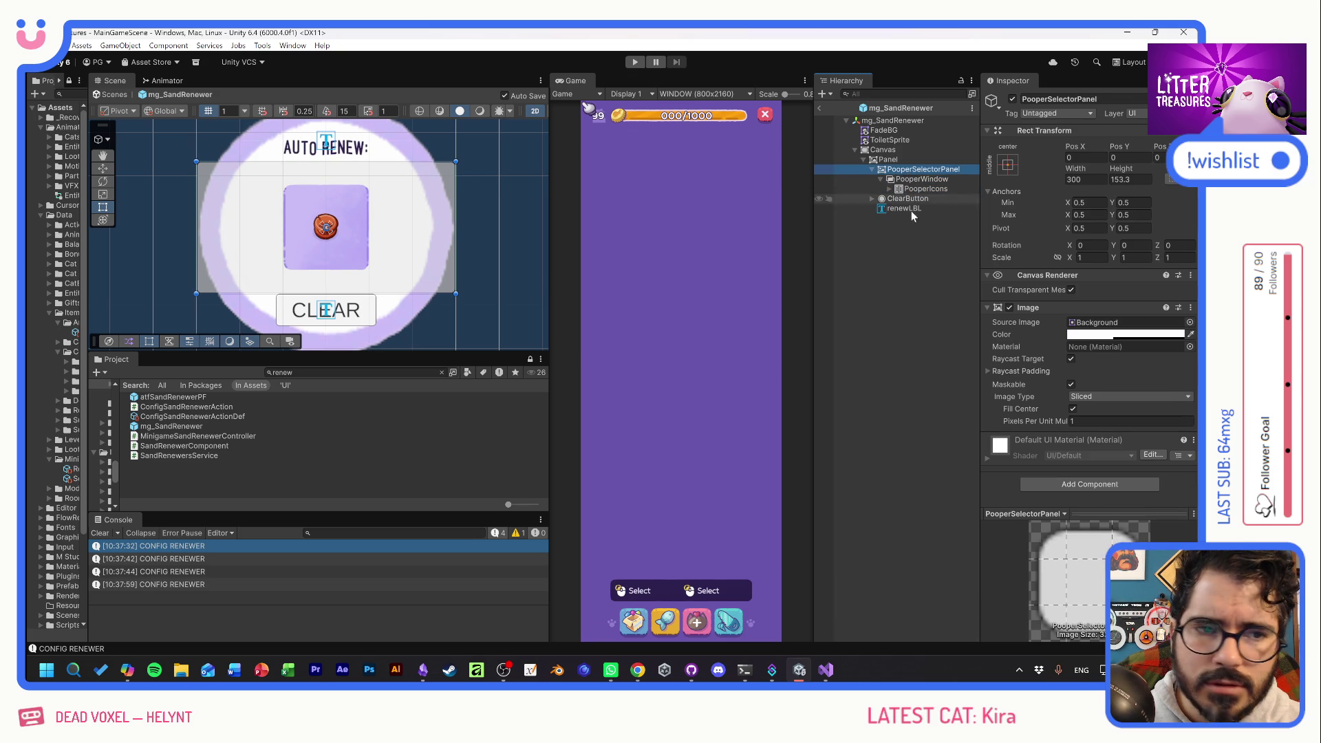
{"action": "left_click_drag", "start_coordinate": [910, 199], "coordinate": [906, 259]}
{"action": "left_click", "coordinate": [906, 259]}
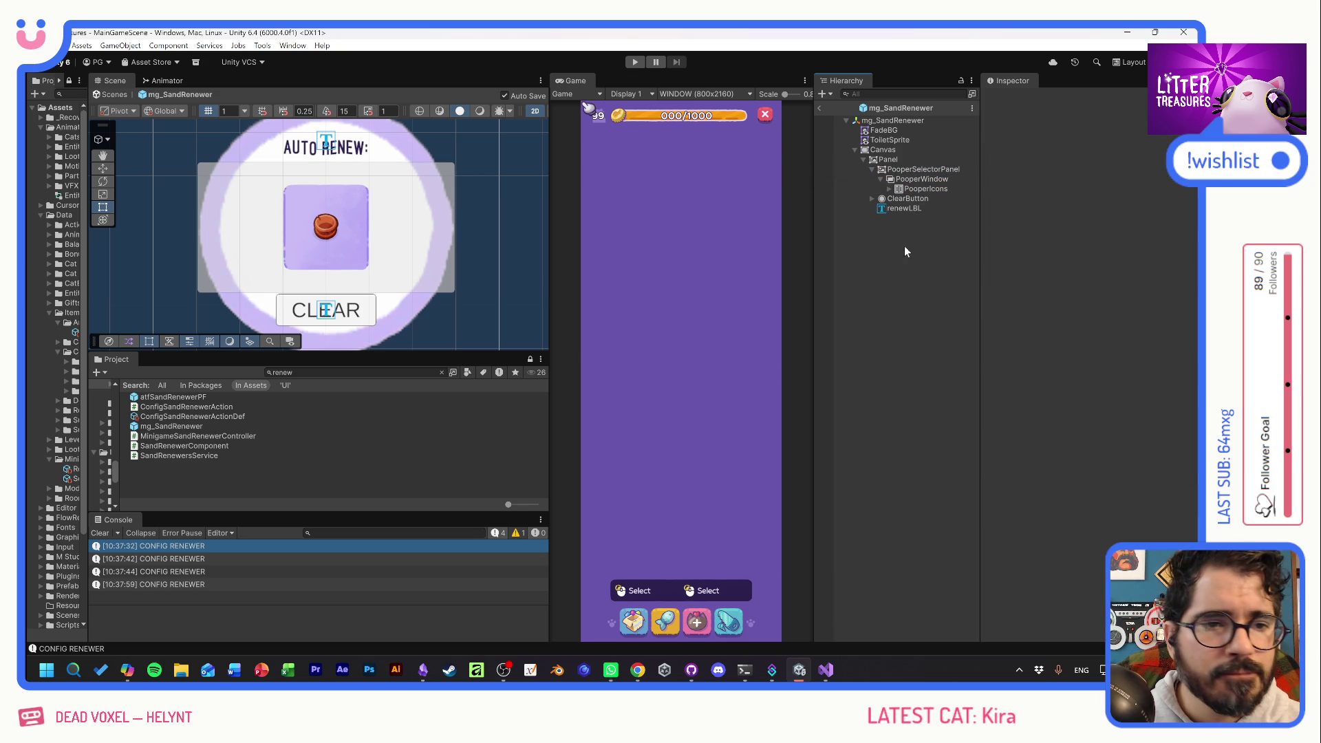
{"action": "left_click_drag", "start_coordinate": [907, 171], "coordinate": [894, 174]}
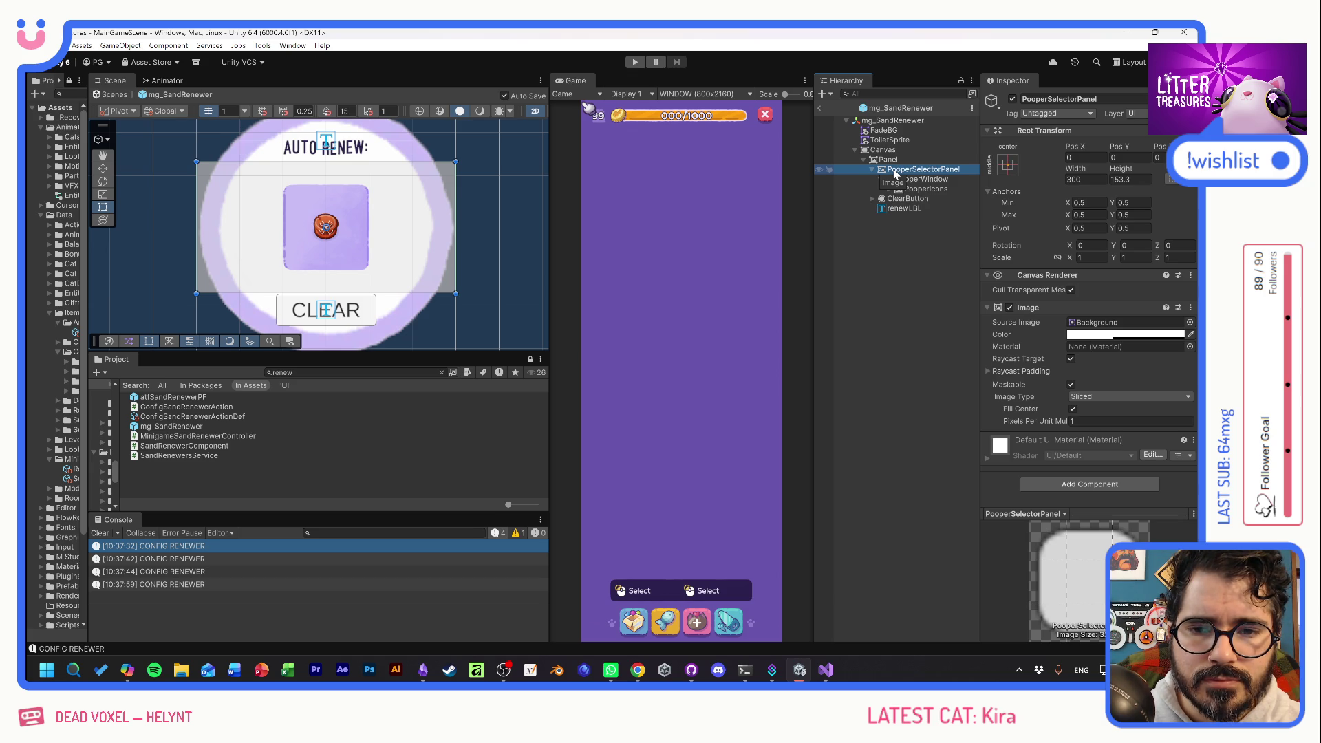
{"action": "left_click", "coordinate": [873, 170]}
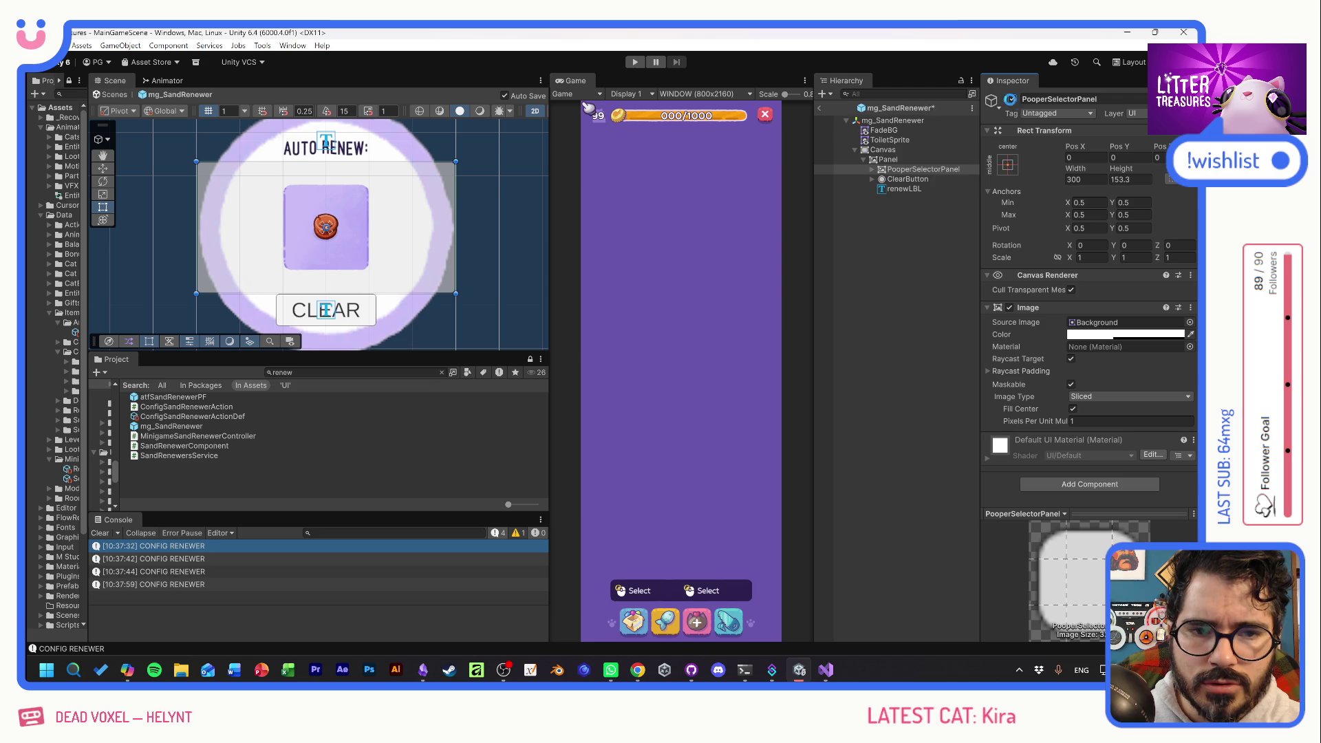
Add a Horizontal Layout Group to PooperSelectorPanel with Child Alignment Middle Center.
{"action": "left_click", "coordinate": [1064, 483]}
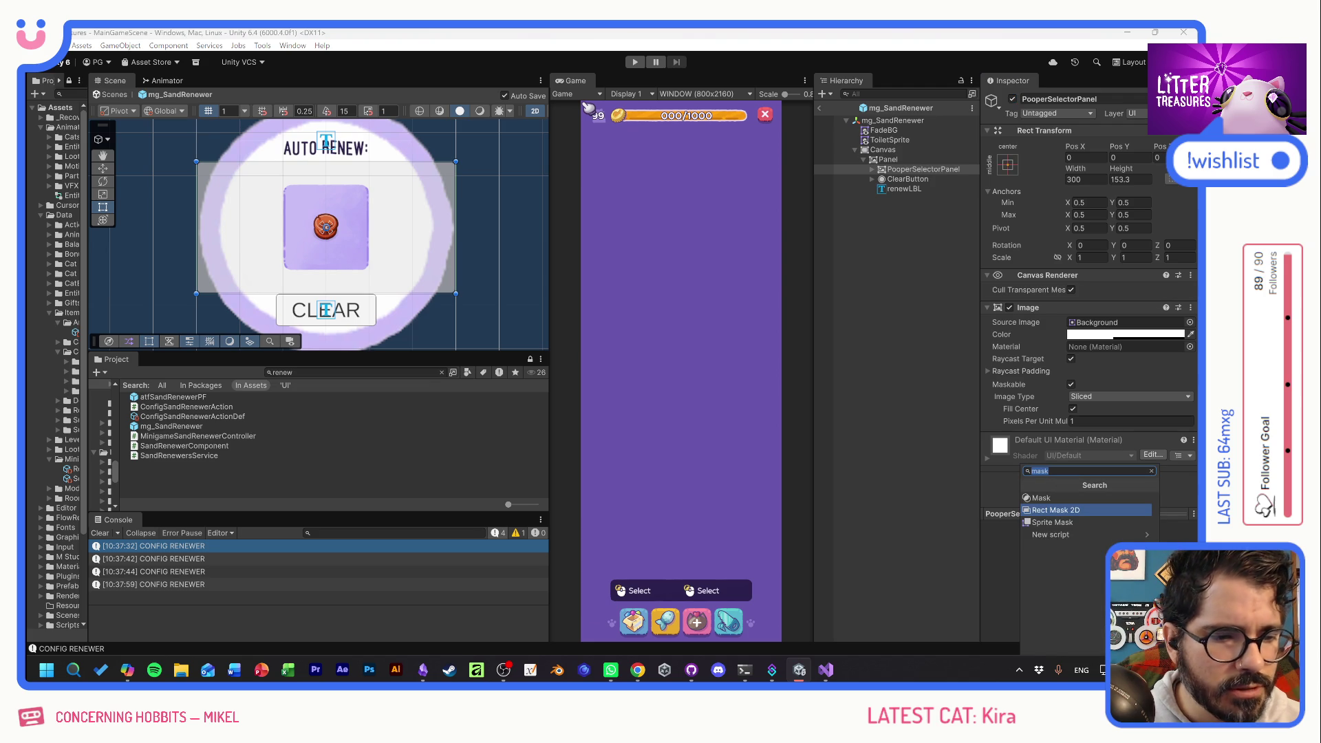
{"action": "type", "text": "v"}
{"action": "key", "text": "BackSpace"}
{"action": "type", "text": "hori"}
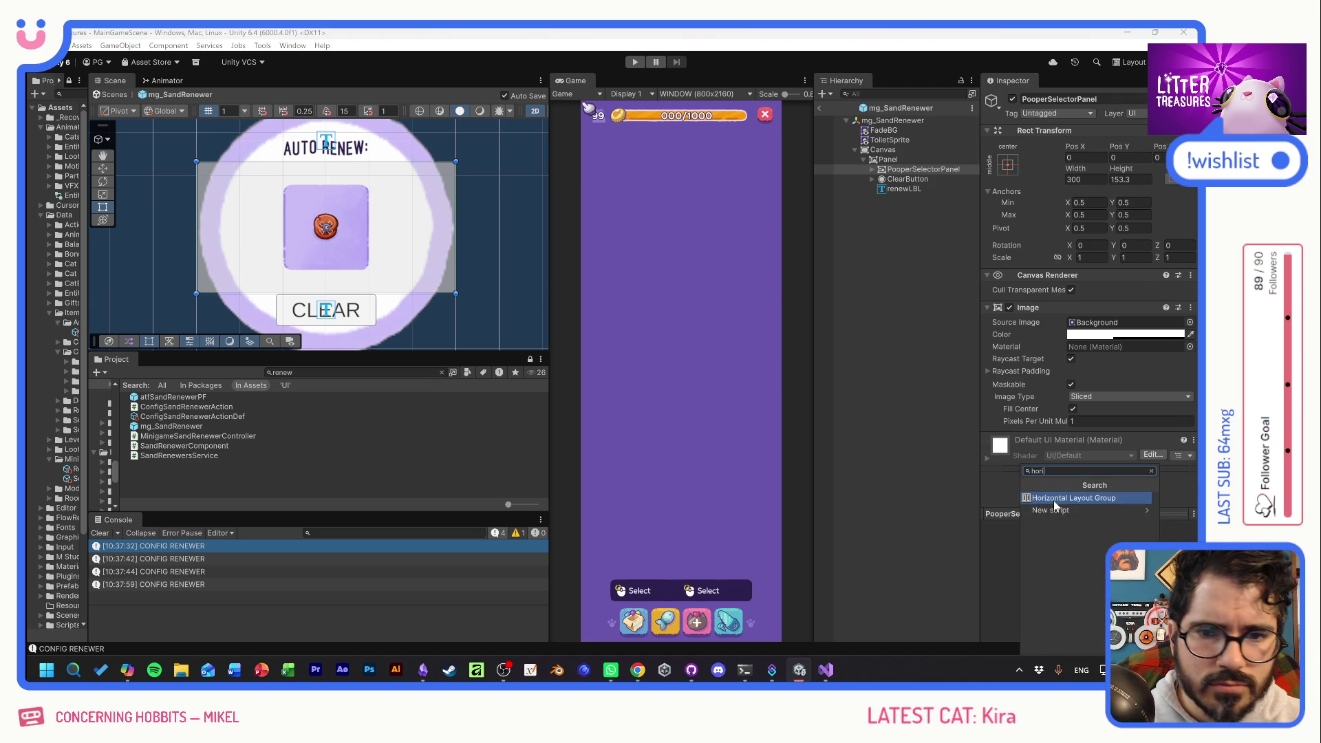
{"action": "left_click", "coordinate": [1055, 499]}
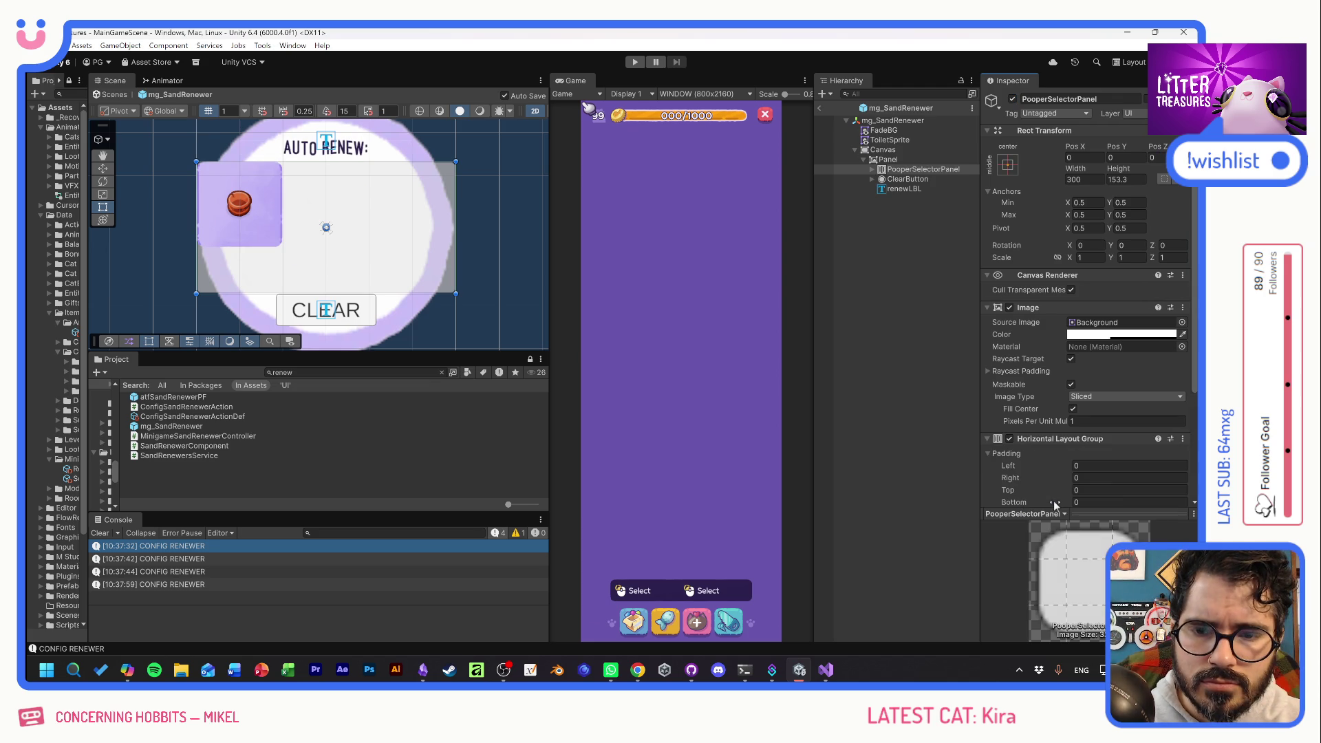
{"action": "scroll", "coordinate": [1055, 505], "scroll_direction": "down", "scroll_amount": 3}
{"action": "left_click", "coordinate": [1115, 427]}
{"action": "left_click", "coordinate": [1116, 494]}
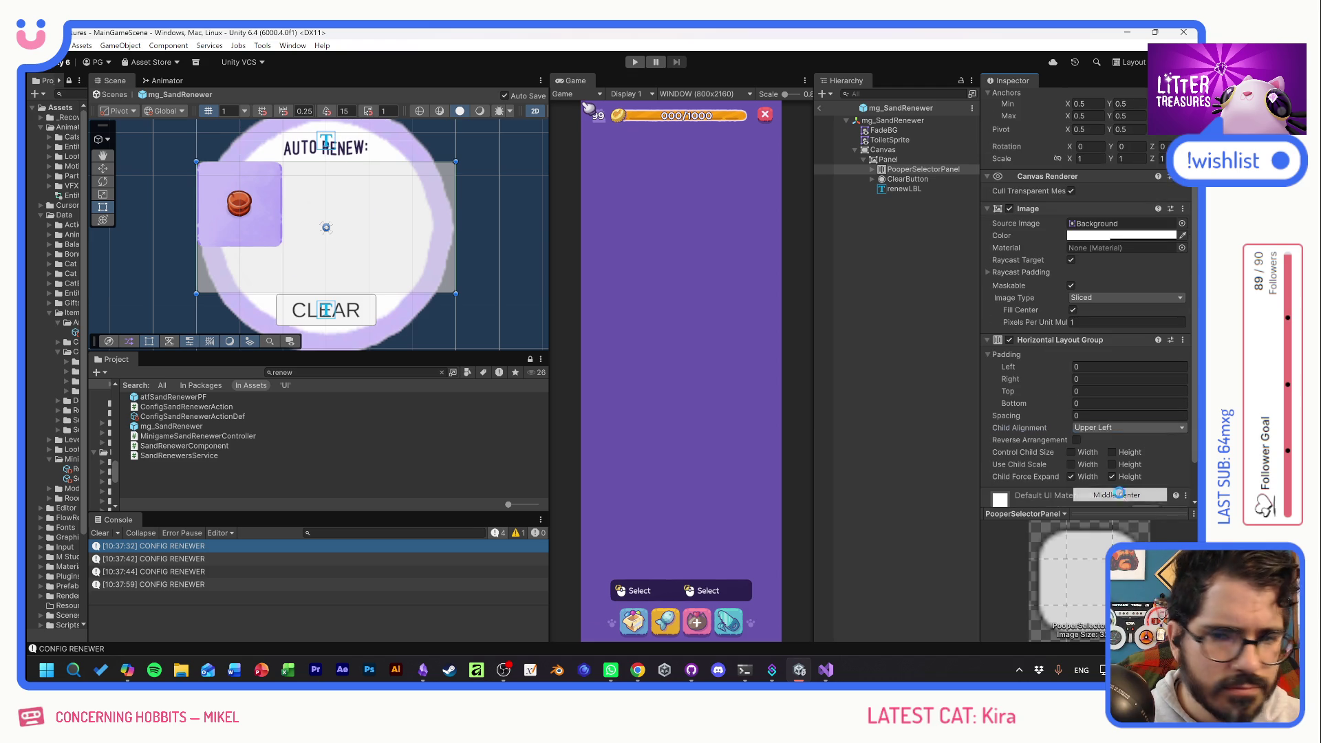
Try shifting PooperIcons left, then undo the move.
{"action": "left_click", "coordinate": [872, 170]}
{"action": "left_click", "coordinate": [881, 179]}
{"action": "left_click", "coordinate": [926, 188]}
{"action": "left_click_drag", "start_coordinate": [1071, 150], "coordinate": [232, 179]}
{"action": "key", "text": "ctrl+z"}
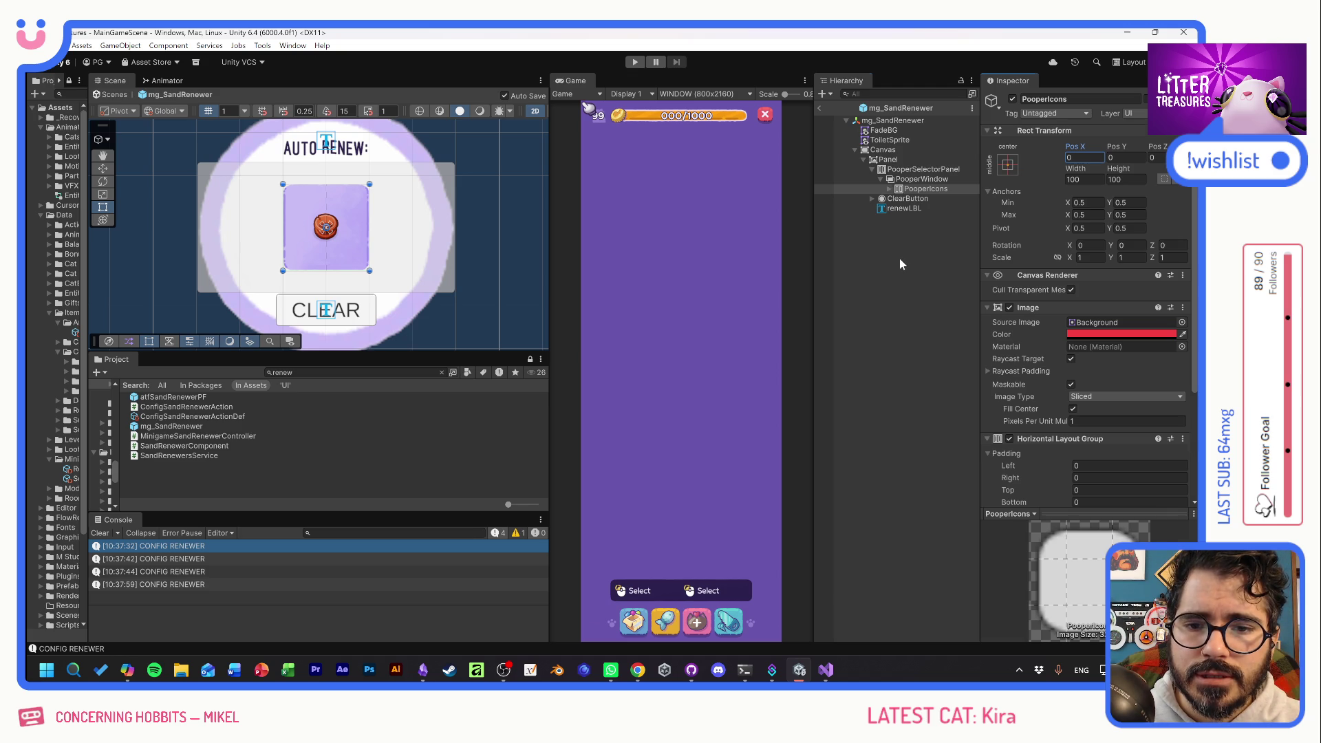
{"action": "left_click", "coordinate": [900, 259]}
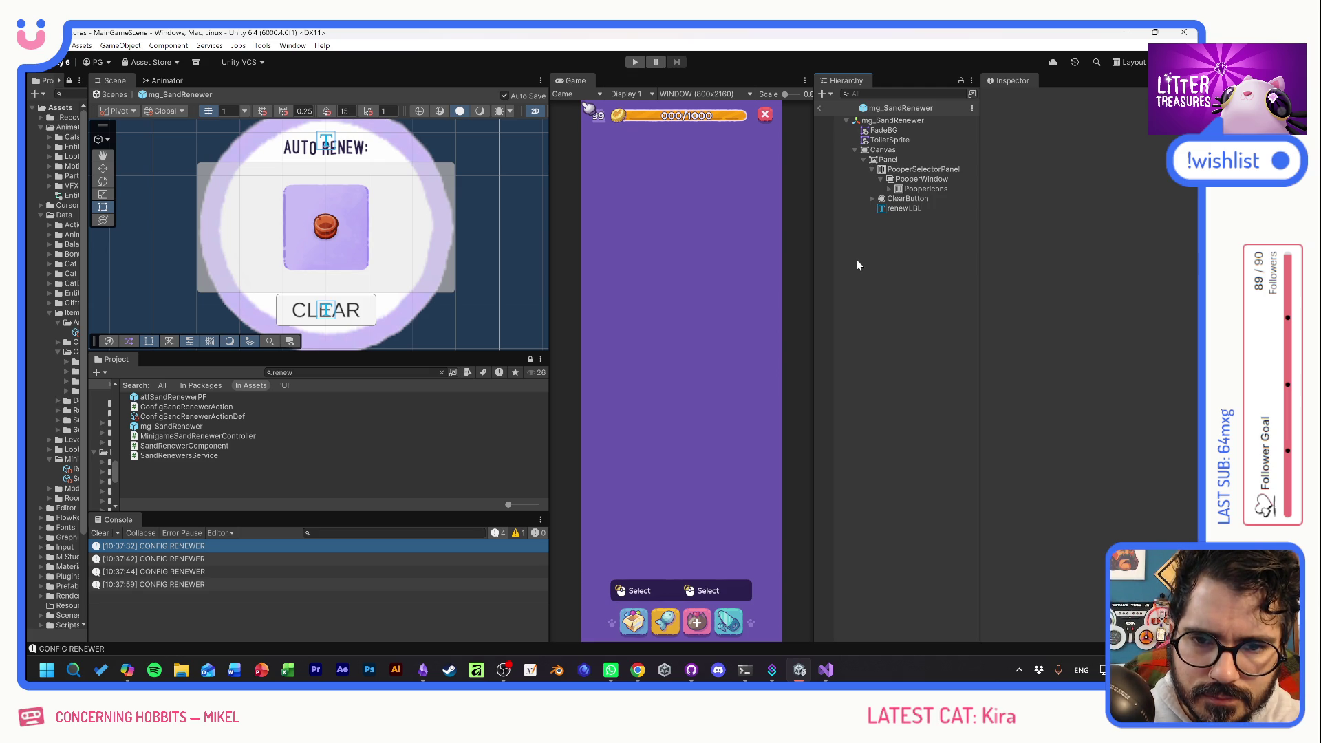
{"action": "left_click", "coordinate": [927, 179]}
Narrow PooperSelectorPanel from 300 to 207.46 wide, keeping height 153.3.
{"action": "left_click", "coordinate": [920, 170]}
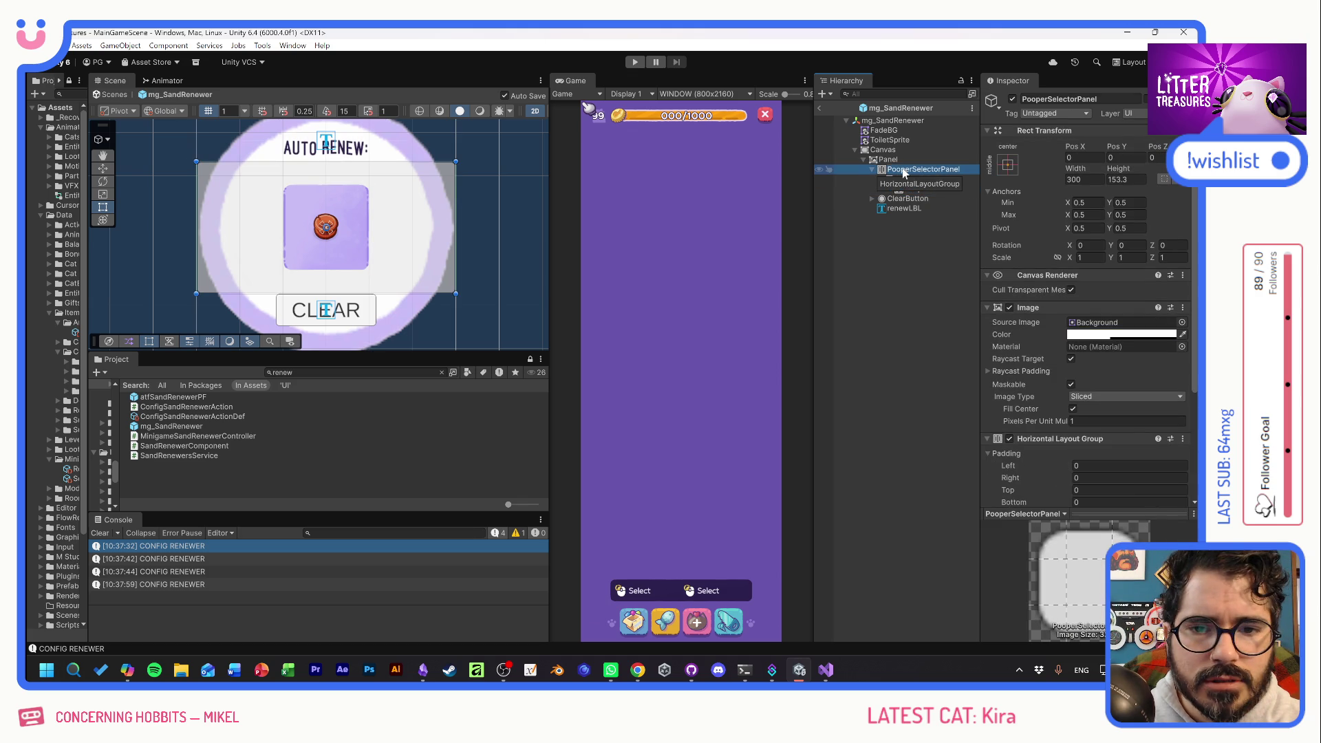
{"action": "mouse_move", "coordinate": [1077, 169]}
{"action": "left_mouse_down"}
{"action": "mouse_move", "coordinate": [36, 128]}
{"action": "mouse_move", "coordinate": [1135, 138]}
{"action": "mouse_move", "coordinate": [811, 160]}
{"action": "left_mouse_up"}
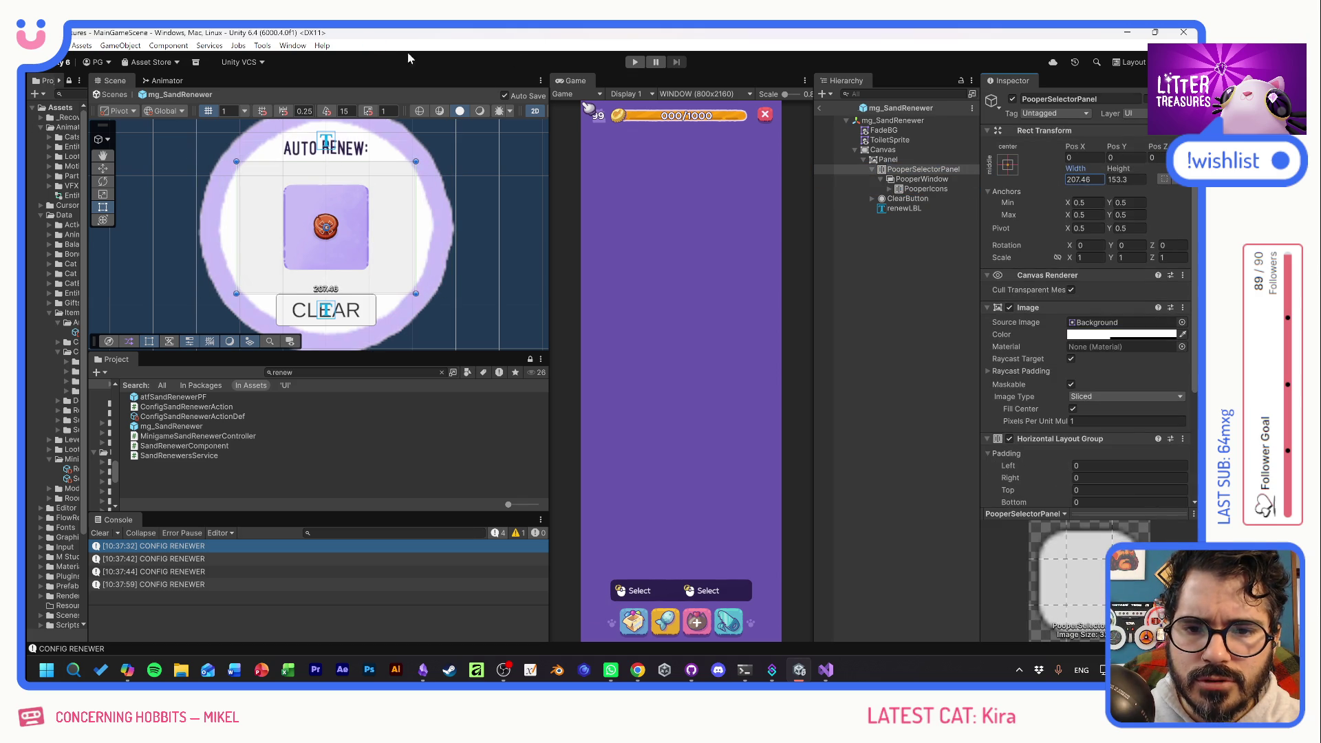
{"action": "left_click", "coordinate": [1162, 338]}
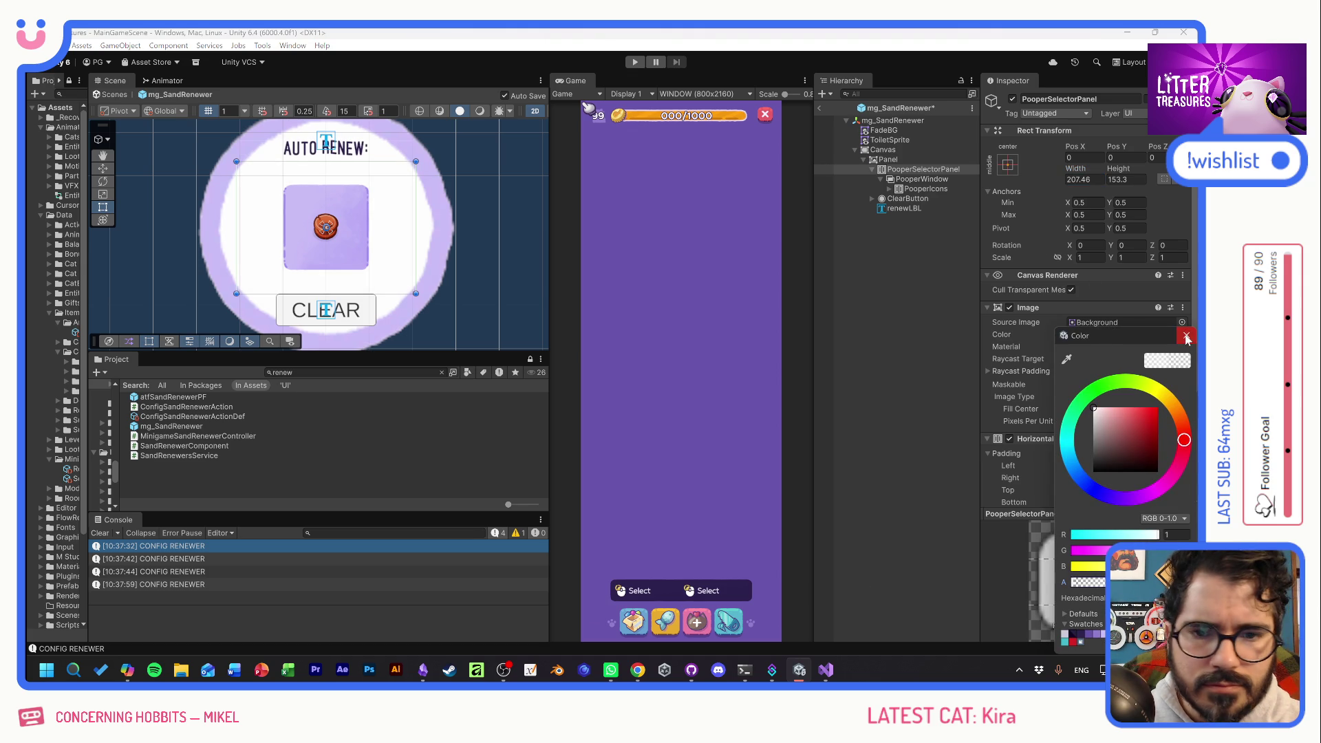
{"action": "left_click", "coordinate": [1187, 335]}
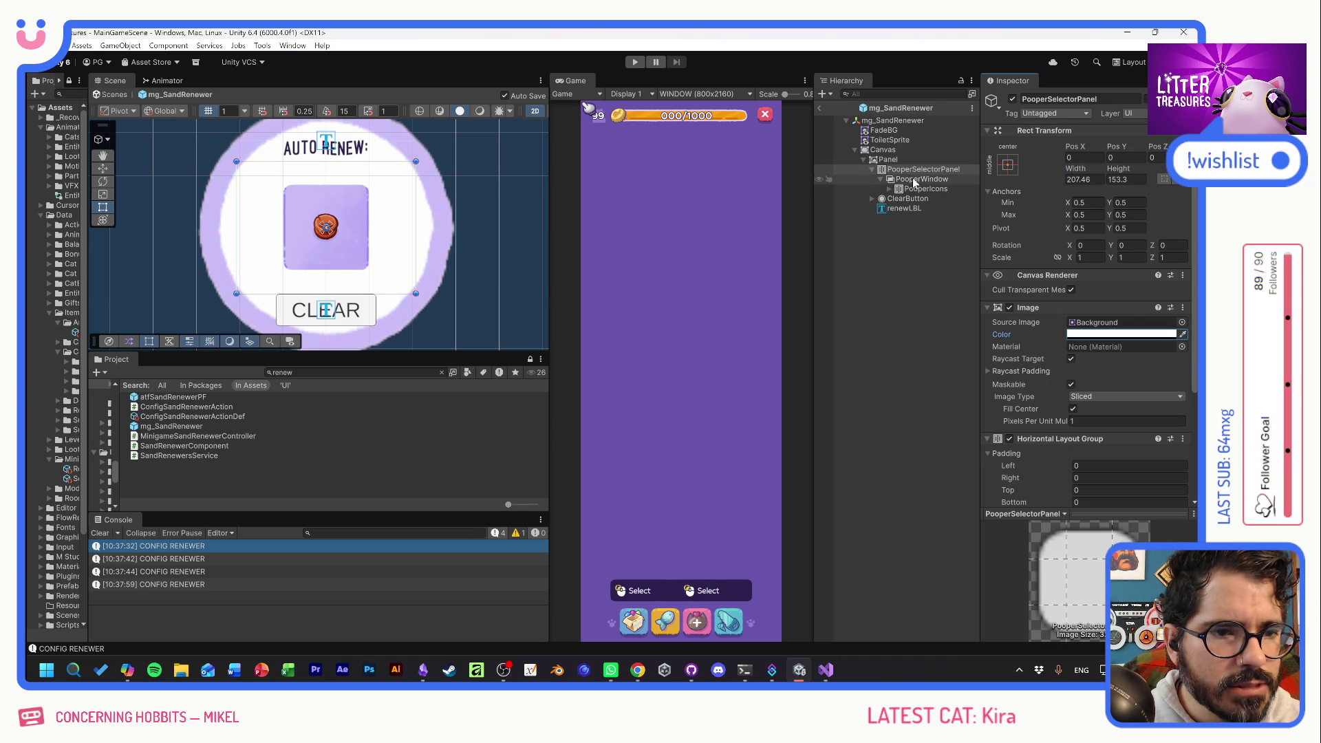
{"action": "left_click", "coordinate": [887, 171]}
{"action": "right_click", "coordinate": [887, 172]}
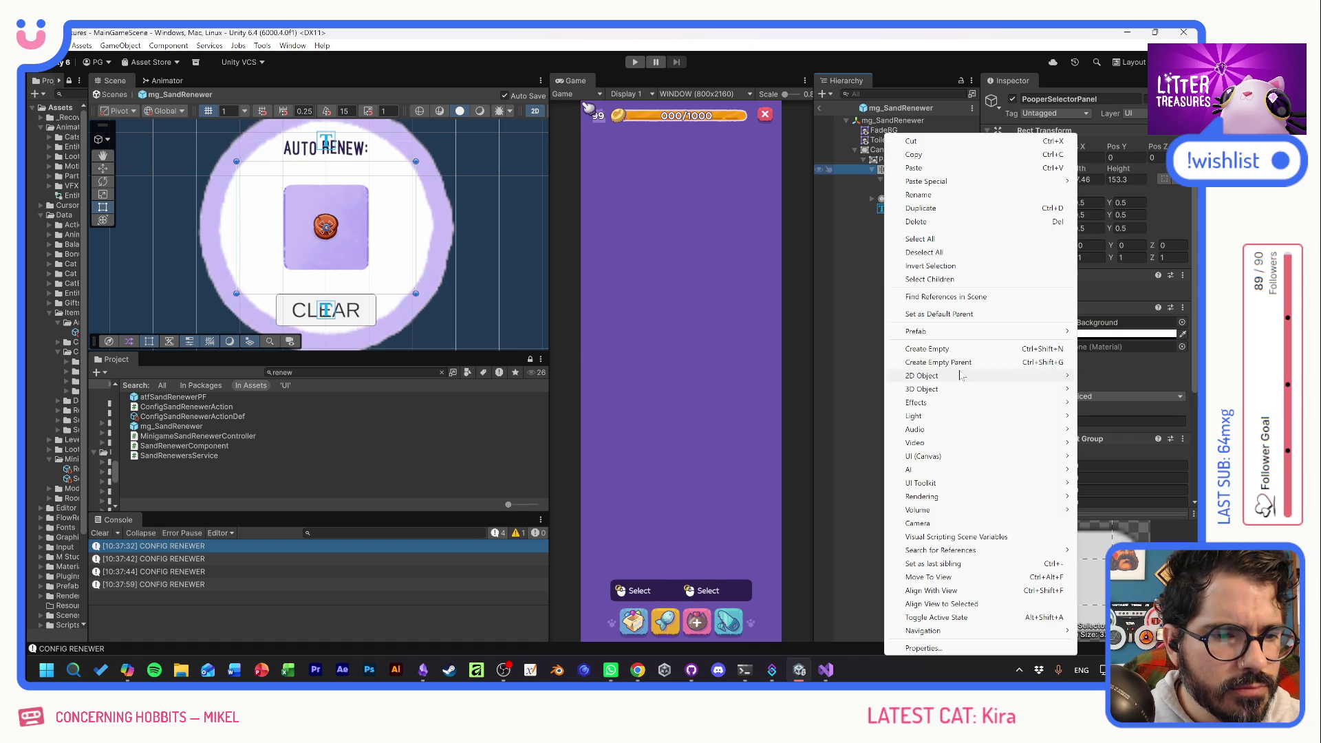
Add a UI button named RightButton to the panel, sized 40×40.
{"action": "mouse_move", "coordinate": [929, 458]}
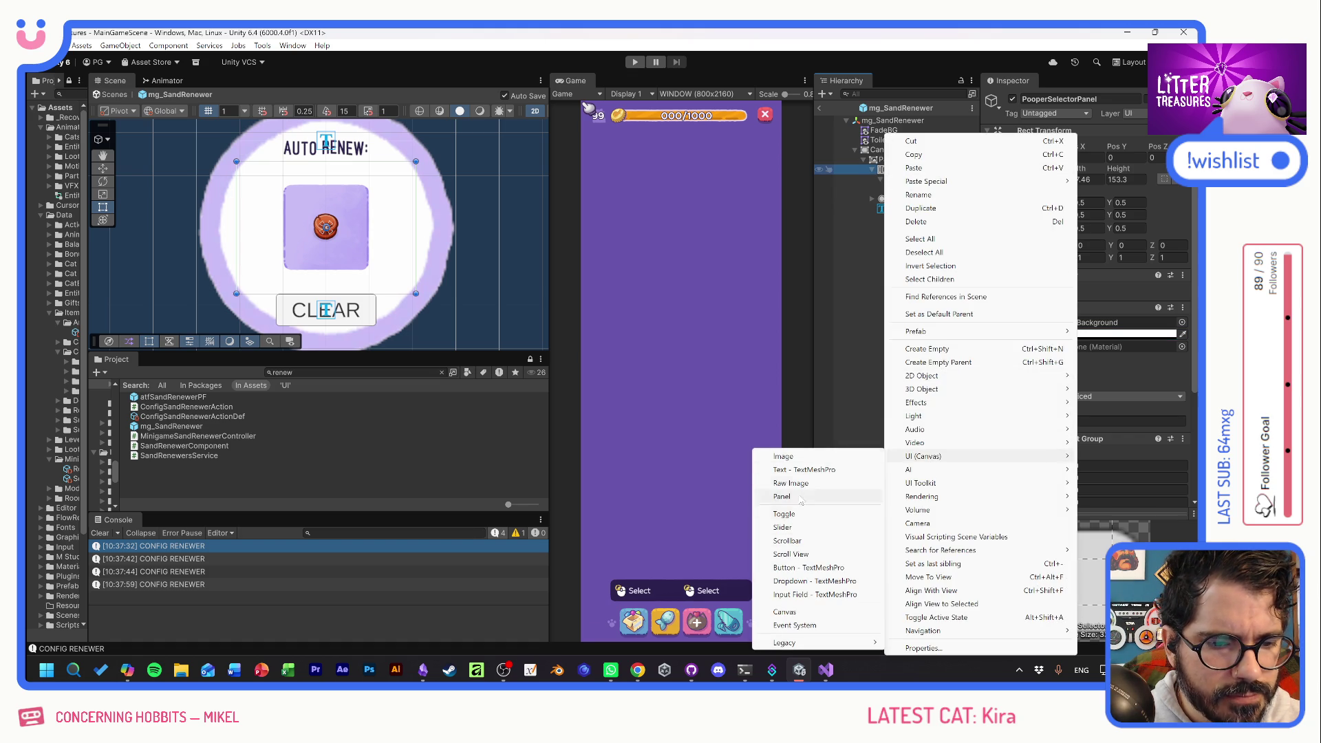
{"action": "left_click", "coordinate": [810, 568]}
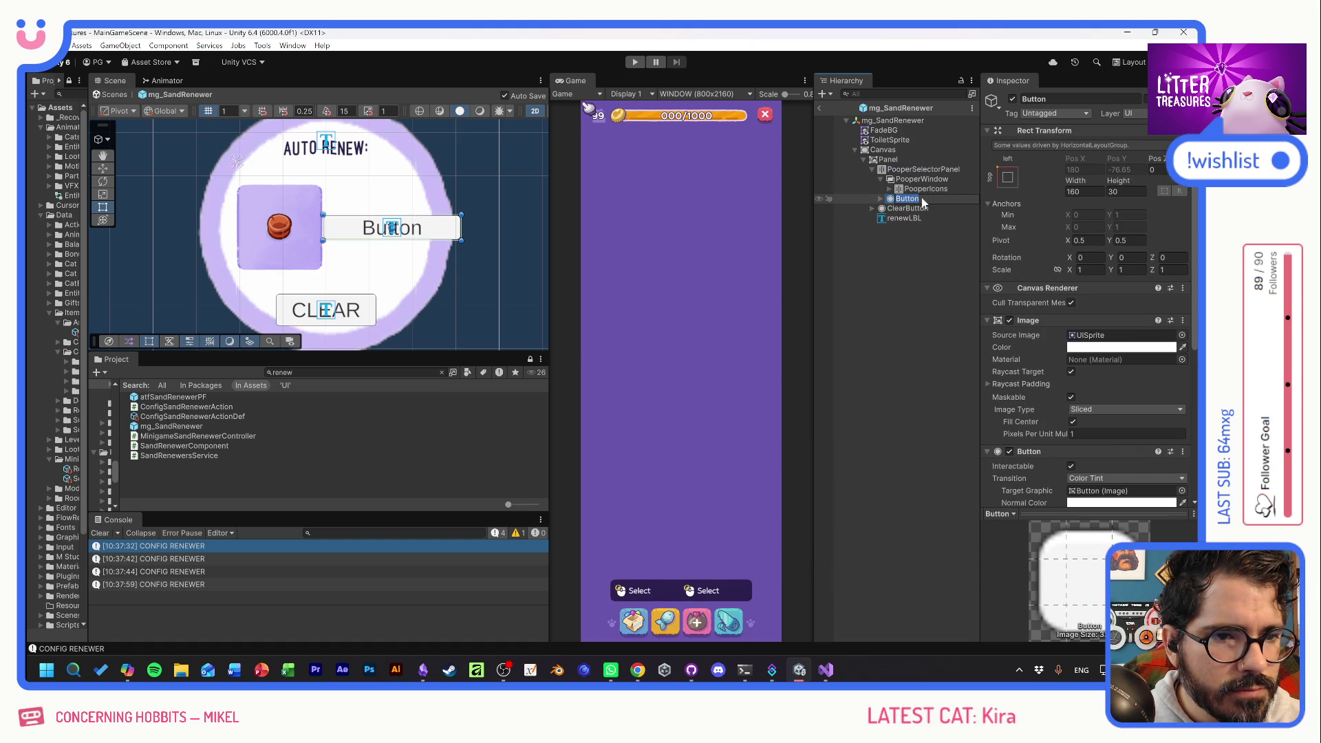
{"action": "type", "text": "RightButton"}
{"action": "key", "text": "Return"}
{"action": "left_click", "coordinate": [1099, 192]}
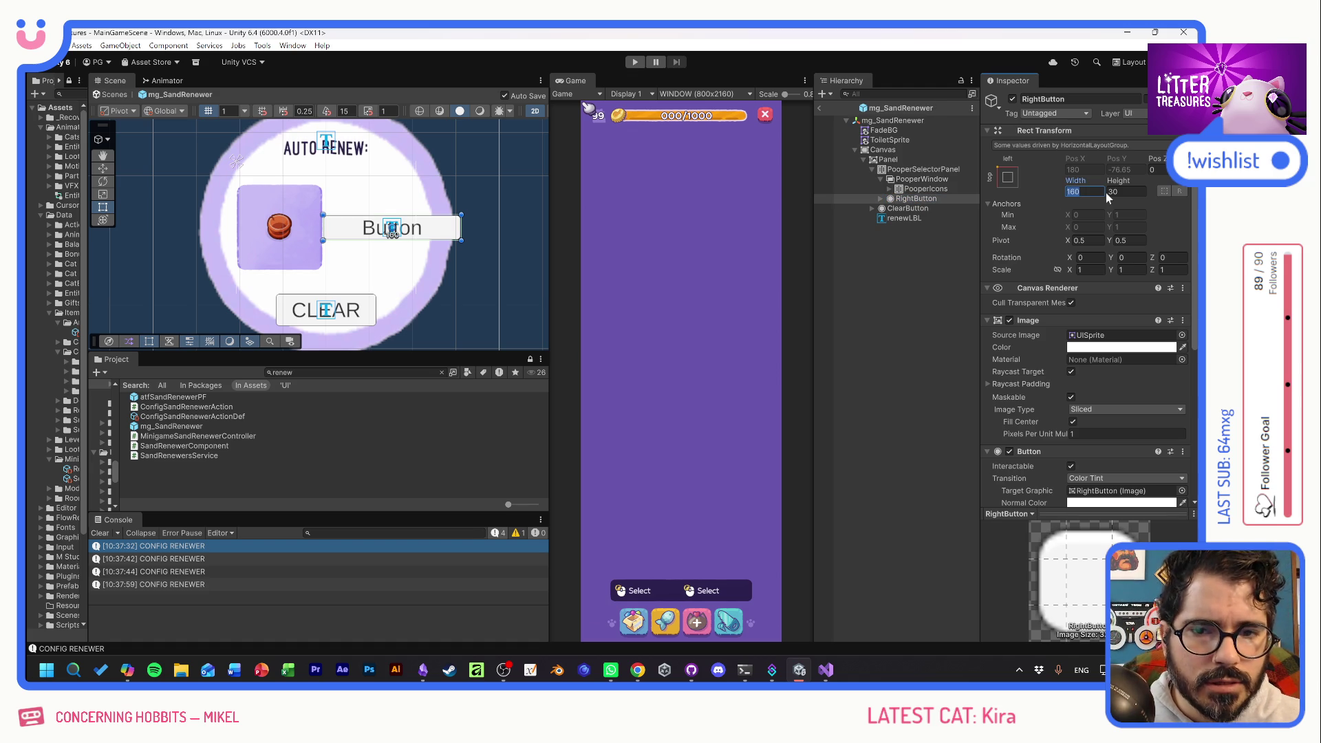
{"action": "type", "text": "40"}
{"action": "key", "text": "Tab"}
{"action": "type", "text": "40"}
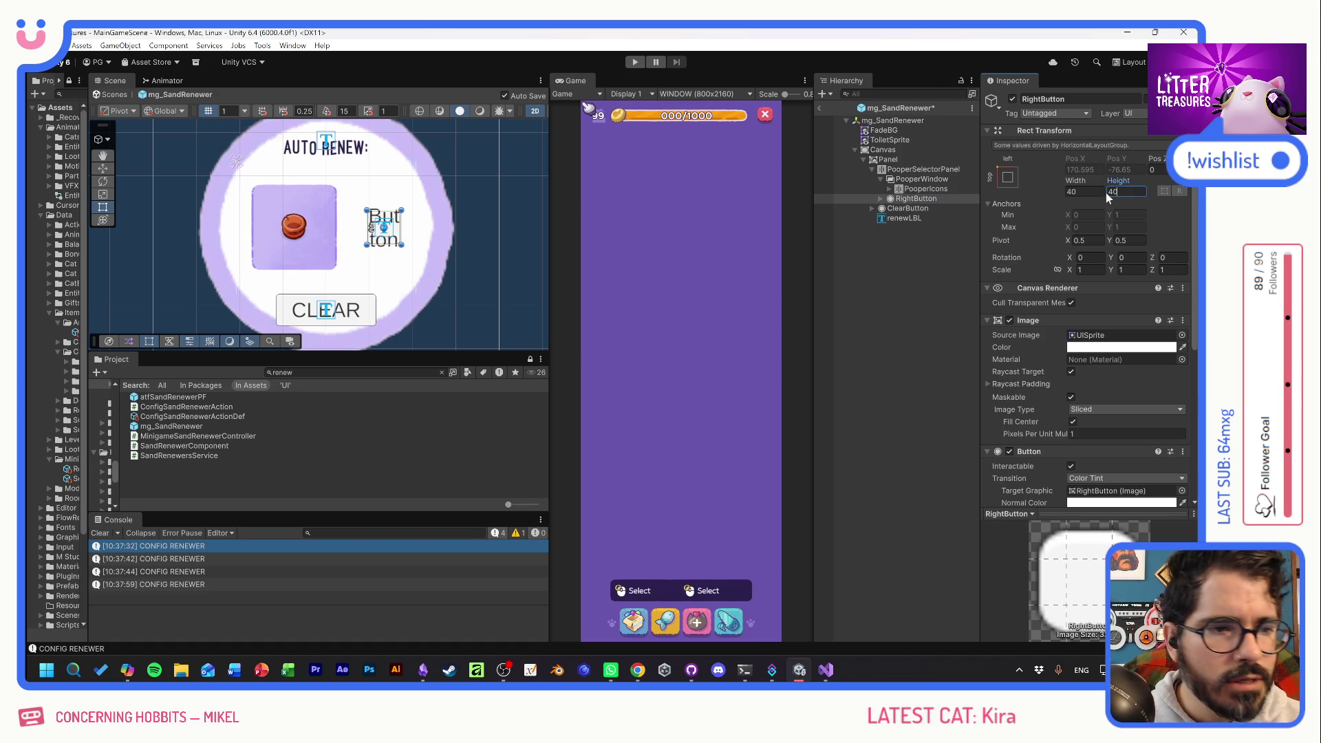
Delete RightButton's Text (TMP) child so no label shows.
{"action": "left_click", "coordinate": [881, 199]}
{"action": "left_click", "coordinate": [912, 209]}
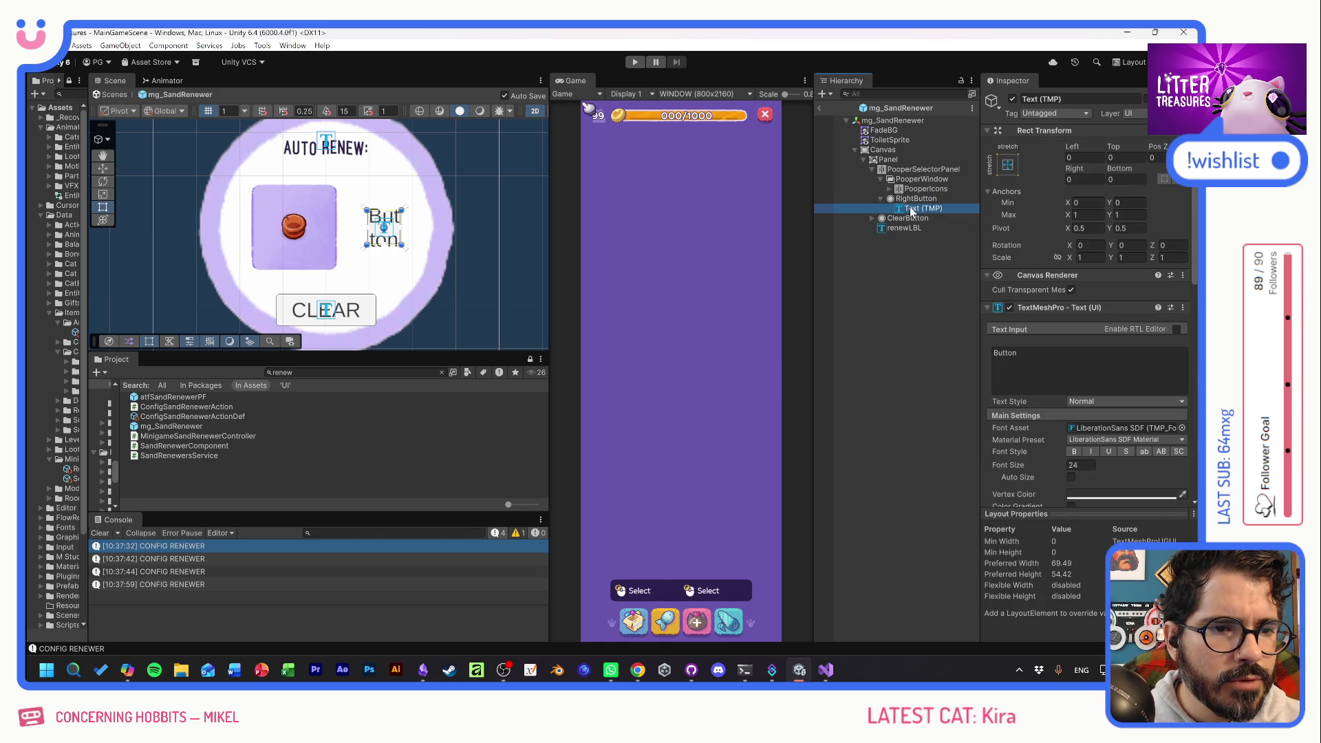
{"action": "key", "text": "Delete"}
{"action": "left_click", "coordinate": [913, 199]}
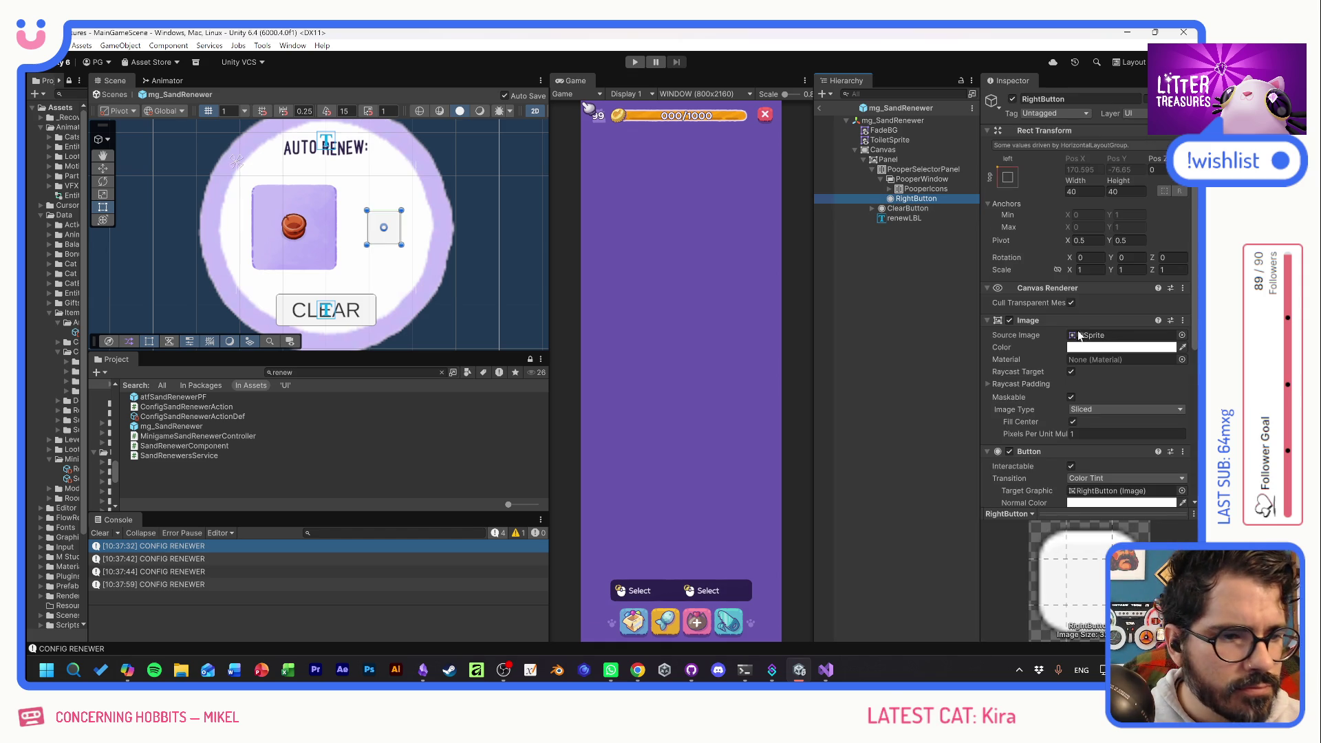
Set RightButton's Source Image to the UI_Basics_ButtonRect sprite.
{"action": "left_click", "coordinate": [1182, 335]}
{"action": "type", "text": "bt"}
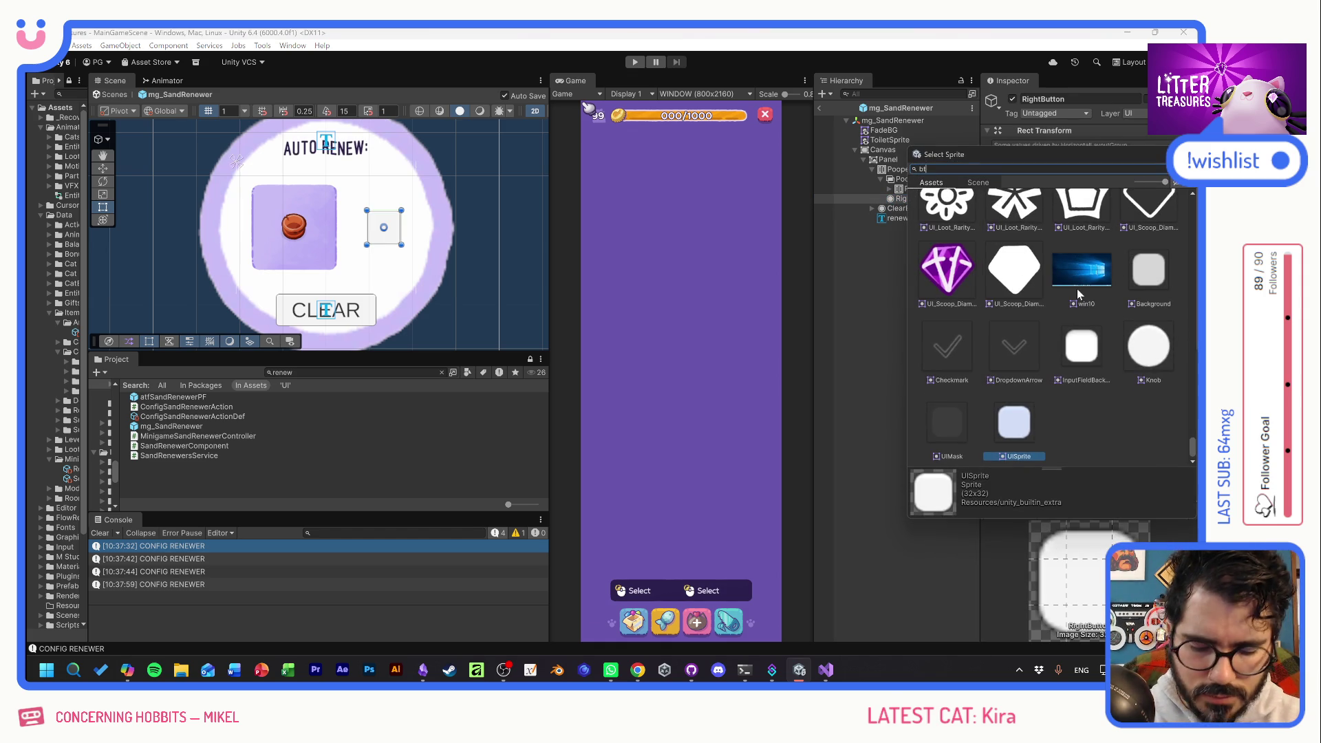
{"action": "key", "text": "BackSpace"}
{"action": "type", "text": "utton"}
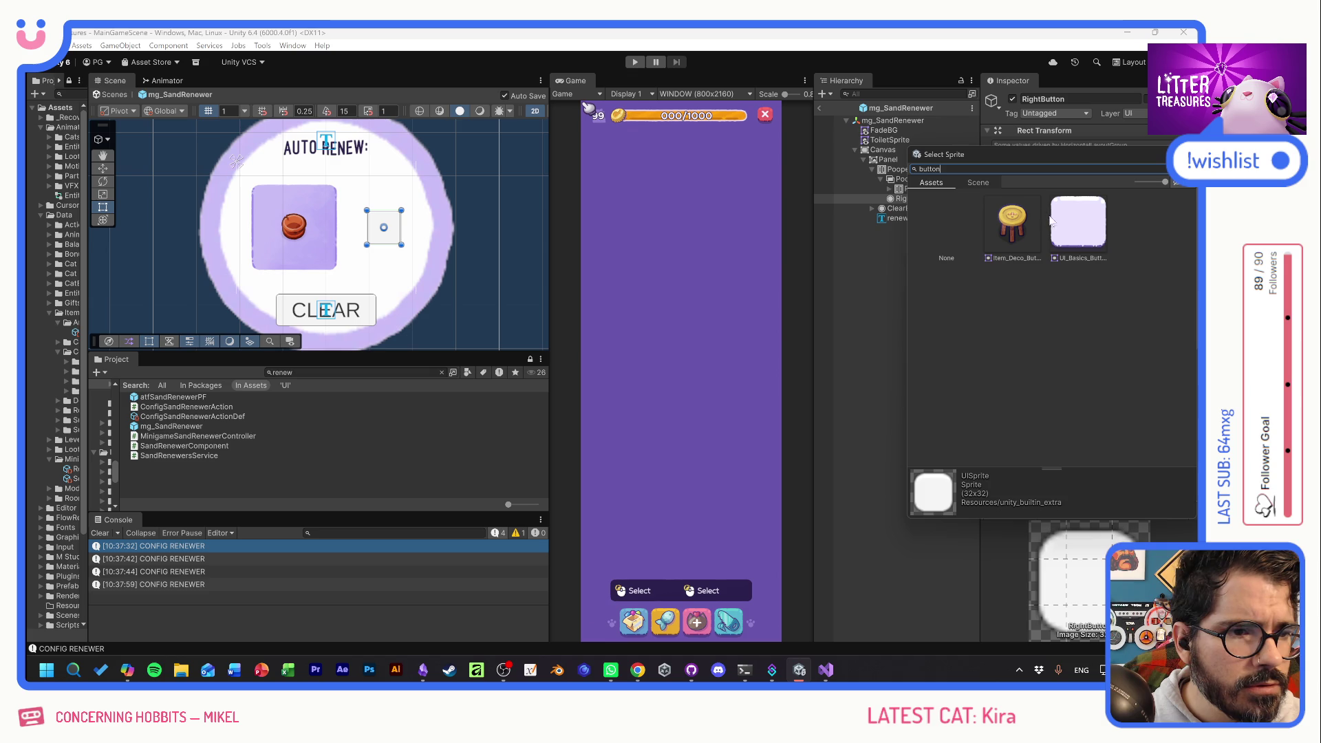
{"action": "left_click", "coordinate": [1074, 222]}
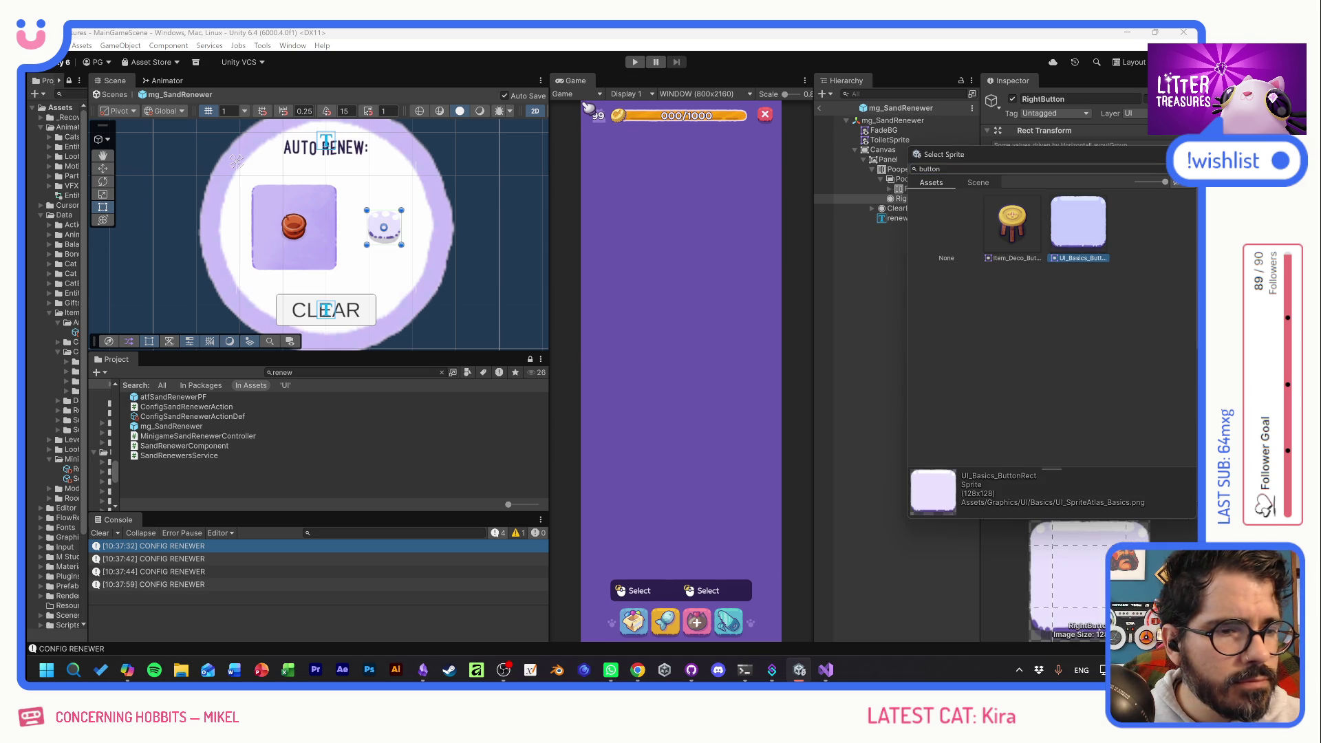
{"action": "double_click", "coordinate": [1077, 209]}
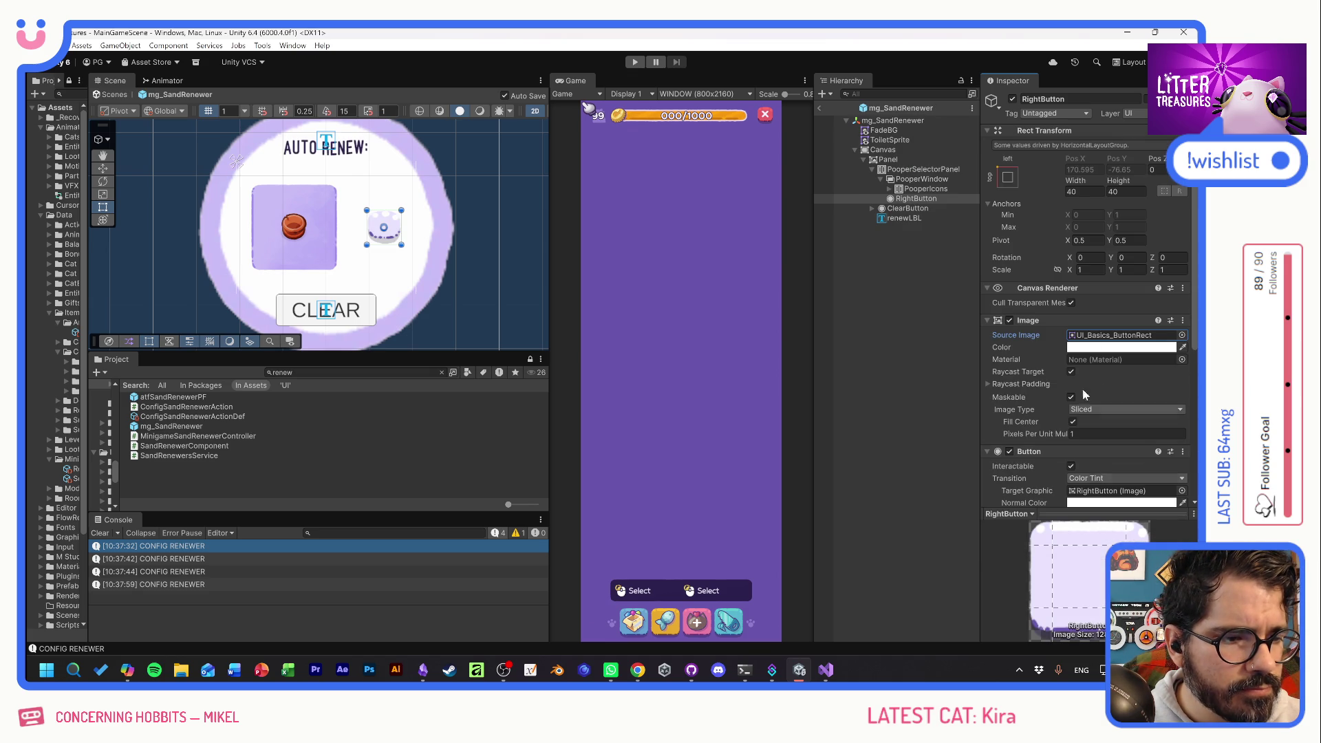
Tint RightButton purple, set Pixels Per Unit Multiplier 2 and height 42, saving the scene.
{"action": "left_click", "coordinate": [1095, 347]}
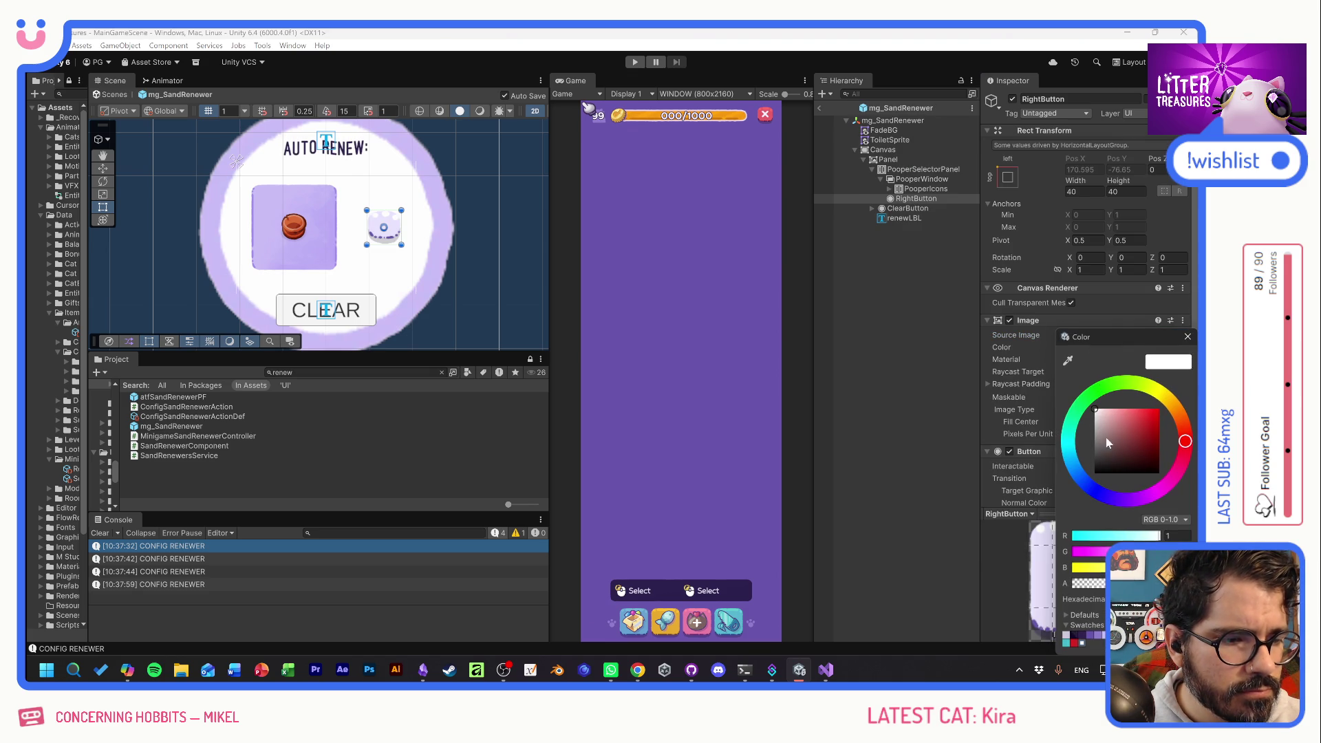
{"action": "left_click", "coordinate": [1090, 636]}
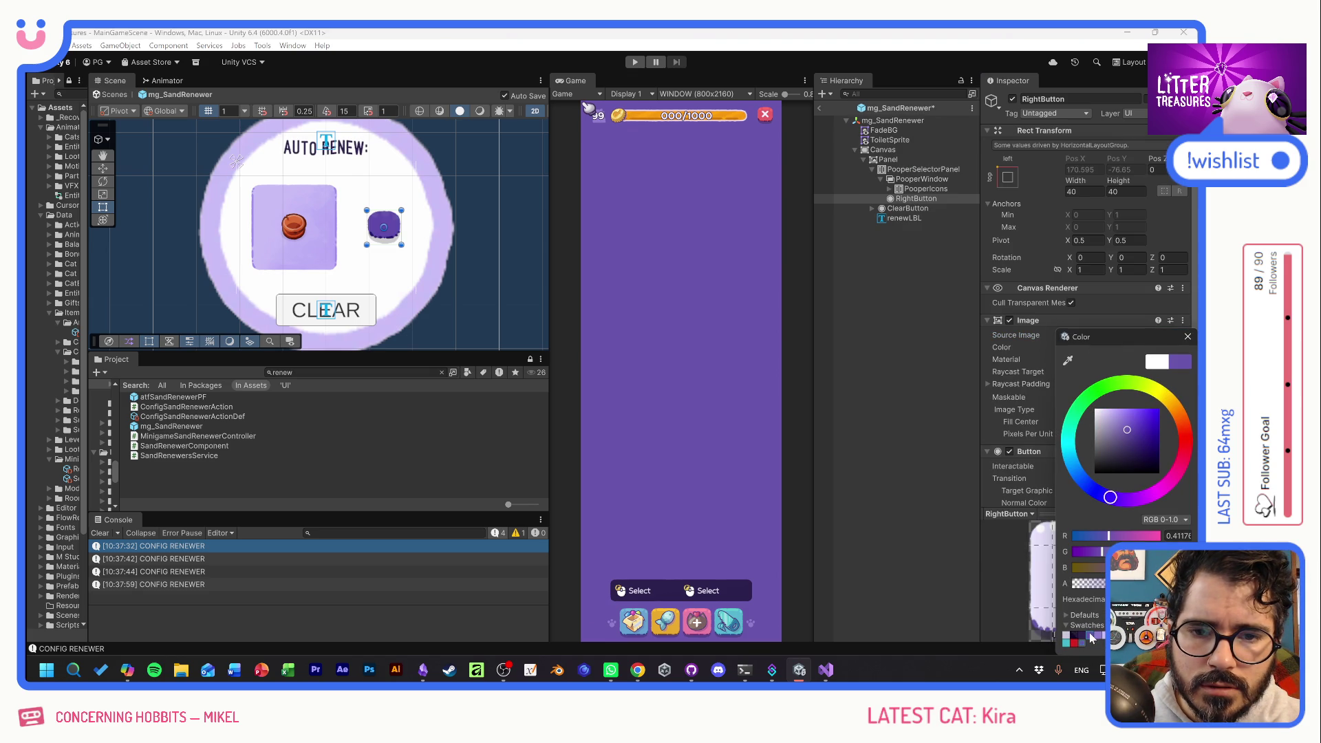
{"action": "left_click", "coordinate": [1188, 337]}
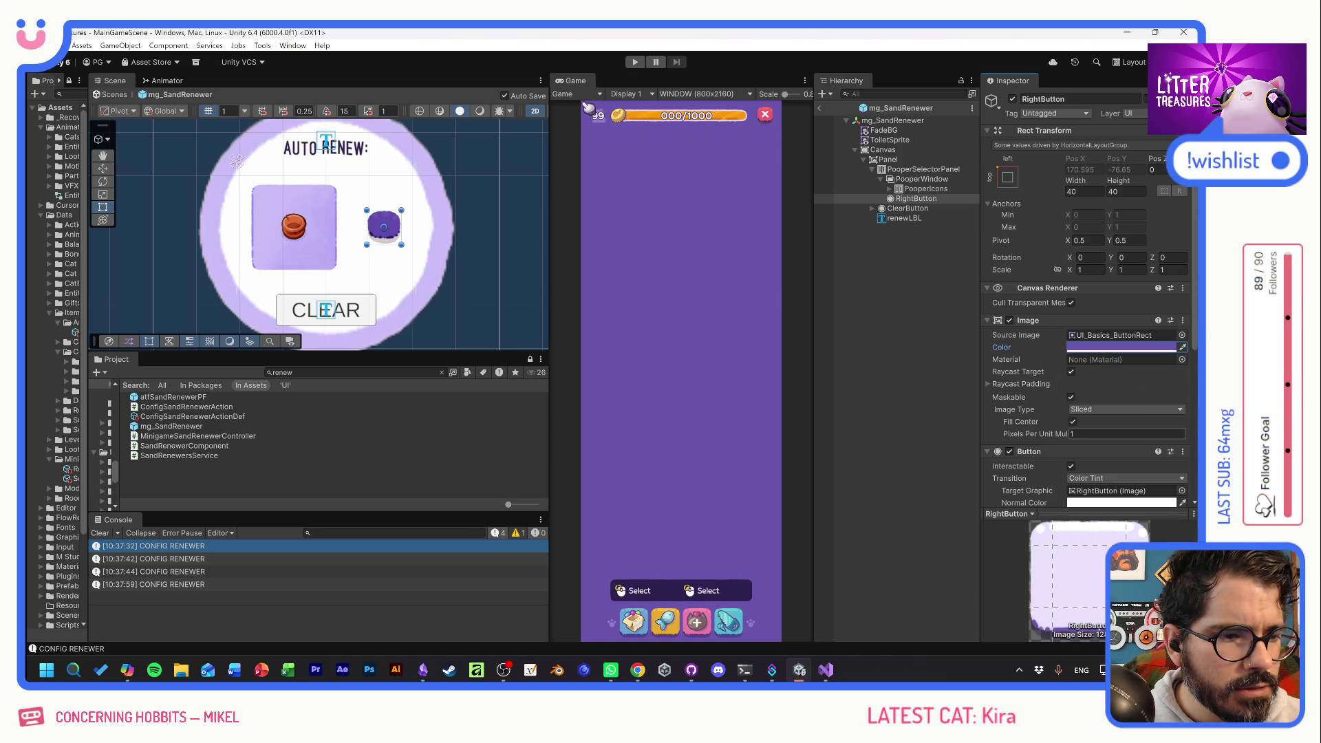
{"action": "type", "text": "2"}
{"action": "key", "text": "Return"}
{"action": "left_click_drag", "start_coordinate": [1119, 181], "coordinate": [1124, 182]}
{"action": "key", "text": "ctrl+s"}
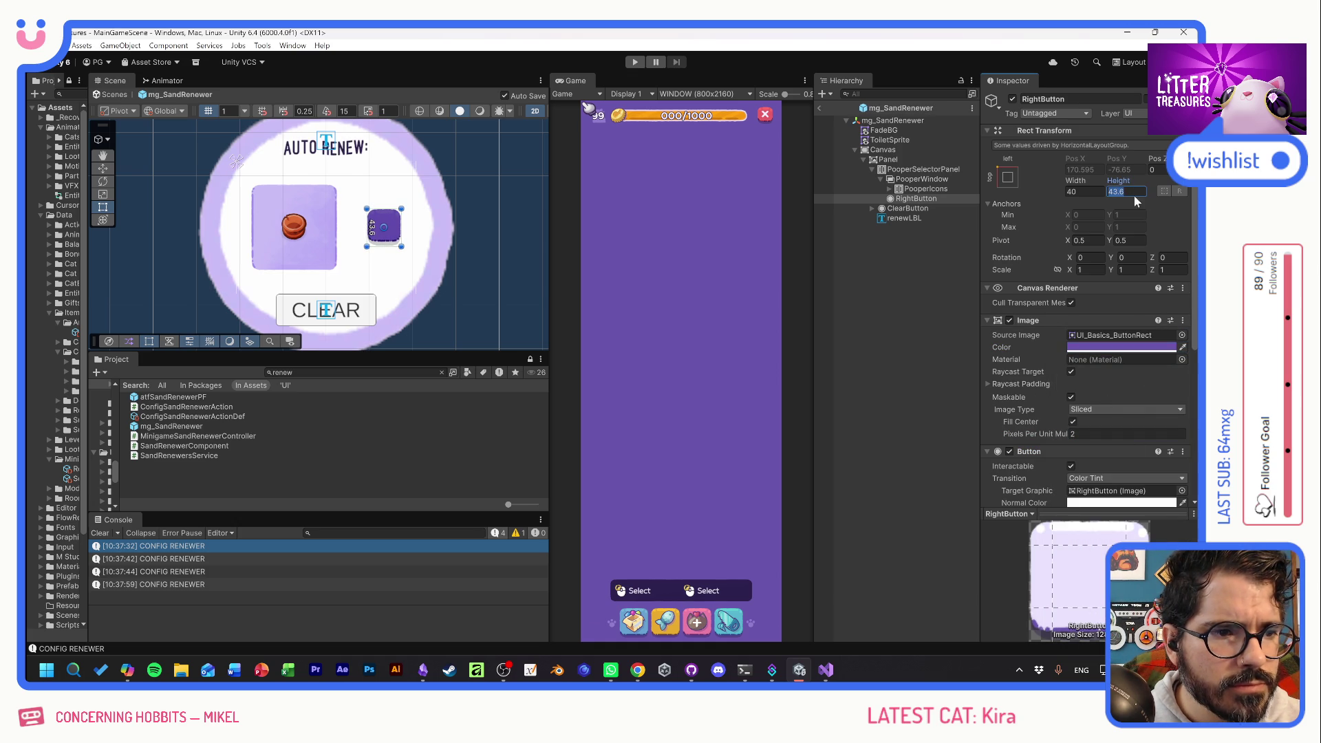
{"action": "type", "text": "42"}
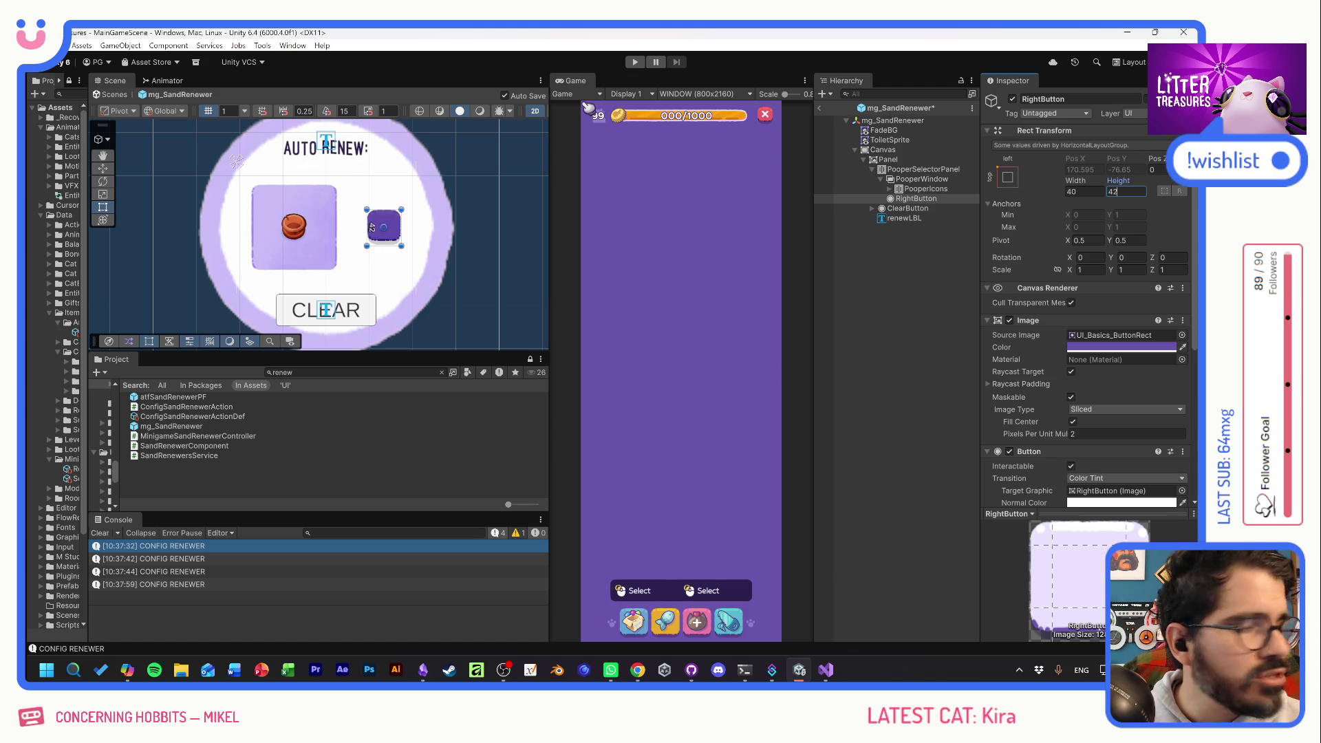
Add an Image inside RightButton and stretch it to fill the button.
{"action": "right_click", "coordinate": [909, 201]}
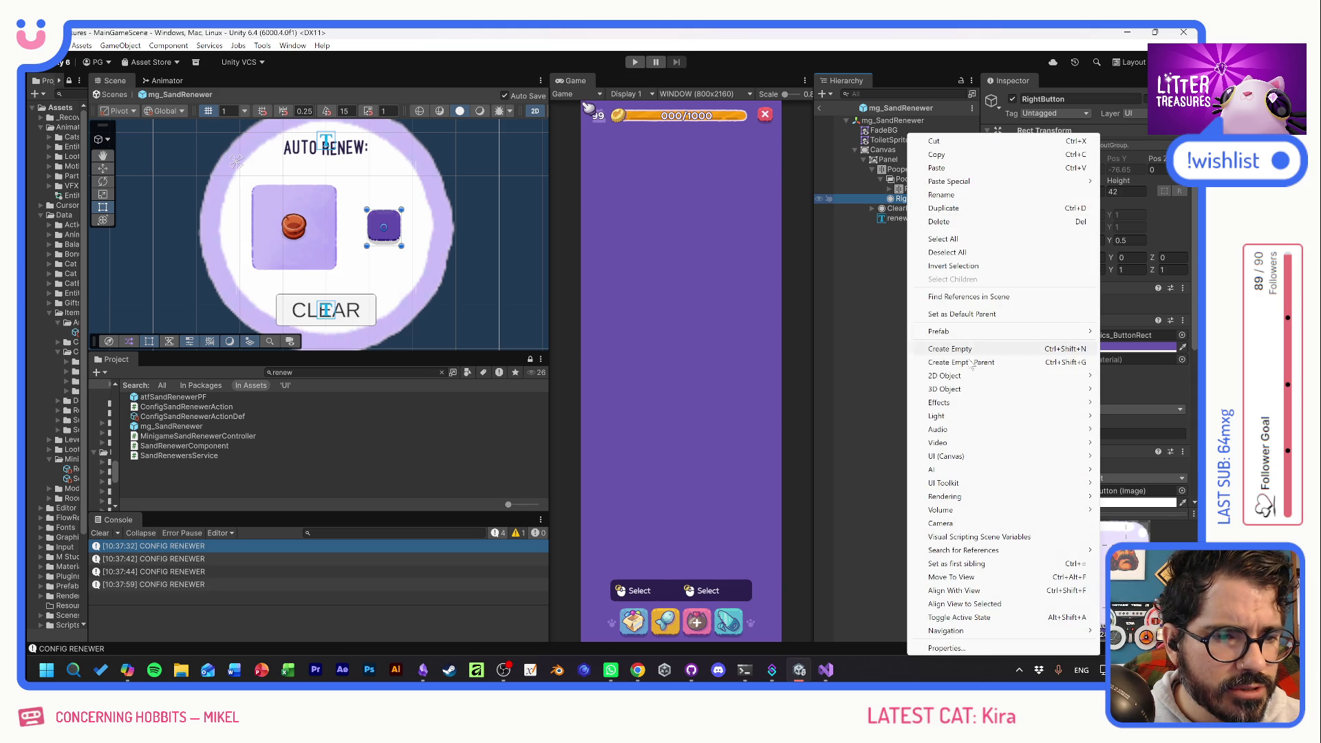
{"action": "mouse_move", "coordinate": [930, 458]}
{"action": "left_click", "coordinate": [807, 456]}
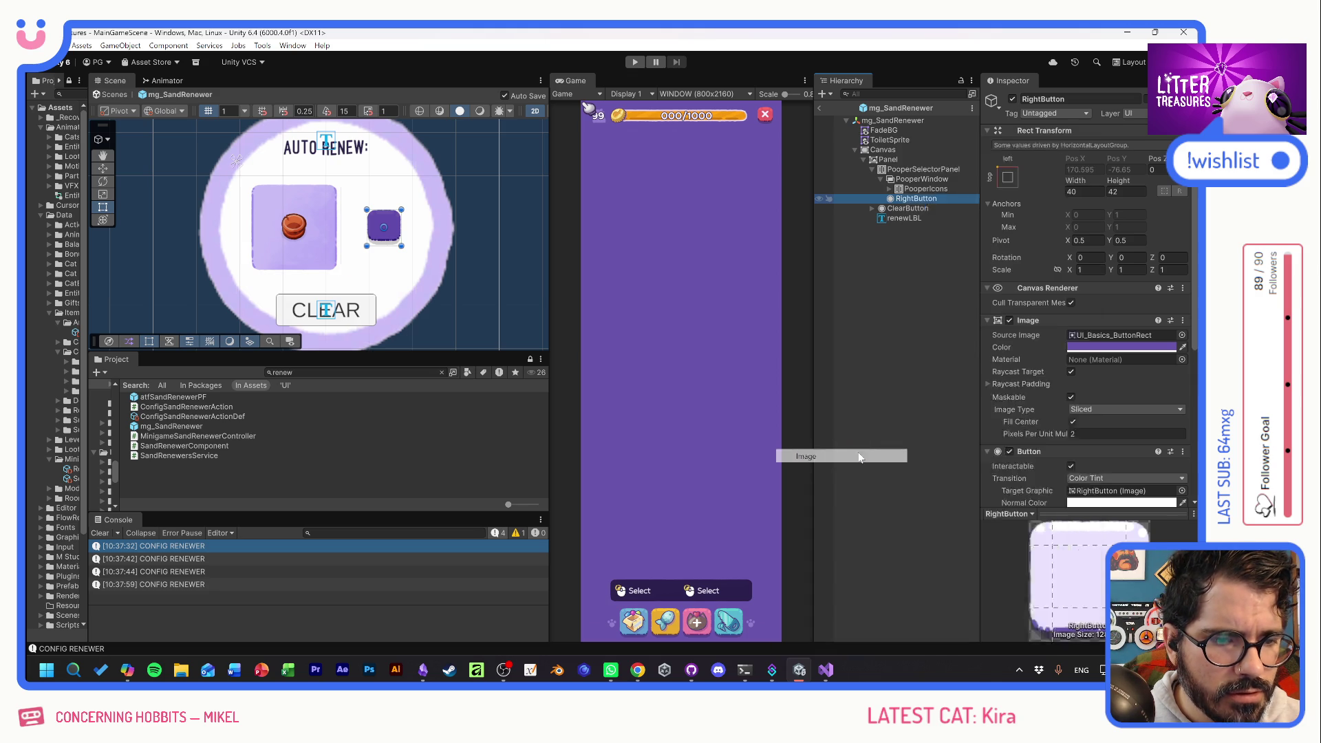
{"action": "left_click", "coordinate": [1009, 165]}
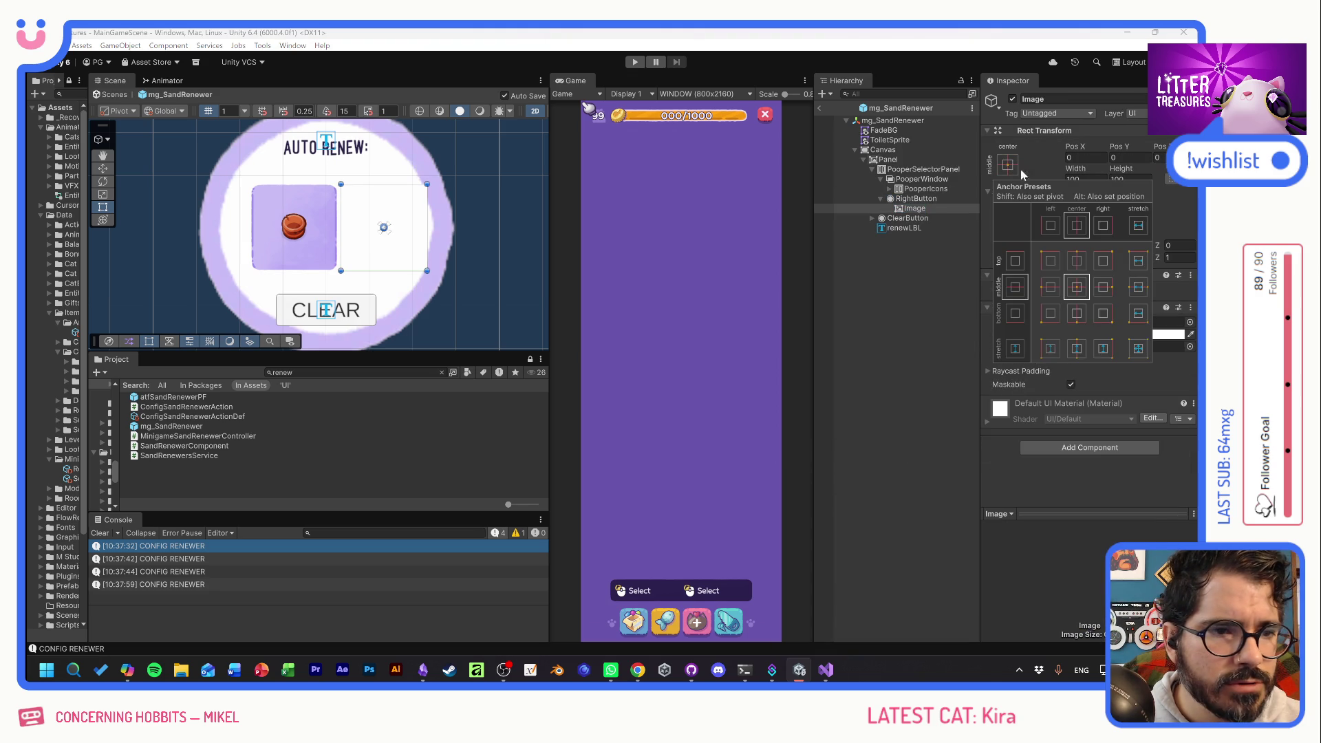
{"action": "left_click", "coordinate": [1138, 349], "text": "alt"}
Assign the UI_Glyphs_Arrow sprite to the new inner image.
{"action": "left_click", "coordinate": [899, 210]}
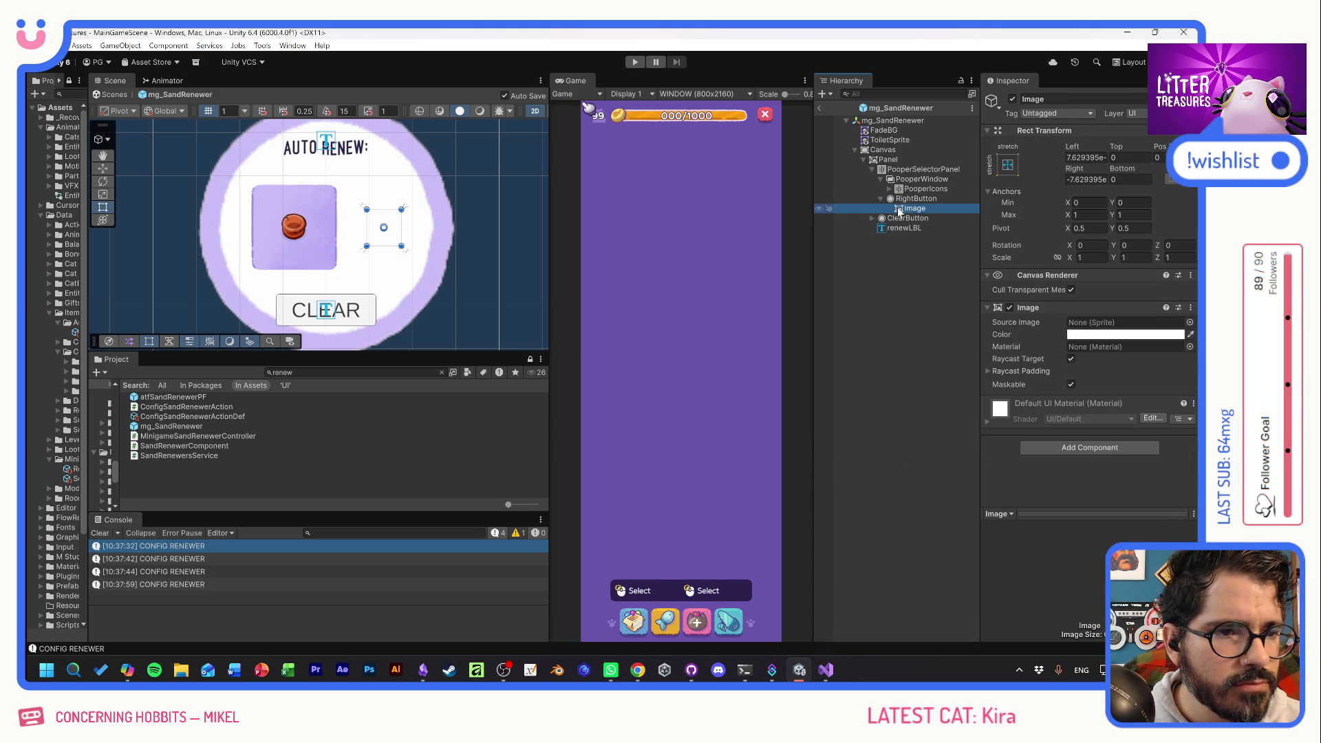
{"action": "left_click", "coordinate": [1189, 322]}
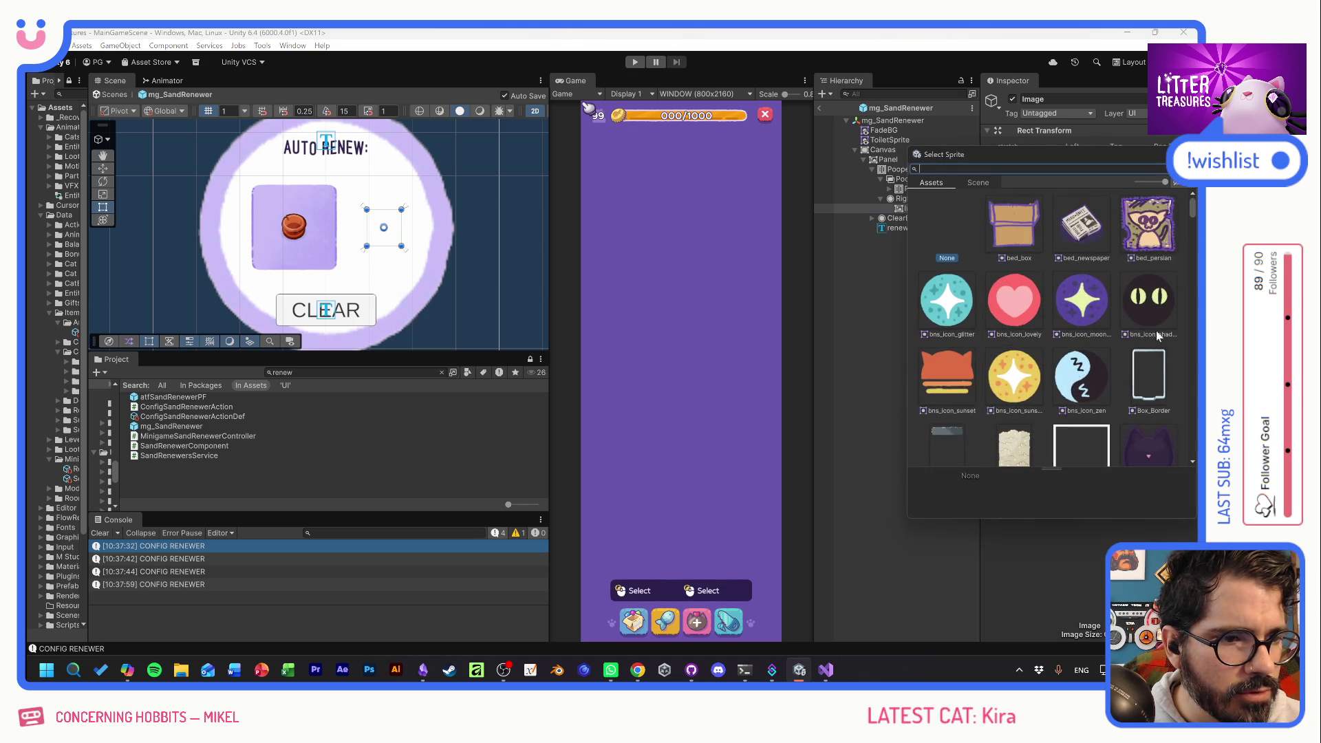
{"action": "scroll", "coordinate": [1066, 392], "scroll_direction": "down", "scroll_amount": 10}
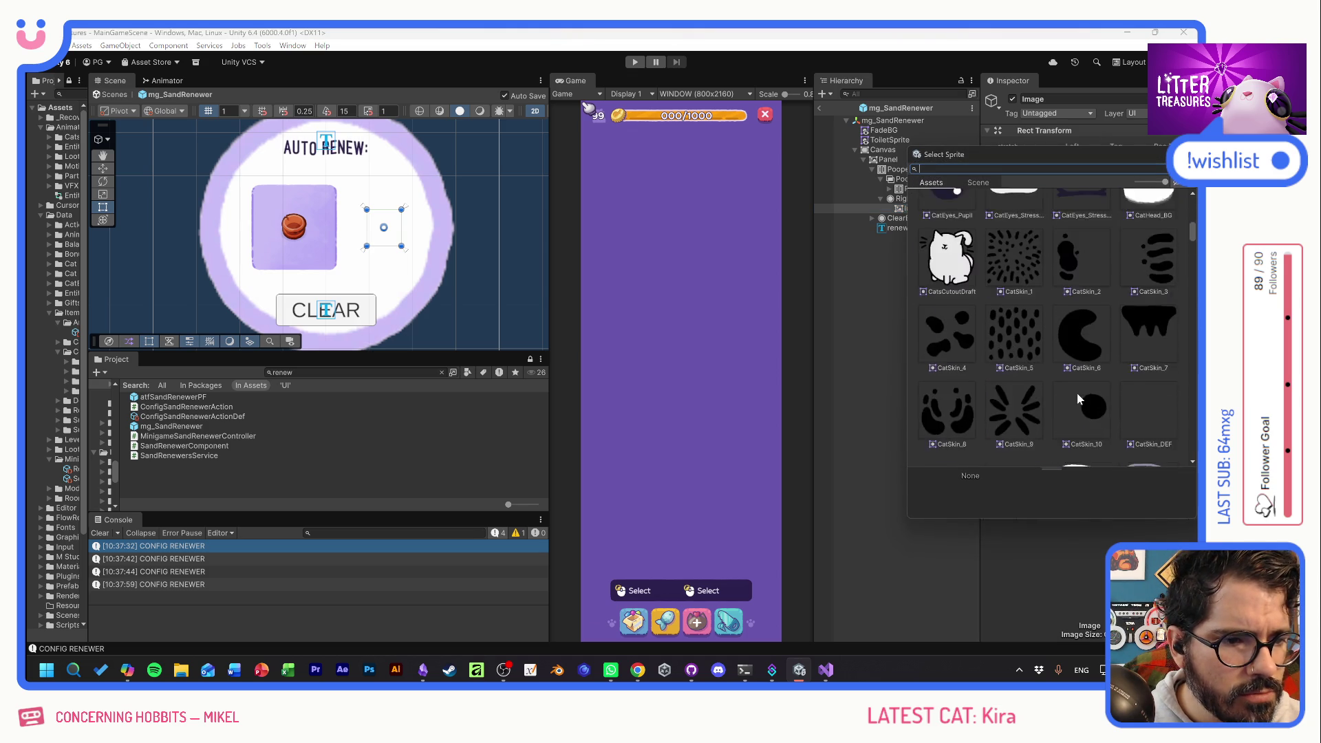
{"action": "scroll", "coordinate": [1082, 397], "scroll_direction": "down", "scroll_amount": 10}
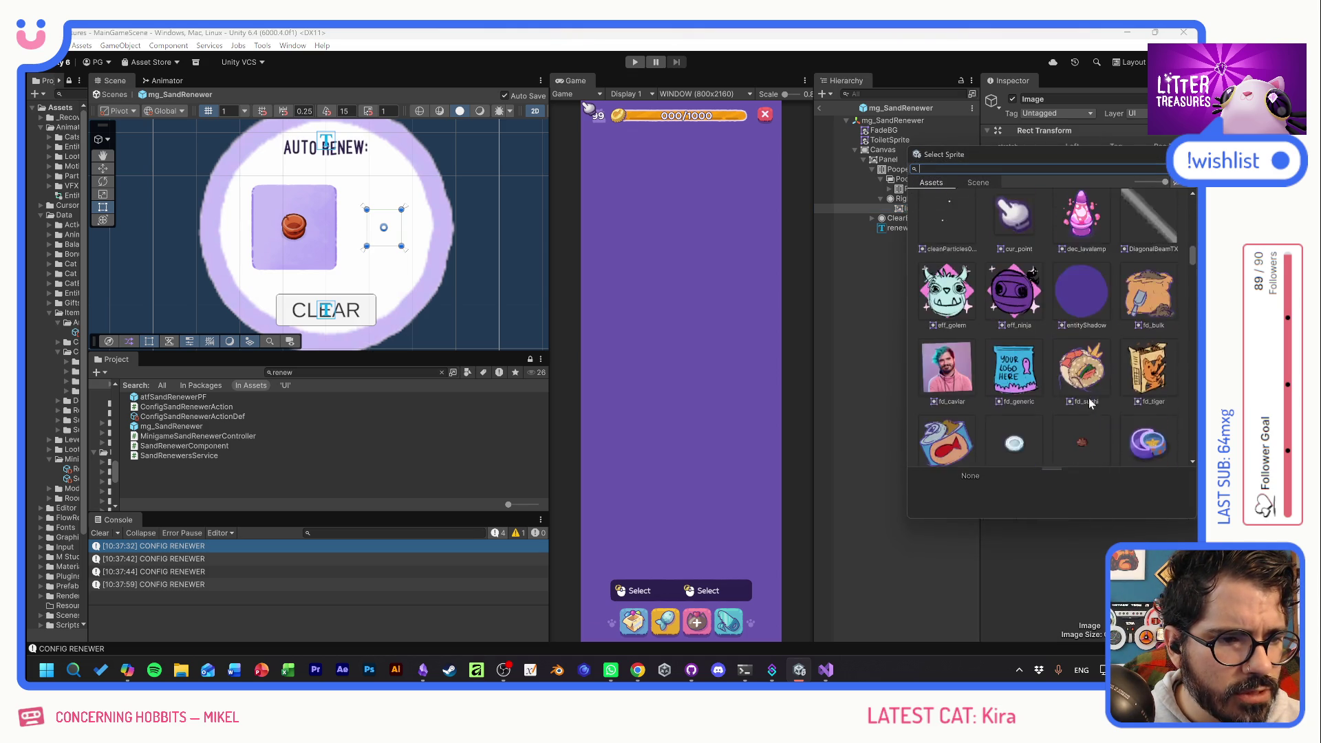
{"action": "scroll", "coordinate": [1091, 401], "scroll_direction": "down", "scroll_amount": 10}
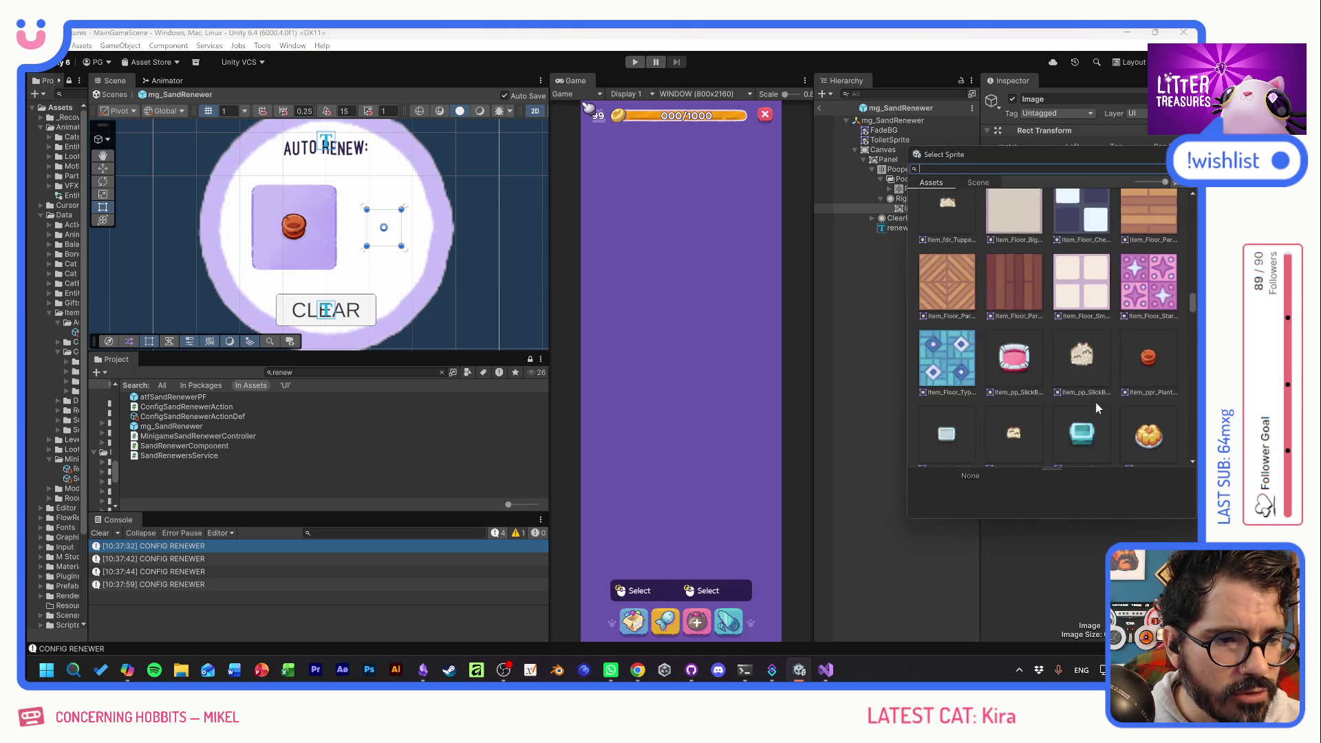
{"action": "scroll", "coordinate": [1098, 406], "scroll_direction": "down", "scroll_amount": 10}
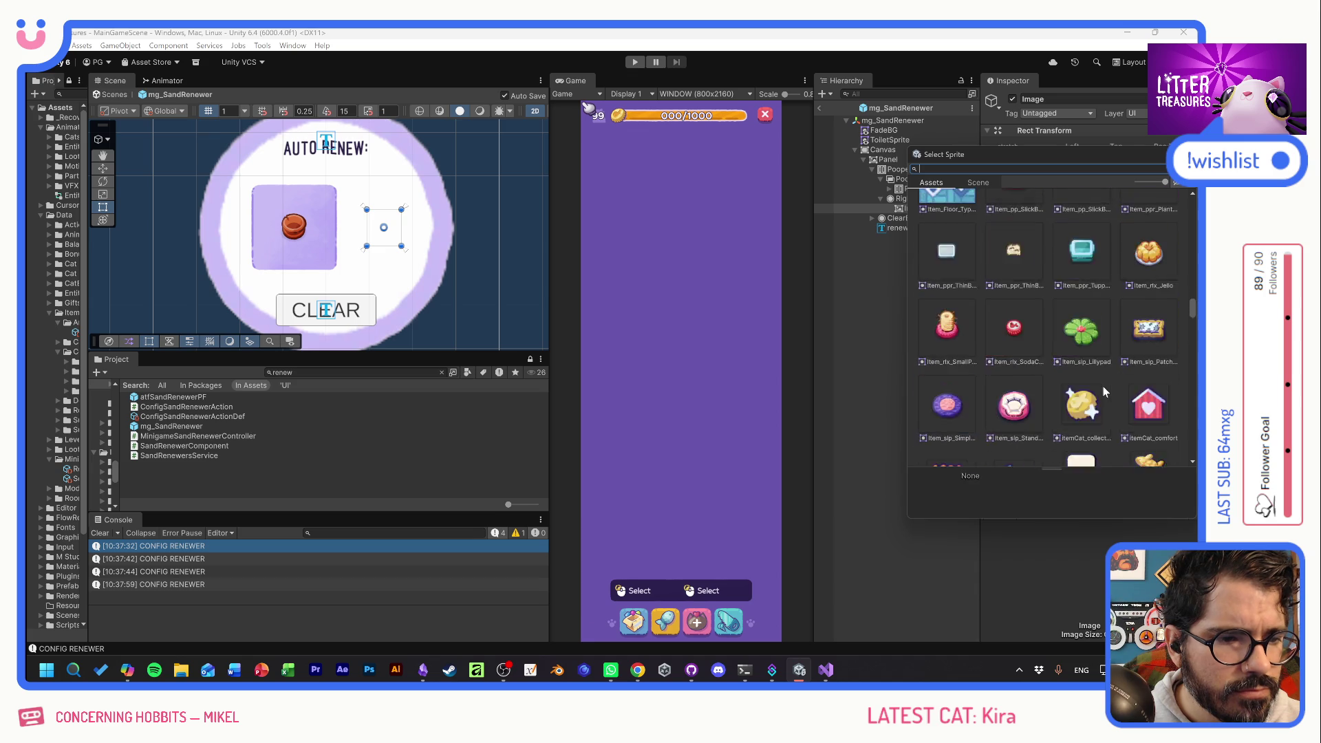
{"action": "scroll", "coordinate": [1102, 391], "scroll_direction": "down", "scroll_amount": 10}
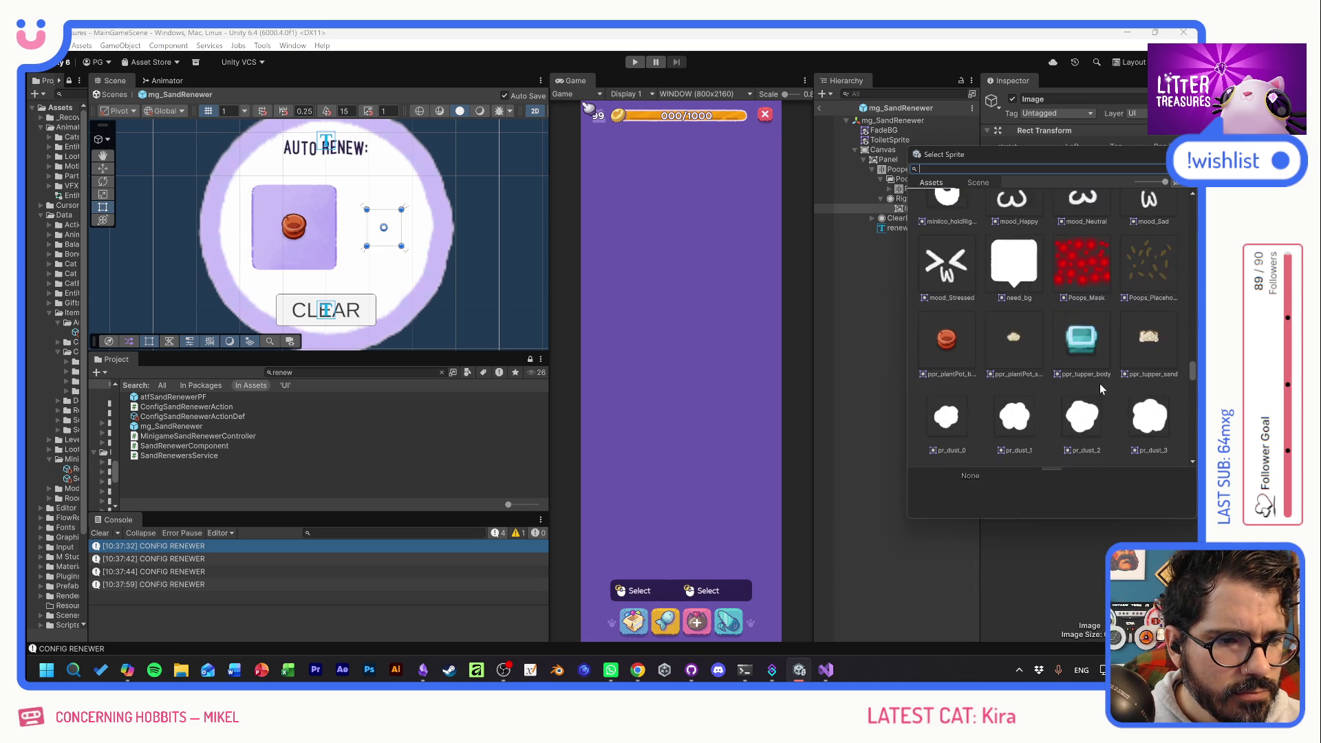
{"action": "scroll", "coordinate": [1103, 388], "scroll_direction": "down", "scroll_amount": 10}
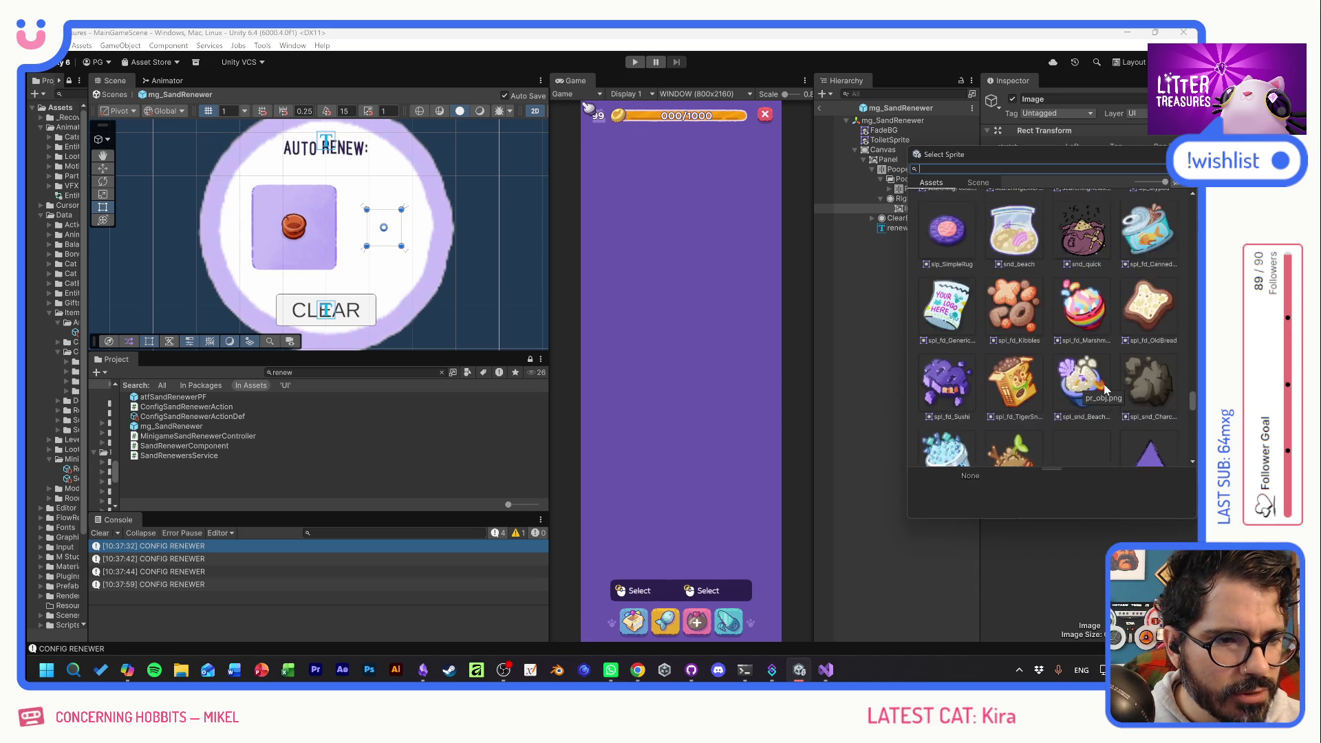
{"action": "scroll", "coordinate": [1104, 387], "scroll_direction": "down", "scroll_amount": 10}
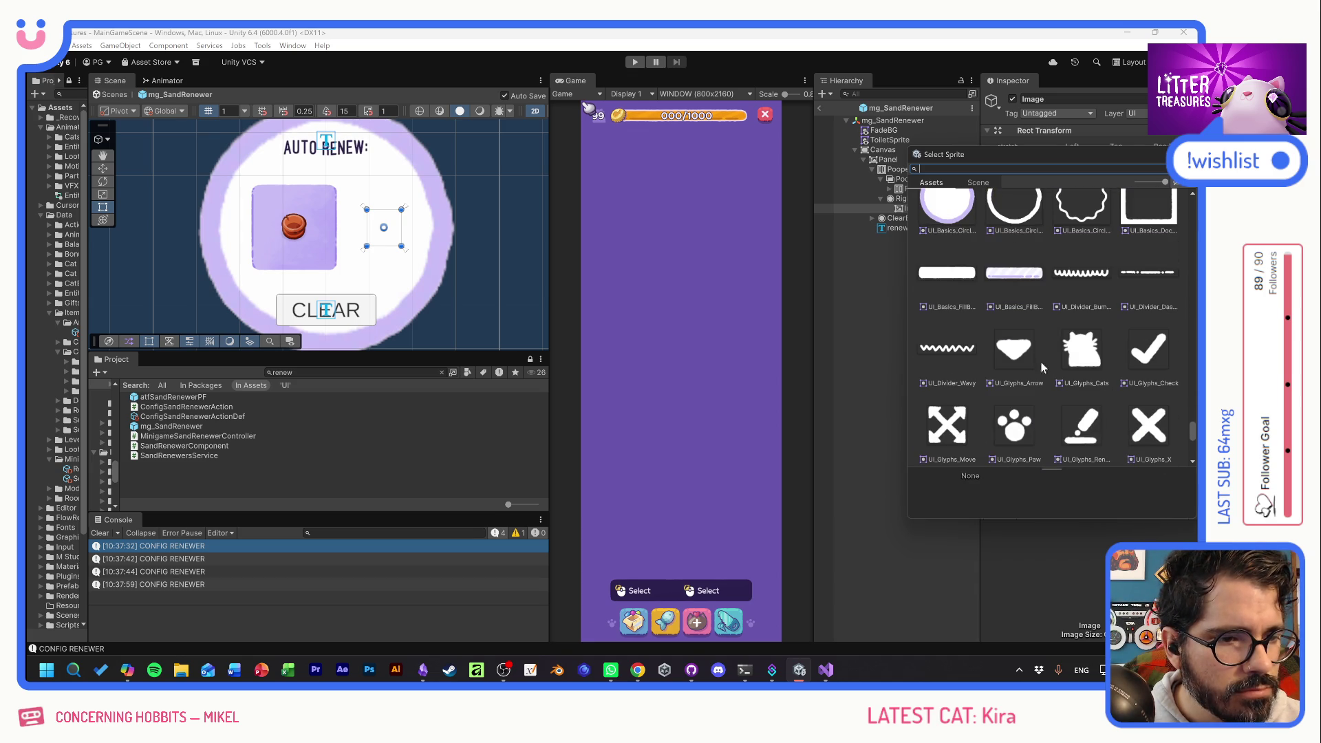
{"action": "double_click", "coordinate": [1012, 357]}
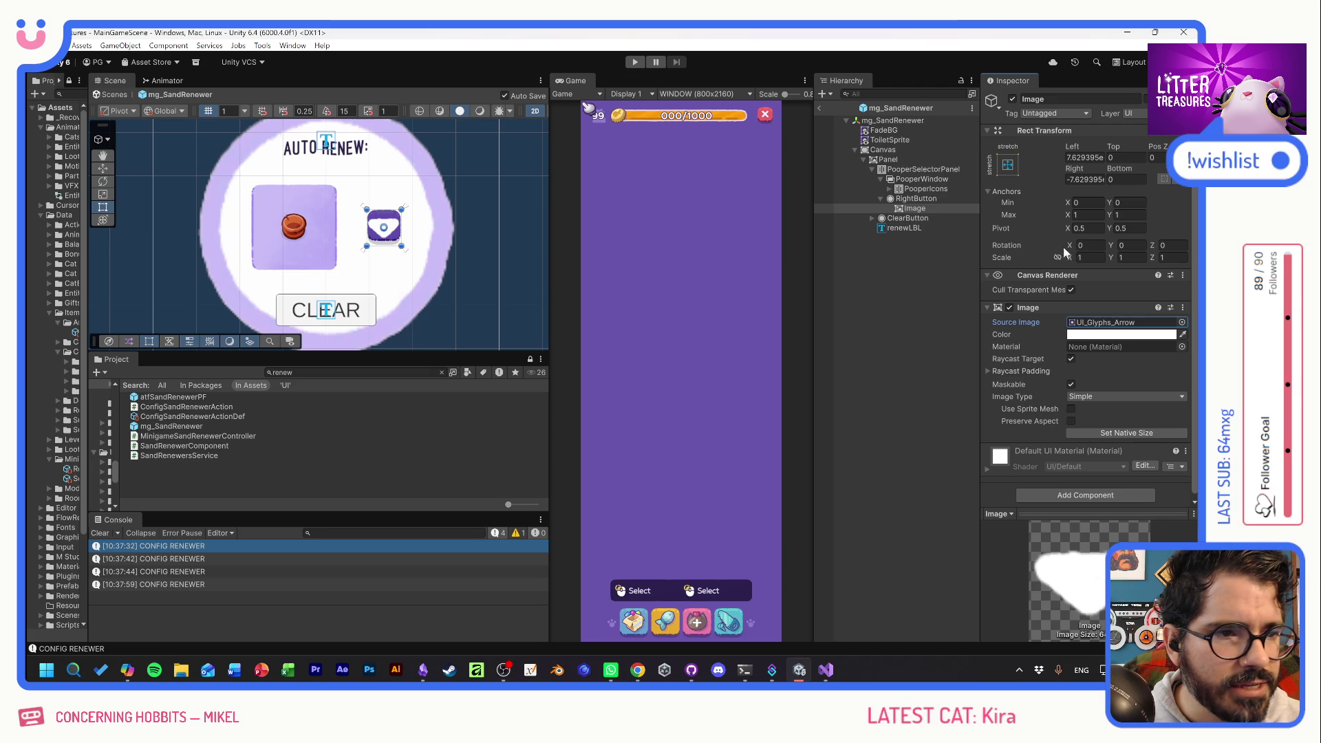
Anchor the arrow image middle-centre and size it 20 by 20.
{"action": "left_click", "coordinate": [1008, 165]}
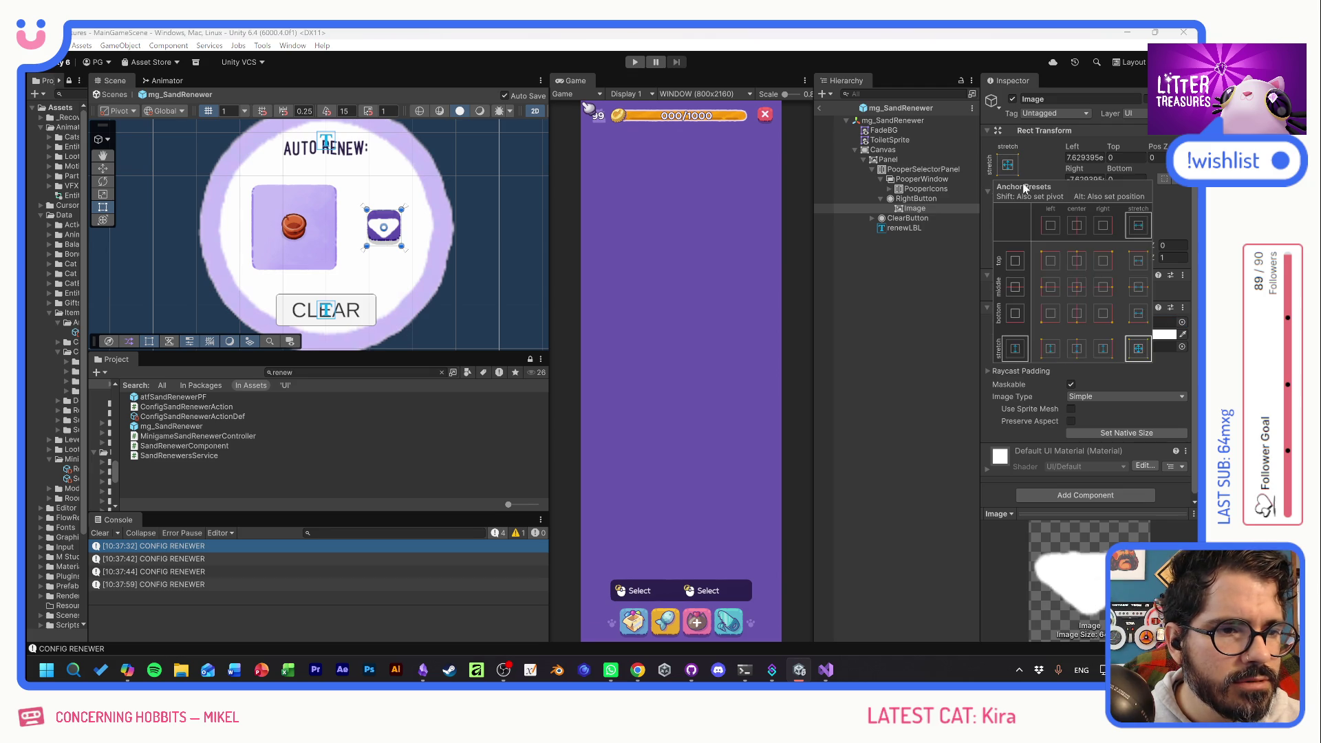
{"action": "left_click", "coordinate": [1082, 289]}
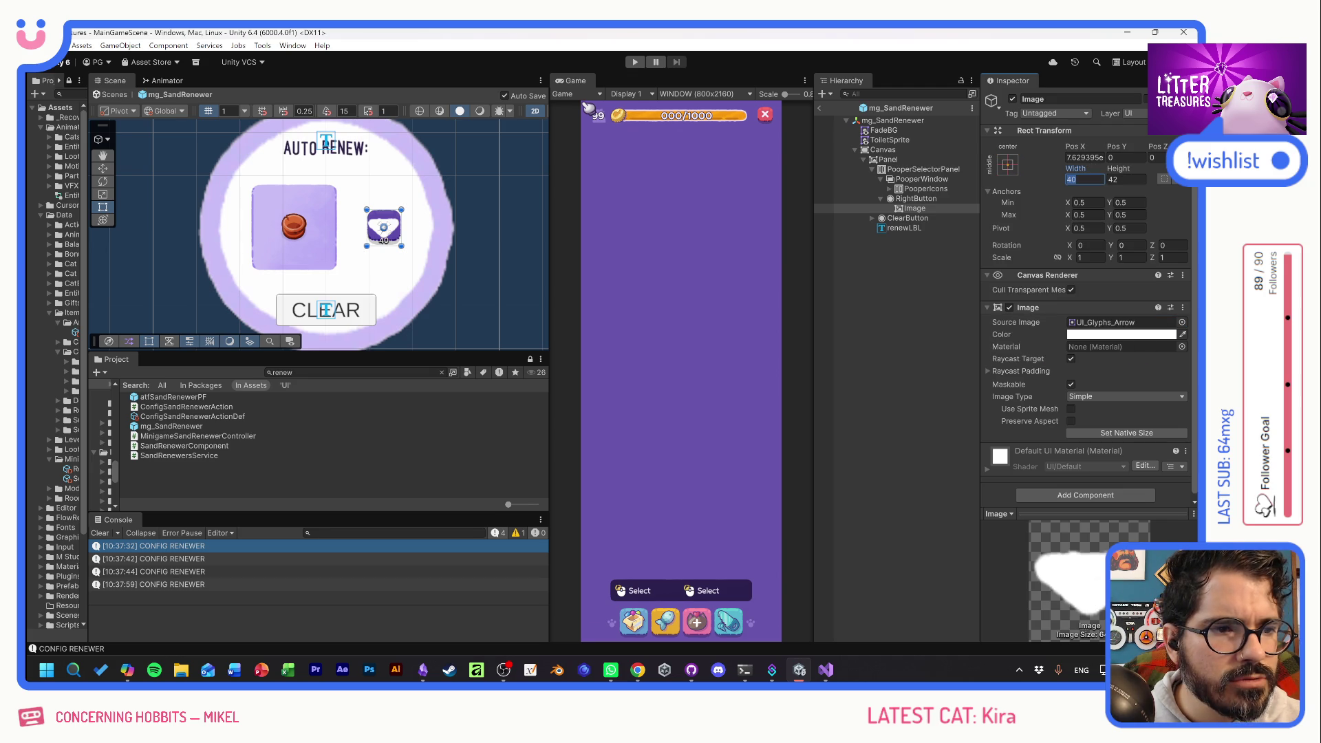
{"action": "type", "text": "35"}
{"action": "key", "text": "Tab"}
{"action": "type", "text": "35"}
{"action": "key", "text": "shift+Tab"}
{"action": "type", "text": "20"}
{"action": "key", "text": "Tab"}
{"action": "type", "text": "20"}
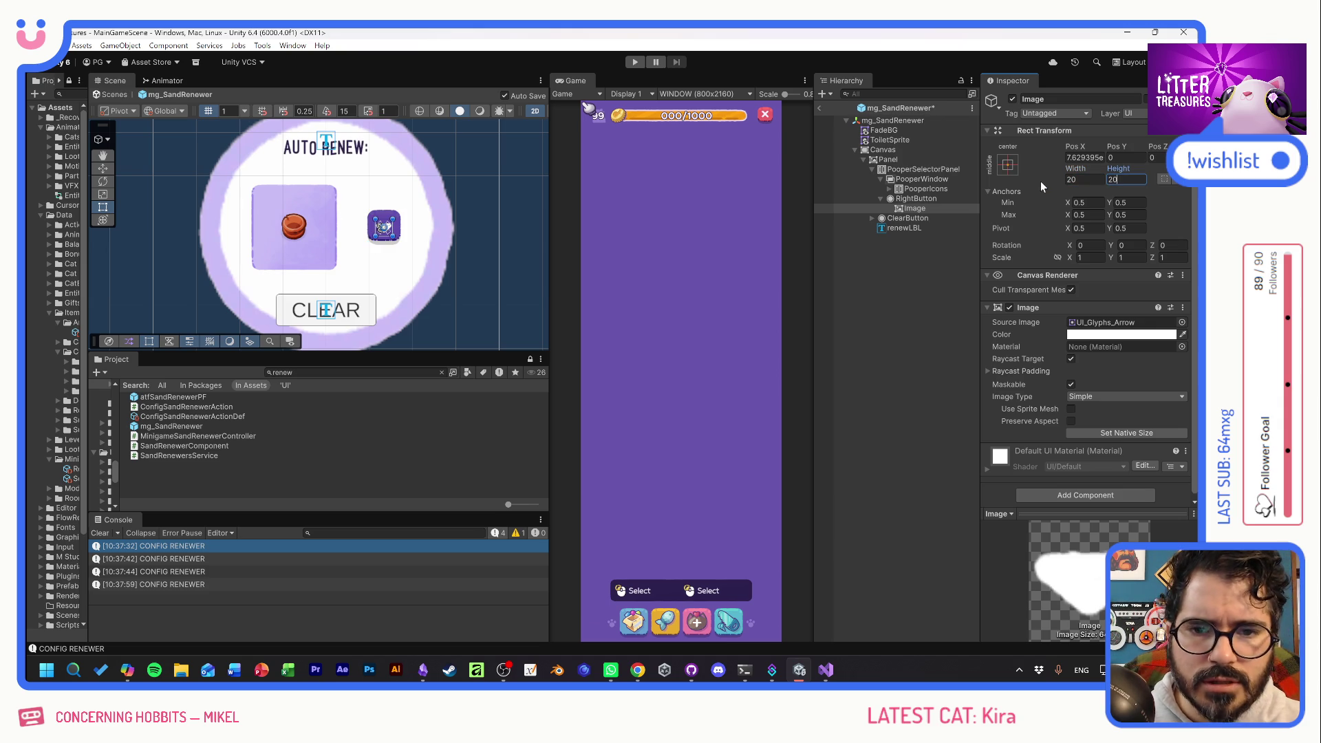
Rotate the arrow 90° on Z to point right and set Pos Y to 2.69.
{"action": "left_click", "coordinate": [1080, 245]}
{"action": "key", "text": "Tab"}
{"action": "key", "text": "Tab"}
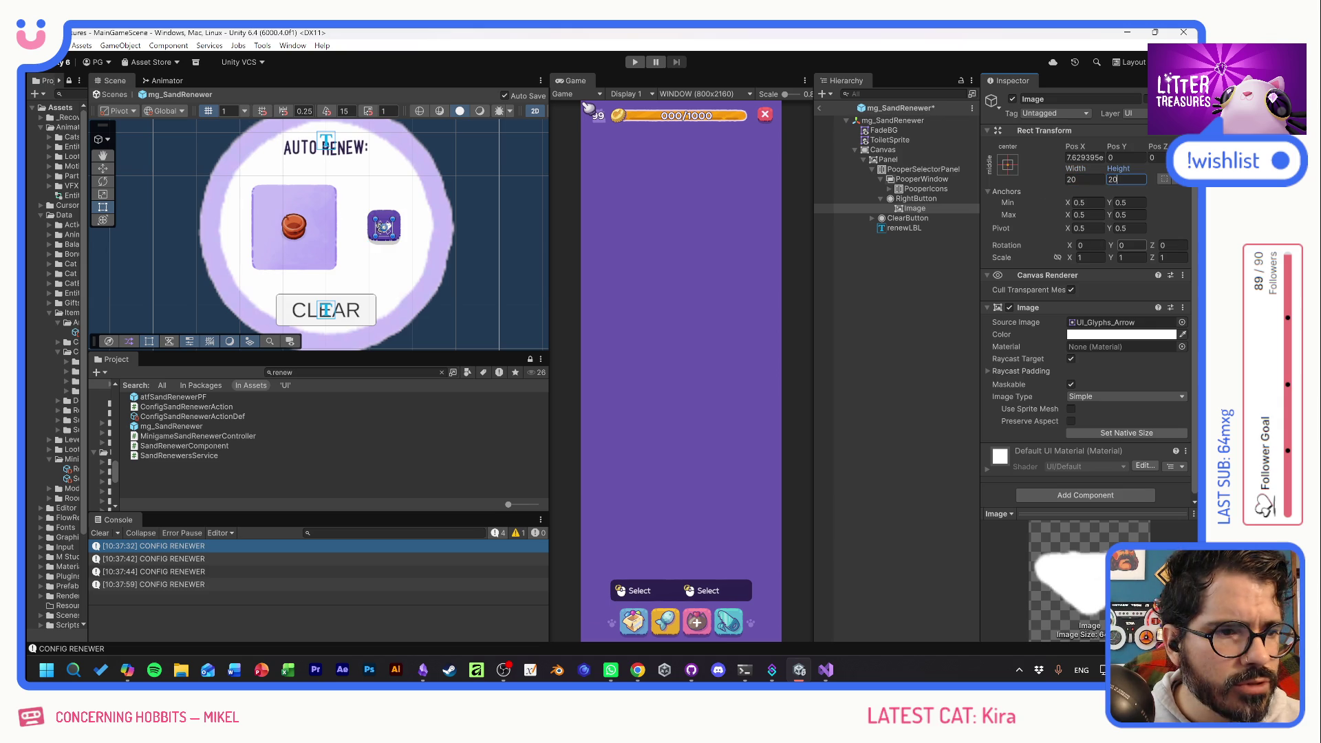
{"action": "type", "text": "-54.898.7"}
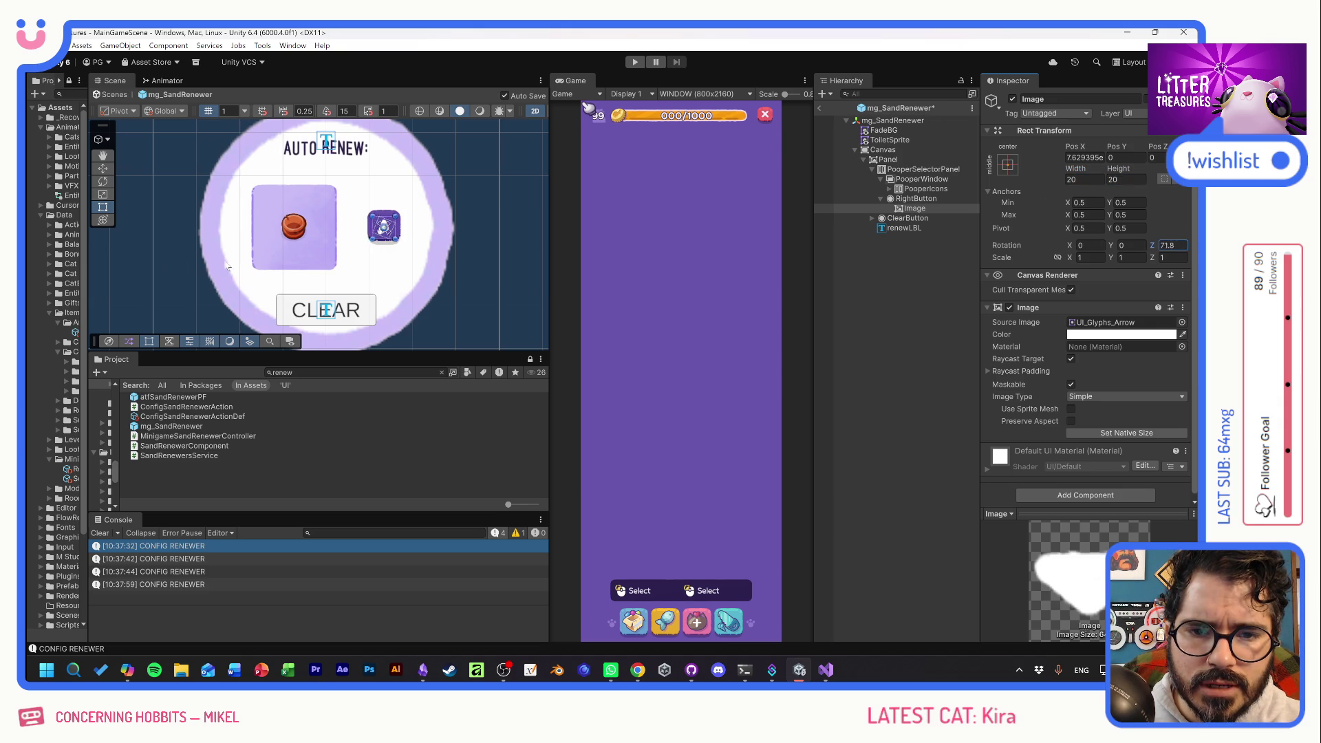
{"action": "type", "text": "90"}
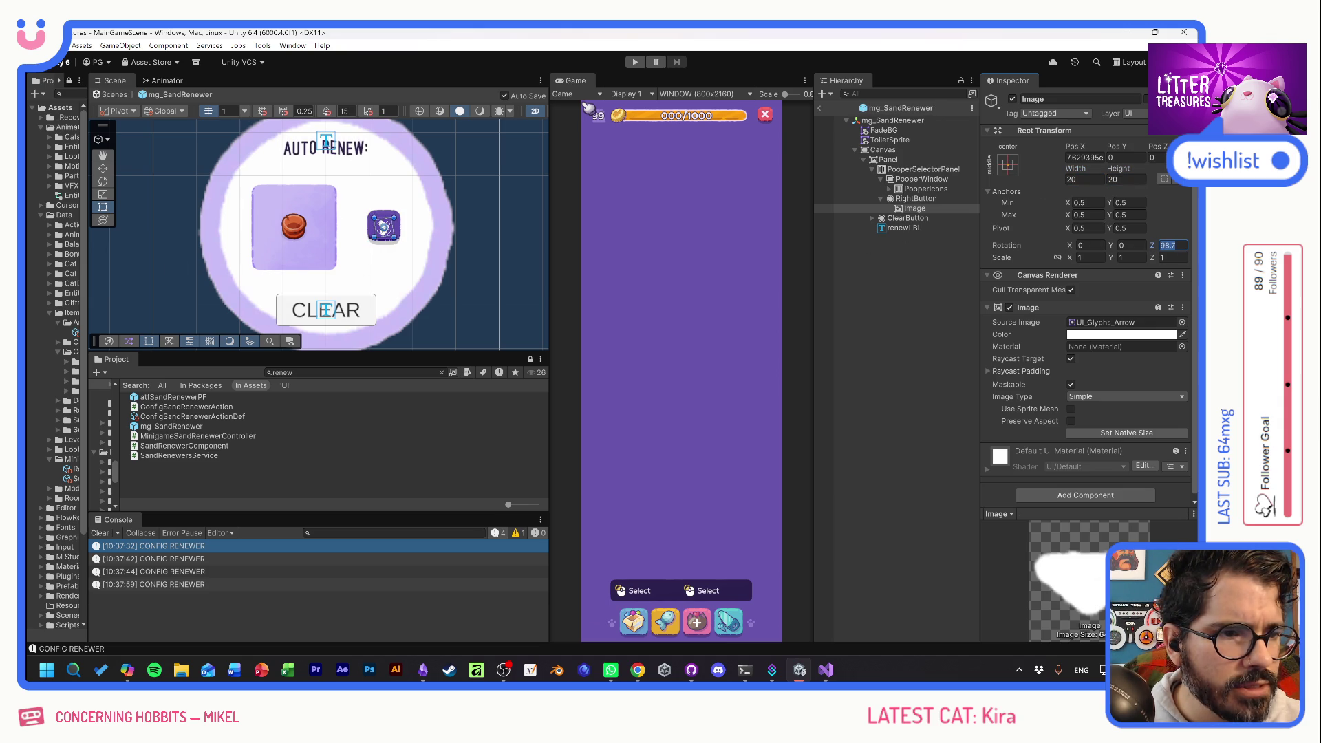
{"action": "left_click", "coordinate": [1125, 158]}
{"action": "type", "text": "2.69"}
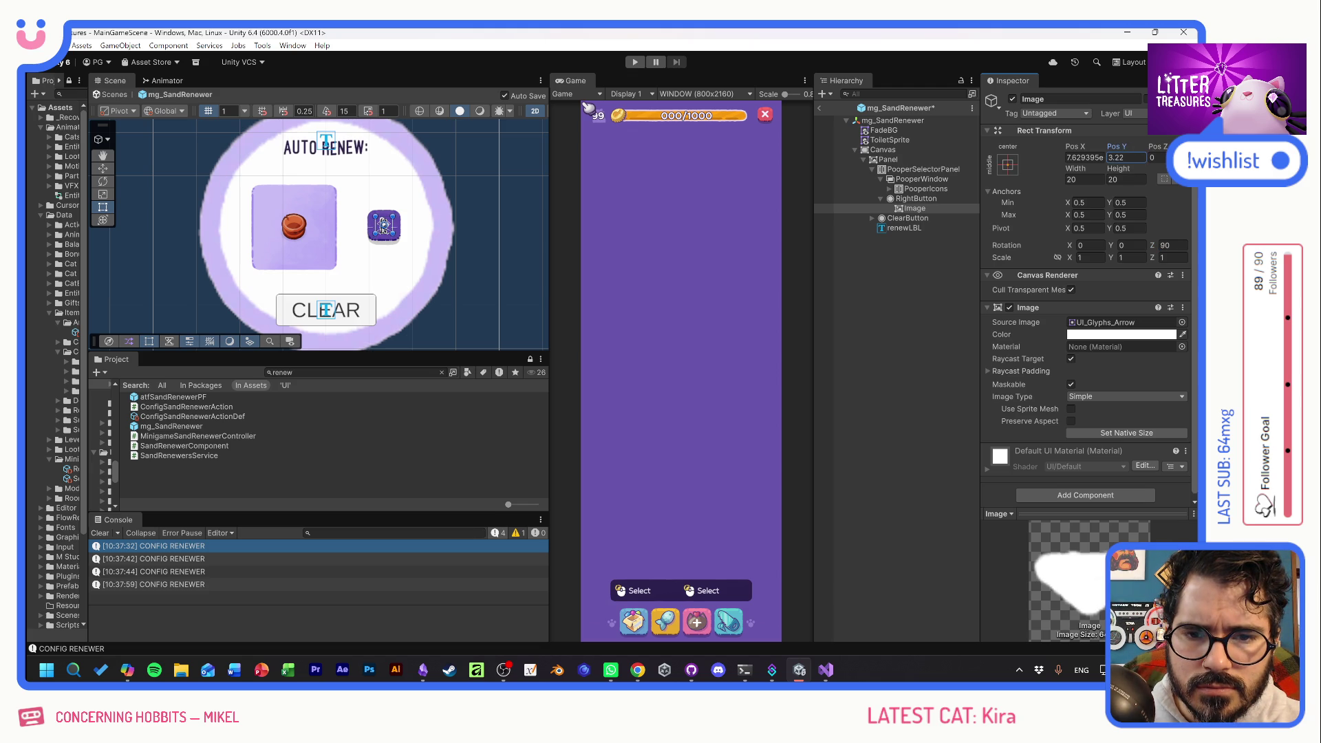
{"action": "left_click", "coordinate": [898, 324]}
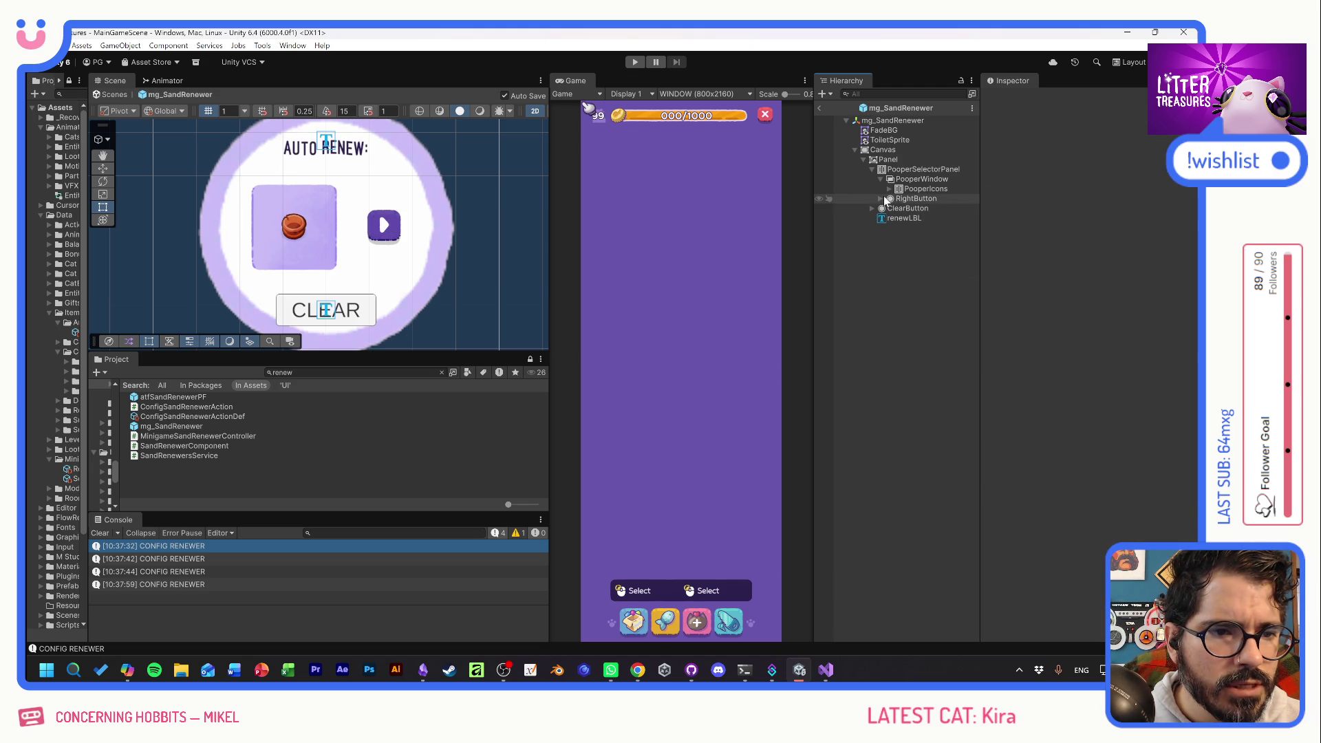
Tint the right arrow pale lavender, then duplicate RightButton.
{"action": "left_click", "coordinate": [905, 199]}
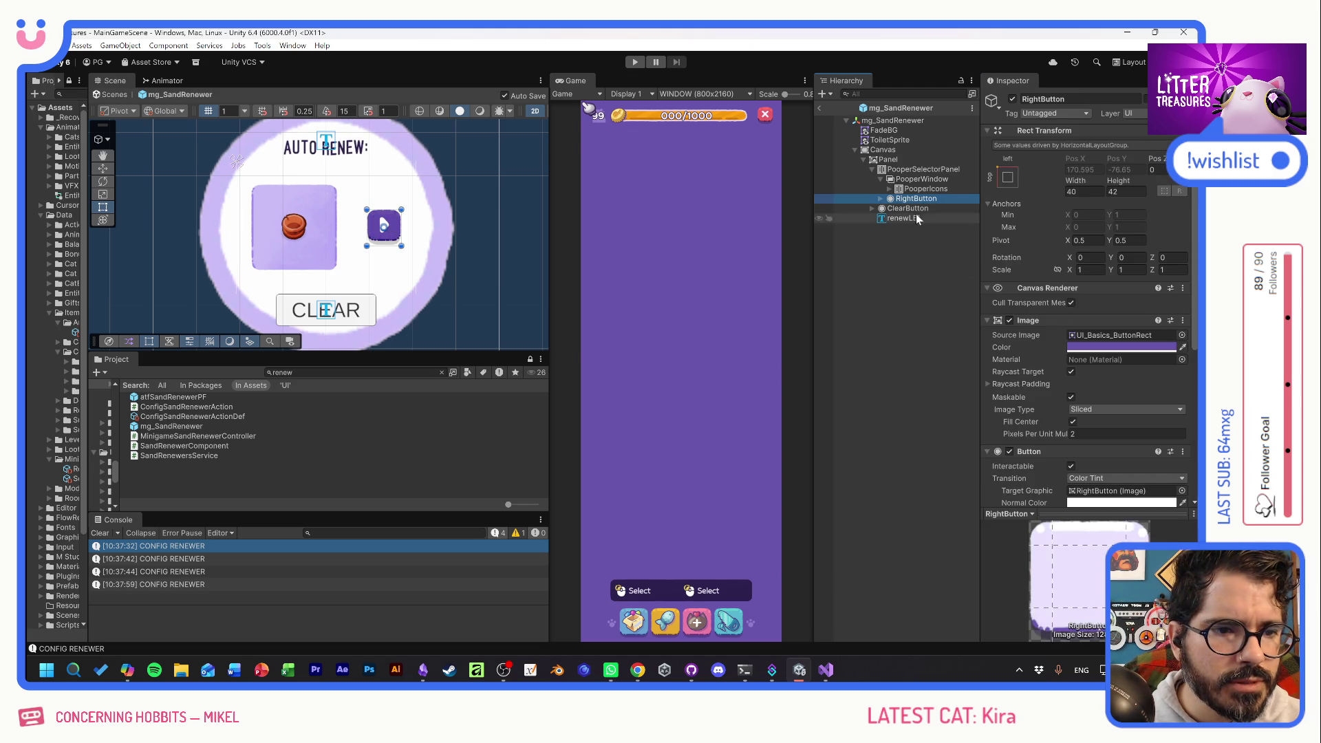
{"action": "key", "text": "Right"}
{"action": "left_click", "coordinate": [916, 209]}
{"action": "left_click", "coordinate": [1136, 335]}
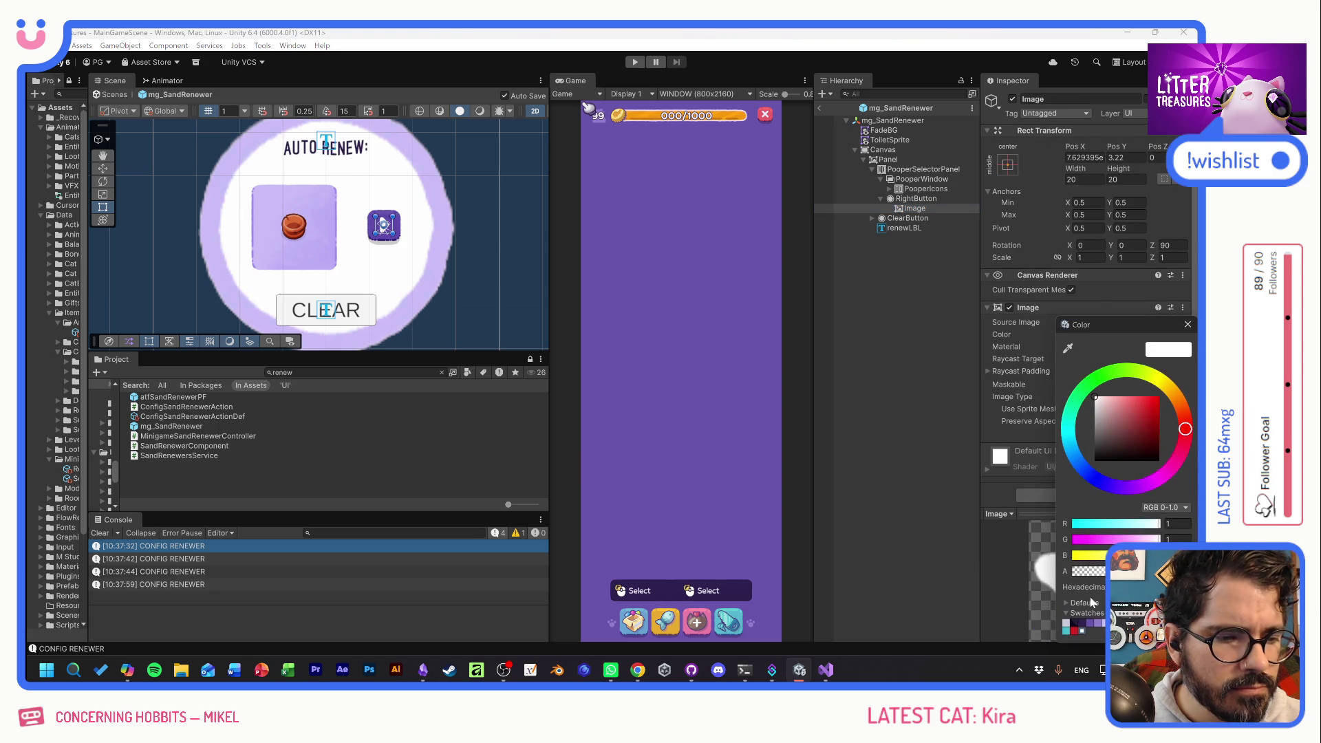
{"action": "left_click", "coordinate": [1093, 622]}
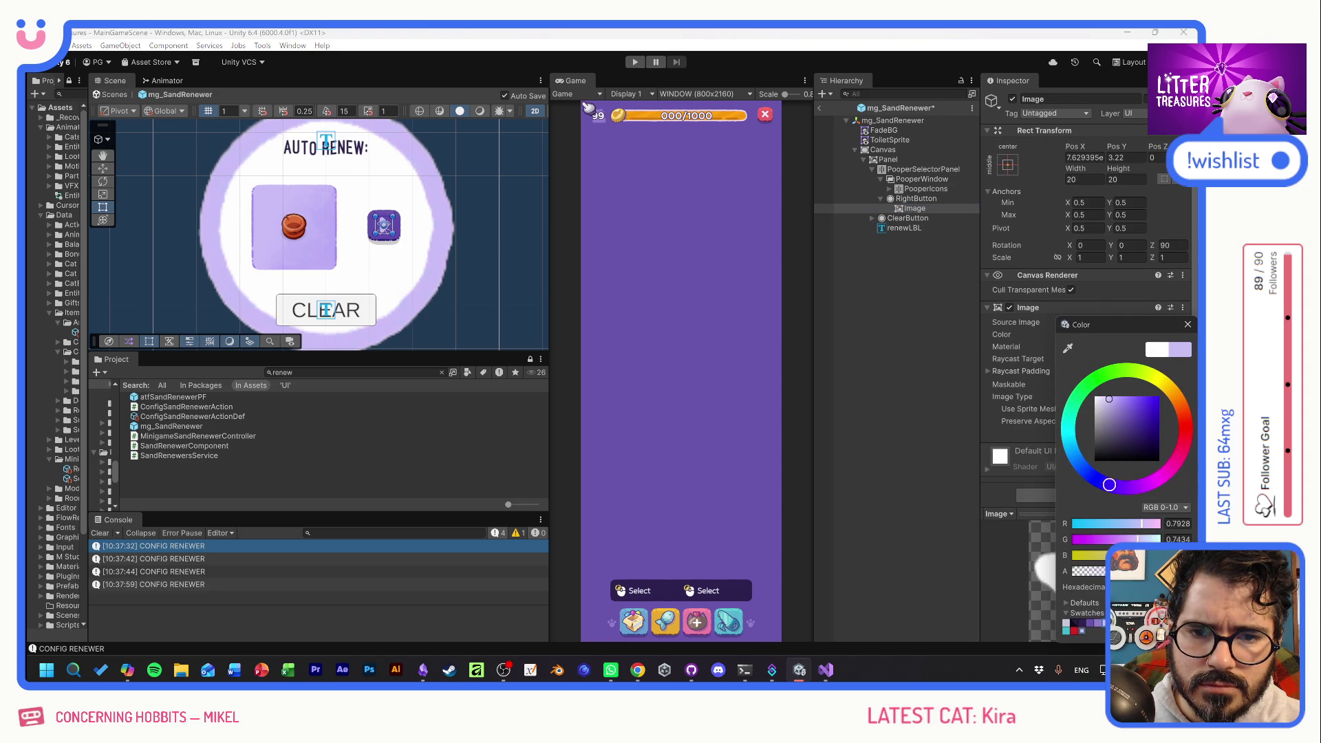
{"action": "left_click_drag", "start_coordinate": [1109, 399], "coordinate": [1101, 398]}
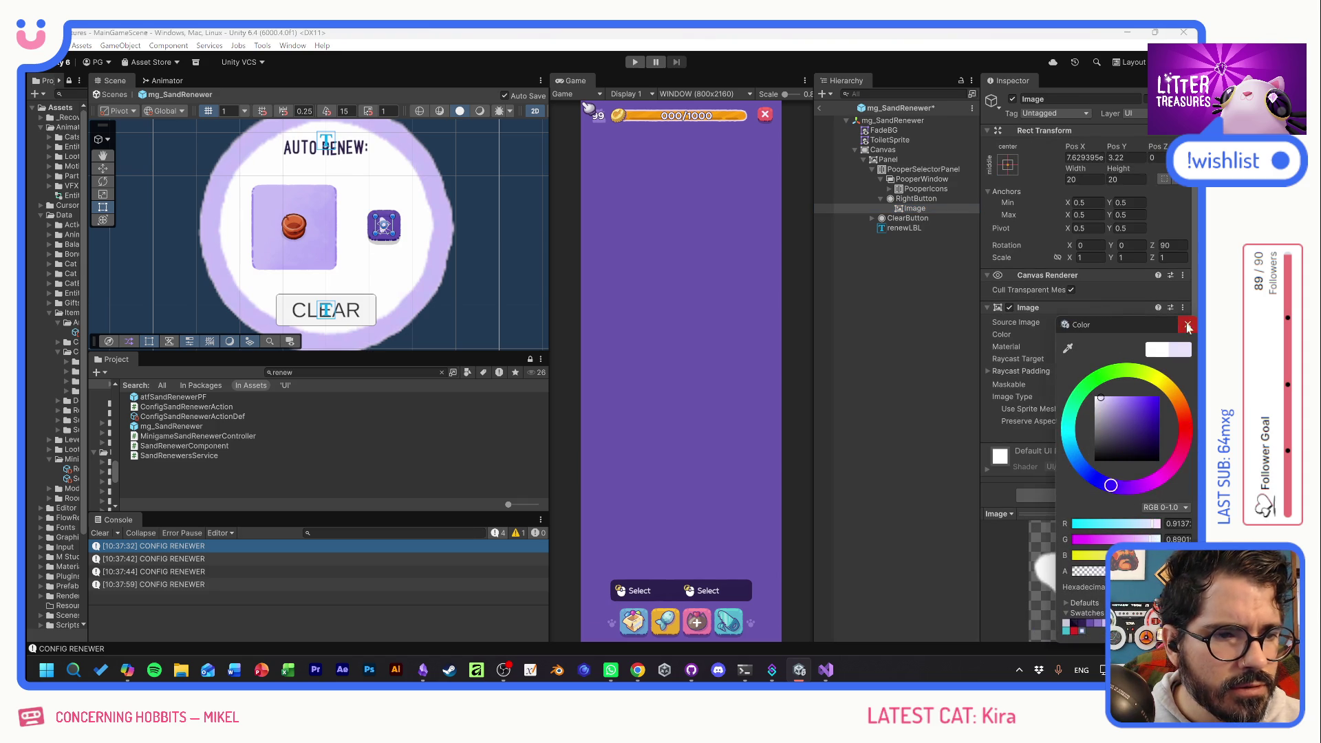
{"action": "left_click", "coordinate": [1188, 324]}
{"action": "left_click", "coordinate": [917, 199]}
{"action": "key", "text": "ctrl+d"}
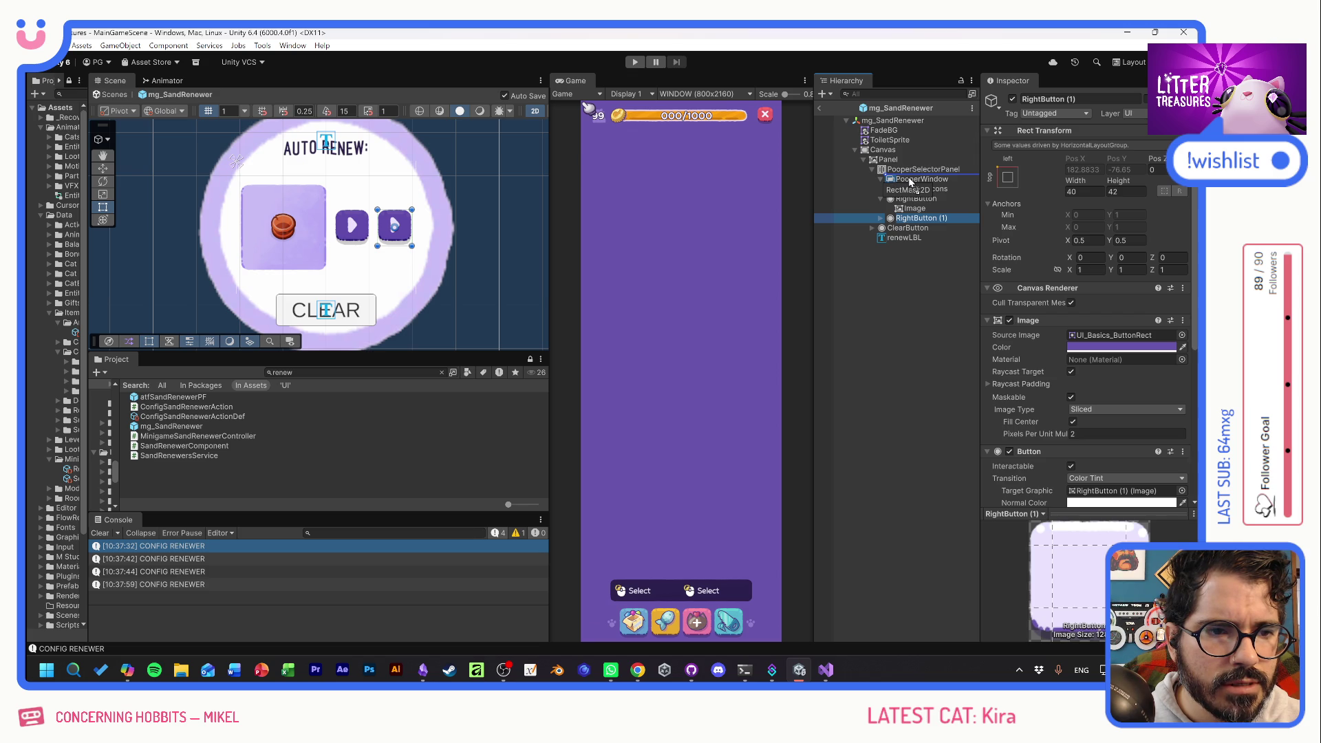
Move the duplicate above PooperWindow and rename it LeftButton.
{"action": "left_click_drag", "start_coordinate": [910, 181], "coordinate": [910, 181]}
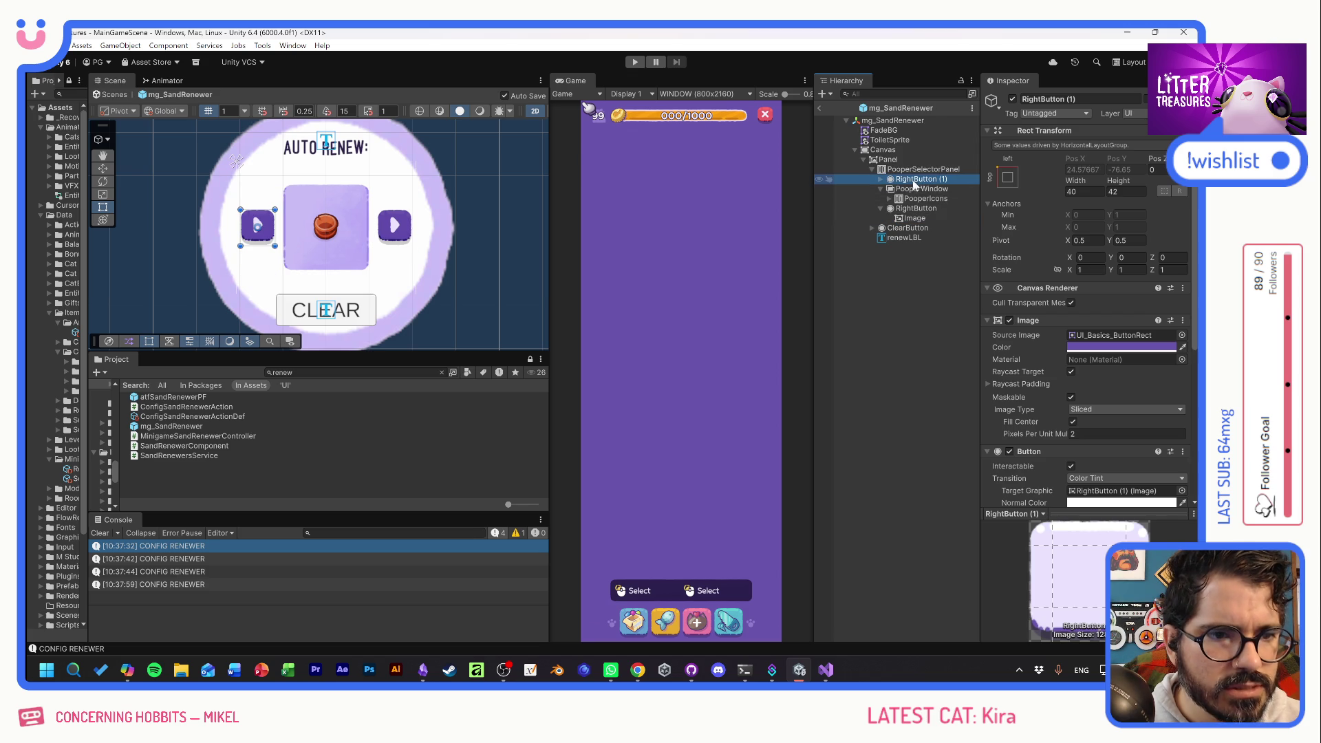
{"action": "type", "text": "Le"}
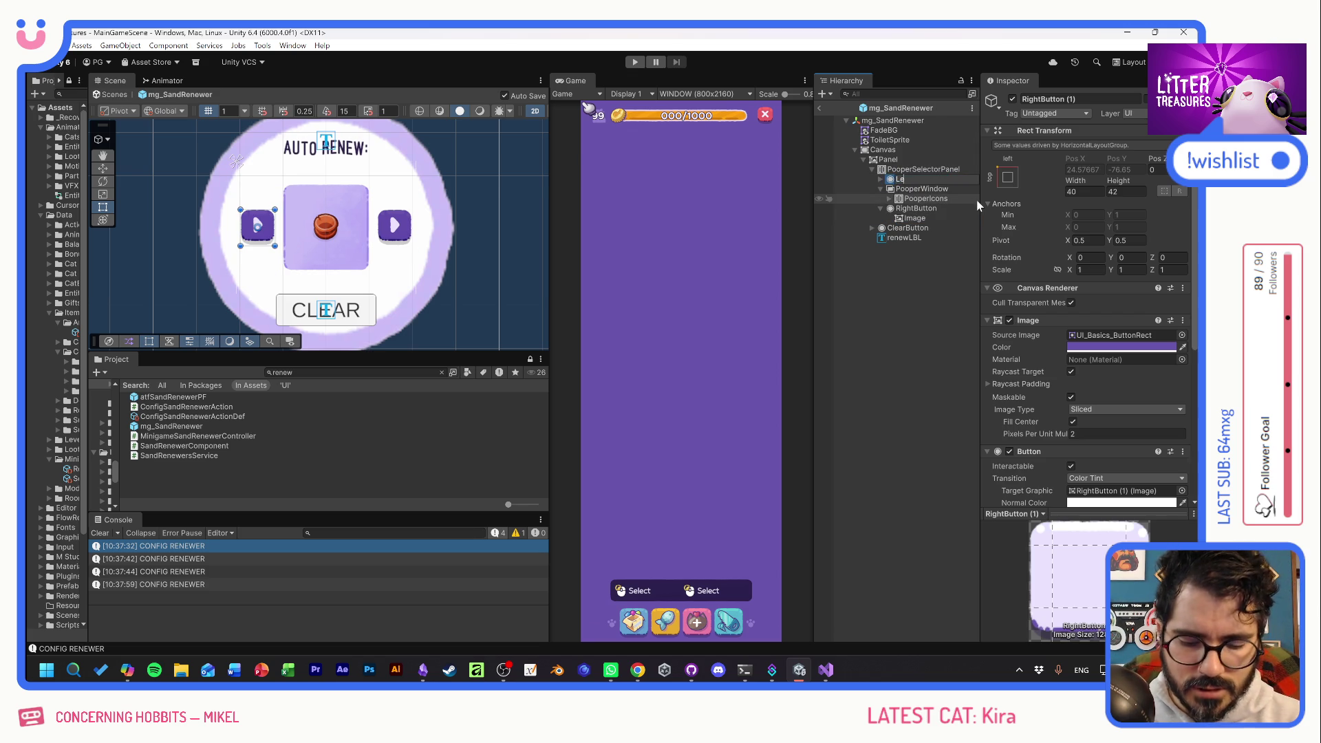
{"action": "type", "text": "ftButton"}
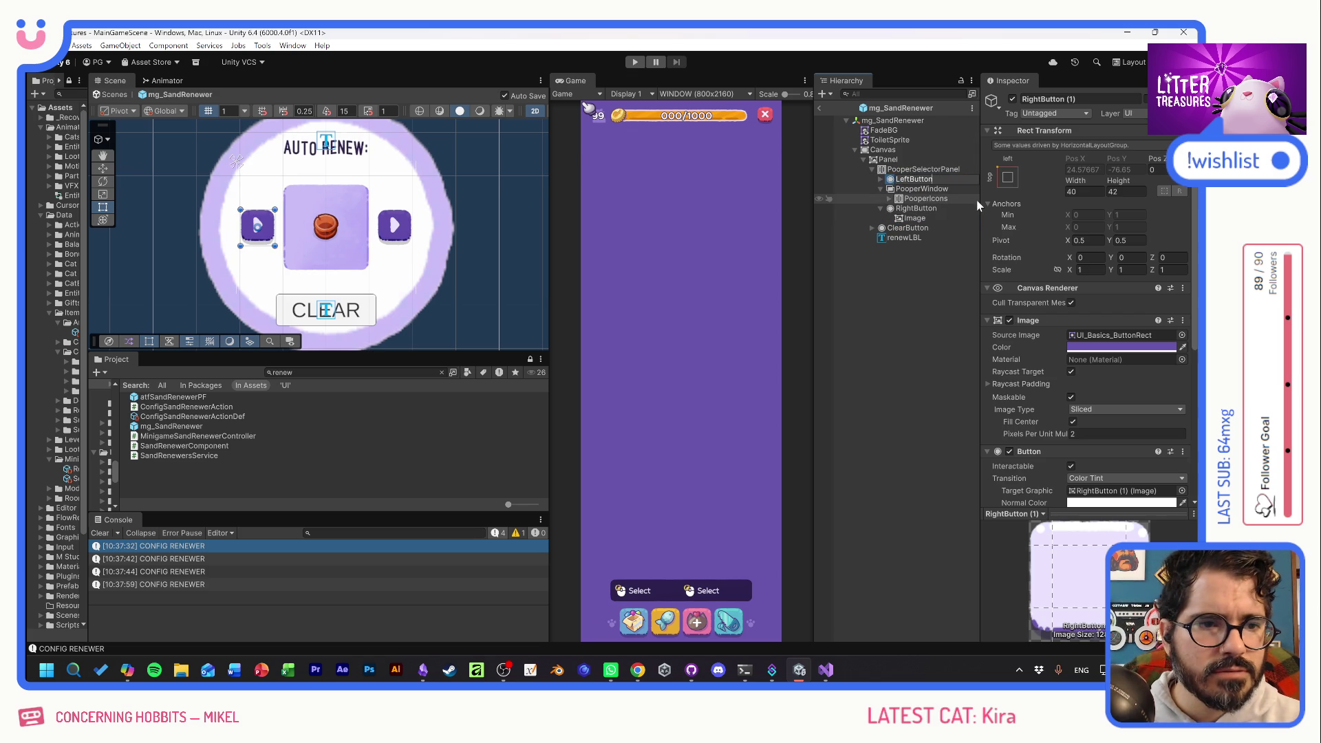
{"action": "key", "text": "Return"}
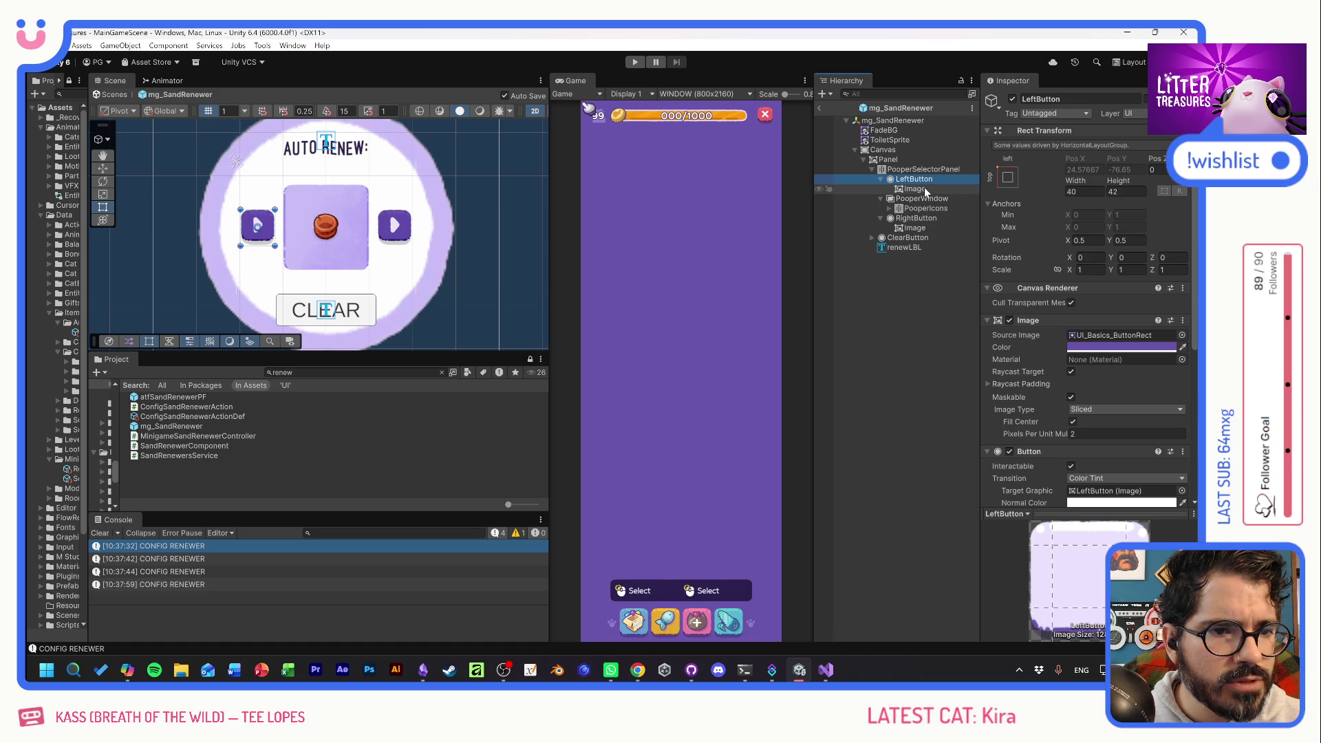
Set the LeftButton arrow image's Rotation Z to -90 so it points left.
{"action": "left_click", "coordinate": [915, 189]}
{"action": "left_click", "coordinate": [1166, 245]}
{"action": "type", "text": "-90"}
{"action": "left_click", "coordinate": [427, 271]}
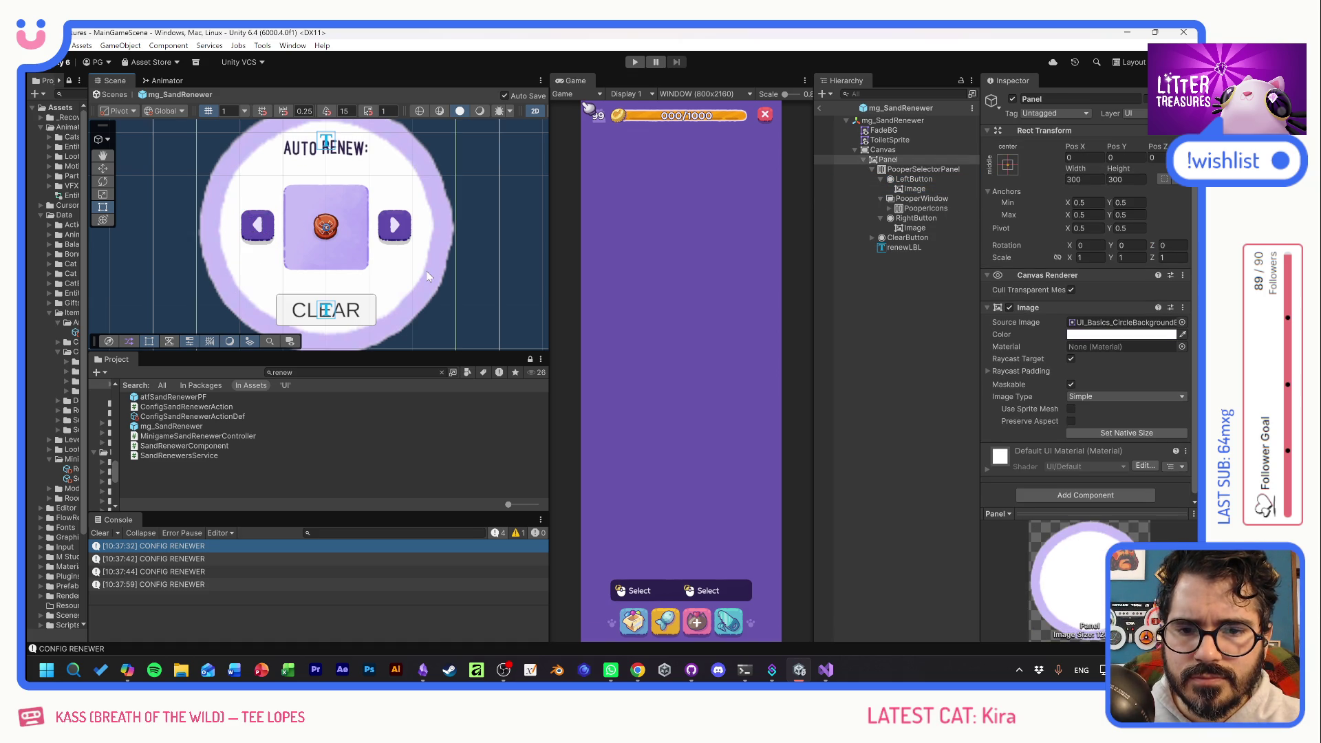
Change the CLEAR button's colour to red.
{"action": "left_click", "coordinate": [913, 237]}
{"action": "left_click", "coordinate": [1140, 336]}
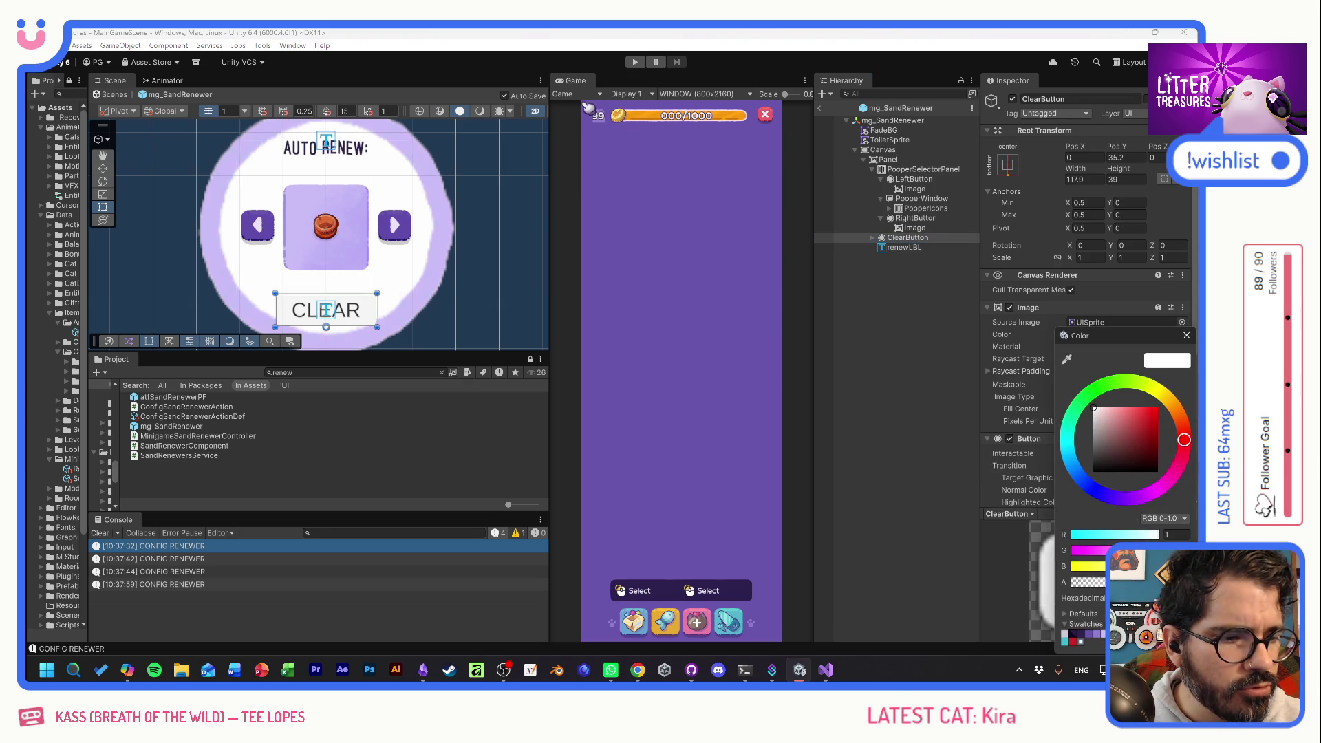
{"action": "left_click", "coordinate": [1131, 409]}
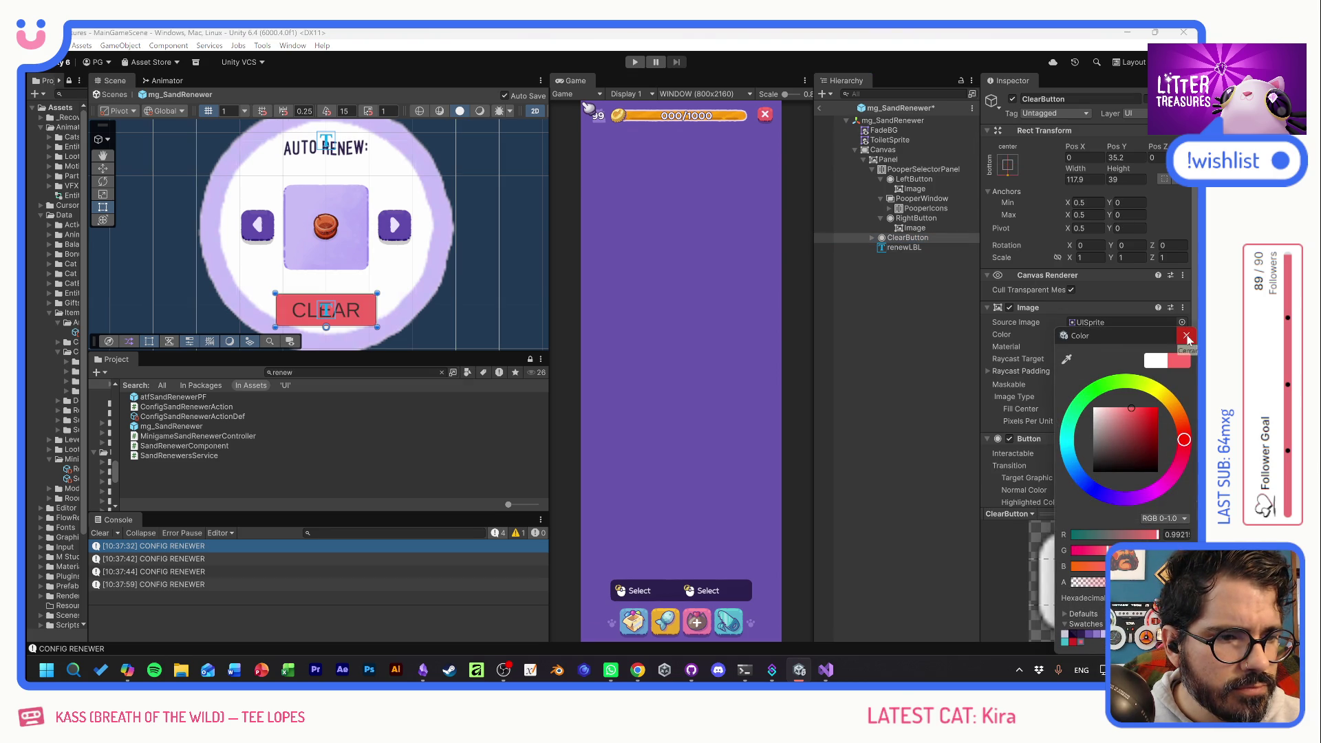
{"action": "left_click", "coordinate": [1187, 337]}
Give the CLEAR label the Hubballi-Regular font, ExtraBold material and near-white lavender colour.
{"action": "left_click", "coordinate": [872, 238]}
{"action": "left_click", "coordinate": [912, 247]}
{"action": "left_click", "coordinate": [1005, 353]}
{"action": "left_click", "coordinate": [1183, 428]}
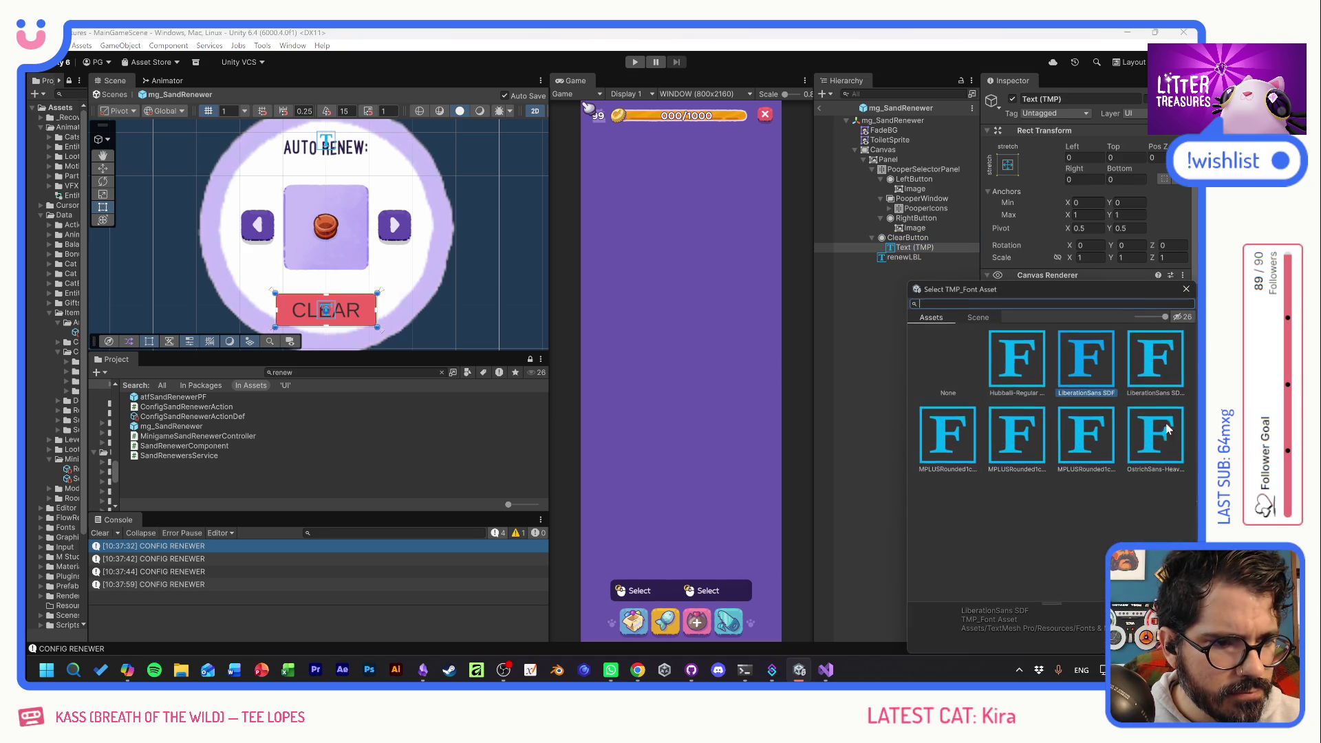
{"action": "left_click", "coordinate": [1029, 371]}
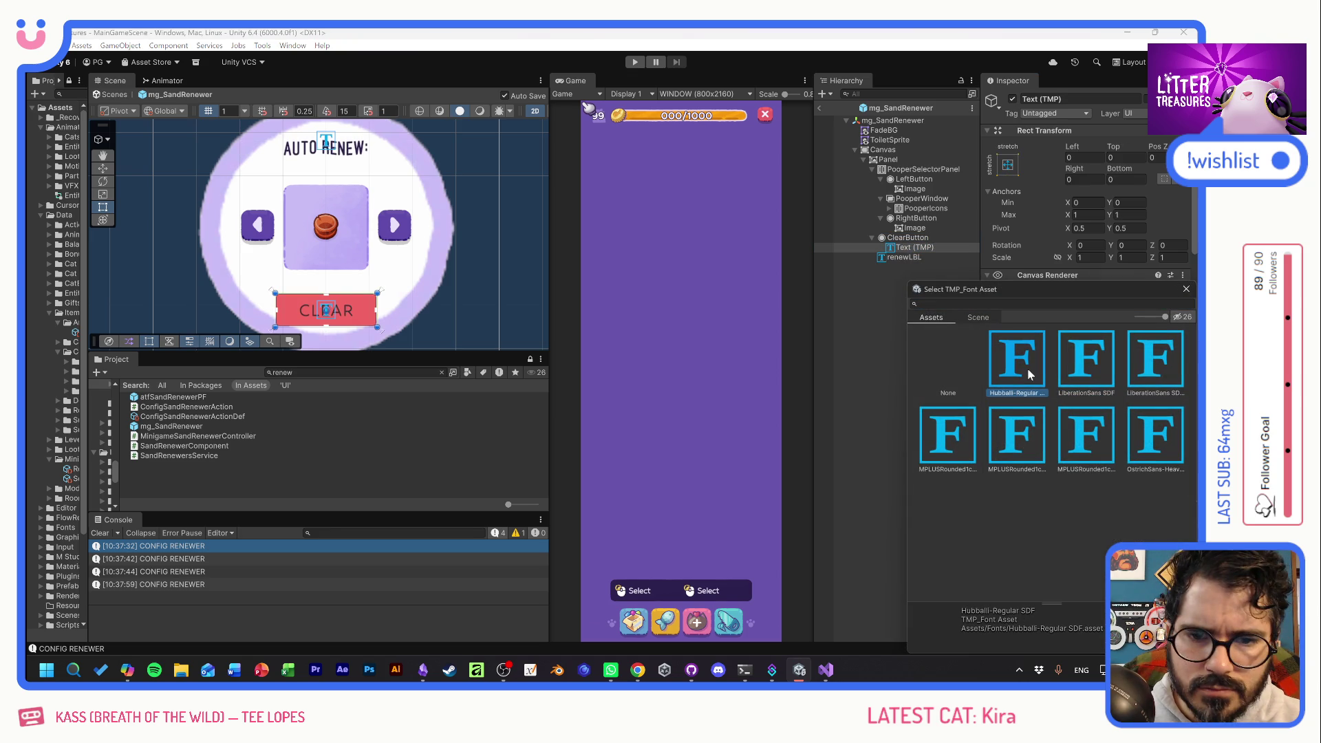
{"action": "left_click", "coordinate": [1187, 289]}
{"action": "left_click", "coordinate": [1110, 439]}
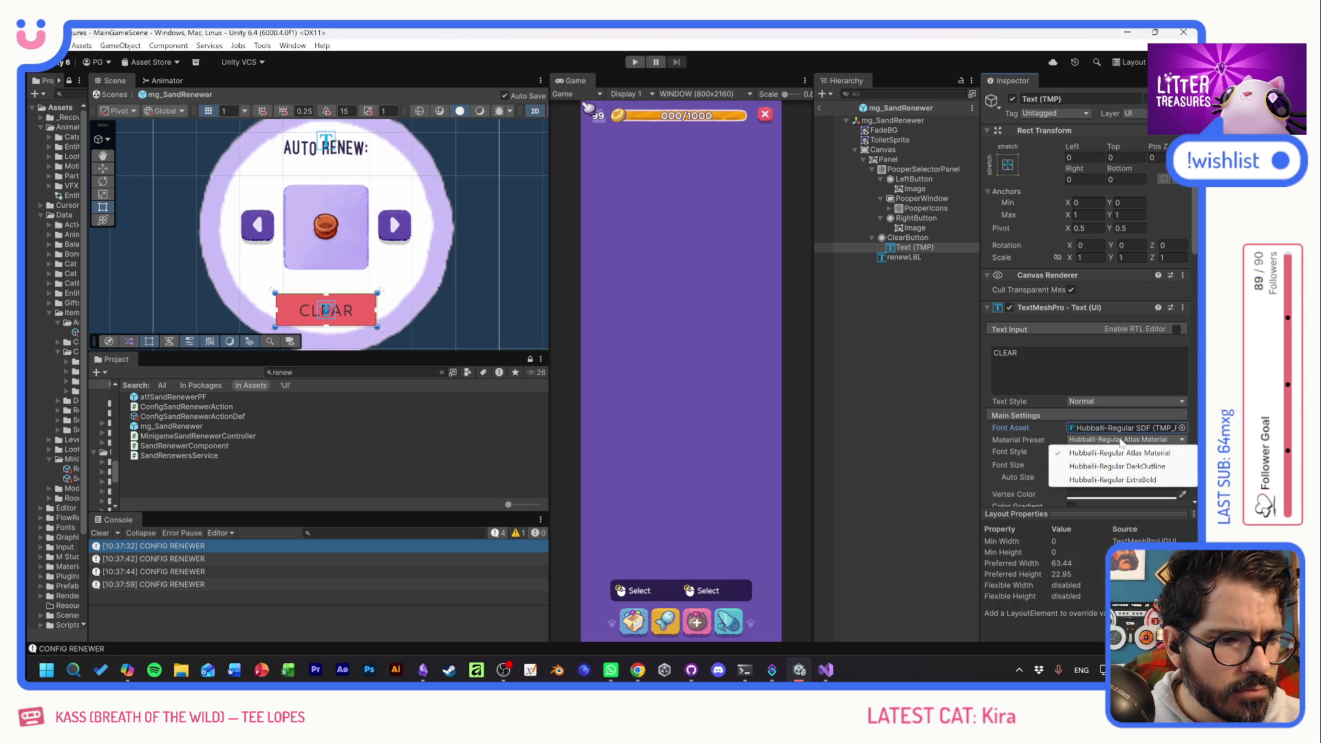
{"action": "left_click", "coordinate": [1120, 480]}
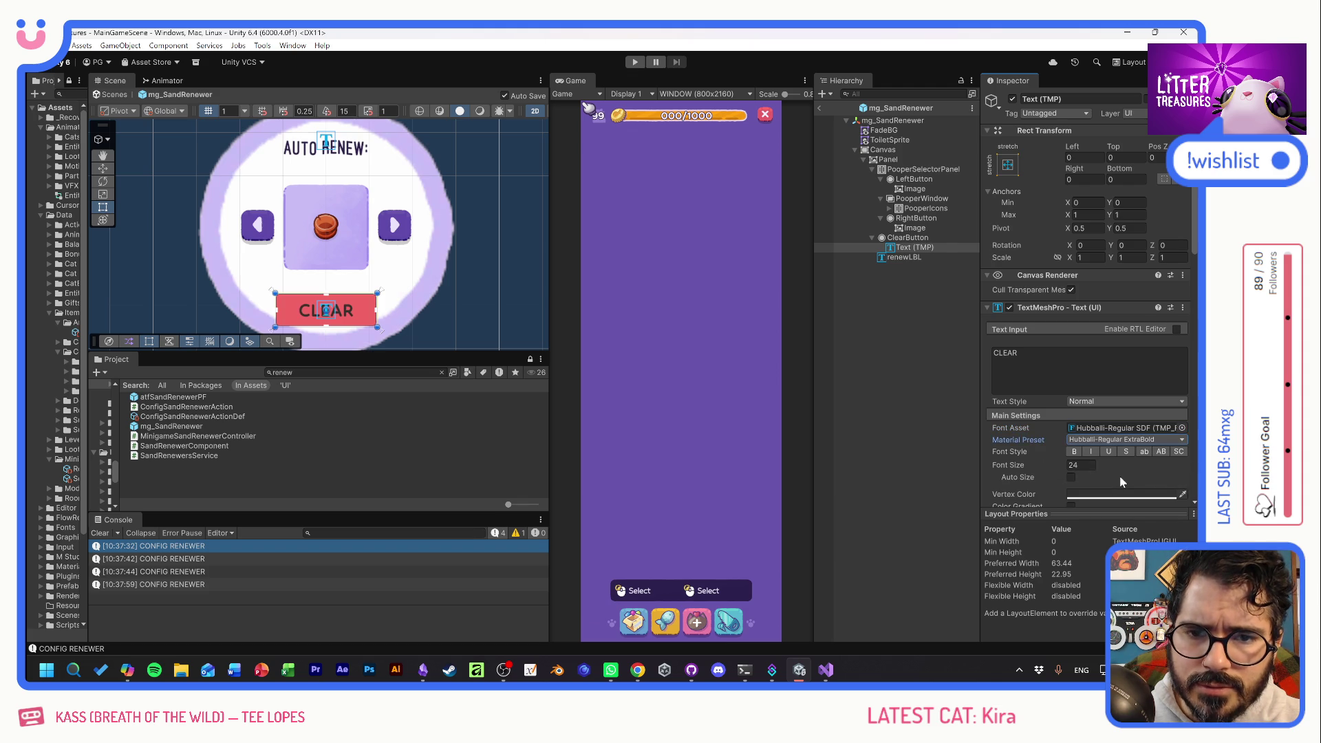
{"action": "left_click", "coordinate": [1120, 496]}
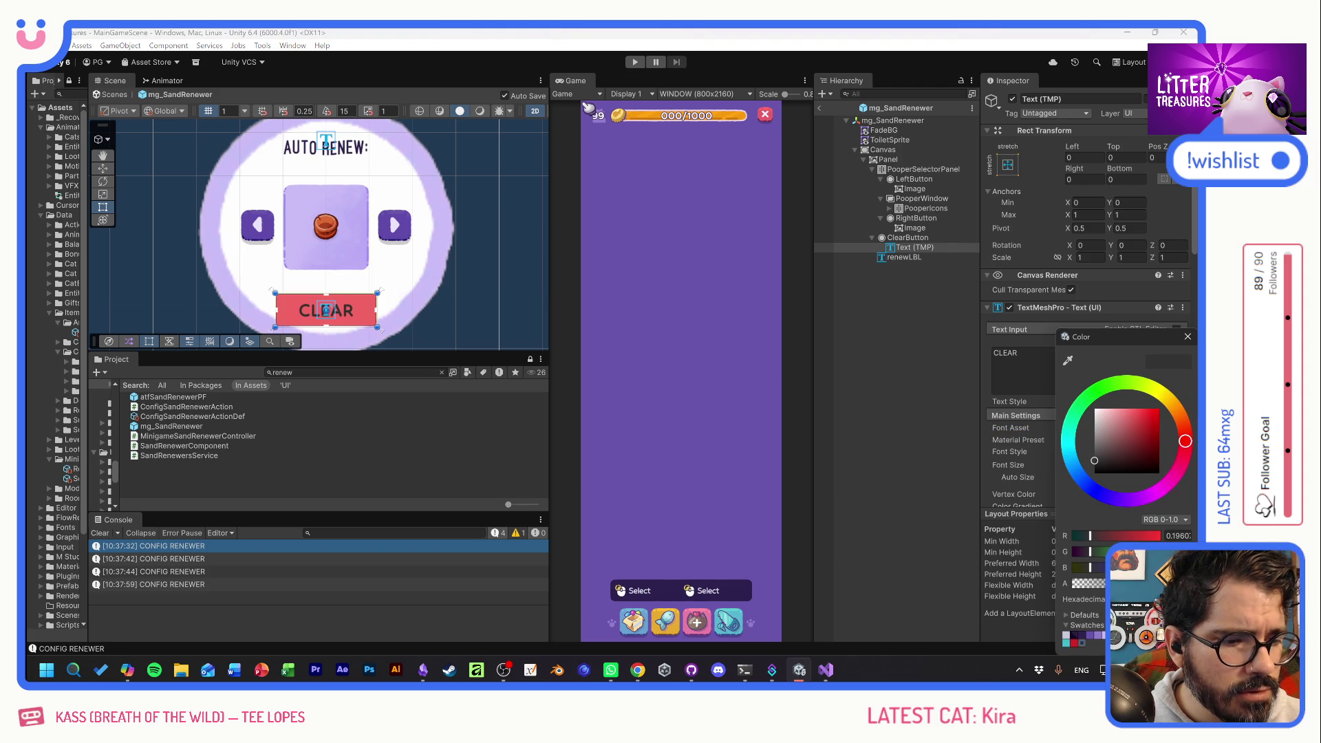
{"action": "left_click", "coordinate": [1066, 634]}
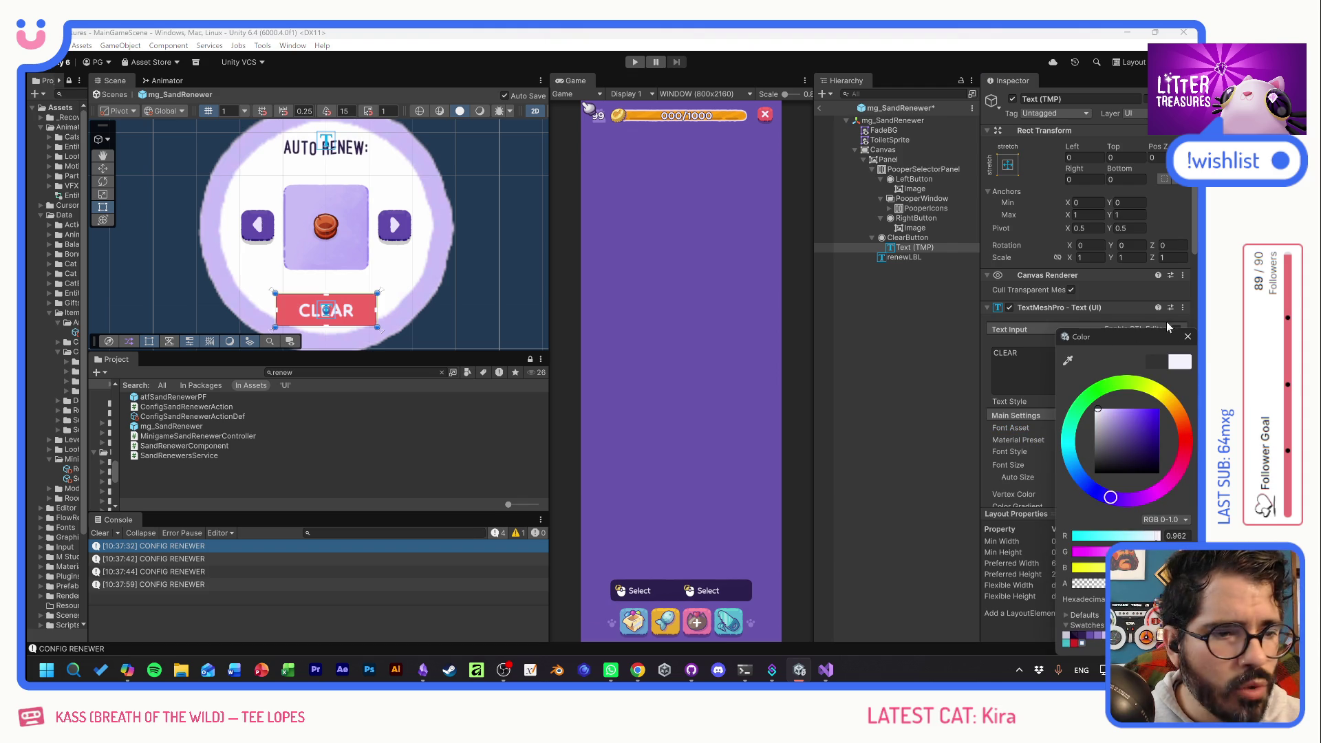
{"action": "left_click", "coordinate": [1189, 337]}
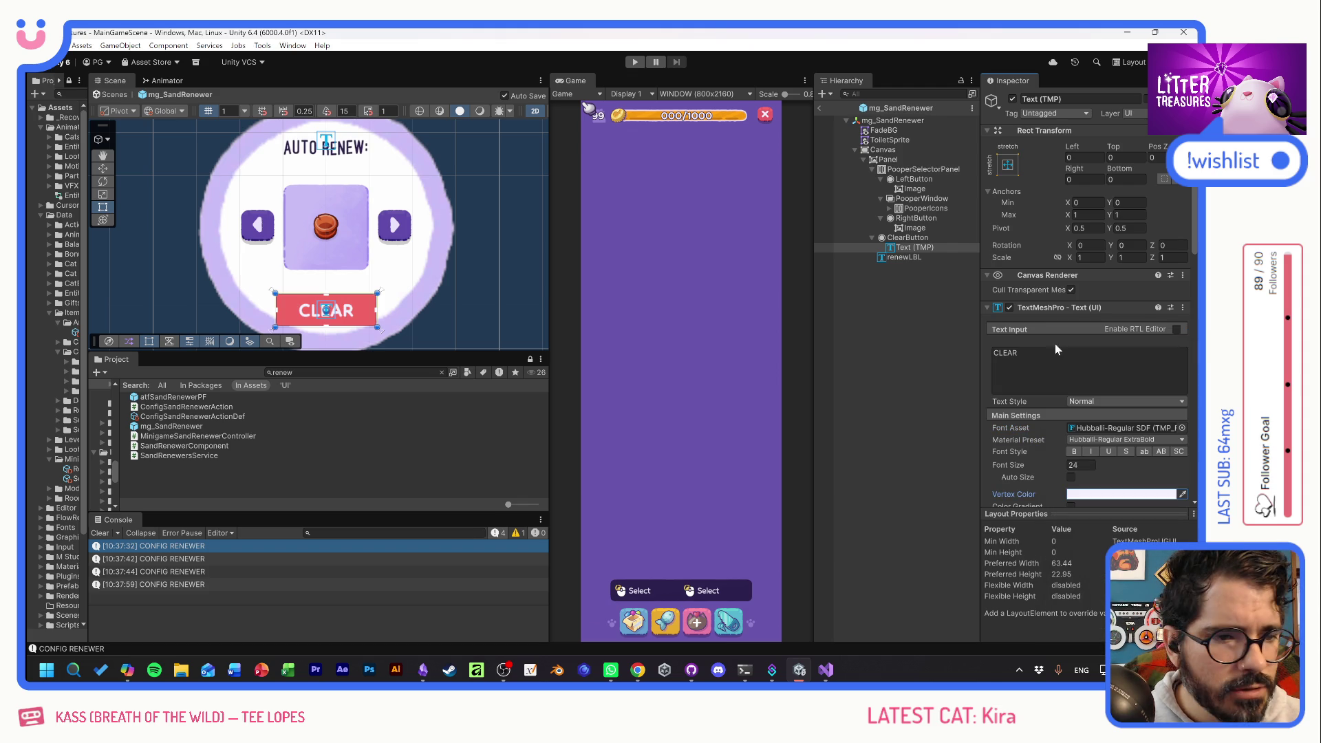
Give ClearButton the UI_Basics_ButtonRect sprite with pixels-per-unit multiplier 2.
{"action": "left_click", "coordinate": [908, 238]}
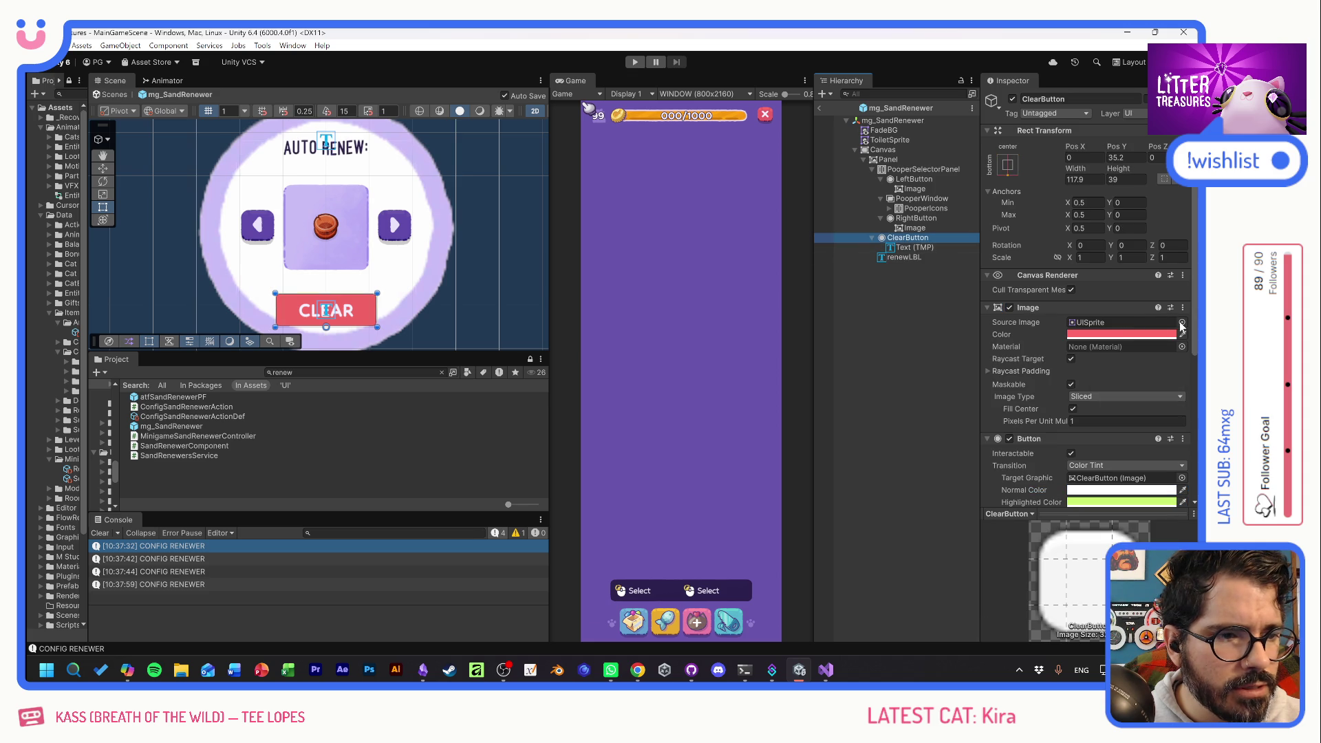
{"action": "left_click", "coordinate": [1183, 323]}
{"action": "type", "text": "butt"}
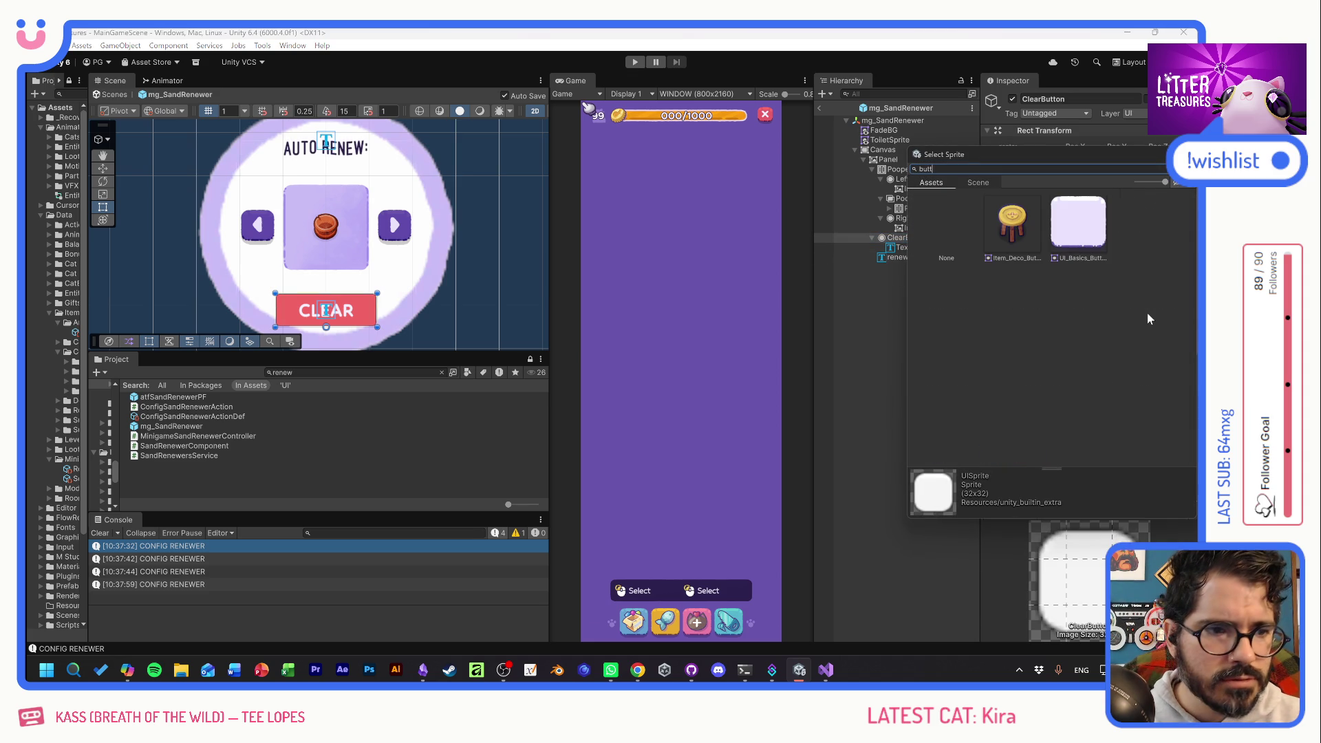
{"action": "double_click", "coordinate": [1078, 224]}
{"action": "left_click", "coordinate": [1128, 421]}
{"action": "type", "text": "2"}
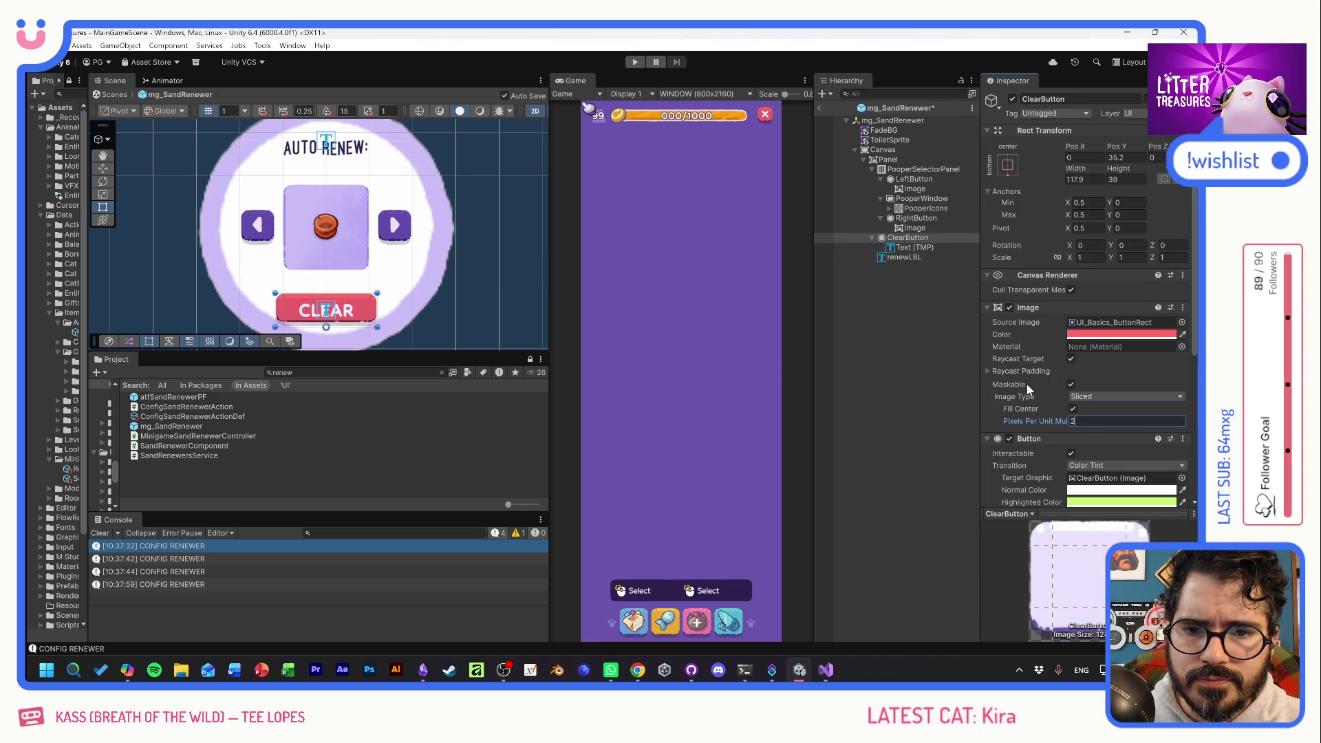
{"action": "left_click", "coordinate": [915, 248]}
{"action": "left_click", "coordinate": [1081, 465]}
Set the CLEAR text's font size to 18 and raise it inside the button.
{"action": "type", "text": "18"}
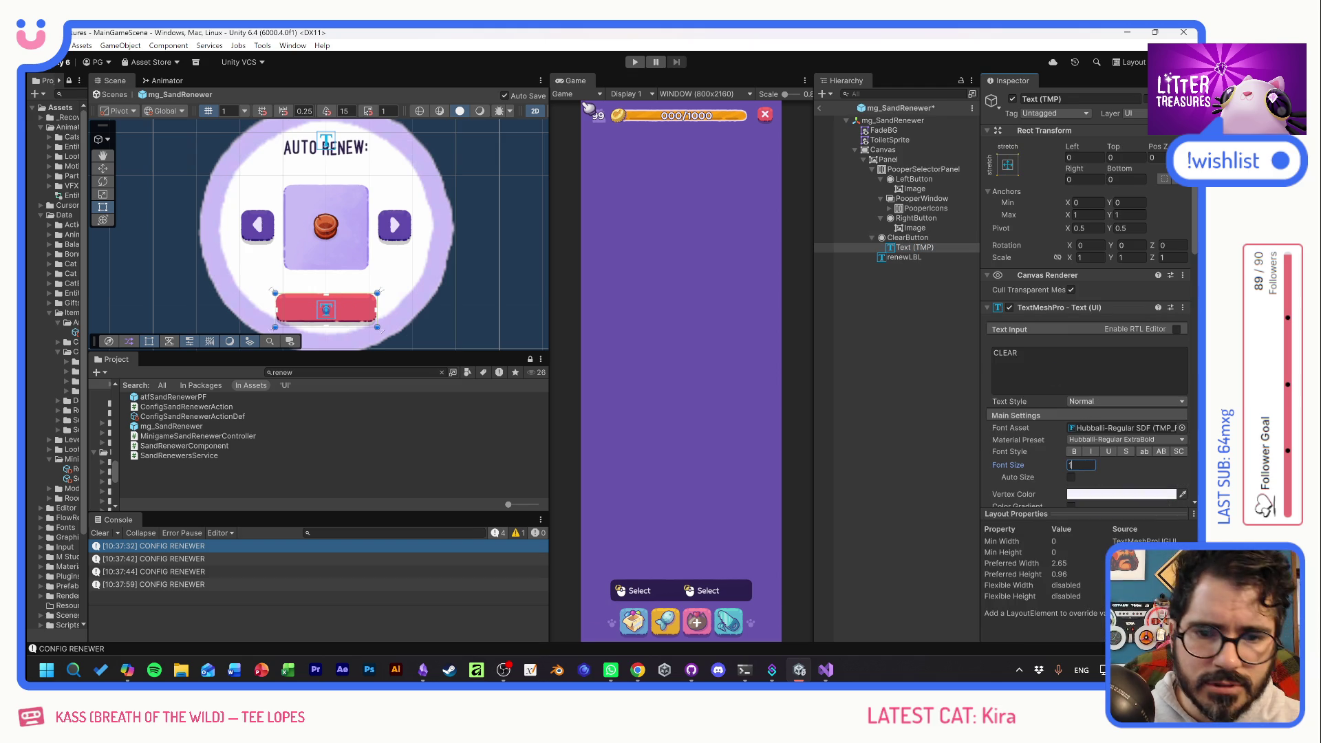
{"action": "left_click", "coordinate": [910, 249]}
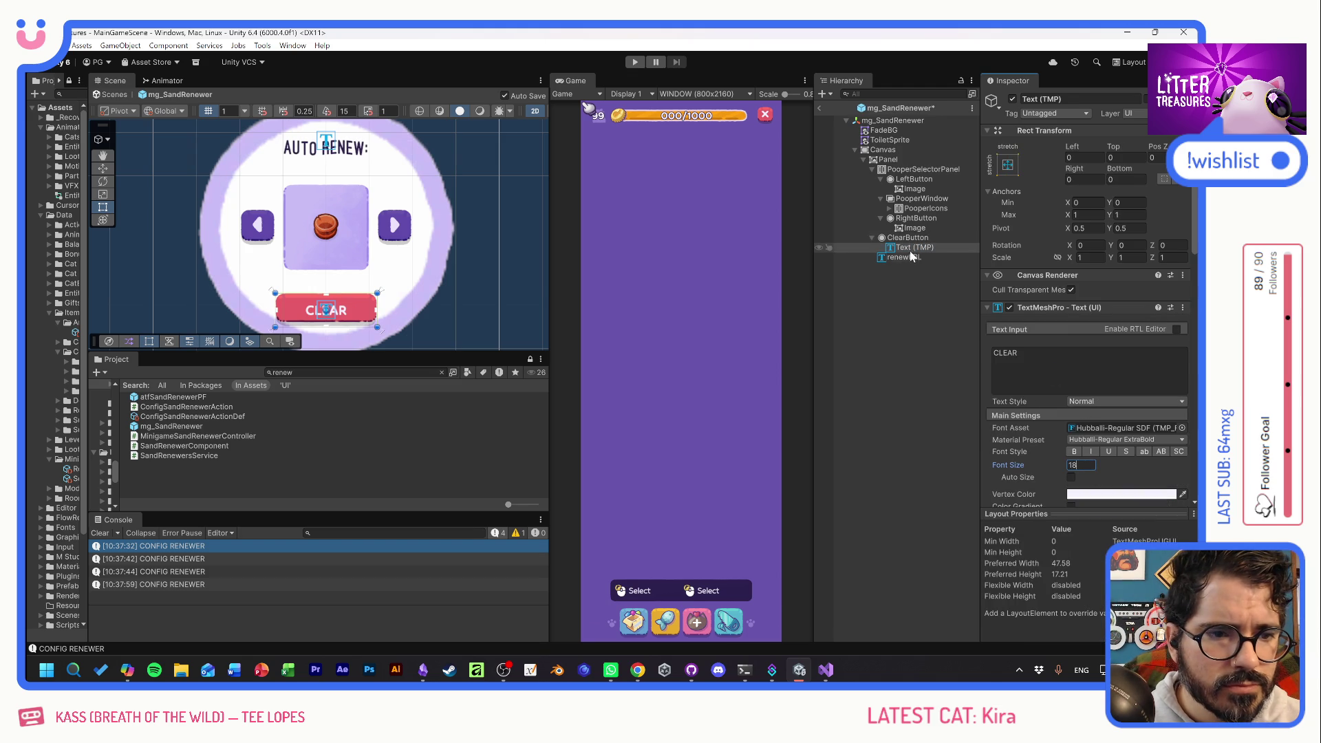
{"action": "mouse_move", "coordinate": [1110, 169]}
{"action": "left_mouse_down"}
{"action": "mouse_move", "coordinate": [1156, 168]}
{"action": "mouse_move", "coordinate": [77, 172]}
{"action": "mouse_move", "coordinate": [89, 172]}
{"action": "left_mouse_up"}
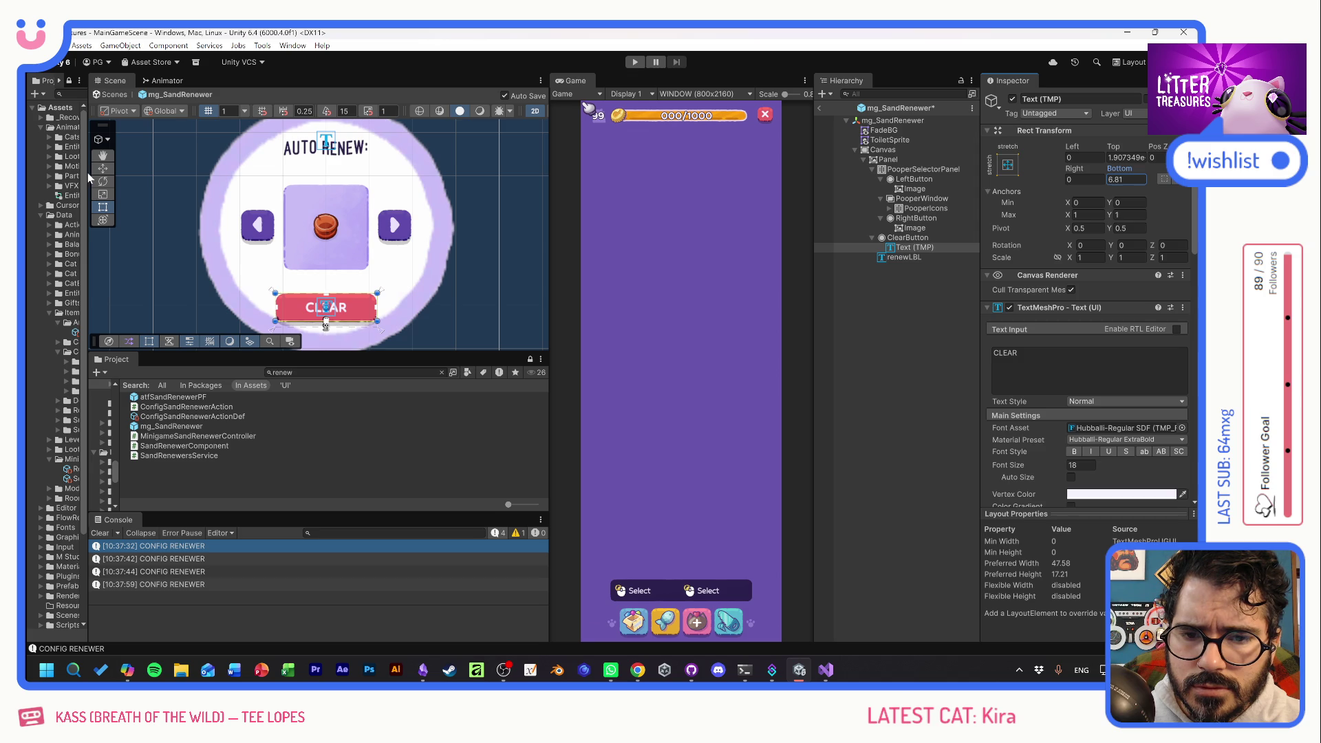
Resize ClearButton to 97.5 by 28.6 and move renewLBL to the top of Panel.
{"action": "left_click", "coordinate": [921, 238]}
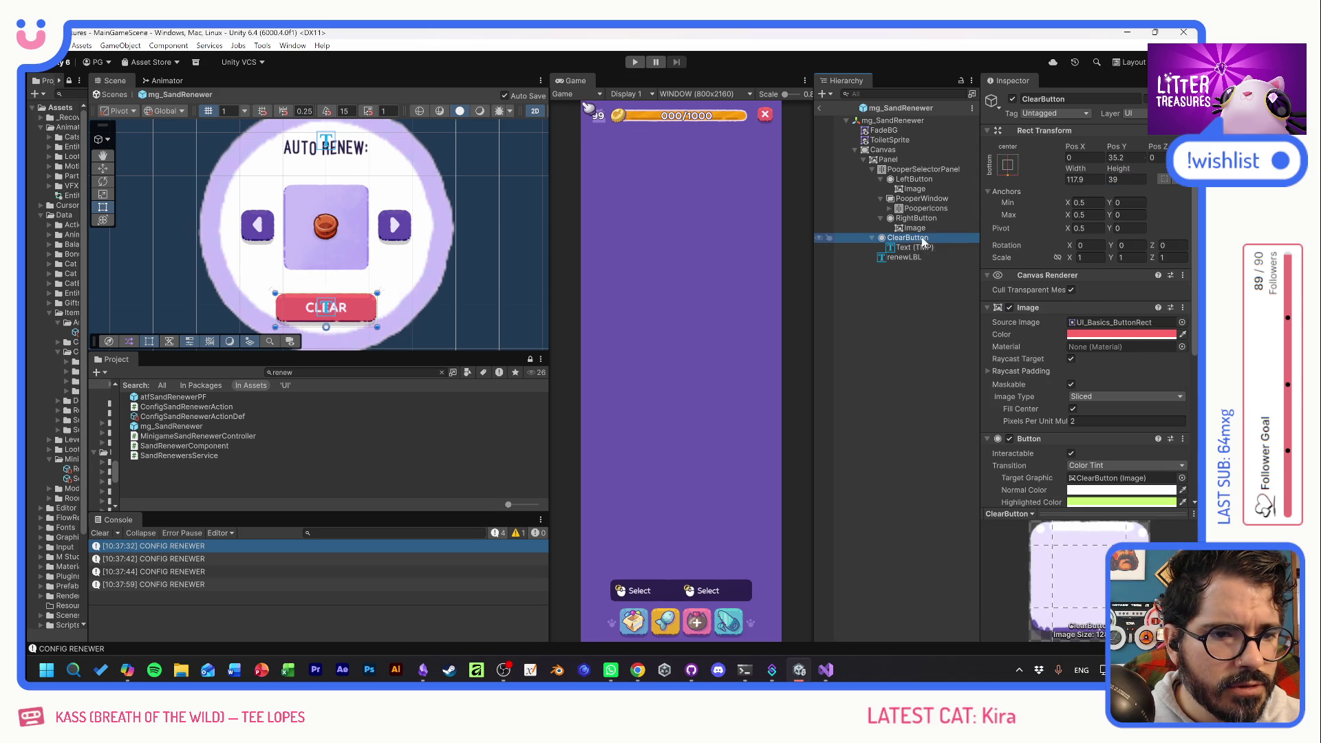
{"action": "left_click_drag", "start_coordinate": [1083, 172], "coordinate": [665, 146]}
{"action": "mouse_move", "coordinate": [1118, 169]}
{"action": "left_mouse_down"}
{"action": "mouse_move", "coordinate": [1083, 167]}
{"action": "mouse_move", "coordinate": [1165, 149]}
{"action": "mouse_move", "coordinate": [1153, 145]}
{"action": "left_mouse_up"}
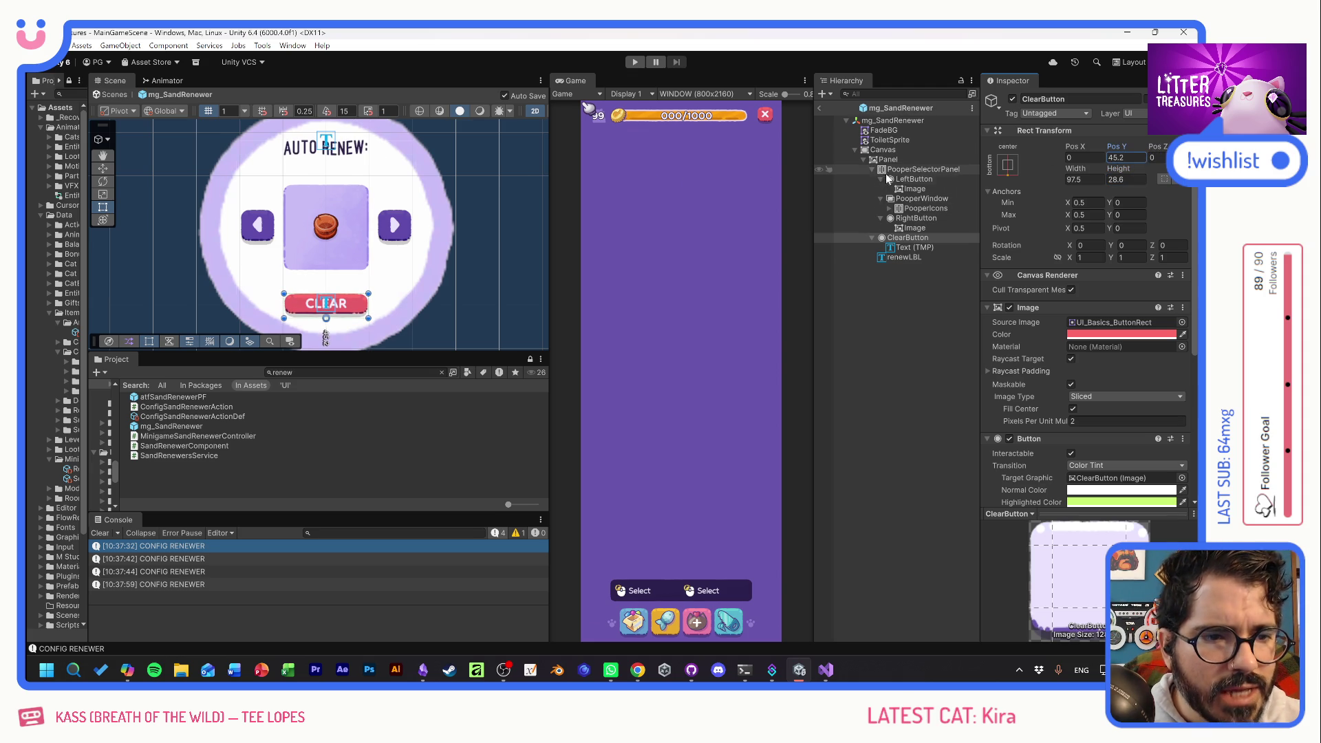
{"action": "left_click", "coordinate": [892, 259]}
{"action": "left_click_drag", "start_coordinate": [884, 258], "coordinate": [898, 169]}
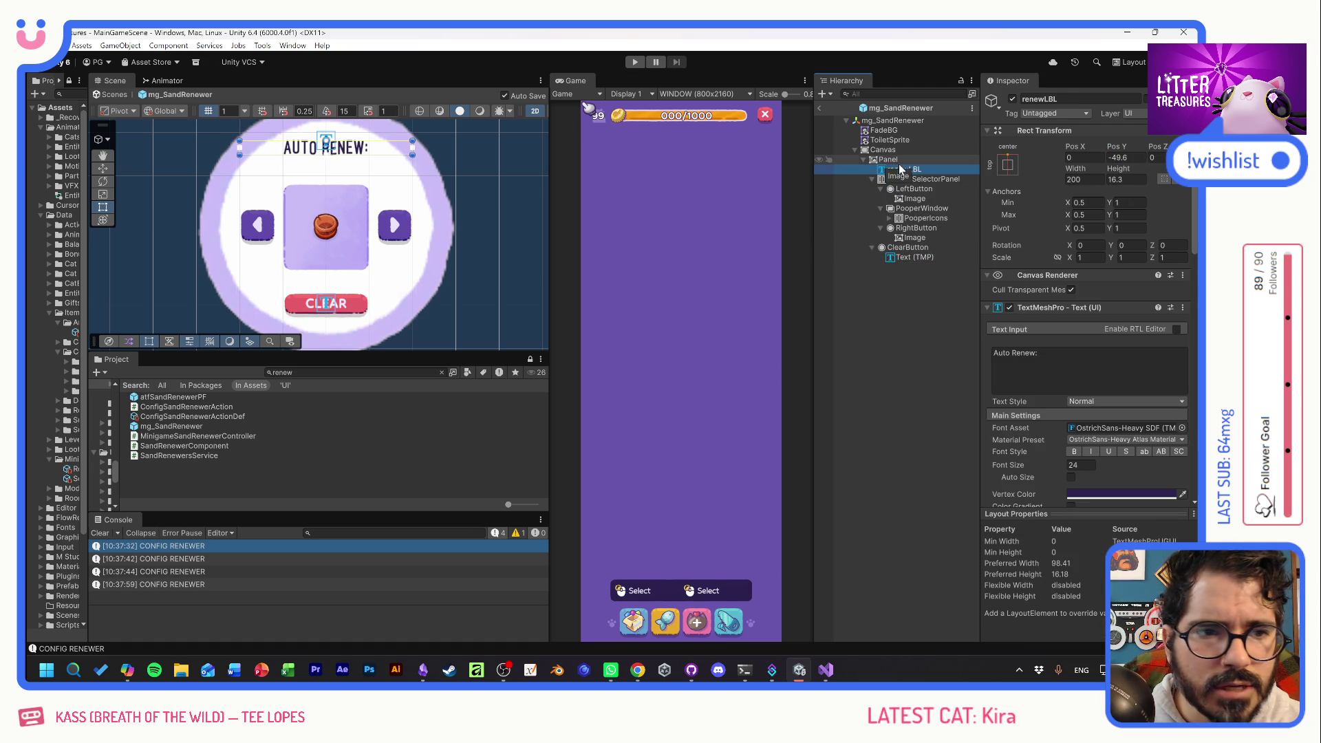
Add a new Image as a child of renewLBL.
{"action": "right_click", "coordinate": [886, 172]}
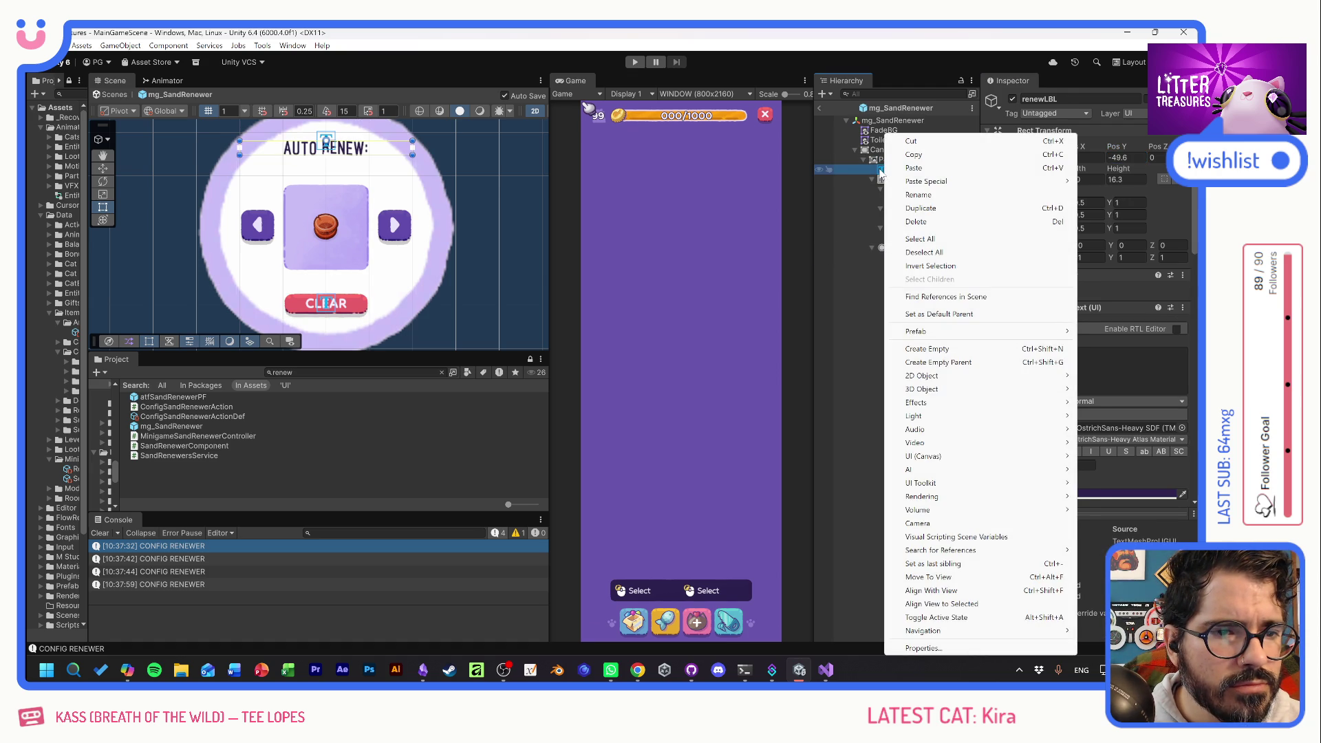
{"action": "left_click", "coordinate": [884, 171]}
{"action": "right_click", "coordinate": [888, 172]}
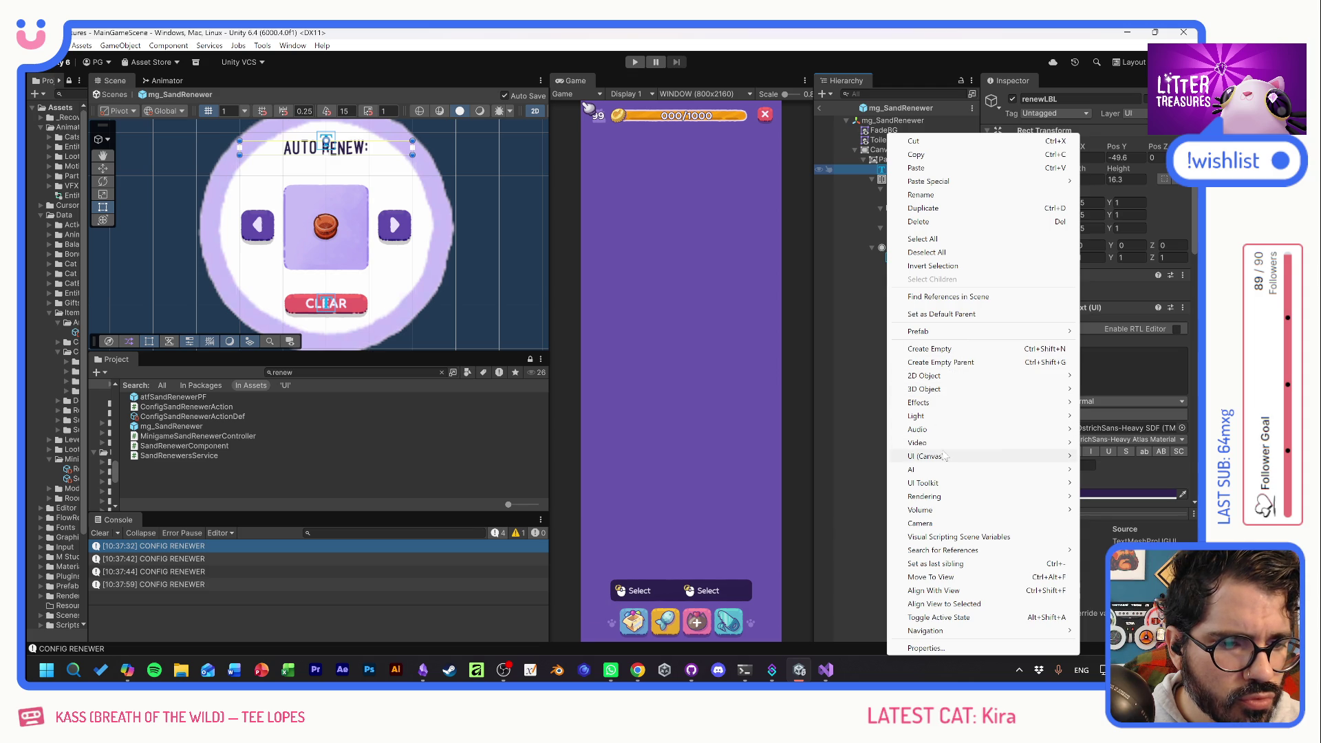
{"action": "mouse_move", "coordinate": [944, 456]}
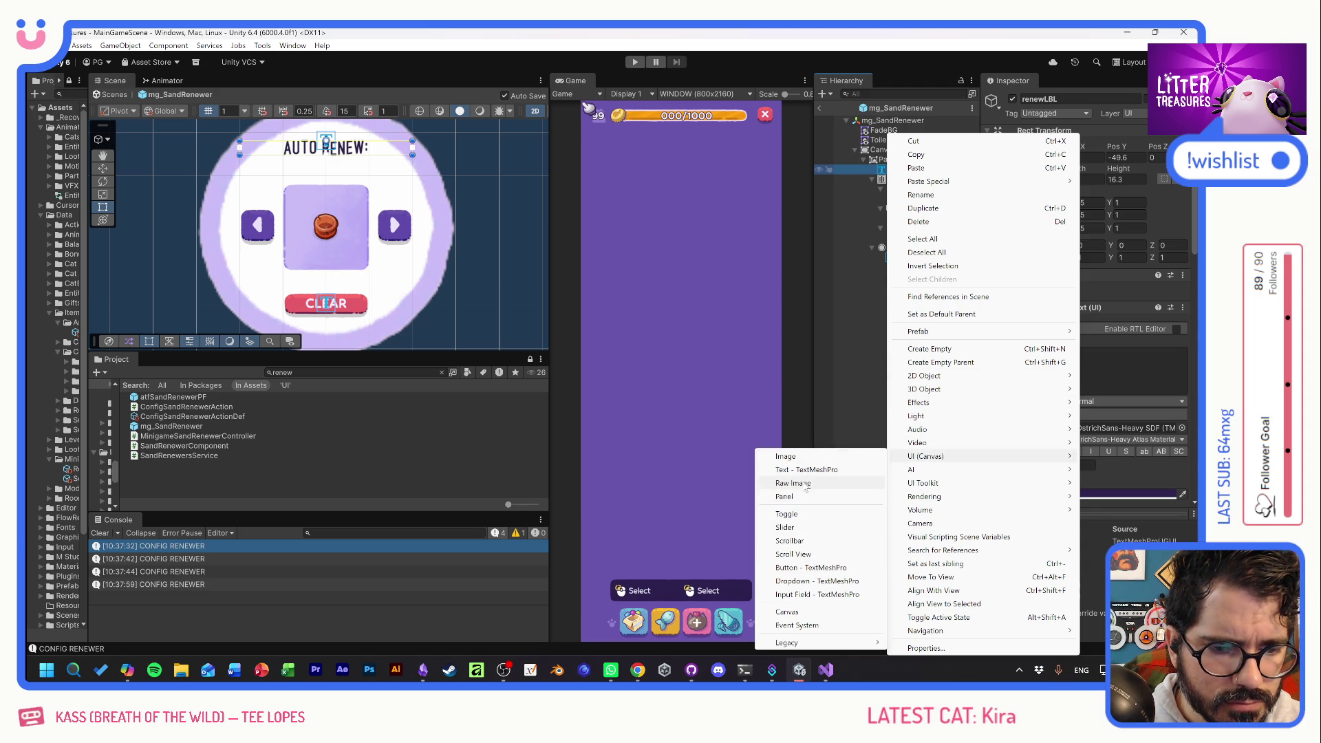
{"action": "left_click", "coordinate": [802, 459]}
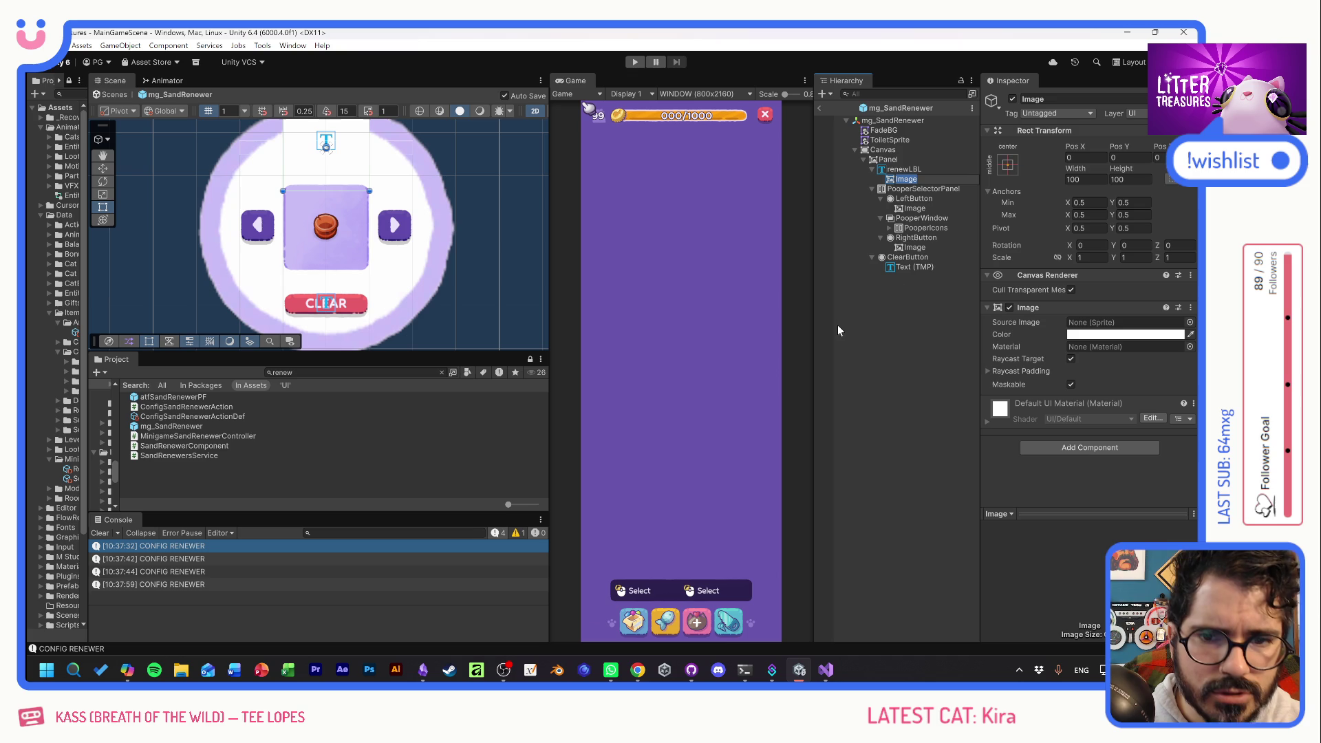
Anchor the image bottom-centre with height 9.2 and Pos Y -14.2.
{"action": "left_click", "coordinate": [1009, 165]}
{"action": "left_click", "coordinate": [1081, 310], "text": "alt+shift"}
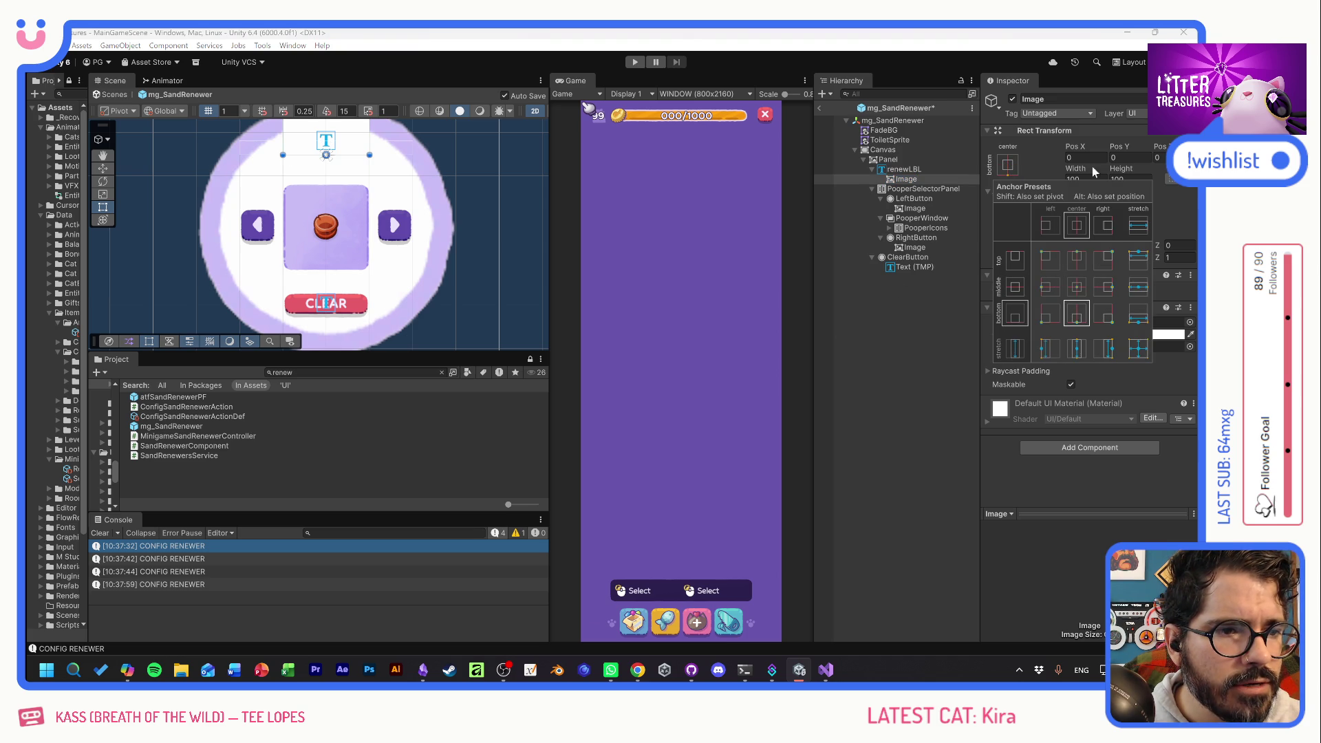
{"action": "left_click", "coordinate": [1118, 166]}
{"action": "type", "text": "8"}
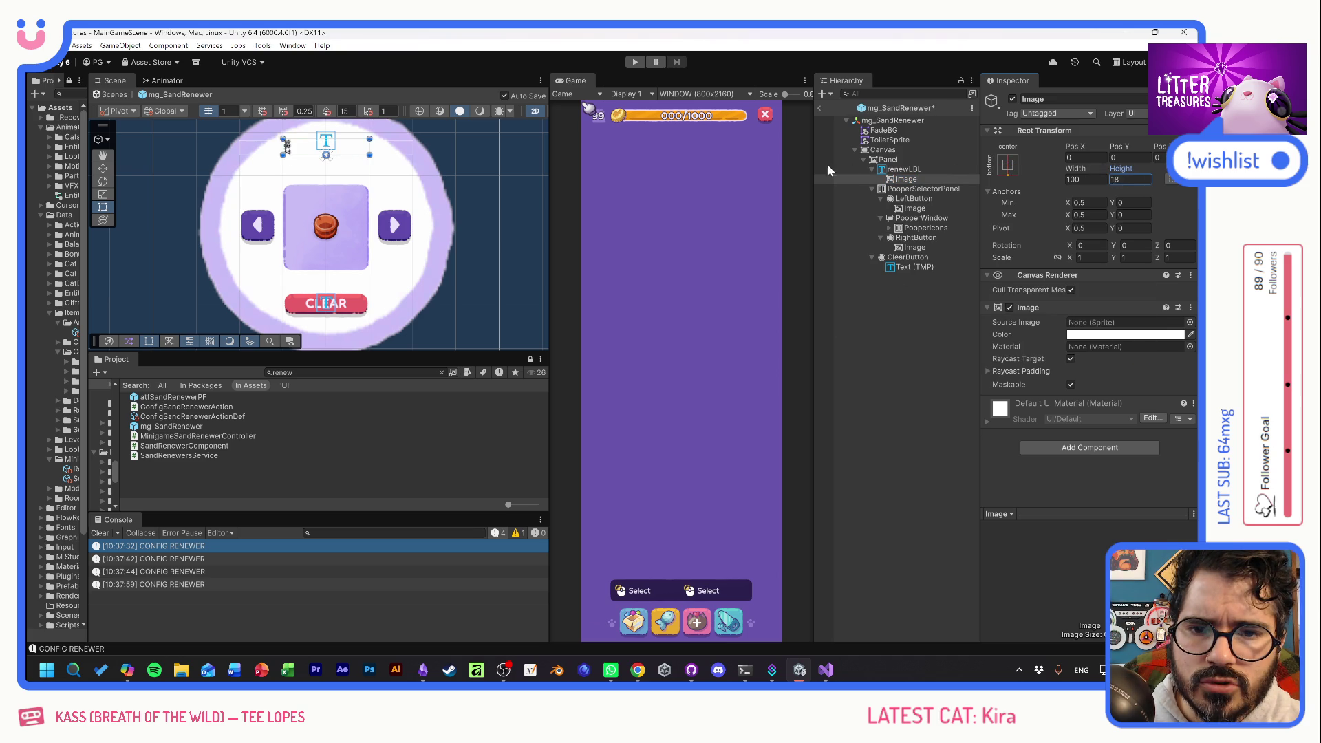
{"action": "key", "text": "BackSpace"}
{"action": "key", "text": "BackSpace"}
{"action": "type", "text": "9.2"}
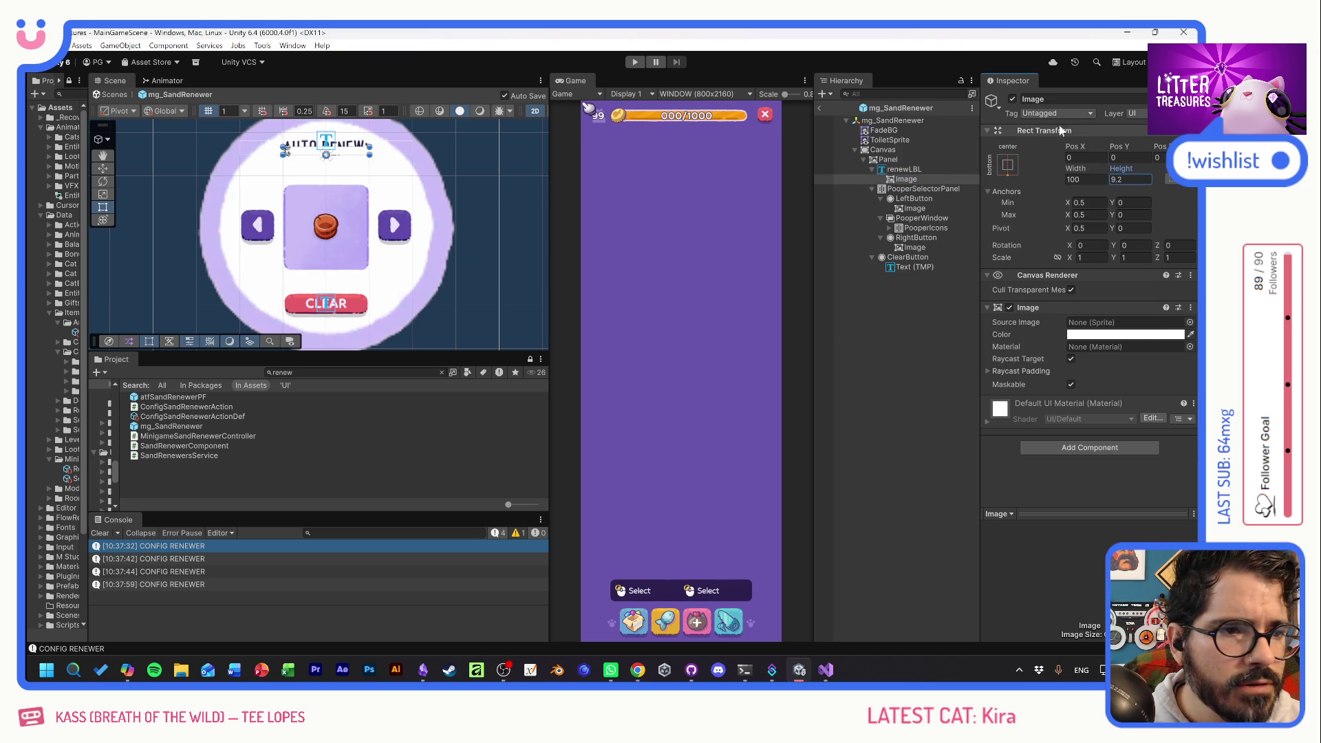
{"action": "mouse_move", "coordinate": [1117, 147]}
{"action": "left_mouse_down"}
{"action": "mouse_move", "coordinate": [1150, 146]}
{"action": "mouse_move", "coordinate": [1089, 149]}
{"action": "left_mouse_up"}
{"action": "left_click", "coordinate": [1190, 323]}
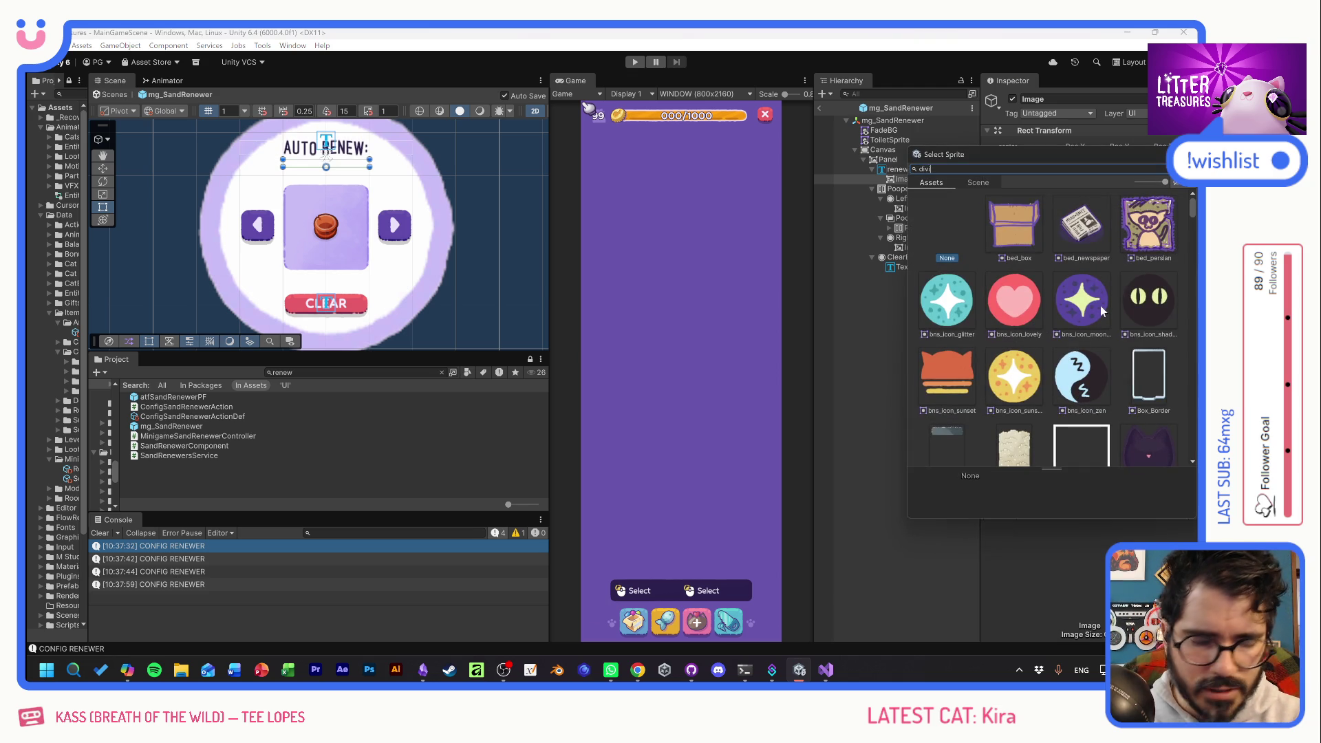
Give the image the UI_Divider_Bumpy sprite tinted light purple.
{"action": "type", "text": "divi"}
{"action": "double_click", "coordinate": [1013, 226]}
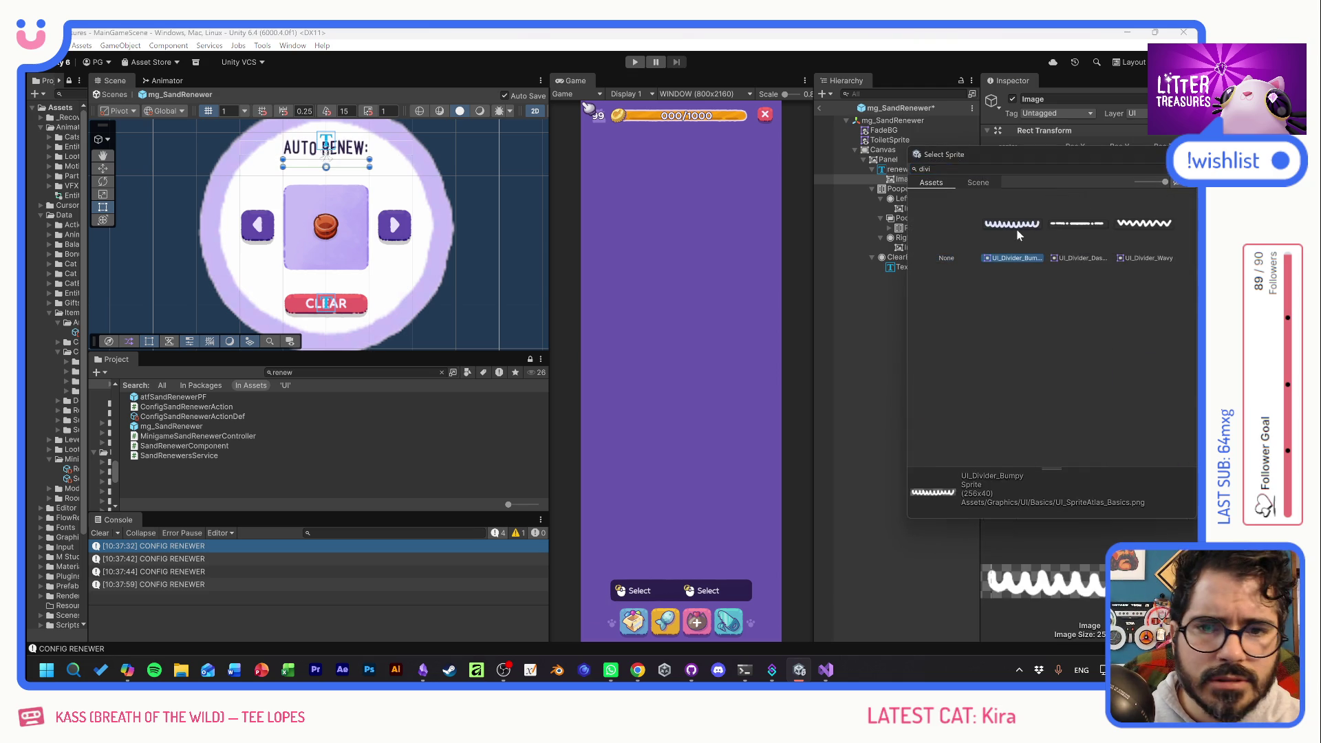
{"action": "left_click", "coordinate": [1090, 333]}
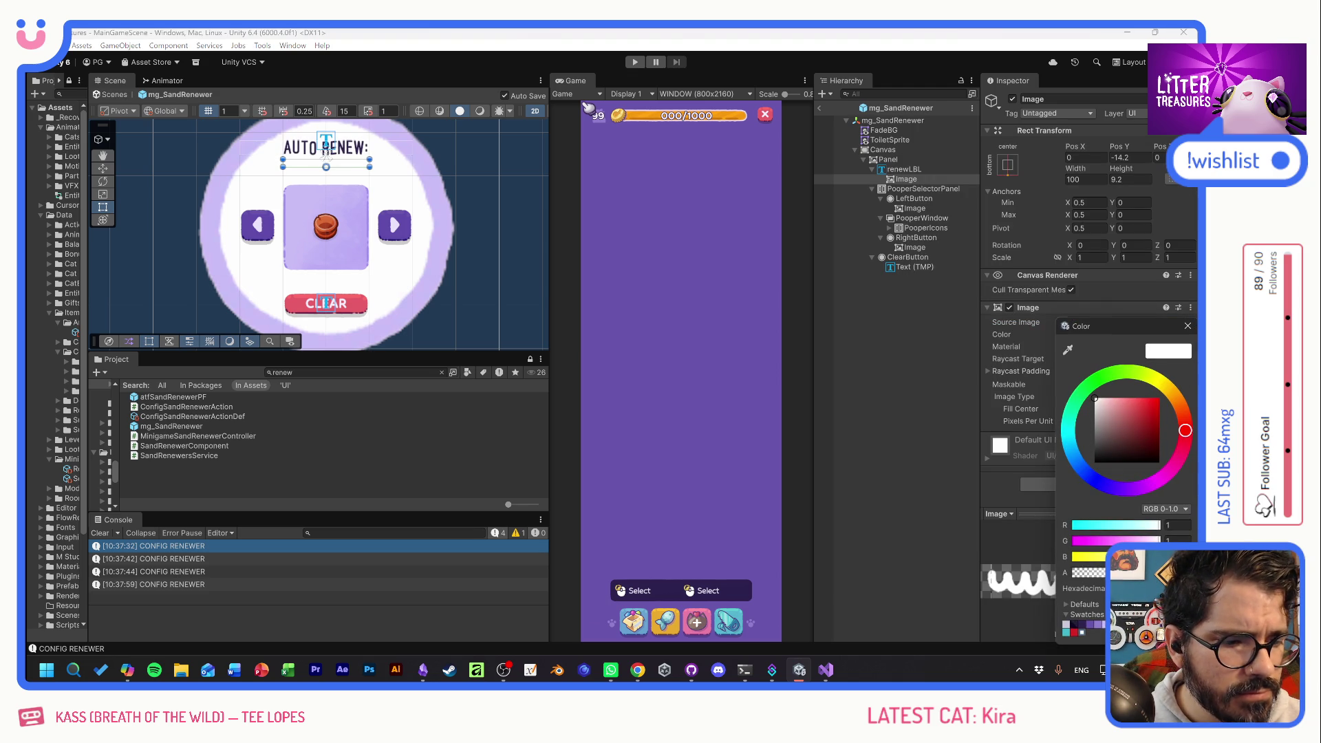
{"action": "left_click", "coordinate": [1101, 627]}
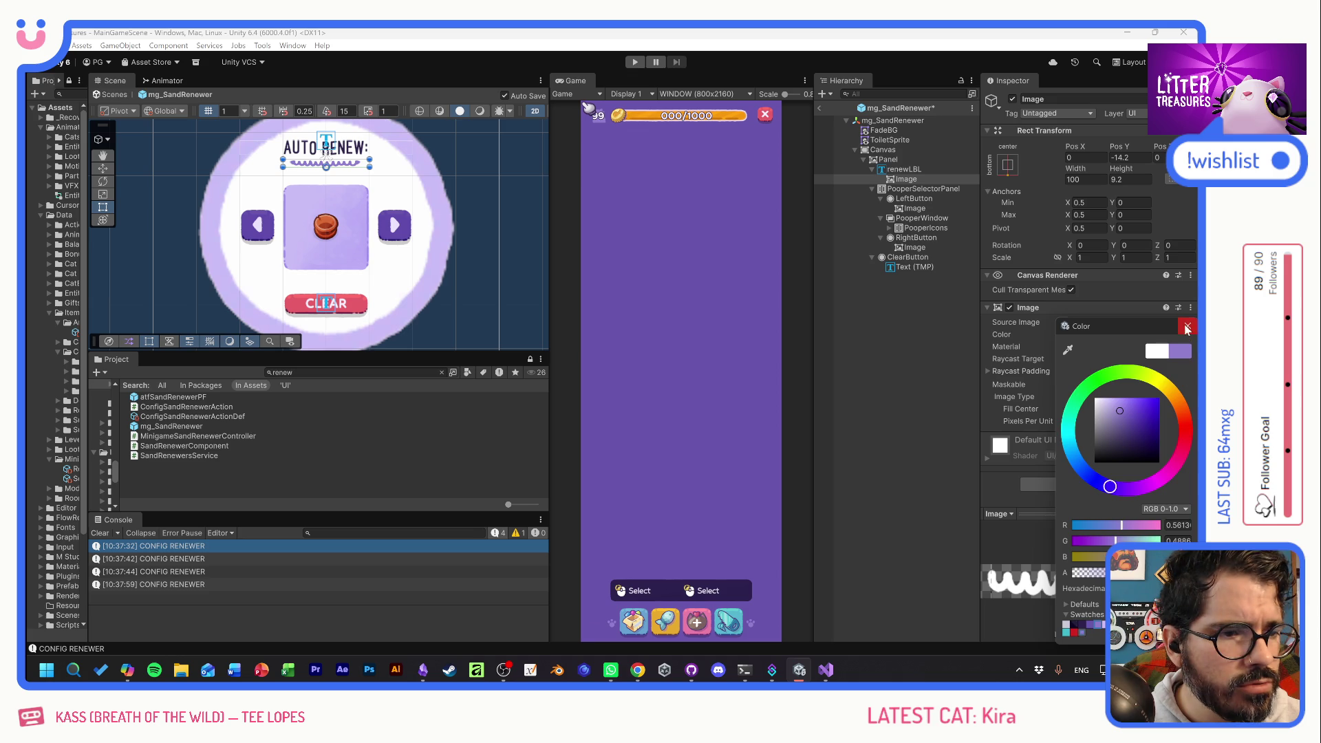
{"action": "left_click", "coordinate": [1188, 325]}
Set the divider to Tiled with a pixels-per-unit multiplier of about 4.22.
{"action": "left_click", "coordinate": [1129, 396]}
{"action": "left_click", "coordinate": [1099, 437]}
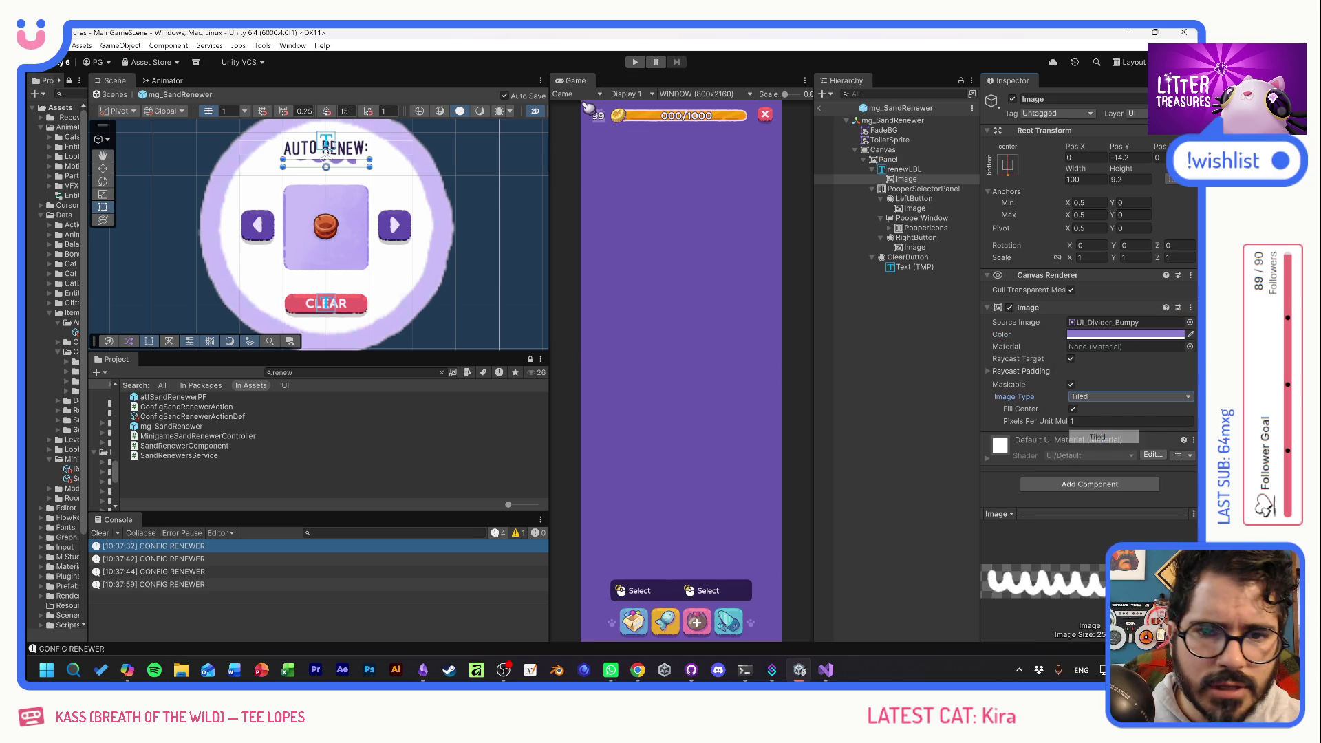
{"action": "mouse_move", "coordinate": [1048, 419]}
{"action": "left_mouse_down"}
{"action": "mouse_move", "coordinate": [1027, 415]}
{"action": "mouse_move", "coordinate": [1121, 402]}
{"action": "mouse_move", "coordinate": [1105, 399]}
{"action": "left_mouse_up"}
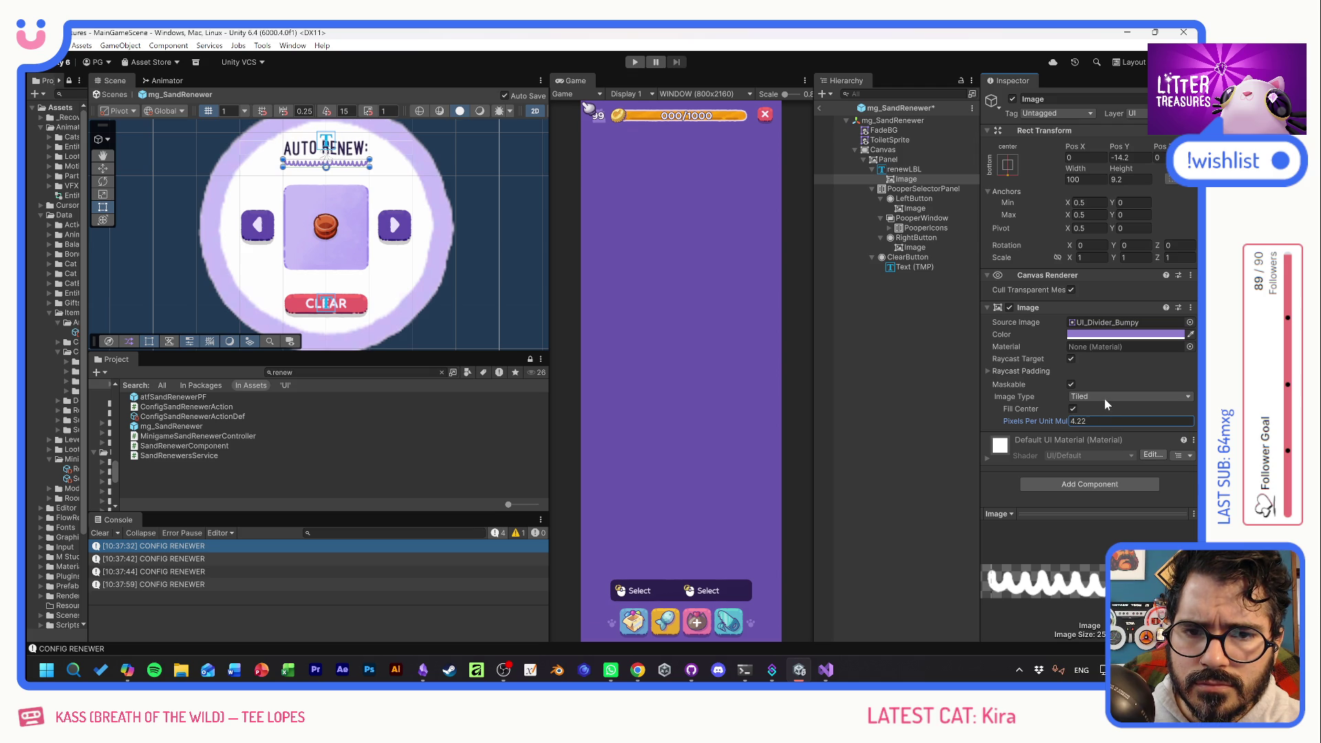
{"action": "left_click", "coordinate": [503, 166]}
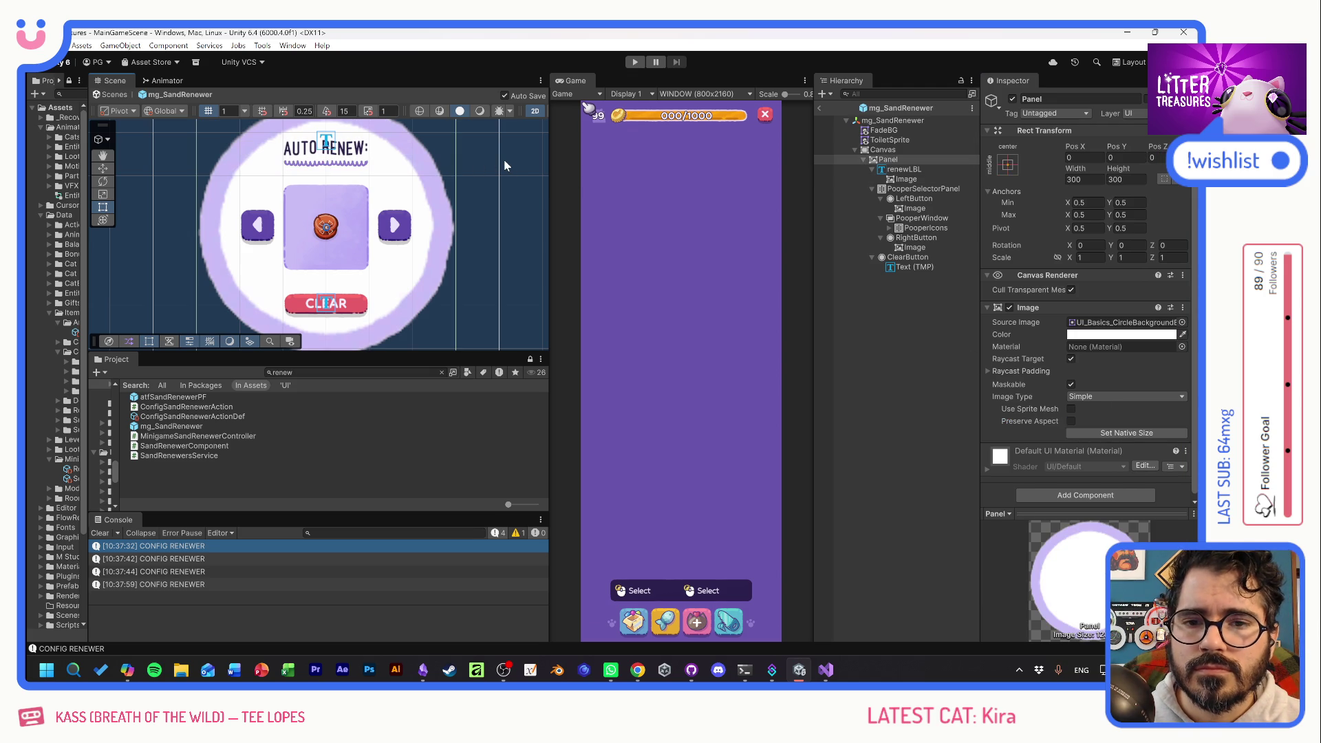
Select the sand-renewer Panel to show its white-circle Image settings.
{"action": "mouse_move", "coordinate": [427, 171]}
{"action": "left_mouse_down"}
{"action": "mouse_move", "coordinate": [428, 230]}
{"action": "mouse_move", "coordinate": [426, 181]}
{"action": "mouse_move", "coordinate": [421, 194]}
{"action": "left_mouse_up"}
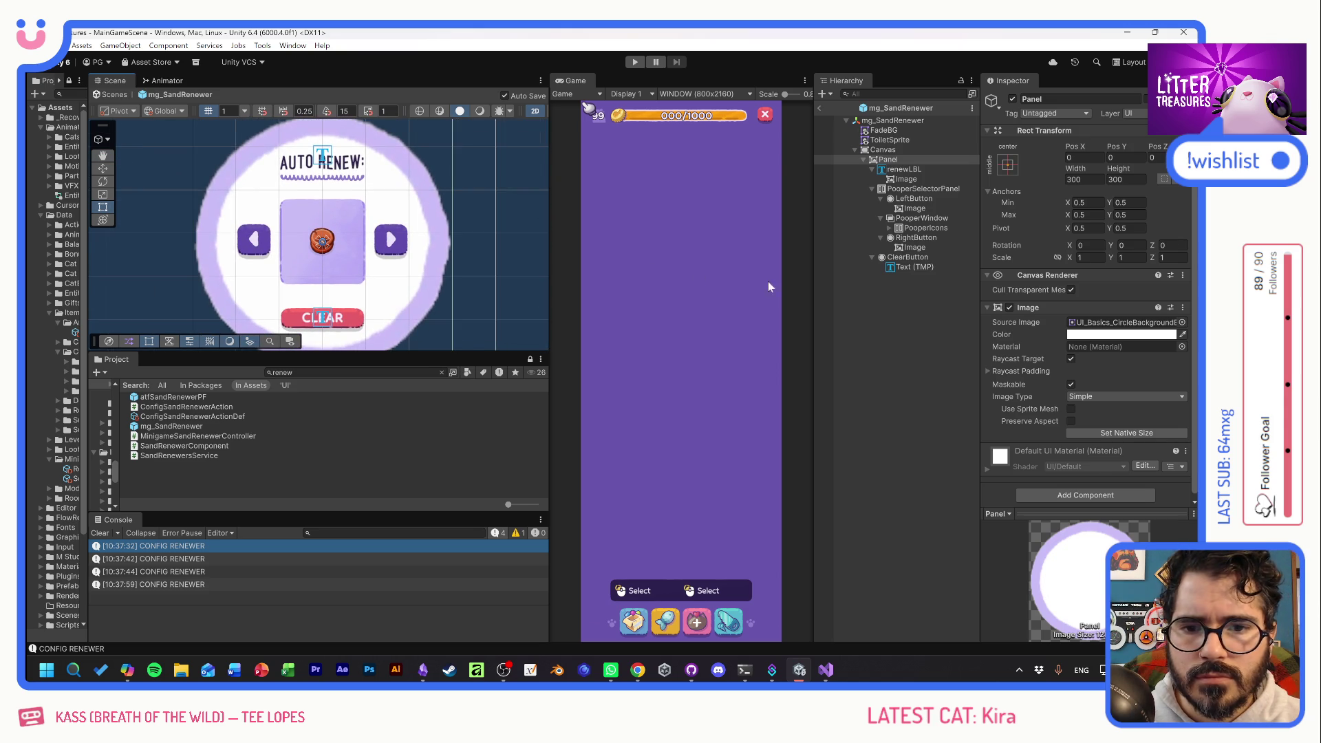
{"action": "left_click", "coordinate": [918, 306]}
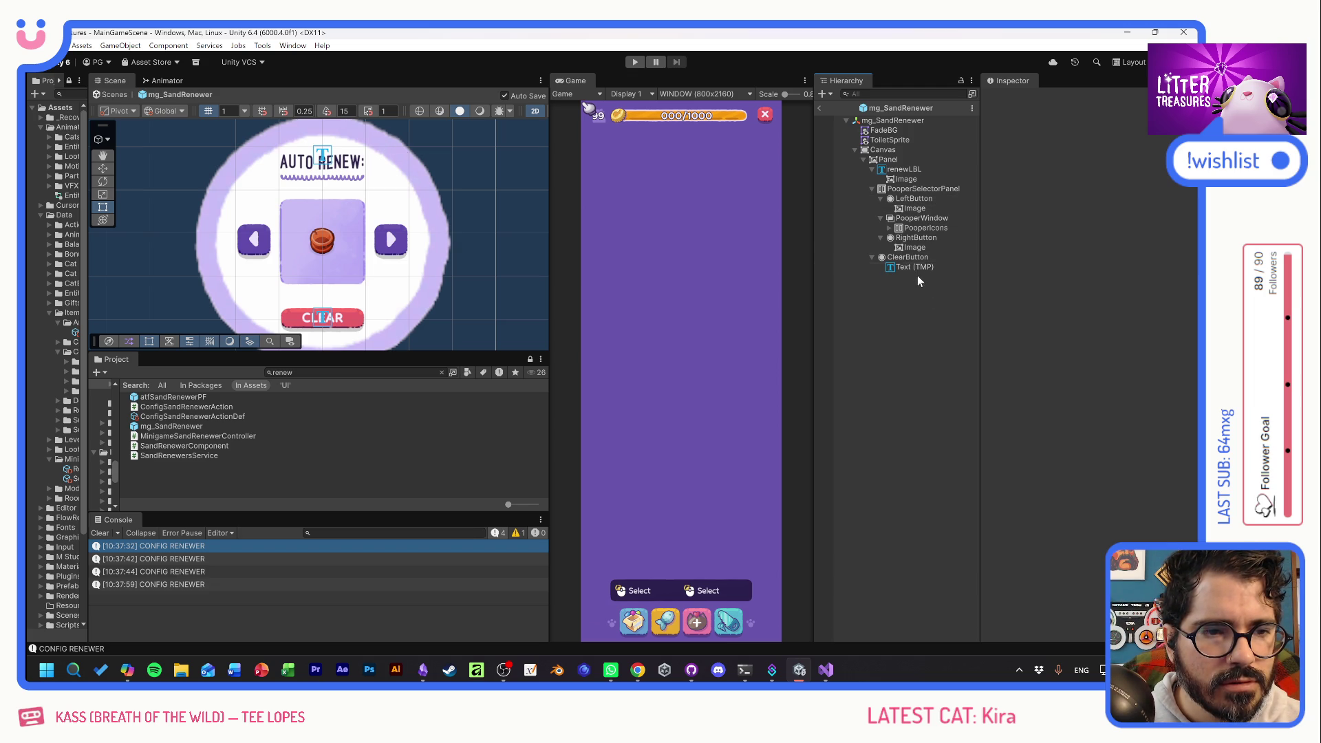
{"action": "left_click", "coordinate": [895, 160]}
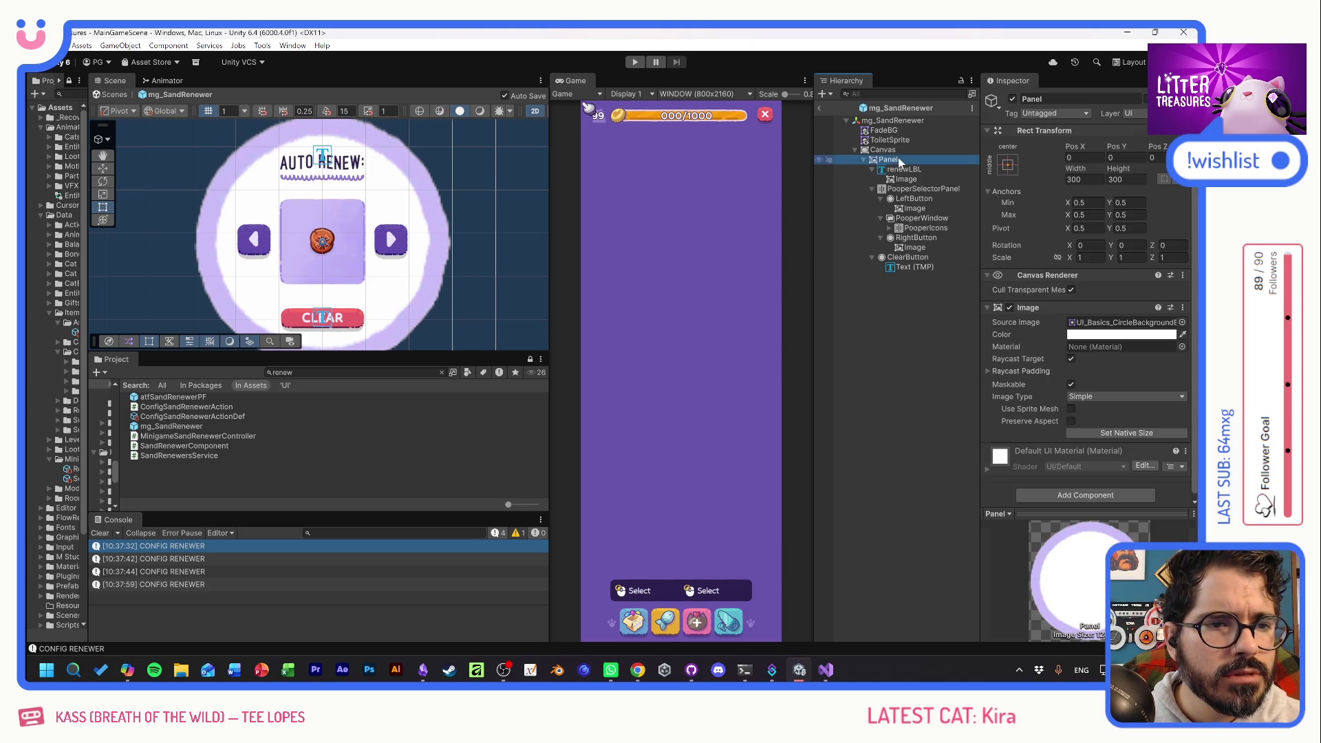
Try diamond, flower, asterisk, pentagon and star badge sprites as the Panel background.
{"action": "left_click", "coordinate": [1180, 320]}
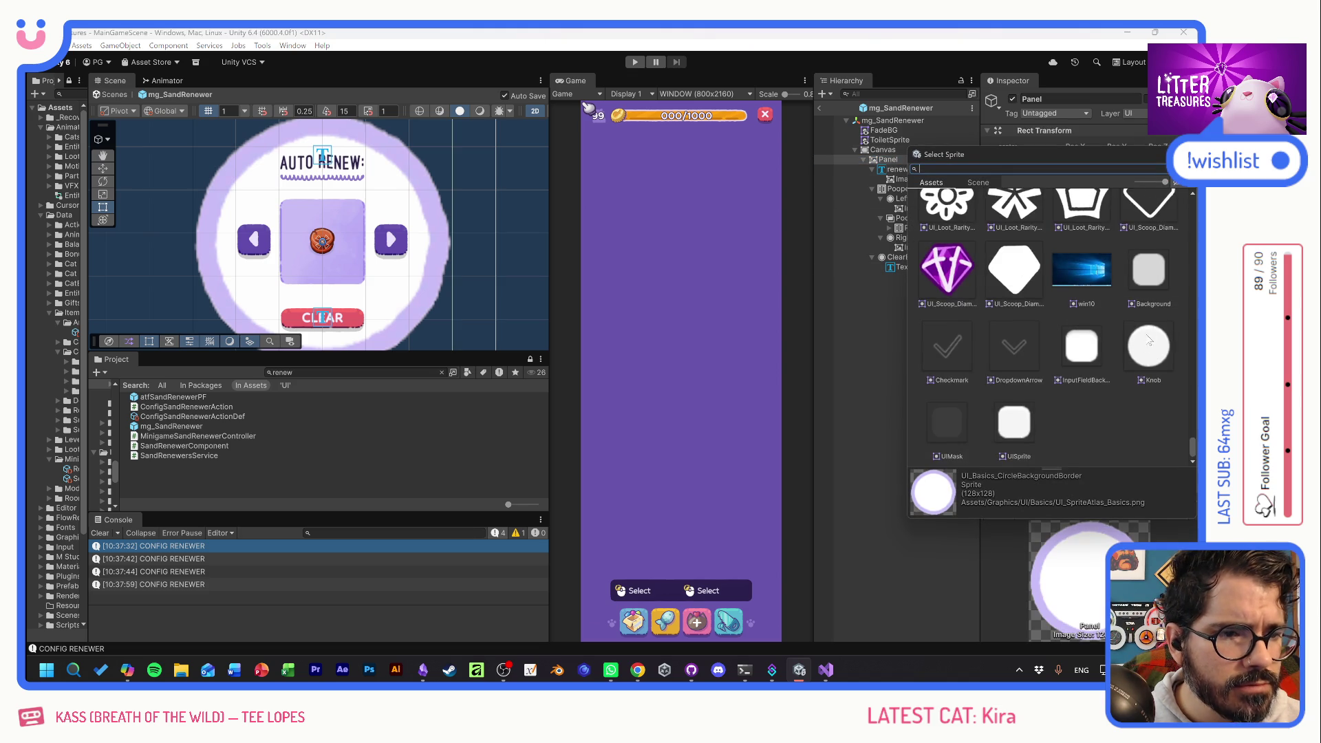
{"action": "scroll", "coordinate": [1123, 374], "scroll_direction": "up", "scroll_amount": 3}
{"action": "left_click", "coordinate": [1023, 402]}
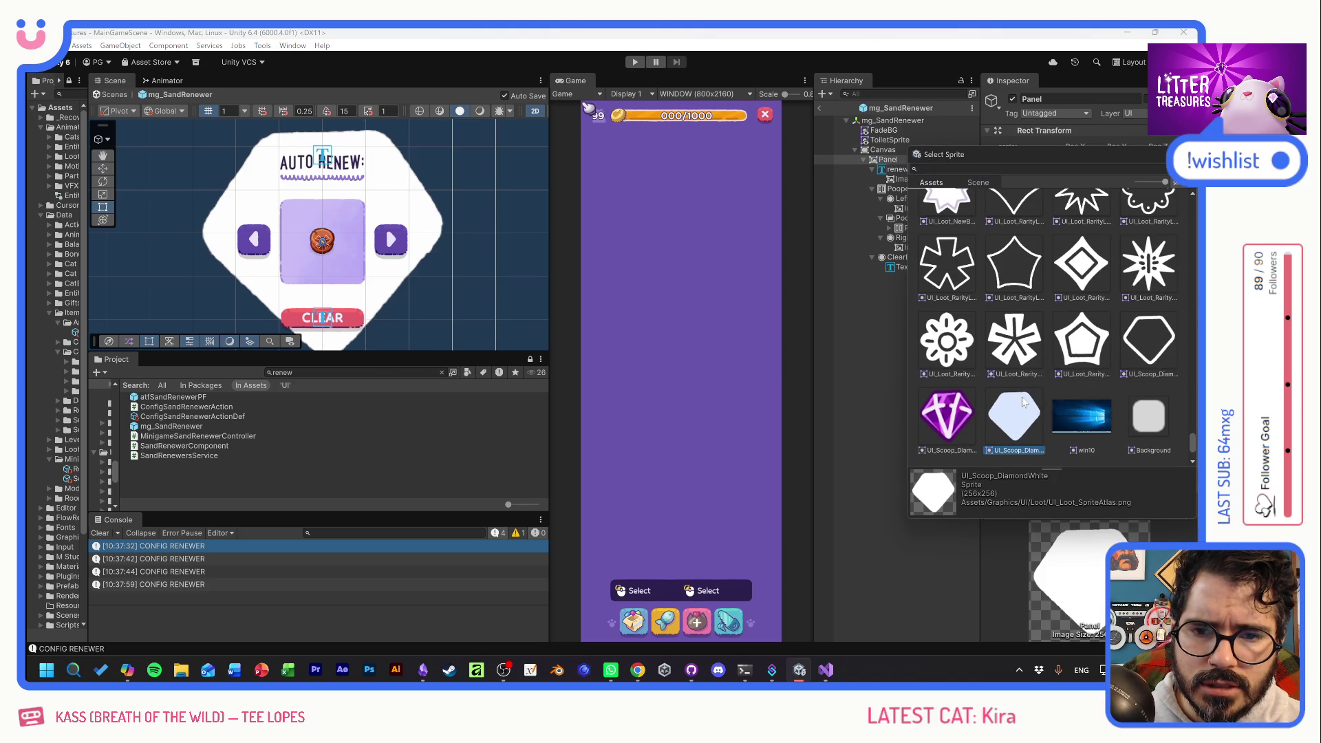
{"action": "scroll", "coordinate": [1023, 403], "scroll_direction": "up", "scroll_amount": 2}
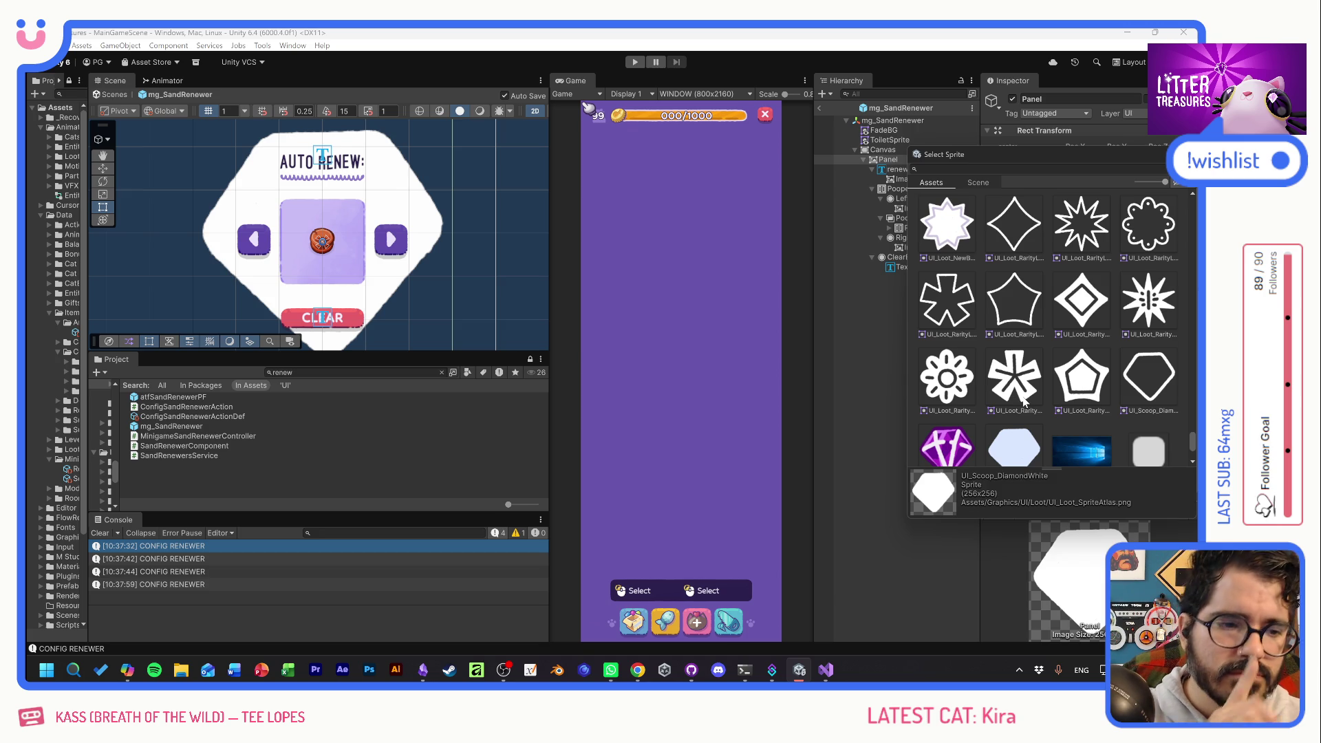
{"action": "left_click", "coordinate": [965, 375]}
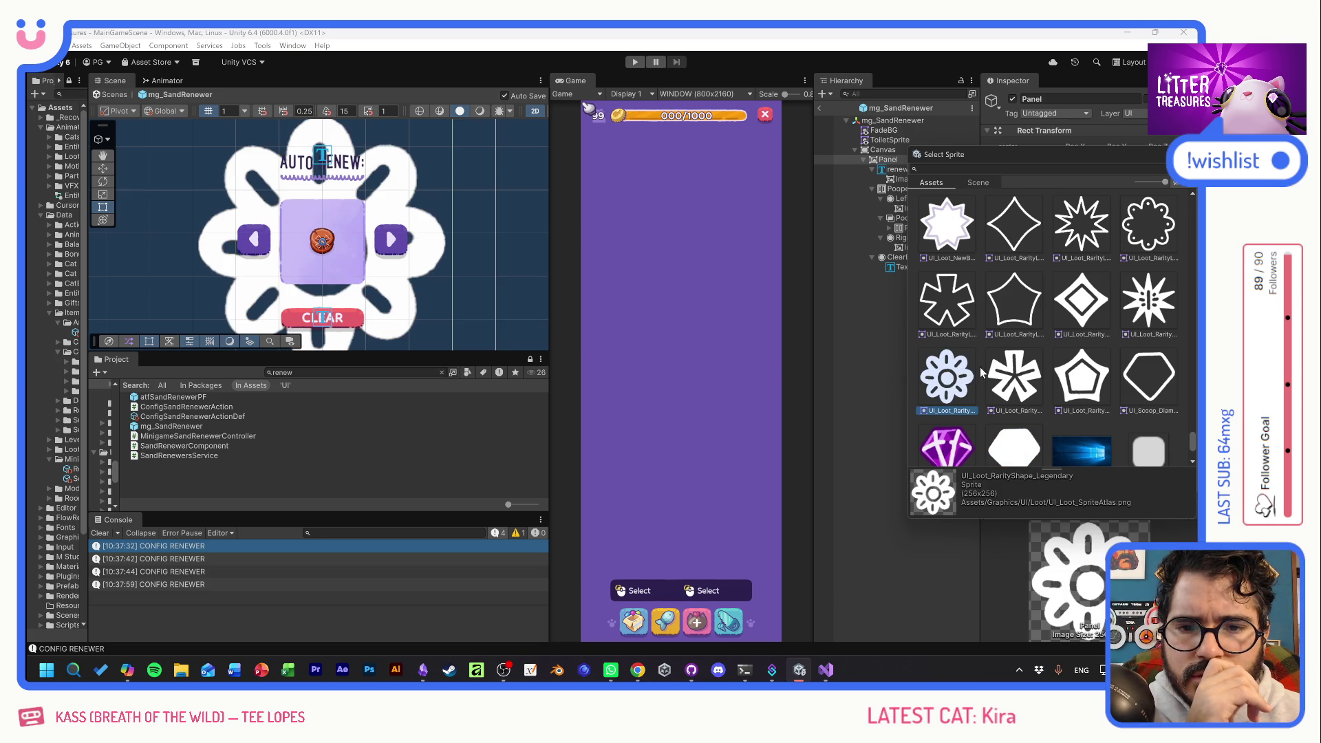
{"action": "left_click", "coordinate": [1022, 375]}
{"action": "left_click", "coordinate": [1094, 373]}
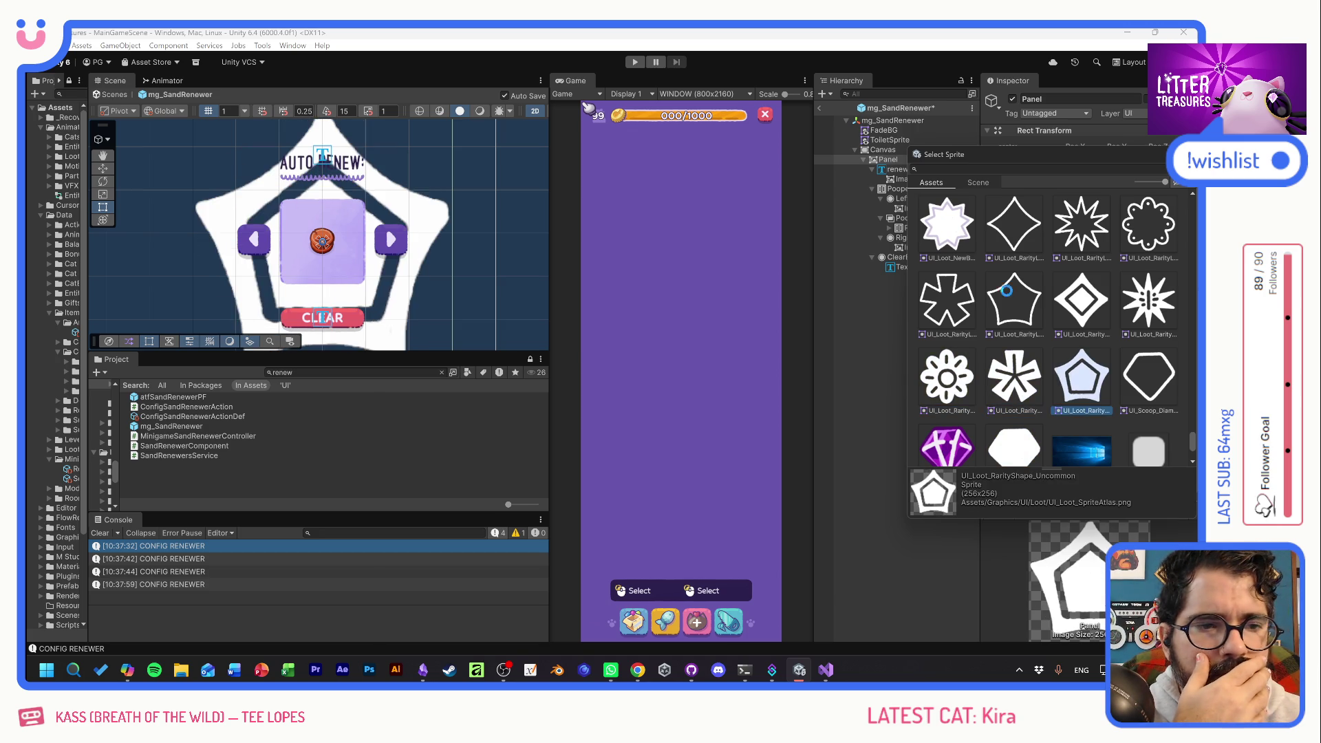
{"action": "left_click", "coordinate": [950, 222]}
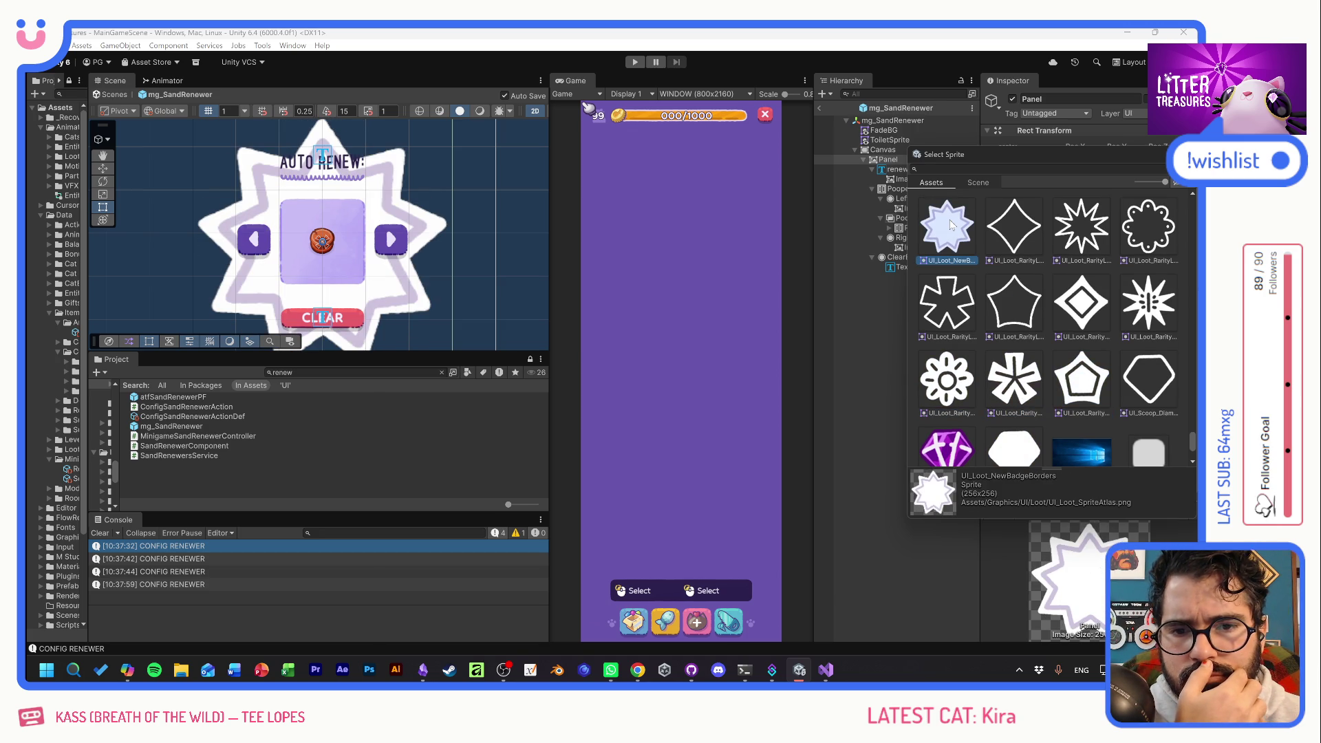
{"action": "left_click", "coordinate": [1013, 446]}
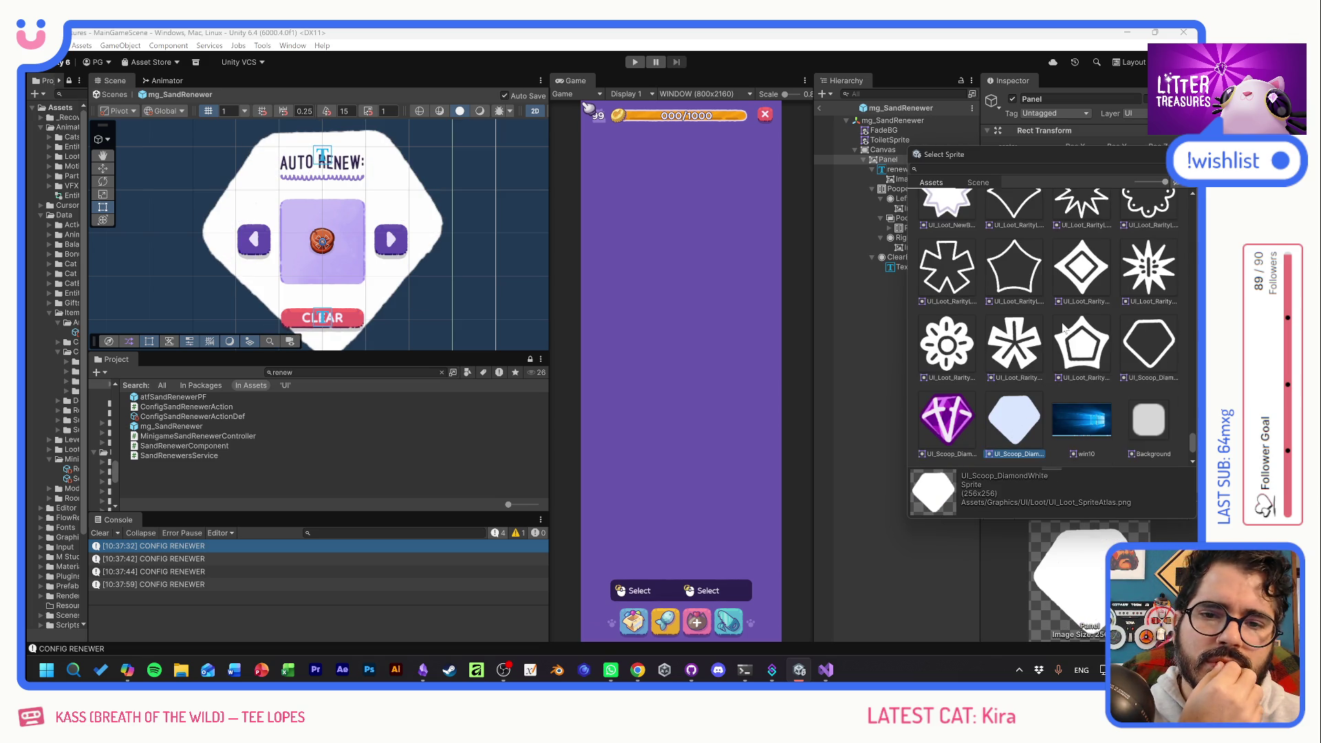
Try star badge, white circle, treasure_glow, rounded_bg and border sprites, then settle on round_bg.
{"action": "scroll", "coordinate": [1070, 347], "scroll_direction": "up", "scroll_amount": 3}
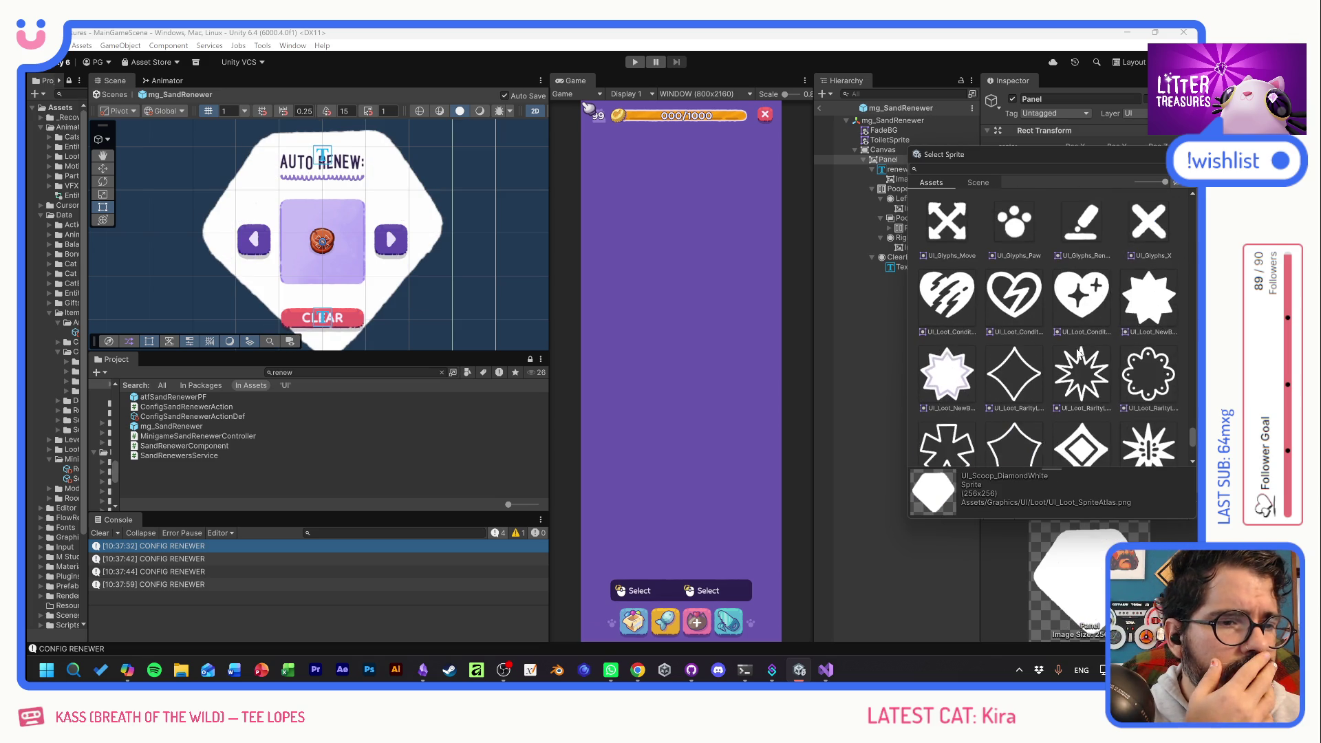
{"action": "left_click", "coordinate": [1148, 303]}
{"action": "scroll", "coordinate": [1070, 403], "scroll_direction": "up", "scroll_amount": 3}
{"action": "scroll", "coordinate": [1071, 404], "scroll_direction": "up", "scroll_amount": 5}
{"action": "left_click", "coordinate": [1132, 388]}
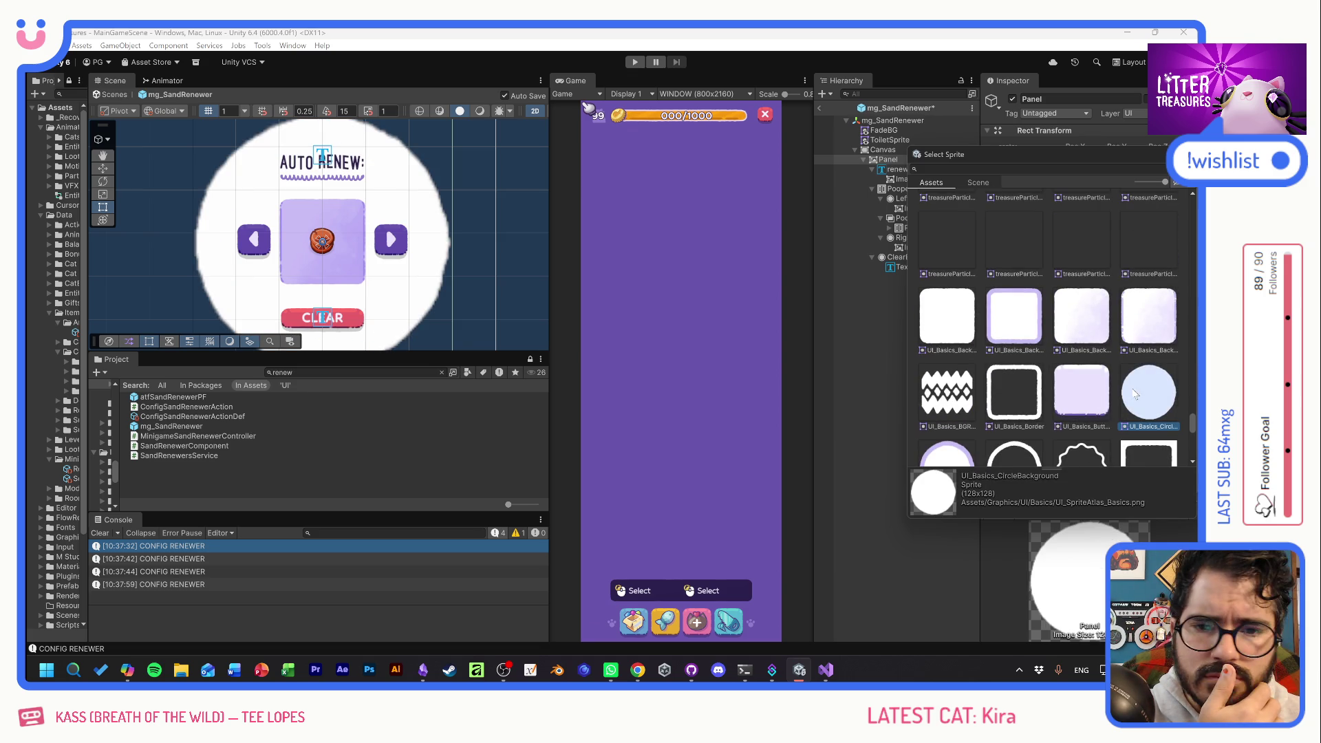
{"action": "scroll", "coordinate": [1101, 406], "scroll_direction": "up", "scroll_amount": 5}
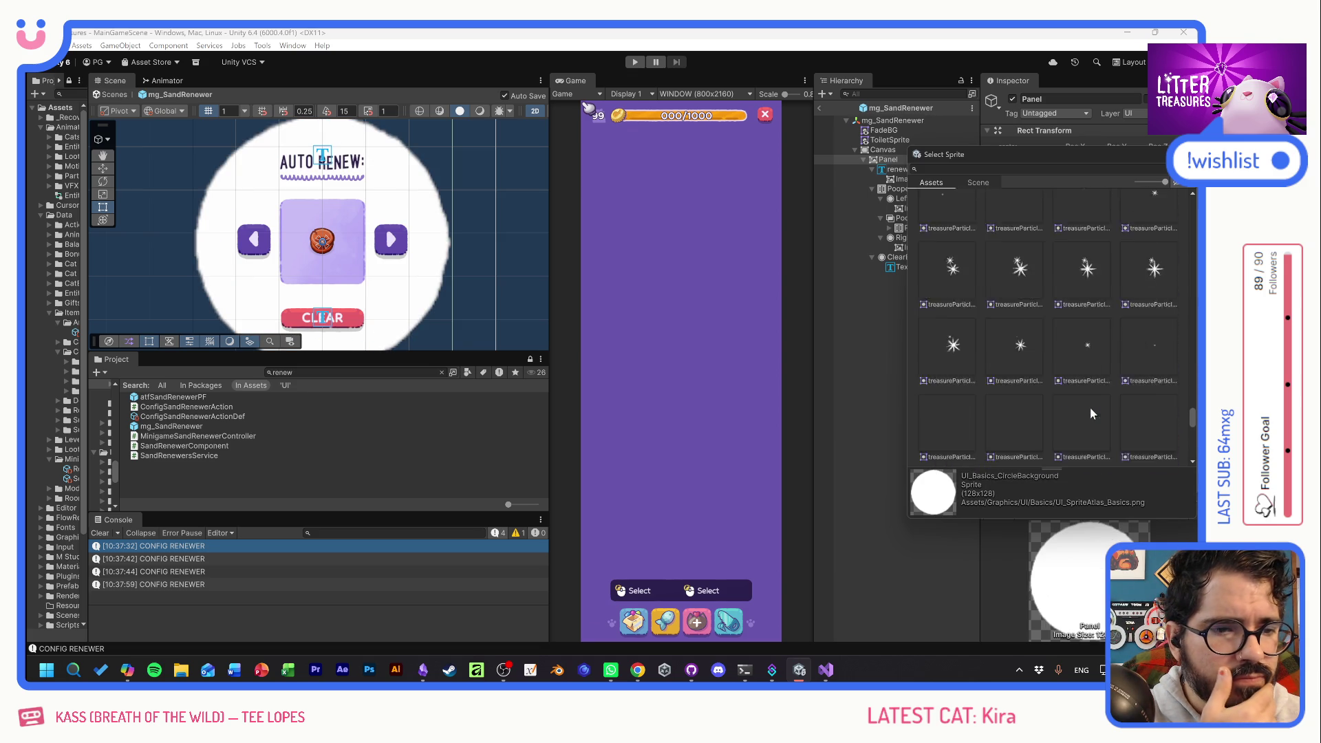
{"action": "left_click", "coordinate": [1014, 406]}
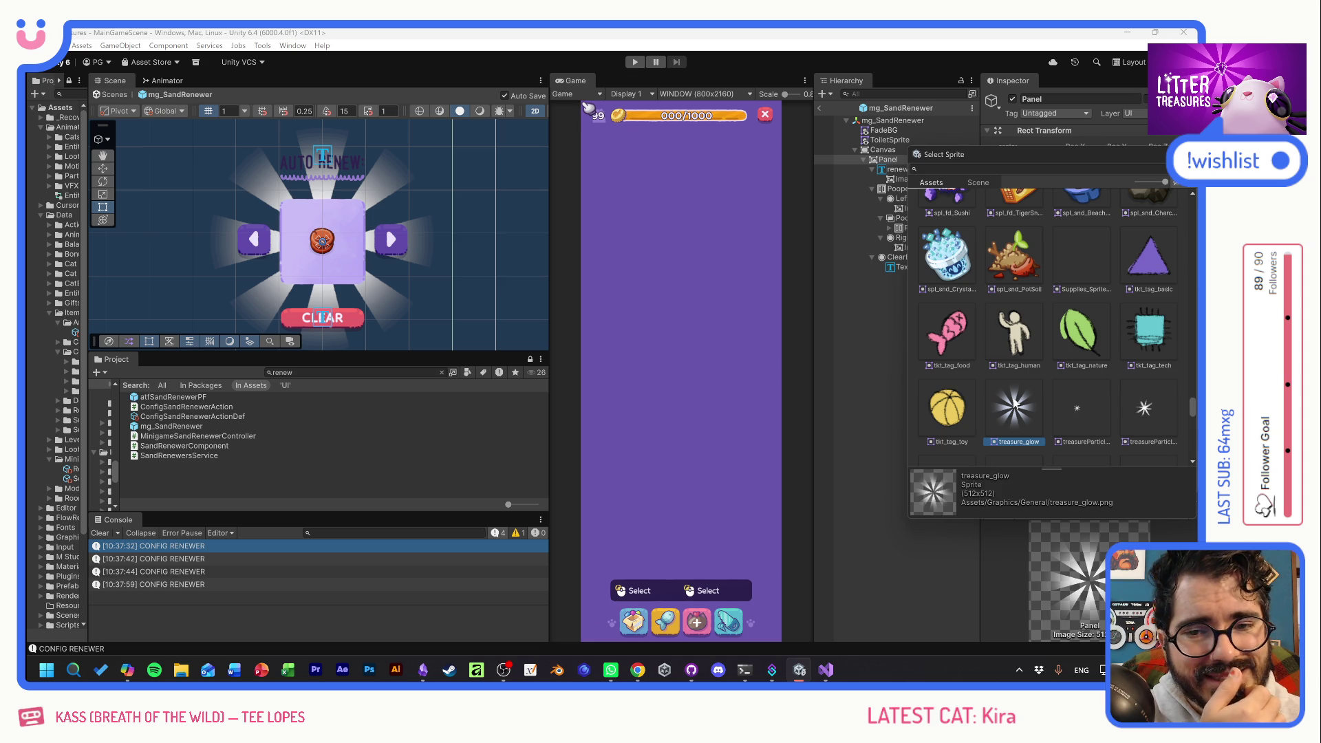
{"action": "scroll", "coordinate": [1051, 393], "scroll_direction": "up", "scroll_amount": 10}
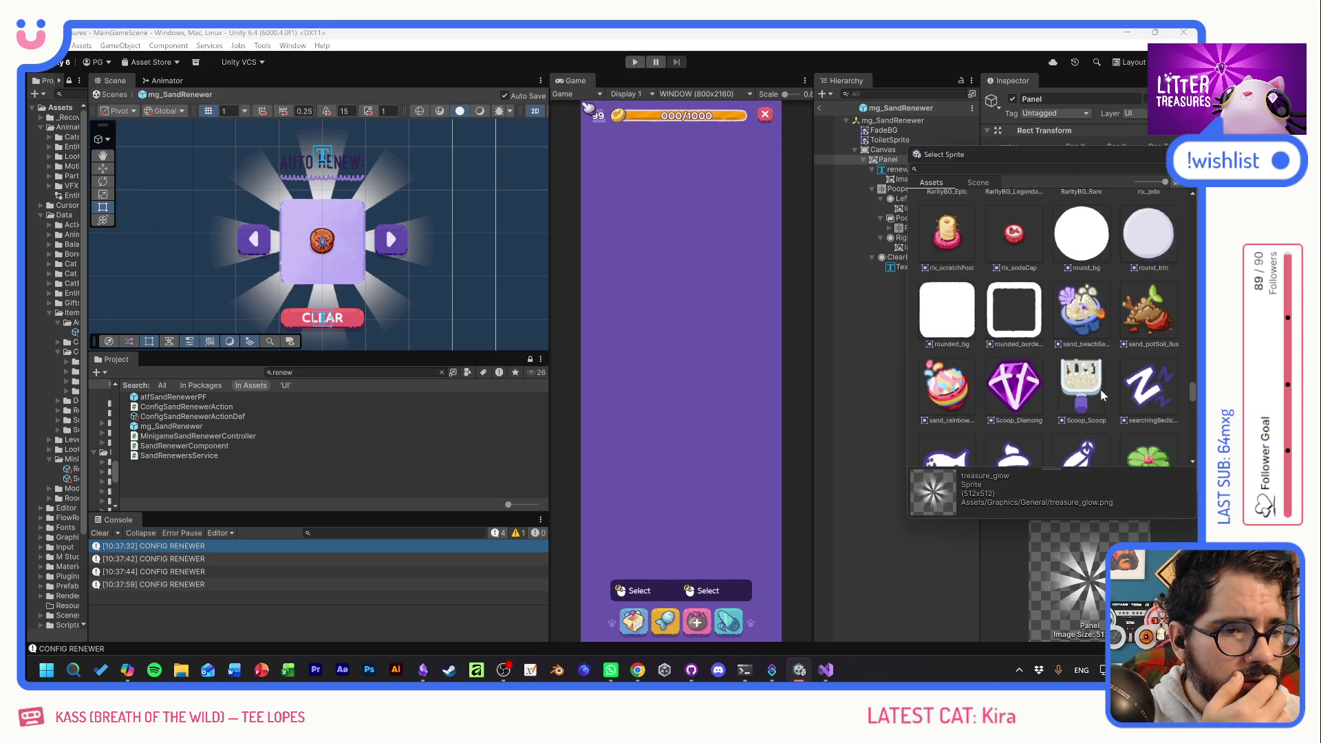
{"action": "scroll", "coordinate": [1103, 394], "scroll_direction": "down", "scroll_amount": 1}
{"action": "left_click", "coordinate": [958, 358]}
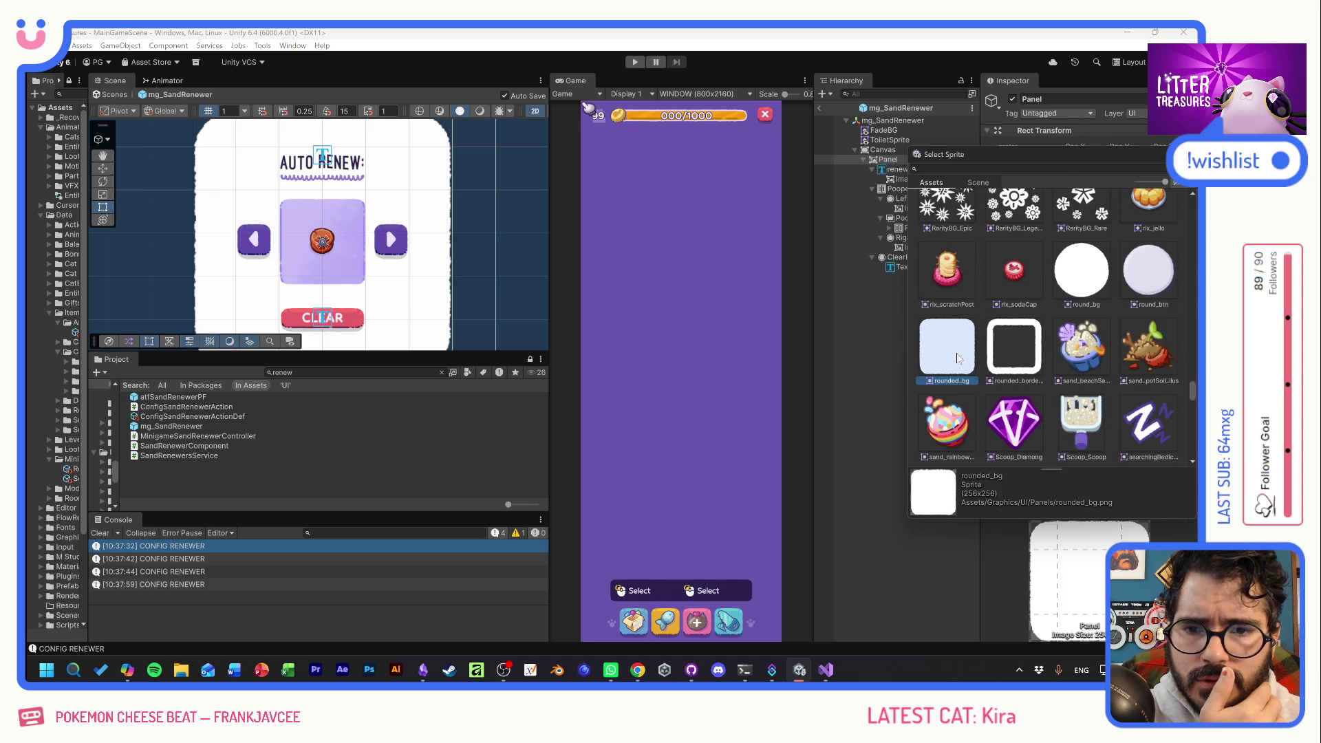
{"action": "left_click", "coordinate": [1005, 350]}
{"action": "left_click", "coordinate": [1102, 270]}
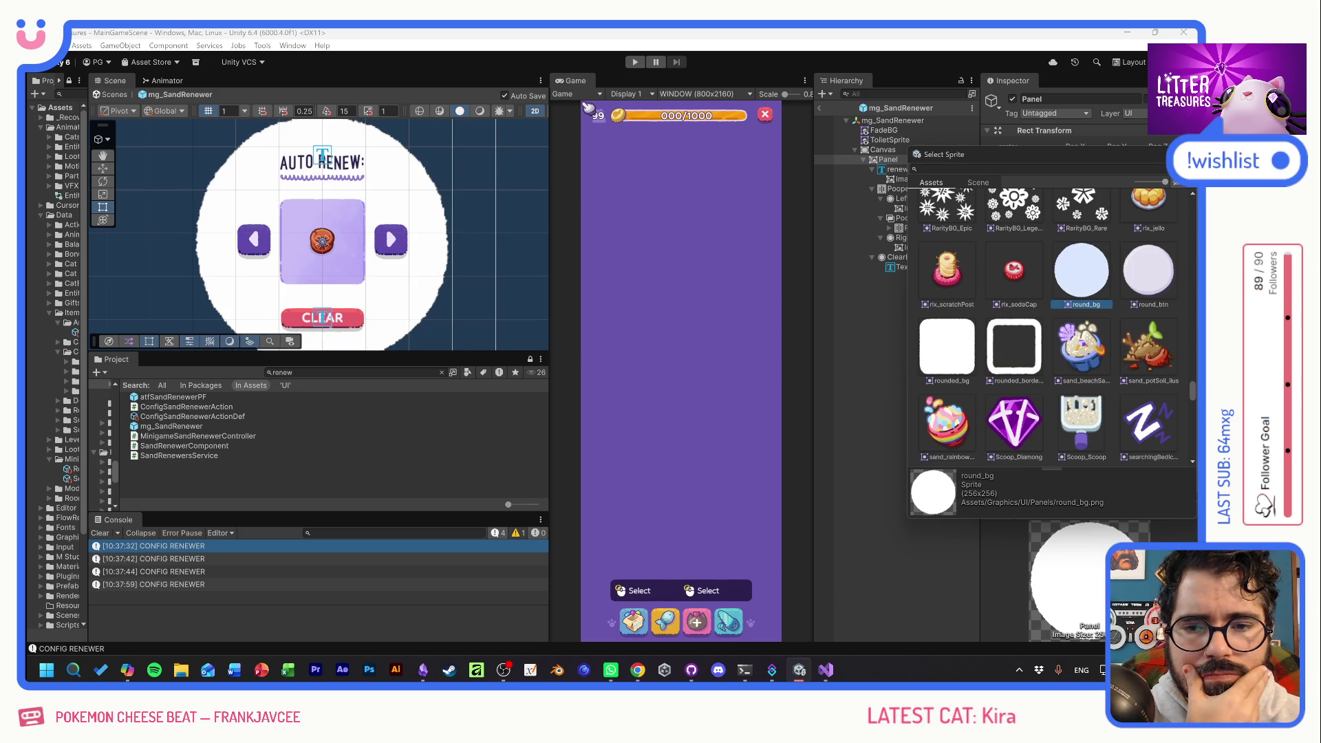
{"action": "left_click", "coordinate": [1115, 334]}
Tint the Panel's round_bg circle a near-white pale lavender.
{"action": "mouse_move", "coordinate": [1185, 428]}
{"action": "left_mouse_down"}
{"action": "mouse_move", "coordinate": [1143, 478]}
{"action": "mouse_move", "coordinate": [1111, 485]}
{"action": "left_mouse_up"}
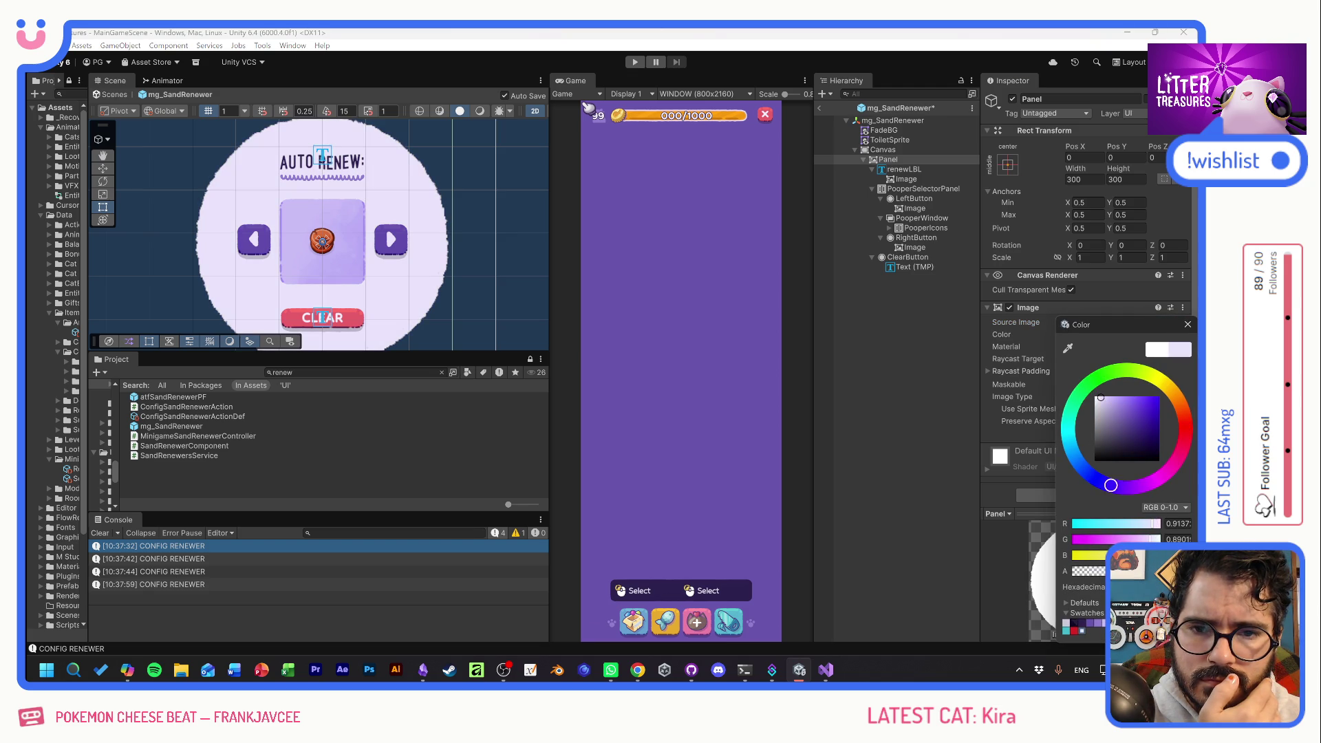
{"action": "left_click_drag", "start_coordinate": [1101, 398], "coordinate": [1099, 397]}
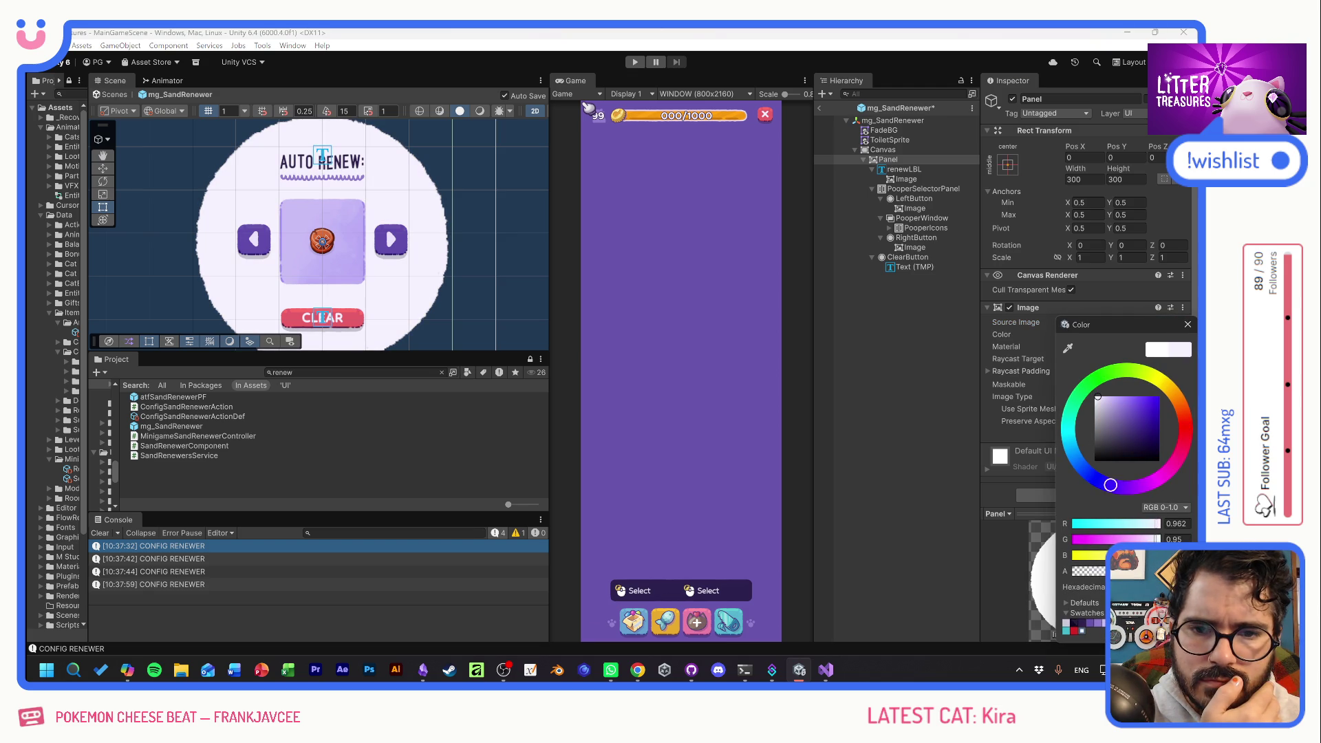
{"action": "left_click", "coordinate": [898, 350]}
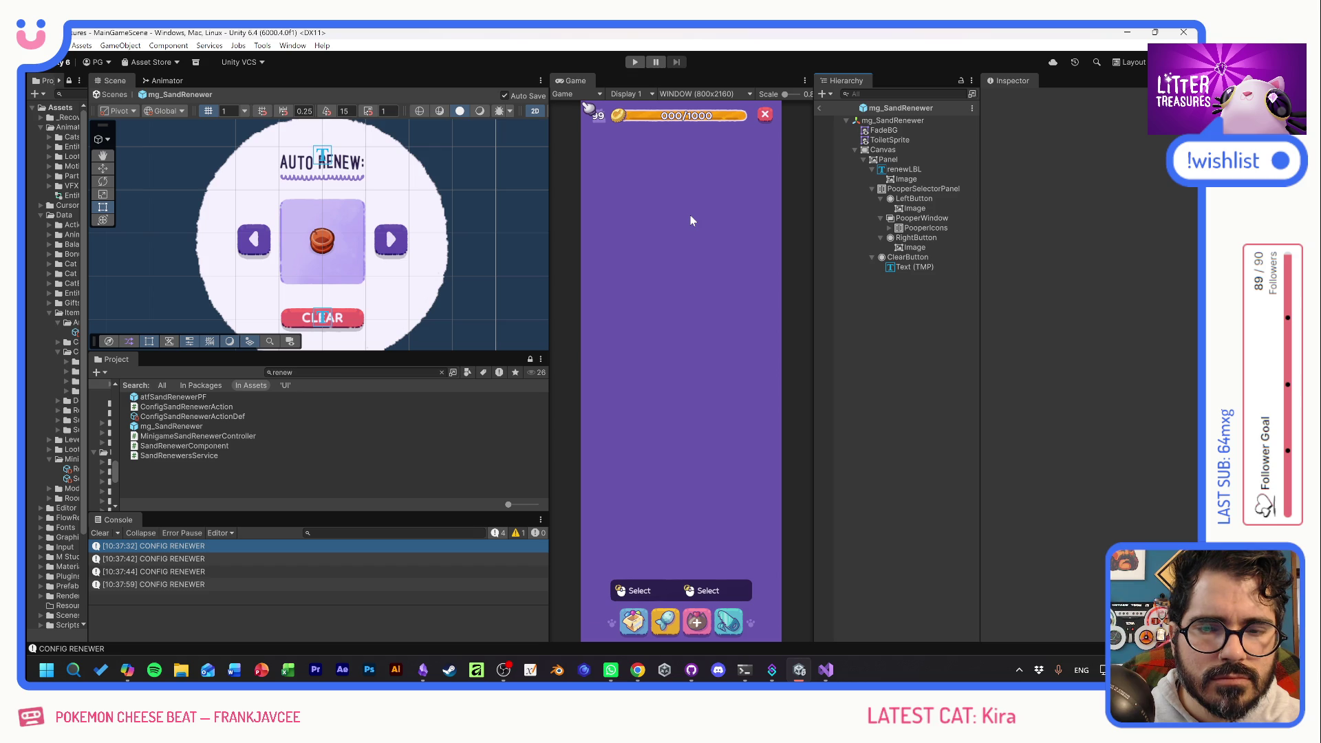
{"action": "left_click", "coordinate": [908, 159]}
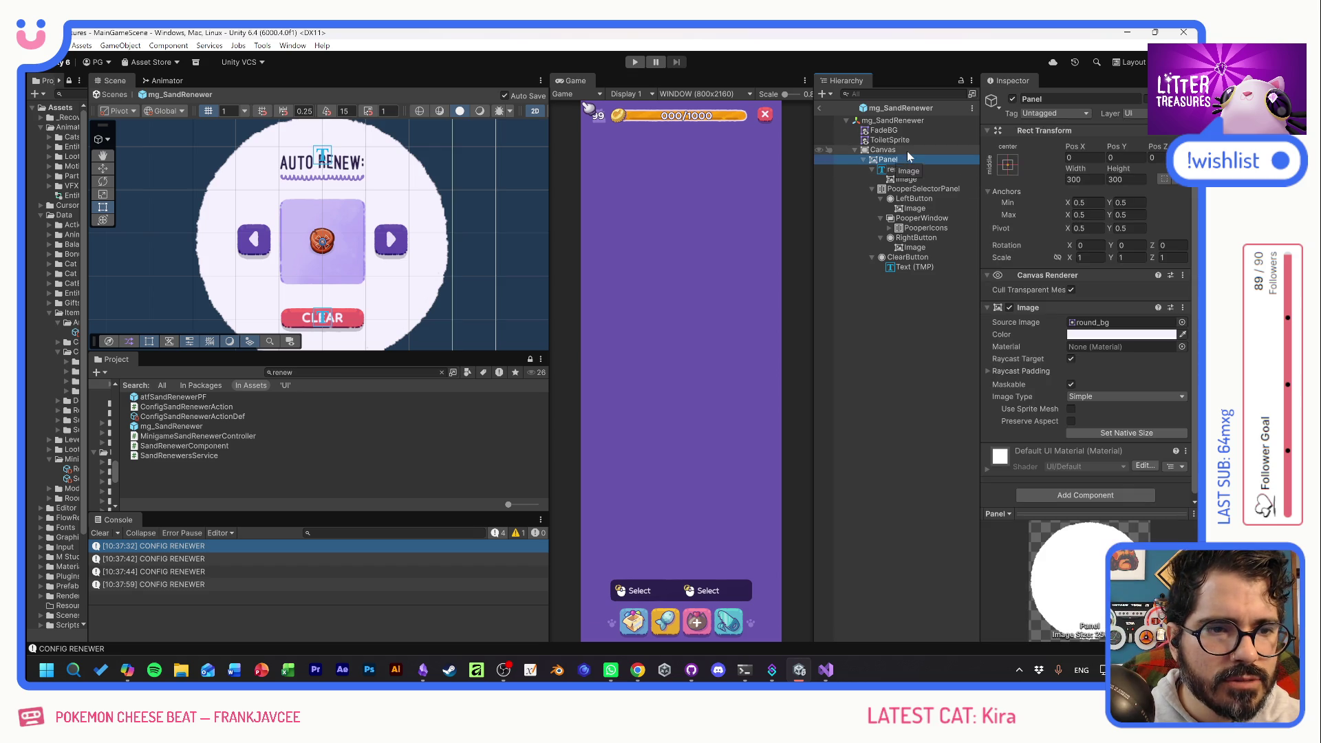
Tint the Panel's round Image background a dark navy colour.
{"action": "left_click", "coordinate": [907, 148]}
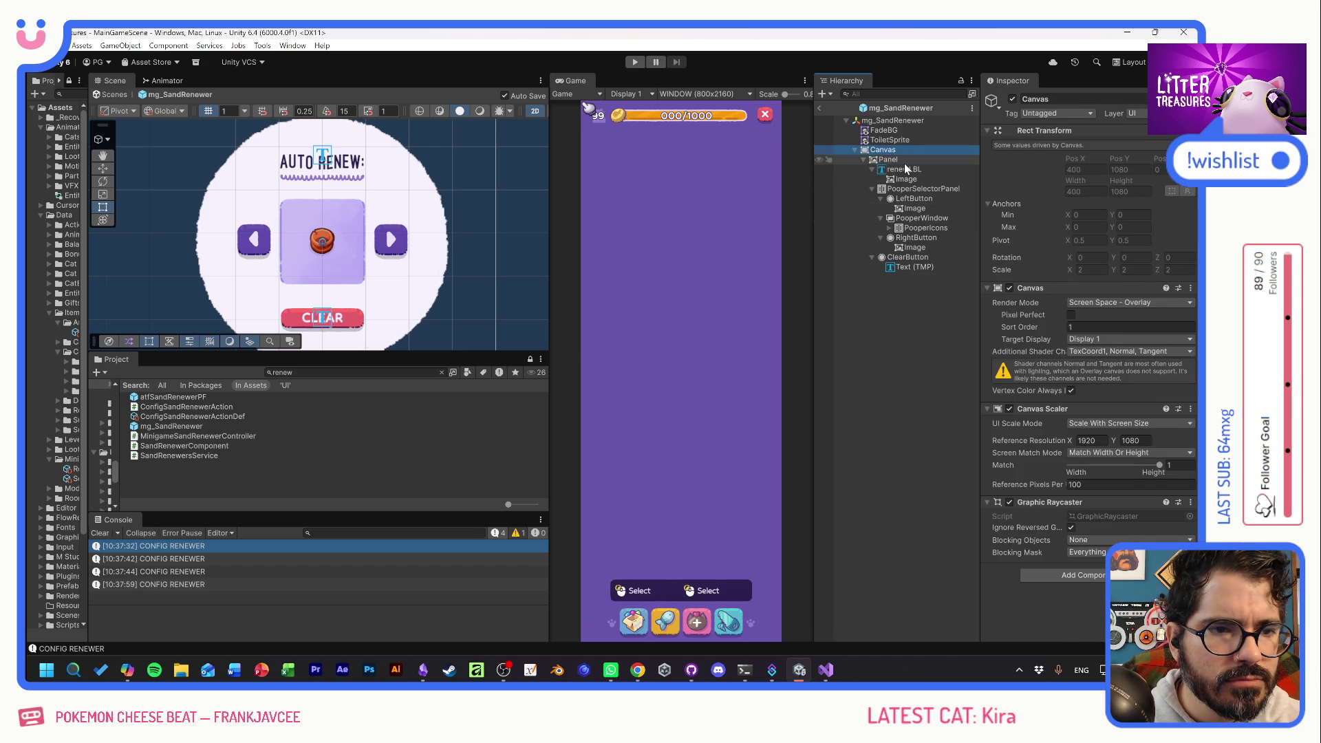
{"action": "left_click", "coordinate": [906, 161]}
{"action": "left_click", "coordinate": [1122, 334]}
{"action": "left_click", "coordinate": [1076, 628]}
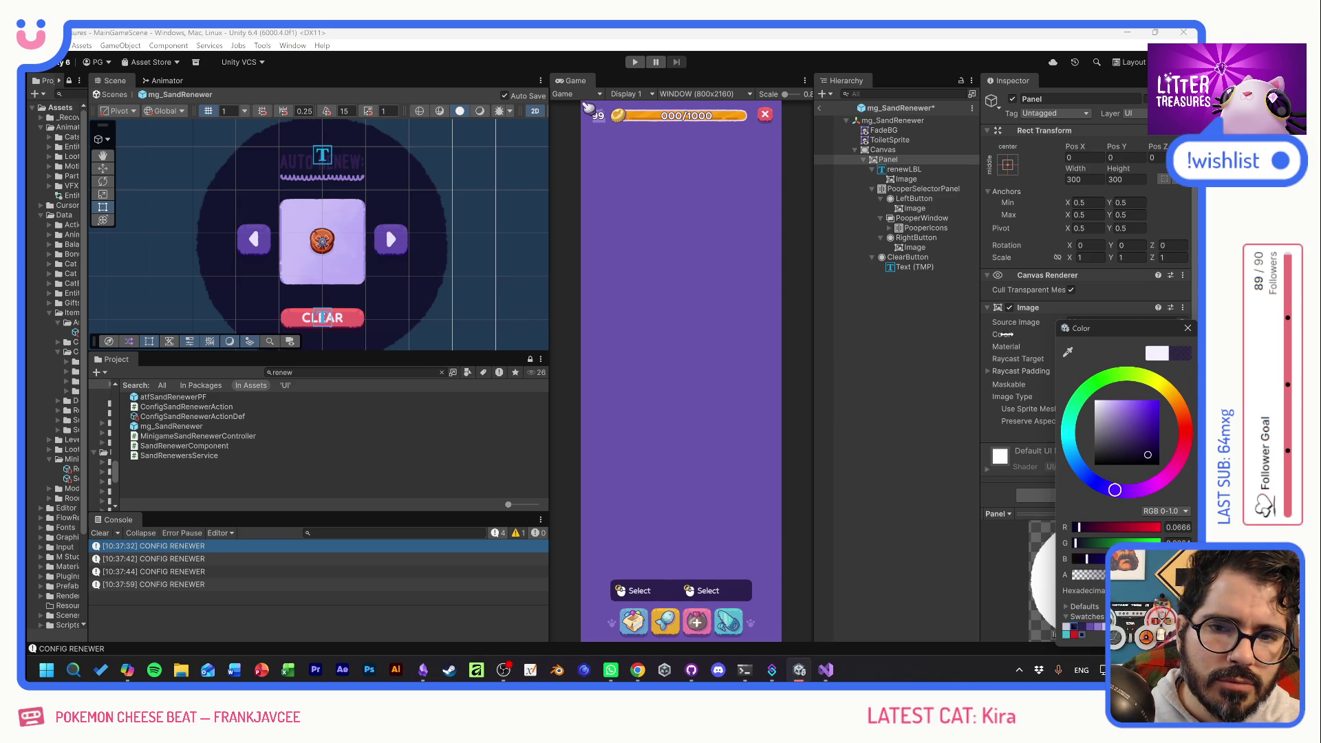
{"action": "left_click", "coordinate": [1188, 330]}
Set the renewLBL 'AUTO RENEW:' TextMeshPro vertex colour to white.
{"action": "left_click", "coordinate": [904, 169]}
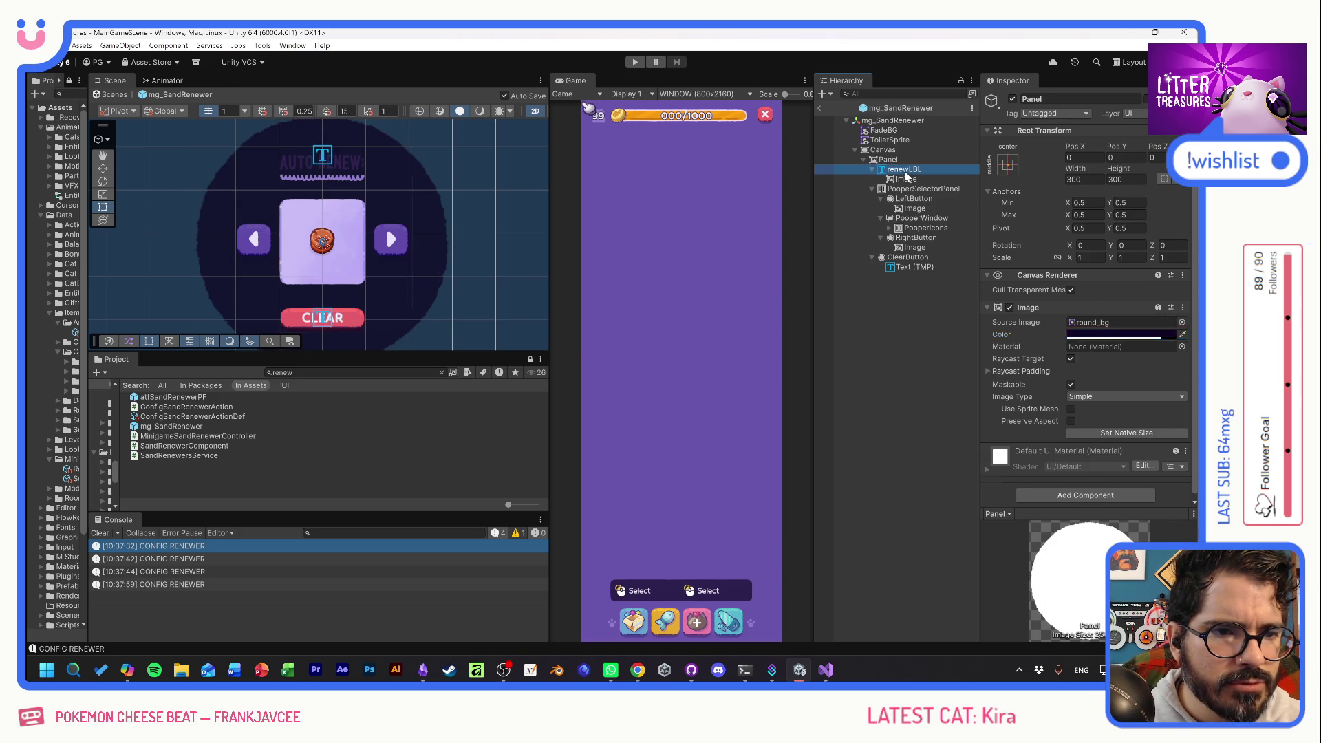
{"action": "left_click", "coordinate": [1105, 494]}
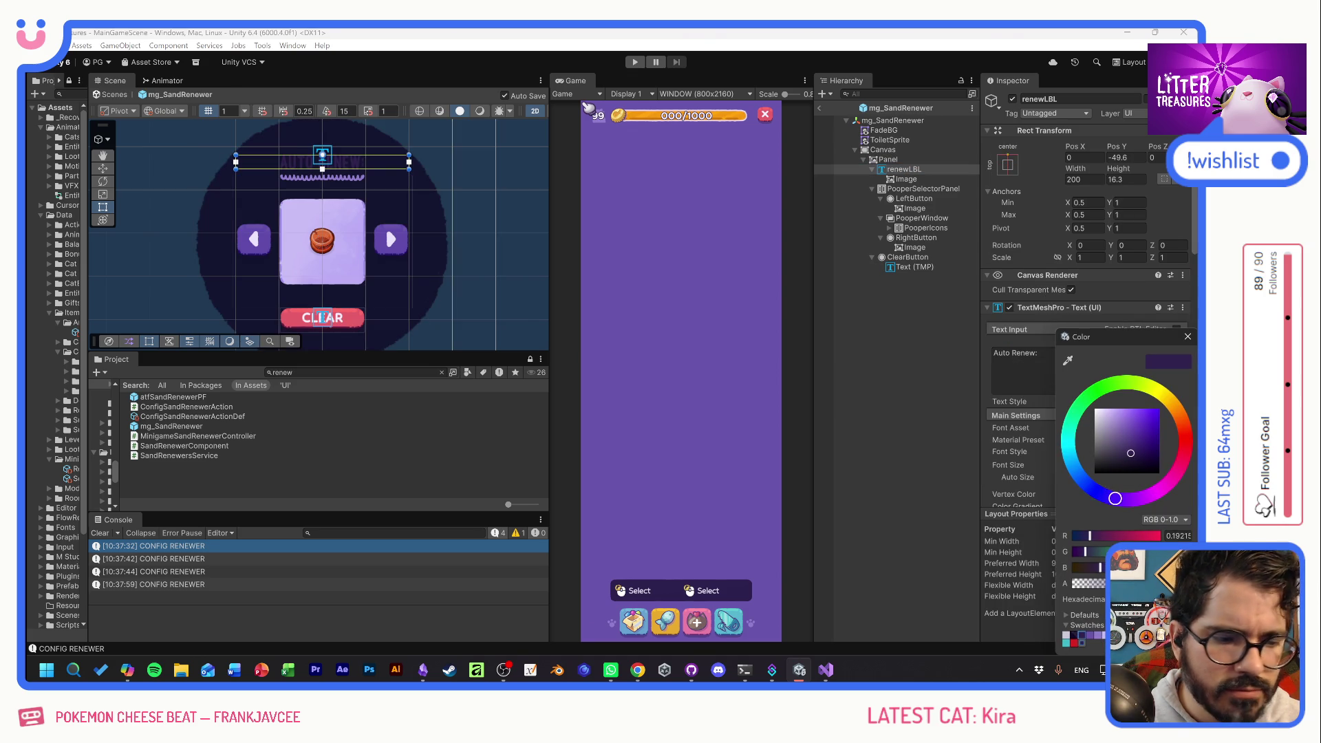
{"action": "left_click", "coordinate": [1098, 408]}
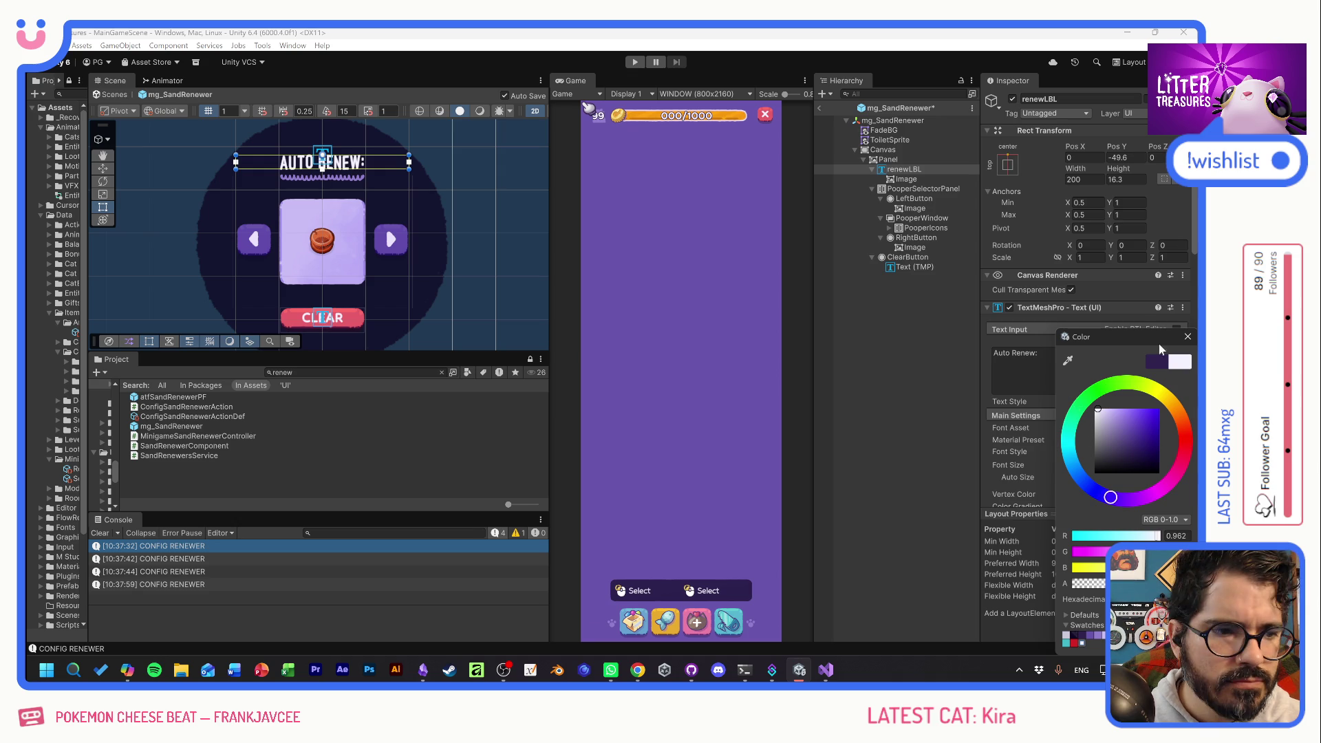
{"action": "left_click", "coordinate": [1187, 337]}
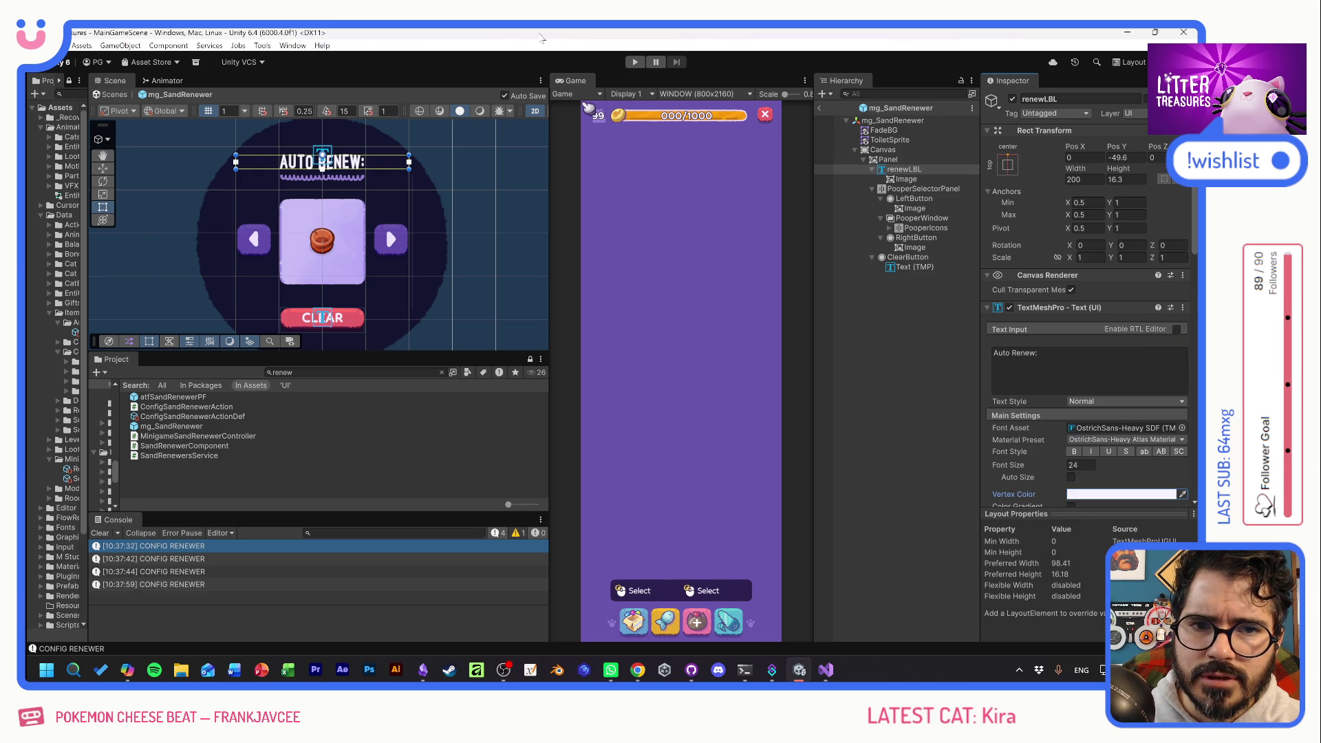
In Play mode, place the Royal Flush toilet in the room and open its Auto Renew panel.
{"action": "left_click", "coordinate": [636, 62]}
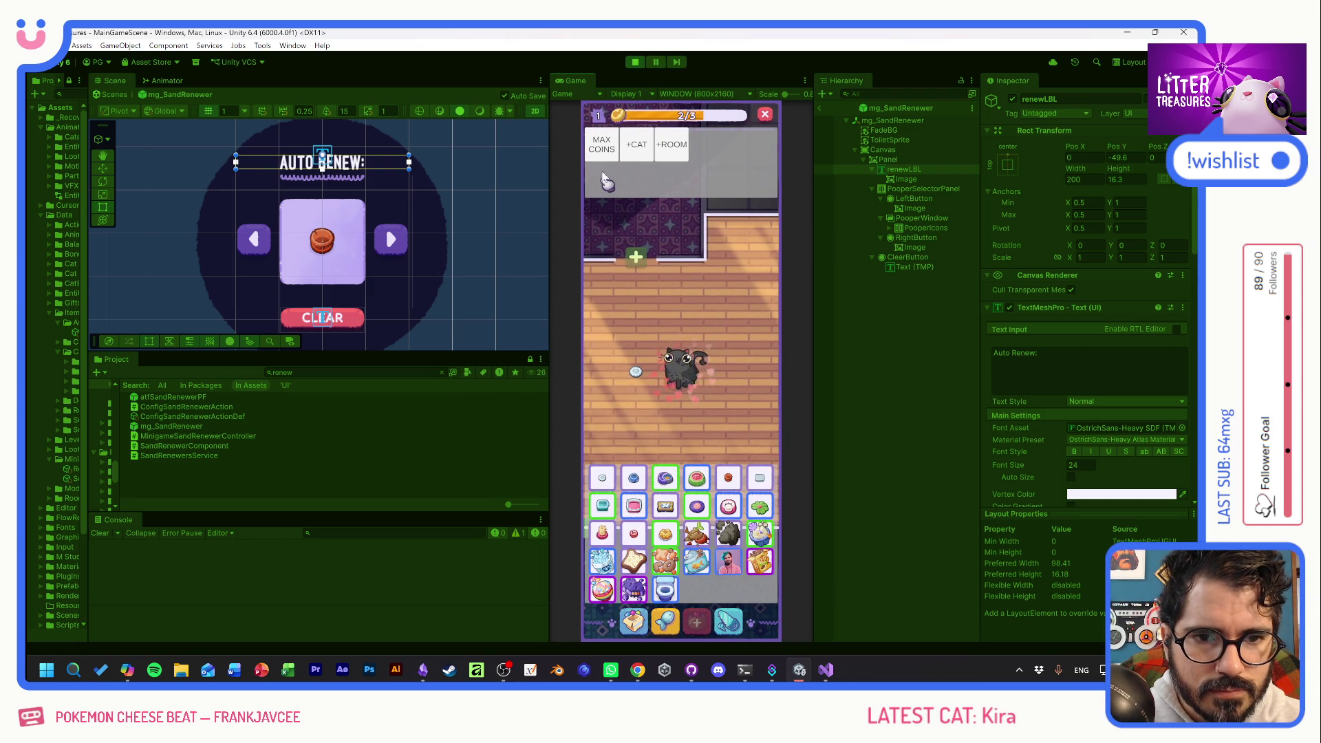
{"action": "left_click", "coordinate": [666, 591]}
{"action": "left_click", "coordinate": [672, 444]}
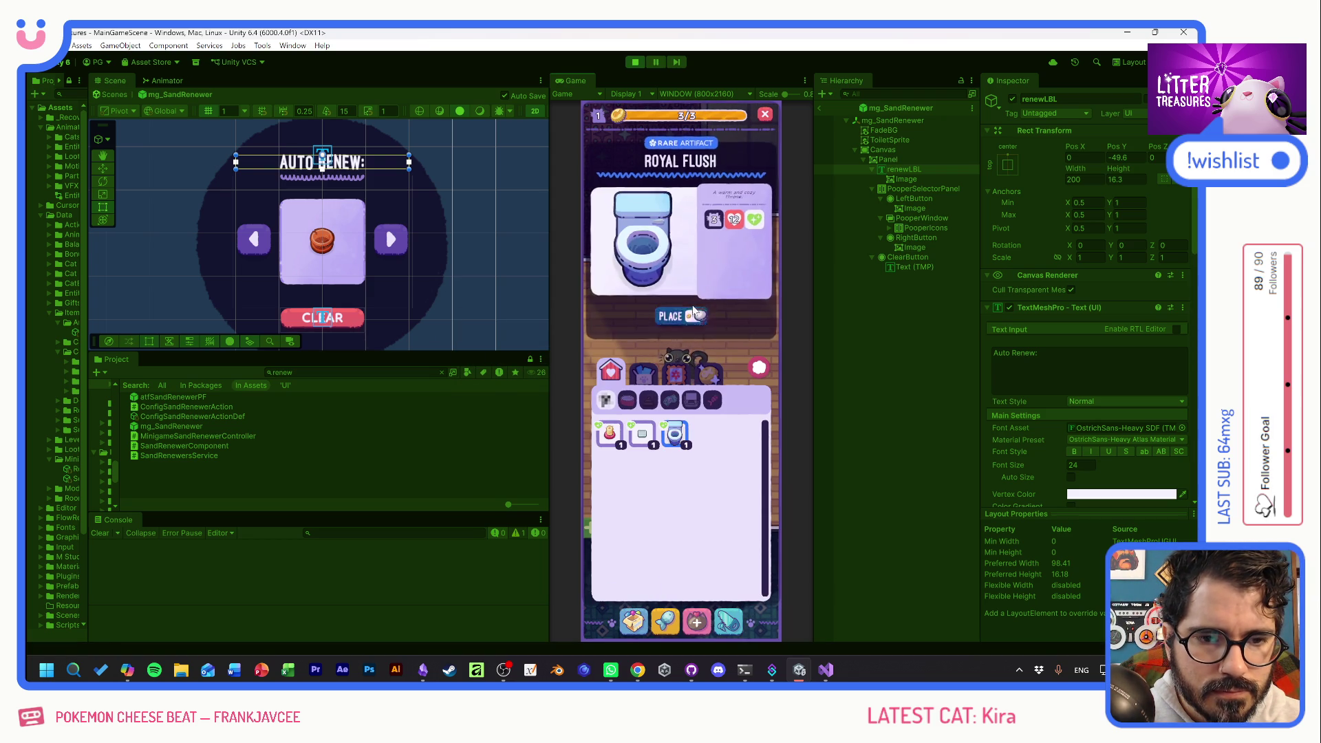
{"action": "left_click", "coordinate": [677, 323]}
{"action": "left_click", "coordinate": [640, 330]}
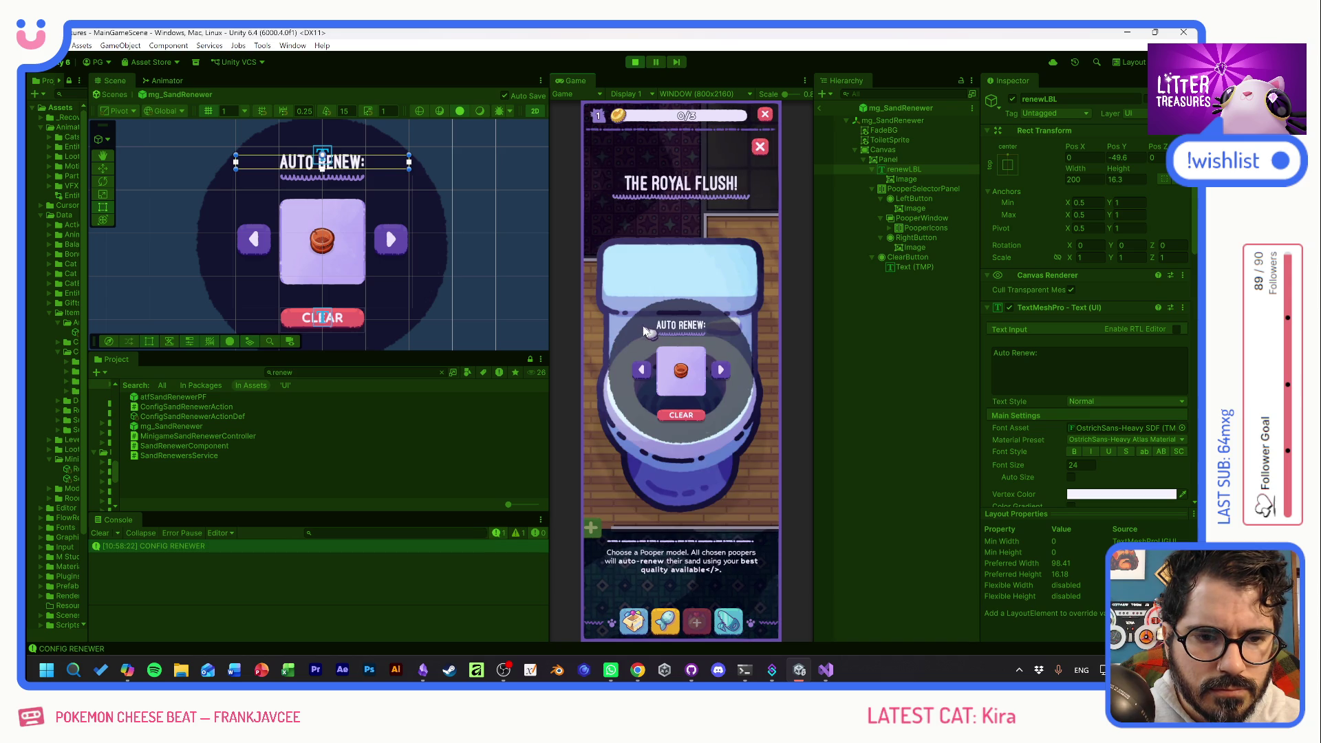
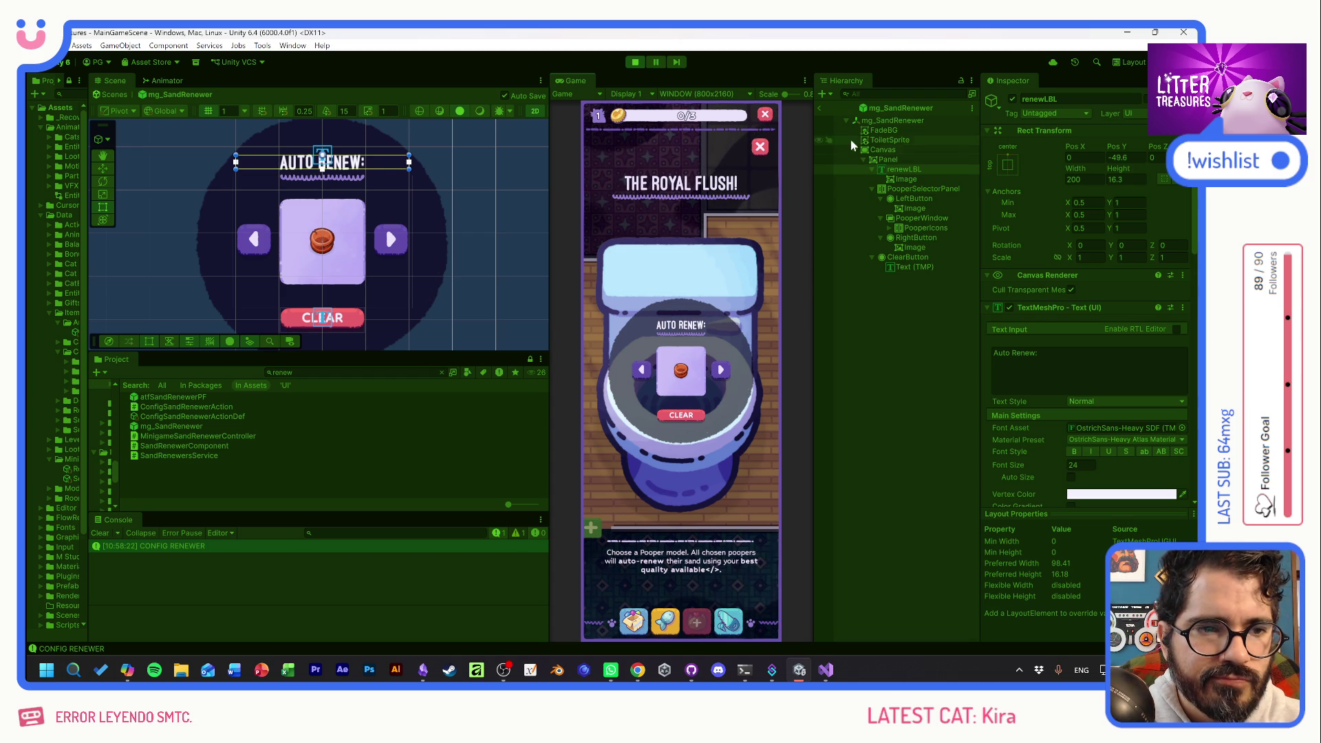
Return to the main scene and select the Panel under mg_SandRenewer(Clone) > Canvas.
{"action": "left_click", "coordinate": [821, 110]}
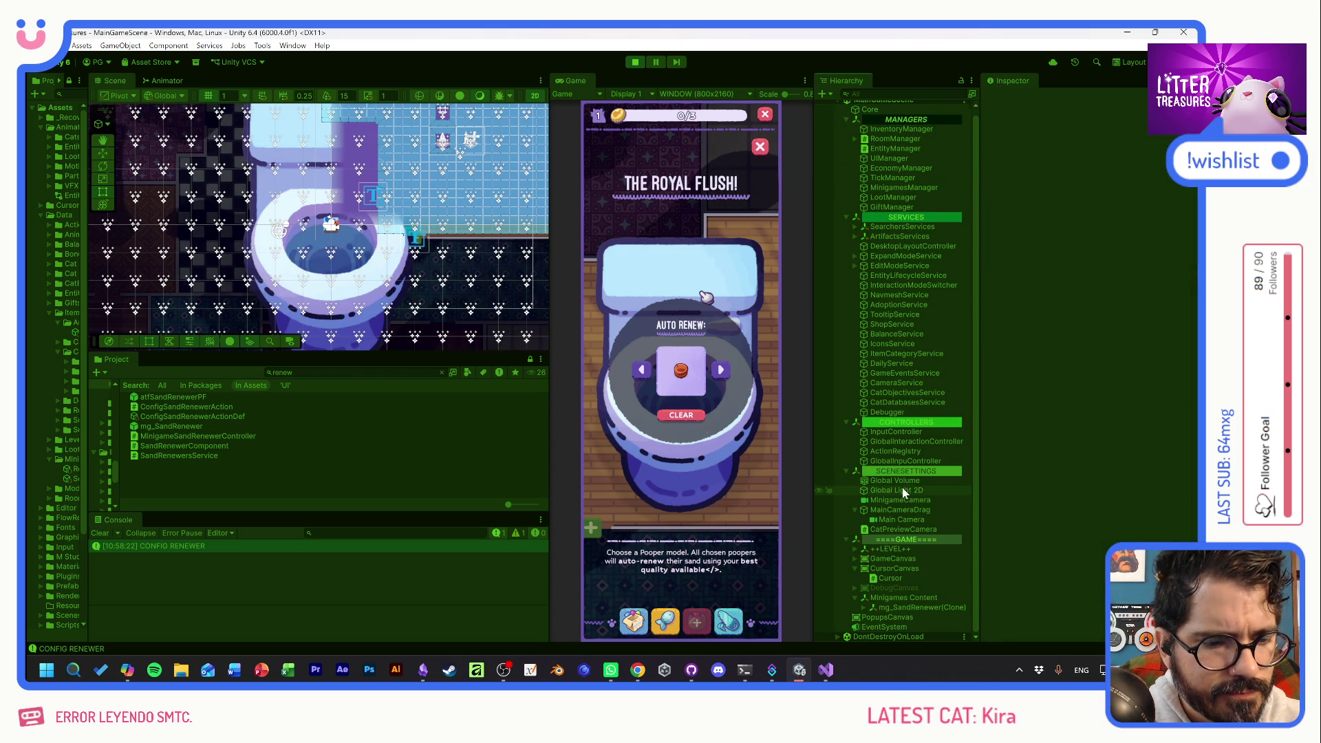
{"action": "left_click", "coordinate": [865, 608]}
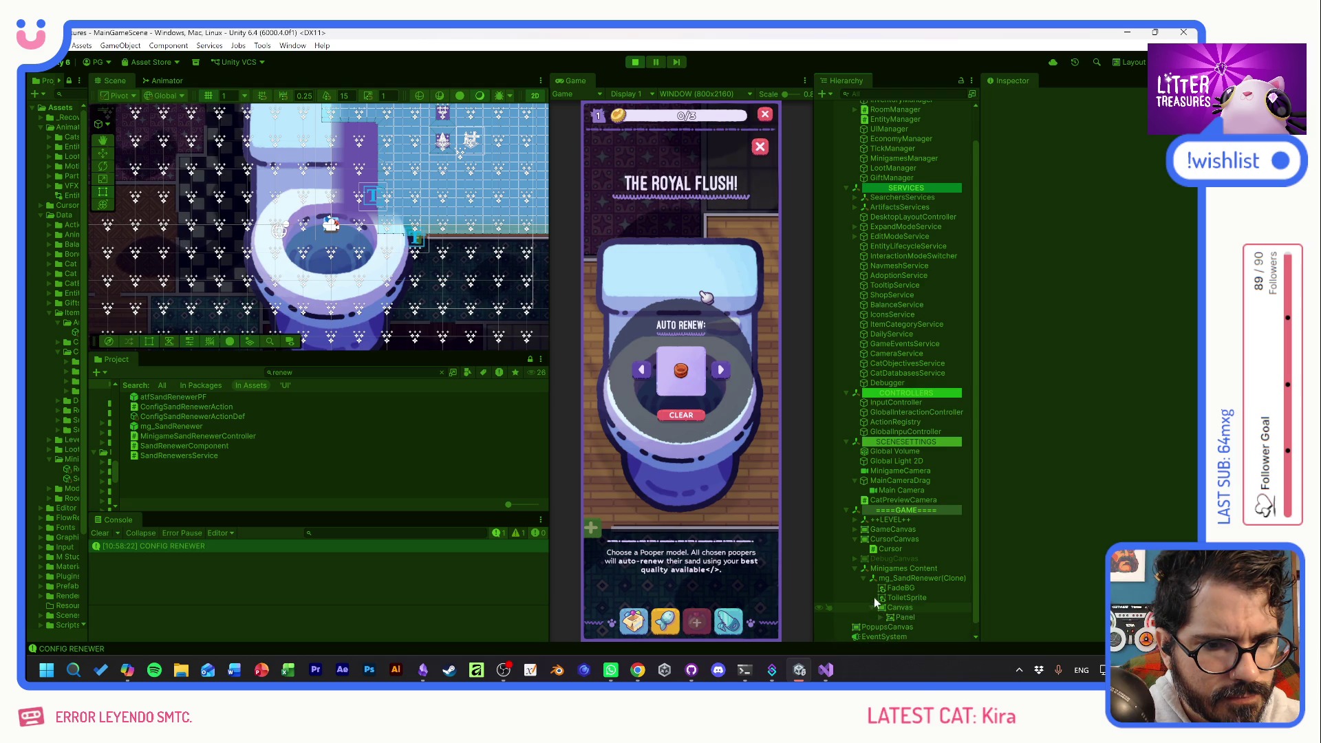
{"action": "left_click", "coordinate": [873, 607]}
{"action": "left_click", "coordinate": [902, 608]}
Try several tints on the Panel image, settling on a dark purple preset.
{"action": "left_click", "coordinate": [1100, 334]}
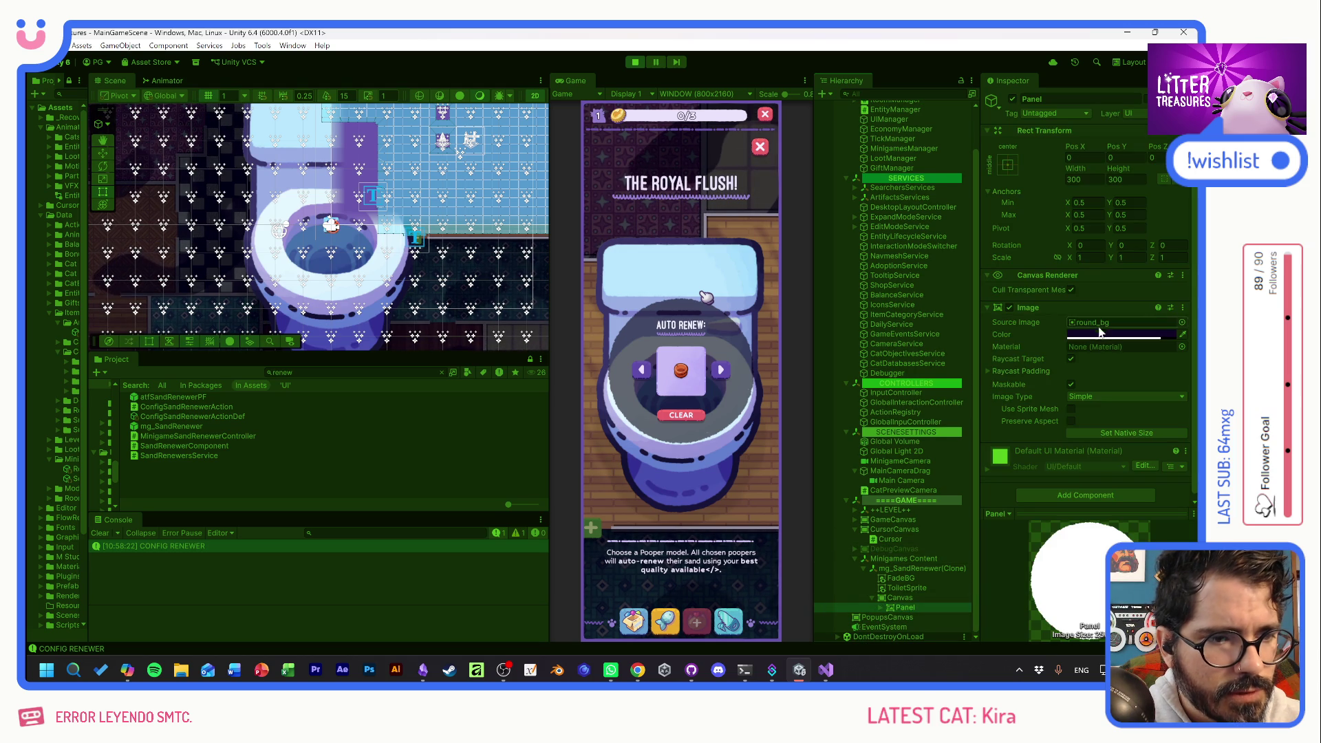
{"action": "left_click", "coordinate": [1100, 398]}
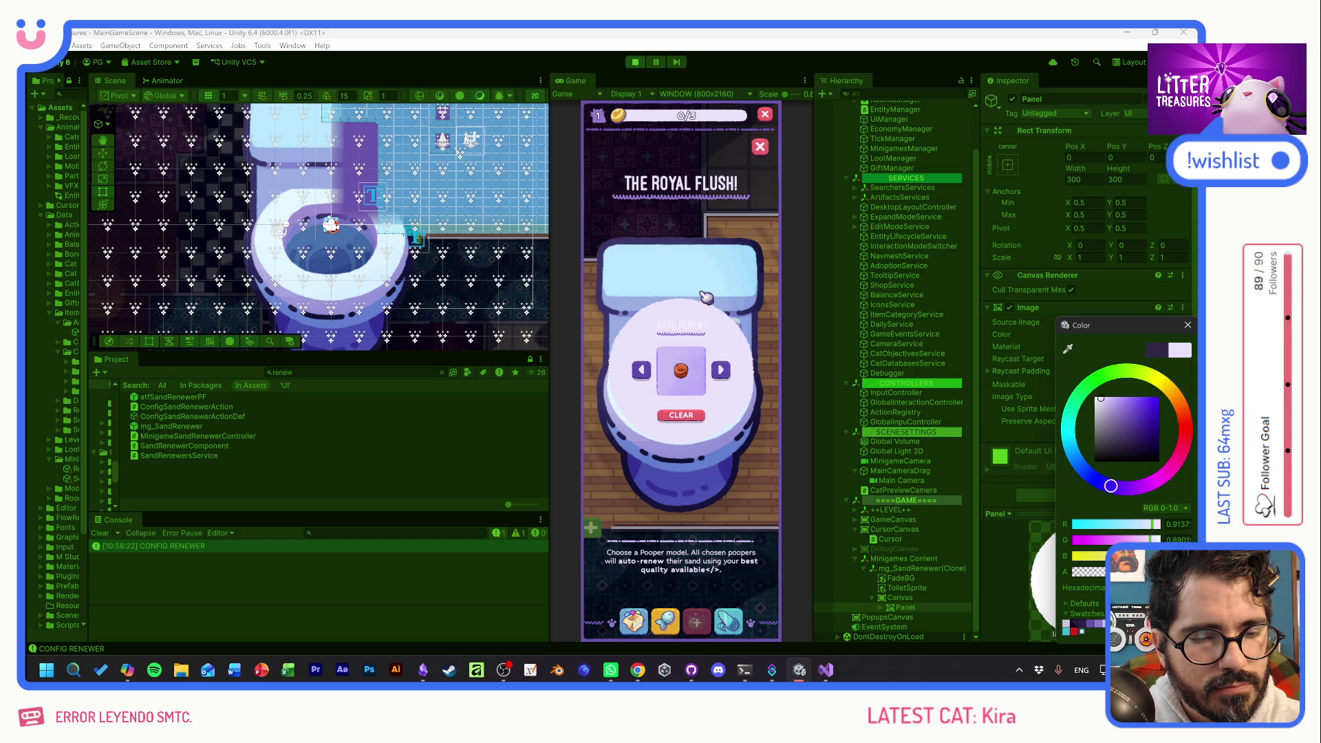
{"action": "left_click", "coordinate": [1110, 400]}
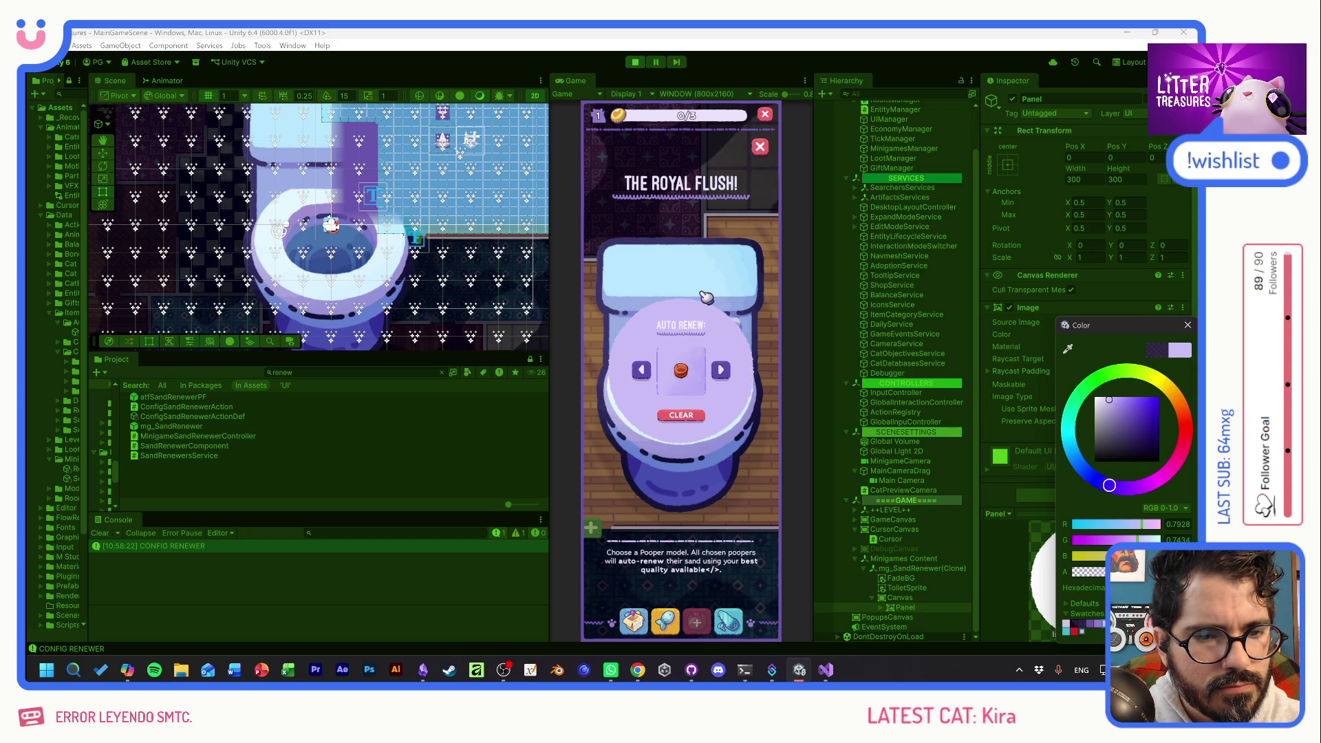
{"action": "left_click", "coordinate": [1067, 624]}
{"action": "left_click", "coordinate": [1073, 623]}
{"action": "left_click", "coordinate": [1077, 624]}
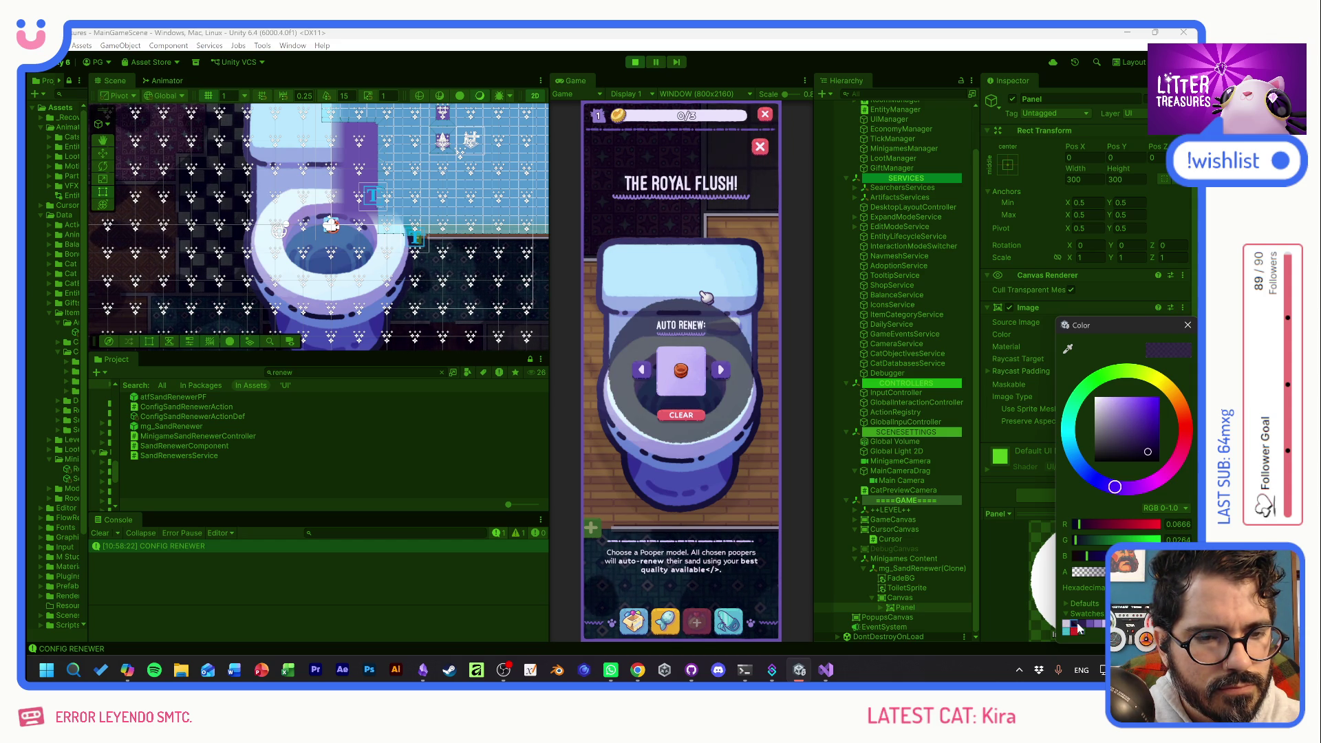
{"action": "left_click", "coordinate": [1084, 624]}
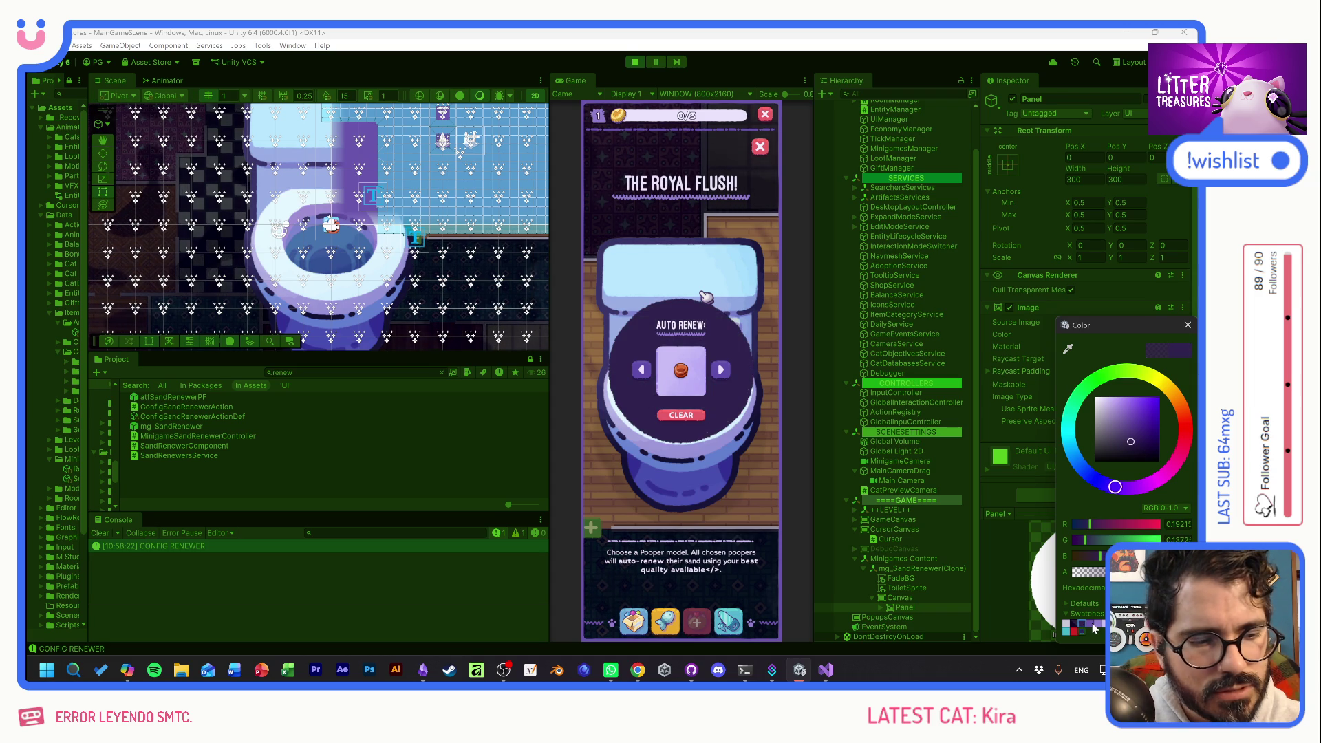
{"action": "left_click", "coordinate": [1080, 623]}
{"action": "left_click", "coordinate": [1080, 621]}
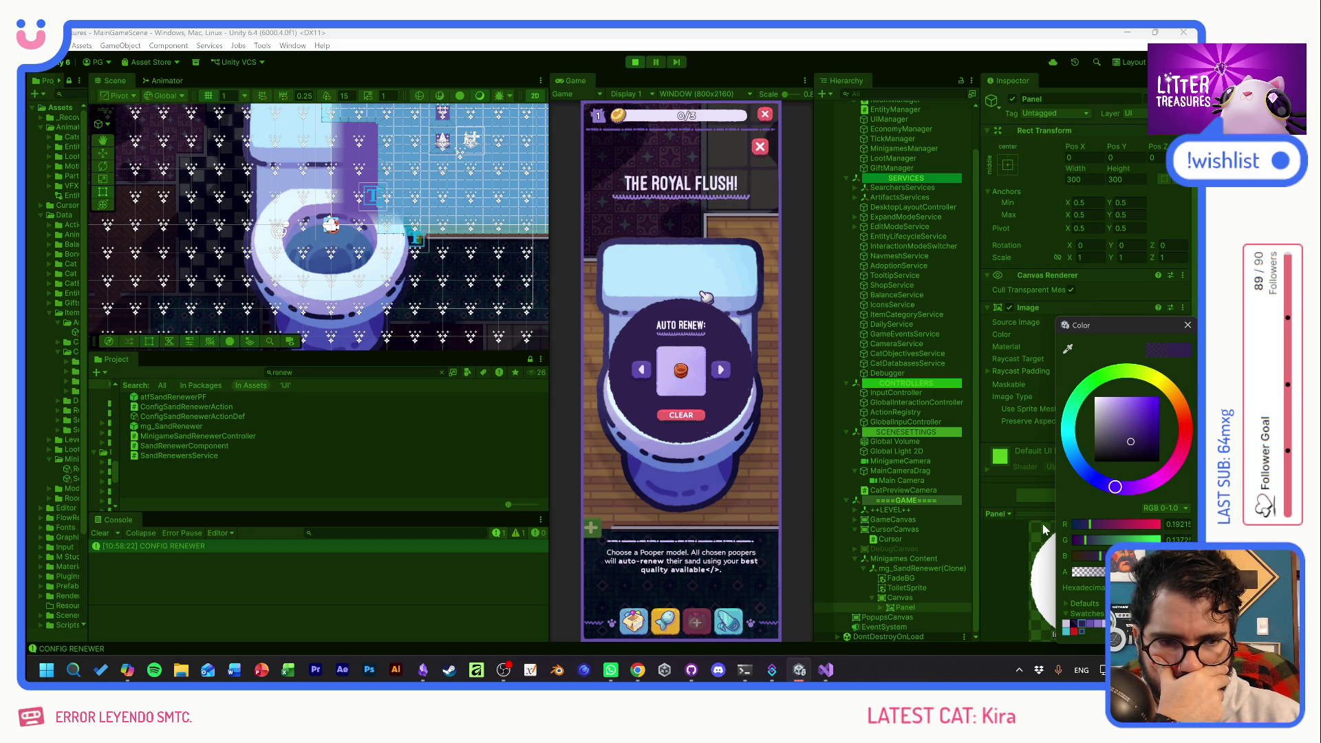
Give the Panel image the UI_Scoop_DiamondWhite sprite as a diamond backdrop.
{"action": "left_click", "coordinate": [1187, 324]}
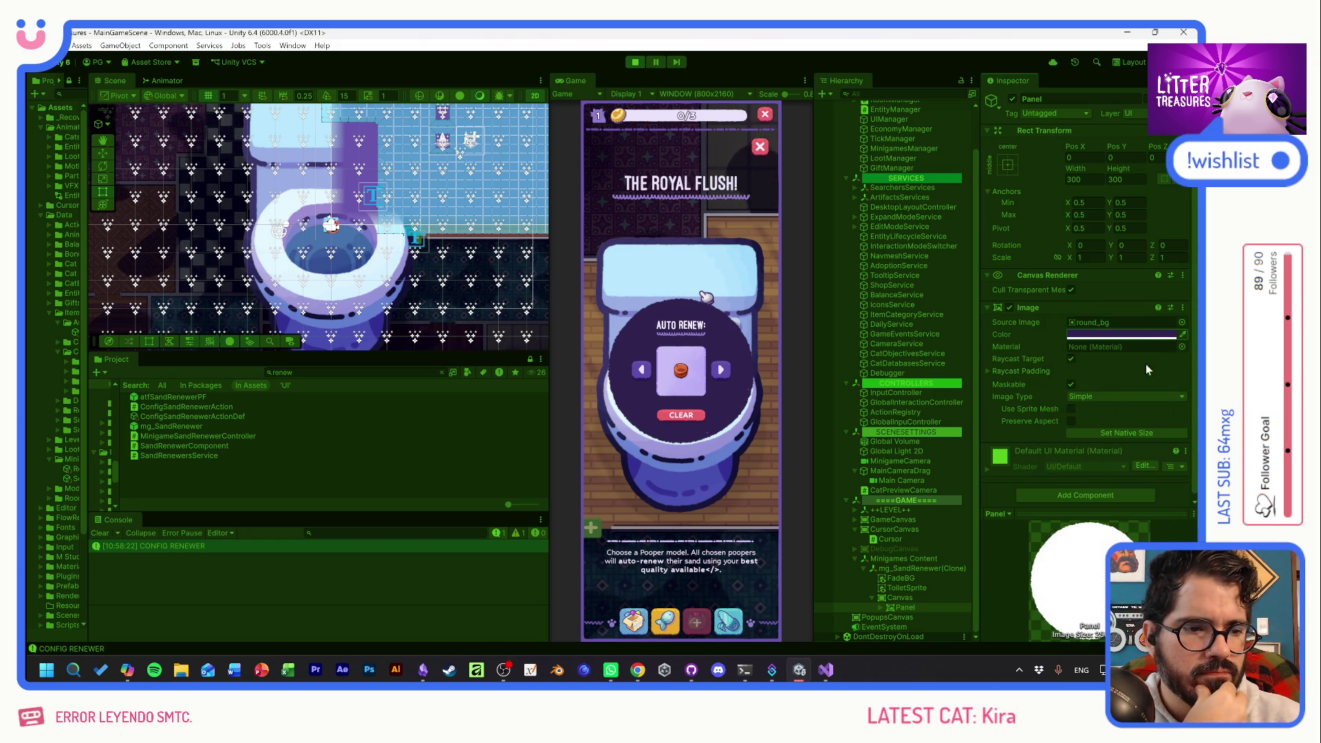
{"action": "left_click", "coordinate": [1182, 324]}
{"action": "left_click", "coordinate": [1021, 275]}
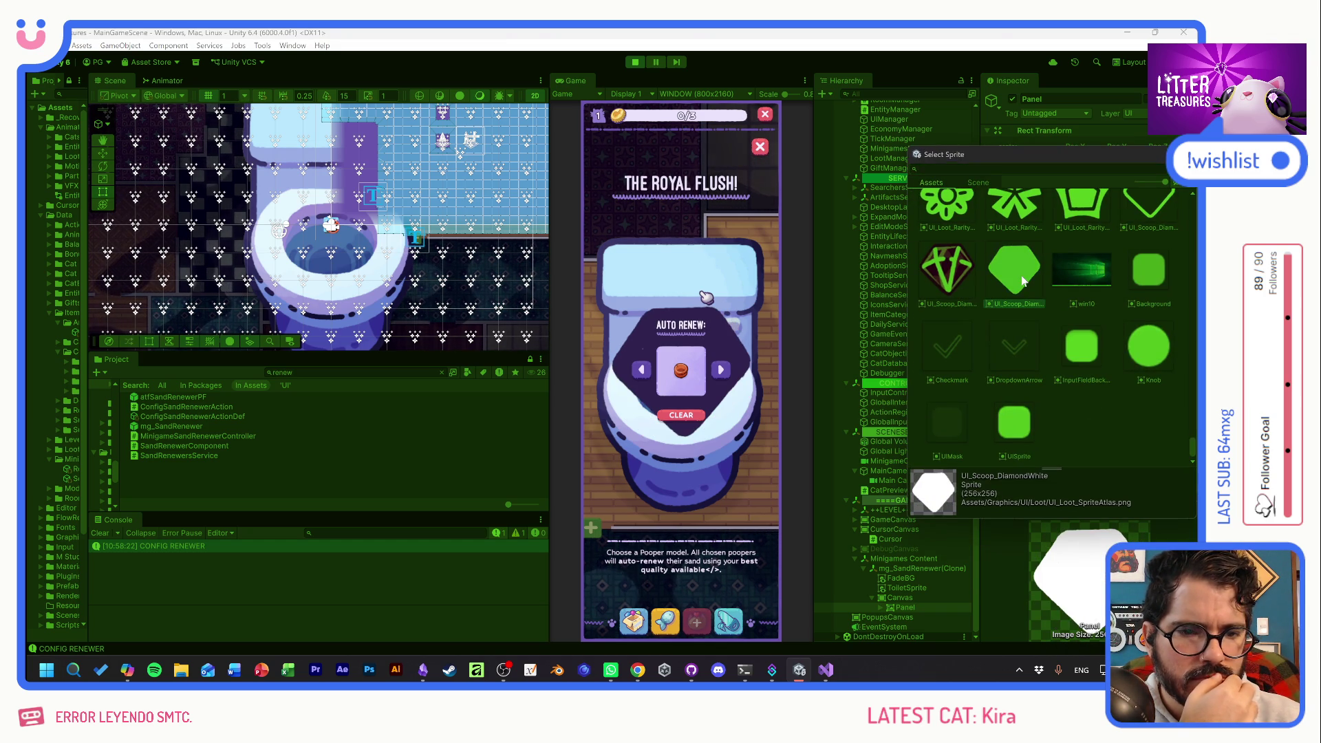
Preview diamond, Legendary flower, star badge, filled badge and heart sprites on the panel.
{"action": "left_click", "coordinate": [947, 269]}
{"action": "left_click", "coordinate": [948, 220]}
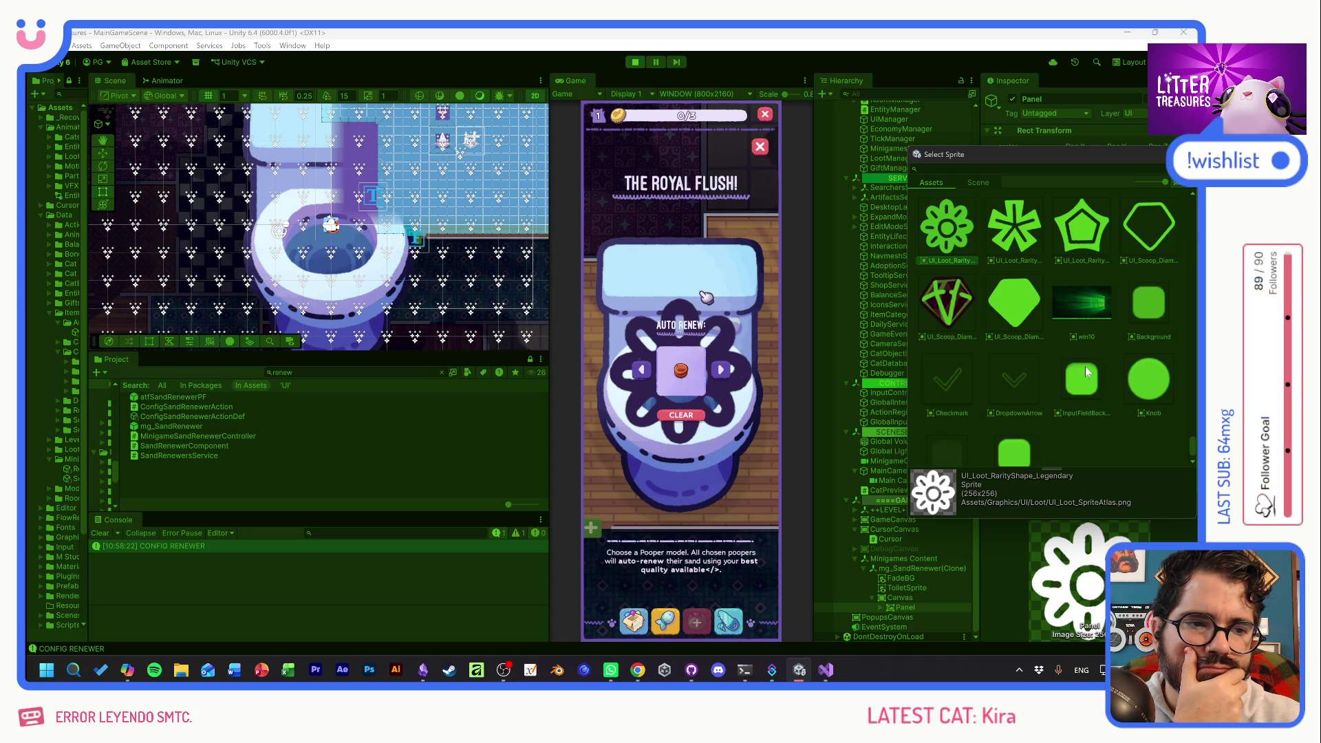
{"action": "scroll", "coordinate": [1082, 385], "scroll_direction": "up", "scroll_amount": 2}
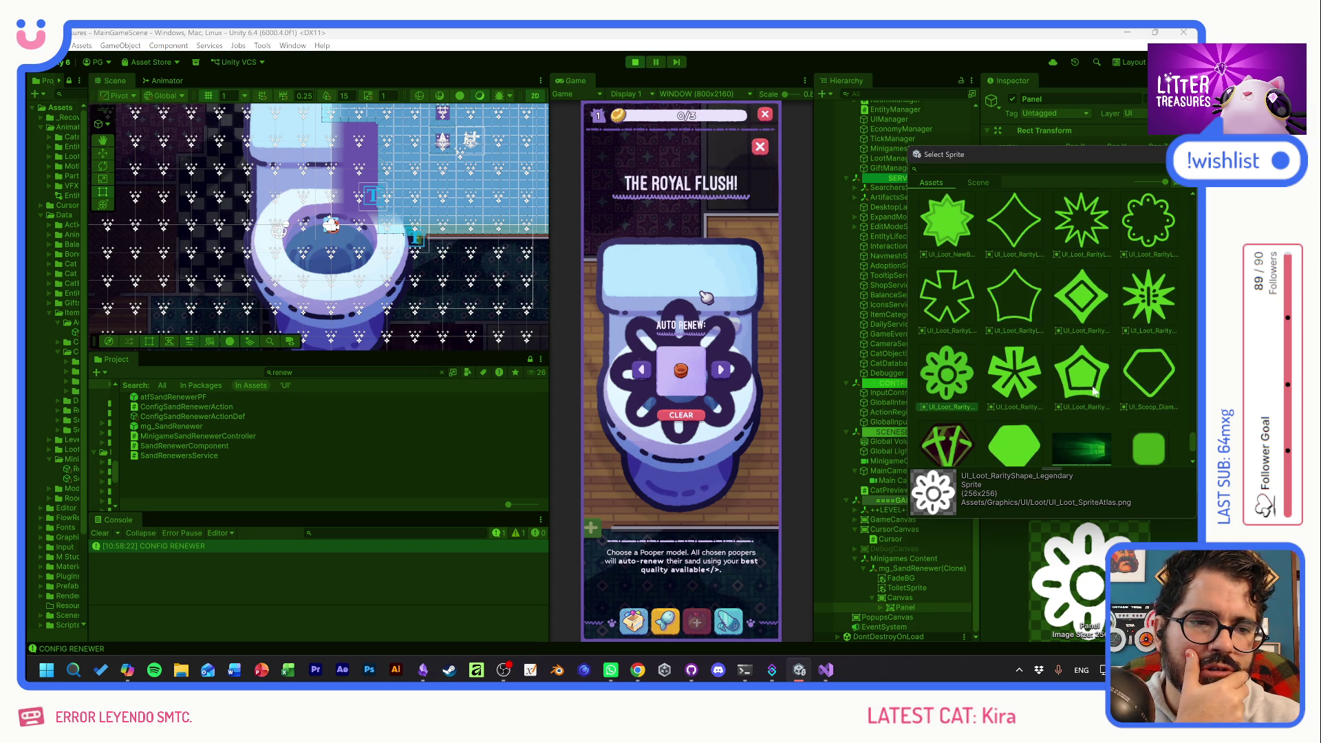
{"action": "left_click", "coordinate": [1082, 298]}
{"action": "left_click", "coordinate": [943, 230]}
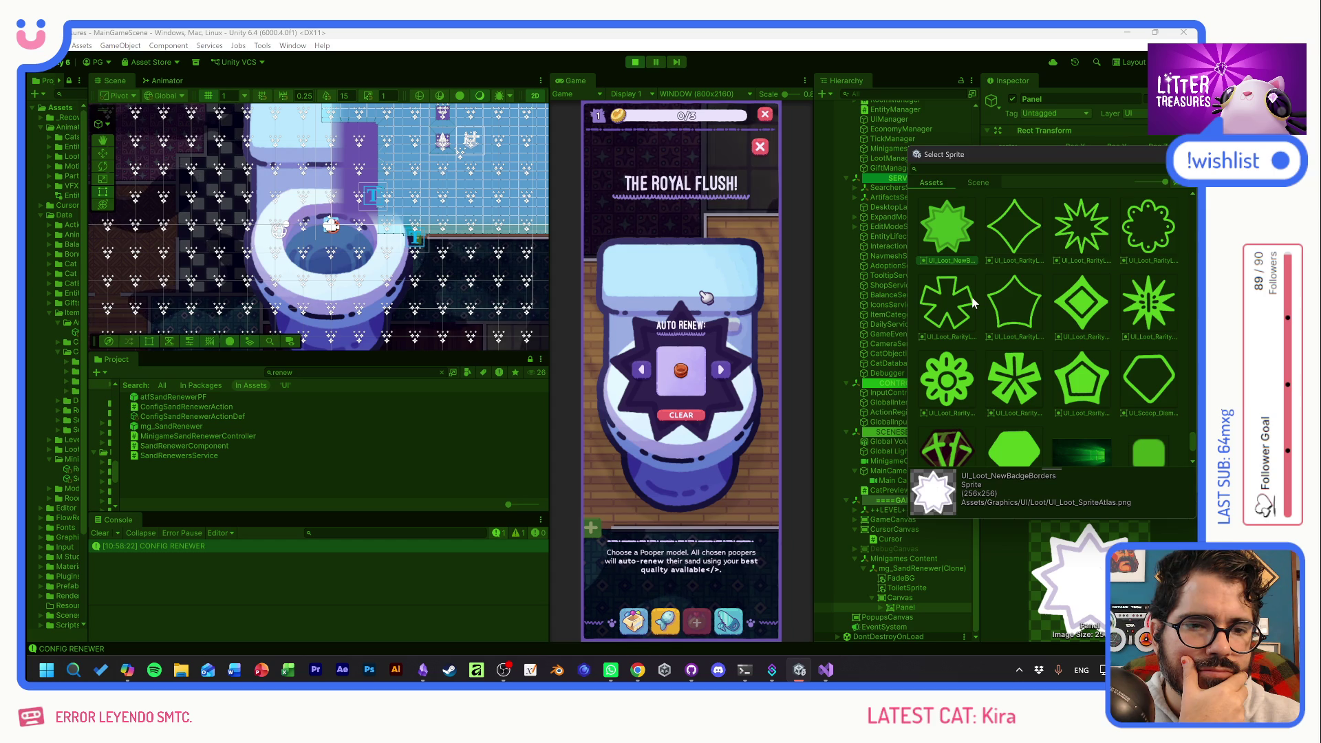
{"action": "scroll", "coordinate": [1119, 364], "scroll_direction": "up", "scroll_amount": 2}
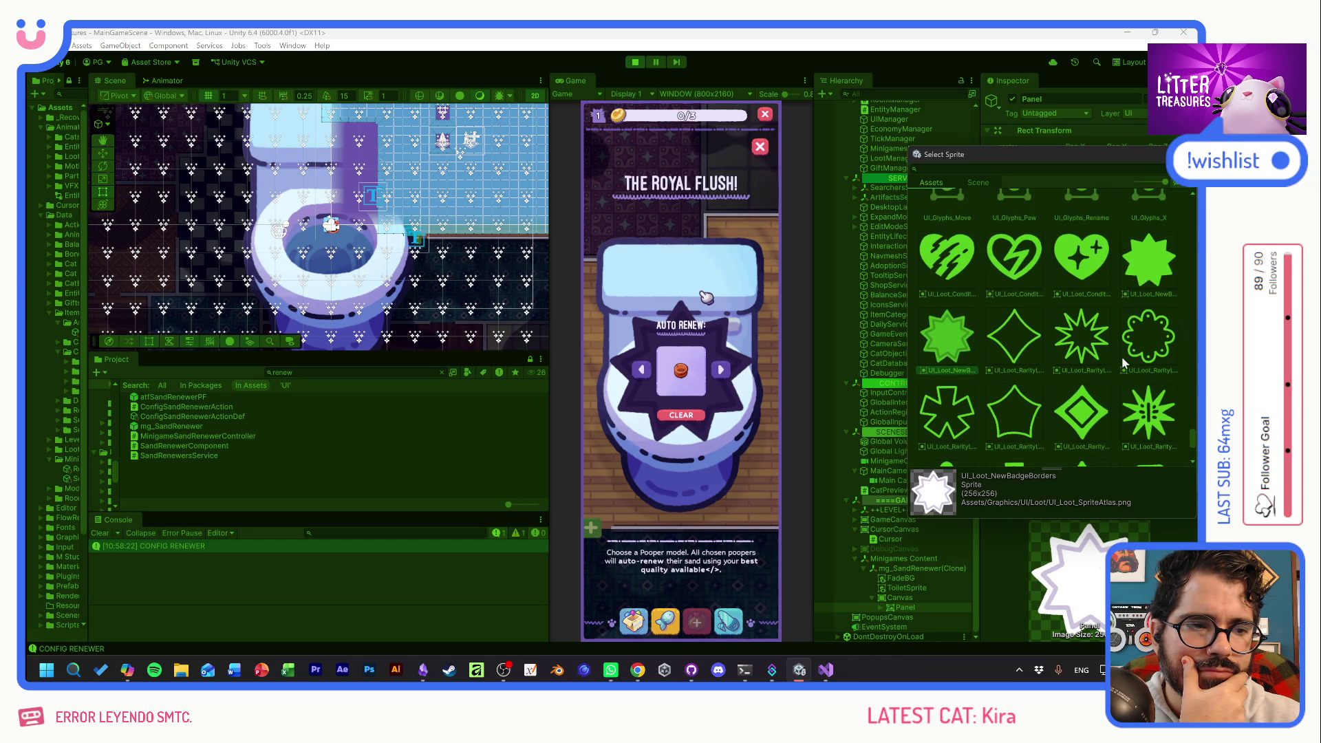
{"action": "left_click", "coordinate": [1150, 262]}
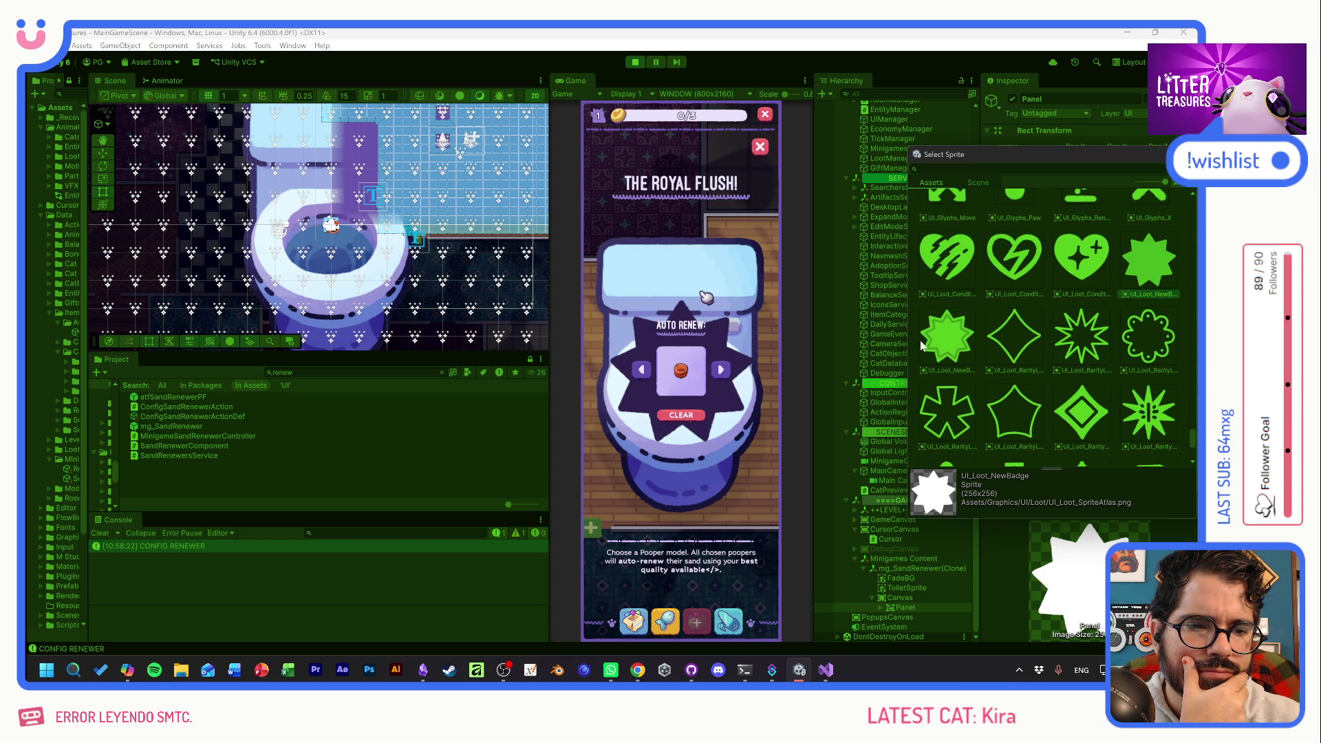
{"action": "left_click", "coordinate": [929, 337]}
{"action": "left_click", "coordinate": [1149, 261]}
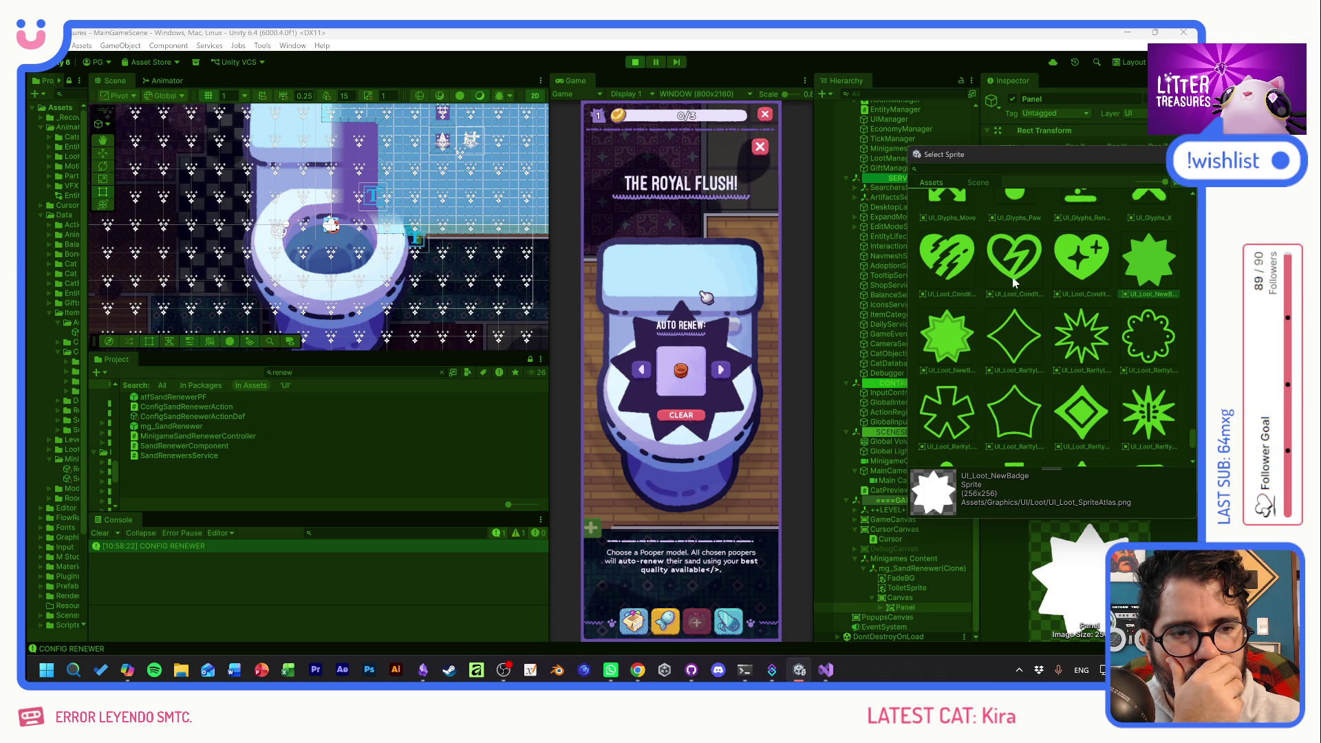
{"action": "left_click", "coordinate": [970, 267]}
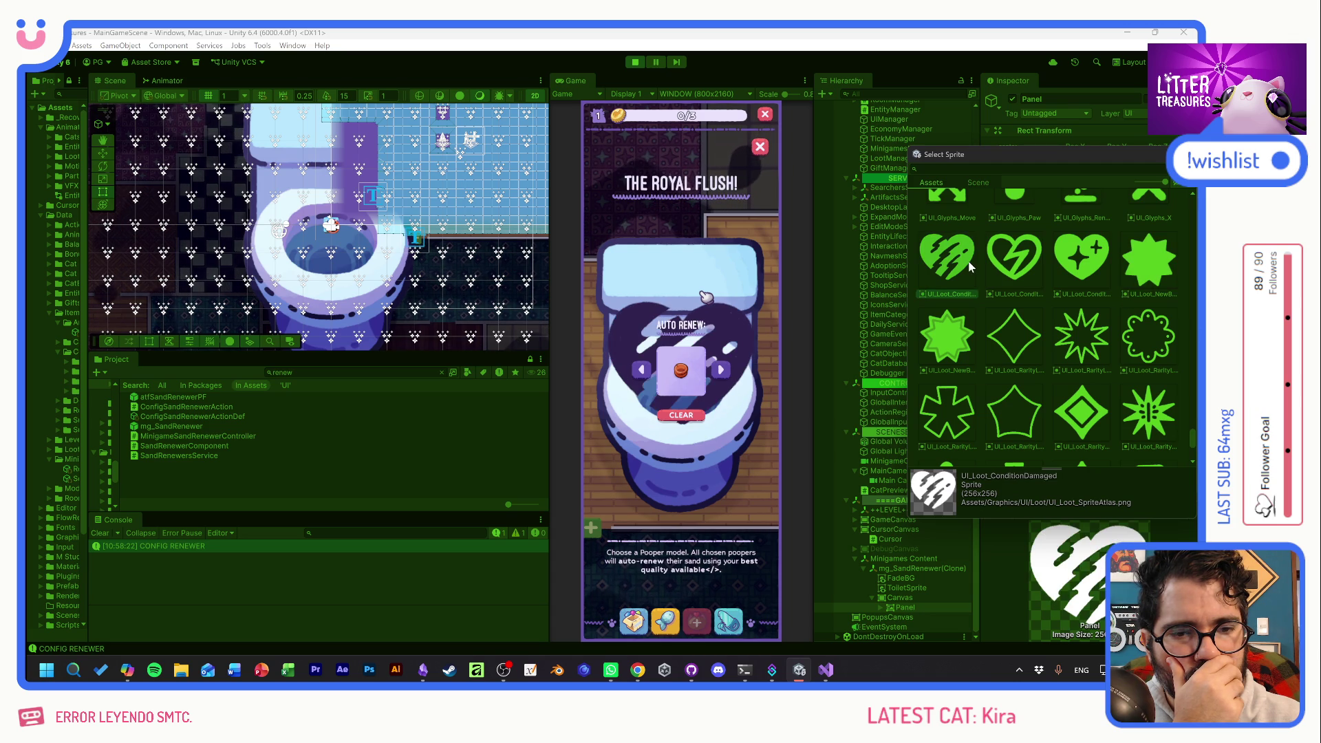
{"action": "left_click", "coordinate": [953, 344]}
Compare rounded and textured backgrounds, then choose UI_Basics_CircleBackground as the panel sprite.
{"action": "scroll", "coordinate": [1026, 358], "scroll_direction": "up", "scroll_amount": 5}
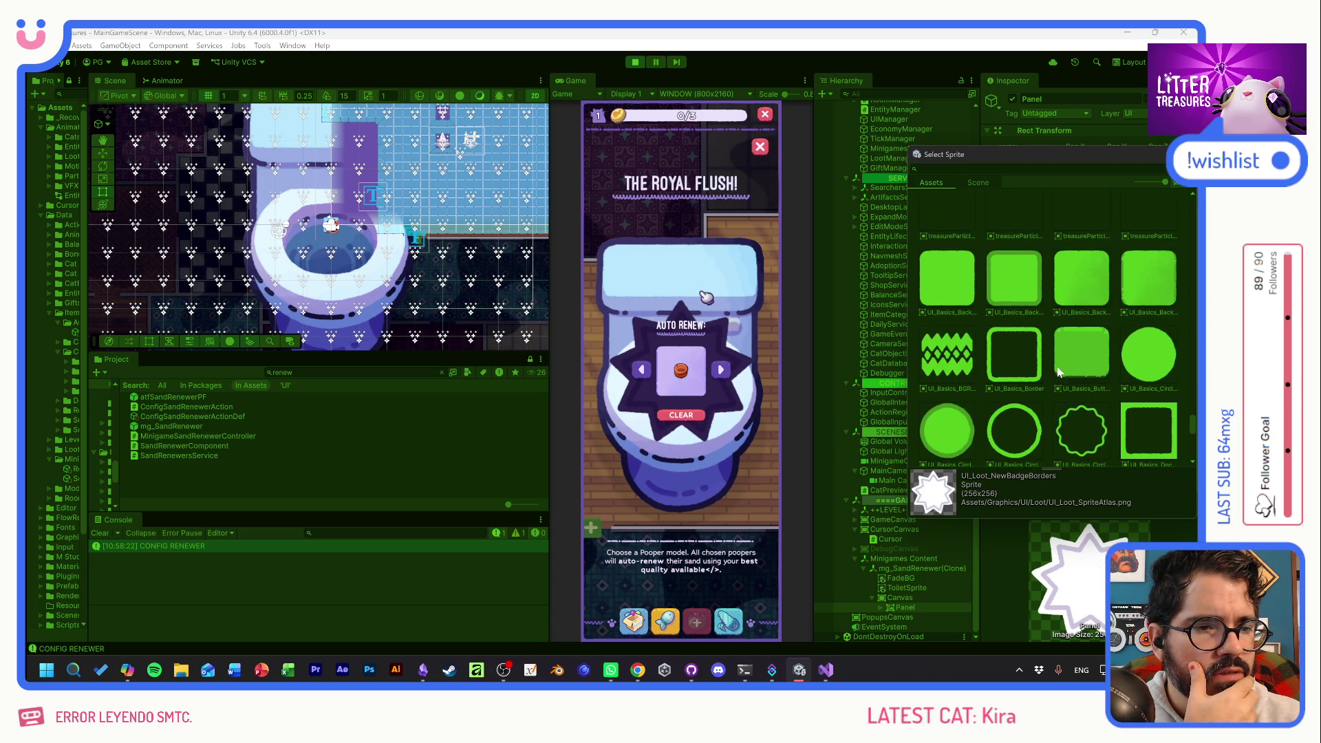
{"action": "left_click", "coordinate": [1082, 353]}
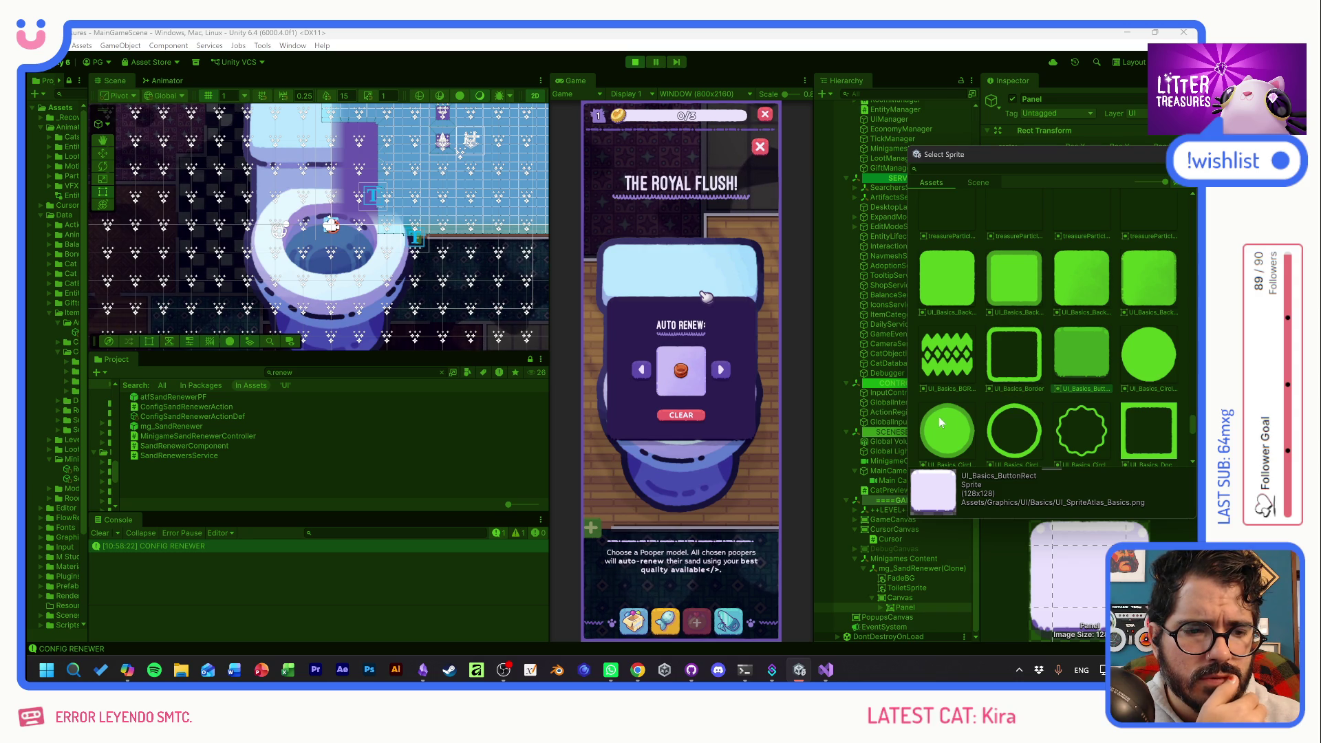
{"action": "left_click", "coordinate": [947, 278]}
{"action": "left_click", "coordinate": [1014, 278]}
{"action": "left_click", "coordinate": [1084, 282]}
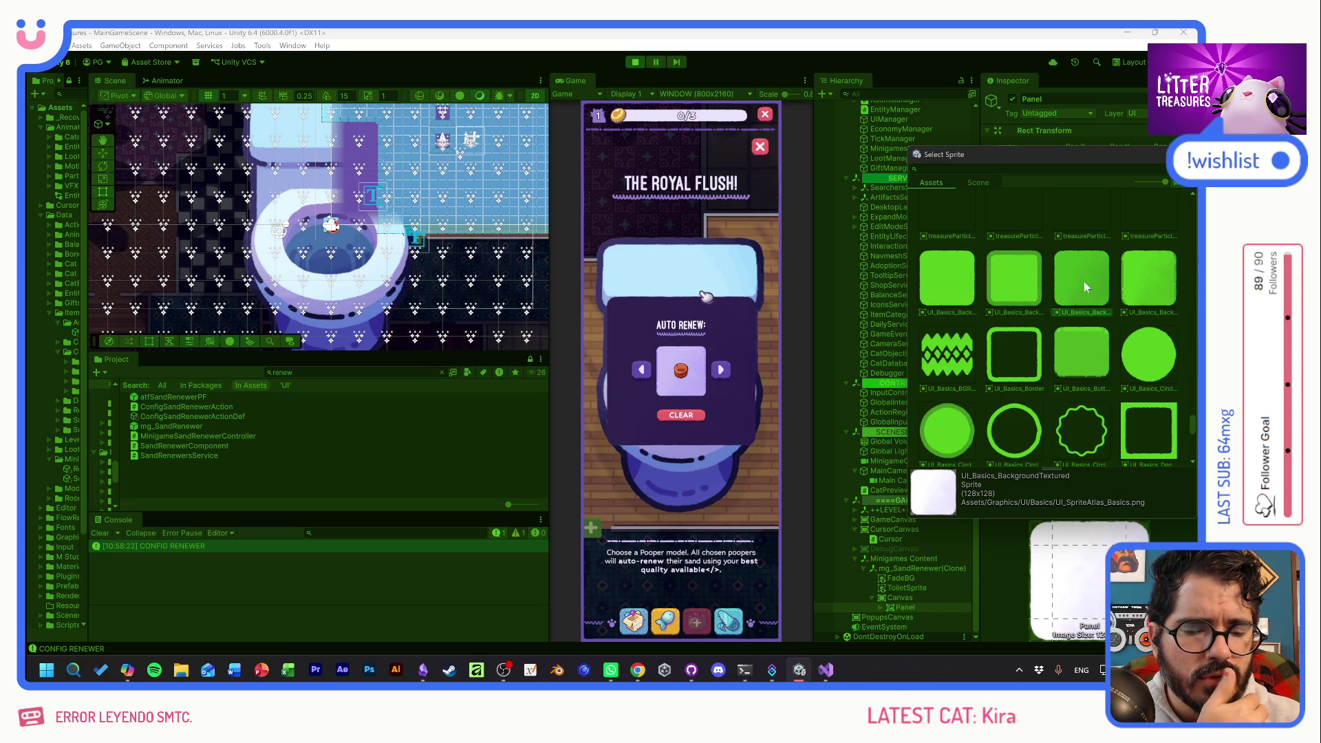
{"action": "left_click", "coordinate": [1142, 282]}
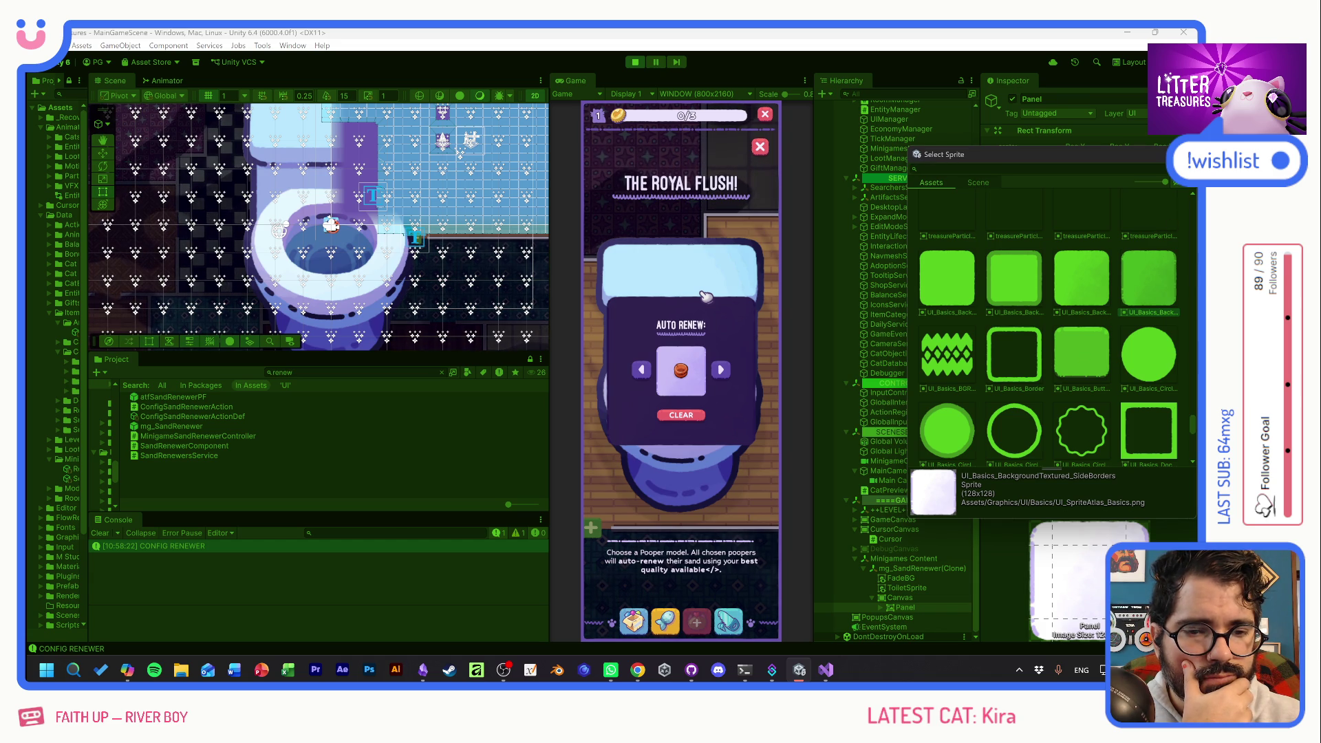
{"action": "left_click", "coordinate": [1149, 354]}
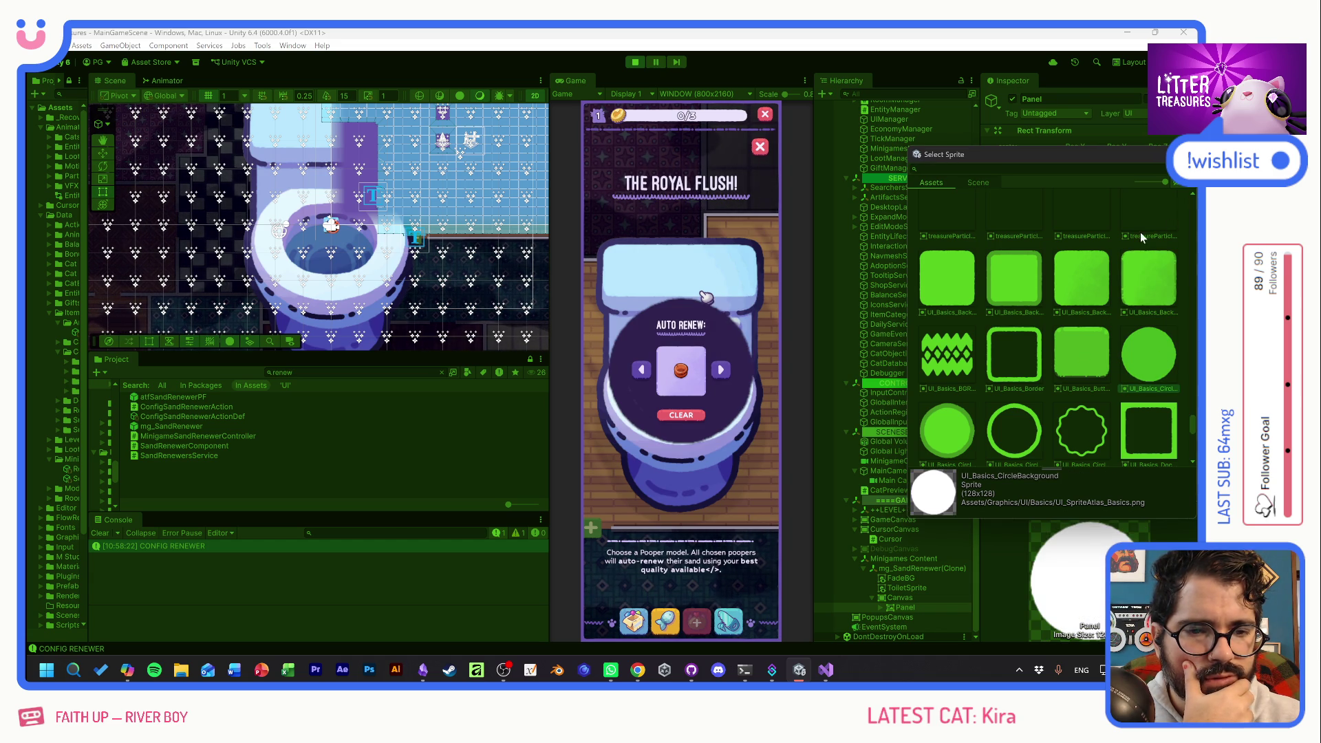
{"action": "left_click", "coordinate": [1091, 335]}
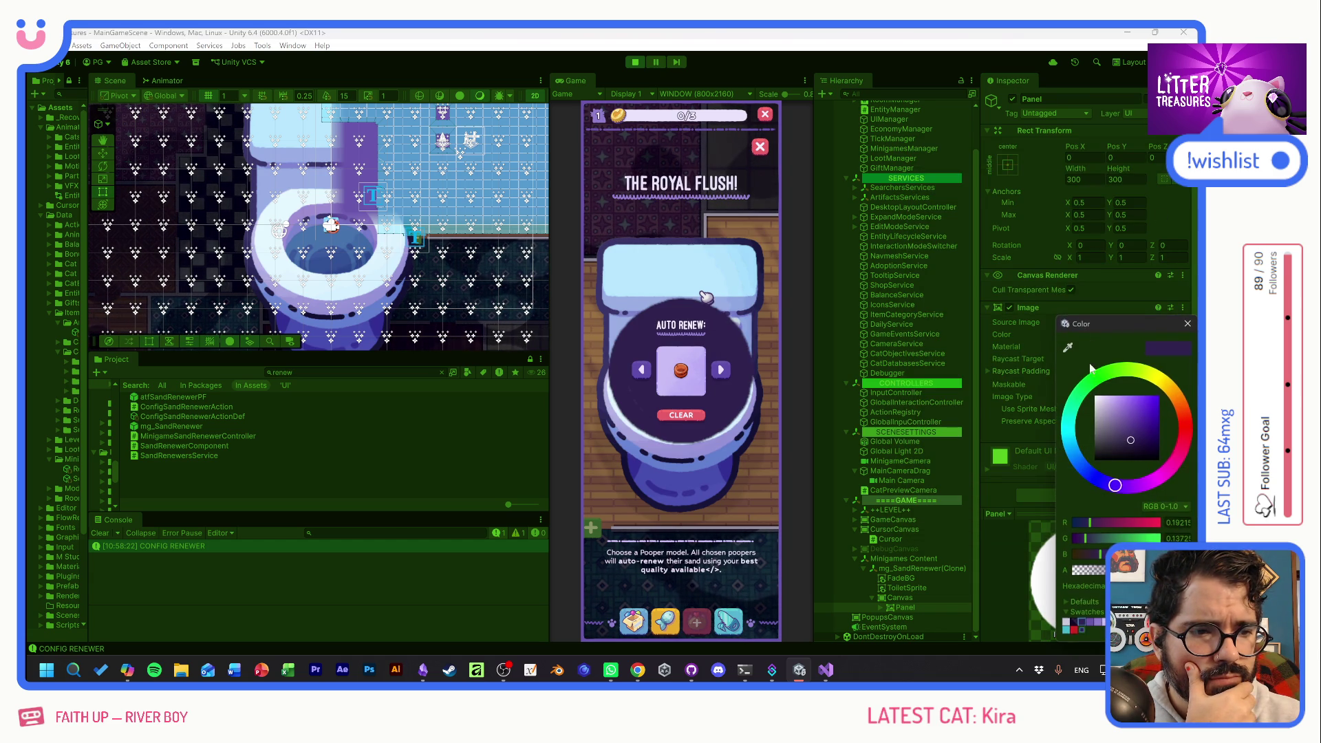
Give the circle background a dark preset purple and drag its alpha for semi-transparency.
{"action": "left_click", "coordinate": [1077, 622]}
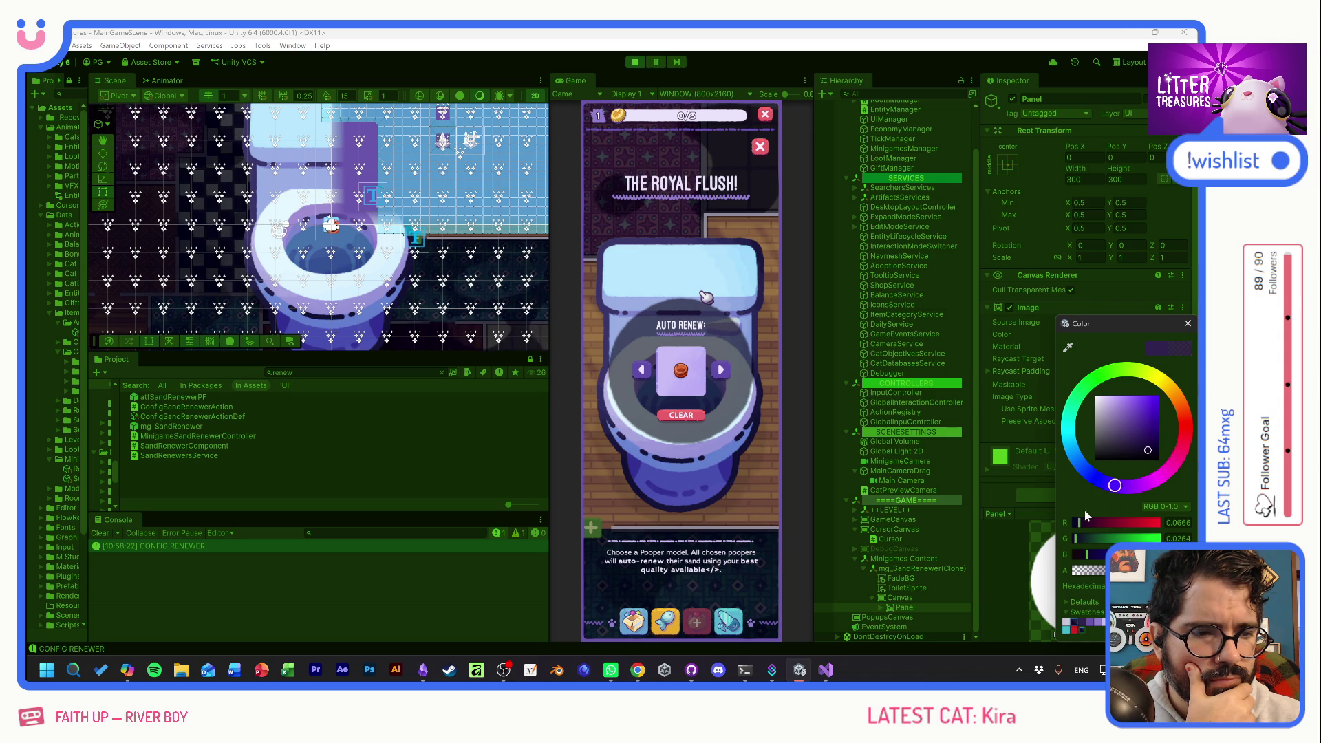
{"action": "left_click_drag", "start_coordinate": [1101, 570], "coordinate": [1156, 569]}
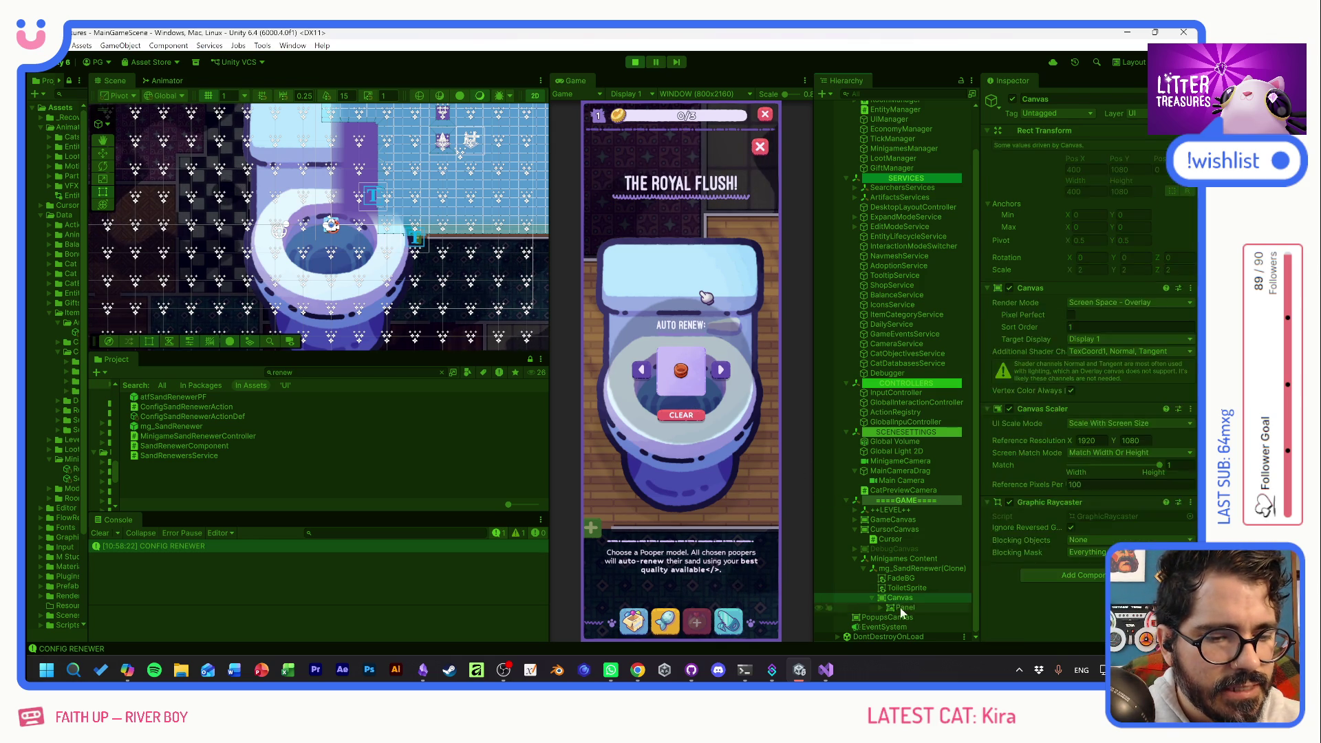
Lower the circular panel on the toilet to a Pos Y of about -25.6.
{"action": "left_click", "coordinate": [1064, 267]}
{"action": "left_click_drag", "start_coordinate": [1140, 149], "coordinate": [596, 142]}
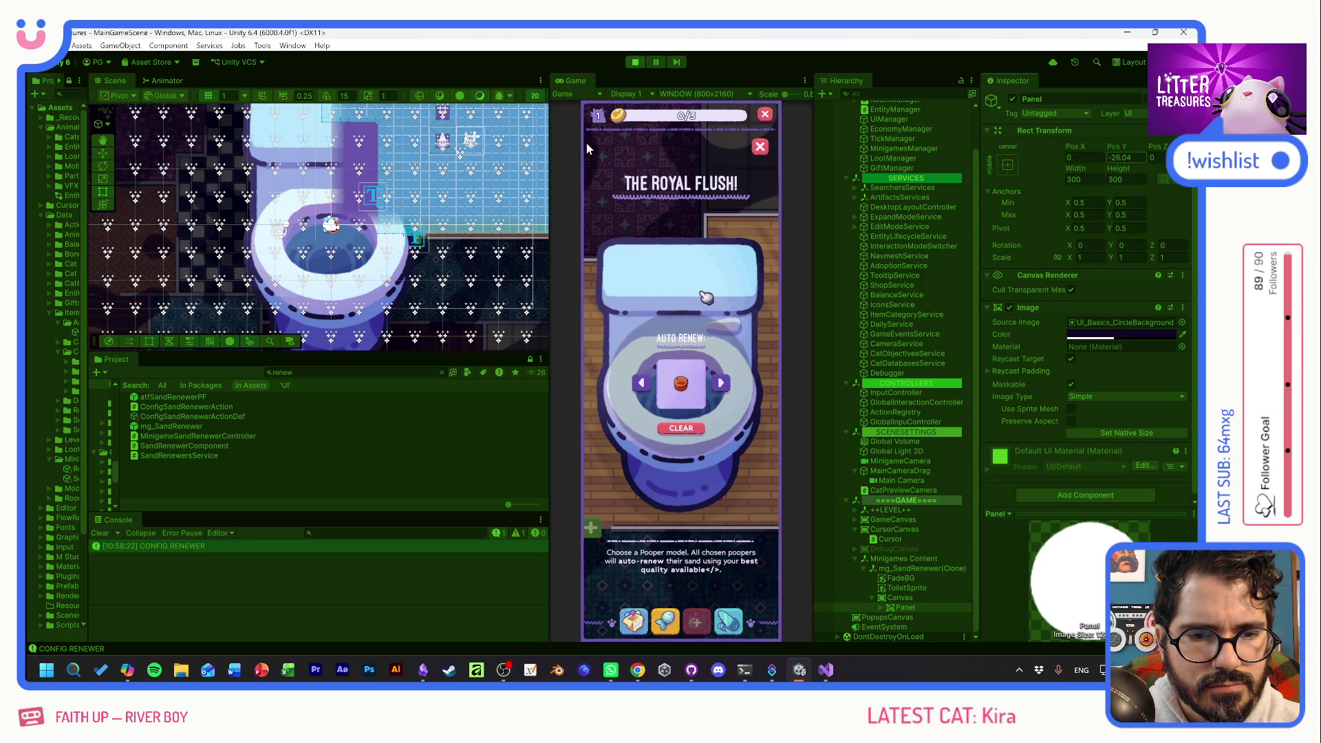
{"action": "left_click_drag", "start_coordinate": [586, 144], "coordinate": [596, 146]}
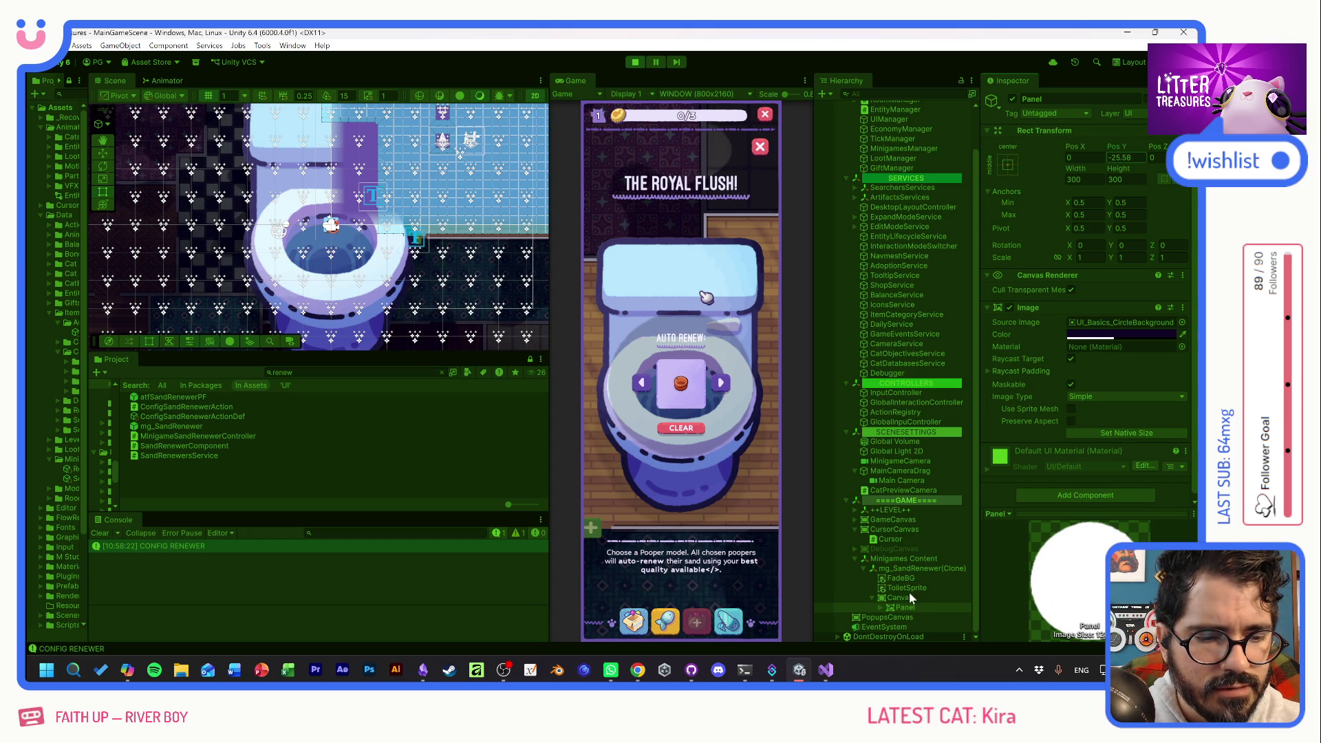
Deactivate the renewLBL "Auto Renew:" label under the Panel.
{"action": "key", "text": "Right"}
{"action": "left_click", "coordinate": [913, 618]}
{"action": "left_click", "coordinate": [1013, 99]}
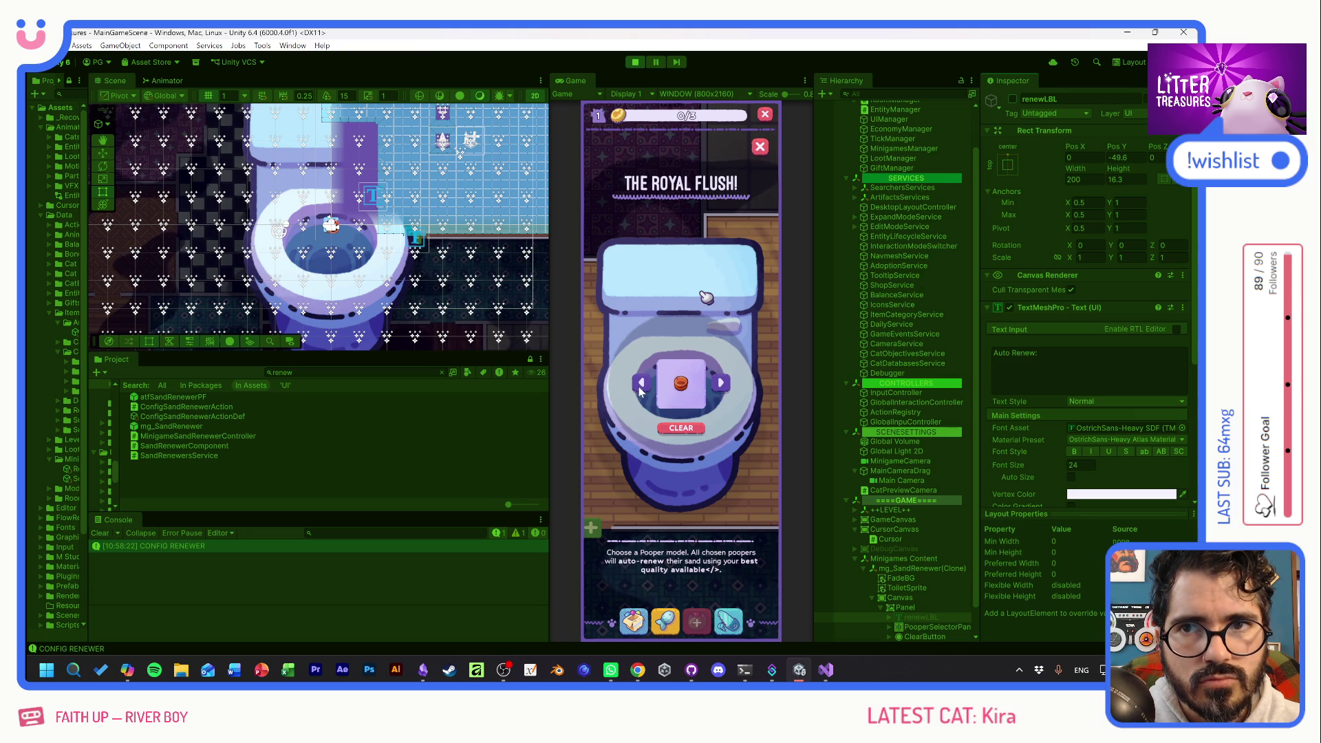
{"action": "left_click", "coordinate": [631, 93]}
{"action": "left_click", "coordinate": [687, 93]}
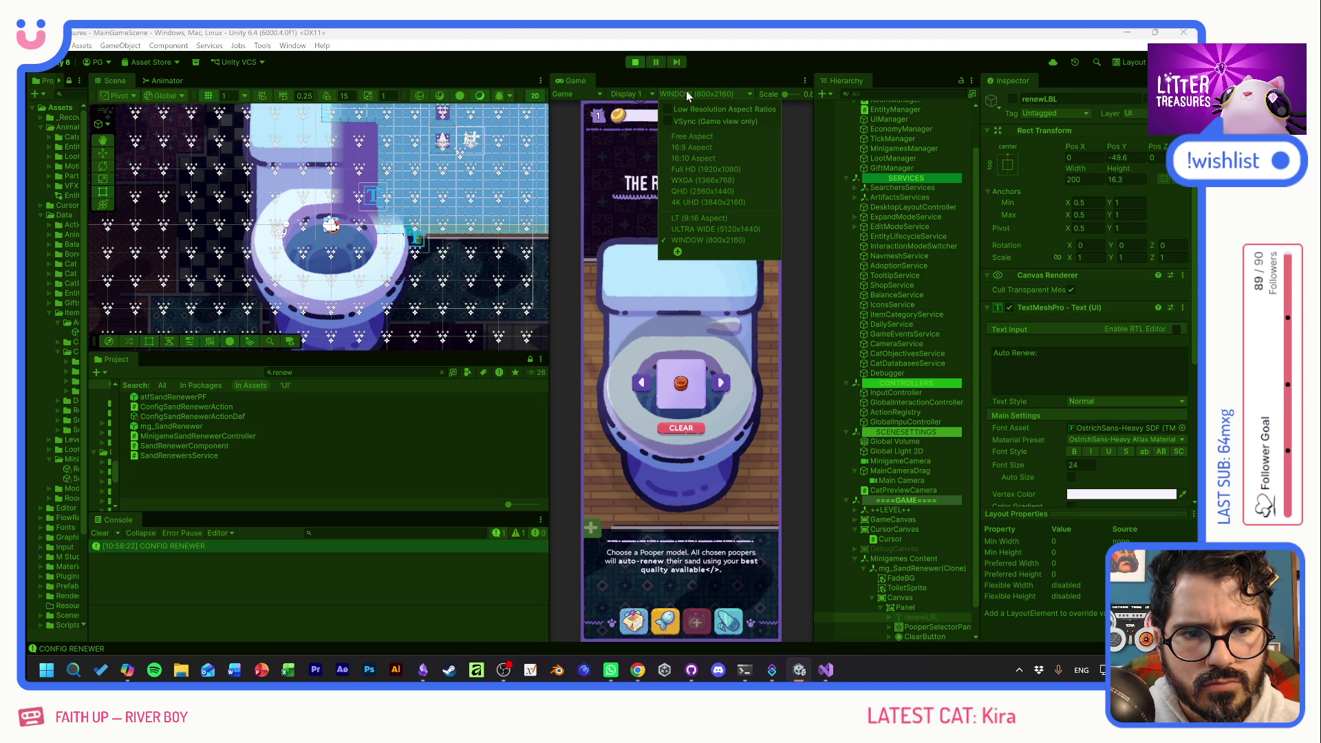
{"action": "left_click", "coordinate": [703, 160]}
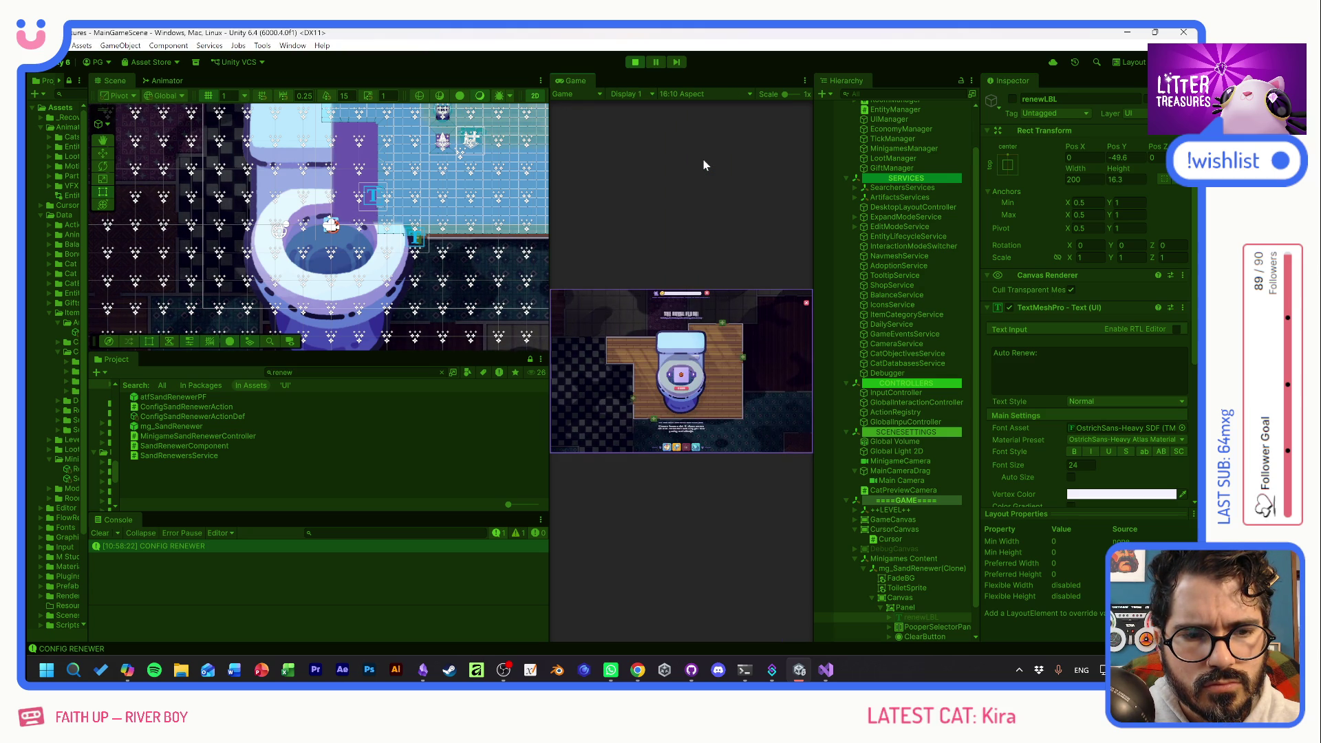
{"action": "left_click", "coordinate": [675, 94]}
{"action": "left_click", "coordinate": [684, 147]}
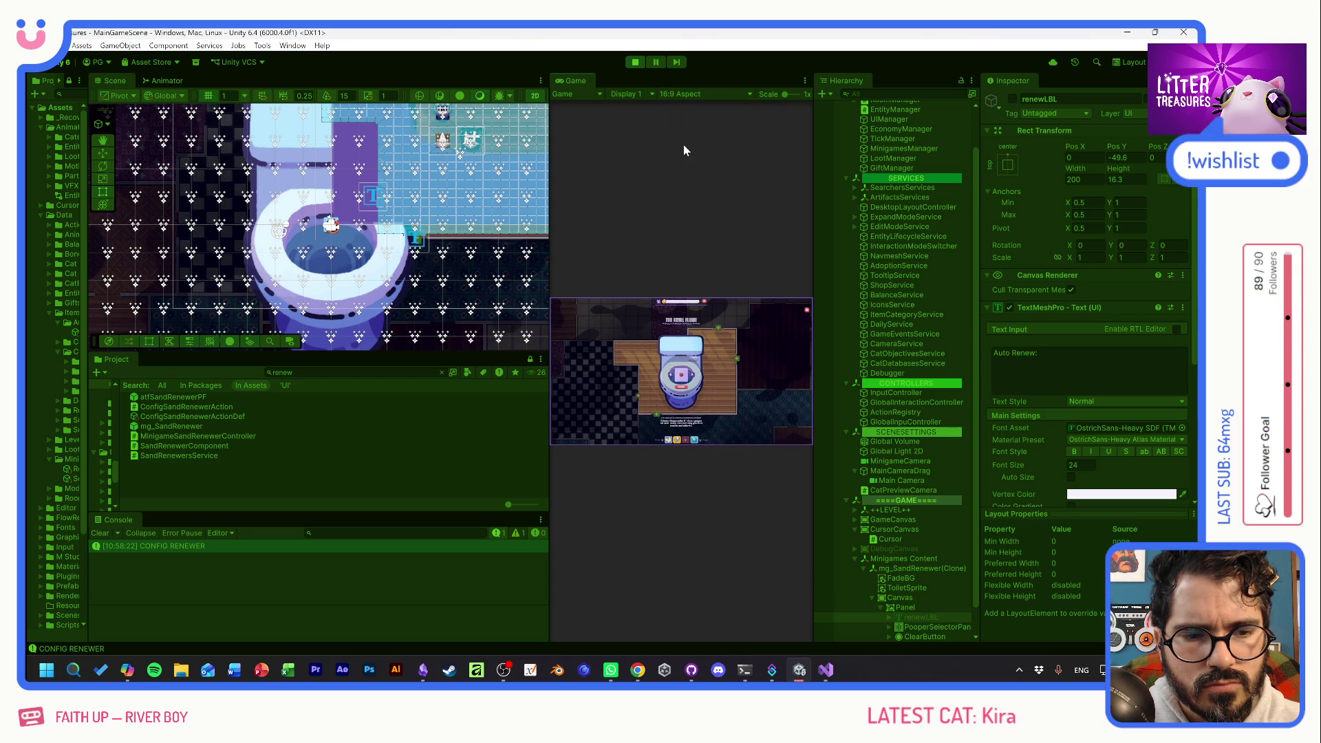
{"action": "left_click", "coordinate": [691, 95]}
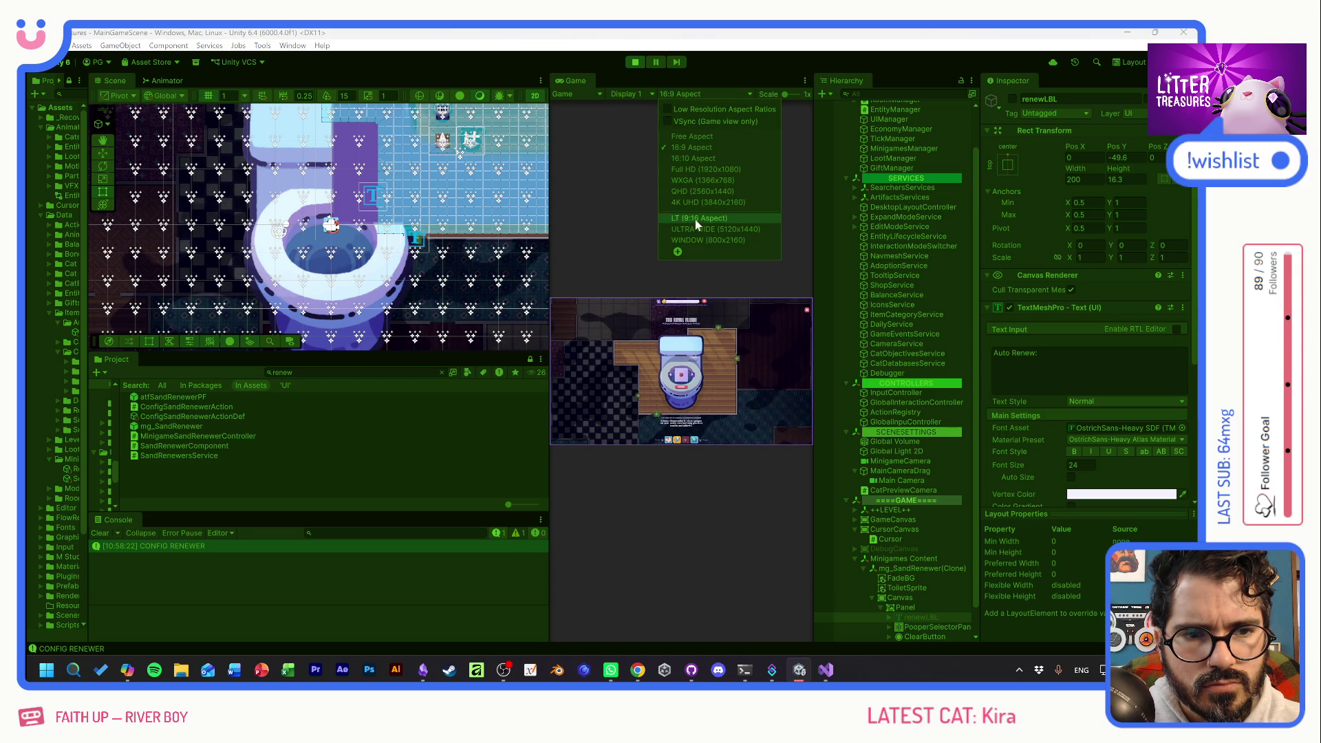
{"action": "left_click", "coordinate": [697, 240]}
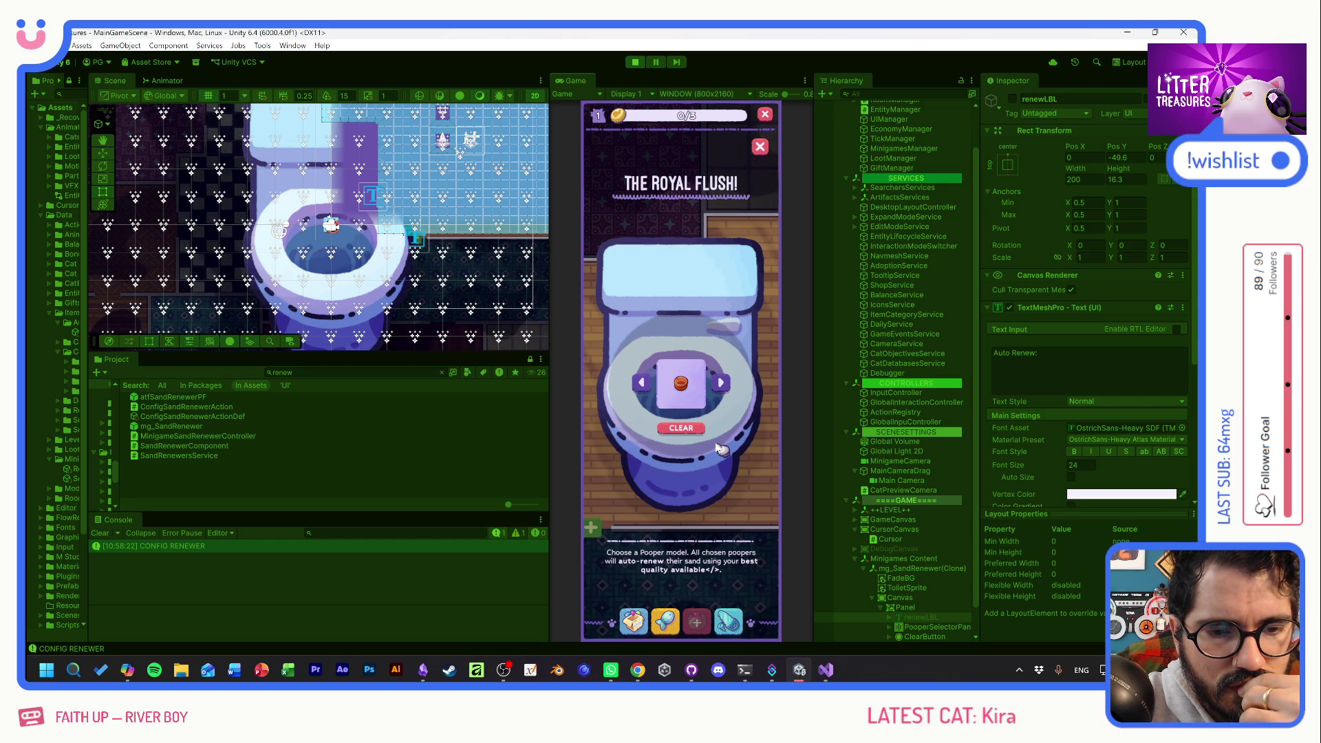
Nudge the circular Panel's width and widen the PooperSelectorPanel to spread its arrows.
{"action": "scroll", "coordinate": [914, 576], "scroll_direction": "down", "scroll_amount": 1}
{"action": "left_click", "coordinate": [907, 578]}
{"action": "left_click_drag", "start_coordinate": [1079, 172], "coordinate": [1099, 169]}
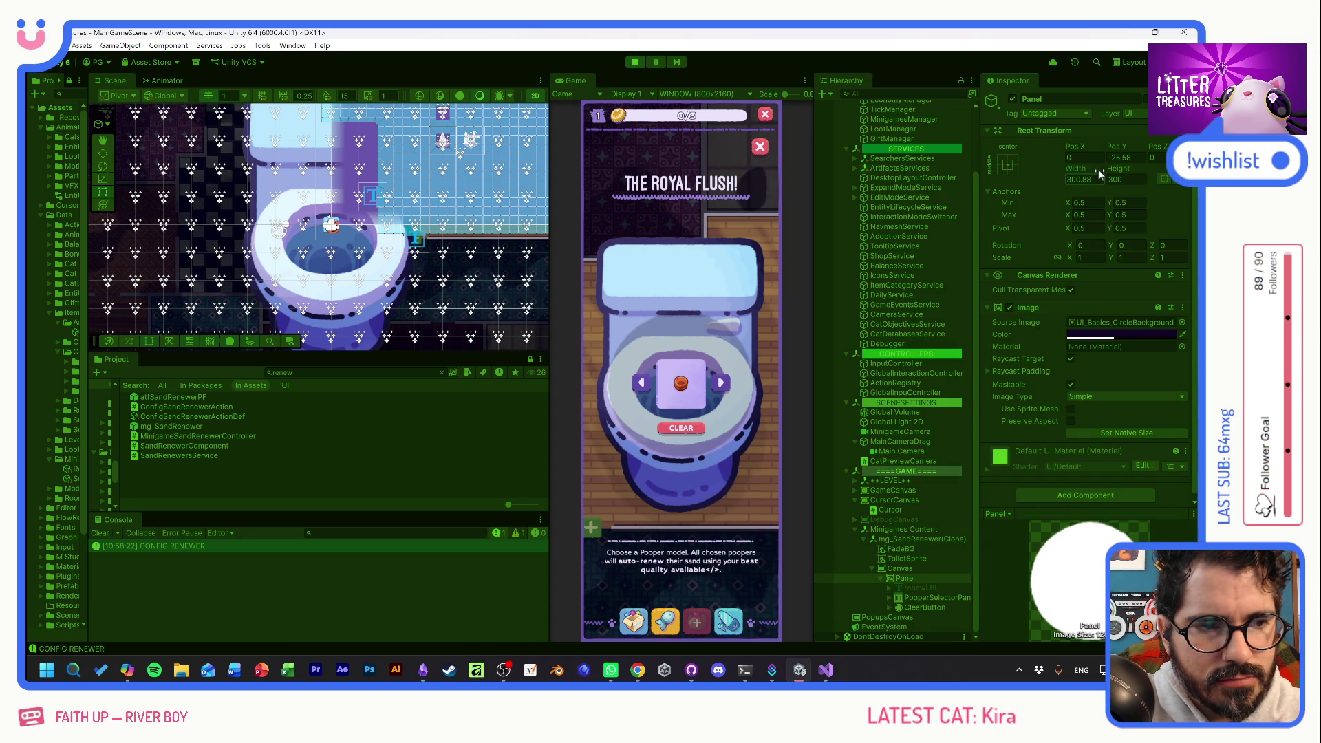
{"action": "left_click", "coordinate": [914, 596]}
{"action": "left_click_drag", "start_coordinate": [1115, 172], "coordinate": [1151, 171]}
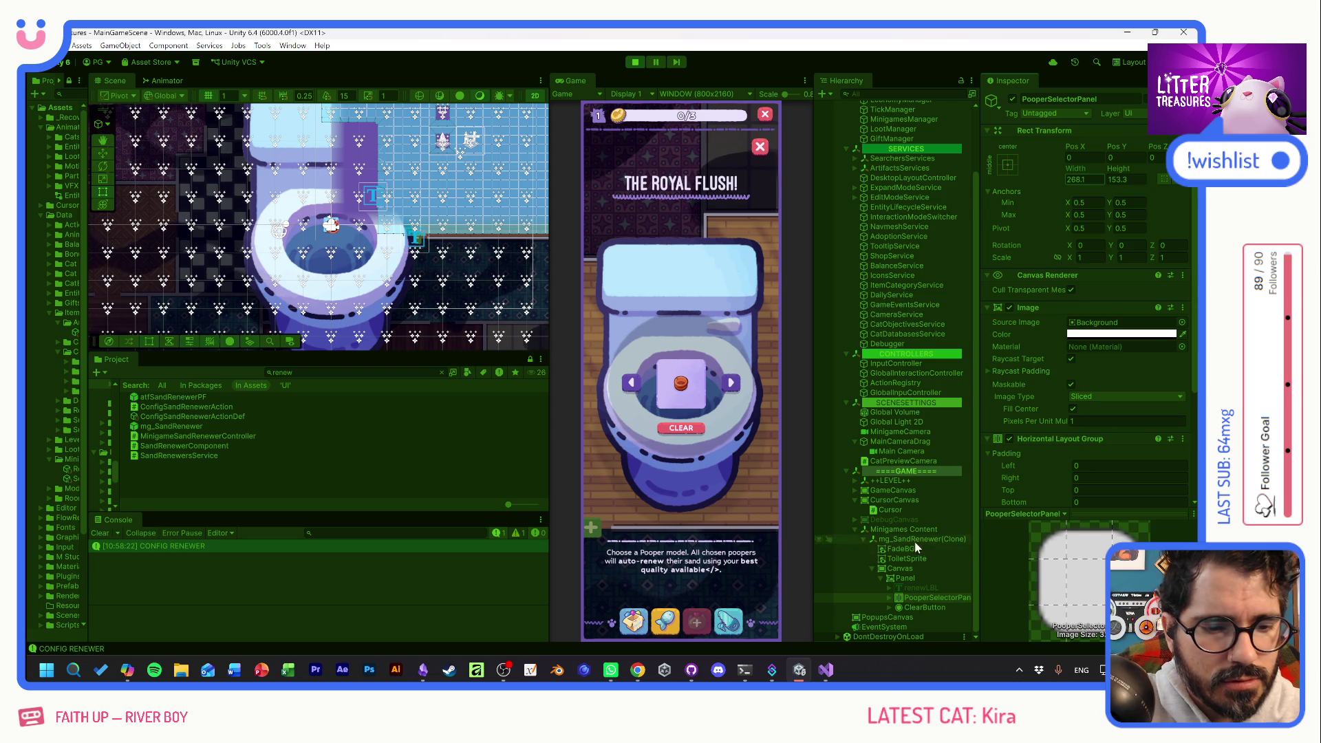
Widen the PooperWindow between the selector arrows.
{"action": "key", "text": "Right"}
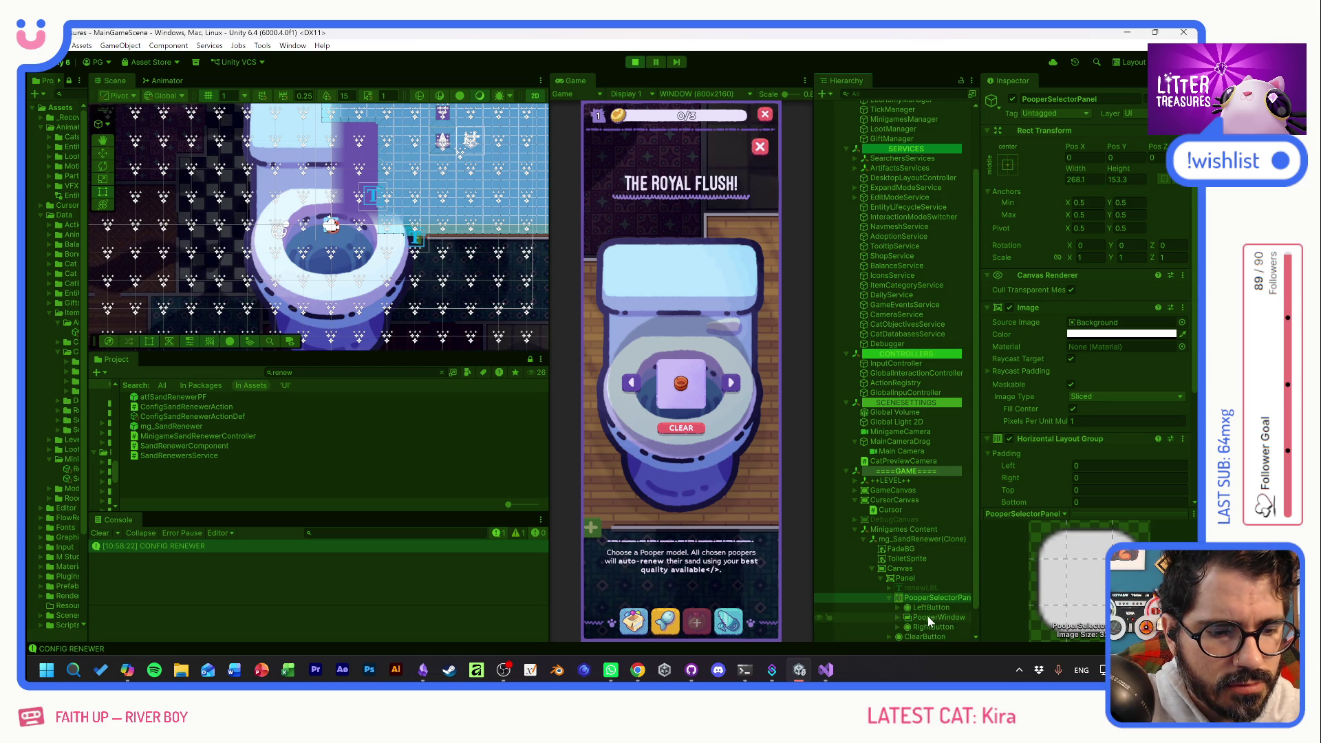
{"action": "left_click", "coordinate": [927, 618]}
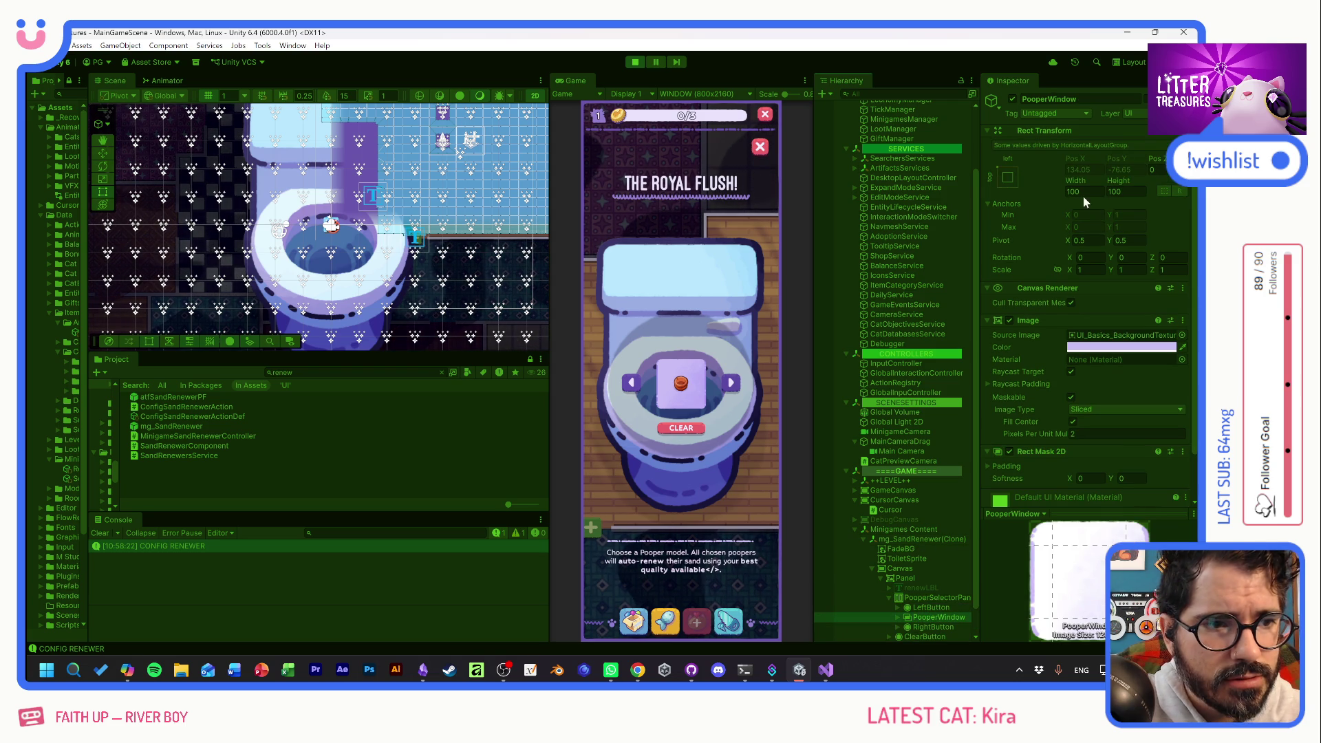
{"action": "mouse_move", "coordinate": [1072, 180]}
{"action": "left_mouse_down"}
{"action": "mouse_move", "coordinate": [1122, 181]}
{"action": "mouse_move", "coordinate": [36, 179]}
{"action": "left_mouse_up"}
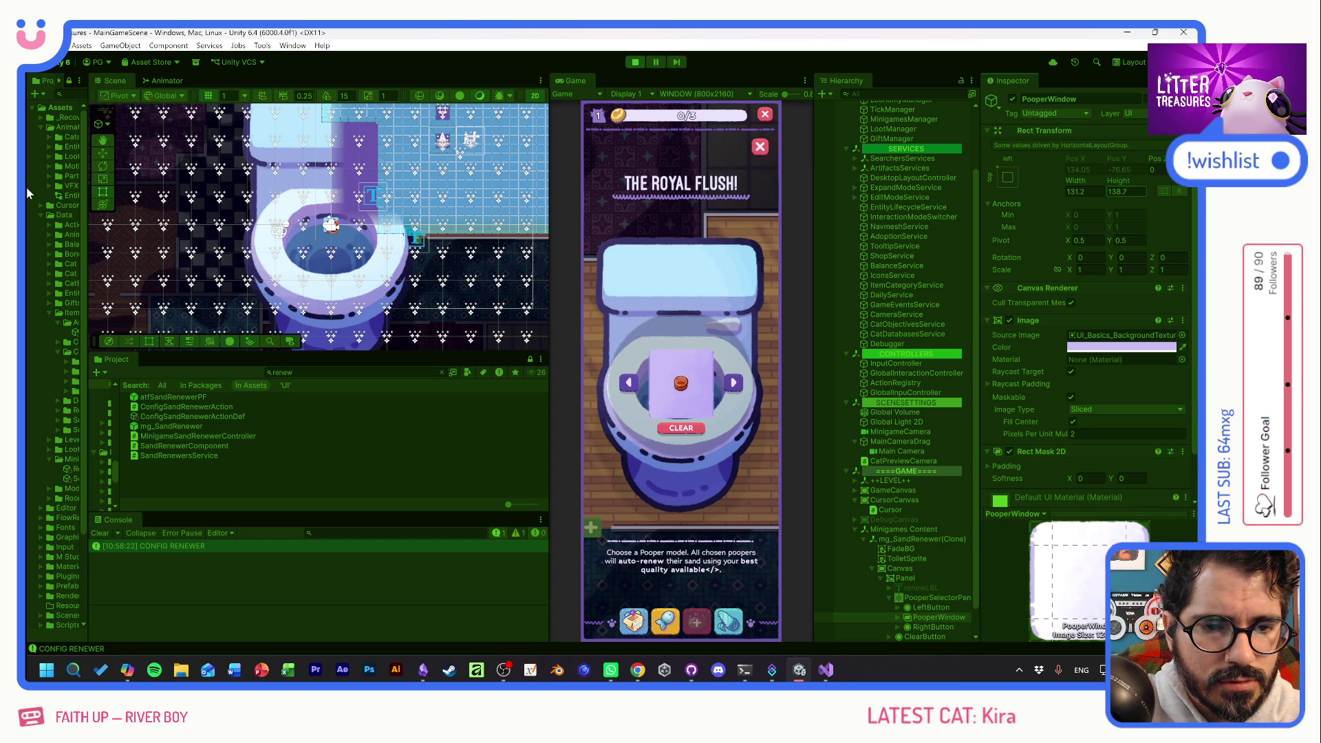
Resize the PooperIcon to a Width and Height of 150.
{"action": "left_click", "coordinate": [908, 617]}
{"action": "left_click", "coordinate": [907, 627]}
{"action": "left_click", "coordinate": [948, 637]}
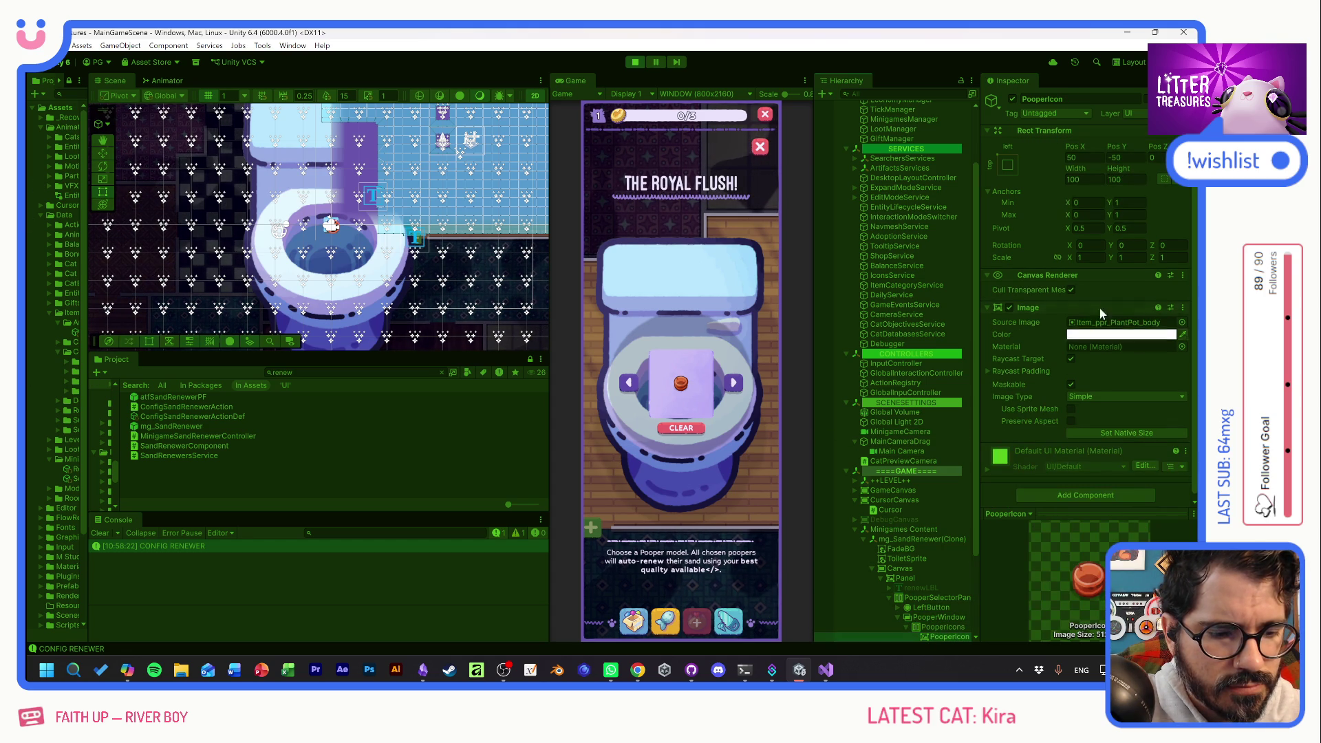
{"action": "left_click_drag", "start_coordinate": [1074, 168], "coordinate": [1176, 186]}
{"action": "left_click", "coordinate": [1086, 192]}
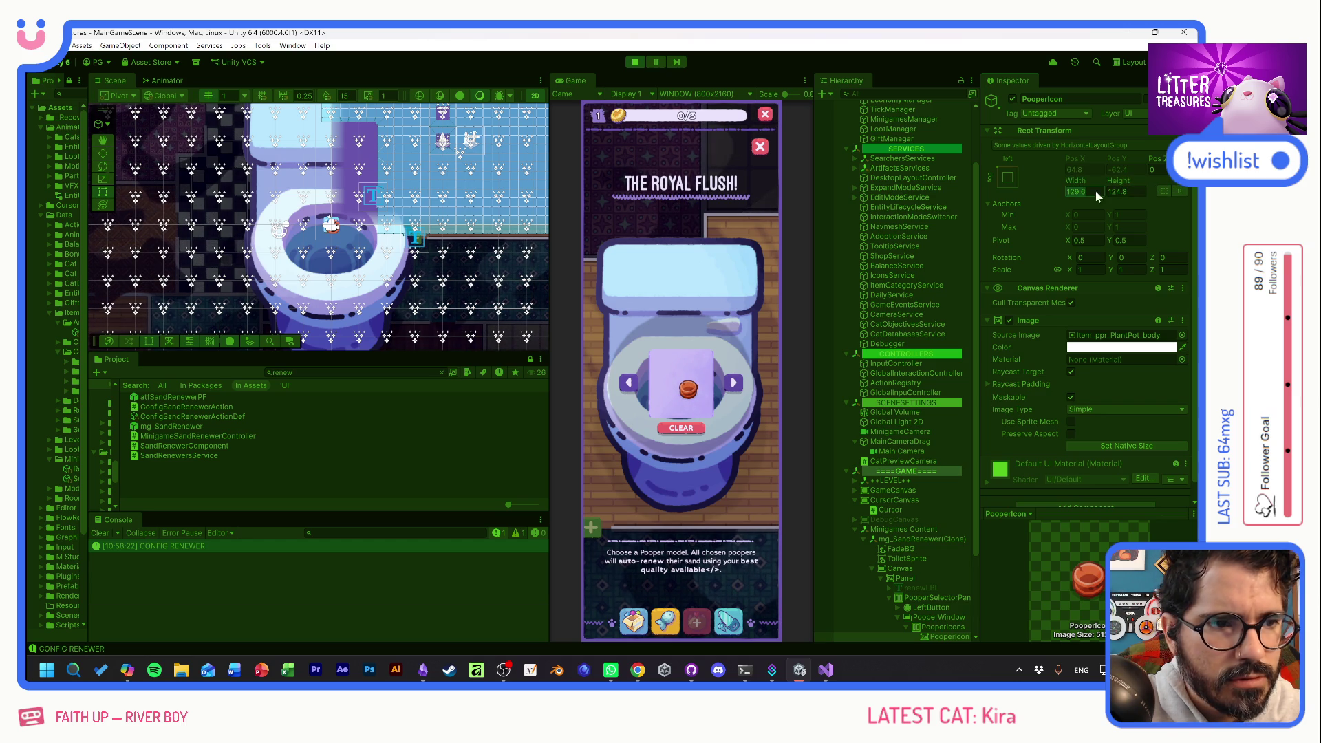
{"action": "type", "text": "150"}
{"action": "key", "text": "Tab"}
{"action": "type", "text": "150"}
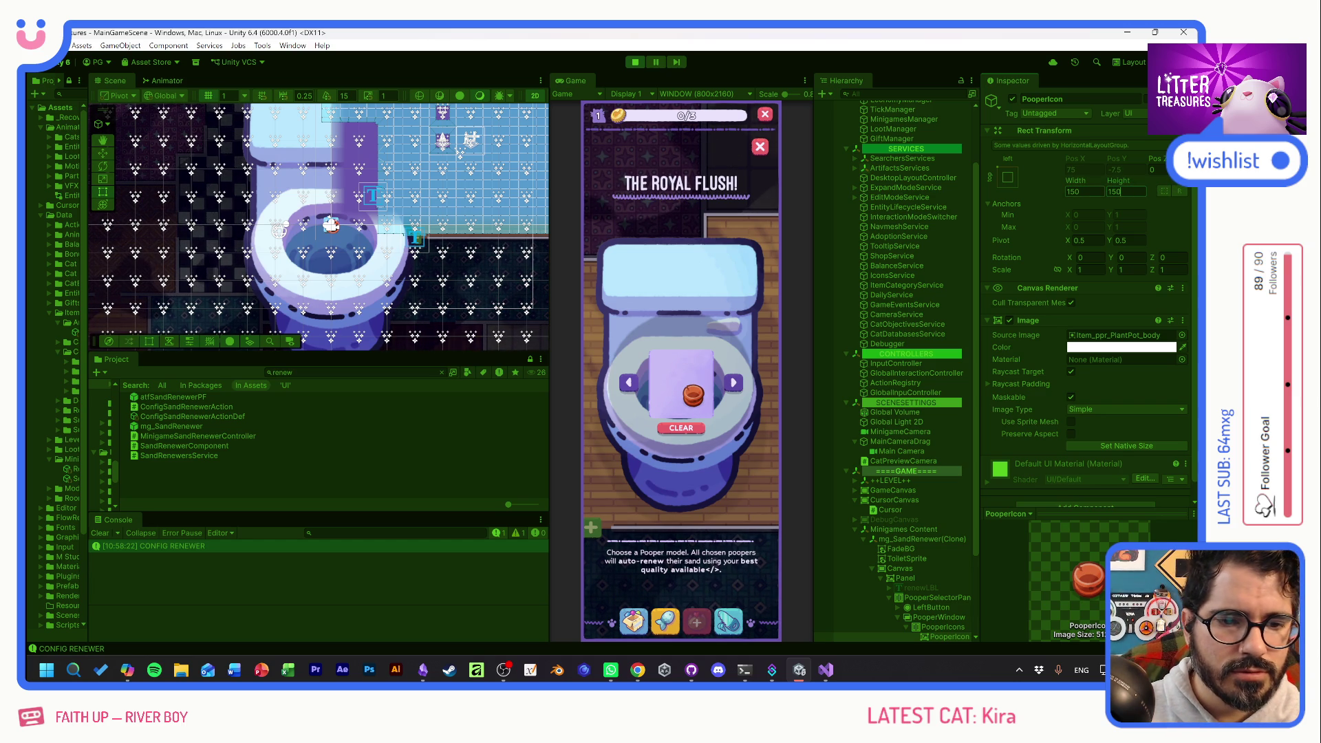
{"action": "scroll", "coordinate": [928, 540], "scroll_direction": "down", "scroll_amount": 4}
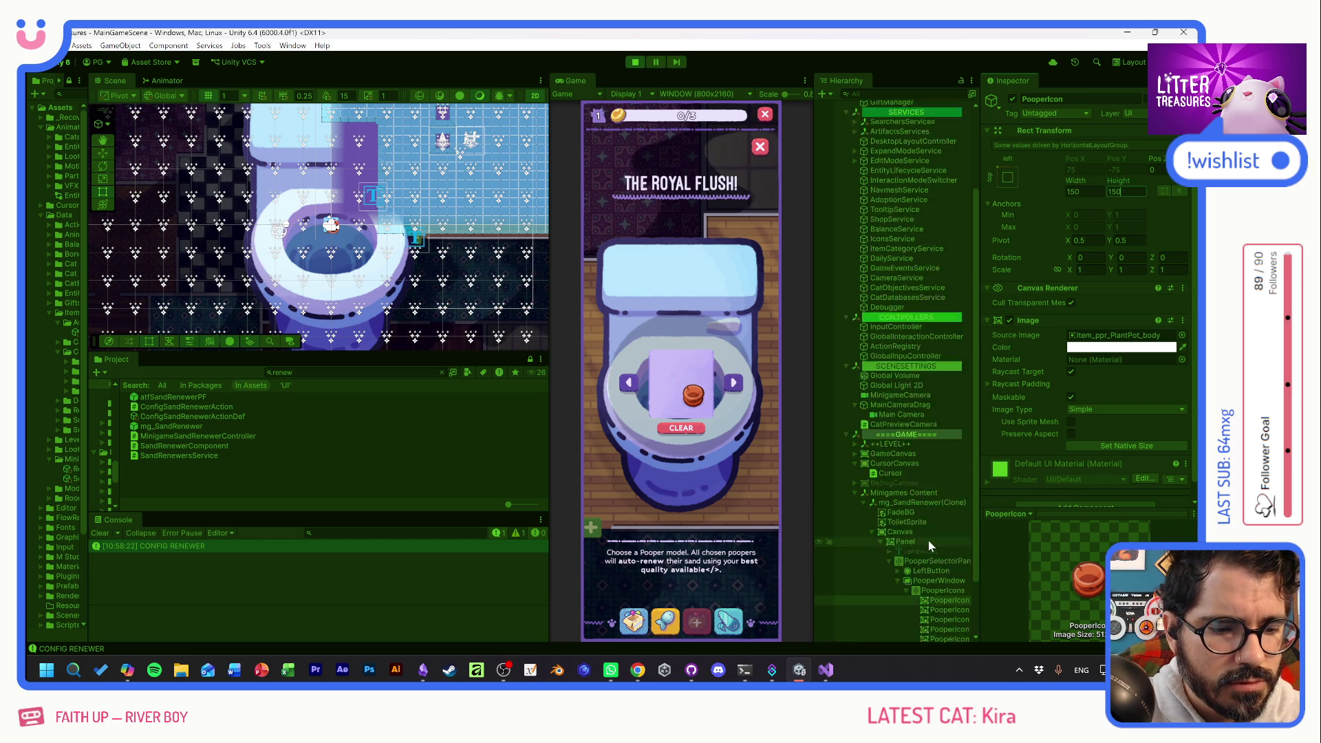
{"action": "left_click", "coordinate": [943, 520]}
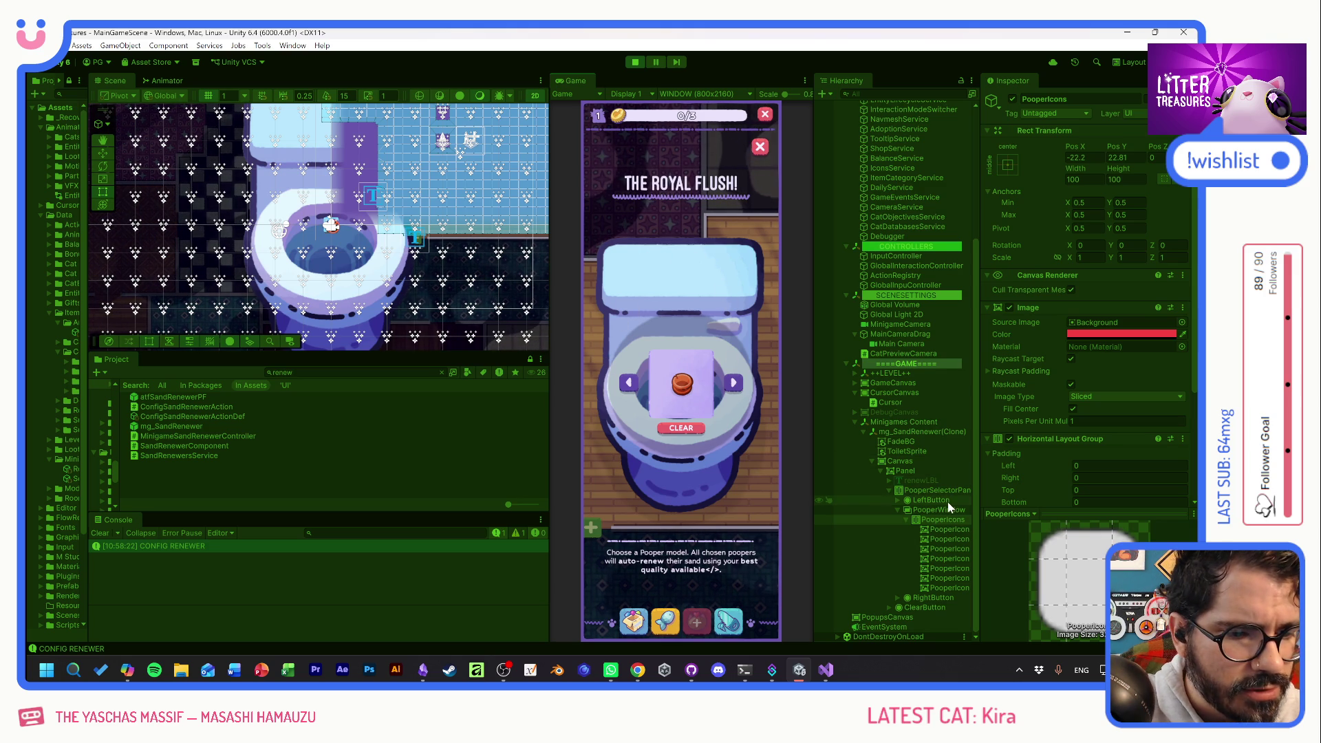
{"action": "left_click", "coordinate": [895, 452]}
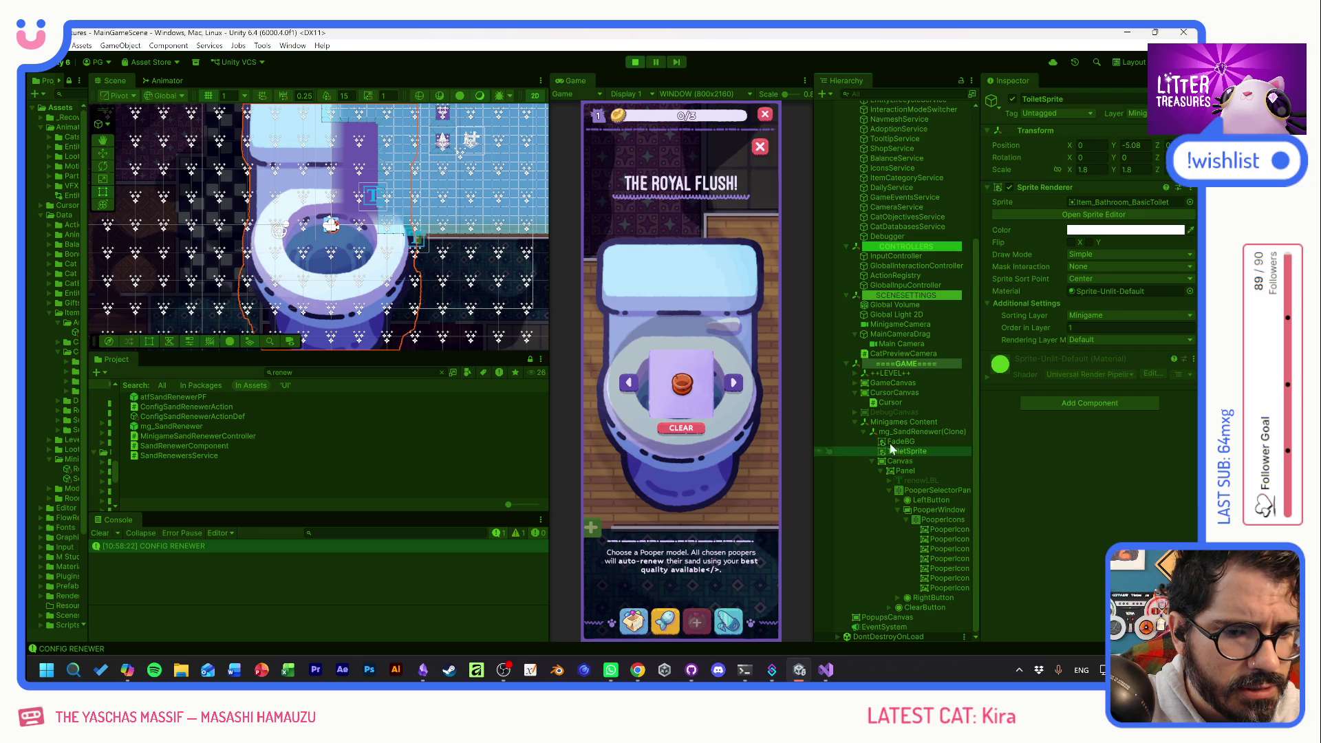